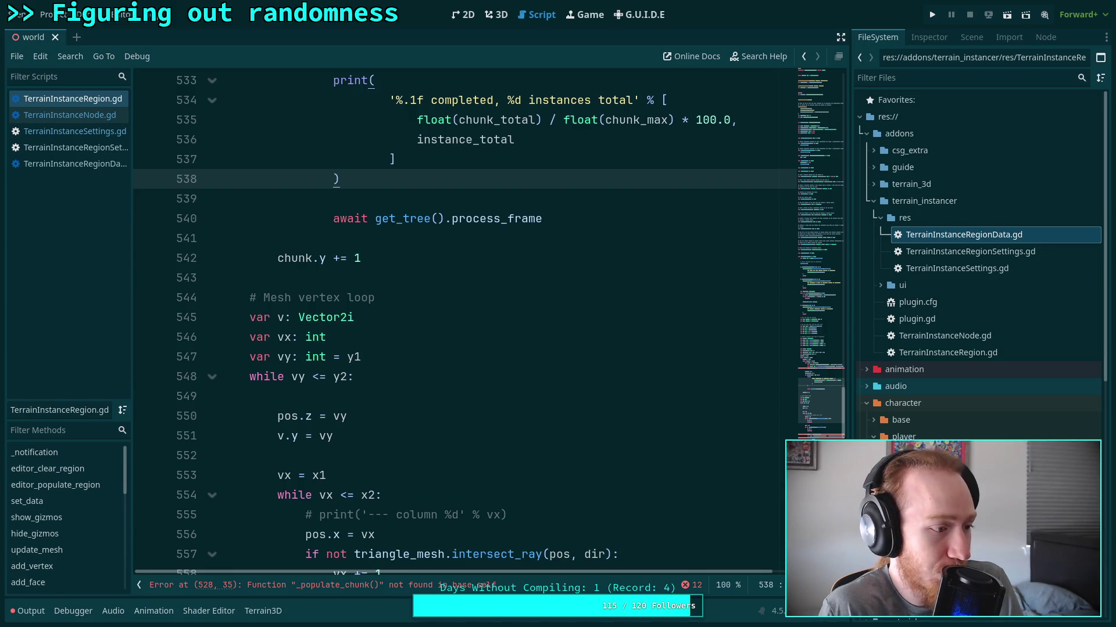
Switch from the Godot script editor to Firefox's 'can image2D format be undefined glsl' results.
{"action": "key", "text": "alt+Tab"}
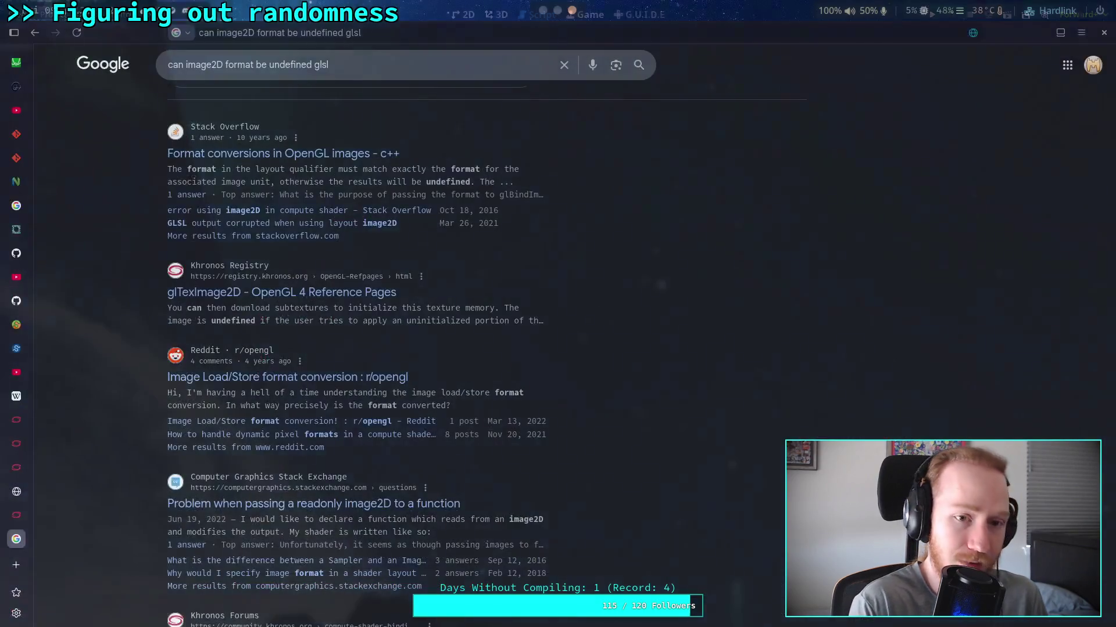
Load the copied Discord media image link in Firefox's address bar.
{"action": "left_click", "coordinate": [324, 33]}
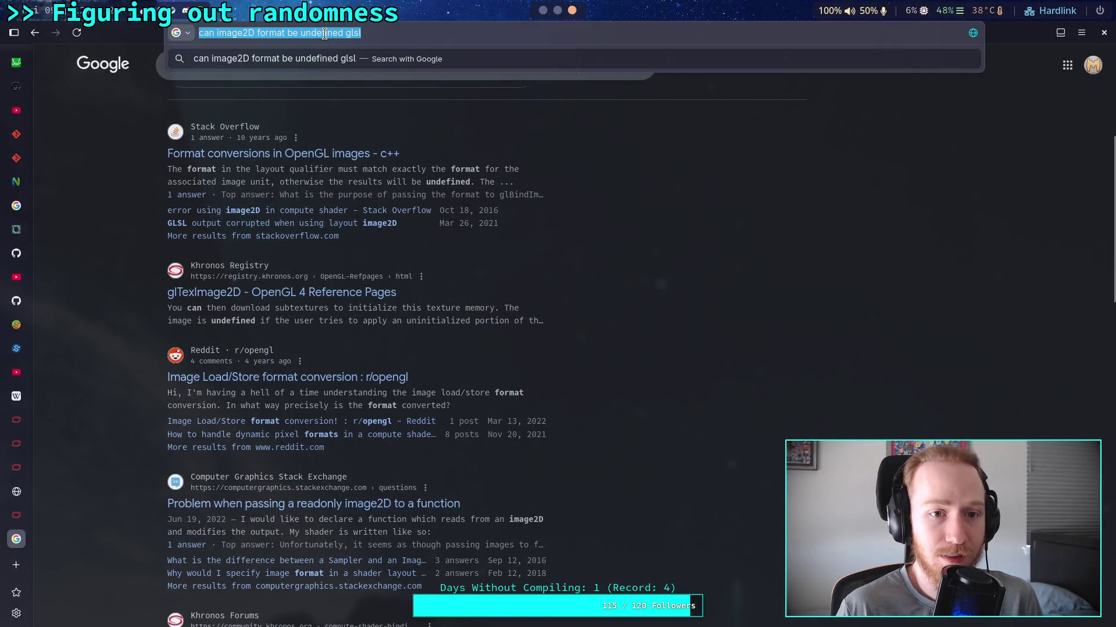
{"action": "key", "text": "ctrl+v"}
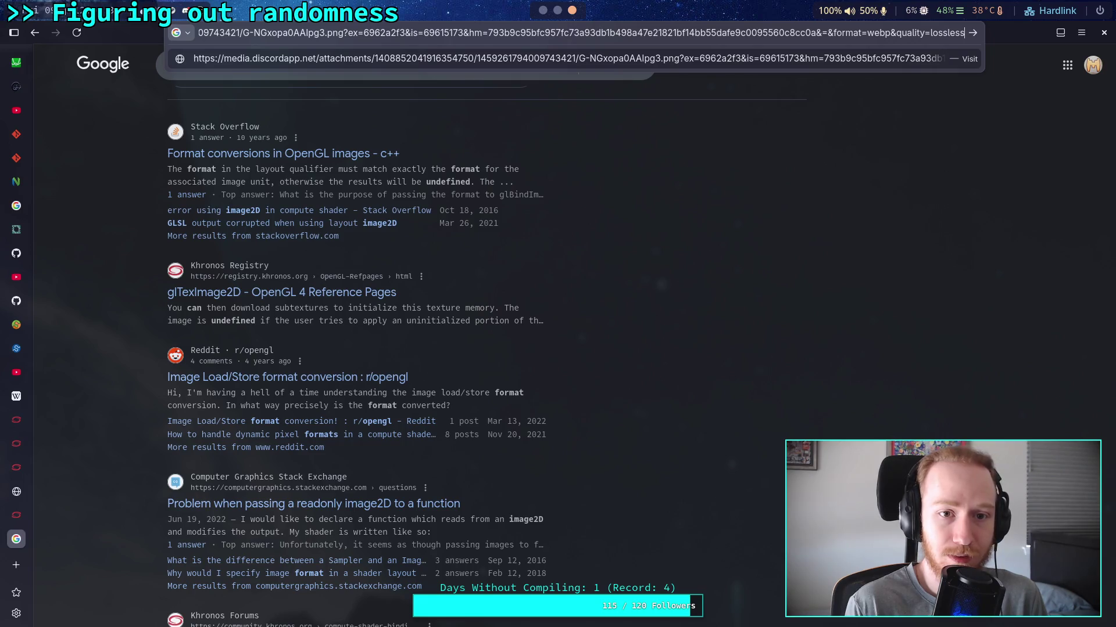
{"action": "key", "text": "Return"}
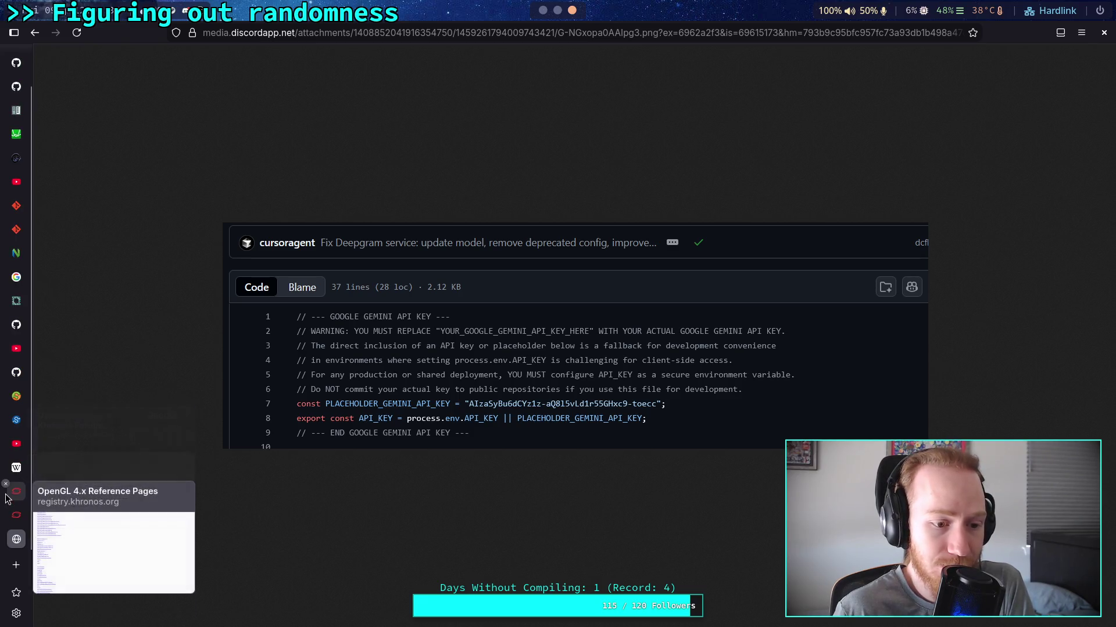
Close the OpenGL, Gaussian blur, SciPy, scikit-image, blue noise, VoidAndCluster and Discord screenshot tabs.
{"action": "left_click", "coordinate": [7, 498]}
{"action": "middle_click", "coordinate": [4, 500]}
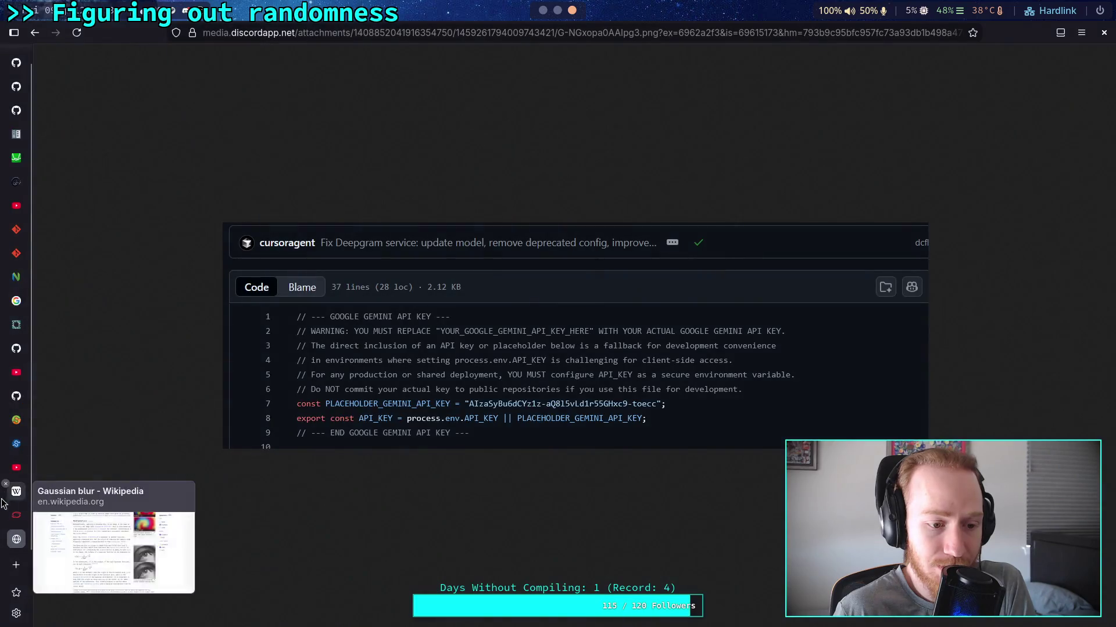
{"action": "middle_click", "coordinate": [5, 506]}
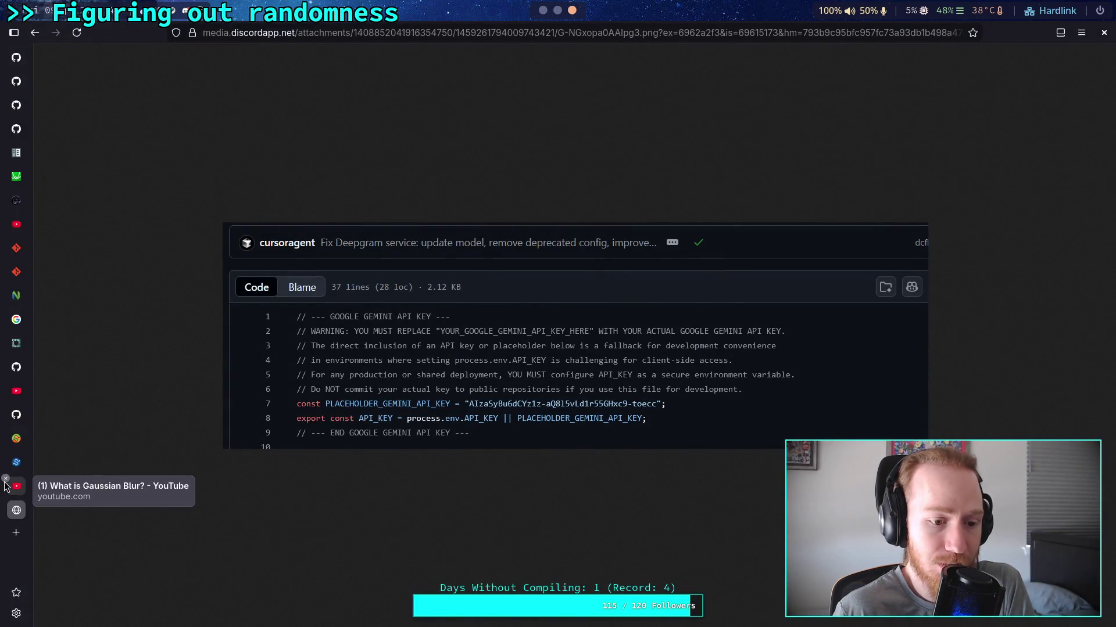
{"action": "middle_click", "coordinate": [4, 486]}
{"action": "middle_click", "coordinate": [5, 460]}
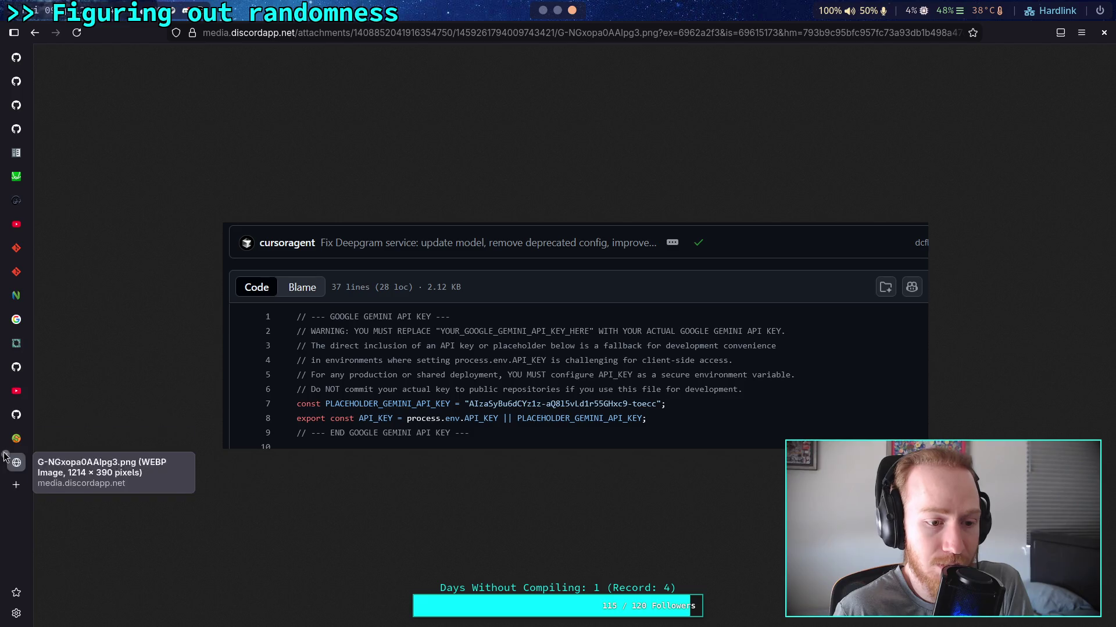
{"action": "middle_click", "coordinate": [5, 436]}
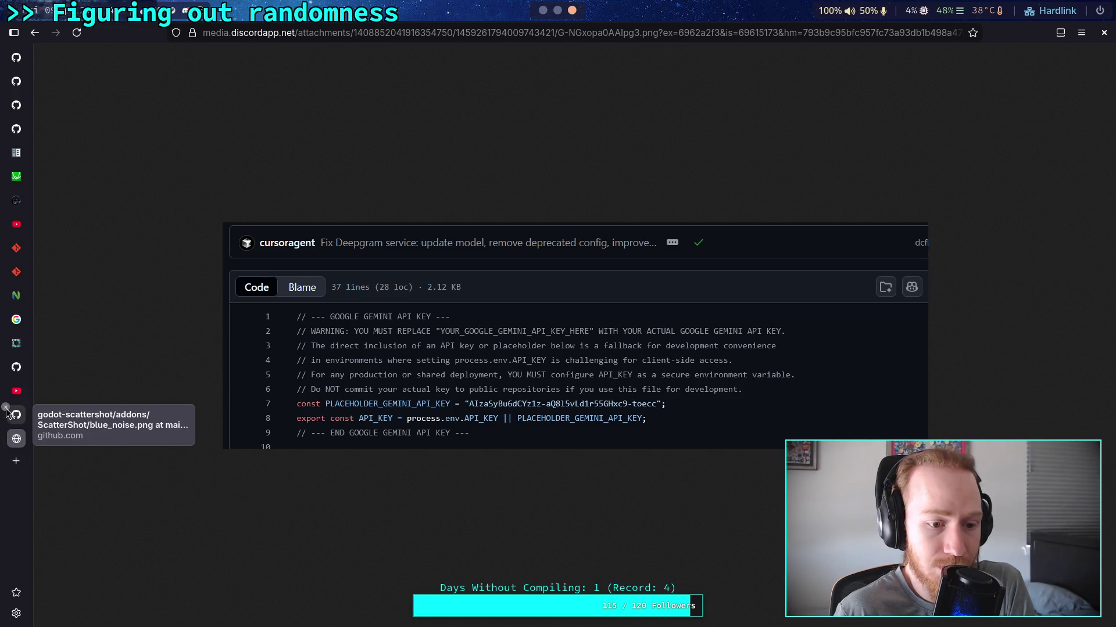
{"action": "middle_click", "coordinate": [7, 412]}
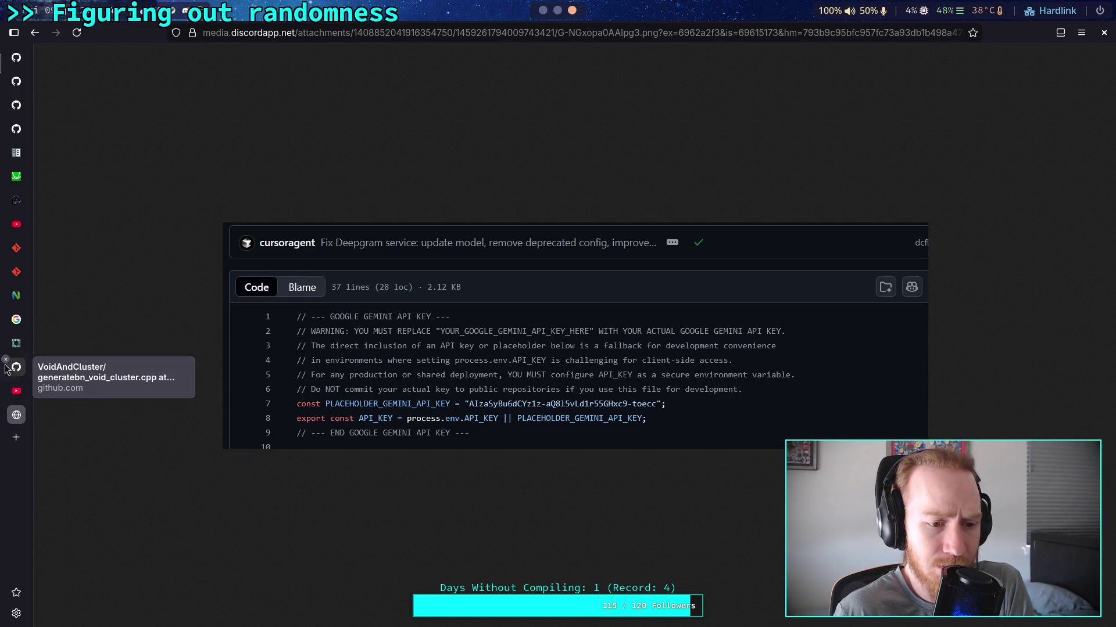
{"action": "middle_click", "coordinate": [5, 366]}
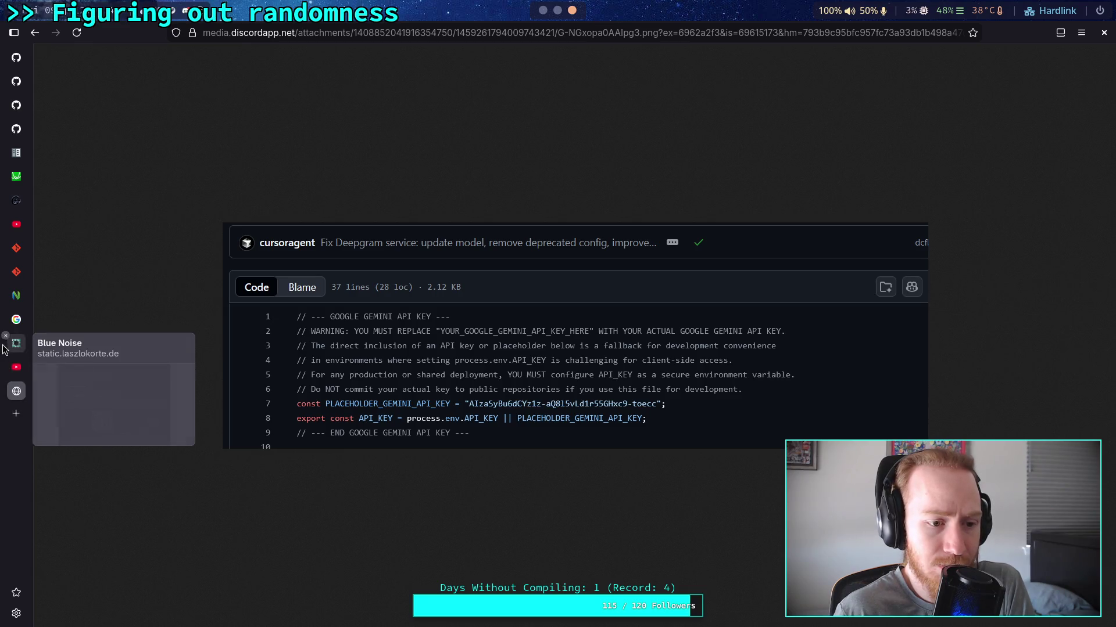
{"action": "middle_click", "coordinate": [4, 343]}
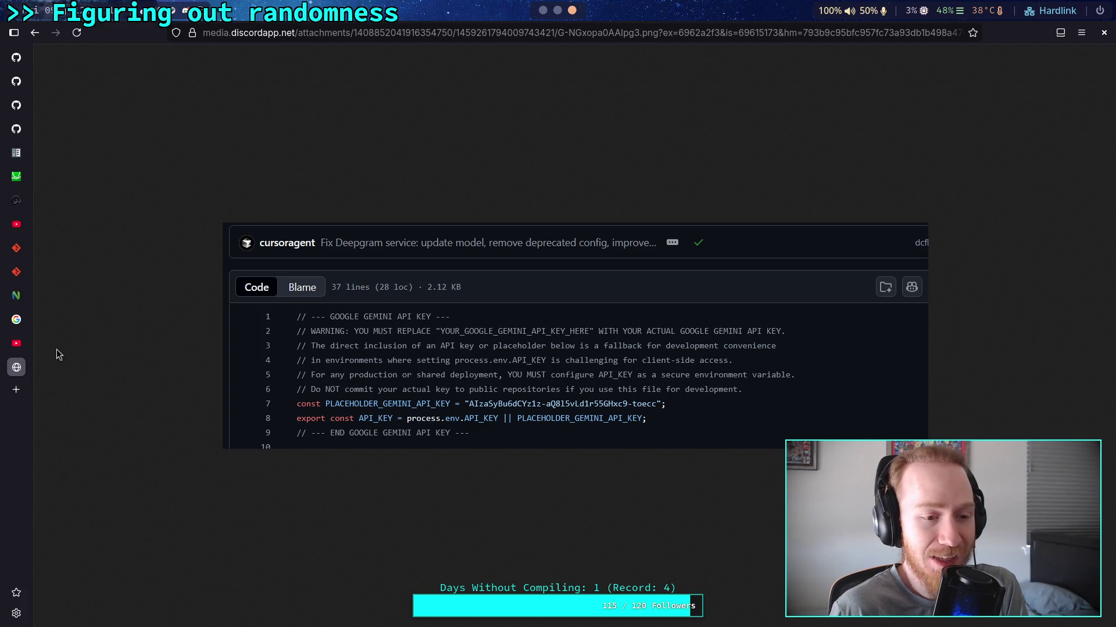
{"action": "left_click", "coordinate": [5, 359]}
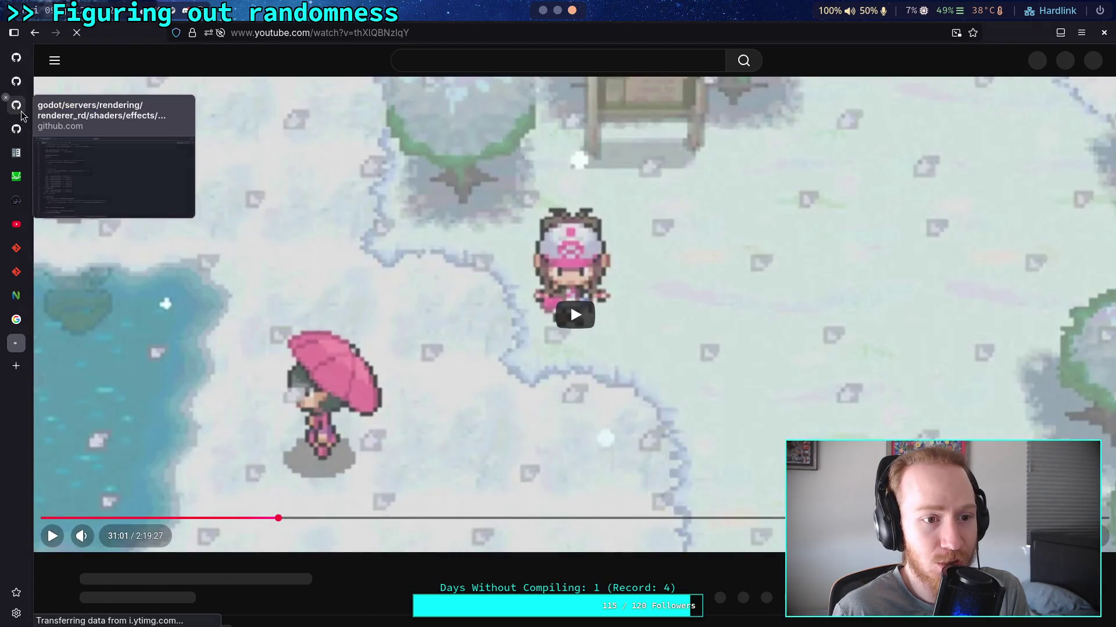
Open the owner's profile in a new tab, then steam-js-api and its forks list.
{"action": "left_click", "coordinate": [17, 56]}
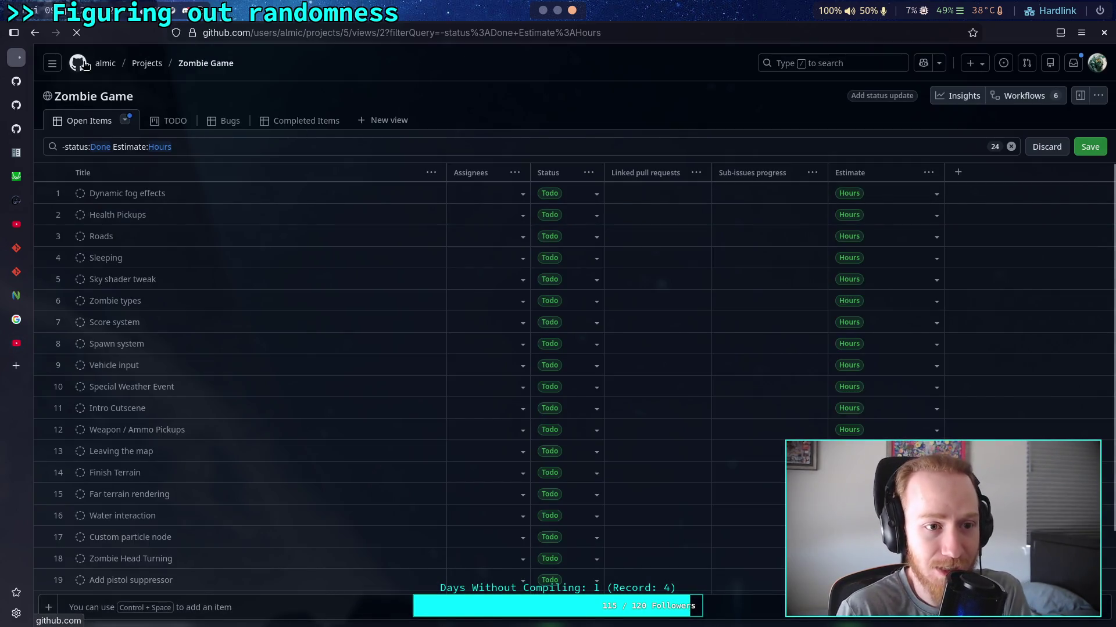
{"action": "right_click", "coordinate": [105, 64]}
{"action": "left_click", "coordinate": [114, 77]}
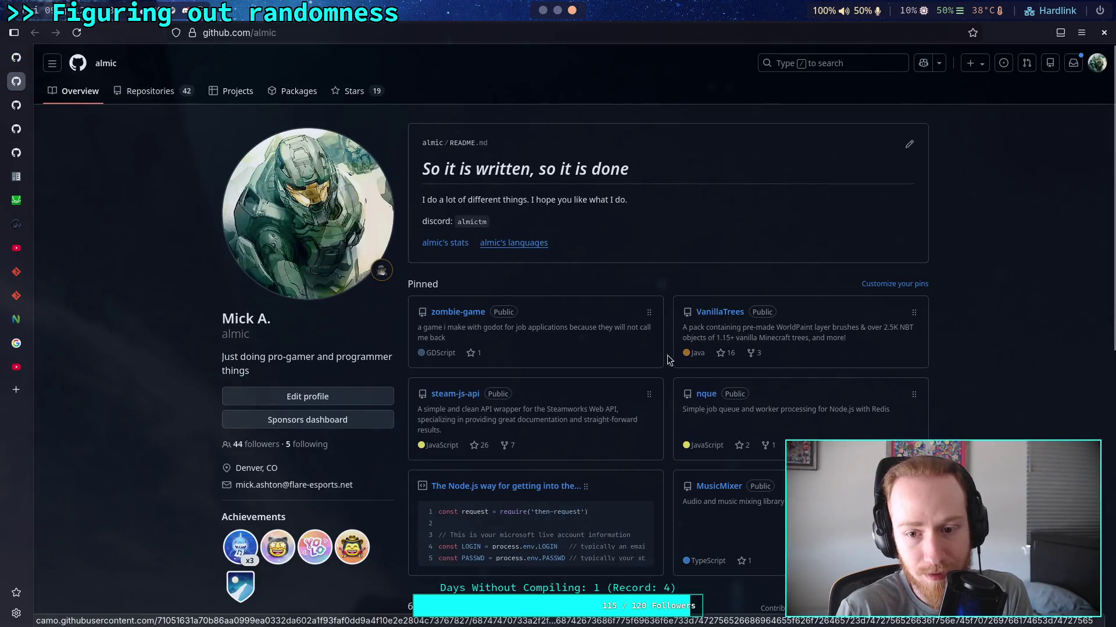
{"action": "left_click", "coordinate": [470, 397]}
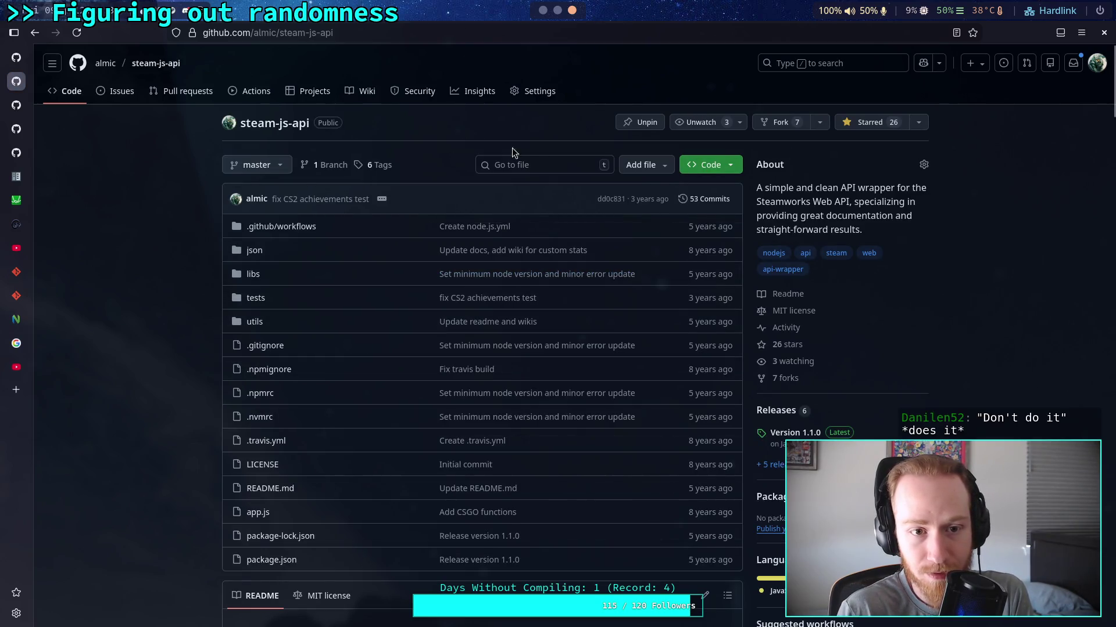
{"action": "left_click", "coordinate": [785, 378]}
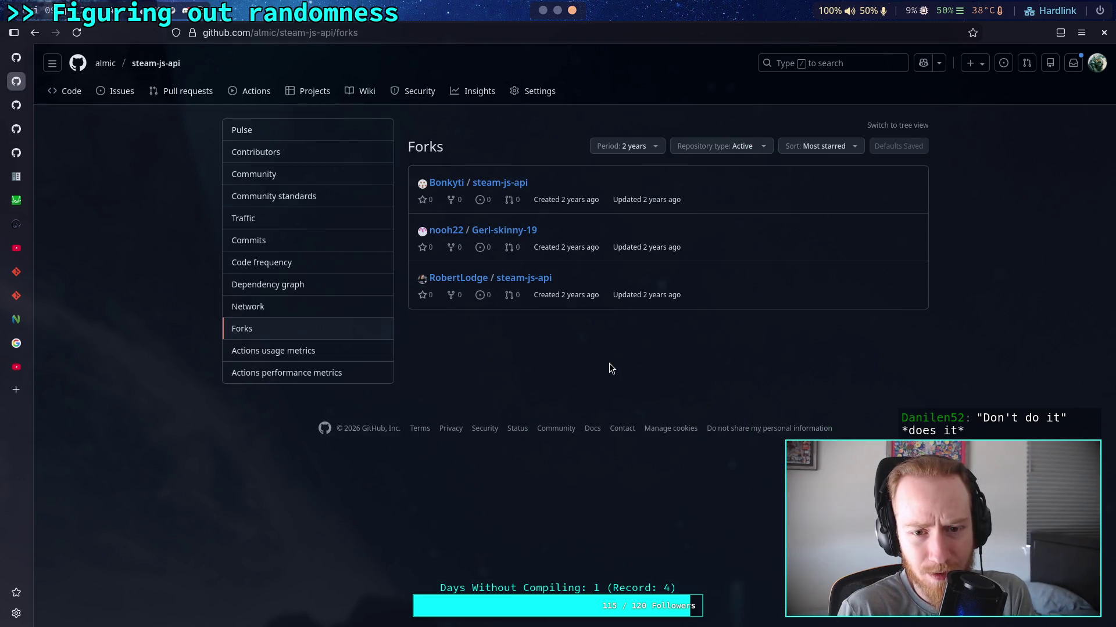
Back on the repository's code overview, read the README's setKey usage example.
{"action": "left_click", "coordinate": [72, 90]}
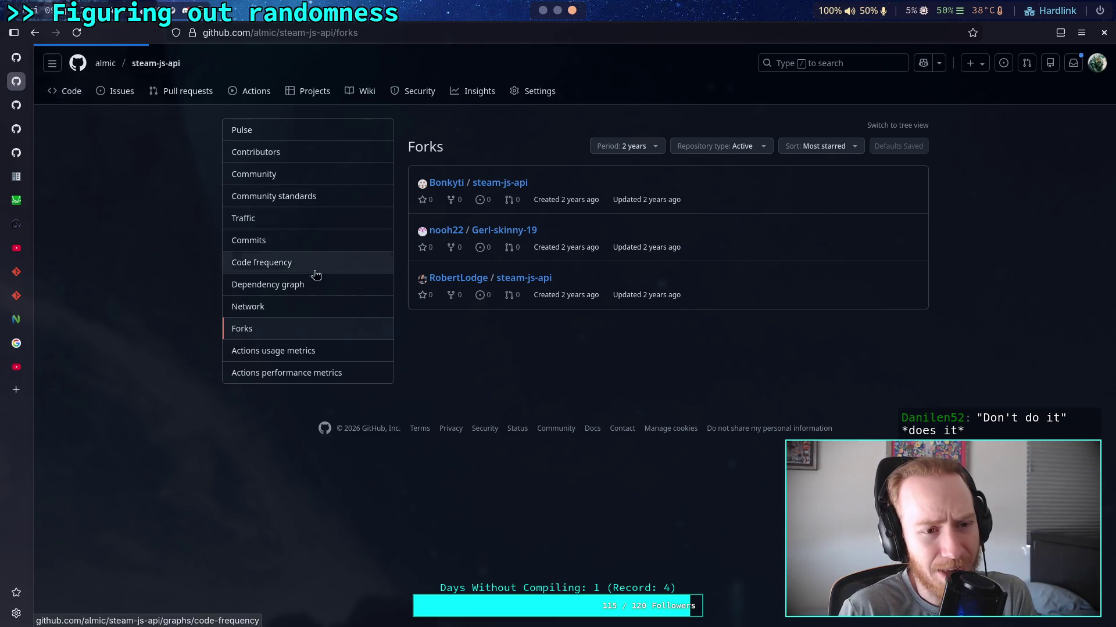
{"action": "scroll", "coordinate": [470, 369], "scroll_direction": "down", "scroll_amount": 7}
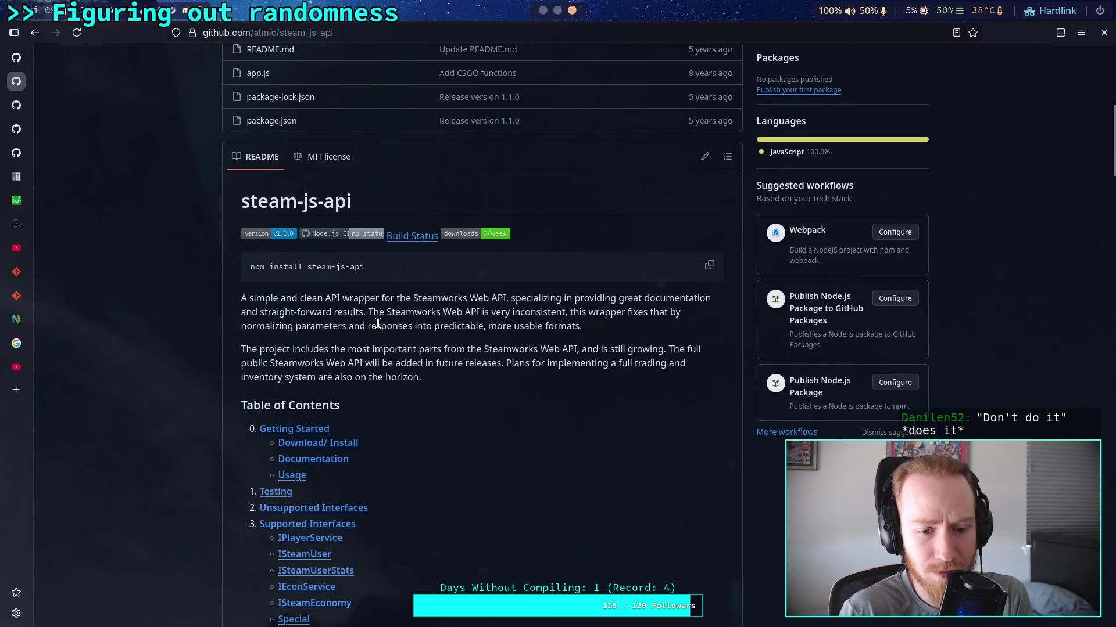
{"action": "scroll", "coordinate": [377, 324], "scroll_direction": "down", "scroll_amount": 13}
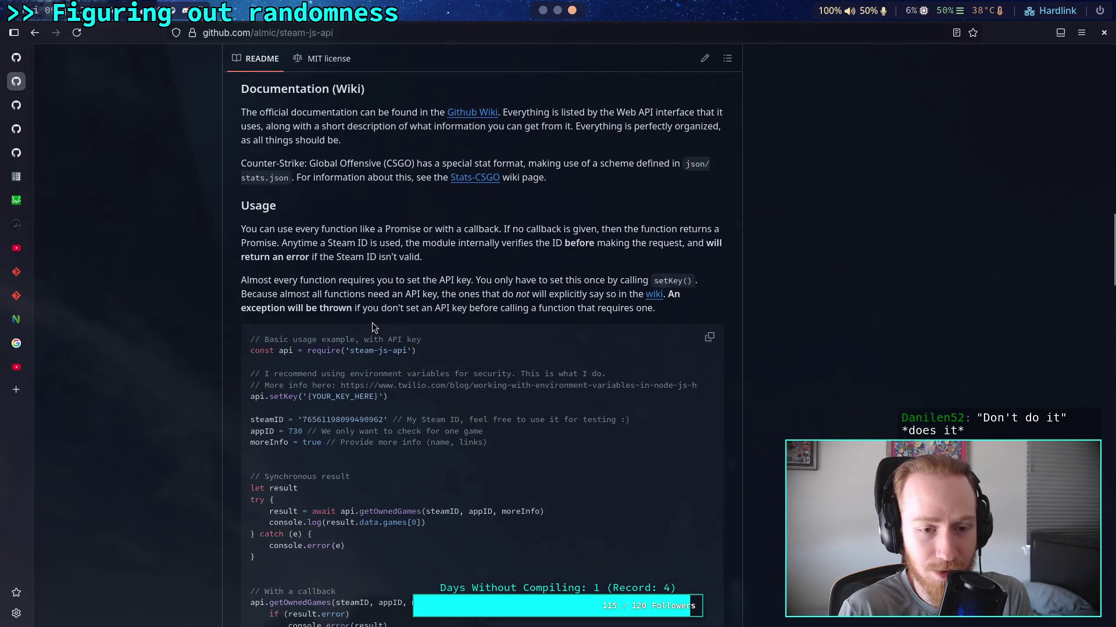
{"action": "scroll", "coordinate": [372, 322], "scroll_direction": "down", "scroll_amount": 3}
{"action": "left_click_drag", "start_coordinate": [388, 249], "coordinate": [250, 251]}
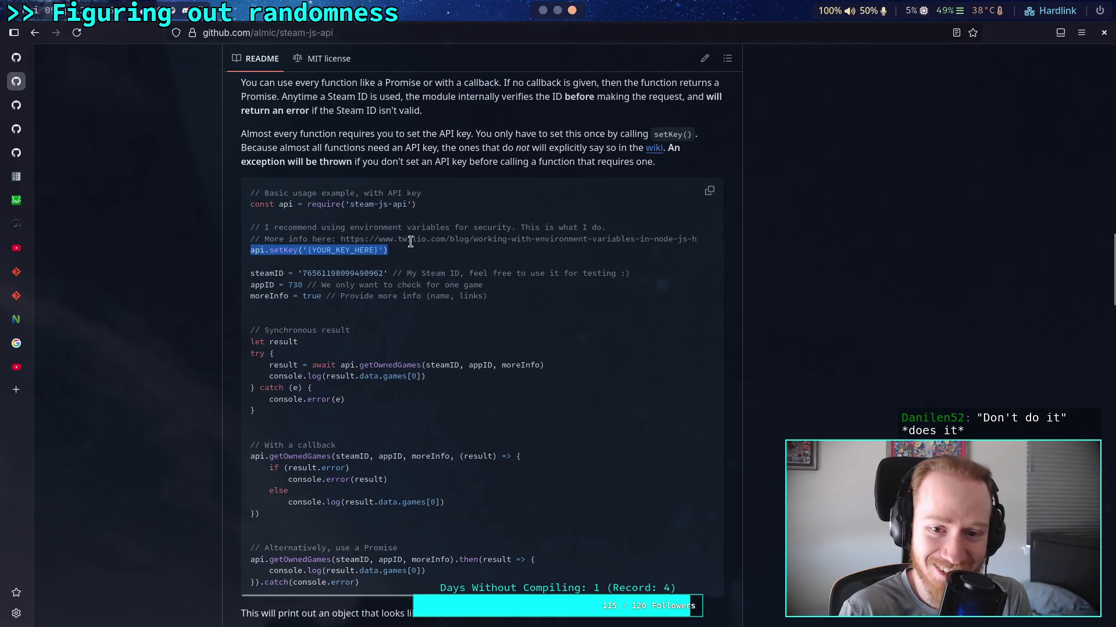
{"action": "scroll", "coordinate": [378, 249], "scroll_direction": "up", "scroll_amount": 2}
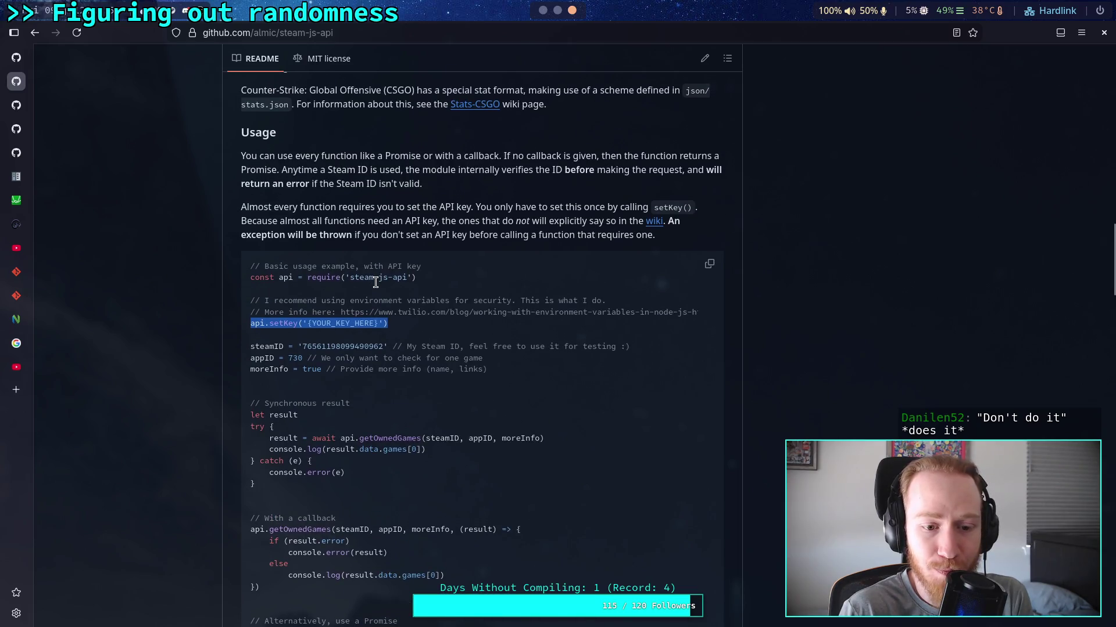
{"action": "scroll", "coordinate": [375, 282], "scroll_direction": "up", "scroll_amount": 20}
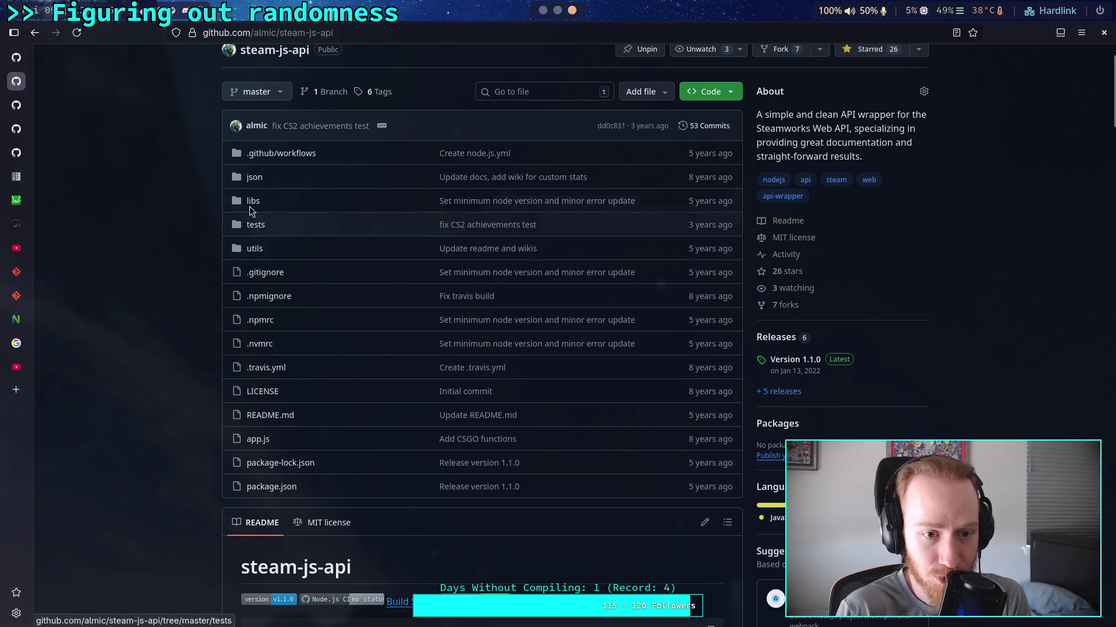
Inspect the key-checking code in app.js, then return to the repository's main page.
{"action": "left_click", "coordinate": [250, 444]}
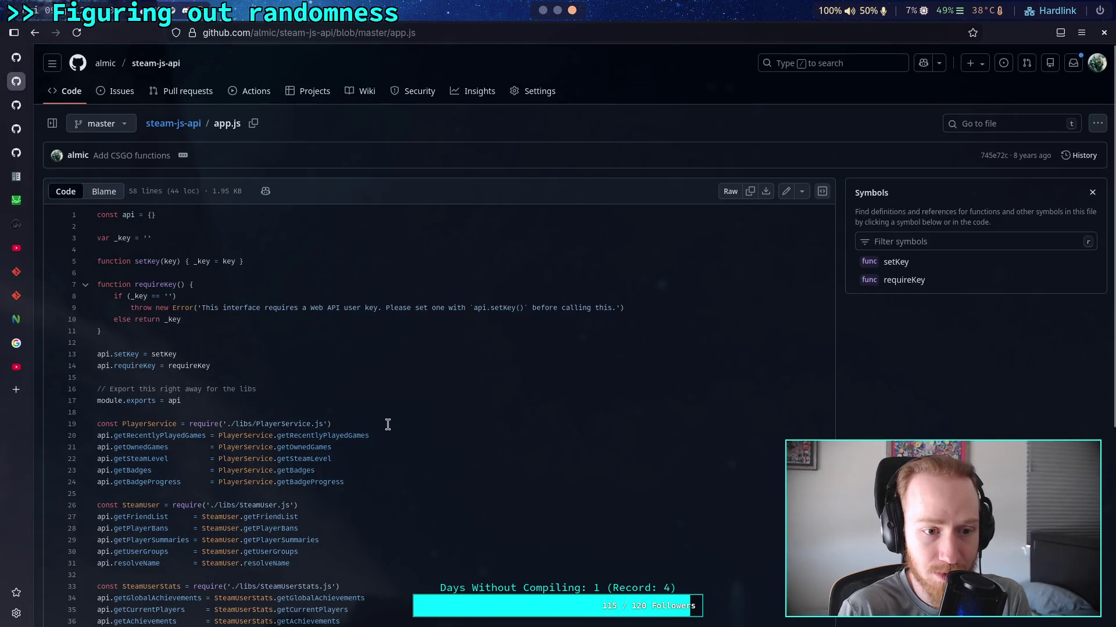
{"action": "left_click_drag", "start_coordinate": [176, 306], "coordinate": [128, 244]}
{"action": "left_click", "coordinate": [267, 334]}
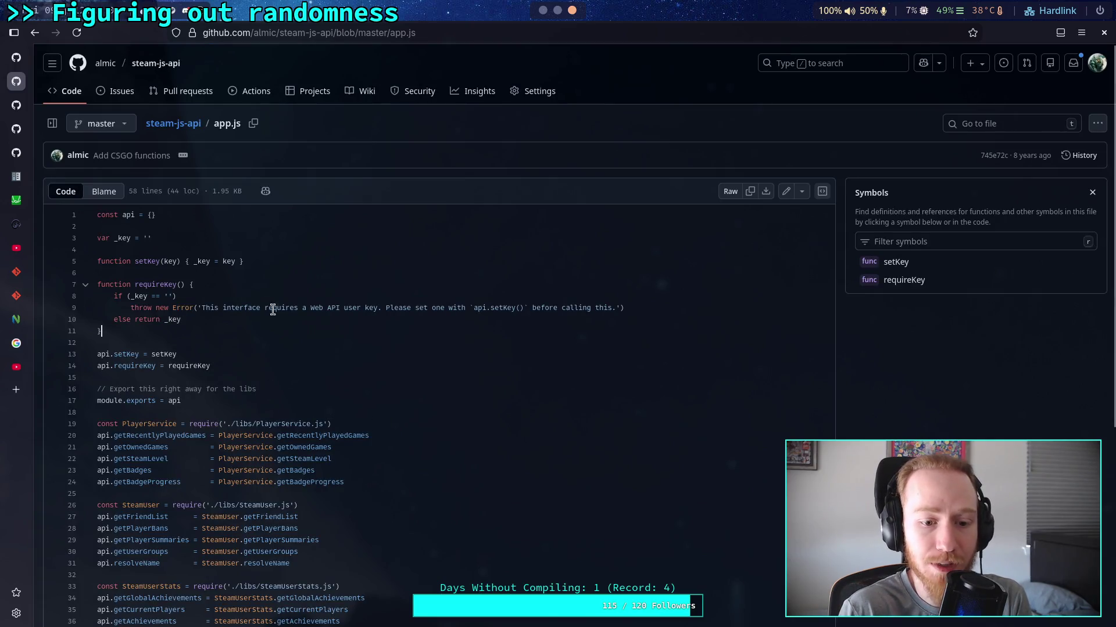
{"action": "left_click", "coordinate": [66, 91]}
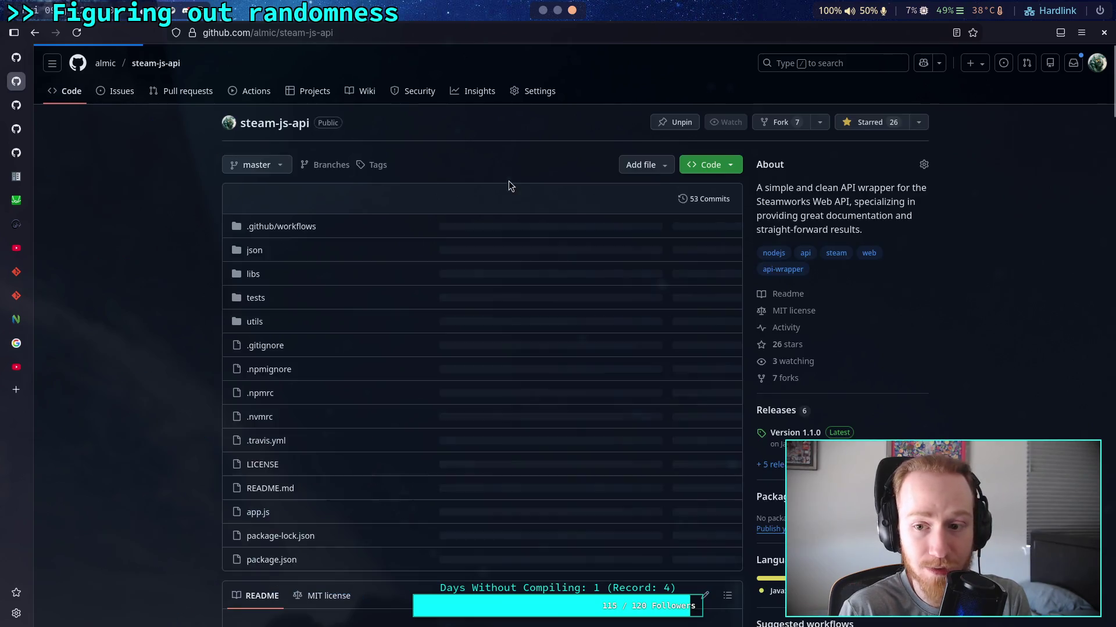
Open the first steam-js-api fork's app.js and inspect its hardcoded key on line 3.
{"action": "left_click", "coordinate": [797, 376]}
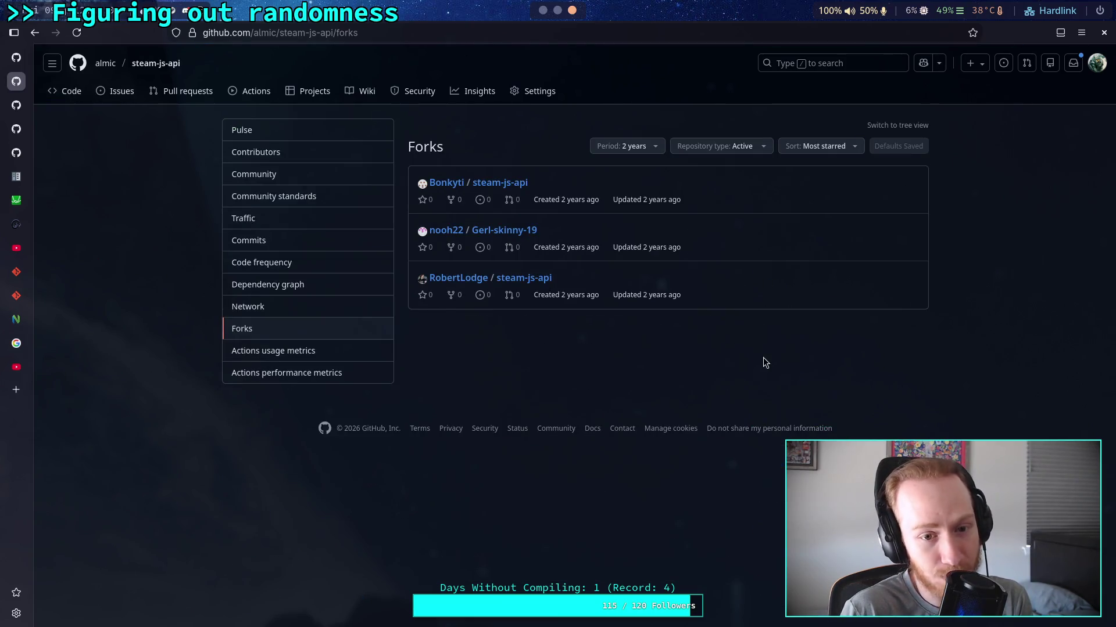
{"action": "left_click", "coordinate": [515, 184]}
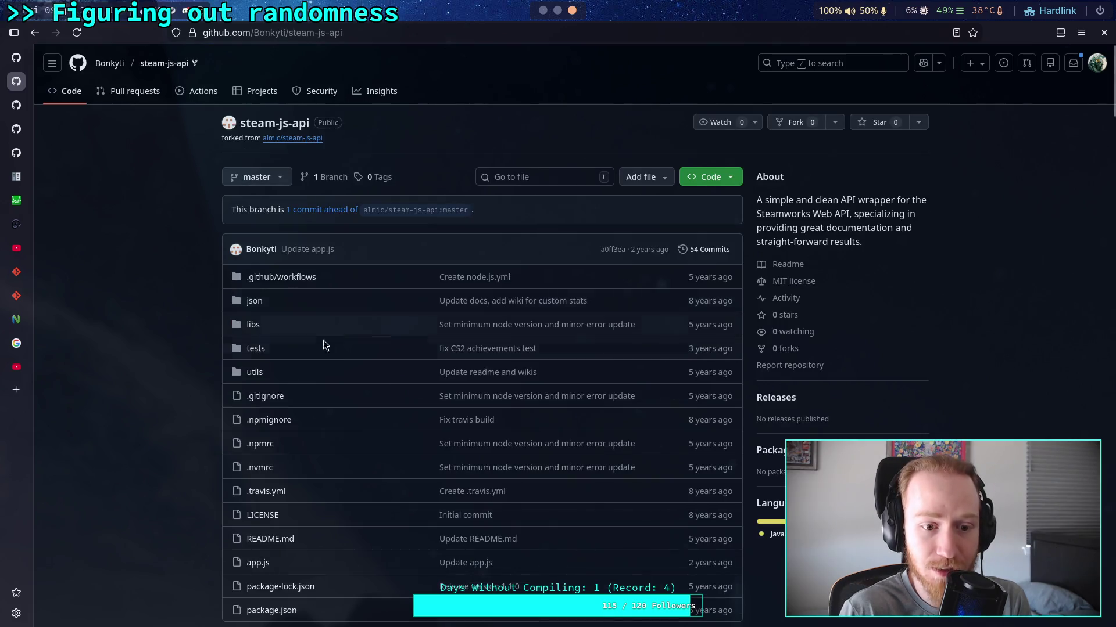
{"action": "left_click", "coordinate": [265, 564]}
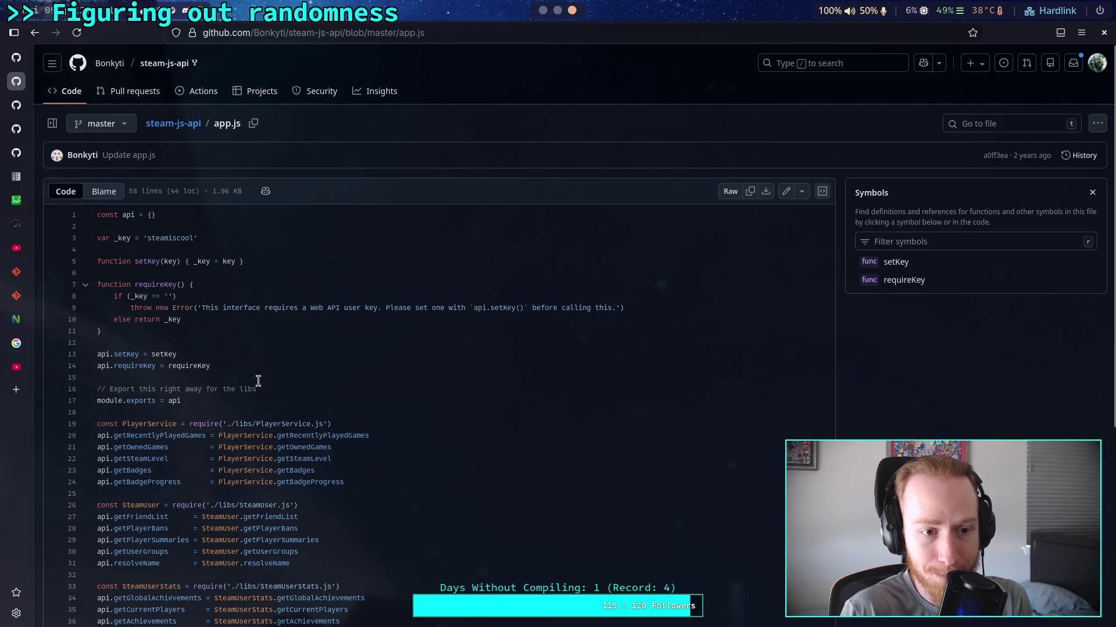
{"action": "left_click", "coordinate": [193, 238]}
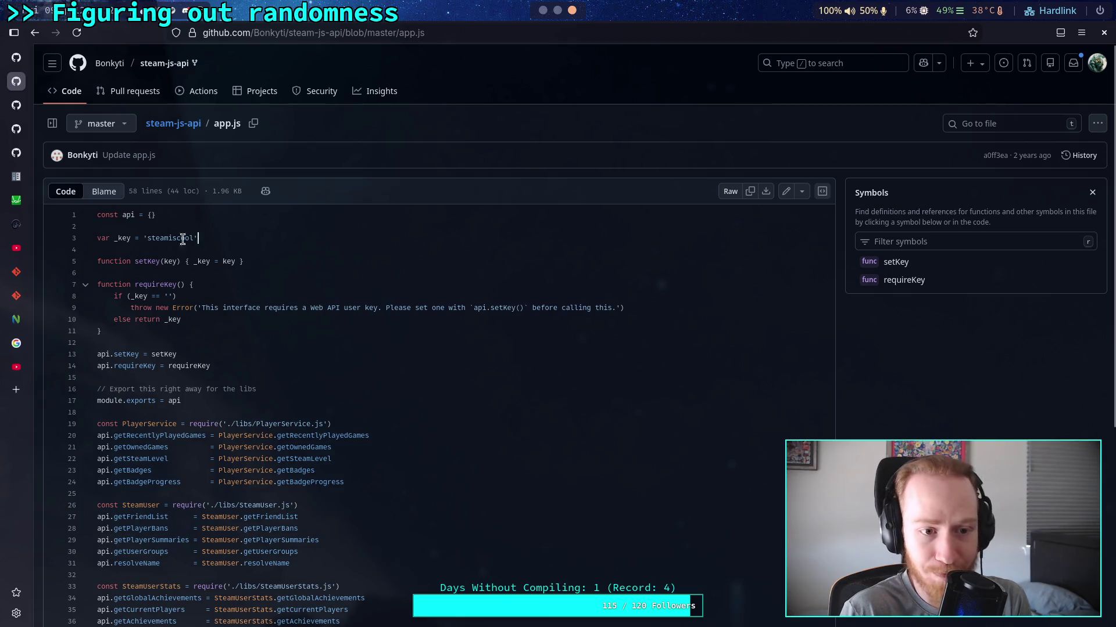
{"action": "left_click", "coordinate": [164, 239]}
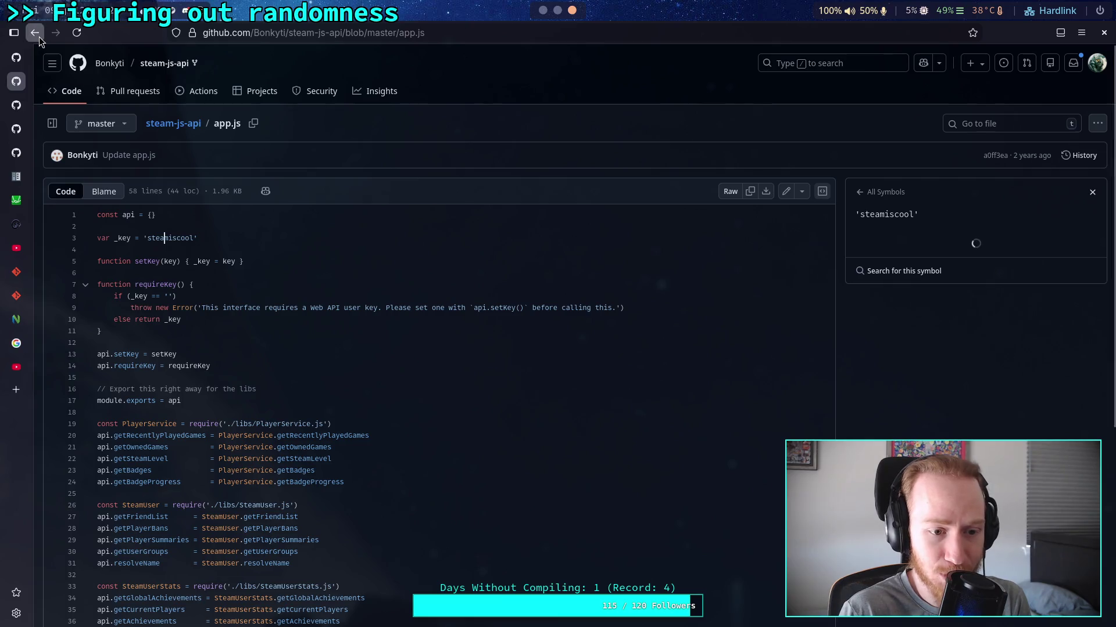
{"action": "left_click", "coordinate": [39, 36]}
{"action": "left_click", "coordinate": [39, 37]}
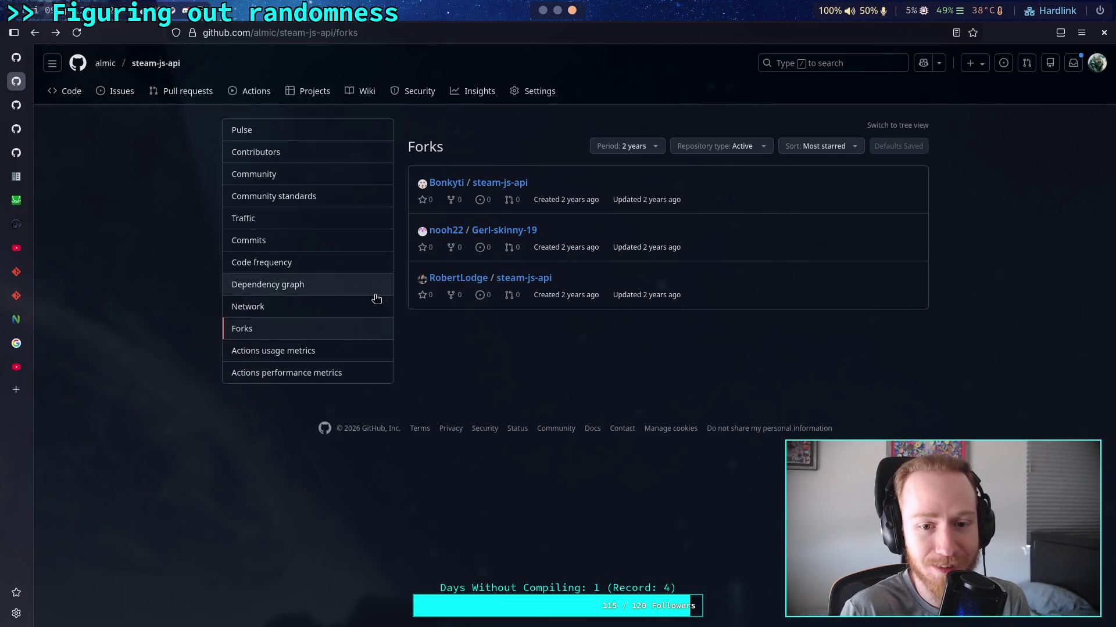
Browse the Gerl-skinny-19 fork and another user's fork, returning to the forks list.
{"action": "left_click", "coordinate": [497, 233]}
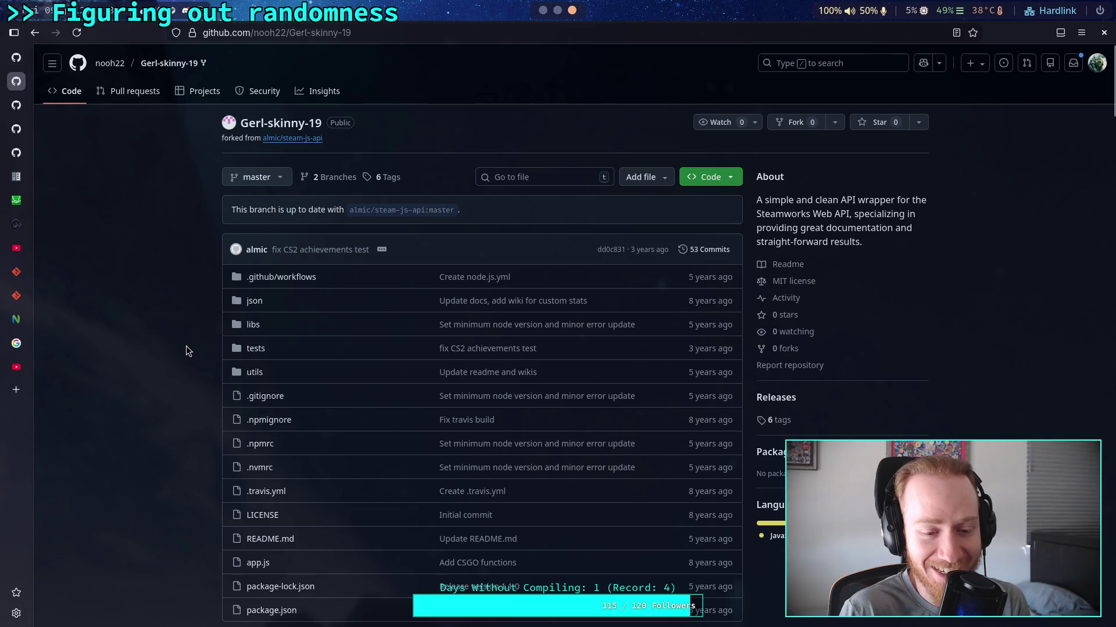
{"action": "scroll", "coordinate": [187, 351], "scroll_direction": "down", "scroll_amount": 2}
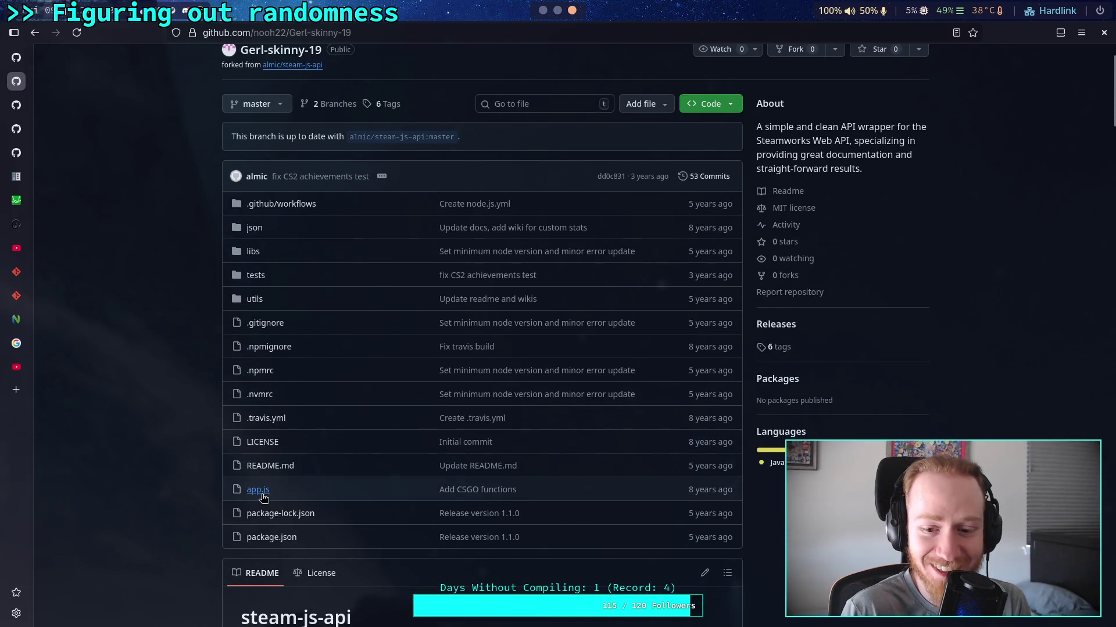
{"action": "left_click", "coordinate": [41, 36]}
{"action": "left_click", "coordinate": [523, 278]}
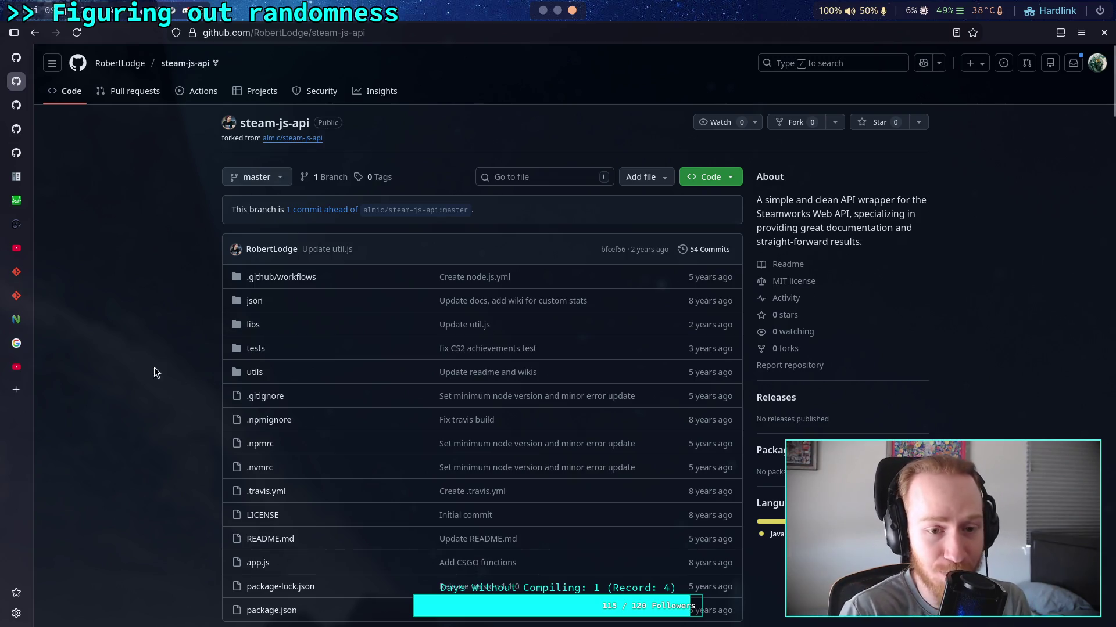
{"action": "scroll", "coordinate": [145, 376], "scroll_direction": "down", "scroll_amount": 3}
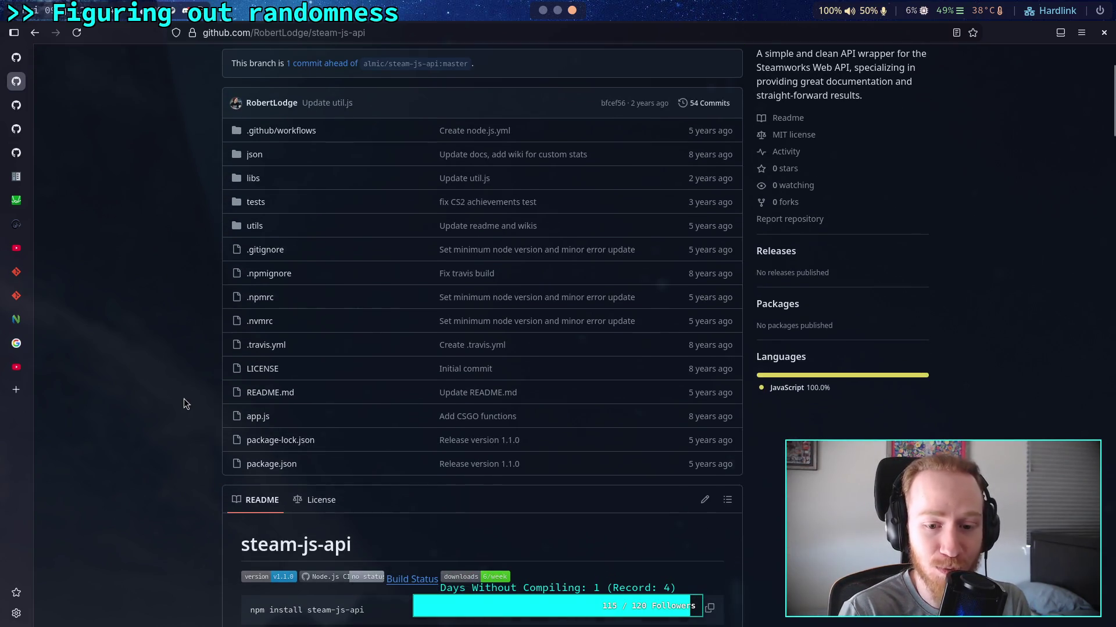
{"action": "left_click", "coordinate": [36, 35]}
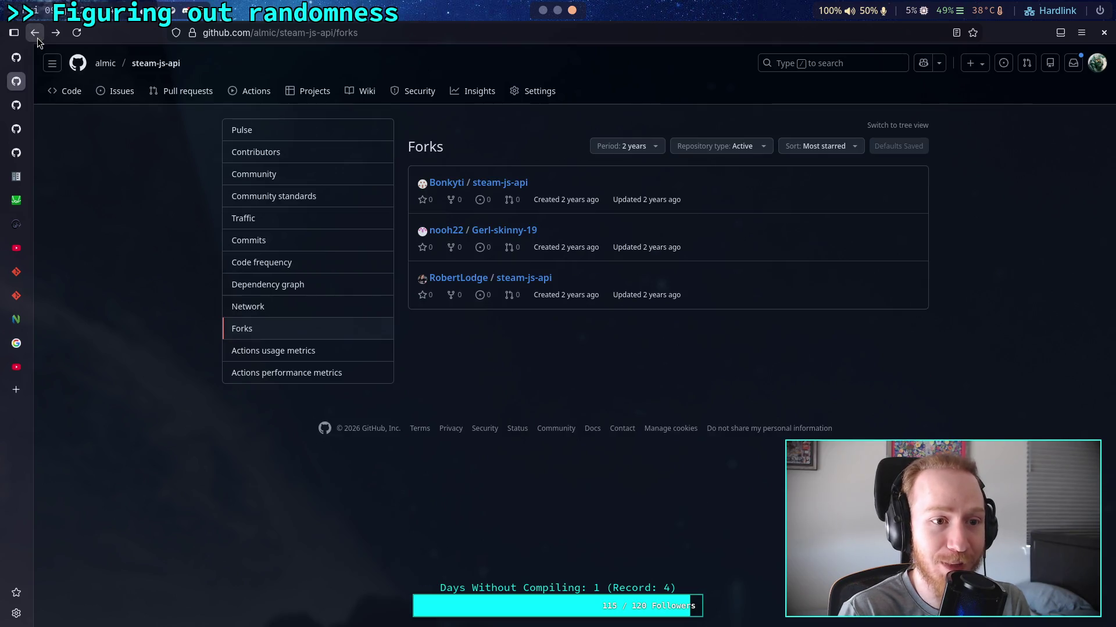
Return to the steam-js-api repository and open its owner's profile page.
{"action": "left_click", "coordinate": [38, 37]}
{"action": "left_click", "coordinate": [106, 63]}
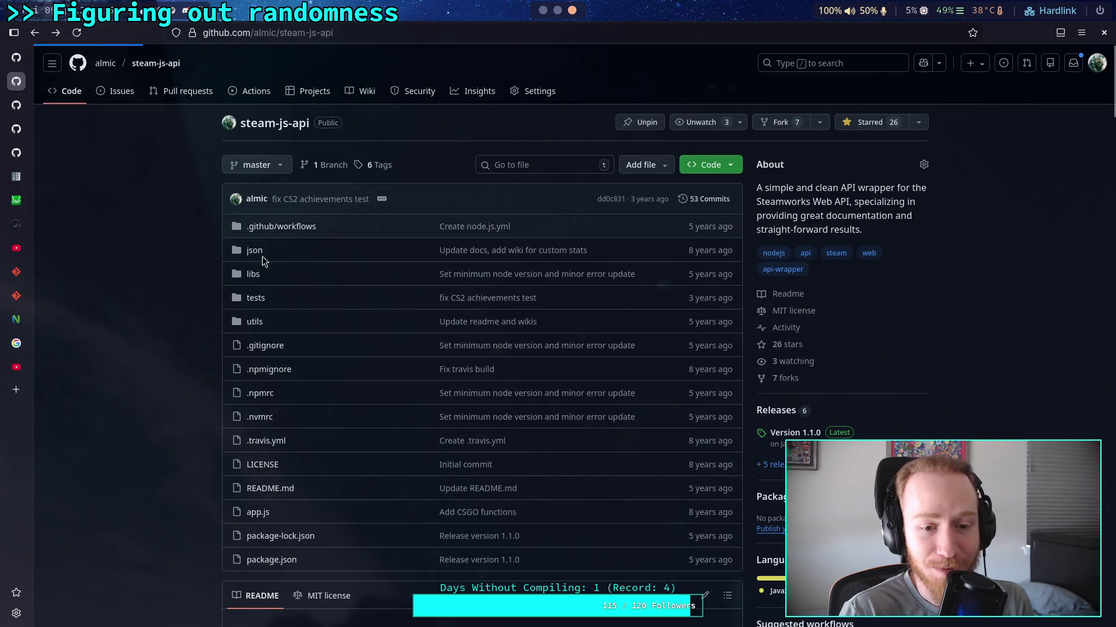
{"action": "scroll", "coordinate": [214, 303], "scroll_direction": "down", "scroll_amount": 2}
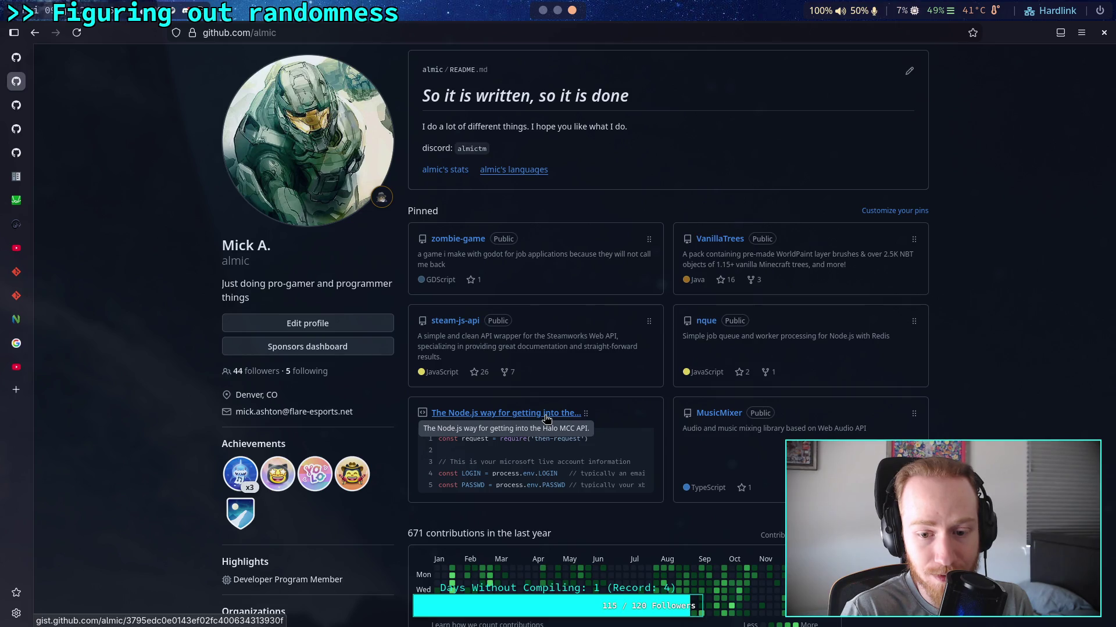
{"action": "left_click", "coordinate": [546, 418]}
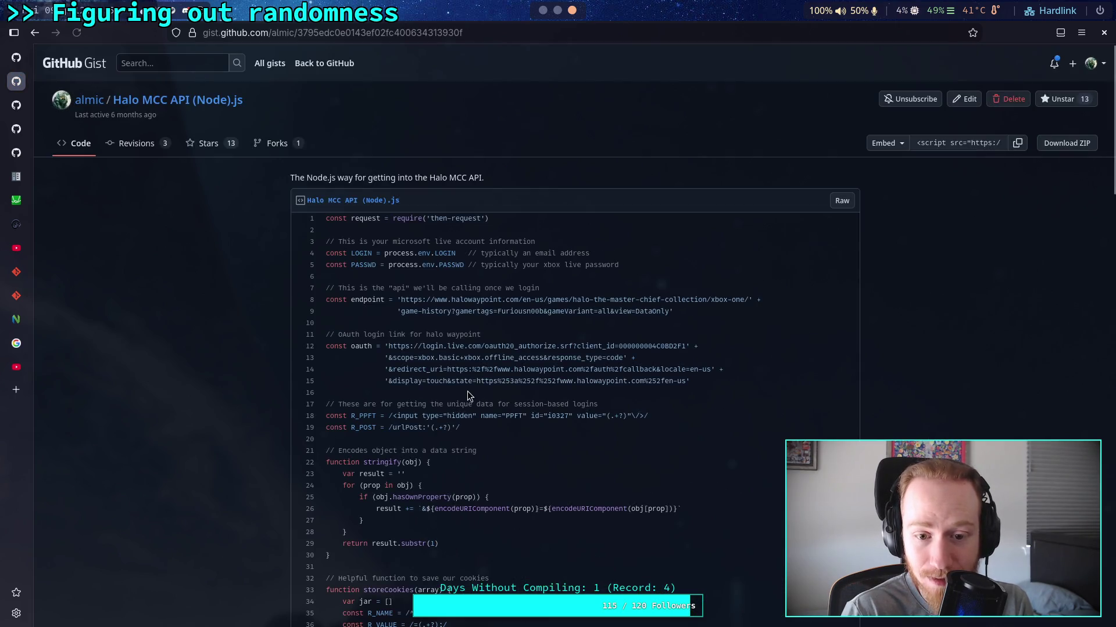
{"action": "left_click", "coordinate": [278, 144]}
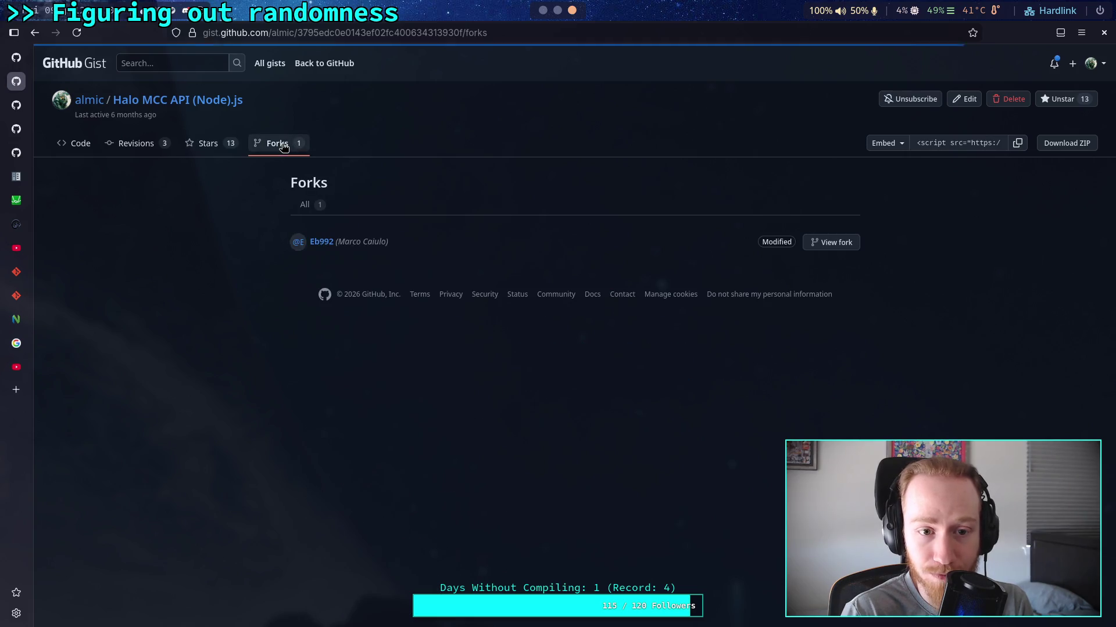
{"action": "mouse_move", "coordinate": [323, 250]}
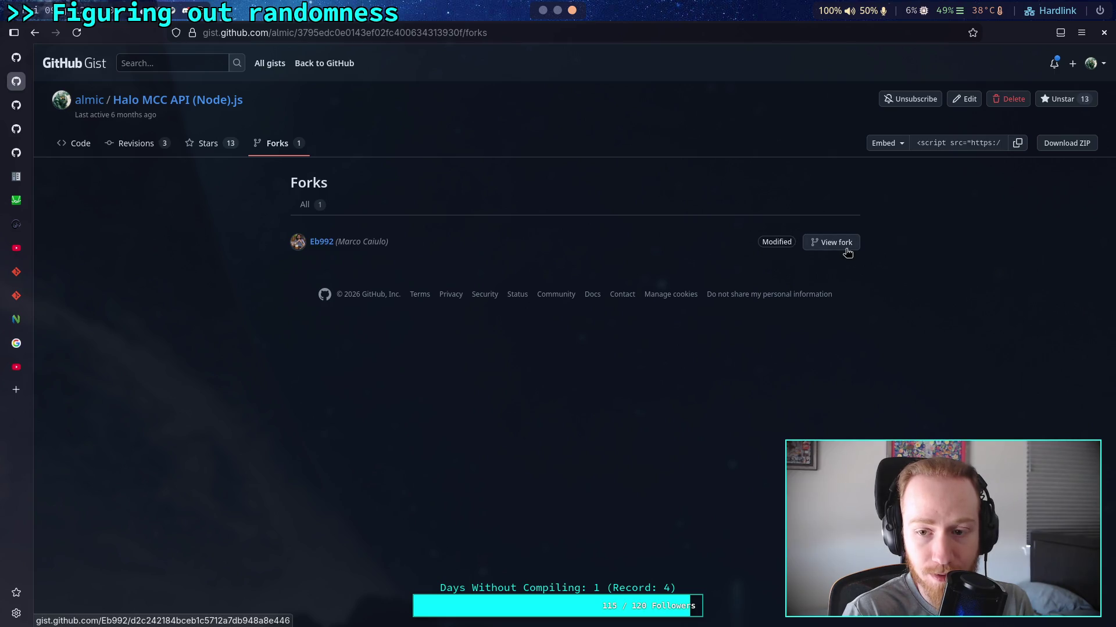
{"action": "left_click", "coordinate": [845, 252]}
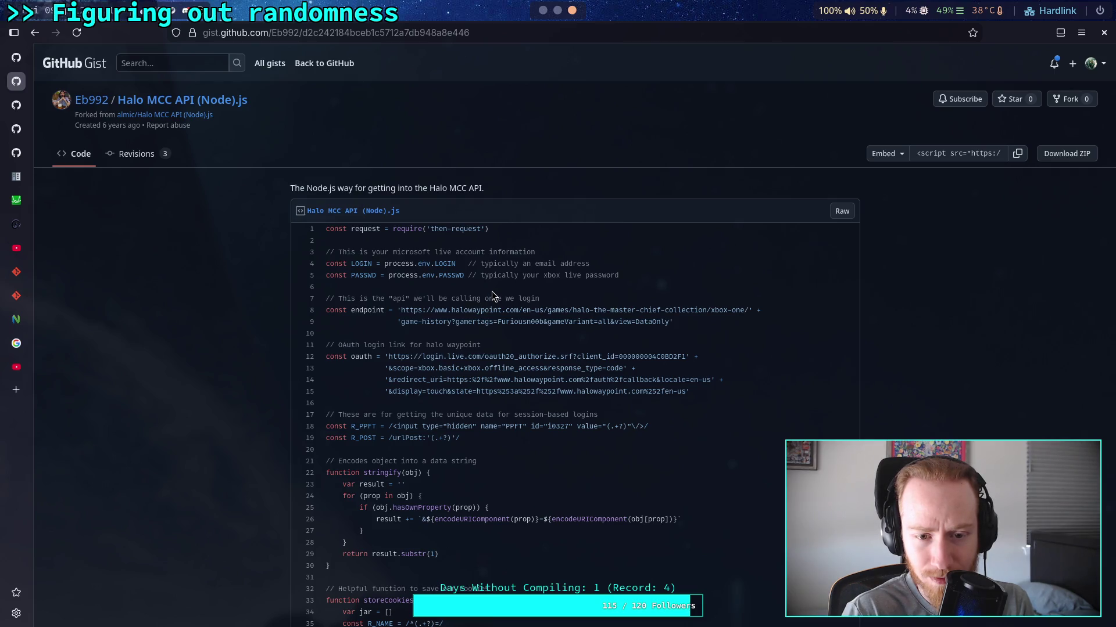
{"action": "scroll", "coordinate": [492, 292], "scroll_direction": "down", "scroll_amount": 6}
{"action": "scroll", "coordinate": [492, 292], "scroll_direction": "up", "scroll_amount": 6}
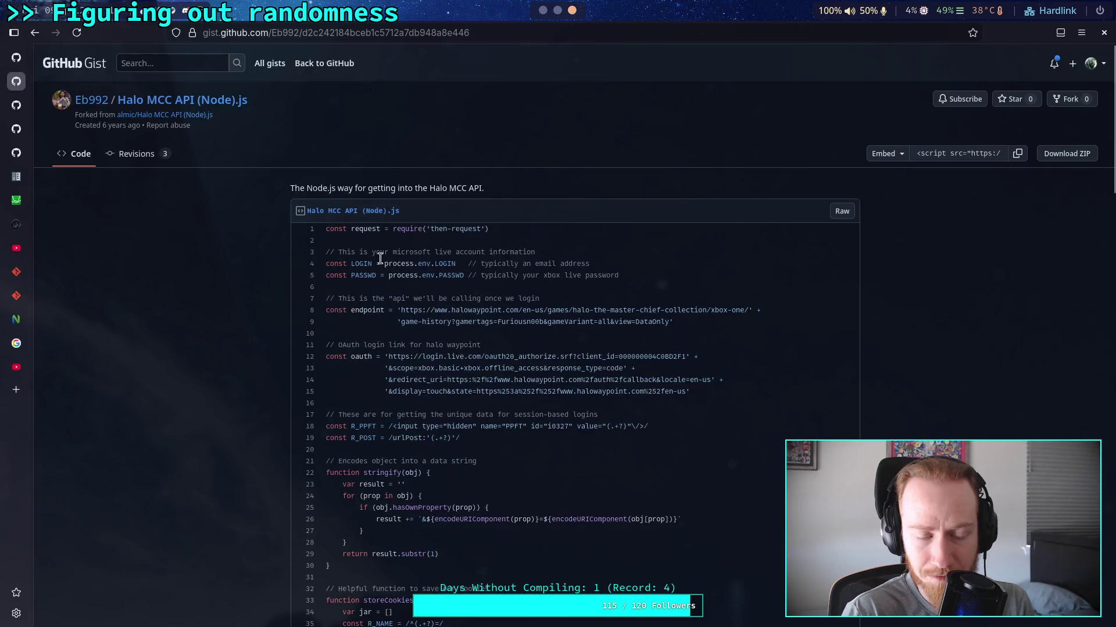
{"action": "left_click", "coordinate": [36, 33]}
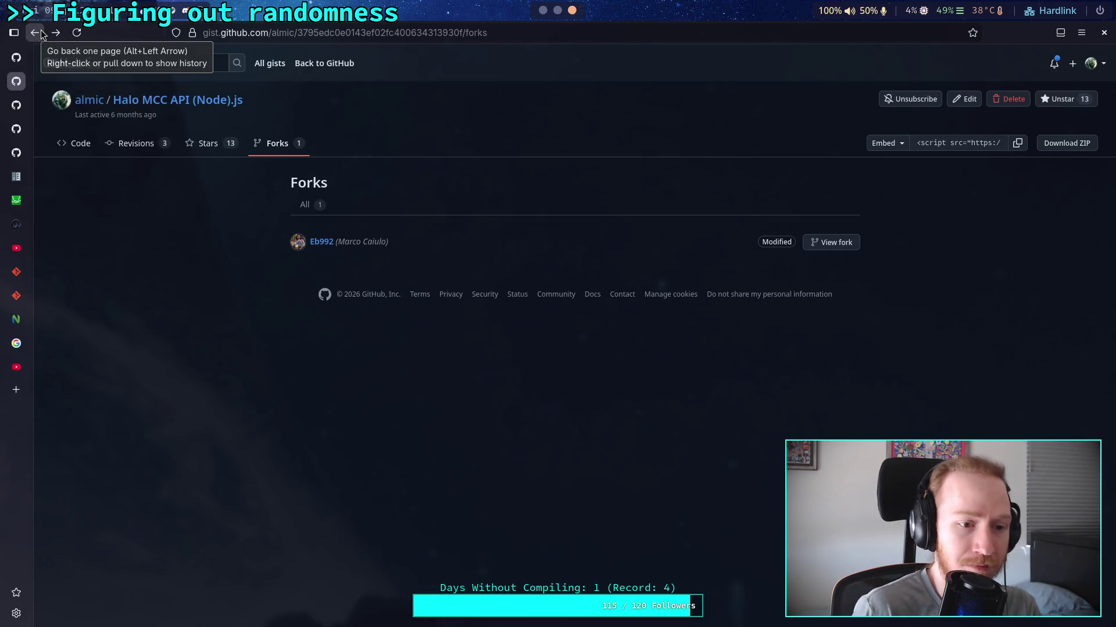
{"action": "left_click", "coordinate": [36, 33]}
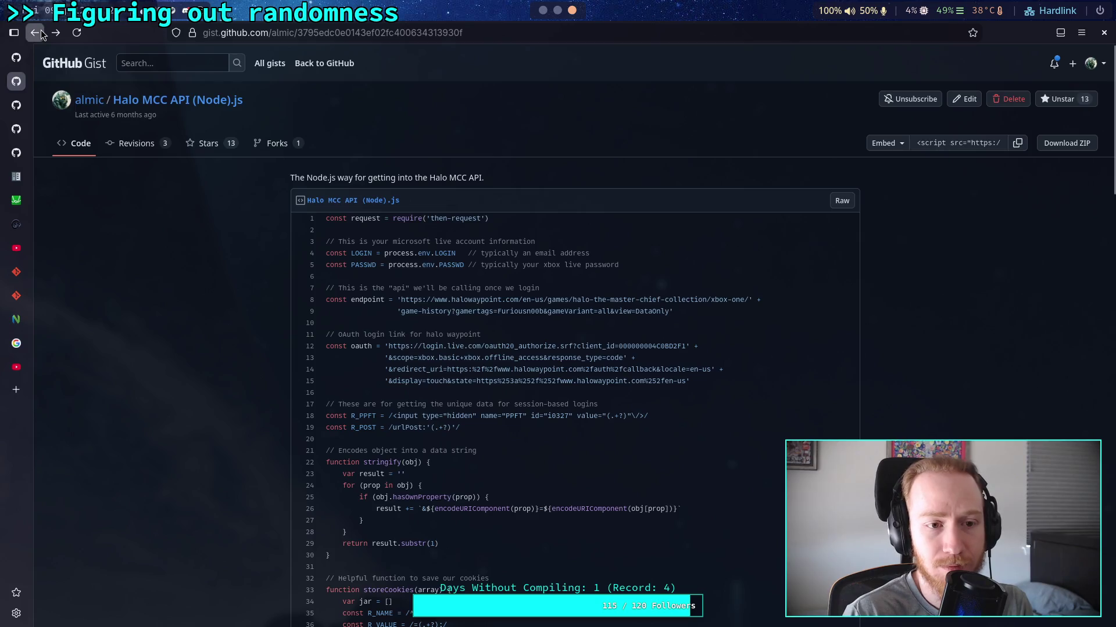
{"action": "left_click", "coordinate": [36, 33]}
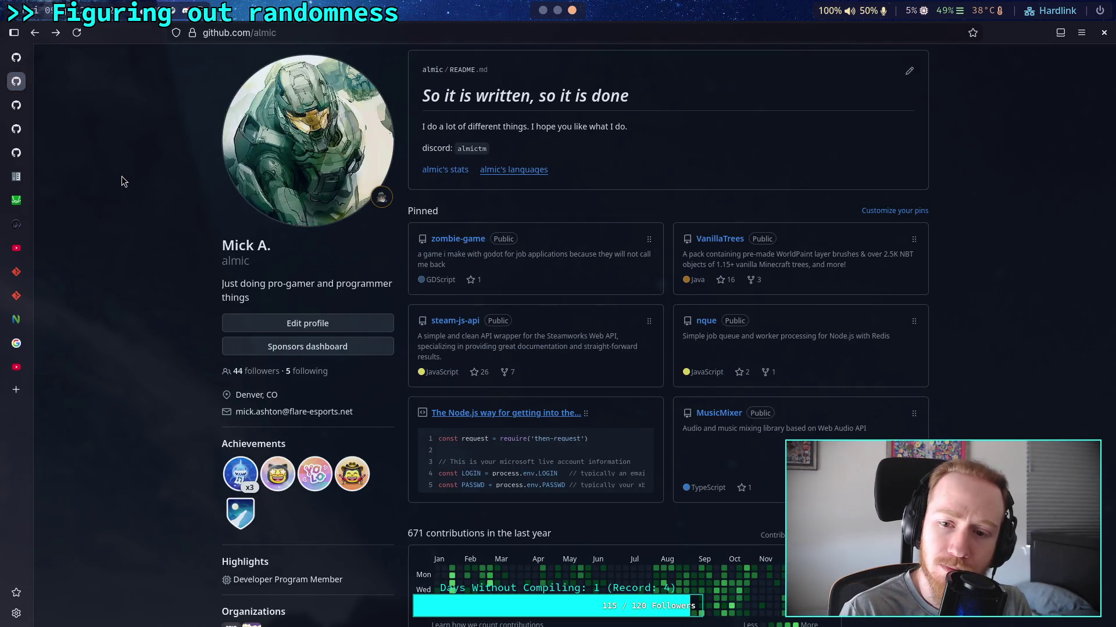
Open steam-js-api from the profile and bring up its full list of forks.
{"action": "scroll", "coordinate": [122, 181], "scroll_direction": "down", "scroll_amount": 7}
{"action": "scroll", "coordinate": [121, 176], "scroll_direction": "up", "scroll_amount": 7}
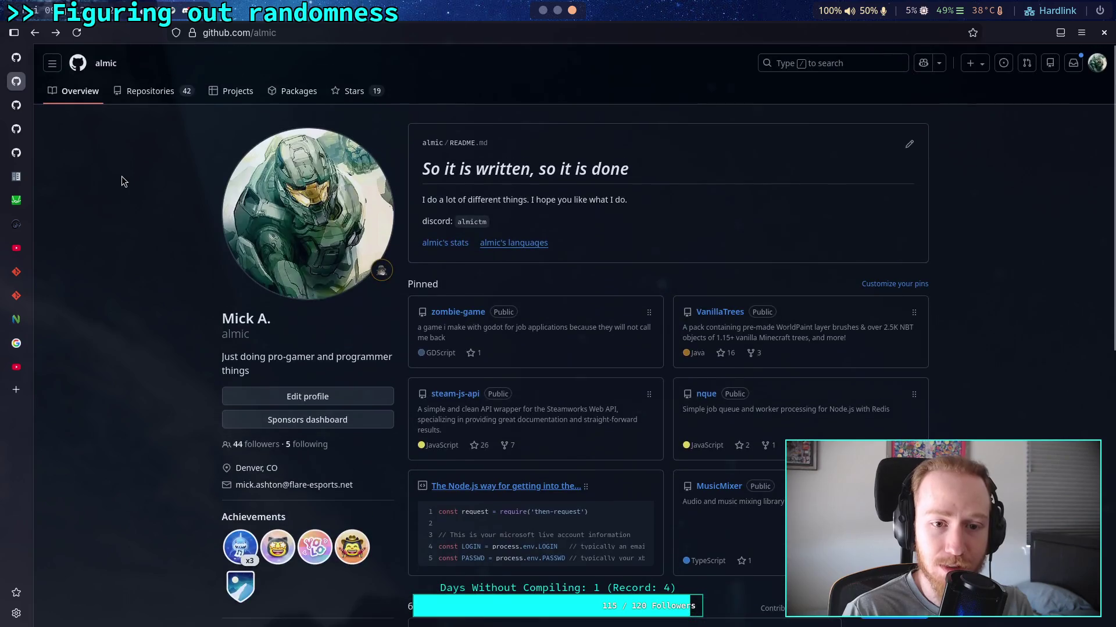
{"action": "left_click", "coordinate": [463, 394]}
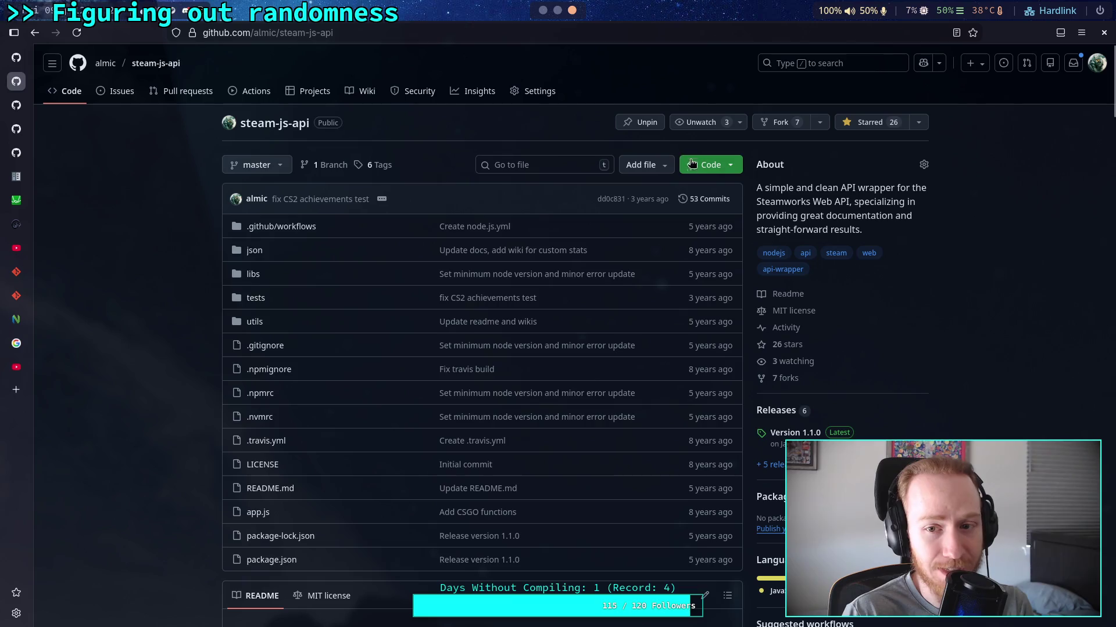
{"action": "left_click", "coordinate": [819, 122]}
{"action": "left_click", "coordinate": [1009, 285]}
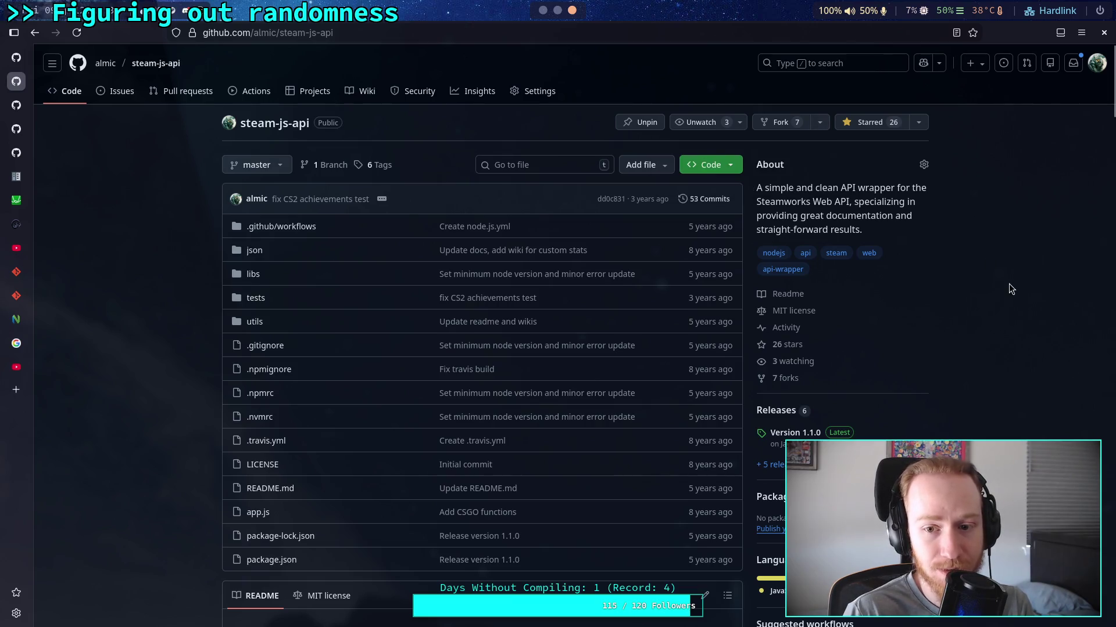
{"action": "left_click", "coordinate": [782, 379]}
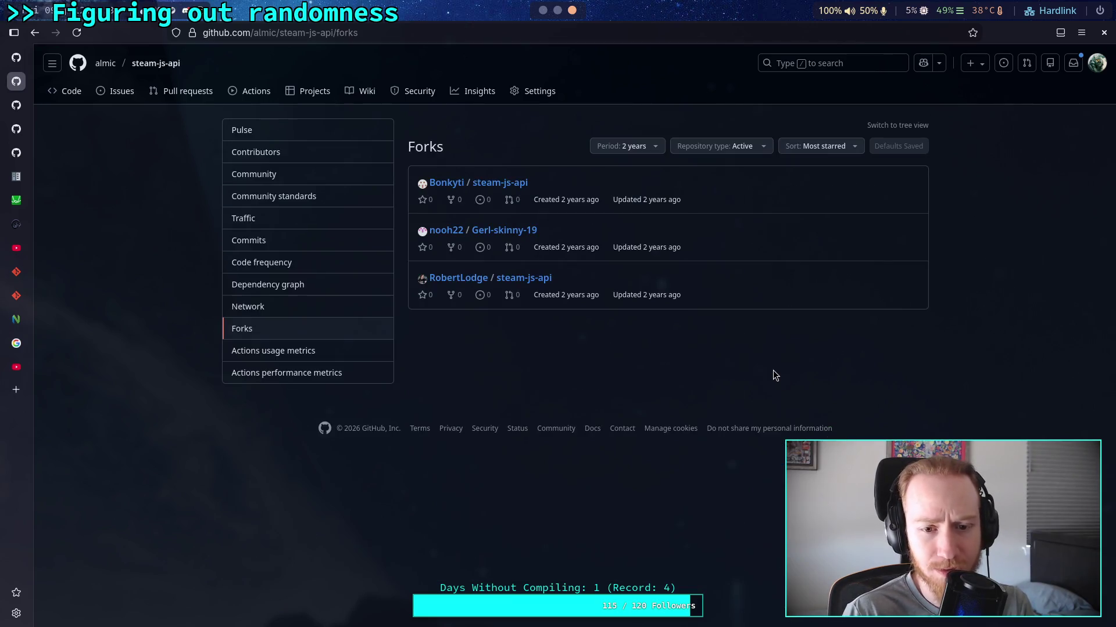
View the first listed fork's app.js, then go back to the forks list.
{"action": "left_click", "coordinate": [507, 185]}
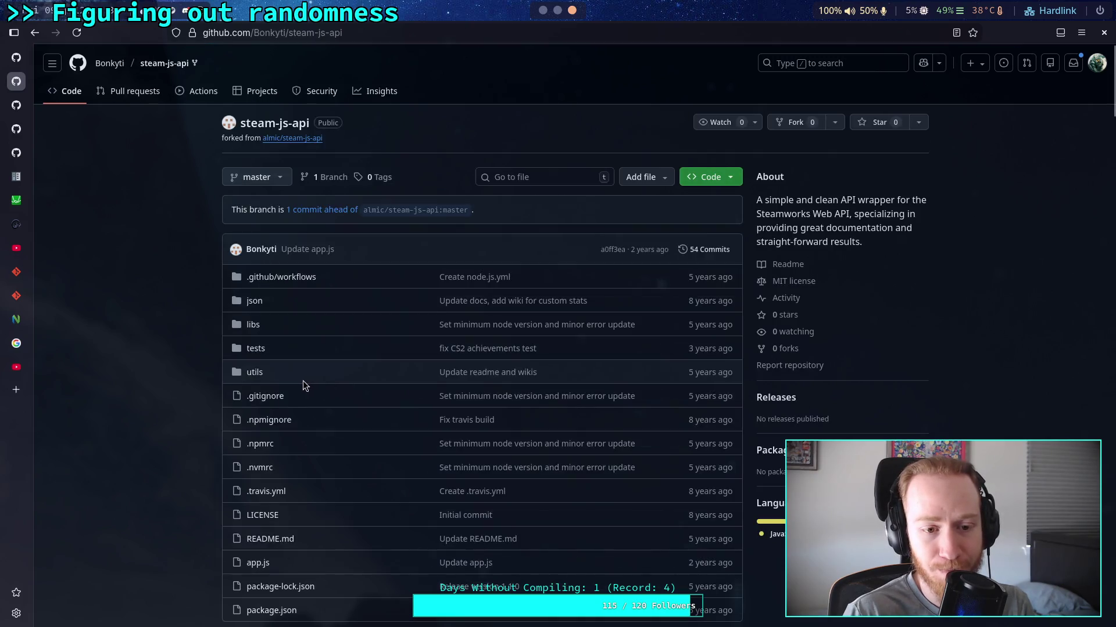
{"action": "scroll", "coordinate": [265, 469], "scroll_direction": "down", "scroll_amount": 1}
{"action": "scroll", "coordinate": [265, 469], "scroll_direction": "down", "scroll_amount": 1}
{"action": "left_click", "coordinate": [259, 492]}
{"action": "left_click", "coordinate": [44, 39]}
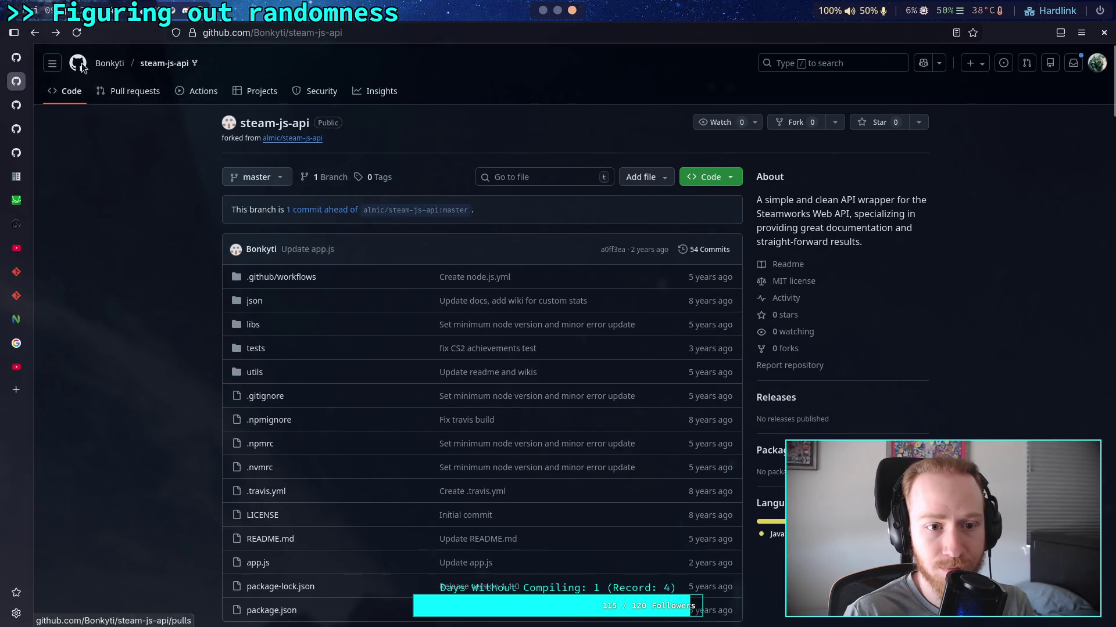
{"action": "left_click", "coordinate": [34, 34]}
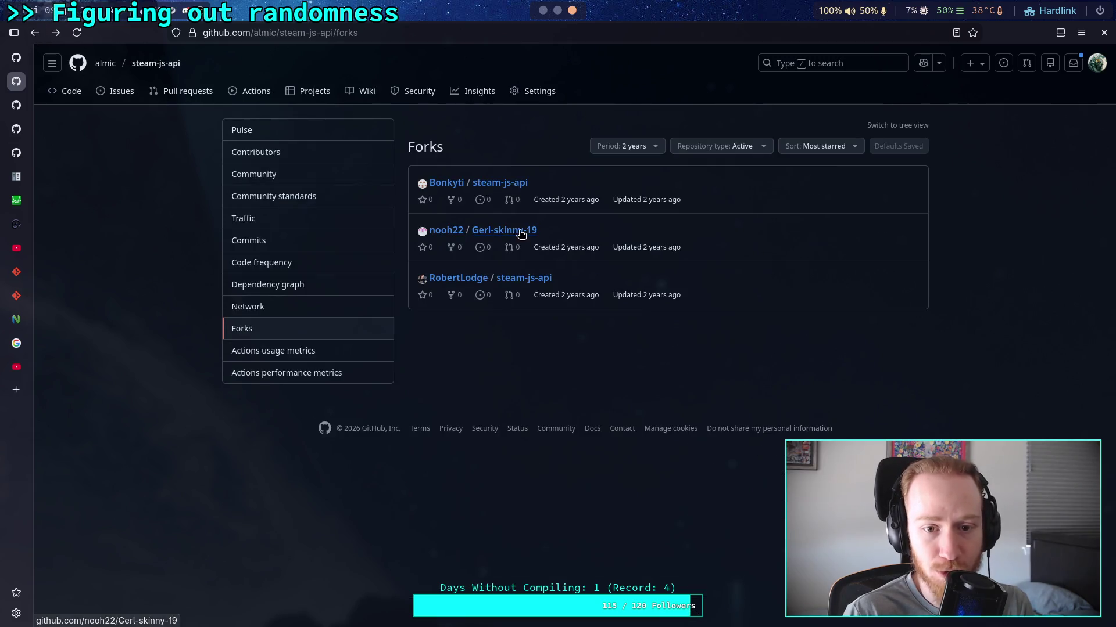
Return via the owner's profile and reopen the steam-js-api repository.
{"action": "left_click", "coordinate": [62, 91]}
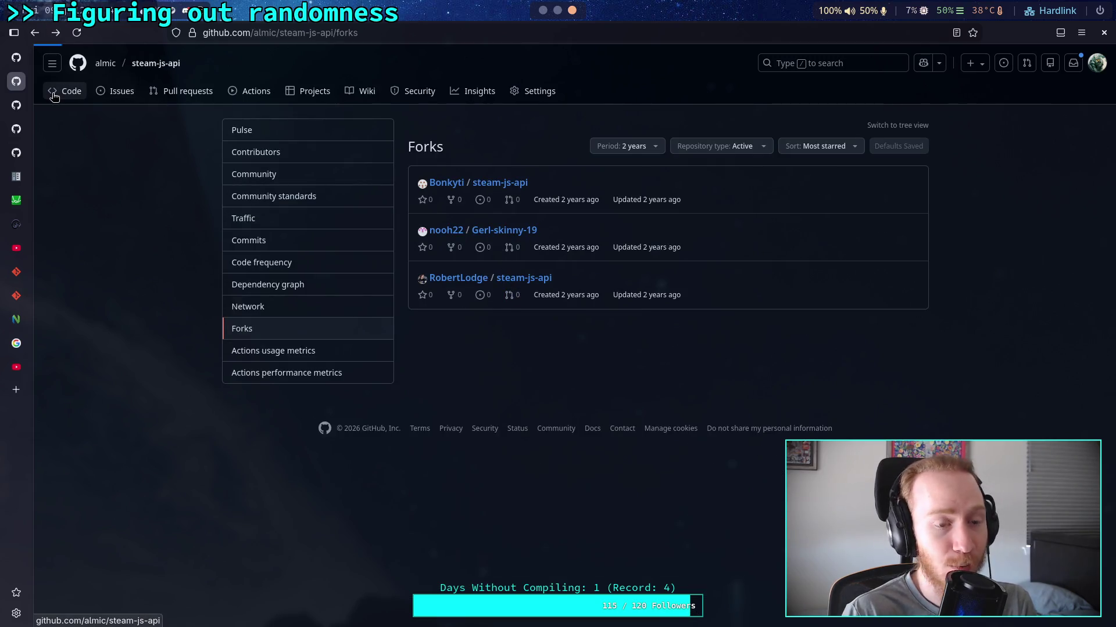
{"action": "left_click", "coordinate": [107, 65]}
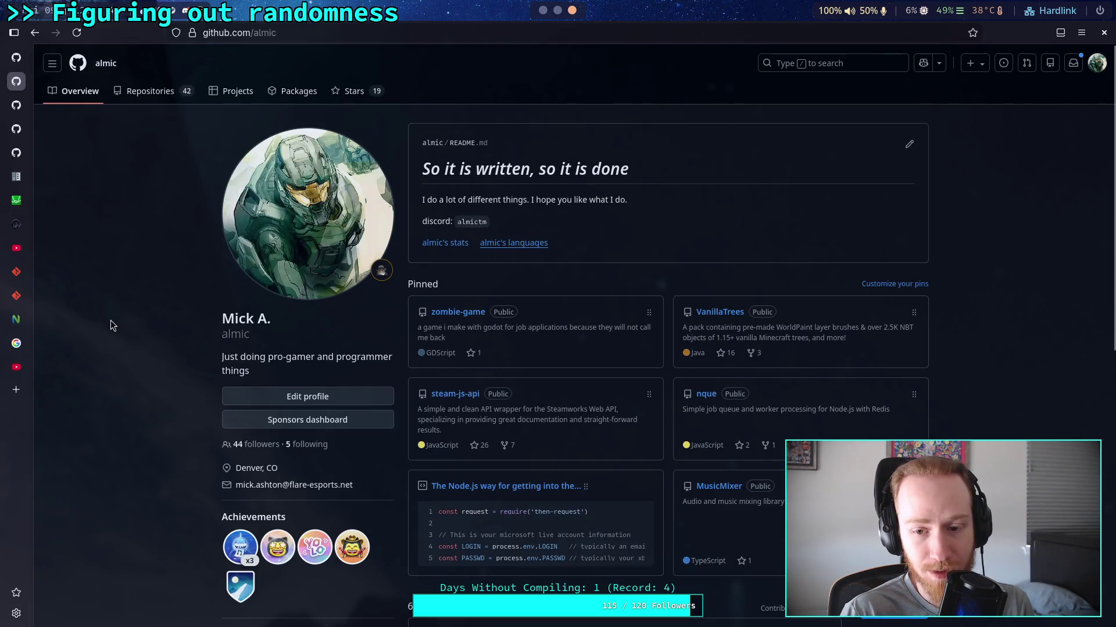
{"action": "left_click", "coordinate": [465, 395]}
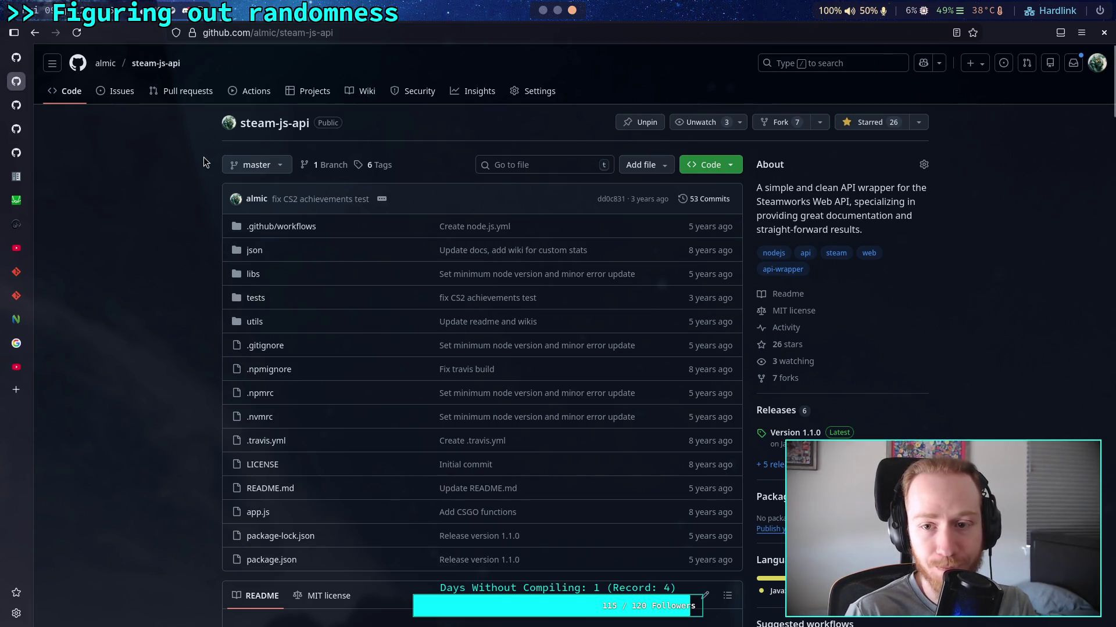
Review steam-js-api's traffic statistics under Insights > Traffic.
{"action": "left_click", "coordinate": [472, 91]}
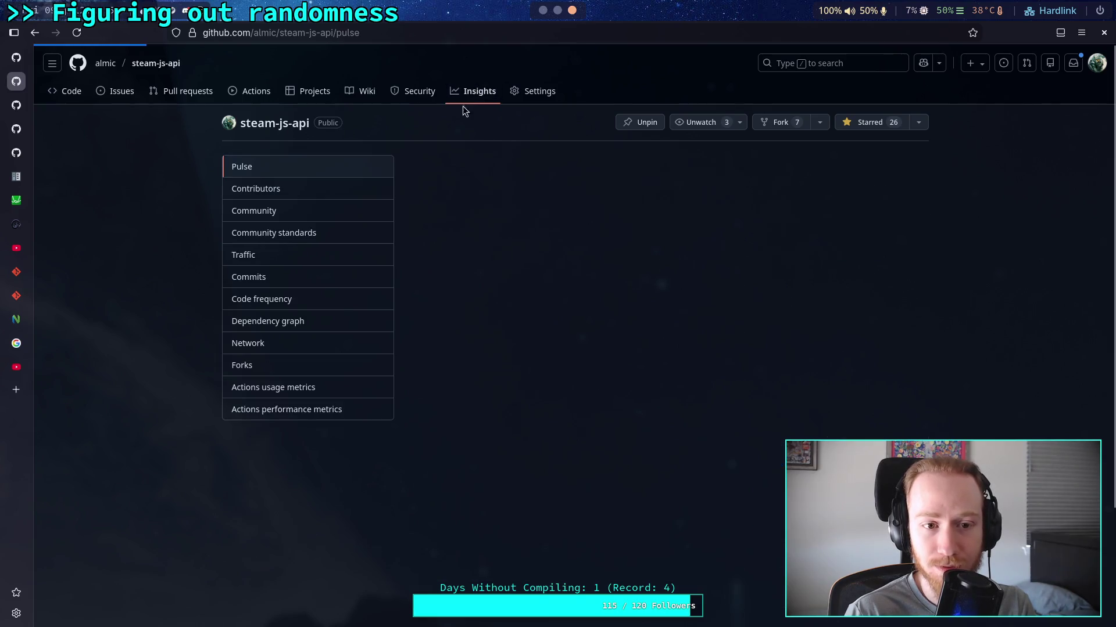
{"action": "left_click", "coordinate": [271, 263]}
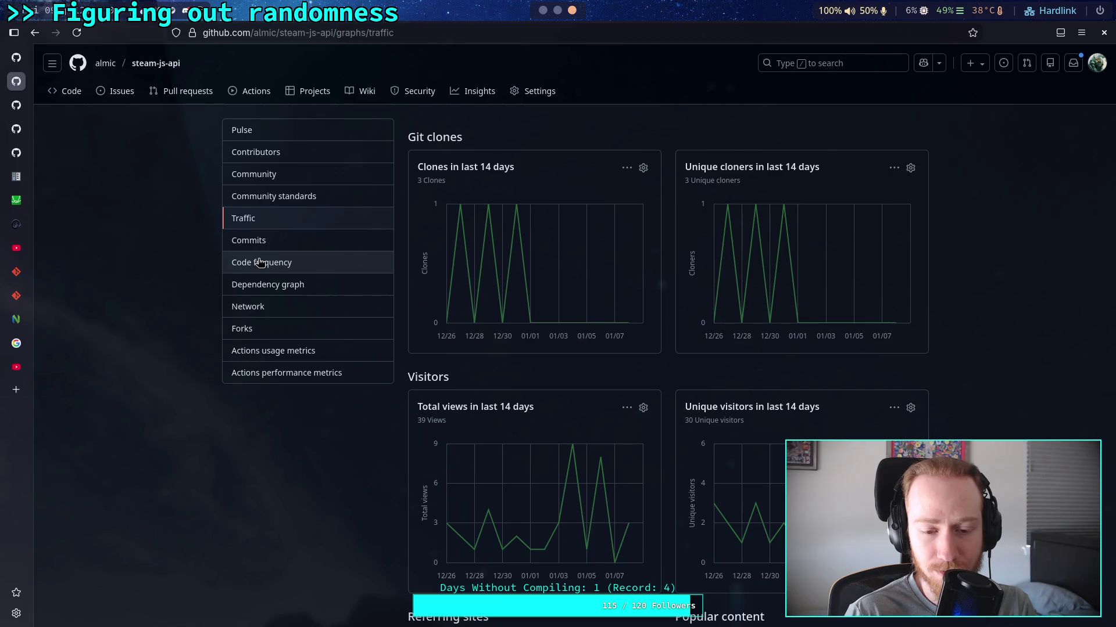
{"action": "scroll", "coordinate": [260, 263], "scroll_direction": "down", "scroll_amount": 5}
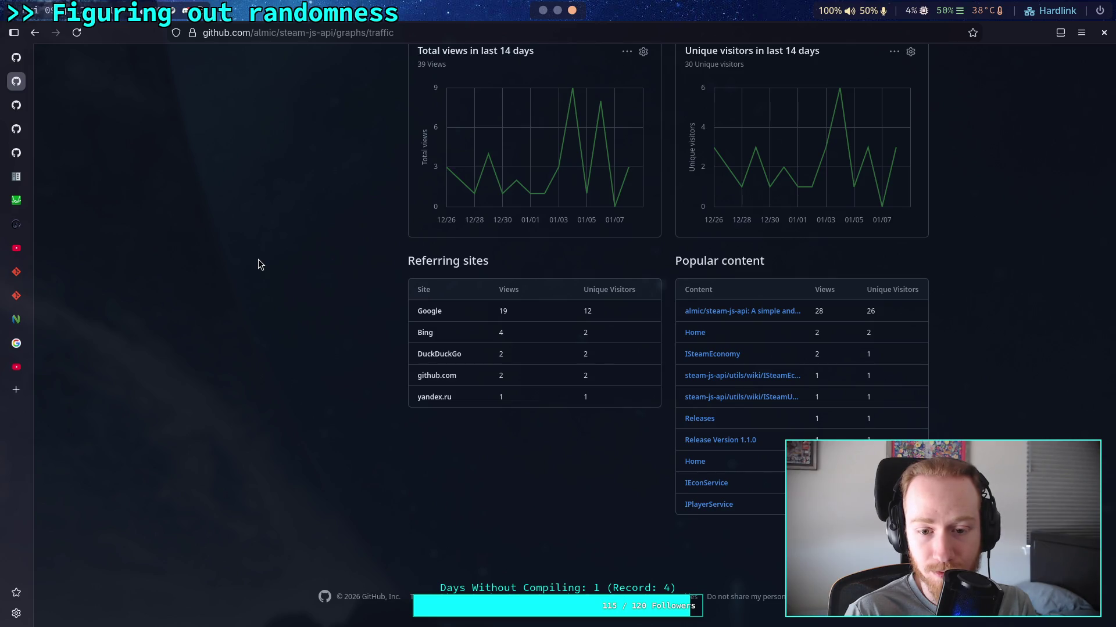
{"action": "scroll", "coordinate": [258, 262], "scroll_direction": "up", "scroll_amount": 5}
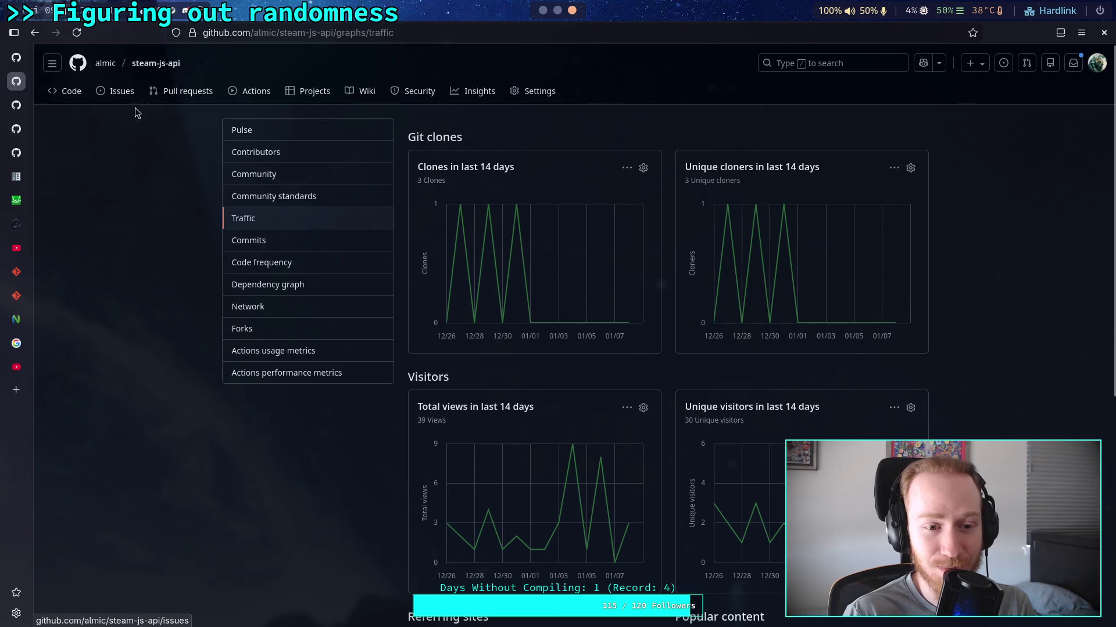
Close the traffic page and return to Godot with the caret at the end of line 542.
{"action": "middle_click", "coordinate": [19, 74]}
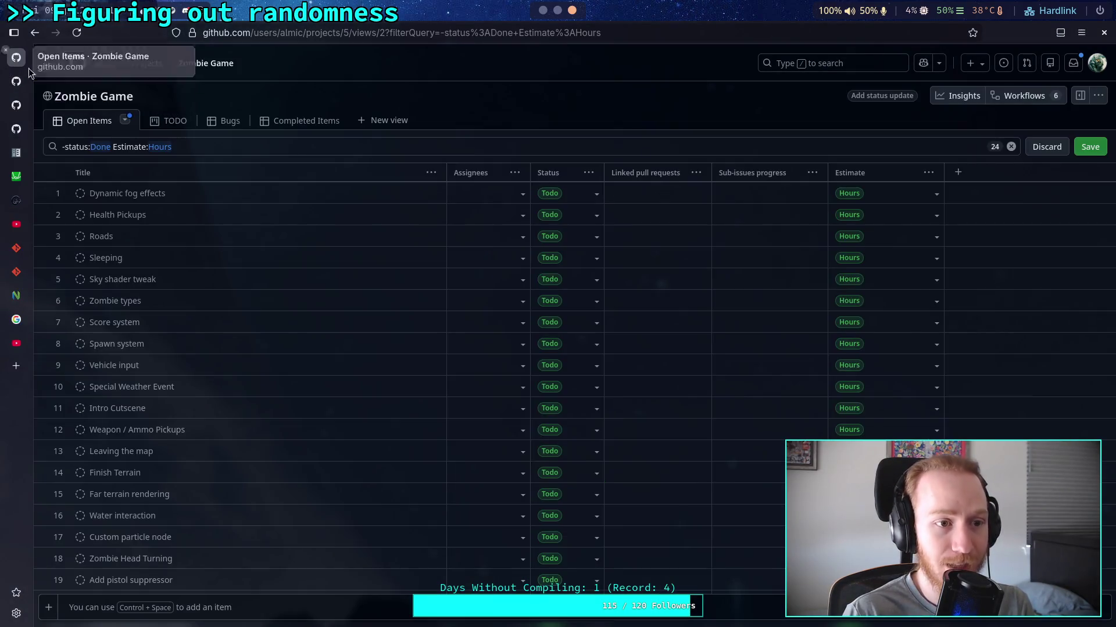
{"action": "key", "text": "alt+Tab"}
{"action": "left_click", "coordinate": [573, 262]}
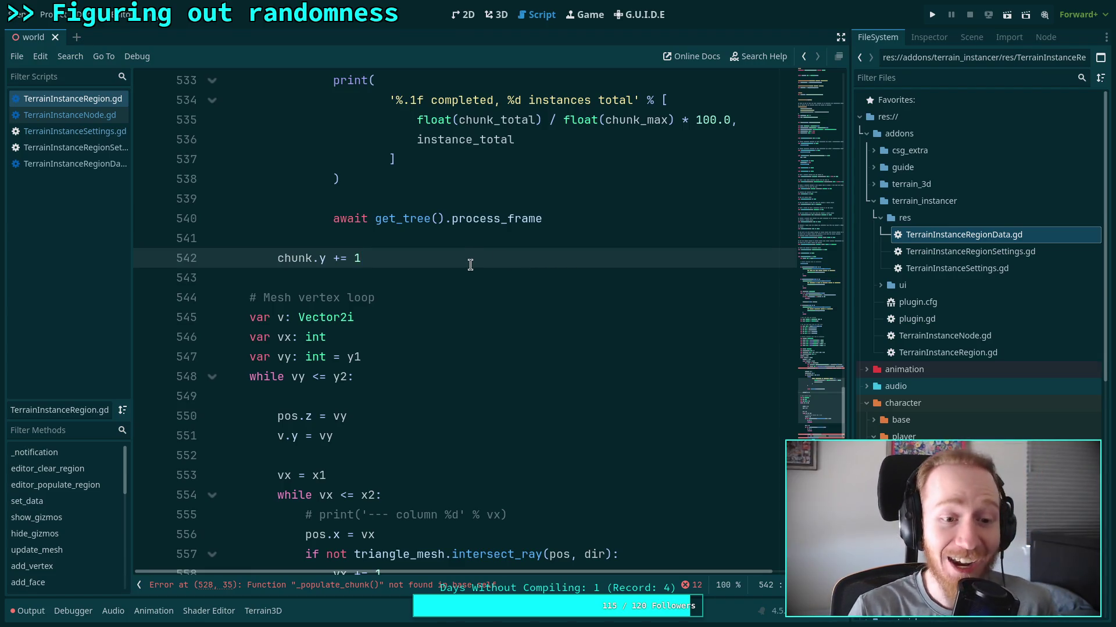
{"action": "left_click", "coordinate": [464, 273]}
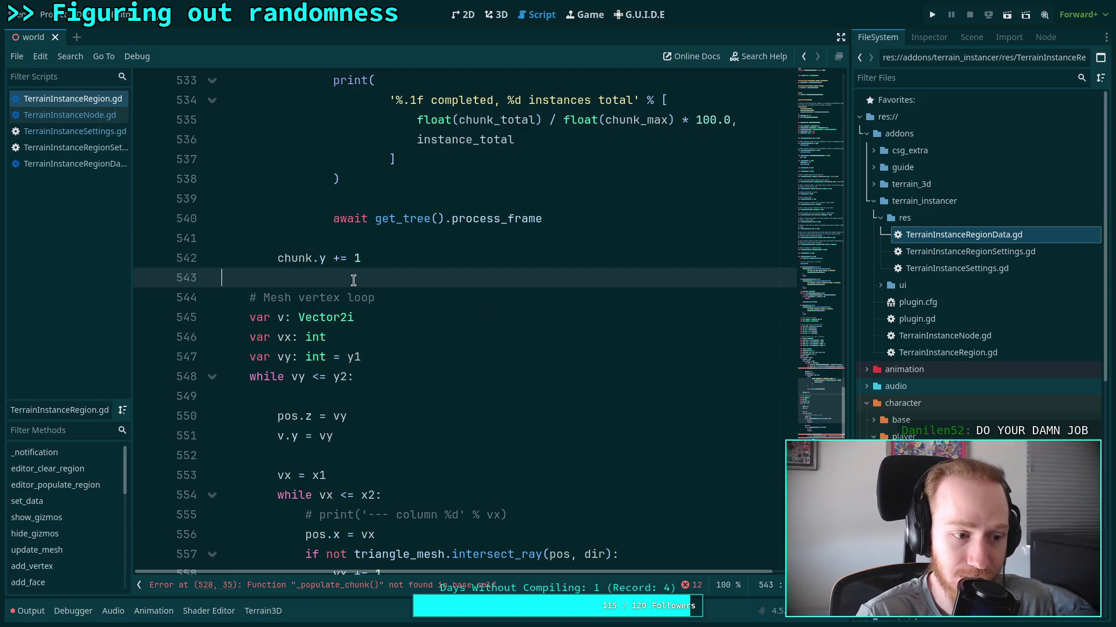
{"action": "scroll", "coordinate": [510, 372], "scroll_direction": "up", "scroll_amount": 4}
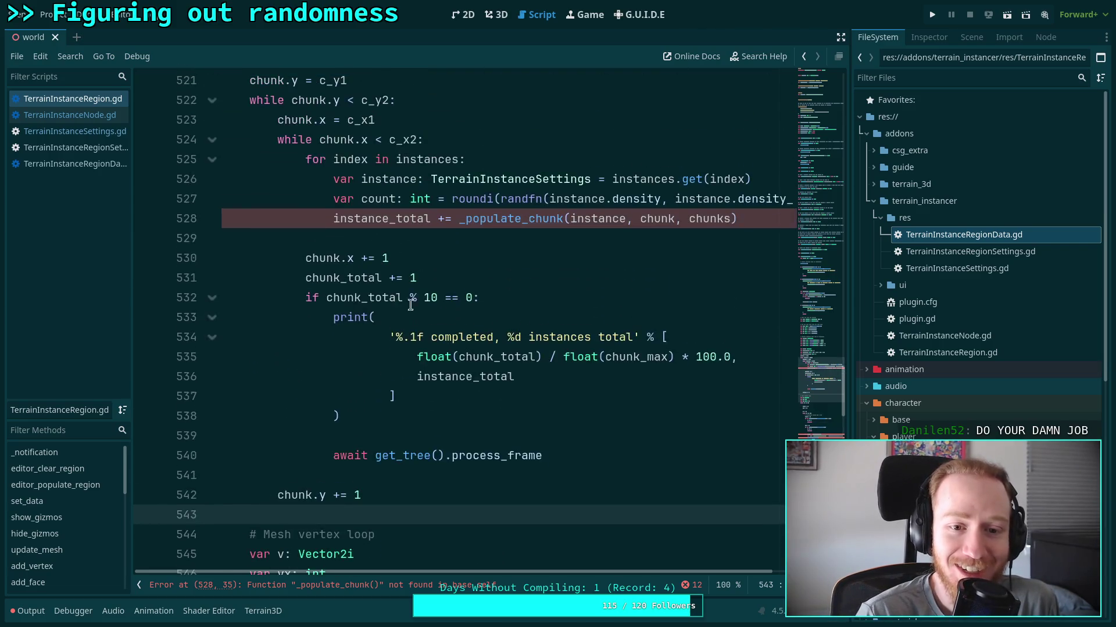
{"action": "scroll", "coordinate": [534, 359], "scroll_direction": "down", "scroll_amount": 6}
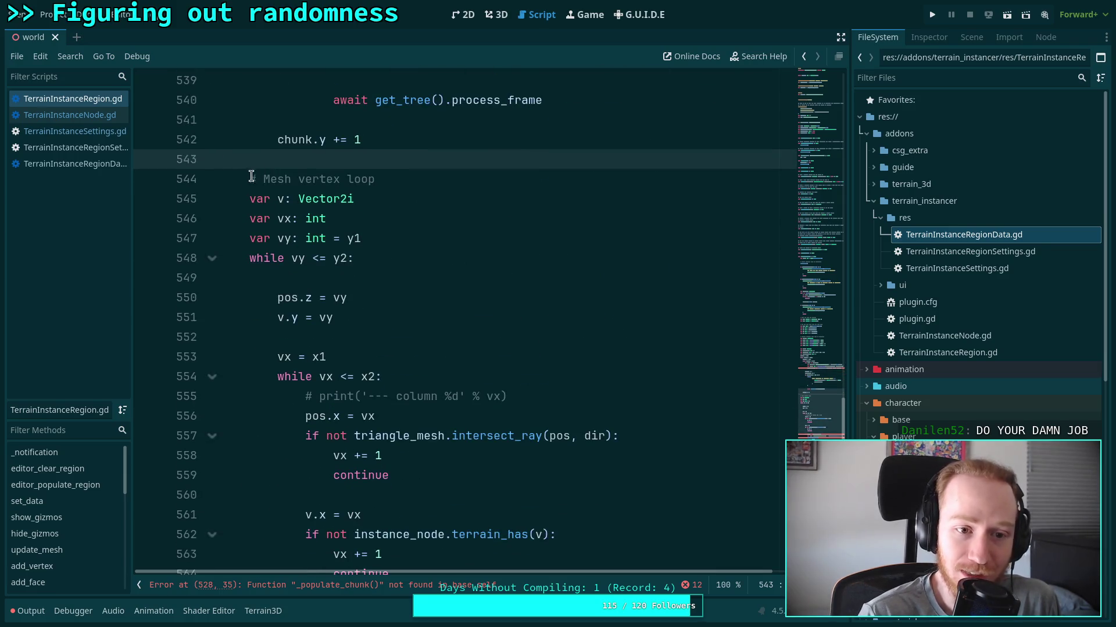
{"action": "left_click_drag", "start_coordinate": [249, 176], "coordinate": [410, 288]}
{"action": "scroll", "coordinate": [411, 289], "scroll_direction": "down", "scroll_amount": 2}
{"action": "left_click", "coordinate": [521, 290]}
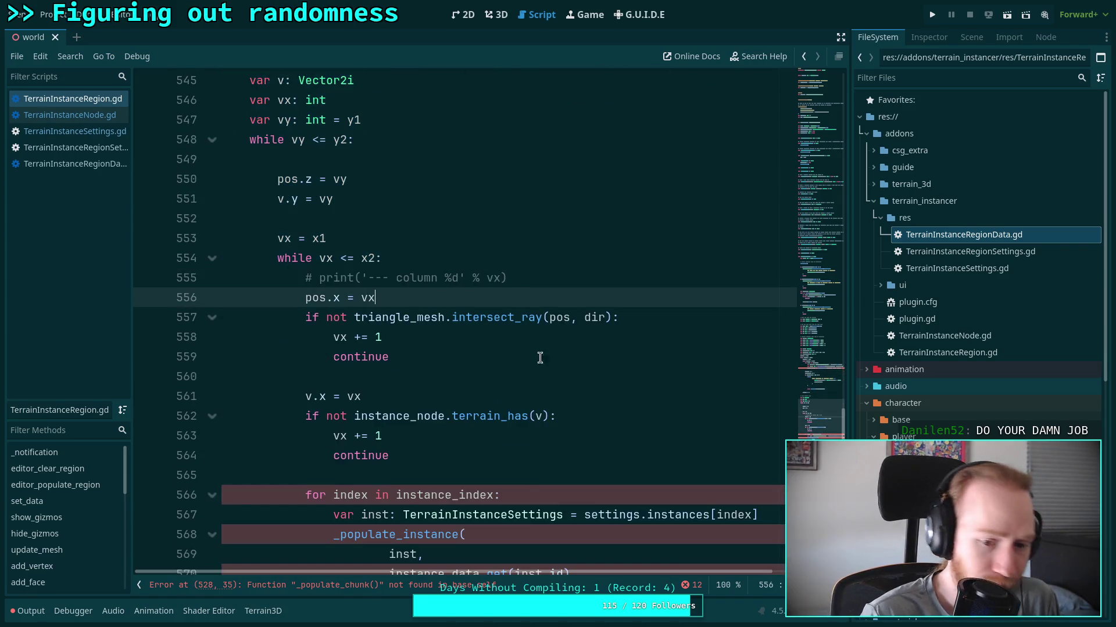
{"action": "left_click_drag", "start_coordinate": [298, 302], "coordinate": [455, 391]}
{"action": "scroll", "coordinate": [488, 364], "scroll_direction": "down", "scroll_amount": 10}
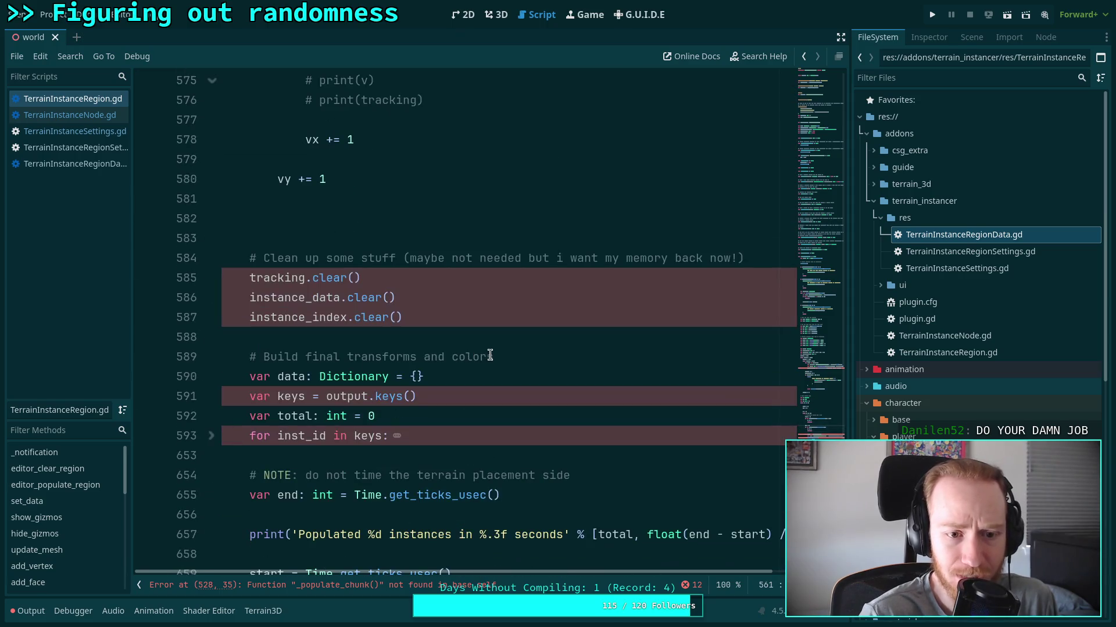
{"action": "scroll", "coordinate": [480, 359], "scroll_direction": "down", "scroll_amount": 3}
{"action": "left_click_drag", "start_coordinate": [523, 256], "coordinate": [232, 179]}
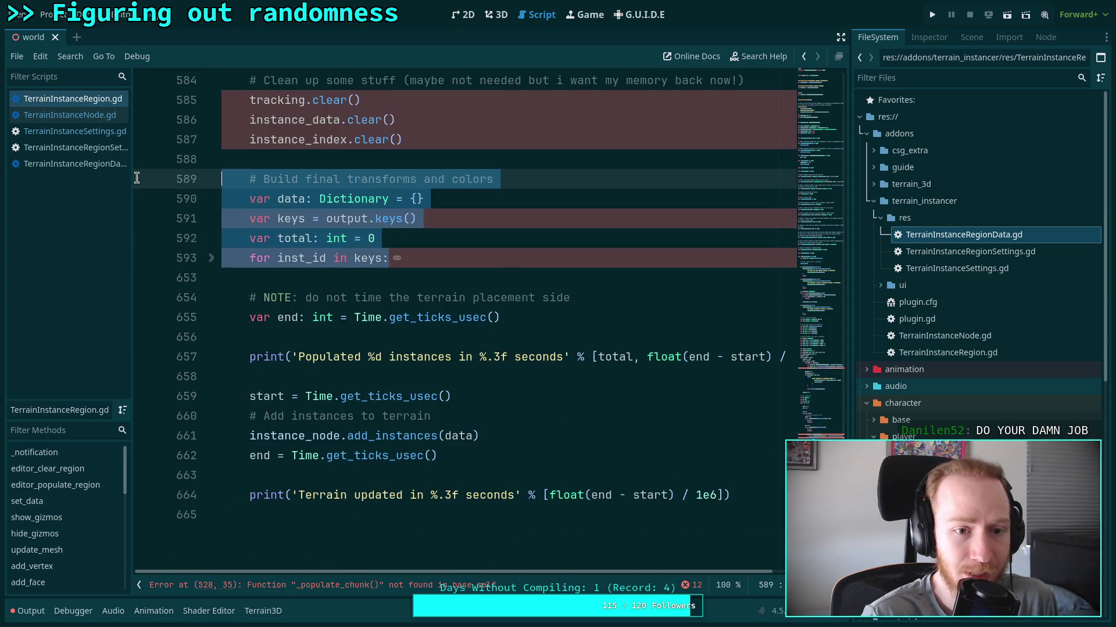
{"action": "left_click", "coordinate": [362, 253]}
{"action": "left_click", "coordinate": [211, 258]}
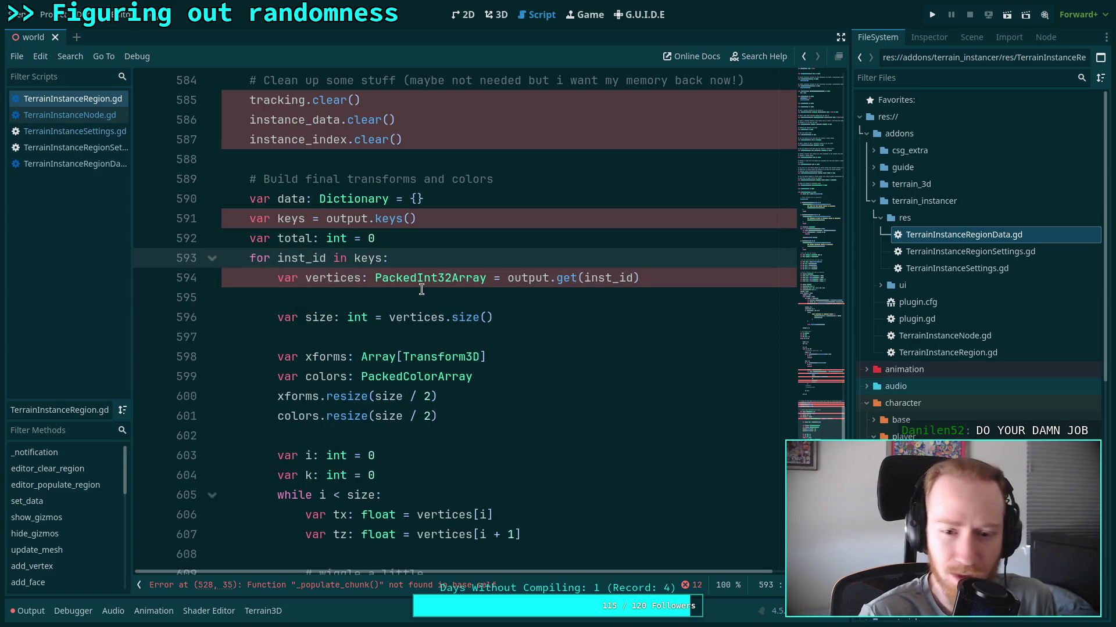
{"action": "left_click", "coordinate": [421, 295]}
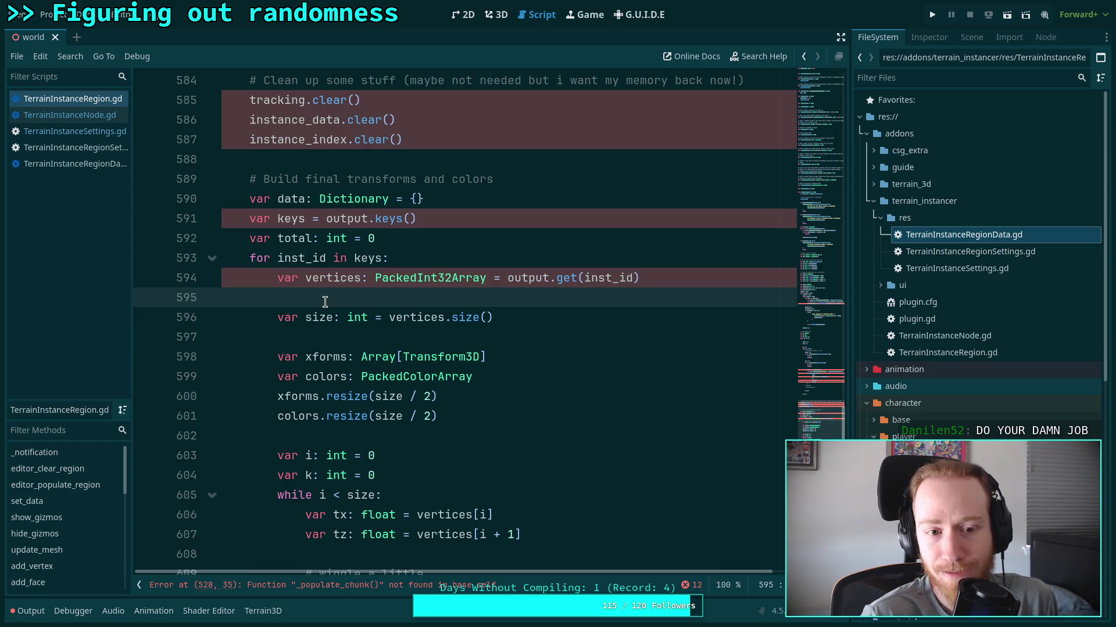
{"action": "scroll", "coordinate": [325, 302], "scroll_direction": "down", "scroll_amount": 16}
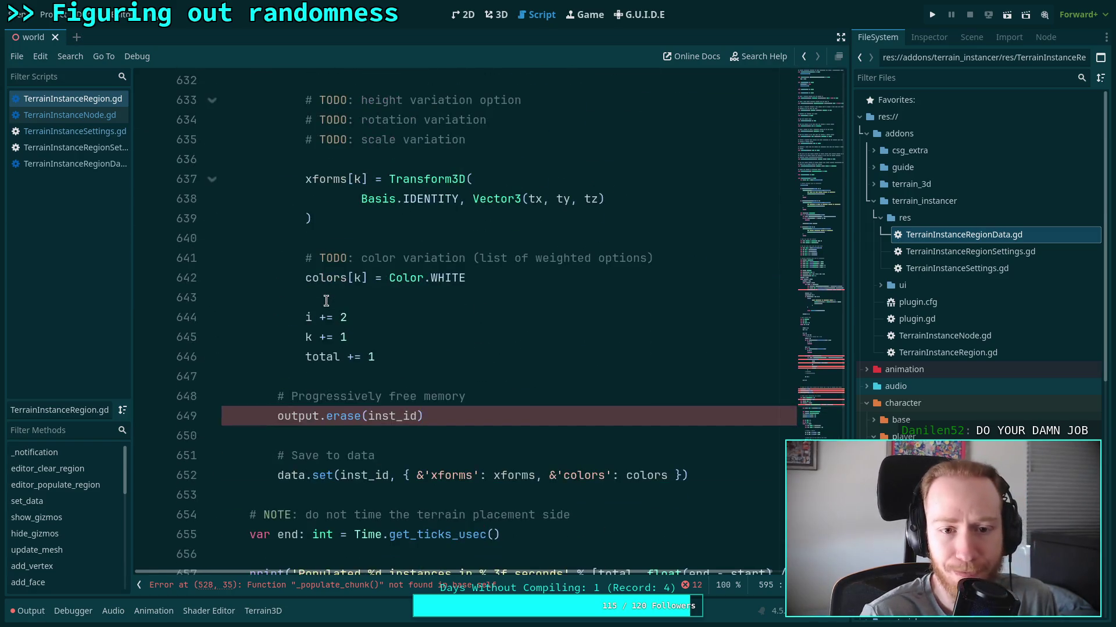
{"action": "scroll", "coordinate": [369, 313], "scroll_direction": "up", "scroll_amount": 6}
{"action": "mouse_move", "coordinate": [479, 316]}
{"action": "left_mouse_down"}
{"action": "mouse_move", "coordinate": [342, 315]}
{"action": "mouse_move", "coordinate": [357, 316]}
{"action": "left_mouse_up"}
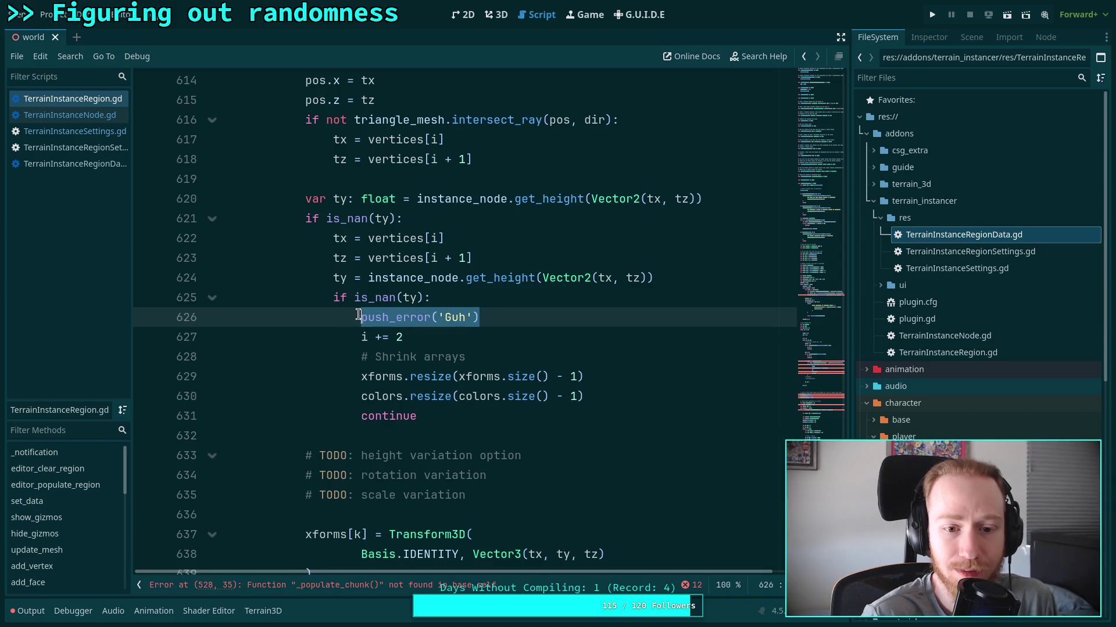
{"action": "scroll", "coordinate": [522, 374], "scroll_direction": "down", "scroll_amount": 2}
{"action": "scroll", "coordinate": [522, 374], "scroll_direction": "down", "scroll_amount": 7}
{"action": "left_click", "coordinate": [523, 373]}
{"action": "scroll", "coordinate": [518, 378], "scroll_direction": "down", "scroll_amount": 2}
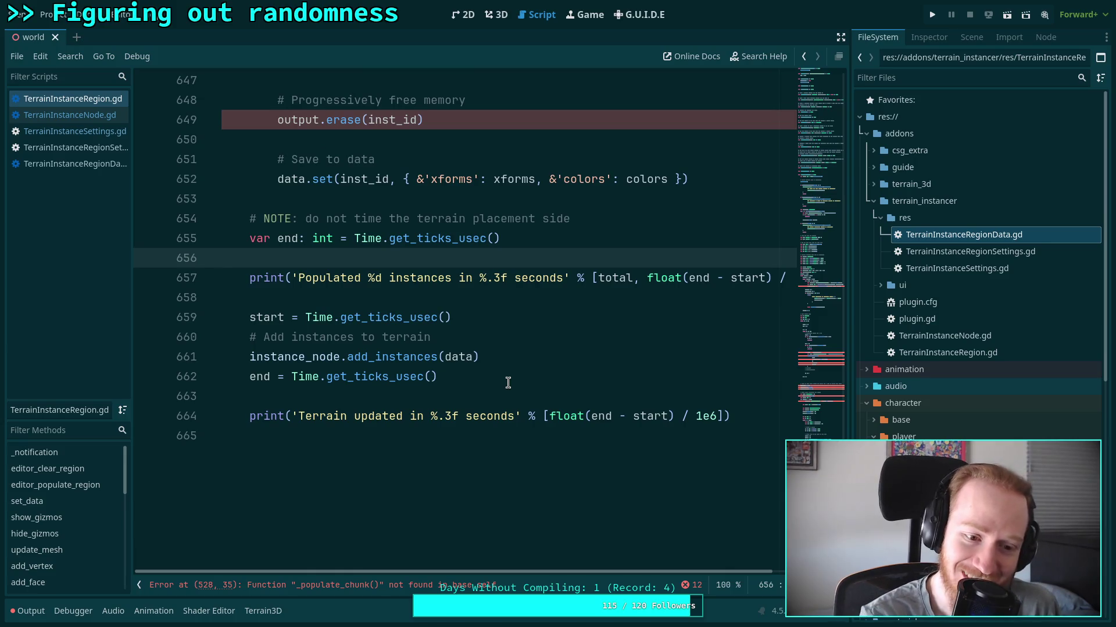
{"action": "scroll", "coordinate": [506, 382], "scroll_direction": "up", "scroll_amount": 20}
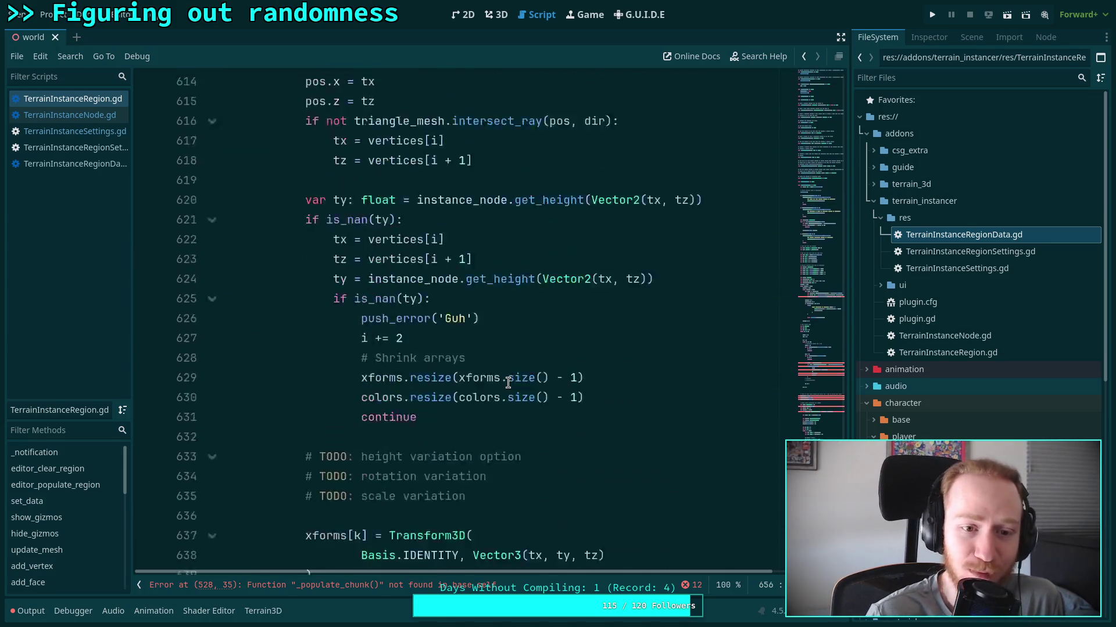
{"action": "scroll", "coordinate": [499, 380], "scroll_direction": "up", "scroll_amount": 20}
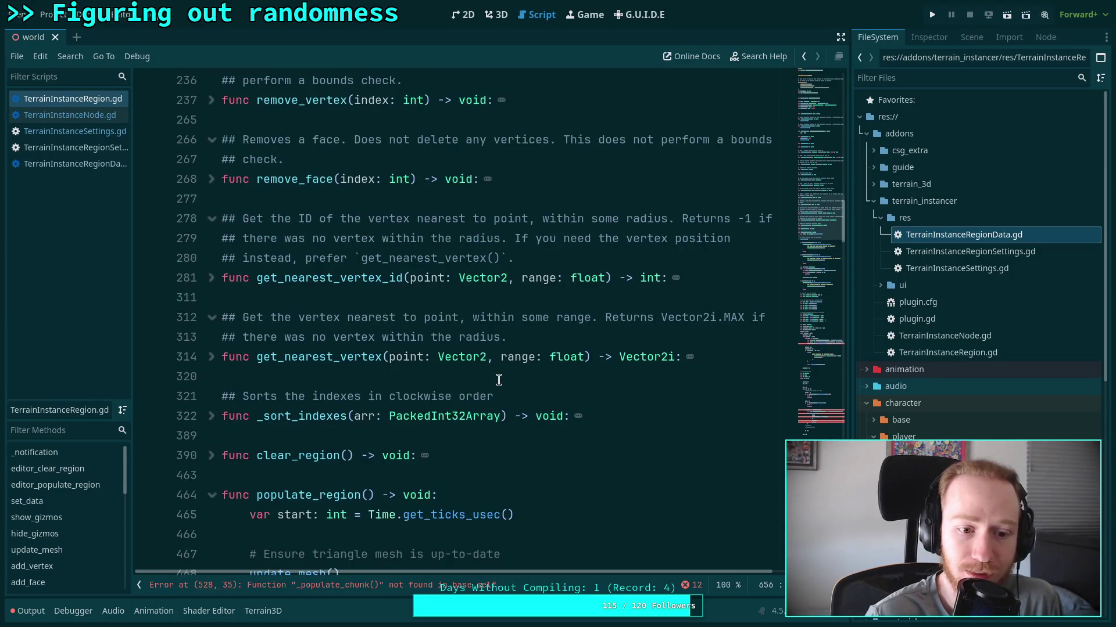
{"action": "key", "text": "Home"}
Append a _populate_chunk(instance: TerrainInstanceSettings, chunk: Vector2i, chunks: Dictionary) signature at the script end.
{"action": "key", "text": "ctrl+End"}
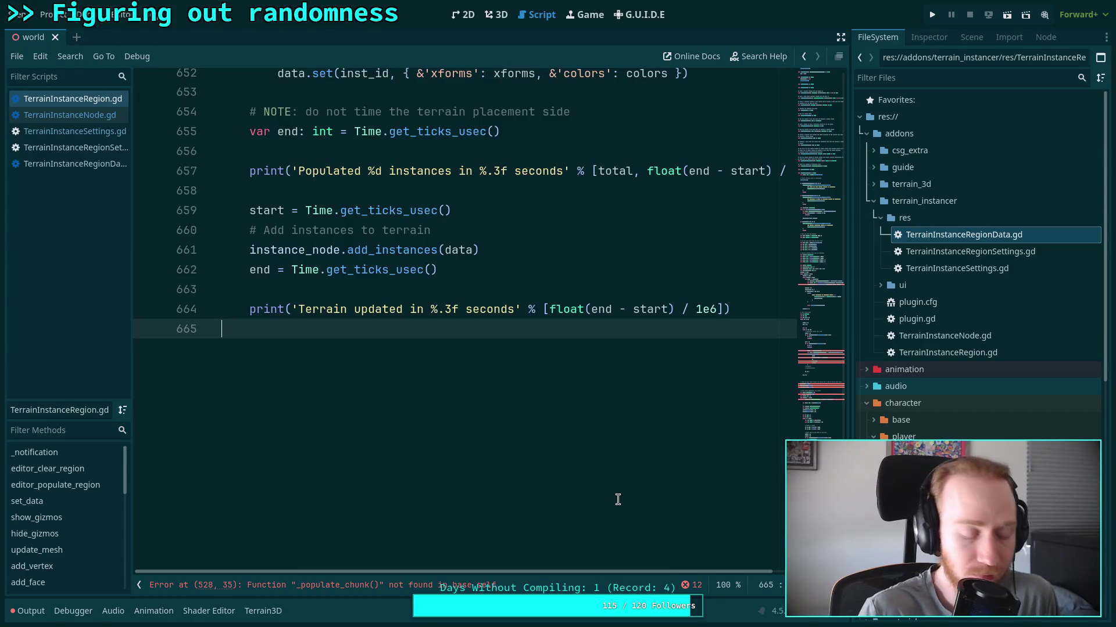
{"action": "key", "text": "Return"}
{"action": "type", "text": "func _po"}
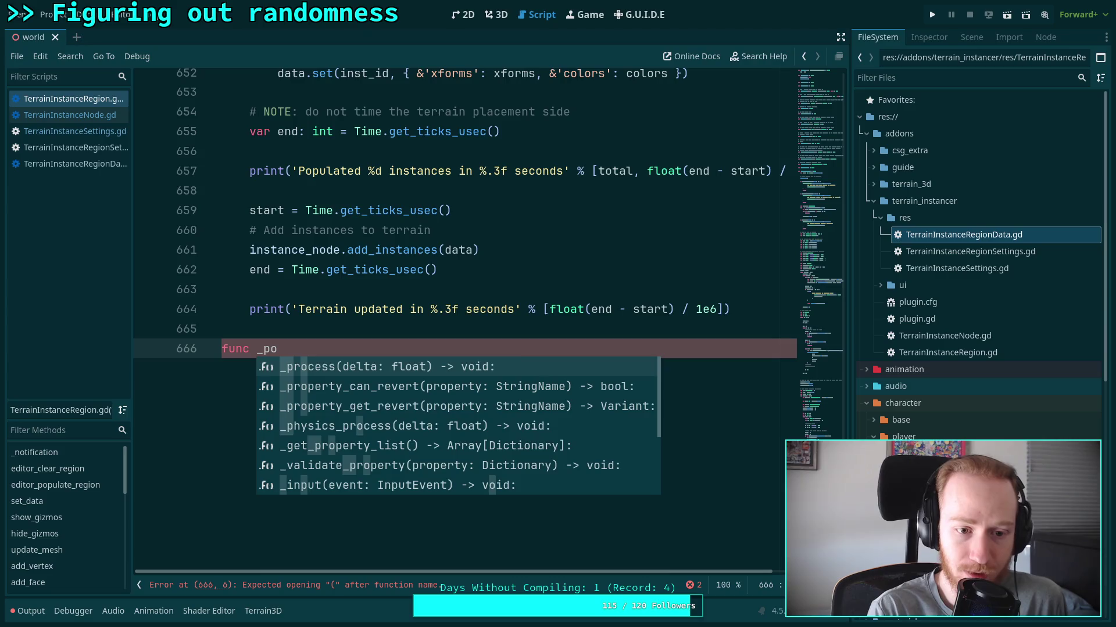
{"action": "type", "text": "pulate_chunk"}
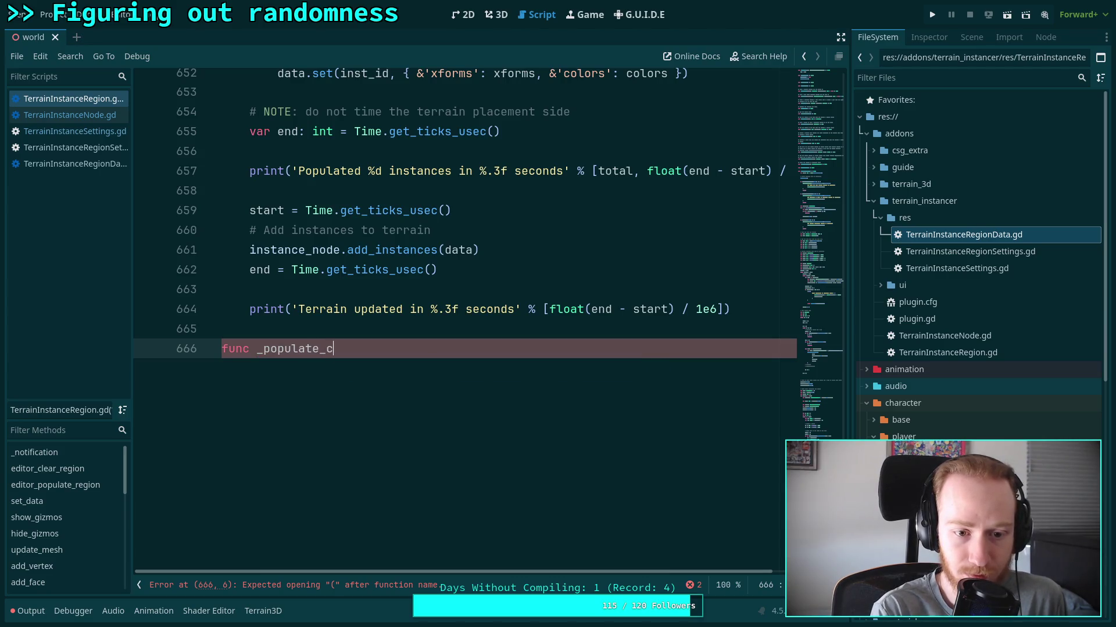
{"action": "type", "text": "("}
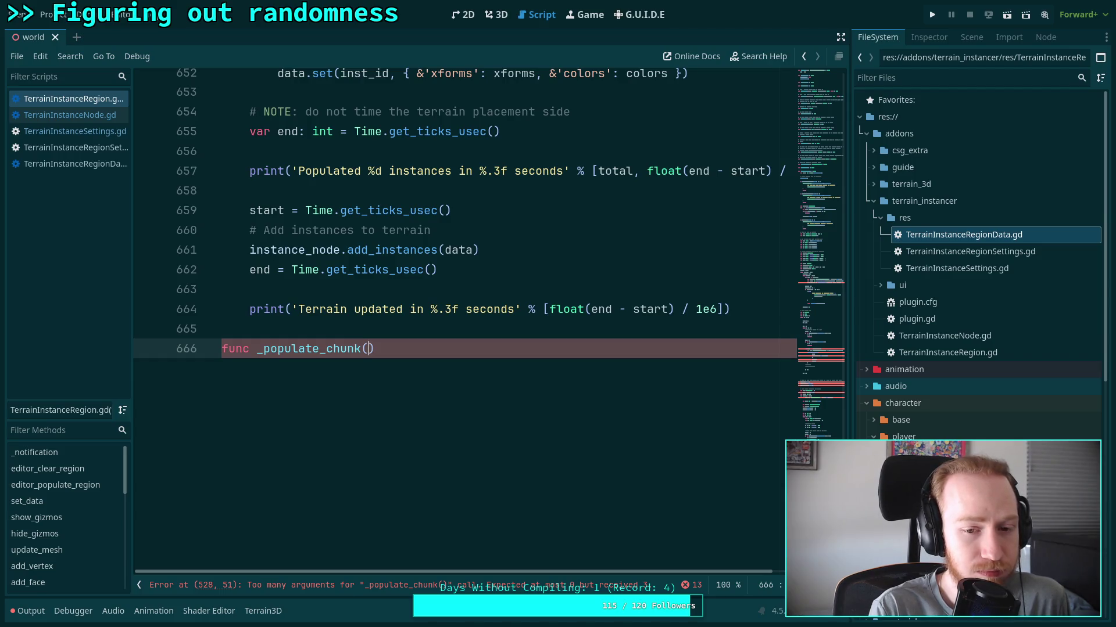
{"action": "type", "text": "instance:"}
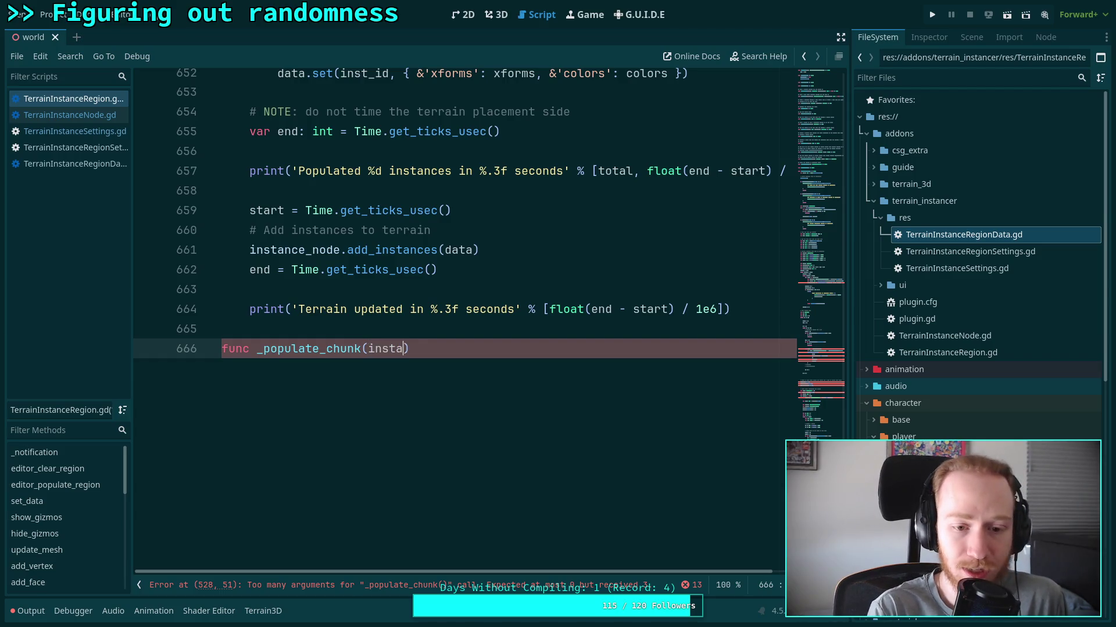
{"action": "type", "text": " Inst"}
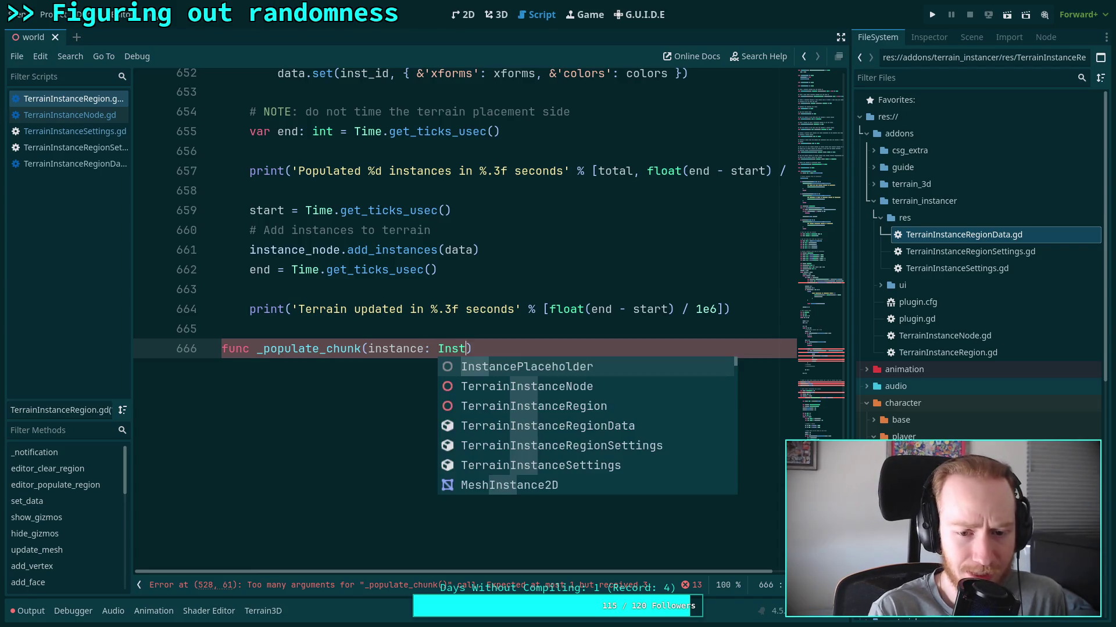
{"action": "key", "text": "Down"}
{"action": "key", "text": "Down"}
{"action": "key", "text": "Down"}
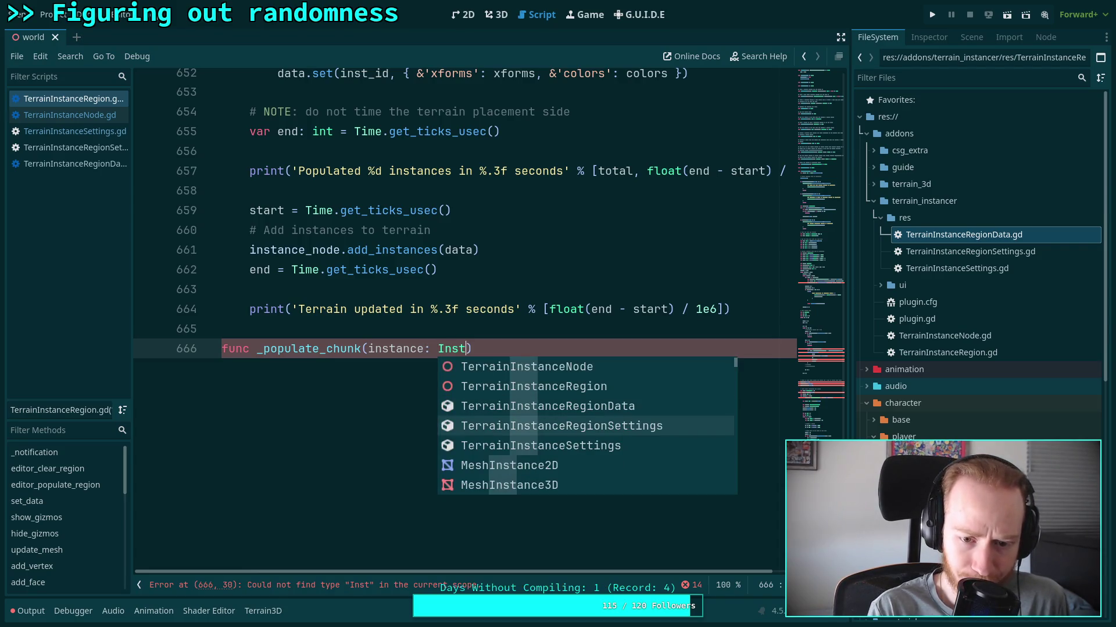
{"action": "key", "text": "Down"}
{"action": "key", "text": "Return"}
{"action": "type", "text": ","}
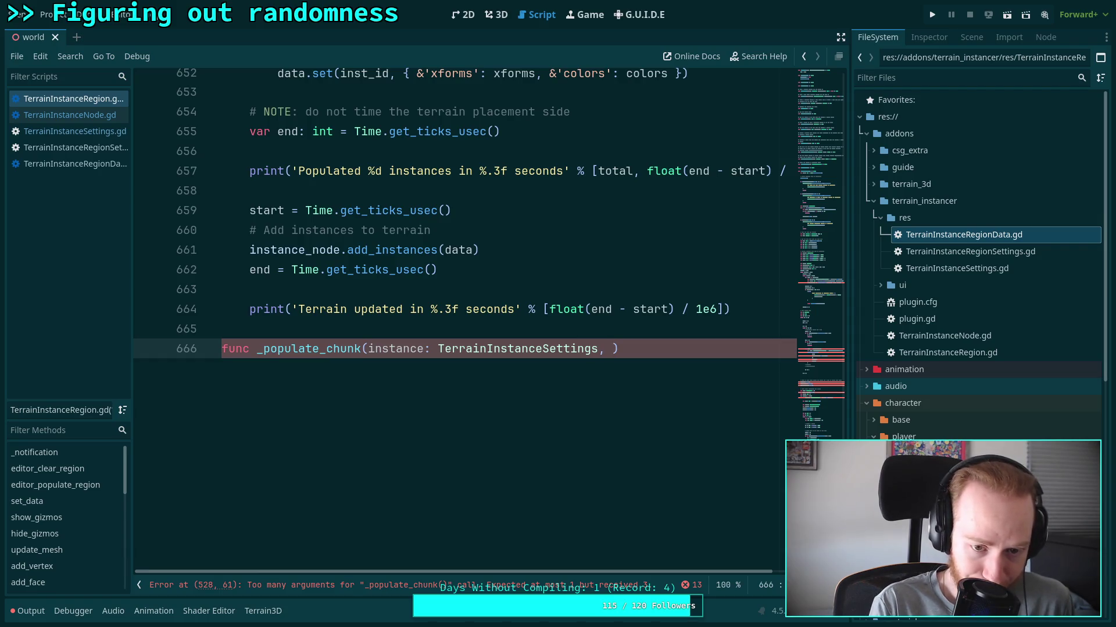
{"action": "type", "text": " ch"}
{"action": "type", "text": "unk: Vect"}
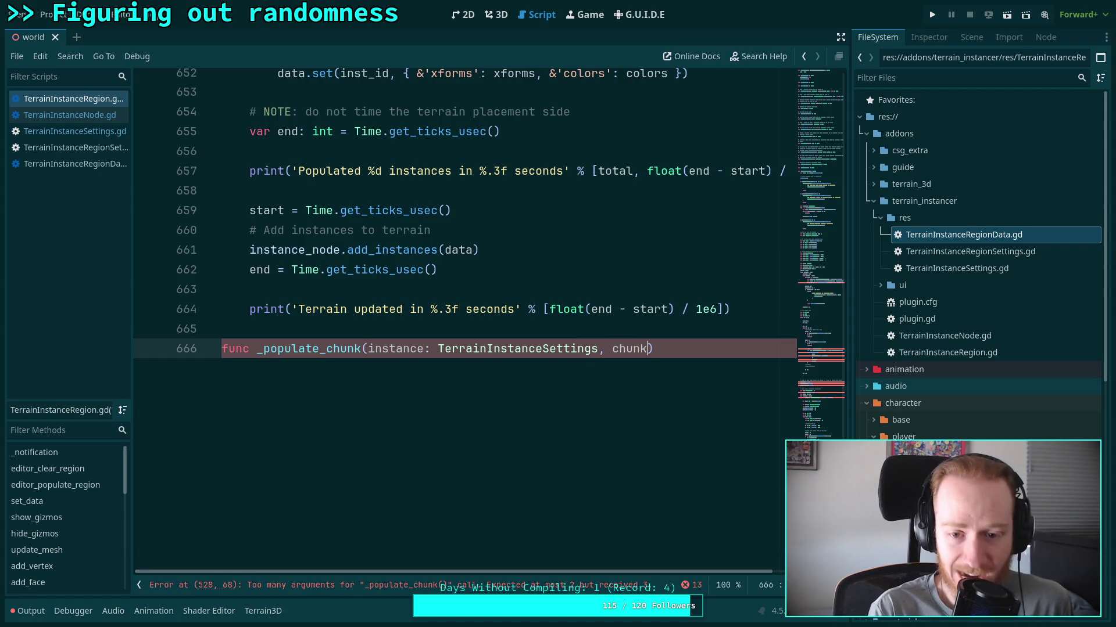
{"action": "type", "text": "or"}
{"action": "key", "text": "Down"}
{"action": "key", "text": "Return"}
{"action": "type", "text": ", "}
{"action": "type", "text": "che"}
{"action": "type", "text": "nks: di"}
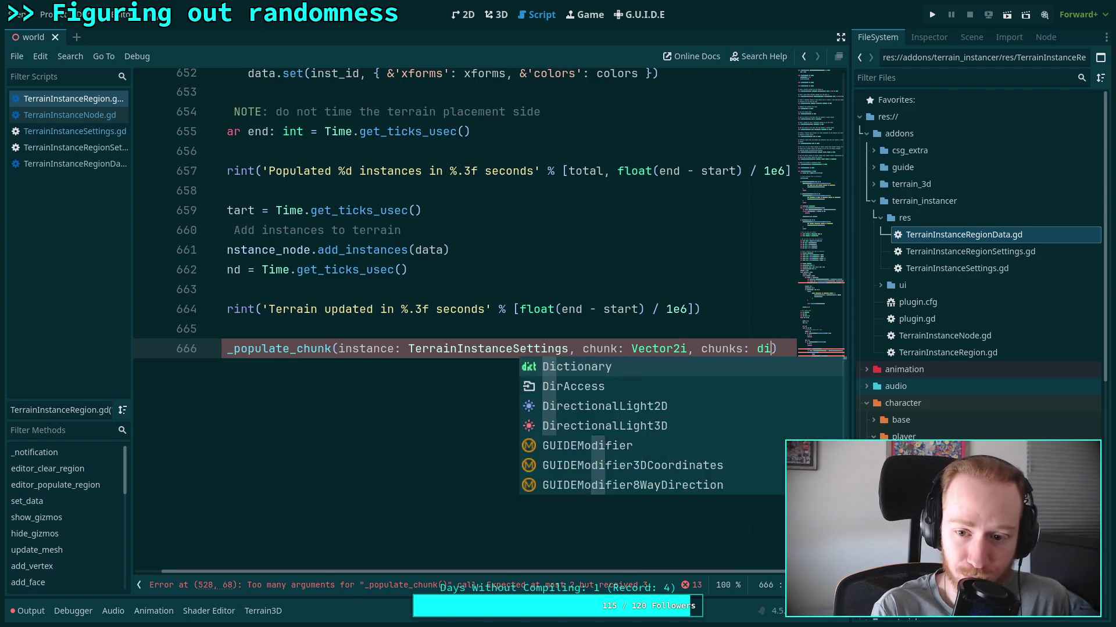
{"action": "key", "text": "BackSpace"}
{"action": "type", "text": "Dict"}
{"action": "type", "text": "ionary)"}
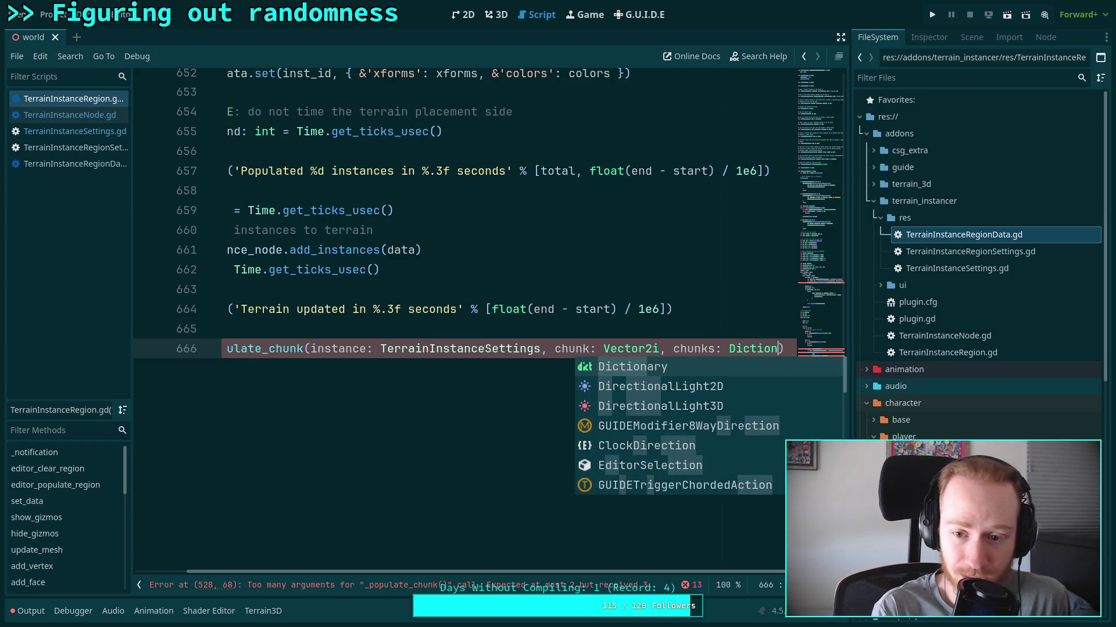
{"action": "type", "text": " -> void:"}
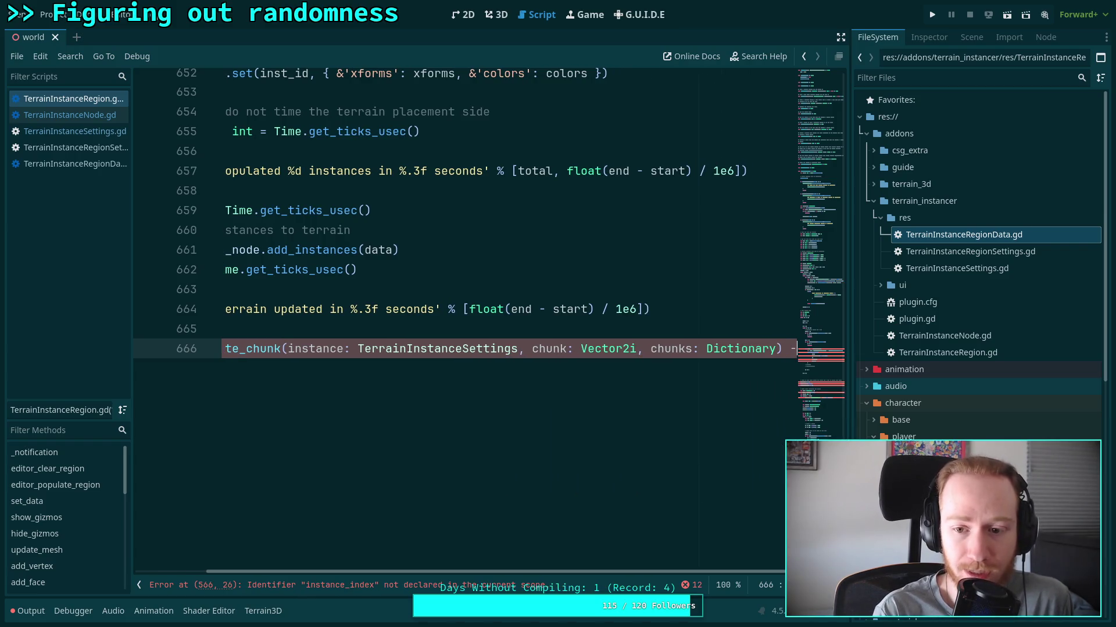
{"action": "key", "text": "Return"}
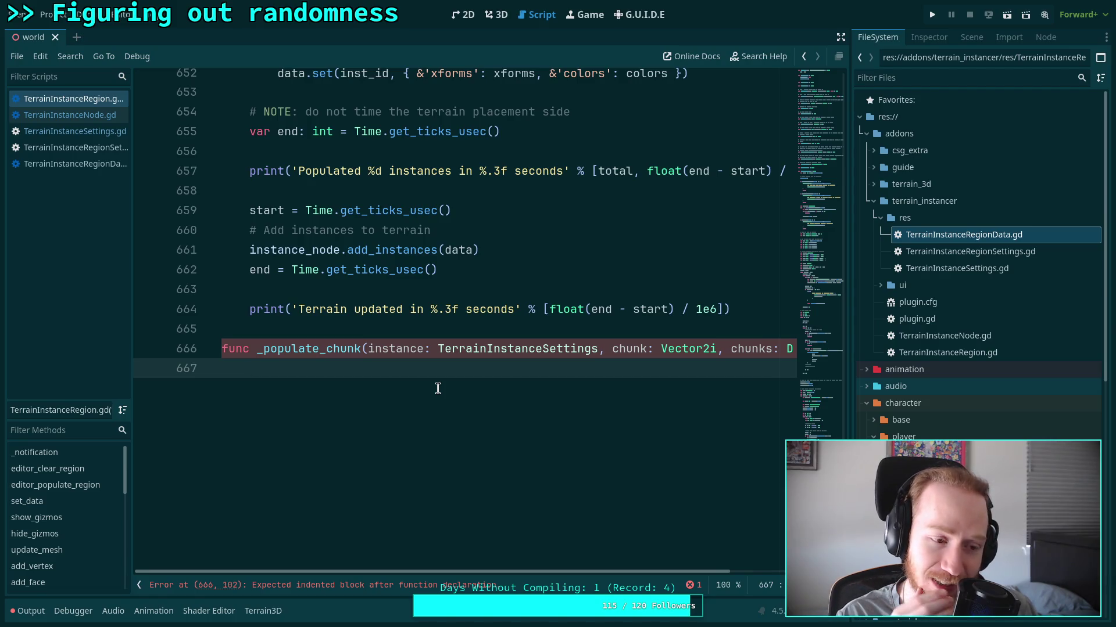
Change its return type from void to int, give it a 'return 0' body, and save.
{"action": "type", "text": "ze"}
{"action": "key", "text": "BackSpace"}
{"action": "key", "text": "BackSpace"}
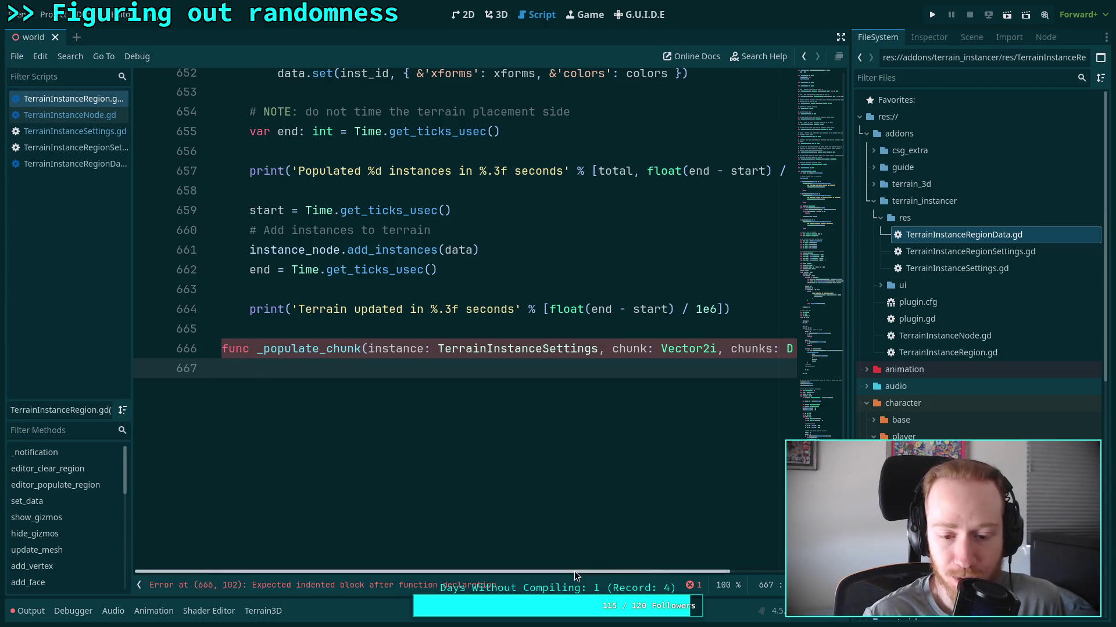
{"action": "left_click_drag", "start_coordinate": [574, 572], "coordinate": [684, 571]}
{"action": "double_click", "coordinate": [774, 348]}
{"action": "type", "text": "int:"}
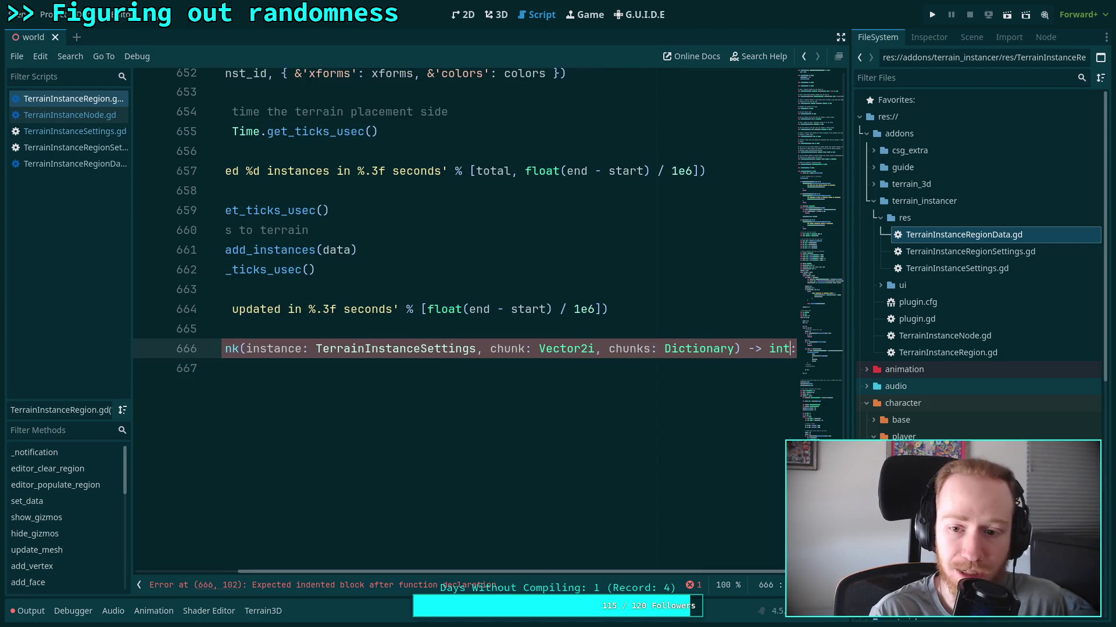
{"action": "left_click", "coordinate": [330, 384]}
{"action": "left_click", "coordinate": [330, 384]}
{"action": "type", "text": "return 0"}
{"action": "key", "text": "ctrl+s"}
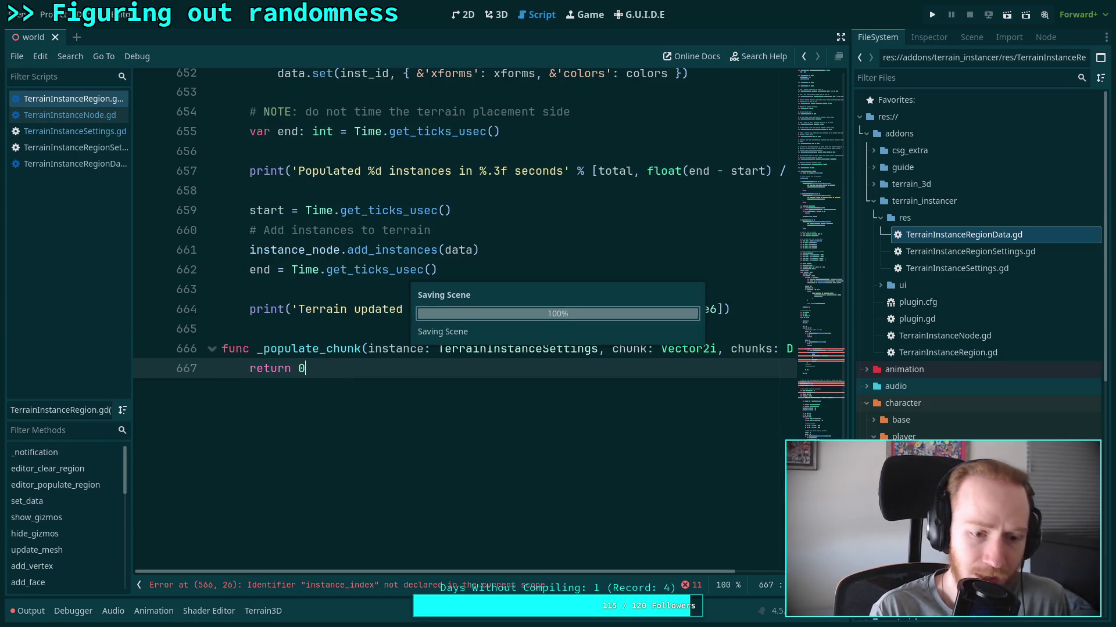
{"action": "key", "text": "Return"}
{"action": "scroll", "coordinate": [375, 356], "scroll_direction": "up", "scroll_amount": 20}
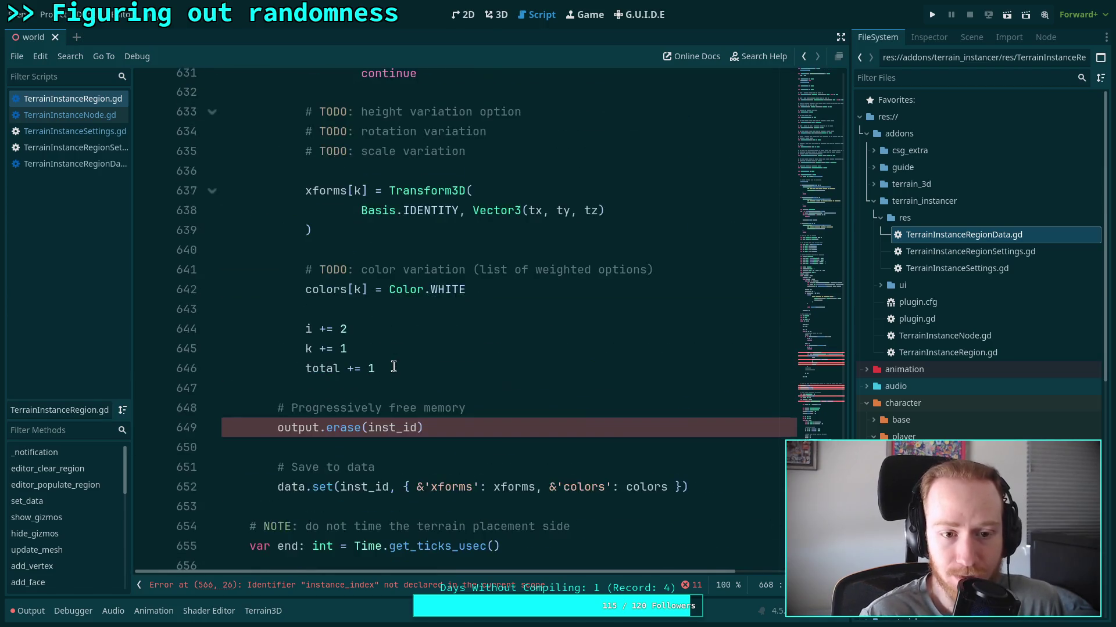
{"action": "scroll", "coordinate": [419, 364], "scroll_direction": "up", "scroll_amount": 9}
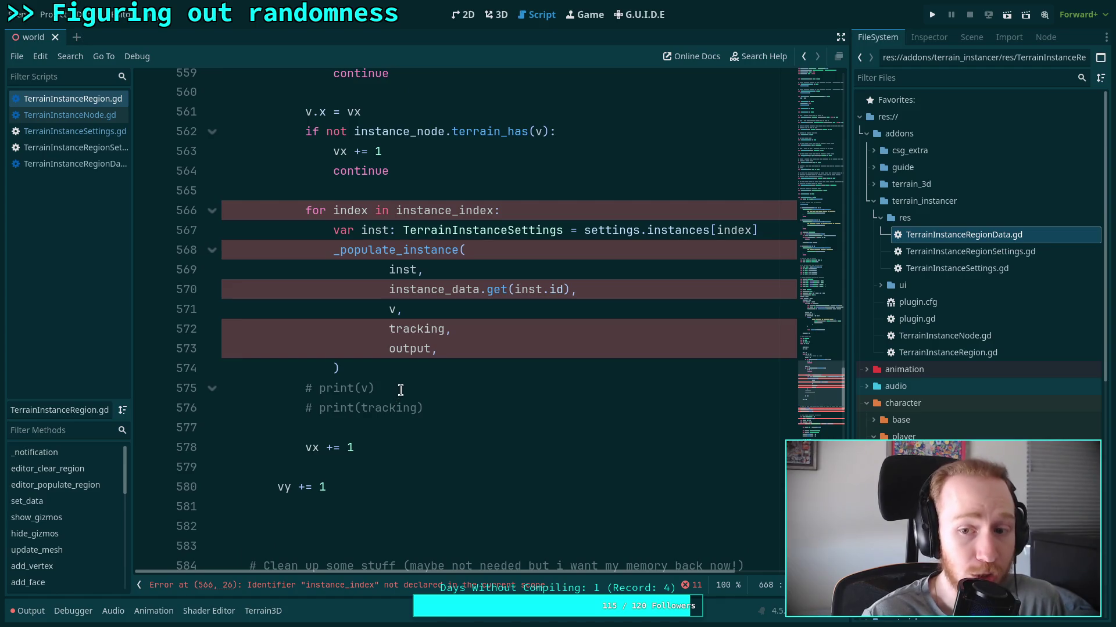
{"action": "scroll", "coordinate": [401, 390], "scroll_direction": "up", "scroll_amount": 4}
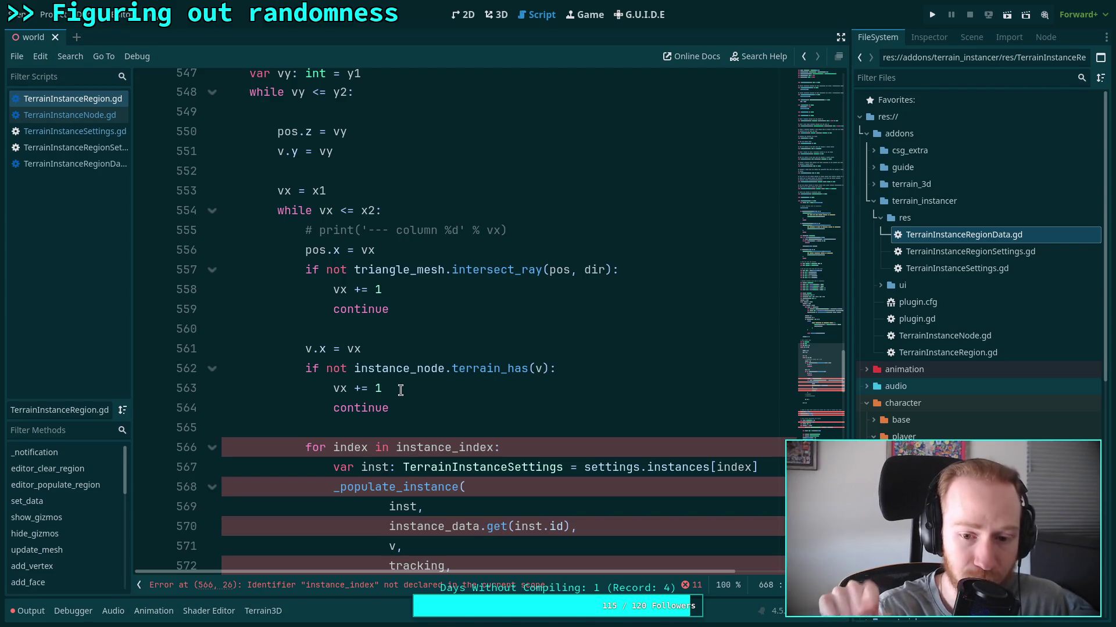
{"action": "scroll", "coordinate": [404, 394], "scroll_direction": "up", "scroll_amount": 3}
{"action": "scroll", "coordinate": [403, 394], "scroll_direction": "up", "scroll_amount": 10}
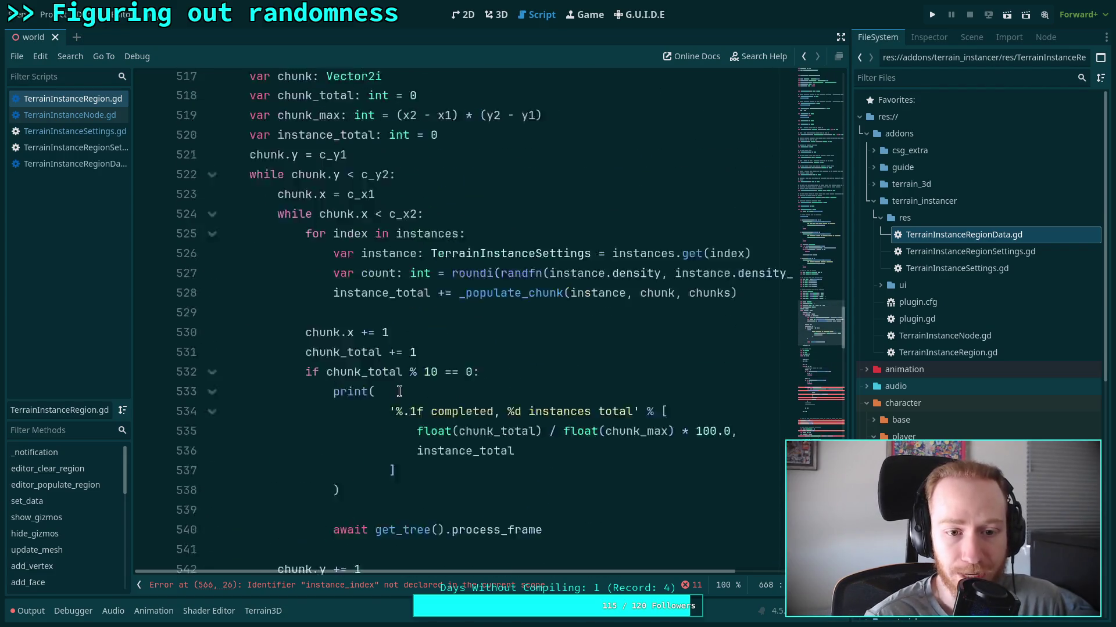
{"action": "scroll", "coordinate": [400, 388], "scroll_direction": "down", "scroll_amount": 4}
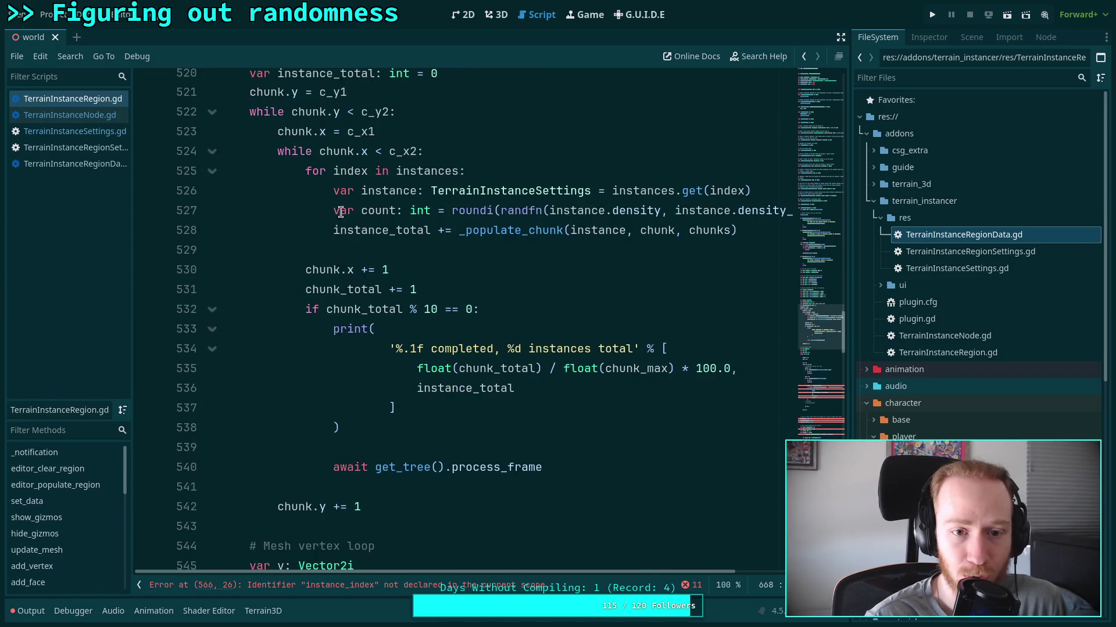
{"action": "left_click_drag", "start_coordinate": [305, 171], "coordinate": [536, 214]}
{"action": "left_click", "coordinate": [536, 211]}
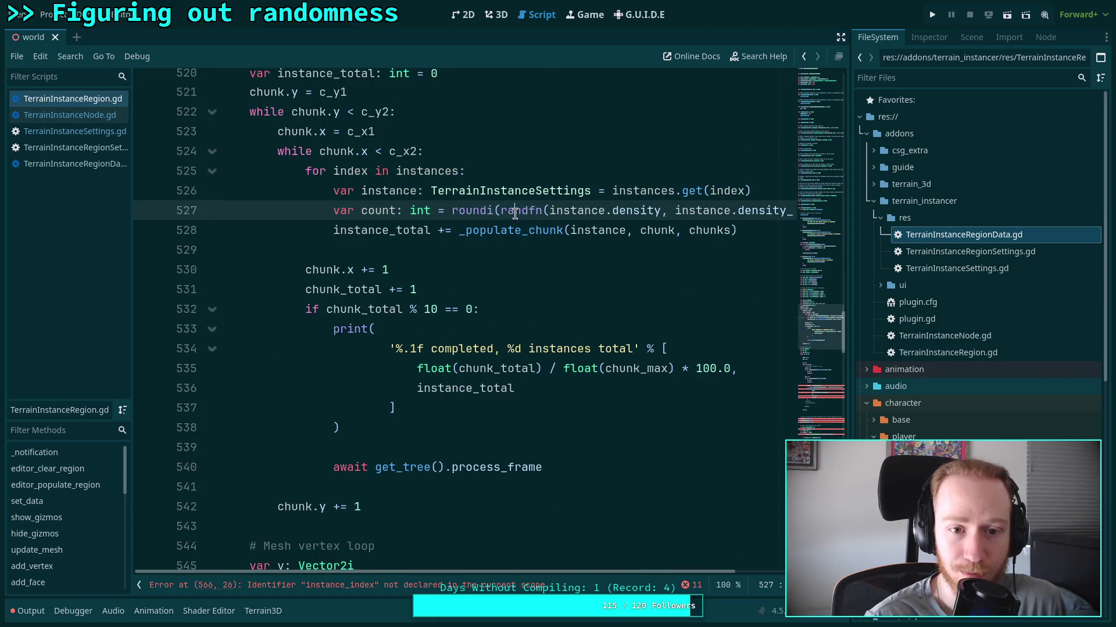
{"action": "mouse_move", "coordinate": [750, 230]}
{"action": "left_mouse_down"}
{"action": "mouse_move", "coordinate": [304, 184]}
{"action": "mouse_move", "coordinate": [307, 174]}
{"action": "left_mouse_up"}
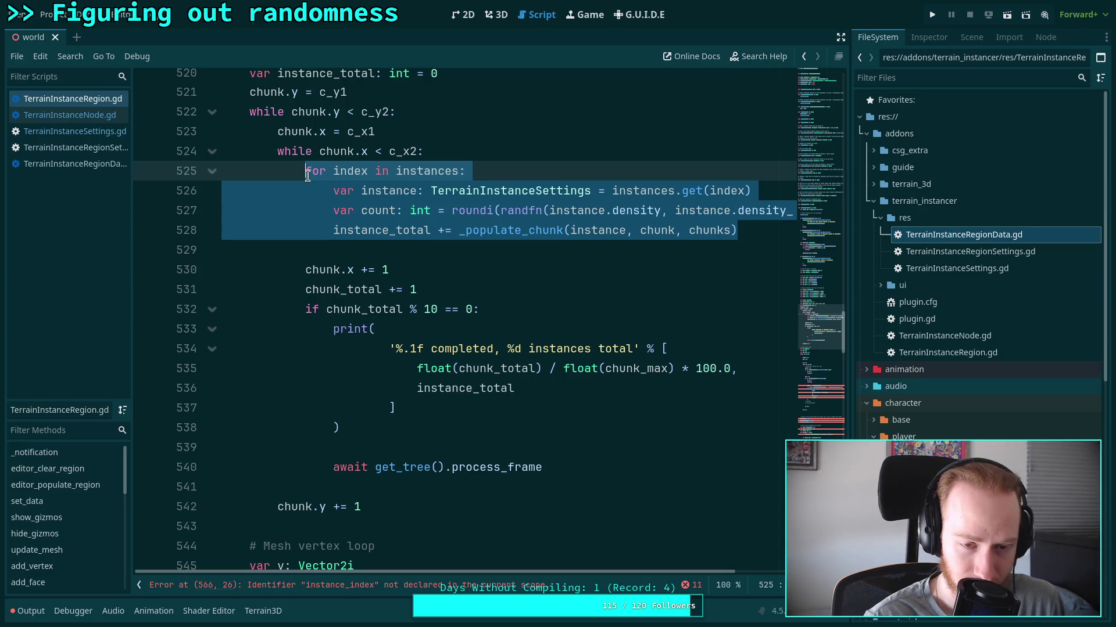
{"action": "left_click", "coordinate": [277, 131]}
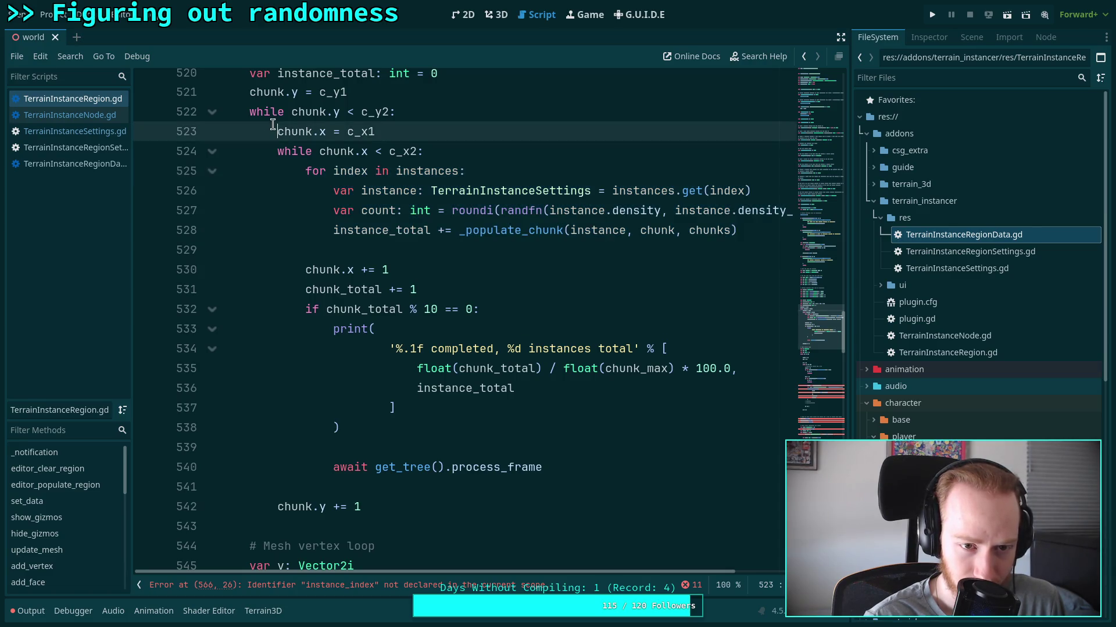
{"action": "left_click_drag", "start_coordinate": [250, 114], "coordinate": [252, 172]}
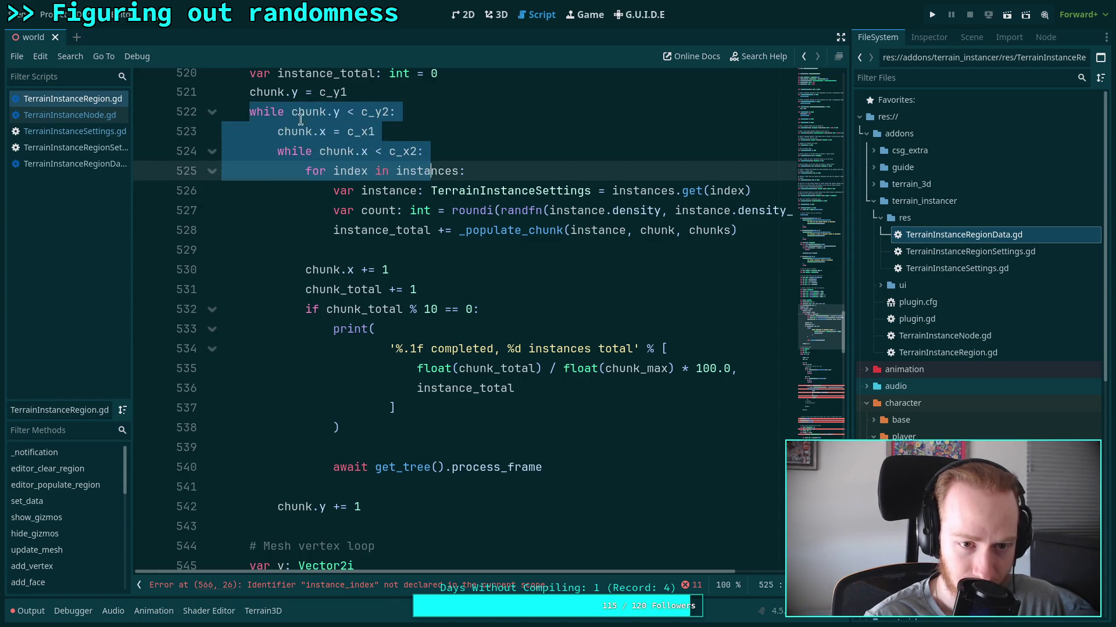
{"action": "left_click", "coordinate": [255, 92]}
{"action": "left_click", "coordinate": [360, 210]}
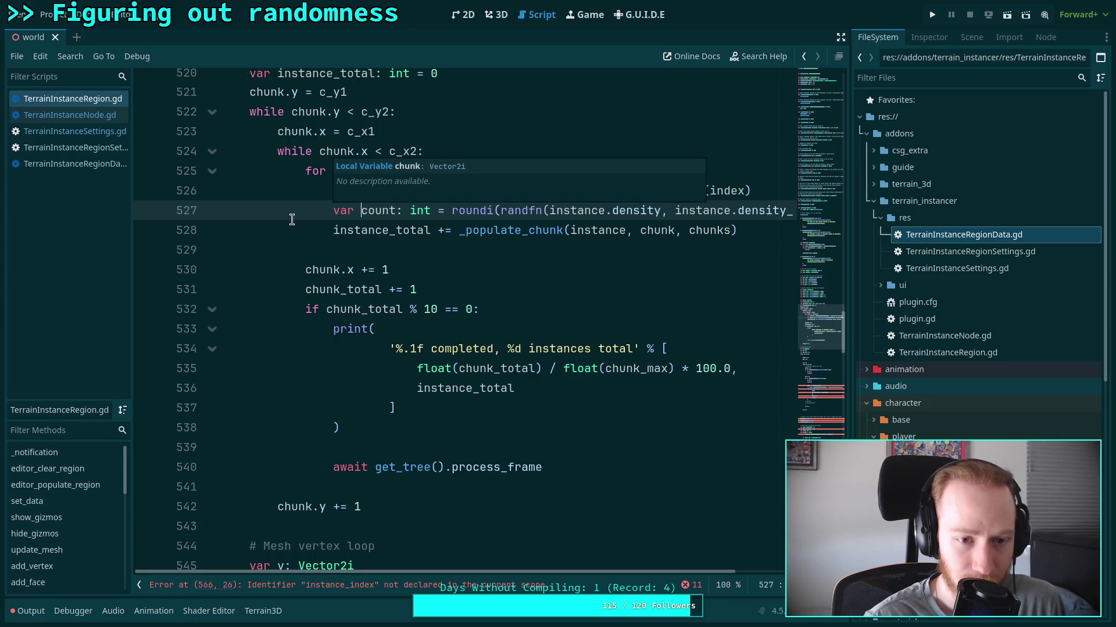
{"action": "mouse_move", "coordinate": [304, 170]}
{"action": "left_mouse_down"}
{"action": "mouse_move", "coordinate": [558, 231]}
{"action": "mouse_move", "coordinate": [761, 232]}
{"action": "left_mouse_up"}
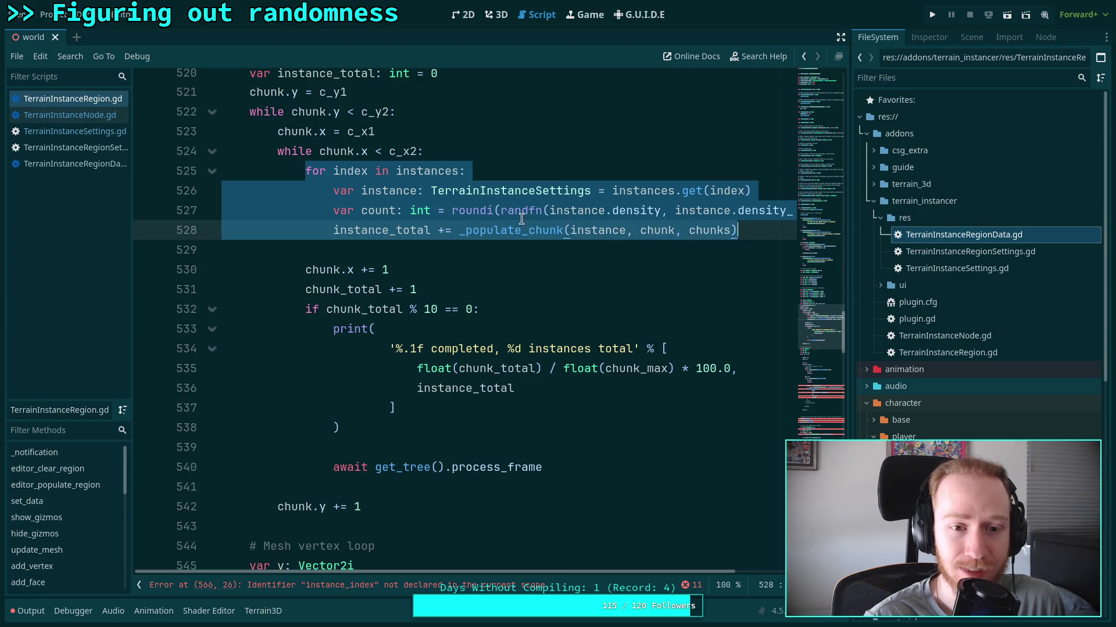
{"action": "scroll", "coordinate": [465, 232], "scroll_direction": "up", "scroll_amount": 2}
{"action": "mouse_move", "coordinate": [448, 270]}
{"action": "left_mouse_down"}
{"action": "mouse_move", "coordinate": [470, 271]}
{"action": "mouse_move", "coordinate": [279, 249]}
{"action": "mouse_move", "coordinate": [245, 231]}
{"action": "left_mouse_up"}
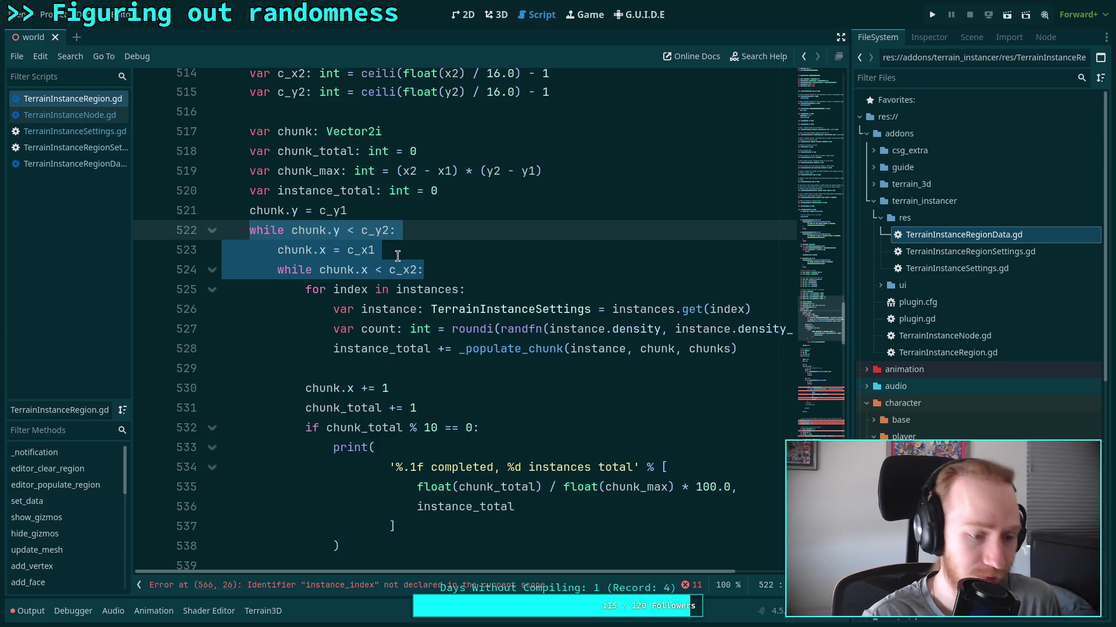
{"action": "left_click", "coordinate": [257, 228]}
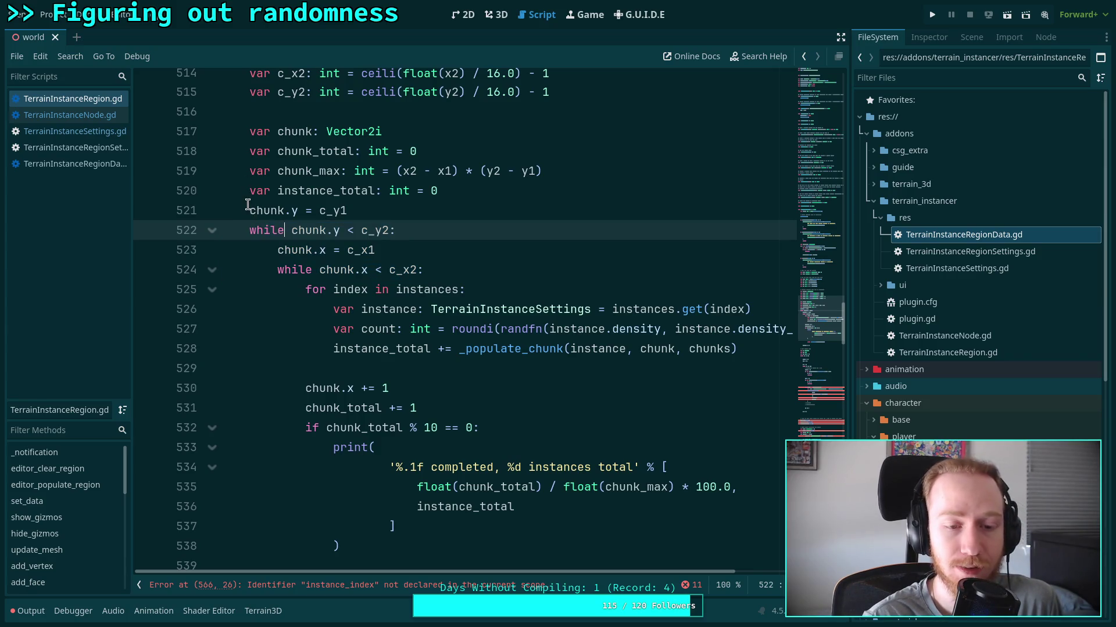
{"action": "left_click", "coordinate": [249, 210]}
{"action": "mouse_move", "coordinate": [250, 210]}
{"action": "left_mouse_down"}
{"action": "mouse_move", "coordinate": [519, 292]}
{"action": "mouse_move", "coordinate": [518, 274]}
{"action": "mouse_move", "coordinate": [526, 293]}
{"action": "mouse_move", "coordinate": [534, 287]}
{"action": "left_mouse_up"}
{"action": "key", "text": "ctrl+c"}
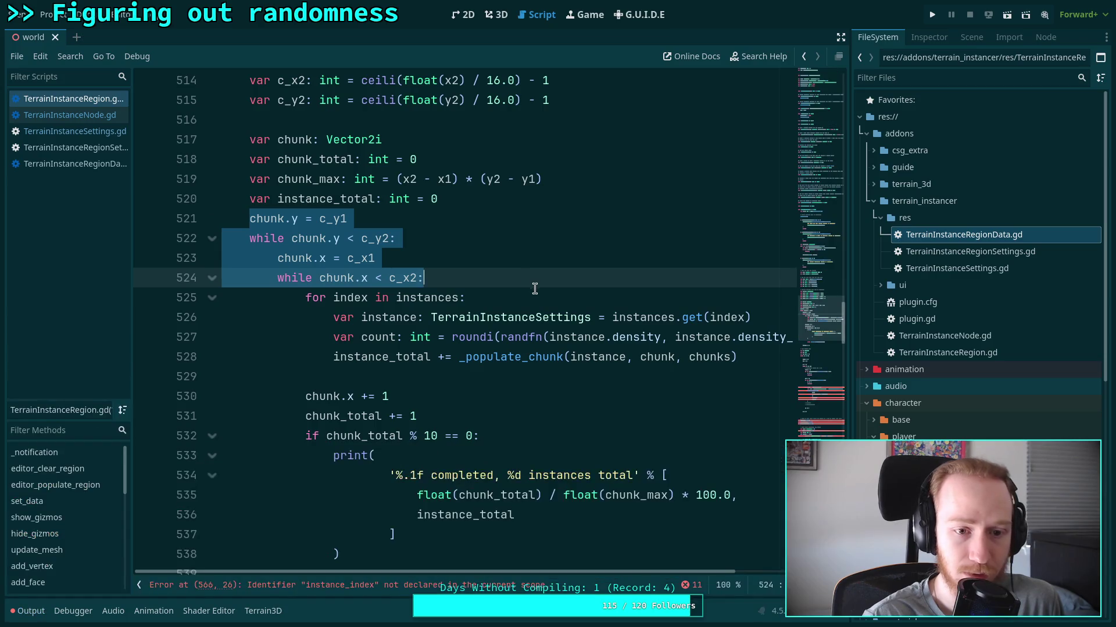
Cut the chunk loop setup lines and paste them under the instance declaration.
{"action": "key", "text": "BackSpace"}
{"action": "key", "text": "Down"}
{"action": "key", "text": "End"}
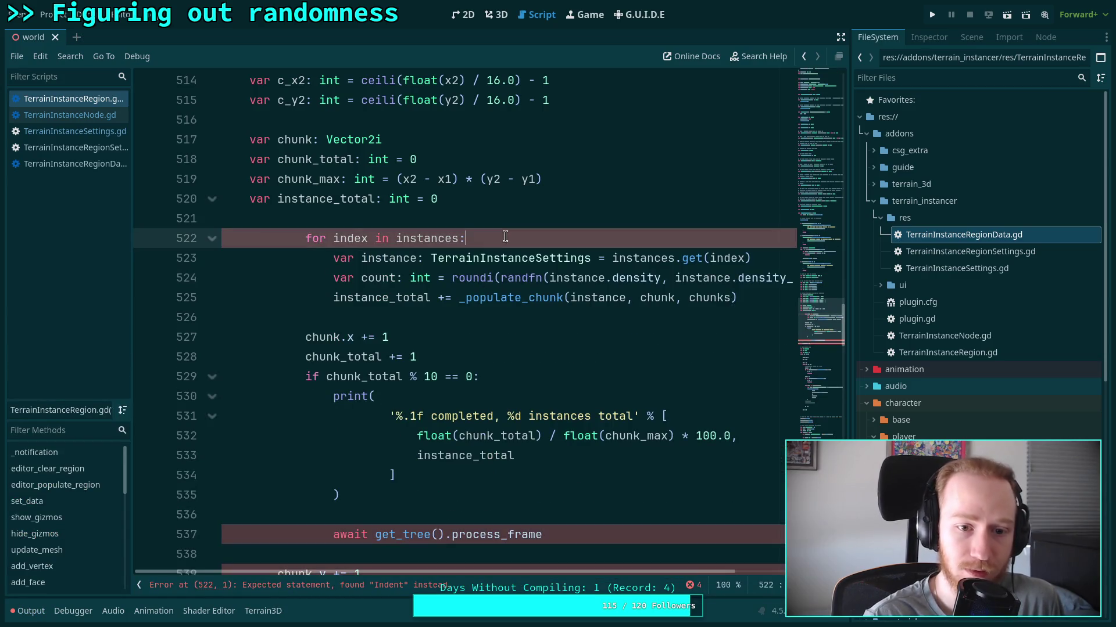
{"action": "key", "text": "Return"}
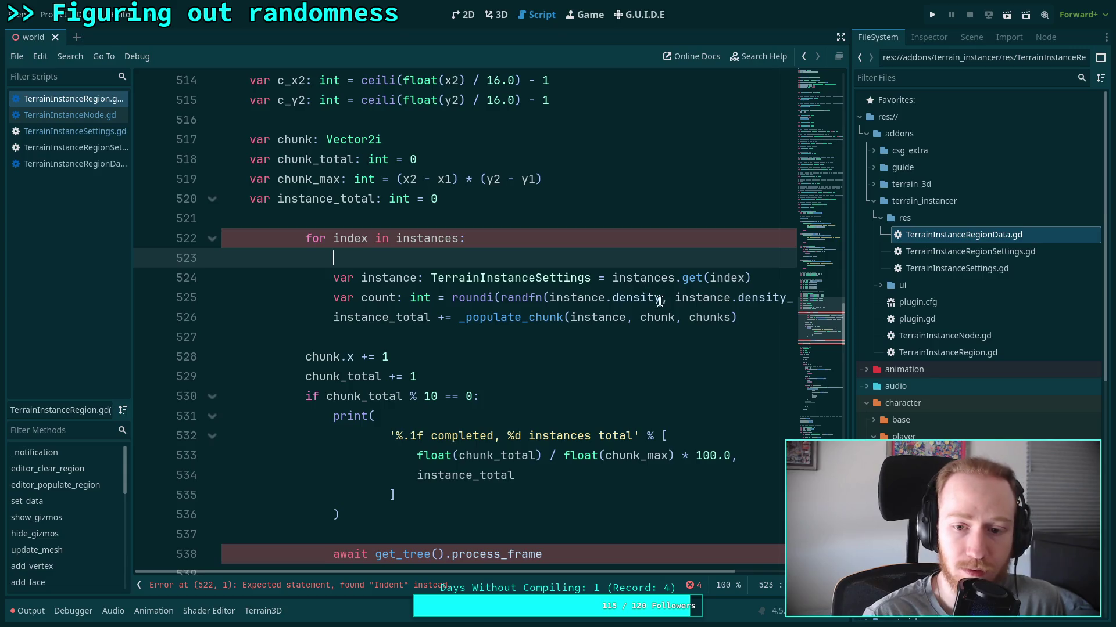
{"action": "left_click", "coordinate": [335, 315]}
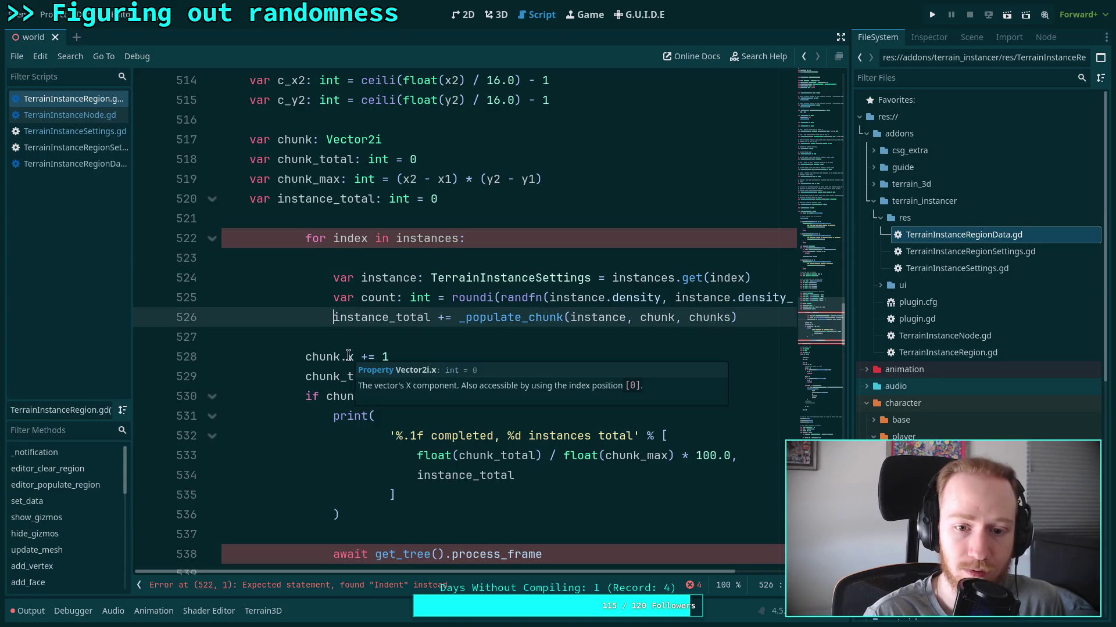
{"action": "key", "text": "Return"}
{"action": "key", "text": "Return"}
{"action": "left_click", "coordinate": [333, 337]}
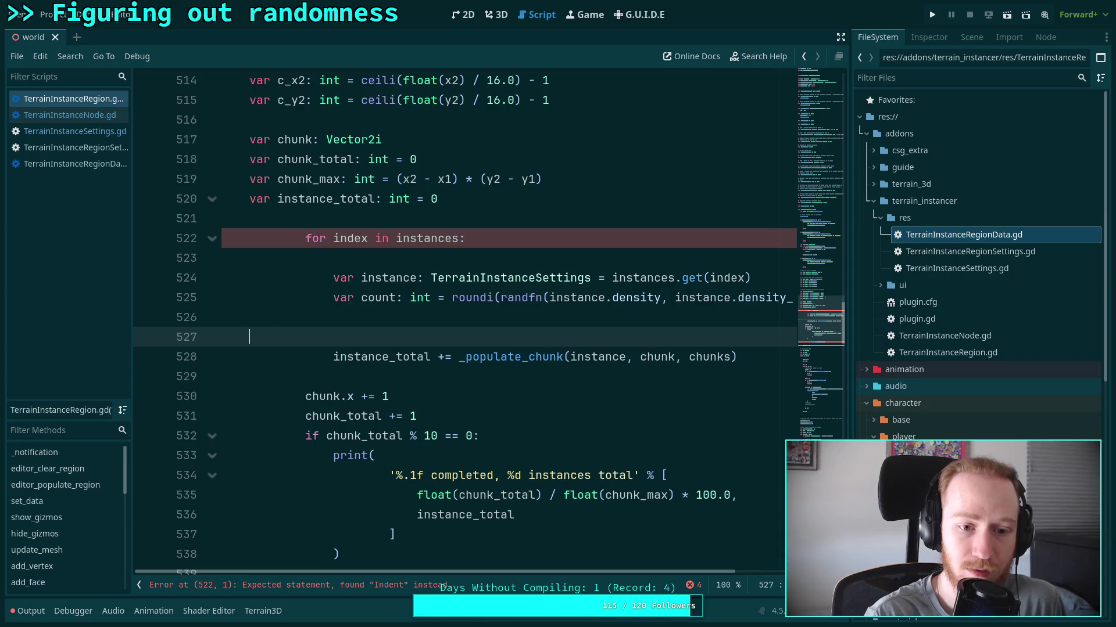
{"action": "key", "text": "BackSpace"}
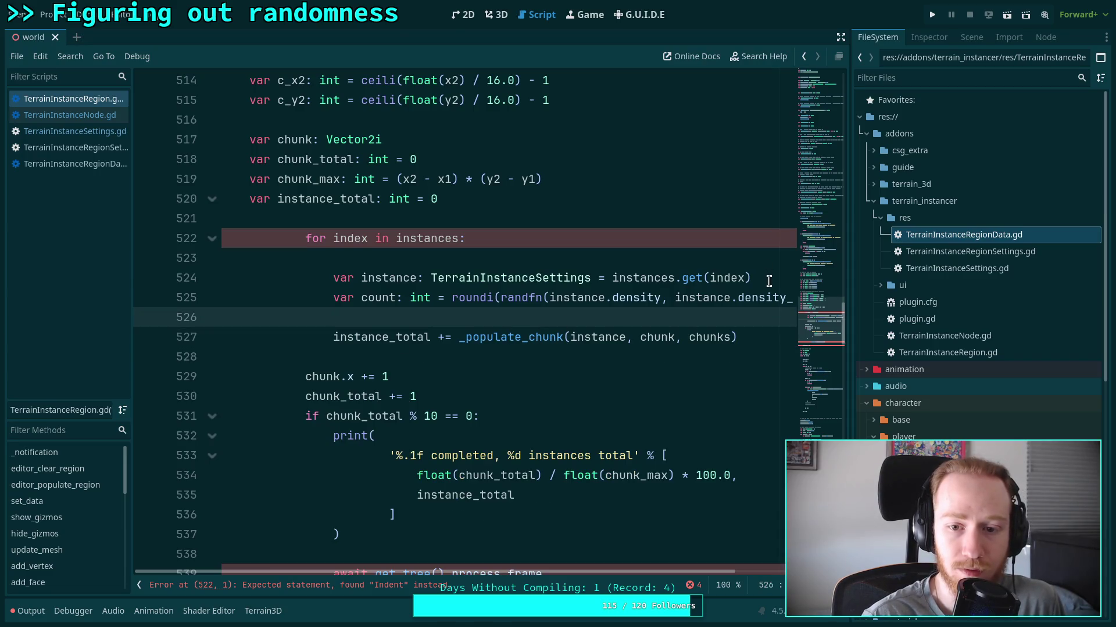
{"action": "left_click", "coordinate": [768, 281]}
{"action": "key", "text": "Return"}
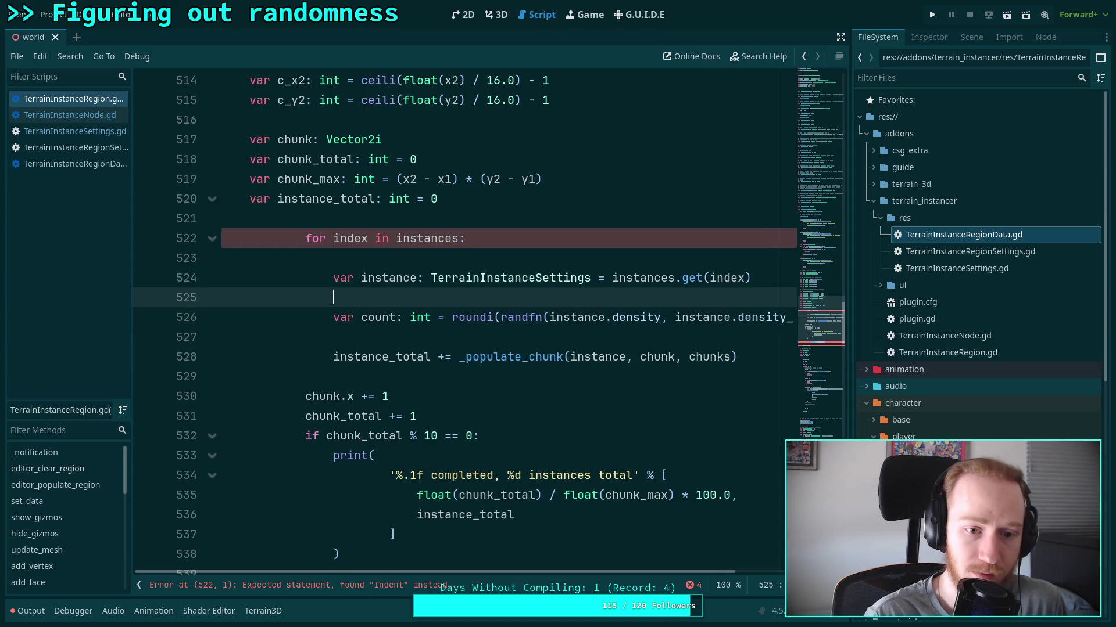
{"action": "key", "text": "ctrl+v"}
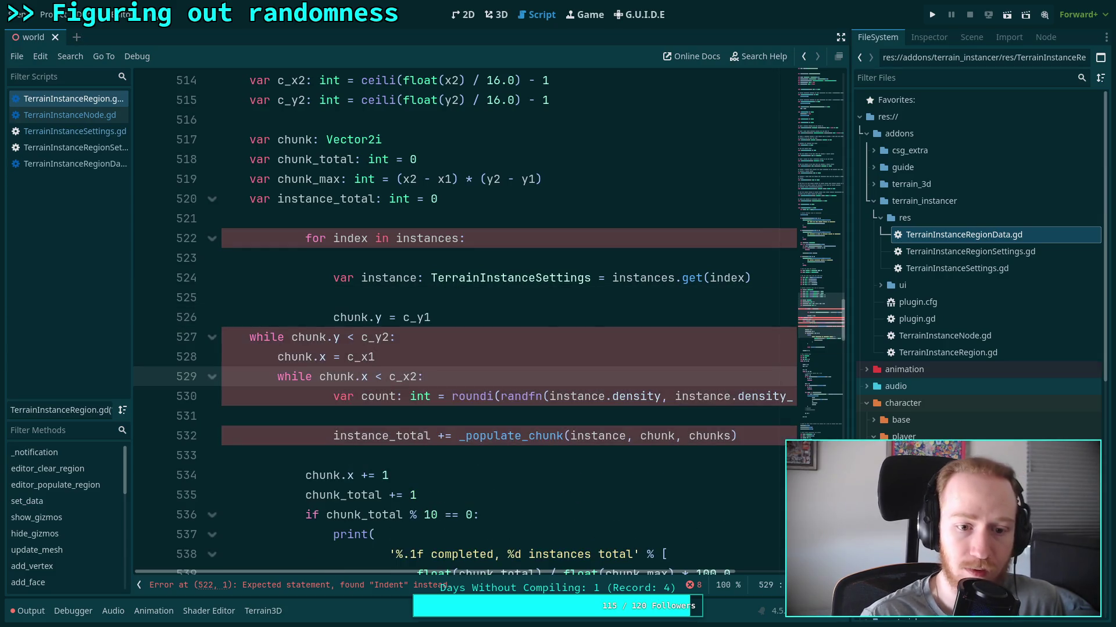
Indent the pasted while-loops and outdent the instance for loop to function level.
{"action": "left_click_drag", "start_coordinate": [346, 376], "coordinate": [340, 337]}
{"action": "key", "text": "Tab"}
{"action": "key", "text": "Tab"}
{"action": "key", "text": "Tab"}
{"action": "left_click_drag", "start_coordinate": [368, 238], "coordinate": [409, 435]}
{"action": "key", "text": "Tab"}
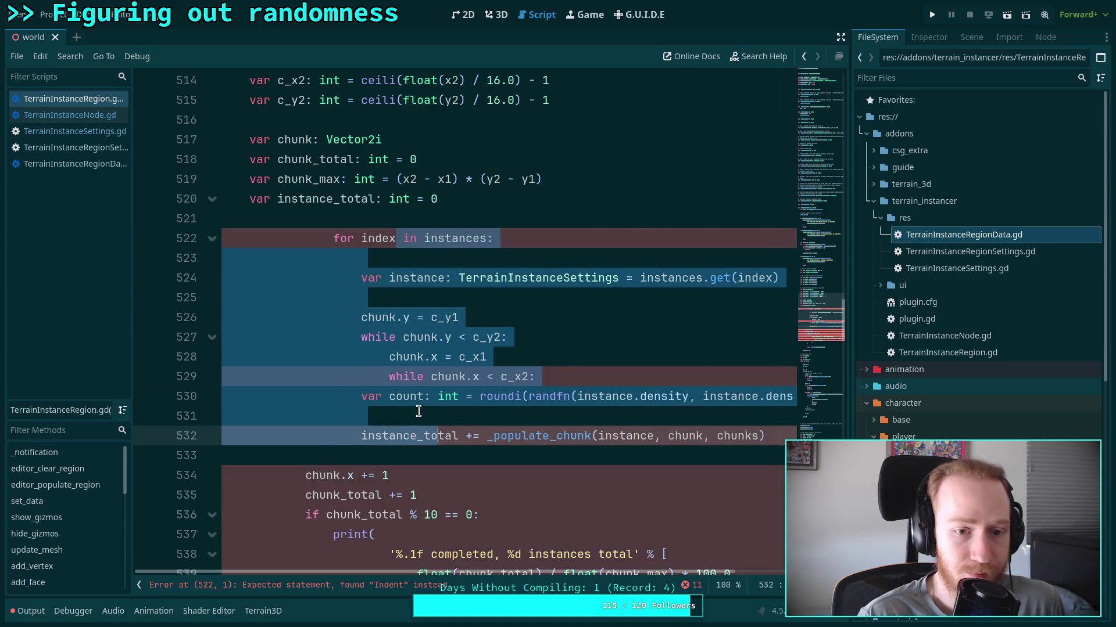
{"action": "key", "text": "shift+Tab"}
{"action": "key", "text": "shift+Tab"}
{"action": "key", "text": "shift+Tab"}
{"action": "left_click", "coordinate": [378, 374]}
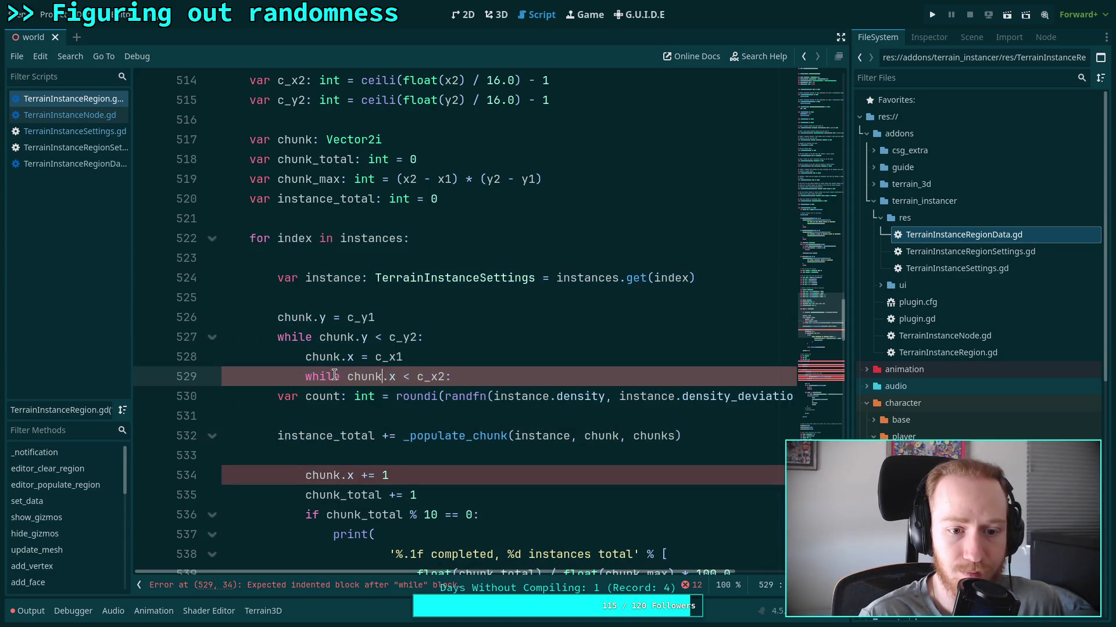
Indent the count, populate and remaining body lines into the inner chunk loop.
{"action": "mouse_move", "coordinate": [271, 395]}
{"action": "left_mouse_down"}
{"action": "mouse_move", "coordinate": [345, 396]}
{"action": "mouse_move", "coordinate": [596, 317]}
{"action": "mouse_move", "coordinate": [710, 317]}
{"action": "left_mouse_up"}
{"action": "scroll", "coordinate": [345, 396], "scroll_direction": "down", "scroll_amount": 2}
{"action": "key", "text": "Tab"}
{"action": "left_click", "coordinate": [335, 356]}
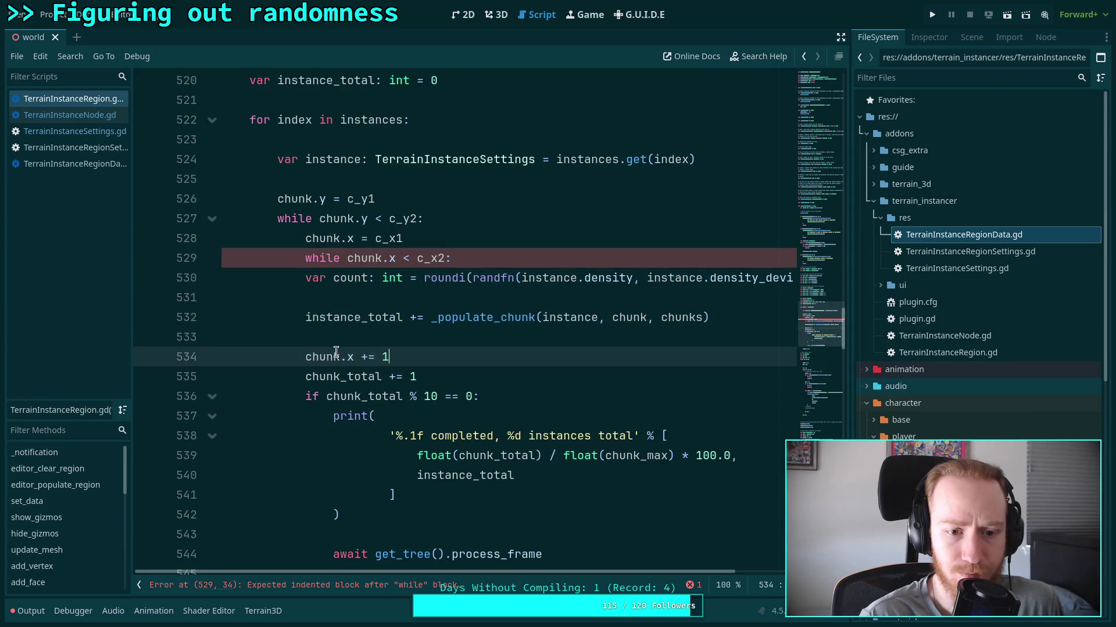
{"action": "left_click_drag", "start_coordinate": [312, 277], "coordinate": [400, 439]}
{"action": "key", "text": "Tab"}
{"action": "scroll", "coordinate": [400, 439], "scroll_direction": "up", "scroll_amount": 2}
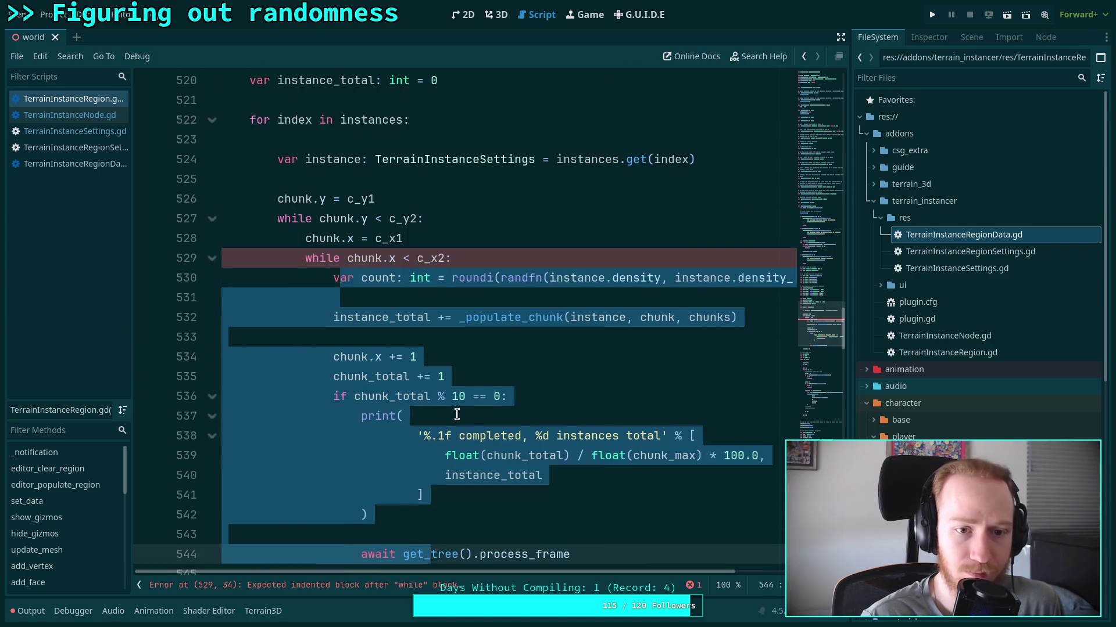
{"action": "left_click", "coordinate": [376, 357]}
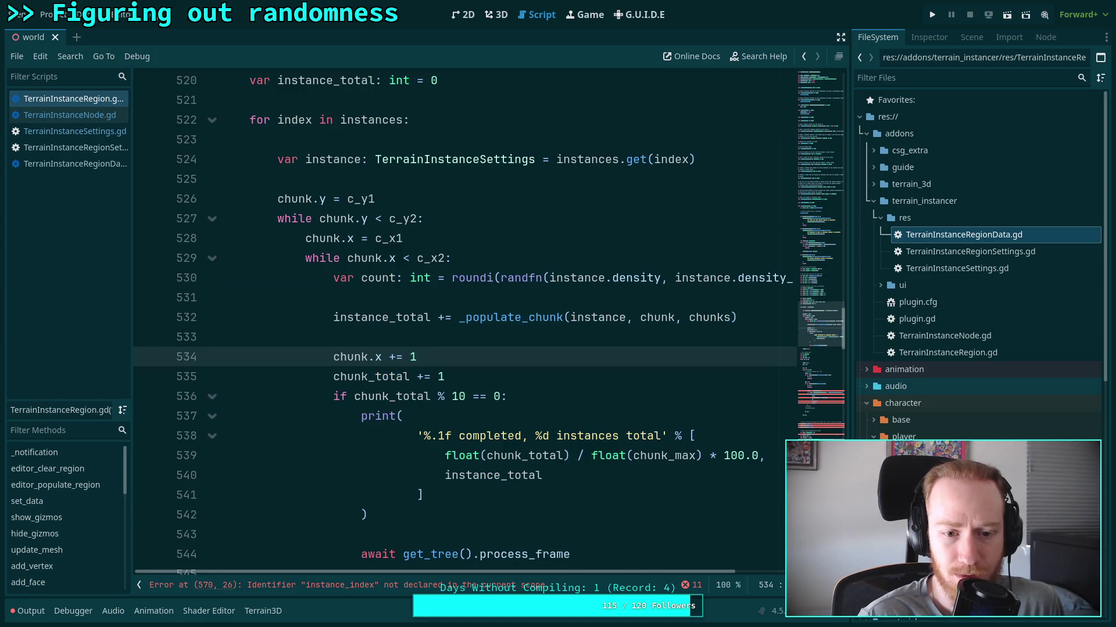
Move 'chunk.x += 1' to the top of the inner while loop, with blank lines around it.
{"action": "key", "text": "alt+Up"}
{"action": "key", "text": "alt+Up"}
{"action": "key", "text": "alt+Up"}
{"action": "key", "text": "Down"}
{"action": "left_click", "coordinate": [451, 278]}
{"action": "key", "text": "Return"}
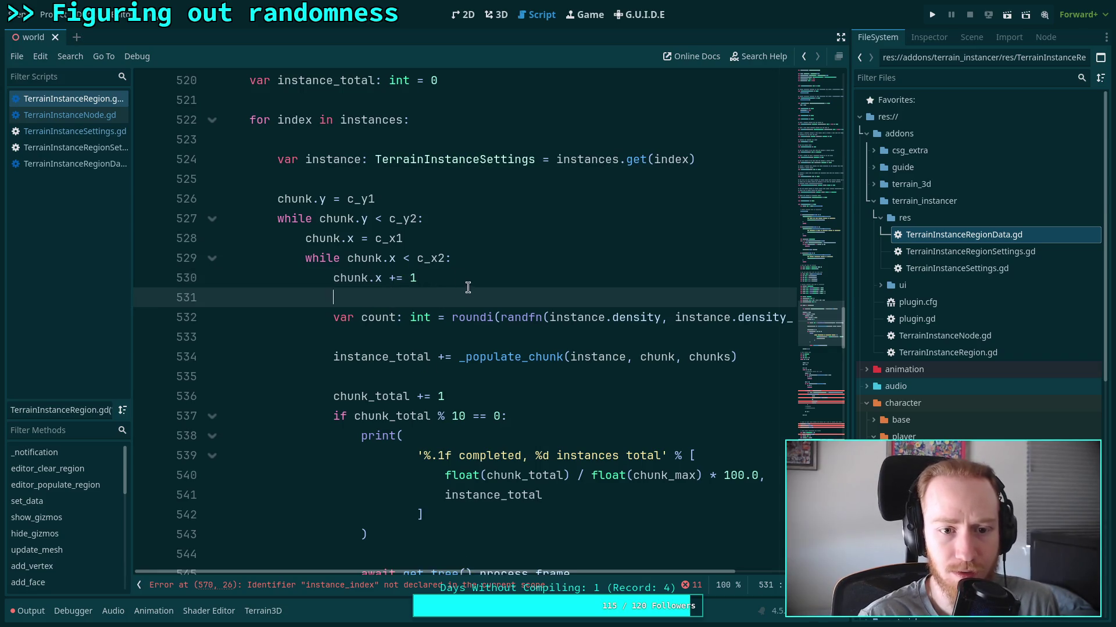
{"action": "left_click", "coordinate": [428, 240]}
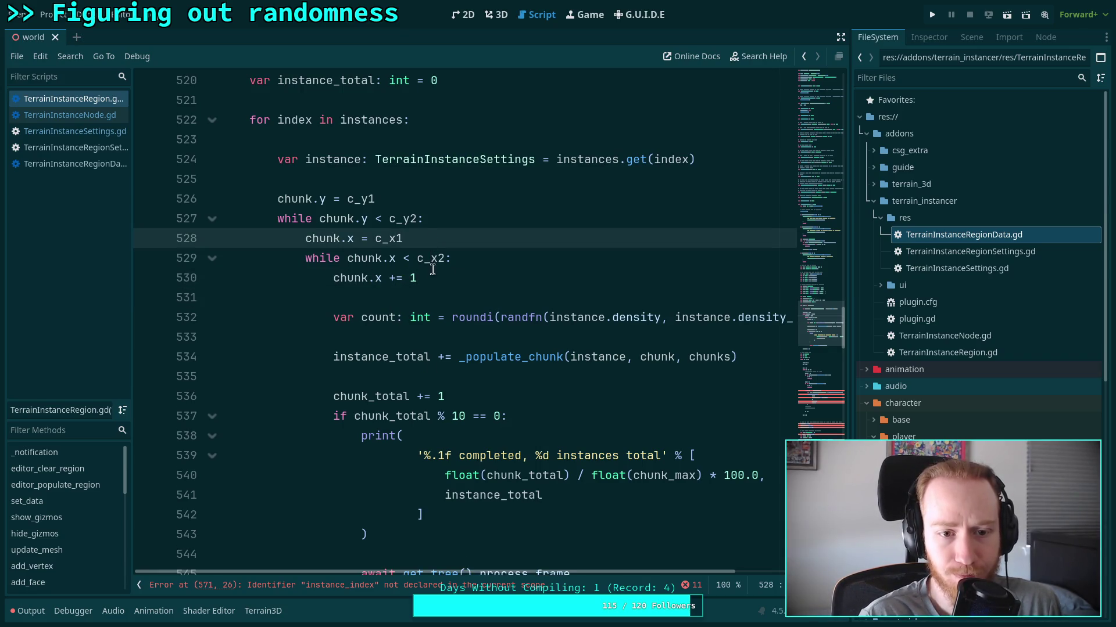
{"action": "key", "text": "Return"}
Fix the 'awa it' typo to 'await' in the loop body.
{"action": "left_click", "coordinate": [373, 175]}
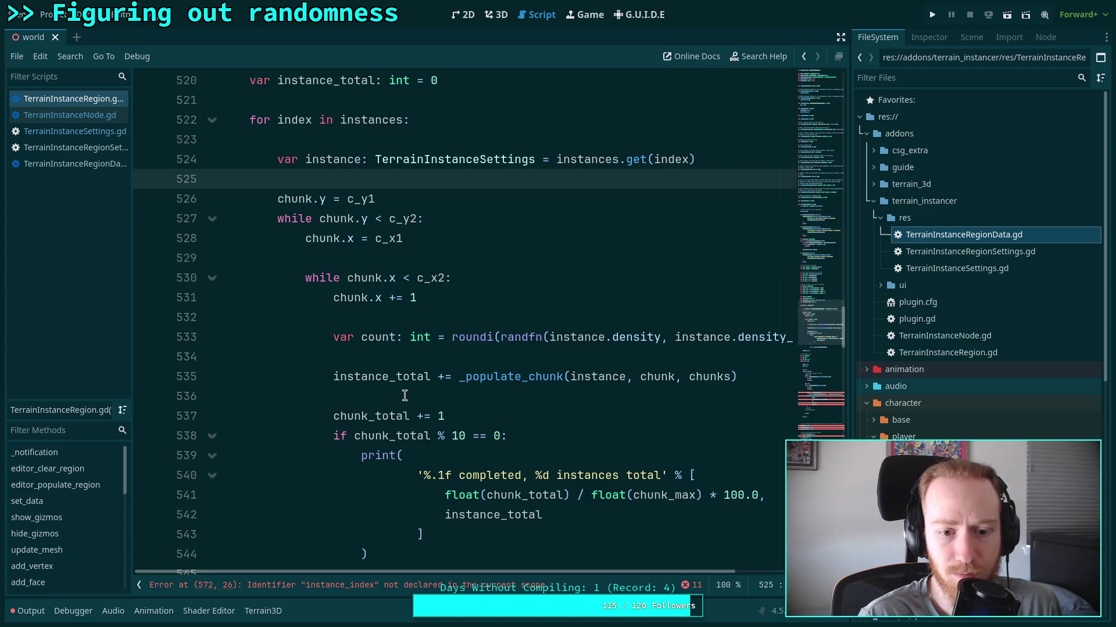
{"action": "left_click", "coordinate": [403, 395]}
{"action": "scroll", "coordinate": [403, 396], "scroll_direction": "down", "scroll_amount": 1}
{"action": "scroll", "coordinate": [403, 395], "scroll_direction": "down", "scroll_amount": 1}
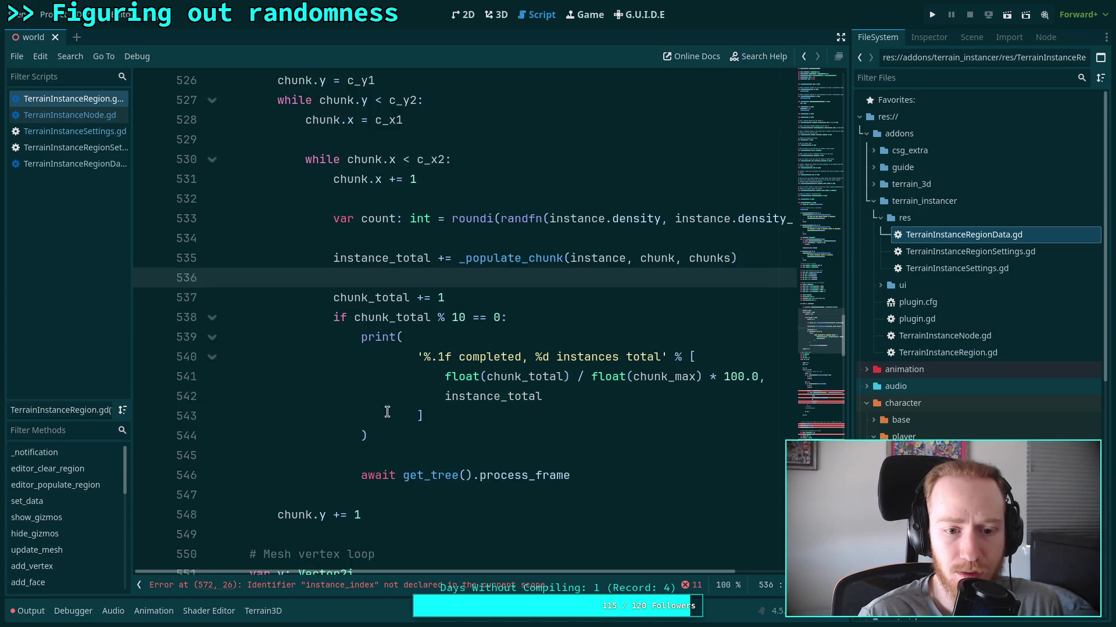
{"action": "left_click", "coordinate": [386, 478]}
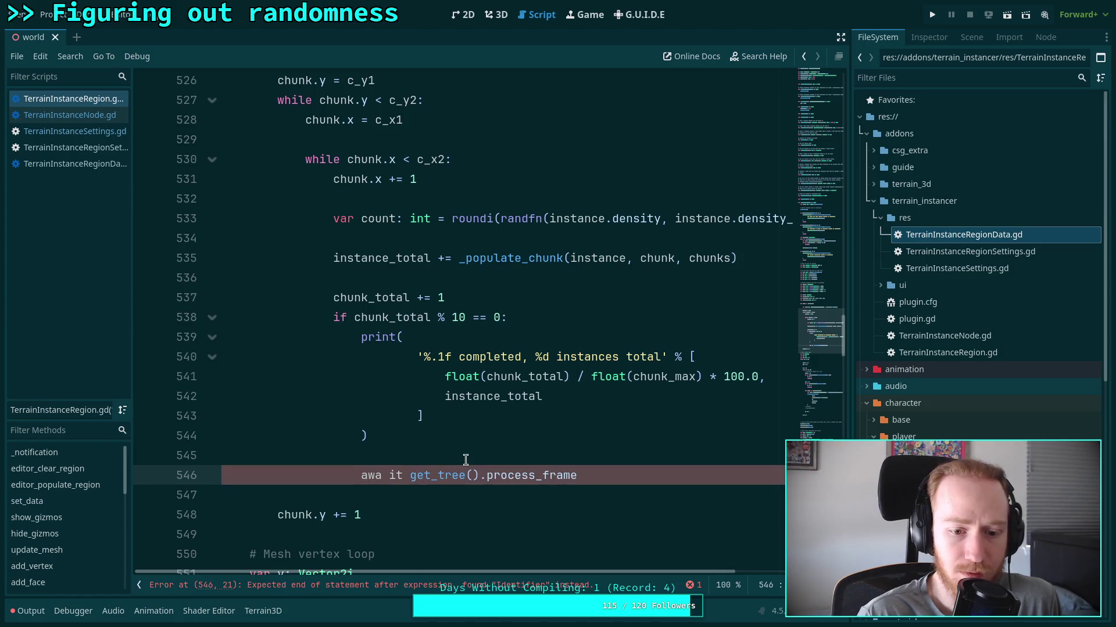
{"action": "key", "text": "BackSpace"}
Look over the chunk.y increment and the rest of the restructured loop.
{"action": "left_click", "coordinate": [379, 532]}
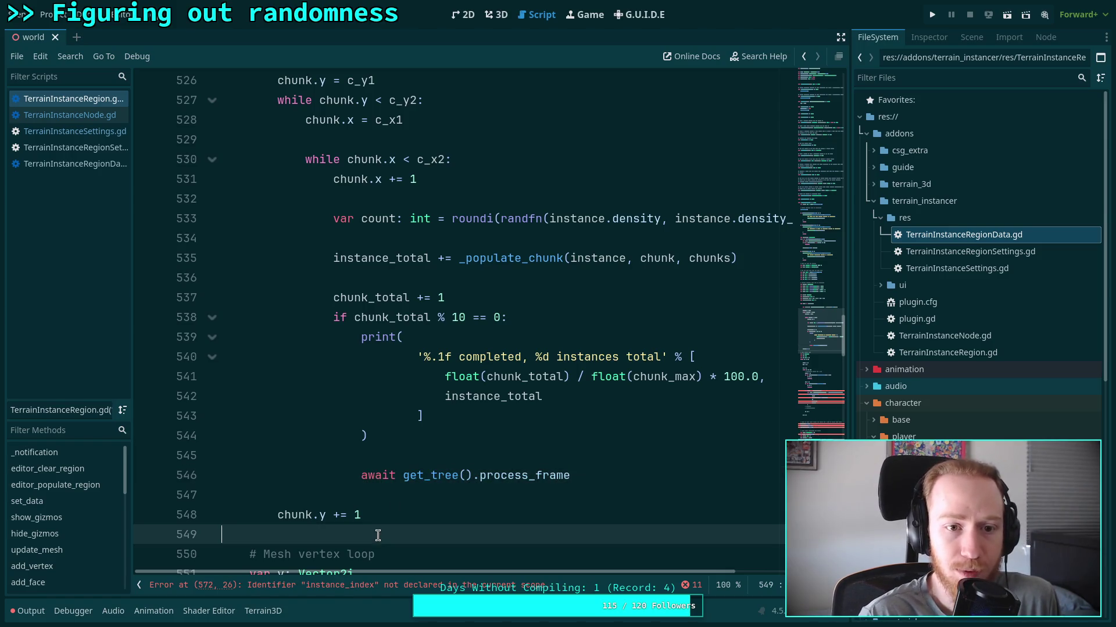
{"action": "left_click", "coordinate": [360, 520]}
{"action": "scroll", "coordinate": [355, 465], "scroll_direction": "down", "scroll_amount": 2}
{"action": "scroll", "coordinate": [343, 377], "scroll_direction": "up", "scroll_amount": 5}
{"action": "scroll", "coordinate": [340, 355], "scroll_direction": "down", "scroll_amount": 3}
{"action": "scroll", "coordinate": [340, 355], "scroll_direction": "up", "scroll_amount": 3}
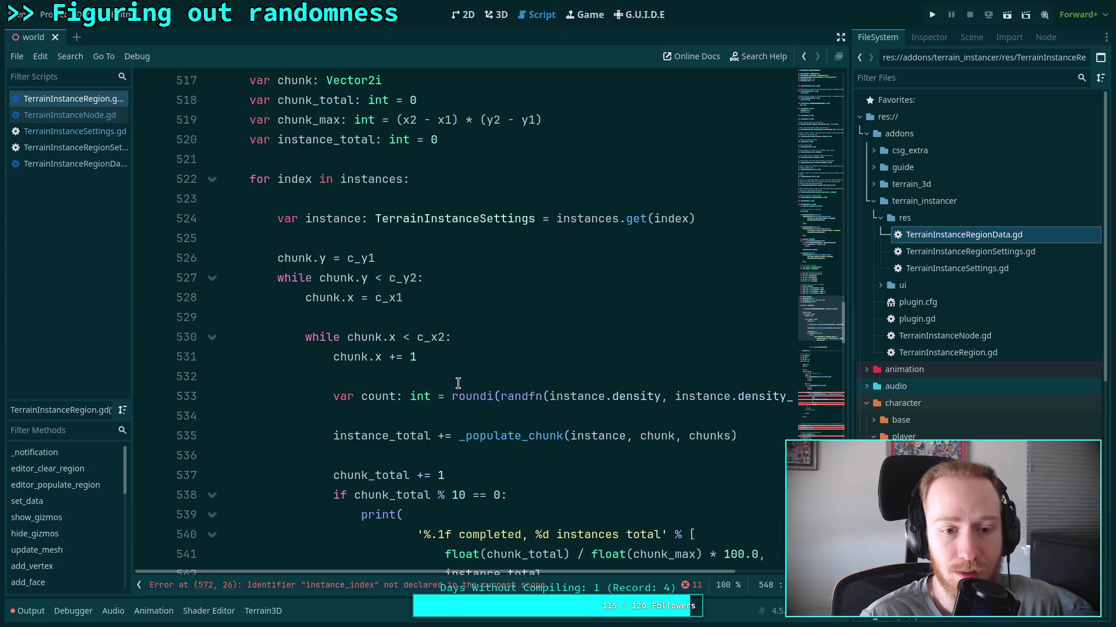
{"action": "scroll", "coordinate": [459, 383], "scroll_direction": "down", "scroll_amount": 1}
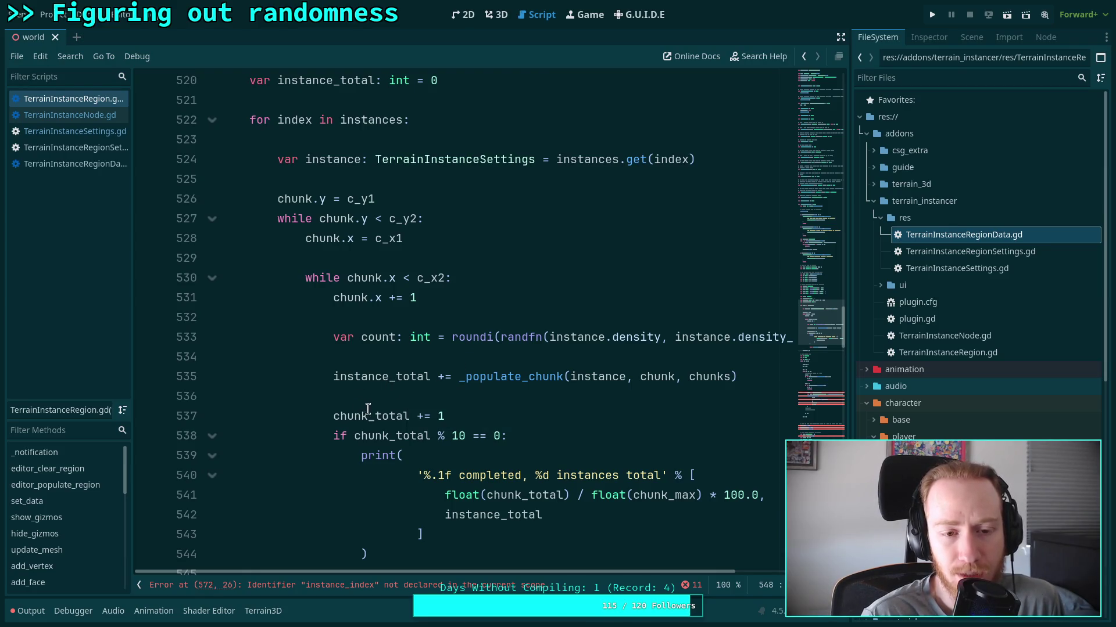
{"action": "scroll", "coordinate": [369, 404], "scroll_direction": "up", "scroll_amount": 1}
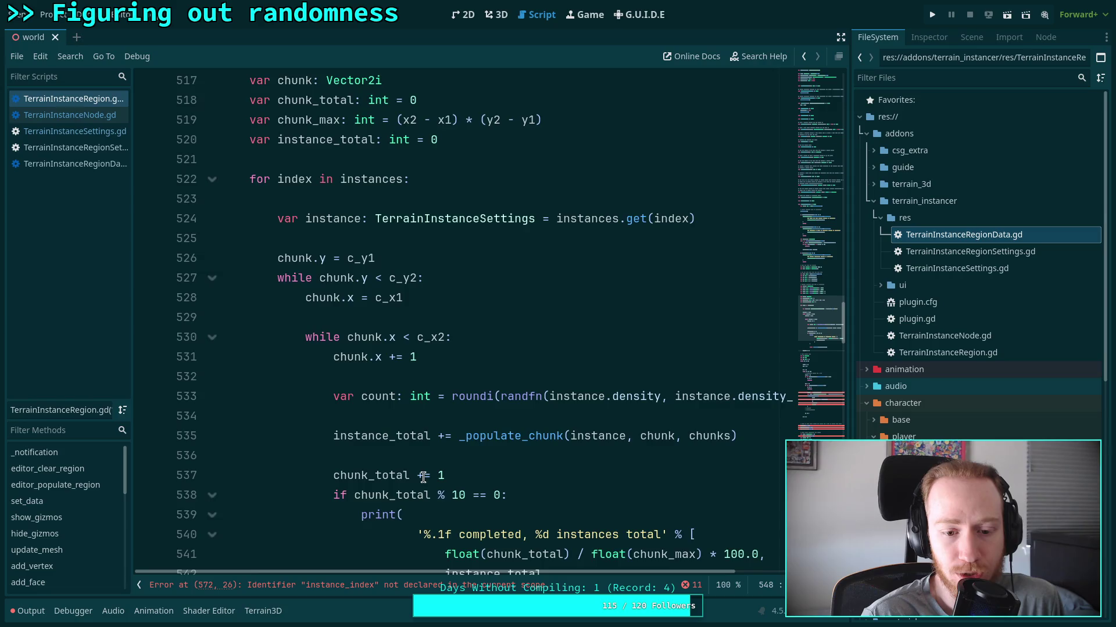
Multiply chunk_max by instances.size() on line 519.
{"action": "scroll", "coordinate": [349, 366], "scroll_direction": "up", "scroll_amount": 2}
{"action": "left_click", "coordinate": [326, 239]}
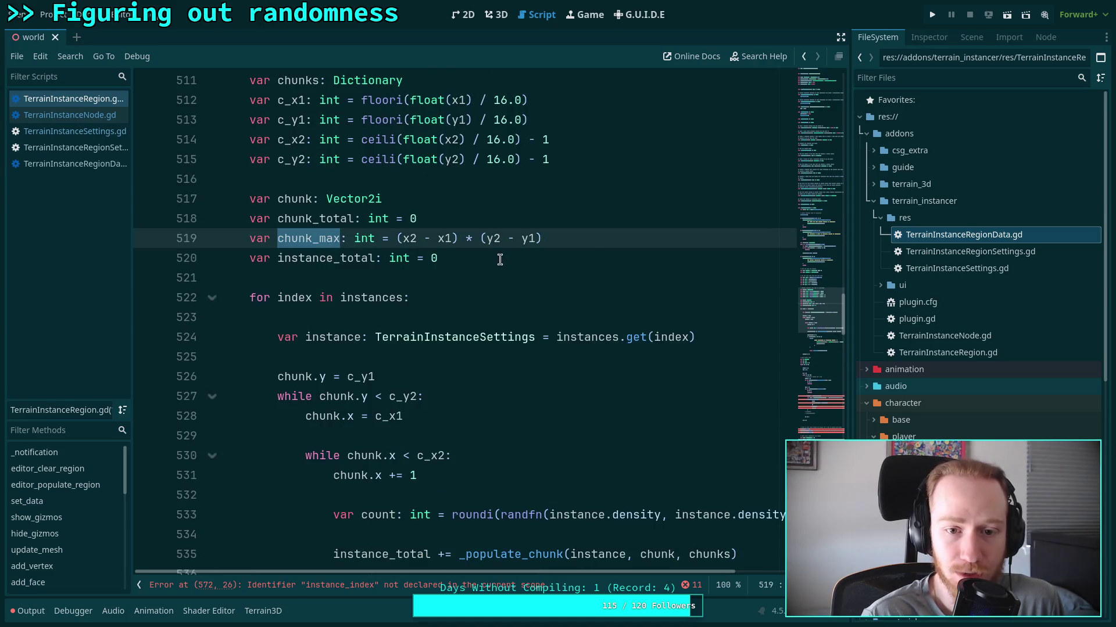
{"action": "left_click", "coordinate": [595, 243]}
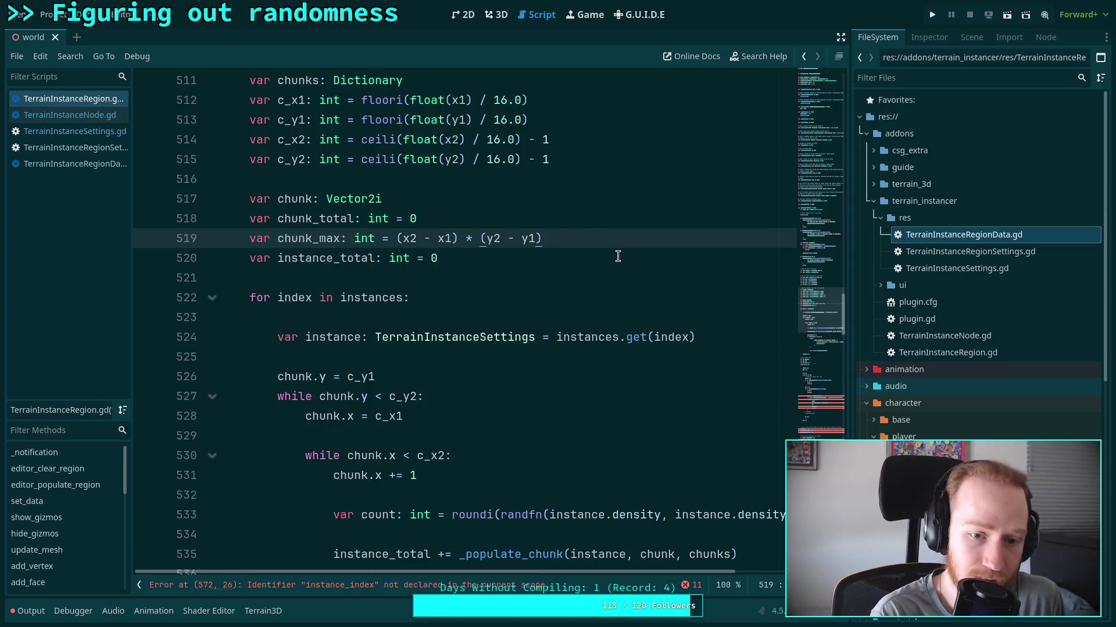
{"action": "type", "text": " * in"}
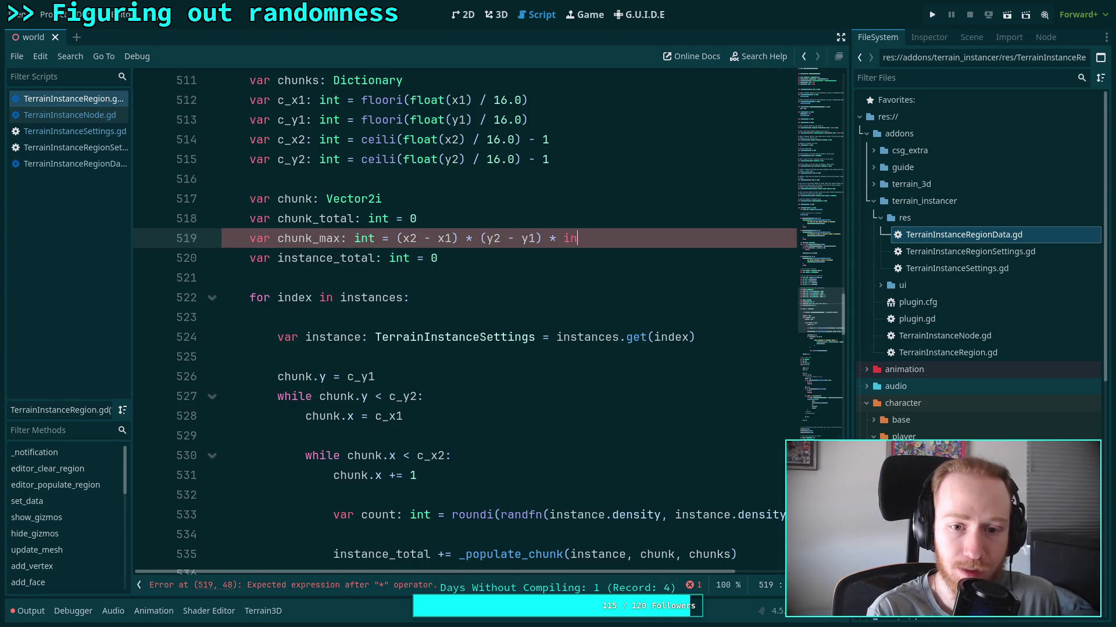
{"action": "type", "text": "stancesp"}
{"action": "key", "text": "BackSpace"}
{"action": "type", "text": ".siz"}
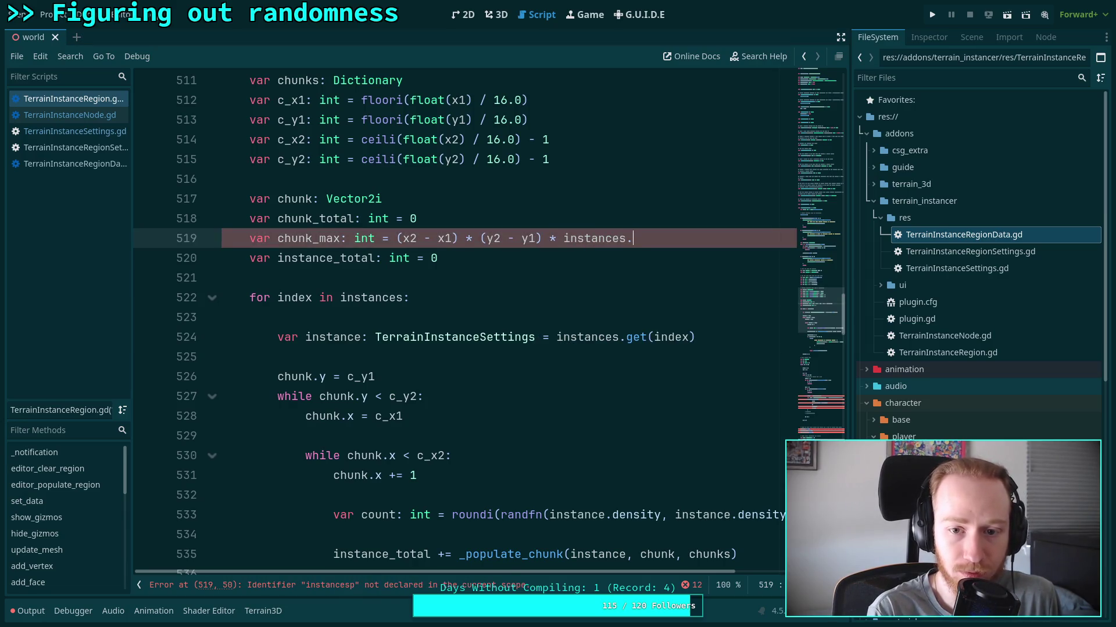
{"action": "key", "text": "Return"}
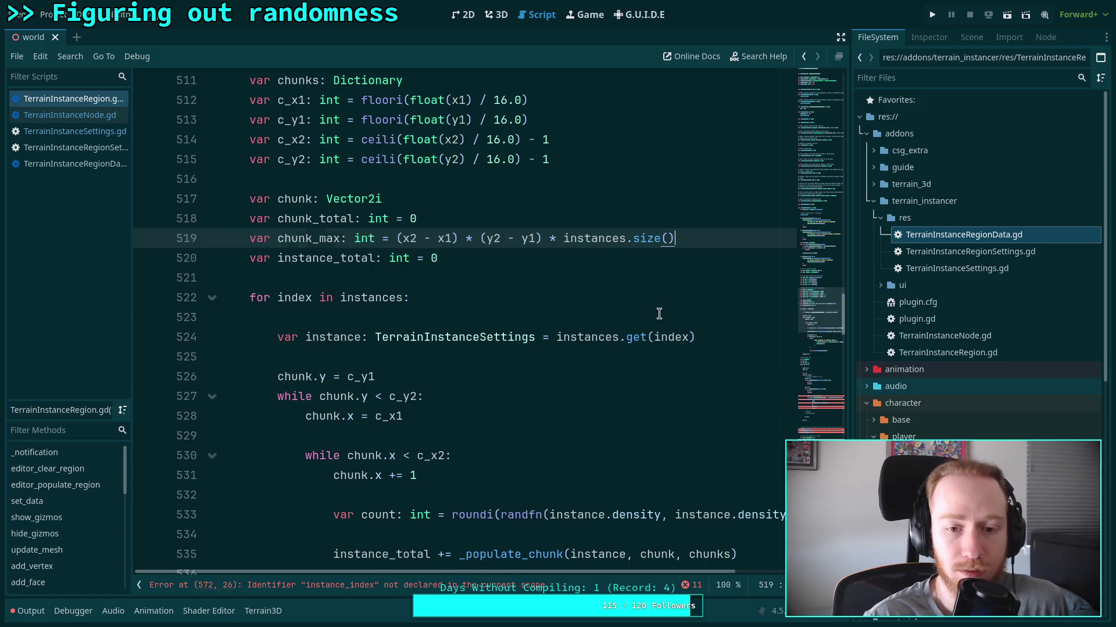
Change the progress print interval from % 10 to % 16 and save the script.
{"action": "left_click", "coordinate": [657, 314]}
{"action": "scroll", "coordinate": [650, 299], "scroll_direction": "down", "scroll_amount": 3}
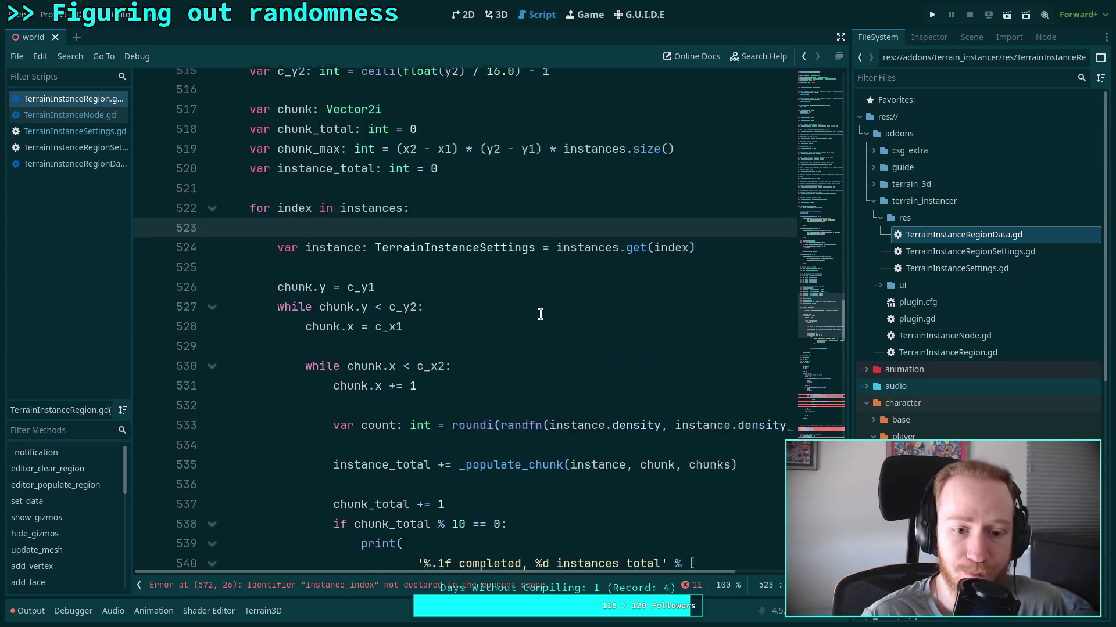
{"action": "scroll", "coordinate": [528, 312], "scroll_direction": "down", "scroll_amount": 1}
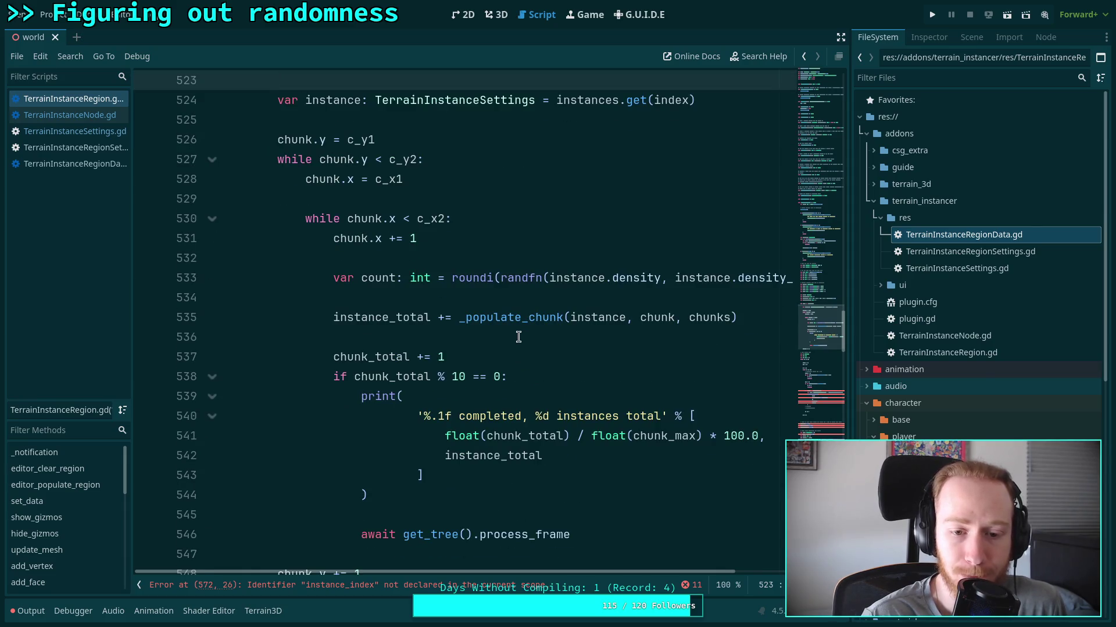
{"action": "left_click", "coordinate": [464, 376]}
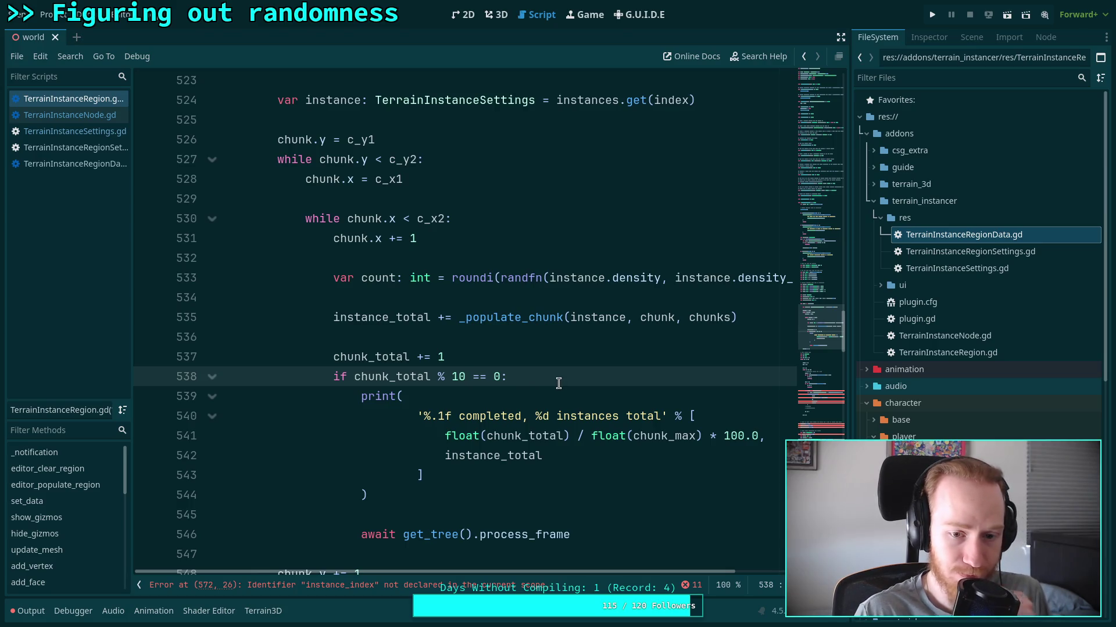
{"action": "key", "text": "BackSpace"}
{"action": "type", "text": "6"}
{"action": "key", "text": "ctrl+s"}
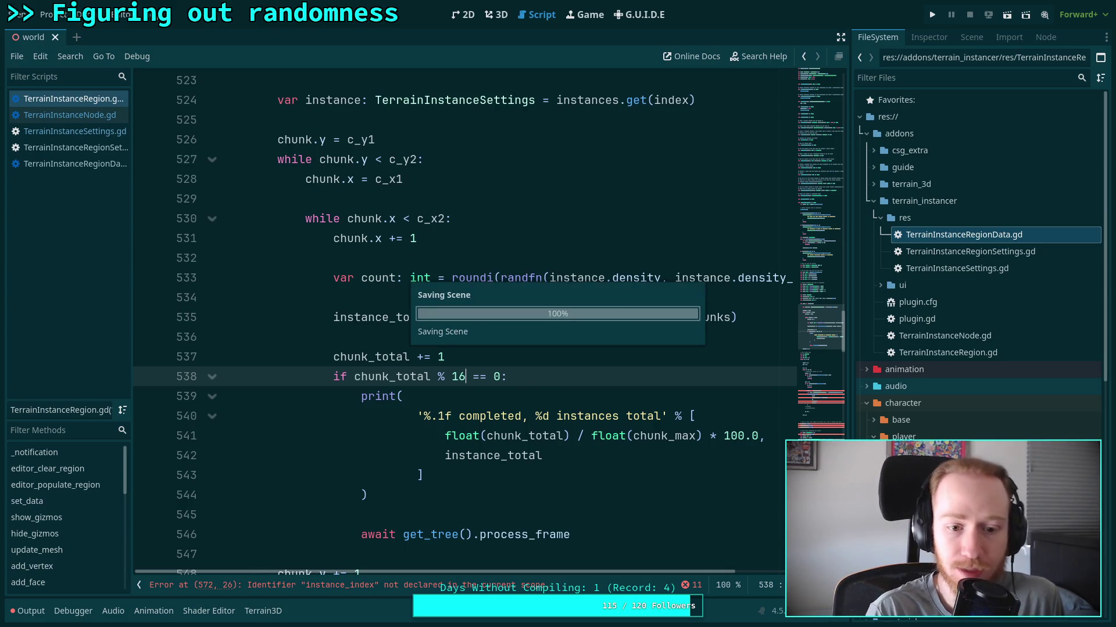
Delete the blank line after the for statement and save again.
{"action": "left_click", "coordinate": [549, 484]}
{"action": "scroll", "coordinate": [545, 471], "scroll_direction": "down", "scroll_amount": 3}
{"action": "scroll", "coordinate": [545, 465], "scroll_direction": "up", "scroll_amount": 3}
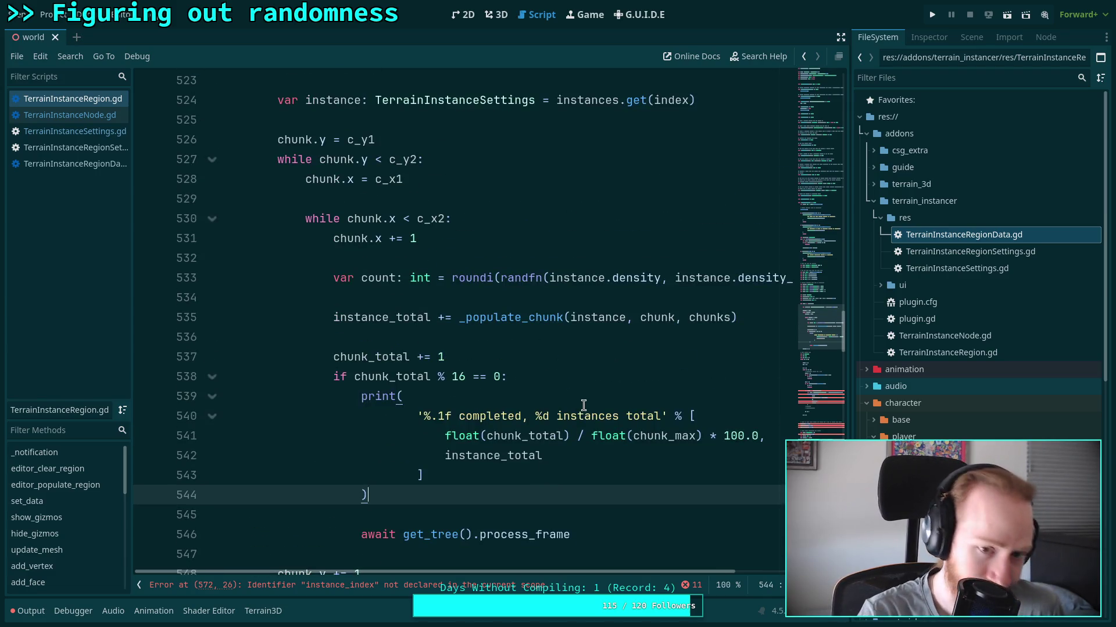
{"action": "scroll", "coordinate": [544, 406], "scroll_direction": "up", "scroll_amount": 3}
{"action": "left_click", "coordinate": [378, 295]}
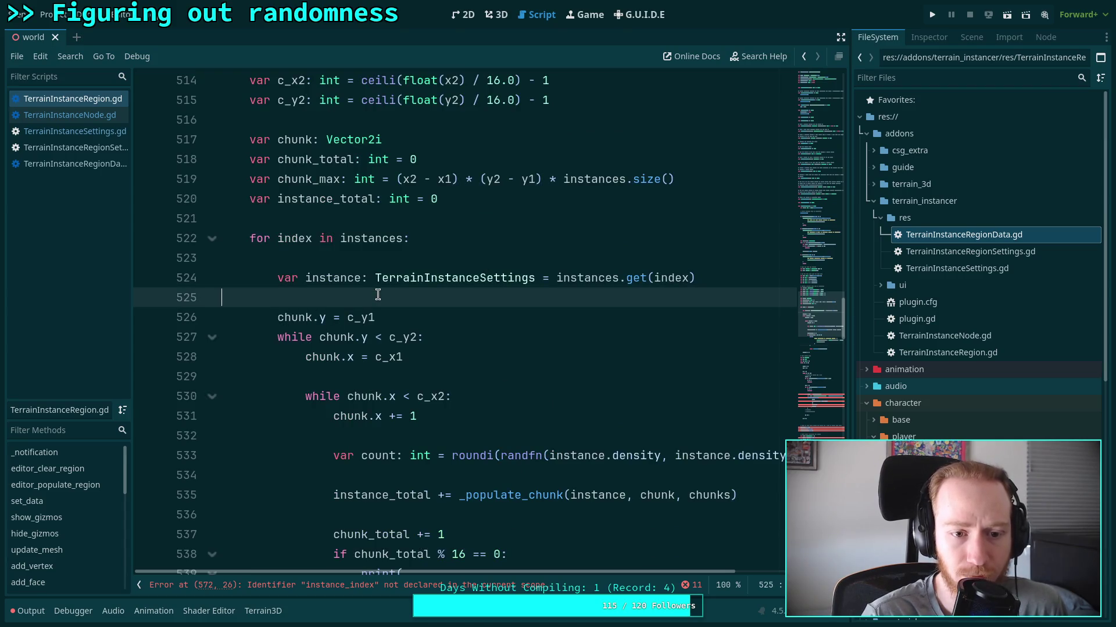
{"action": "left_click", "coordinate": [452, 257]}
{"action": "key", "text": "BackSpace"}
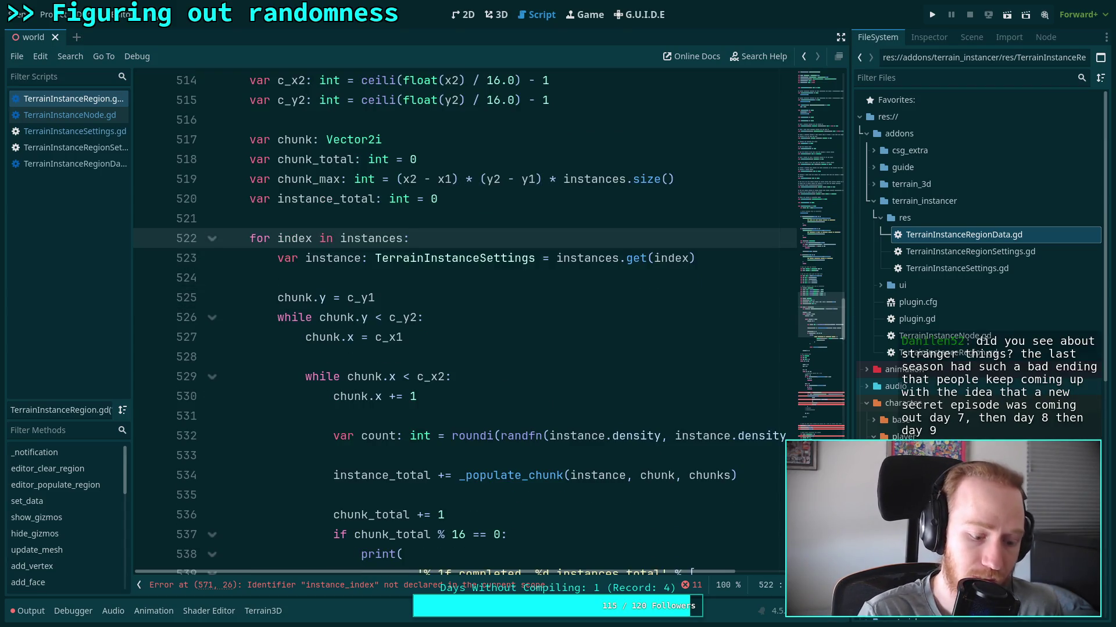
{"action": "key", "text": "ctrl+s"}
{"action": "left_click", "coordinate": [474, 284]}
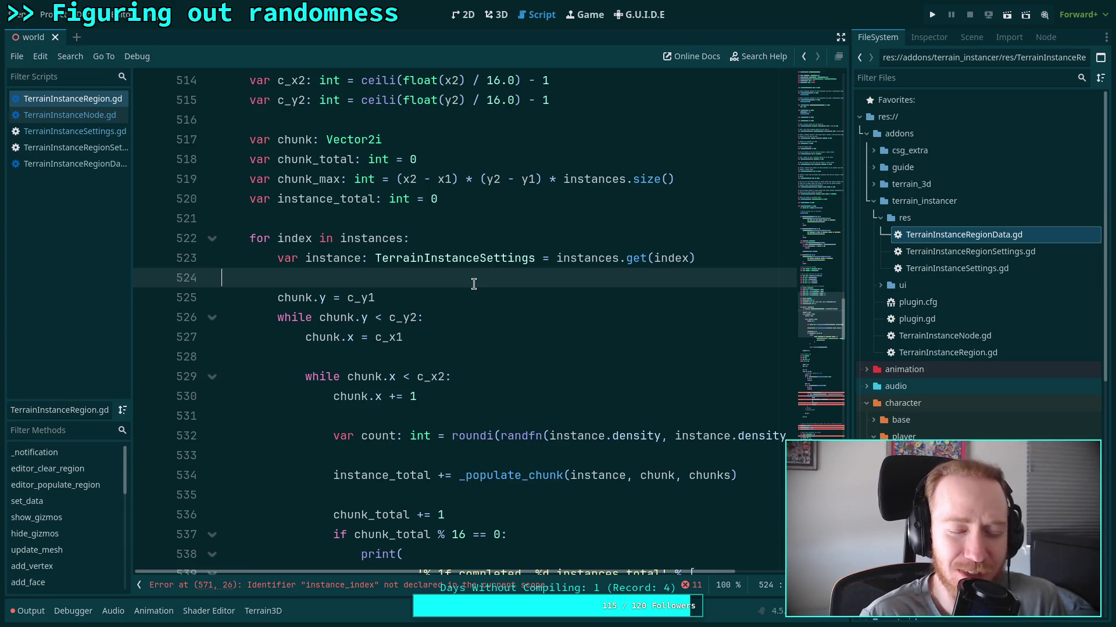
{"action": "left_click", "coordinate": [427, 356]}
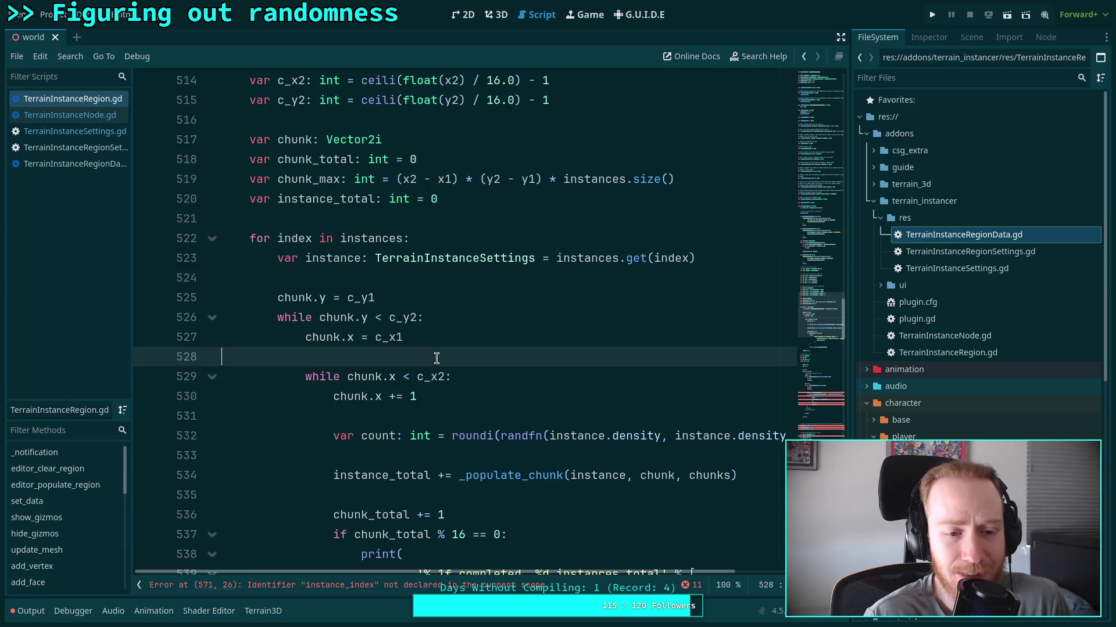
{"action": "left_click", "coordinate": [444, 281]}
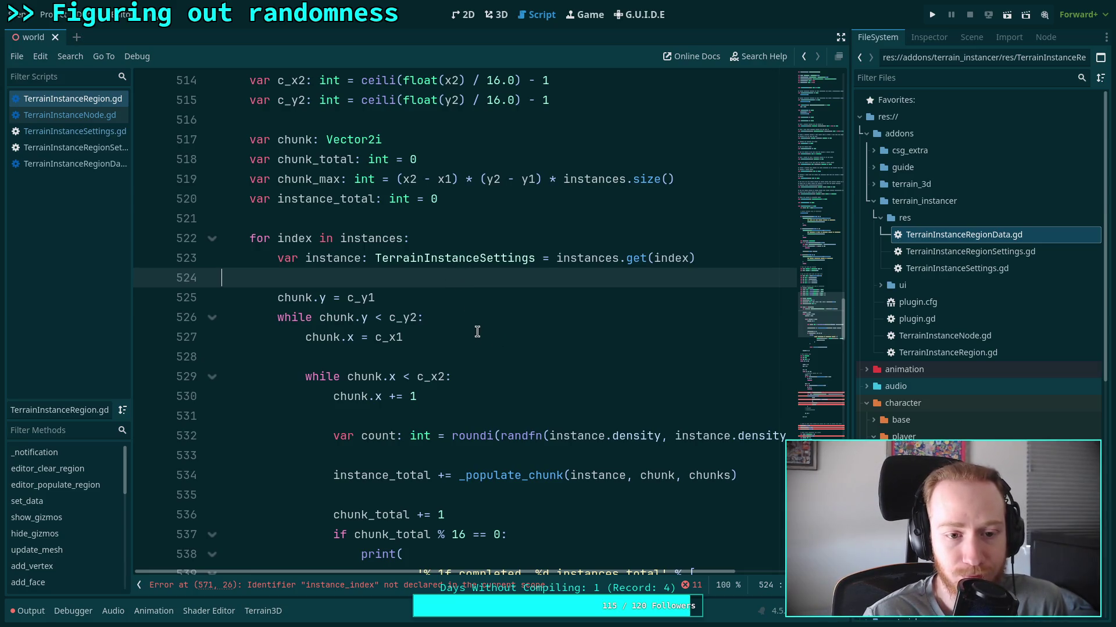
{"action": "scroll", "coordinate": [484, 281], "scroll_direction": "up", "scroll_amount": 3}
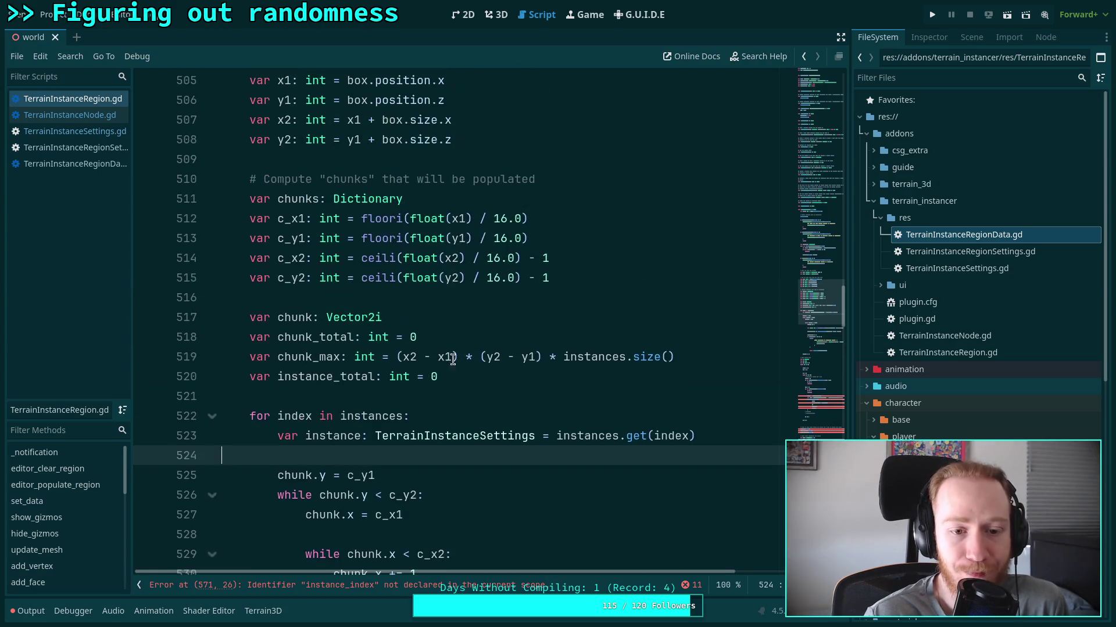
{"action": "left_click", "coordinate": [394, 398]}
{"action": "left_click", "coordinate": [403, 300]}
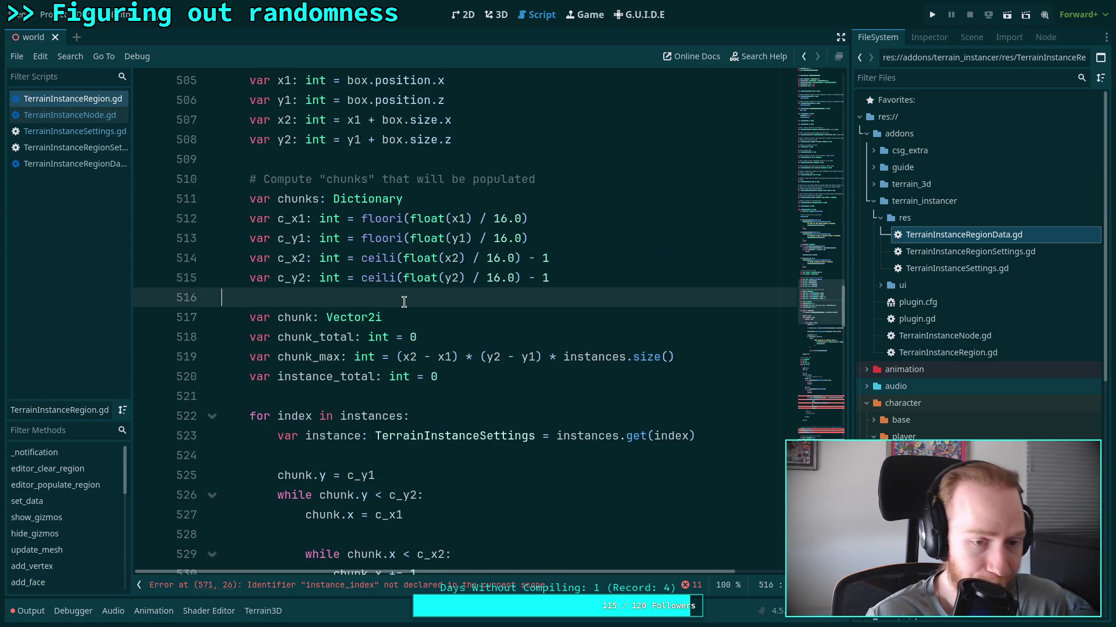
{"action": "scroll", "coordinate": [404, 302], "scroll_direction": "up", "scroll_amount": 2}
{"action": "left_click", "coordinate": [401, 275]}
{"action": "scroll", "coordinate": [475, 298], "scroll_direction": "up", "scroll_amount": 5}
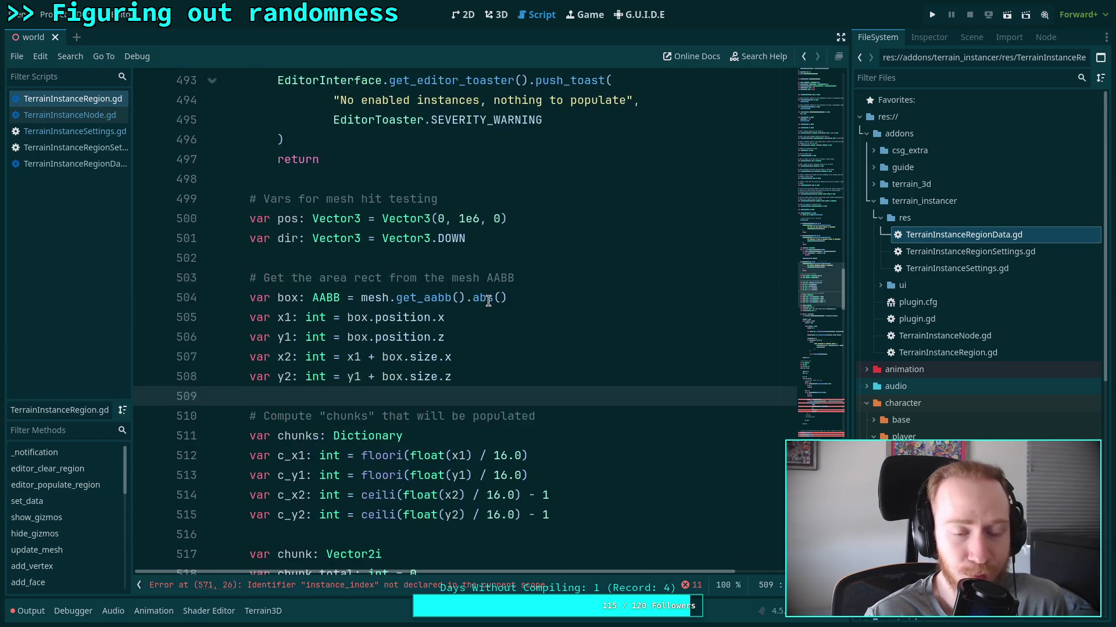
{"action": "scroll", "coordinate": [556, 344], "scroll_direction": "down", "scroll_amount": 12}
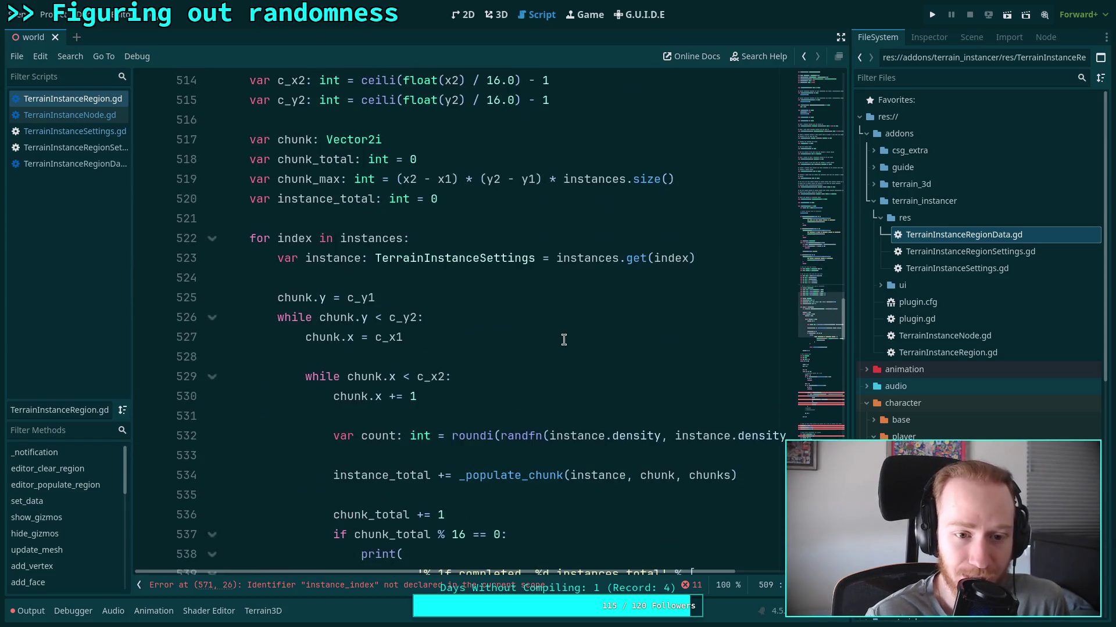
{"action": "left_click", "coordinate": [327, 283]}
{"action": "scroll", "coordinate": [521, 315], "scroll_direction": "down", "scroll_amount": 2}
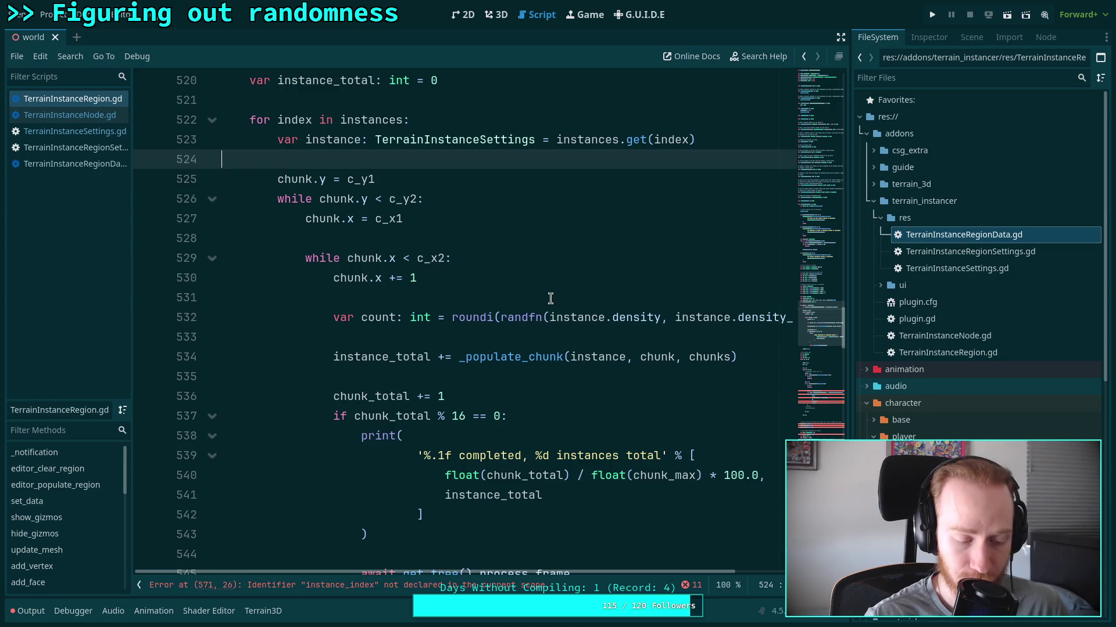
{"action": "left_click", "coordinate": [550, 298]}
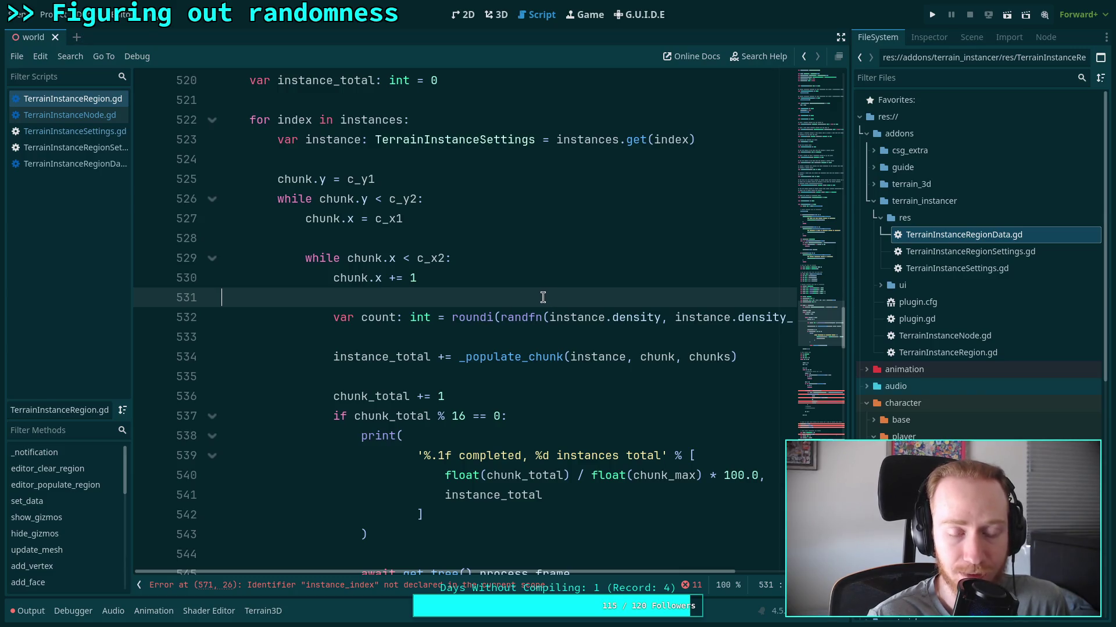
{"action": "scroll", "coordinate": [542, 297], "scroll_direction": "down", "scroll_amount": 2}
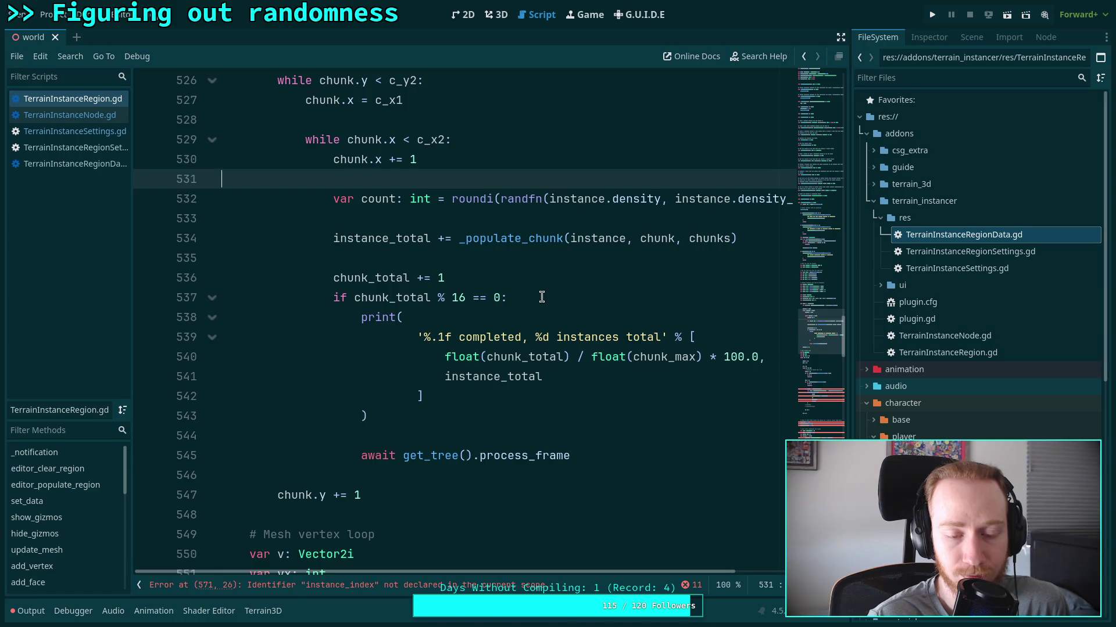
{"action": "scroll", "coordinate": [541, 297], "scroll_direction": "down", "scroll_amount": 1}
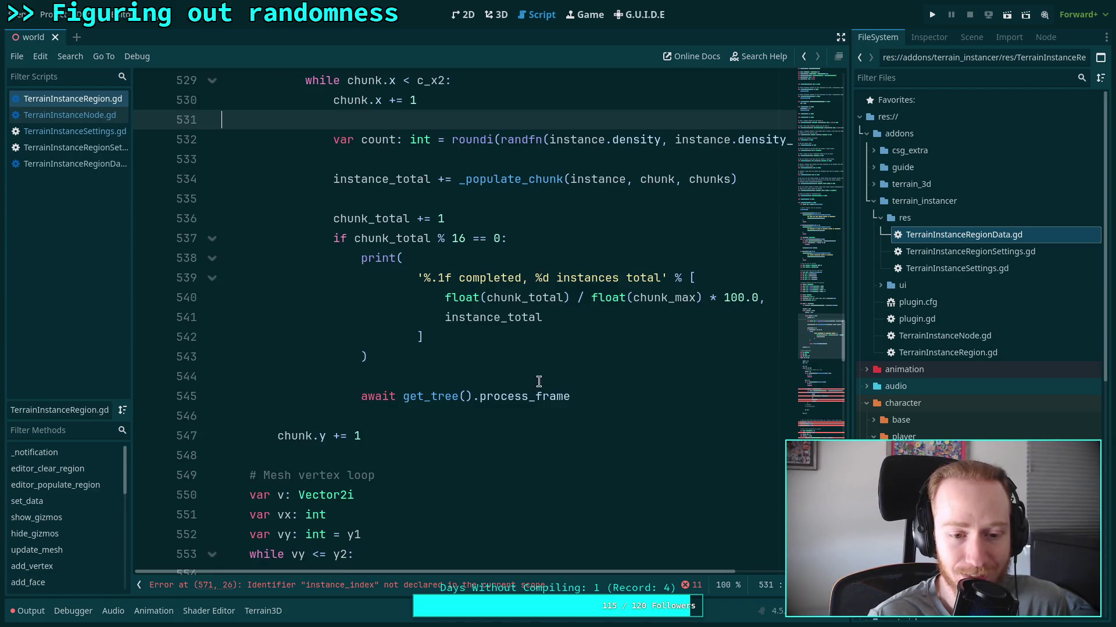
{"action": "left_click", "coordinate": [537, 378]}
{"action": "left_click", "coordinate": [425, 417]}
{"action": "scroll", "coordinate": [456, 402], "scroll_direction": "down", "scroll_amount": 1}
{"action": "left_click", "coordinate": [352, 398]}
{"action": "scroll", "coordinate": [473, 416], "scroll_direction": "down", "scroll_amount": 3}
{"action": "scroll", "coordinate": [444, 407], "scroll_direction": "down", "scroll_amount": 1}
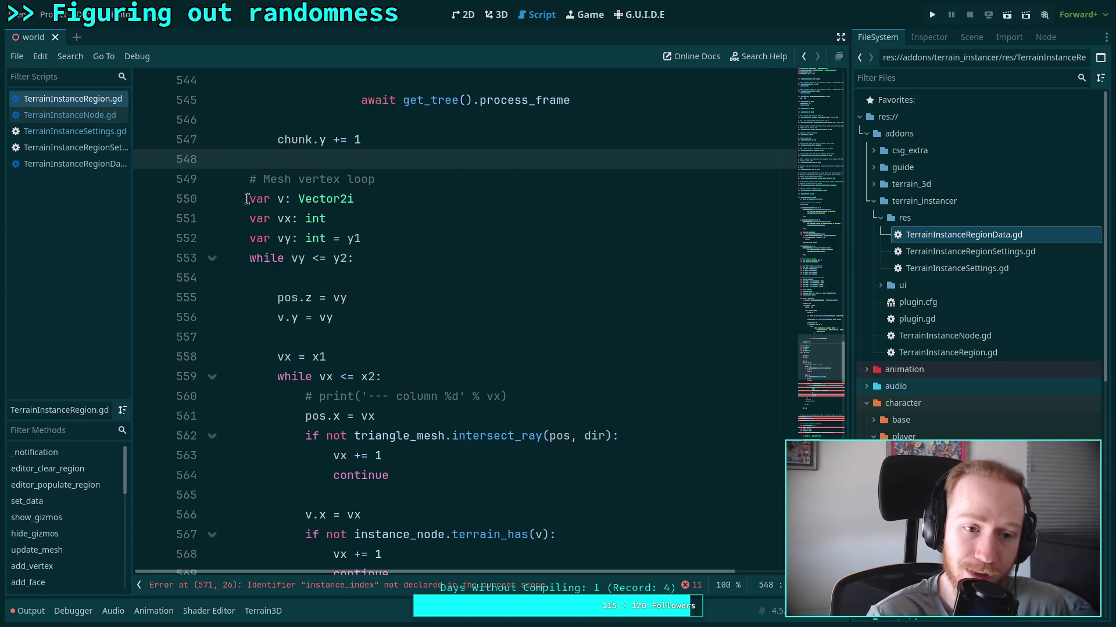
{"action": "left_click", "coordinate": [245, 199]}
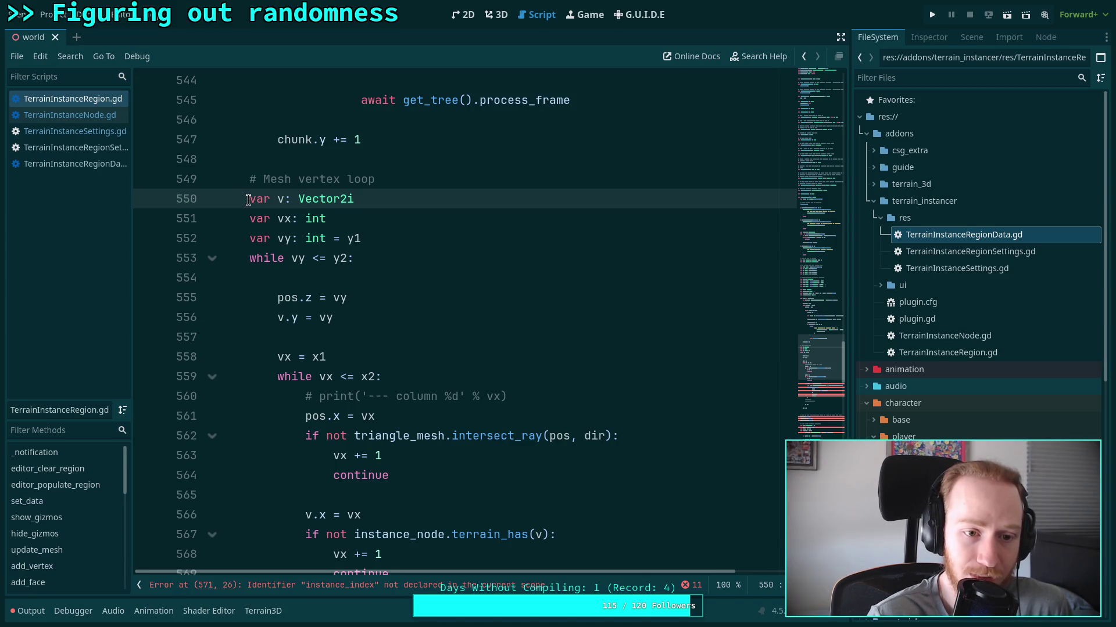
{"action": "left_click_drag", "start_coordinate": [238, 199], "coordinate": [378, 264]}
{"action": "left_click", "coordinate": [284, 219]}
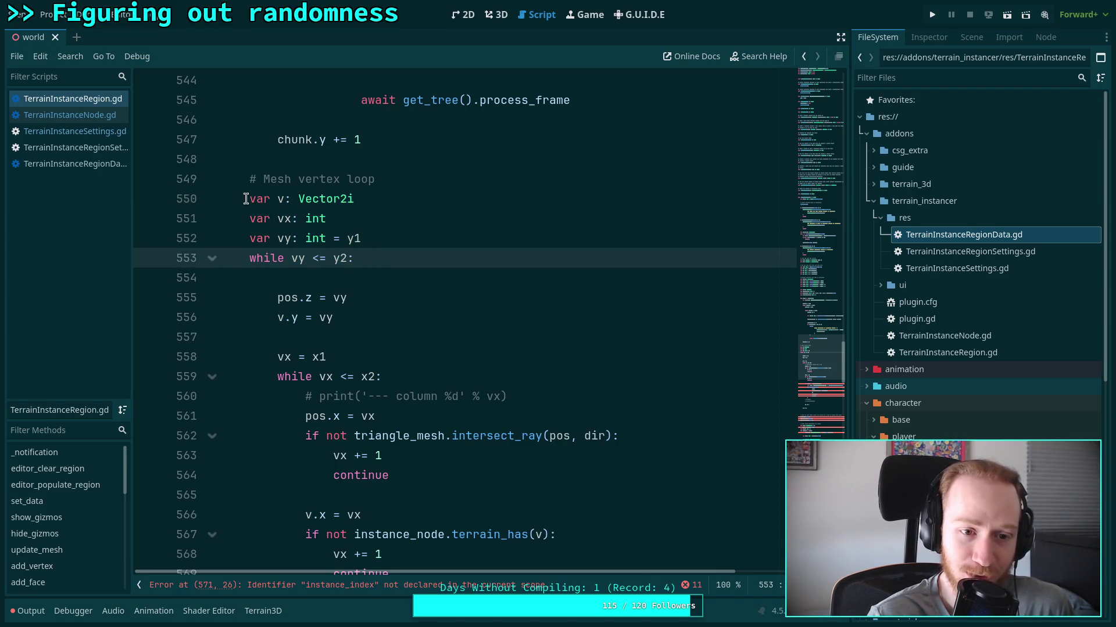
{"action": "left_click_drag", "start_coordinate": [244, 198], "coordinate": [398, 253]}
{"action": "left_click", "coordinate": [399, 254]}
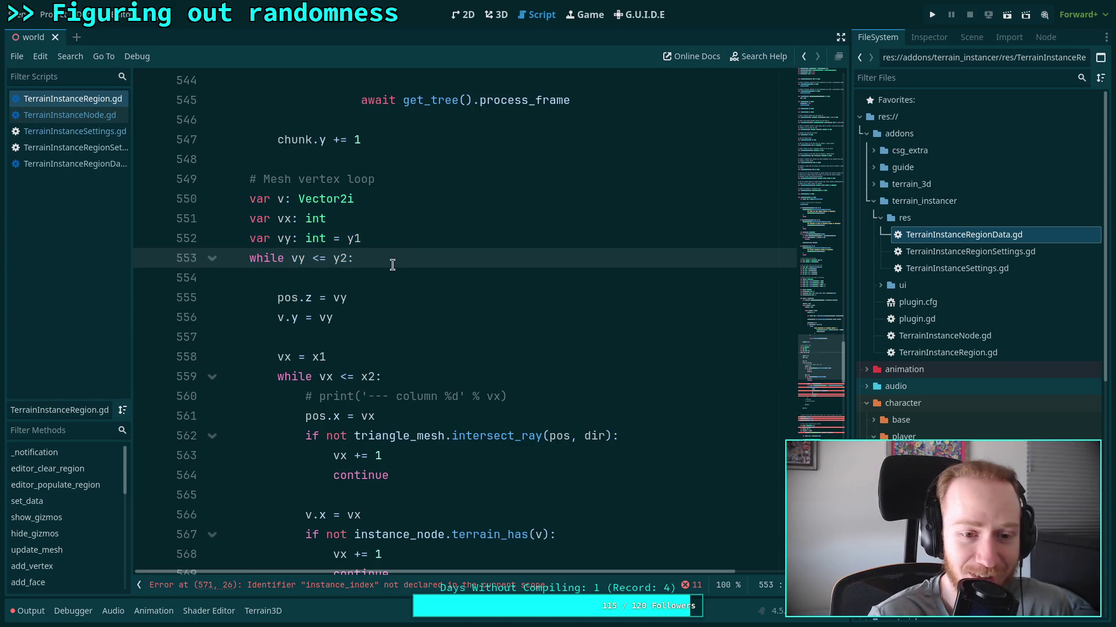
{"action": "left_click", "coordinate": [248, 198]}
{"action": "mouse_move", "coordinate": [249, 199]}
{"action": "left_mouse_down"}
{"action": "mouse_move", "coordinate": [423, 273]}
{"action": "mouse_move", "coordinate": [423, 264]}
{"action": "left_mouse_up"}
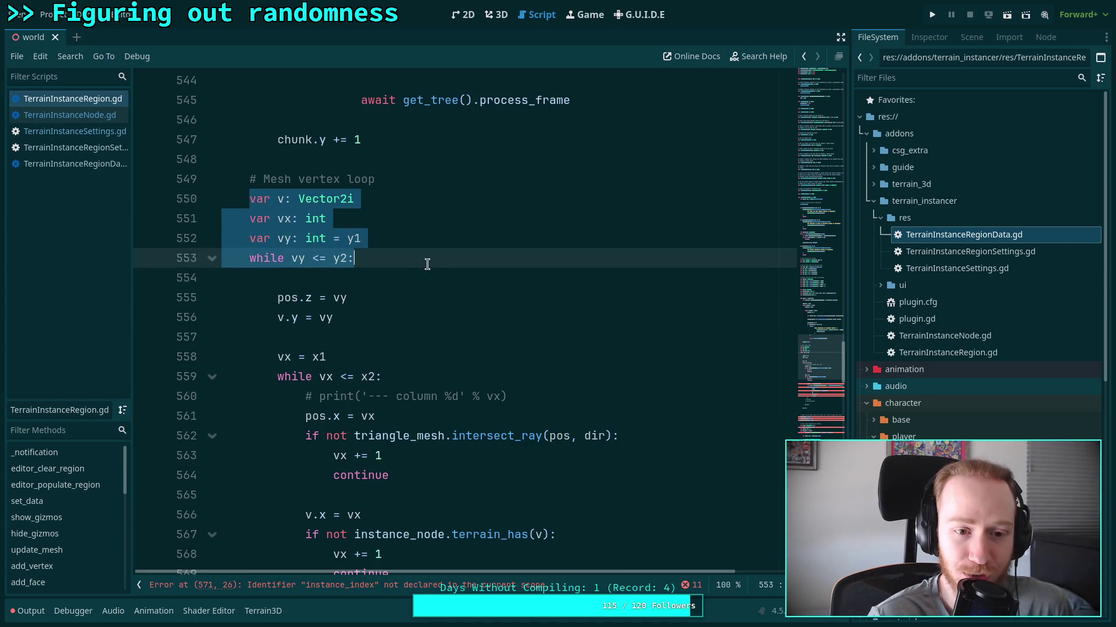
{"action": "left_click", "coordinate": [379, 277]}
{"action": "scroll", "coordinate": [379, 277], "scroll_direction": "down", "scroll_amount": 3}
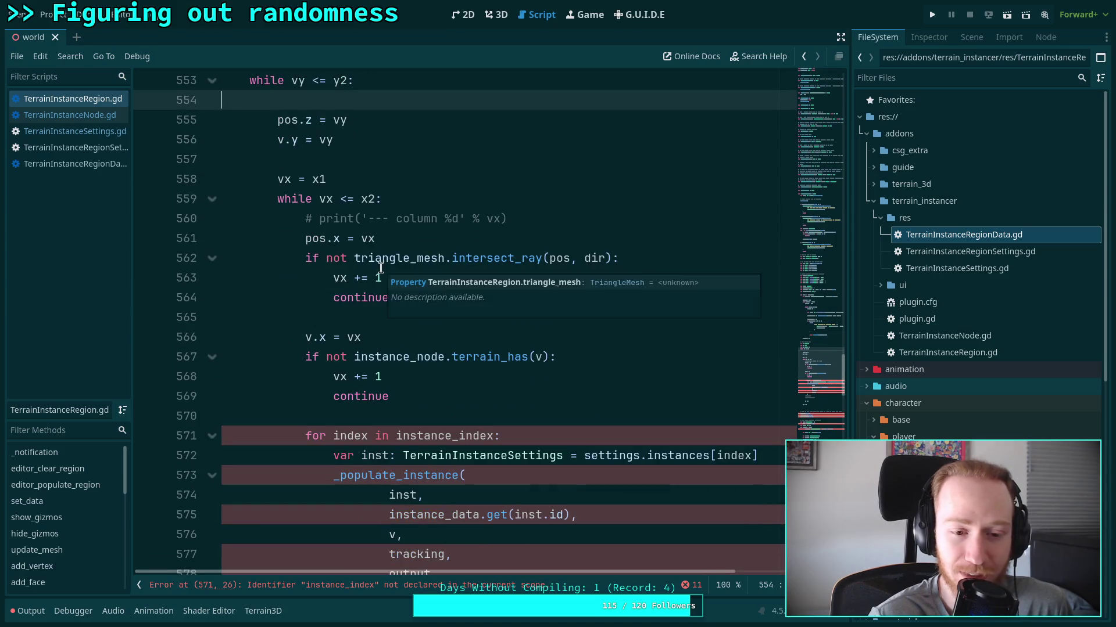
{"action": "scroll", "coordinate": [380, 268], "scroll_direction": "down", "scroll_amount": 8}
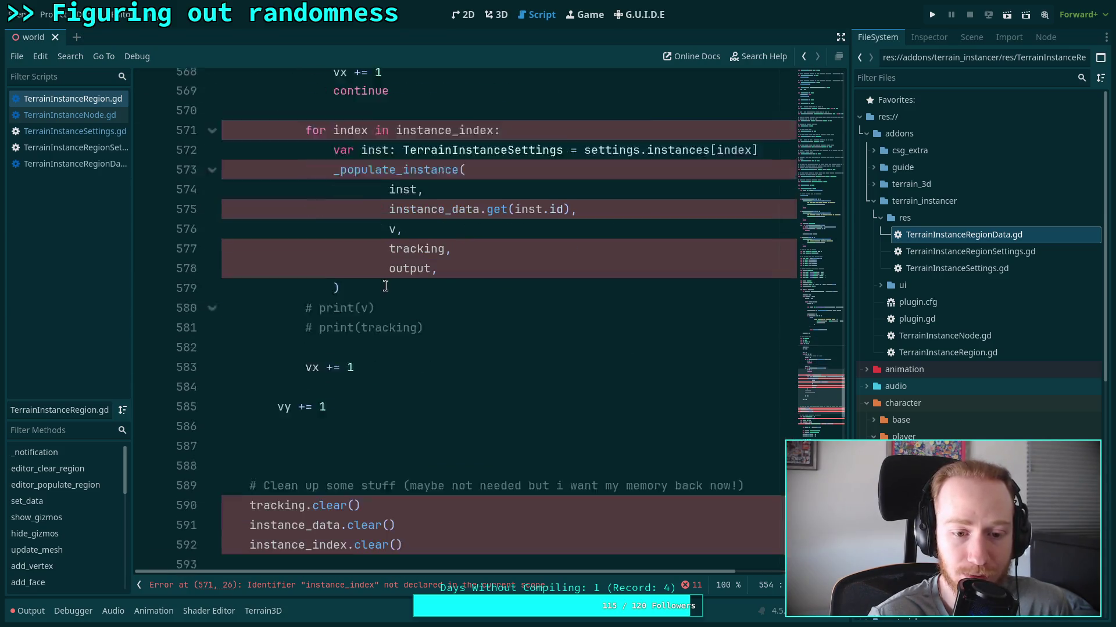
{"action": "scroll", "coordinate": [436, 354], "scroll_direction": "down", "scroll_amount": 5}
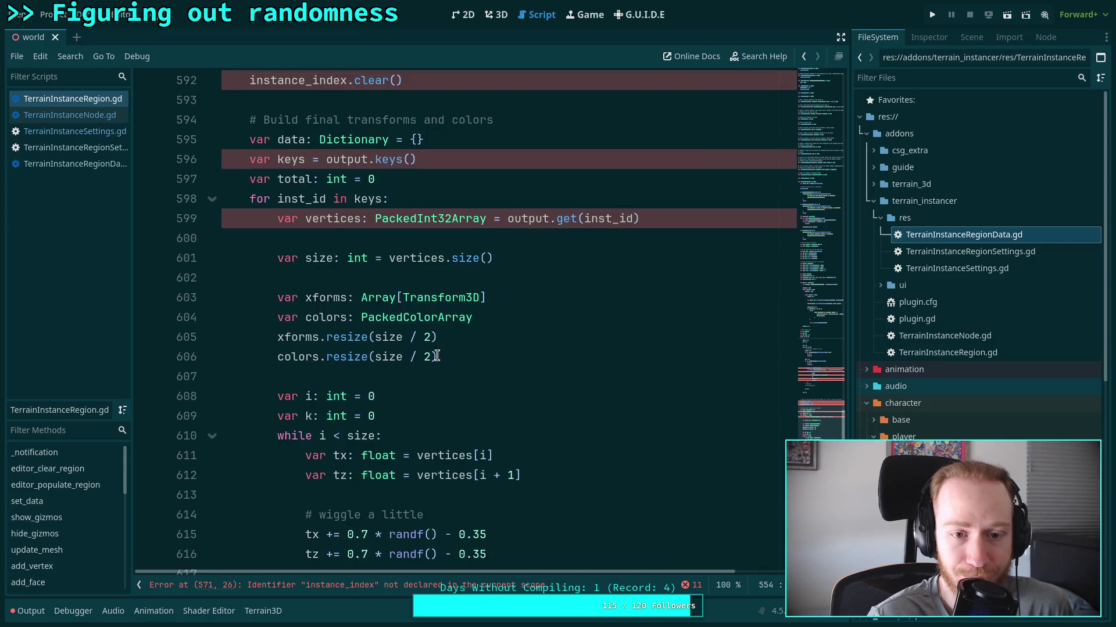
{"action": "scroll", "coordinate": [437, 355], "scroll_direction": "up", "scroll_amount": 9}
{"action": "scroll", "coordinate": [437, 356], "scroll_direction": "up", "scroll_amount": 18}
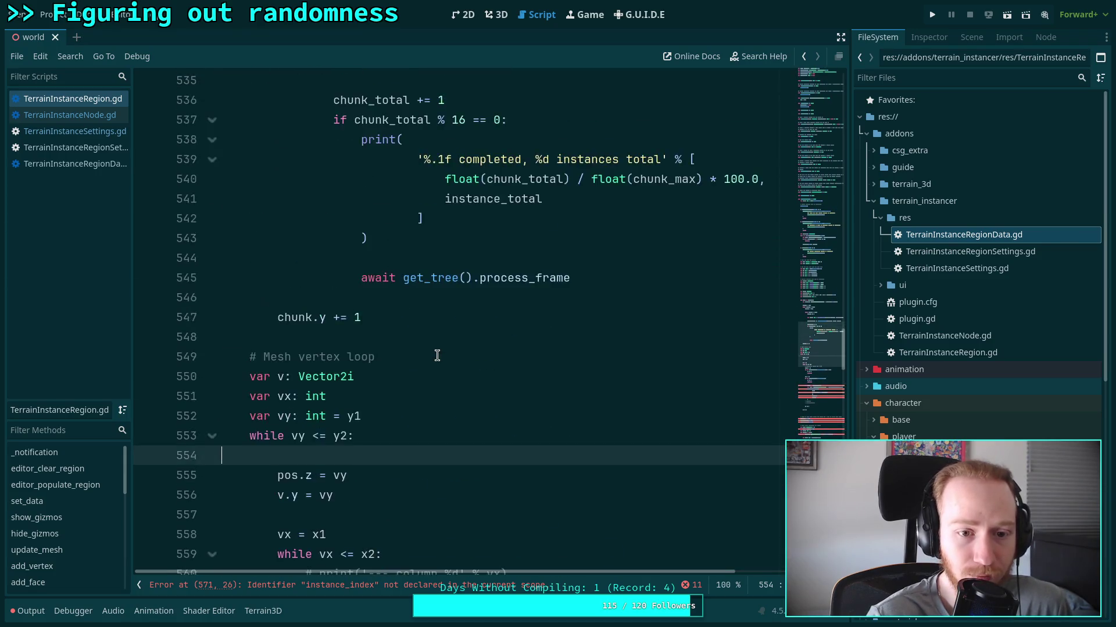
{"action": "scroll", "coordinate": [437, 356], "scroll_direction": "up", "scroll_amount": 5}
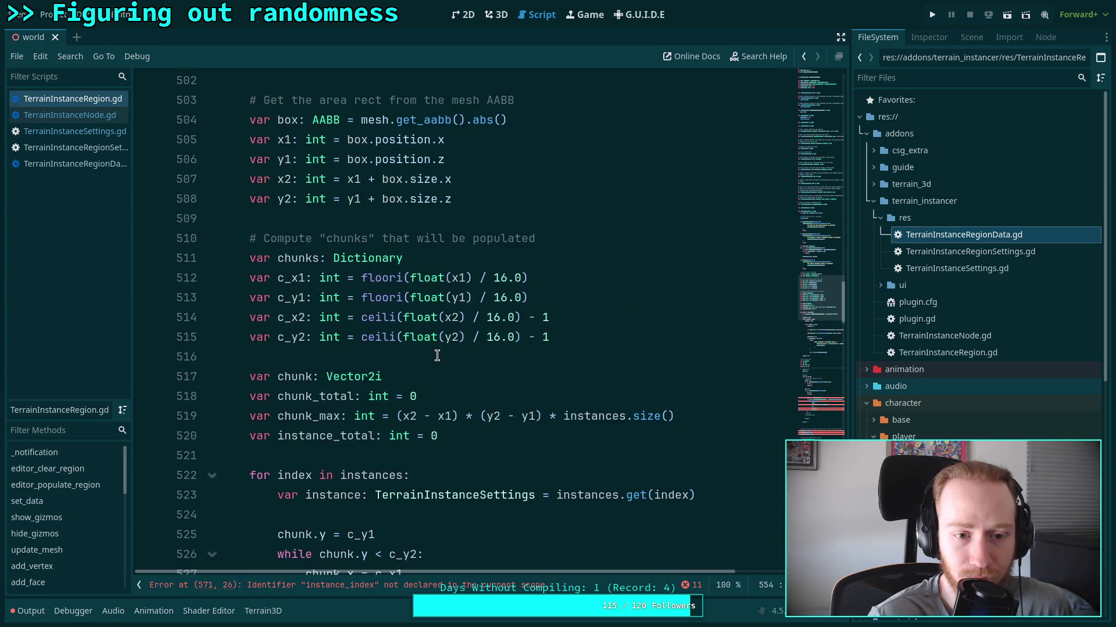
{"action": "scroll", "coordinate": [437, 356], "scroll_direction": "up", "scroll_amount": 1}
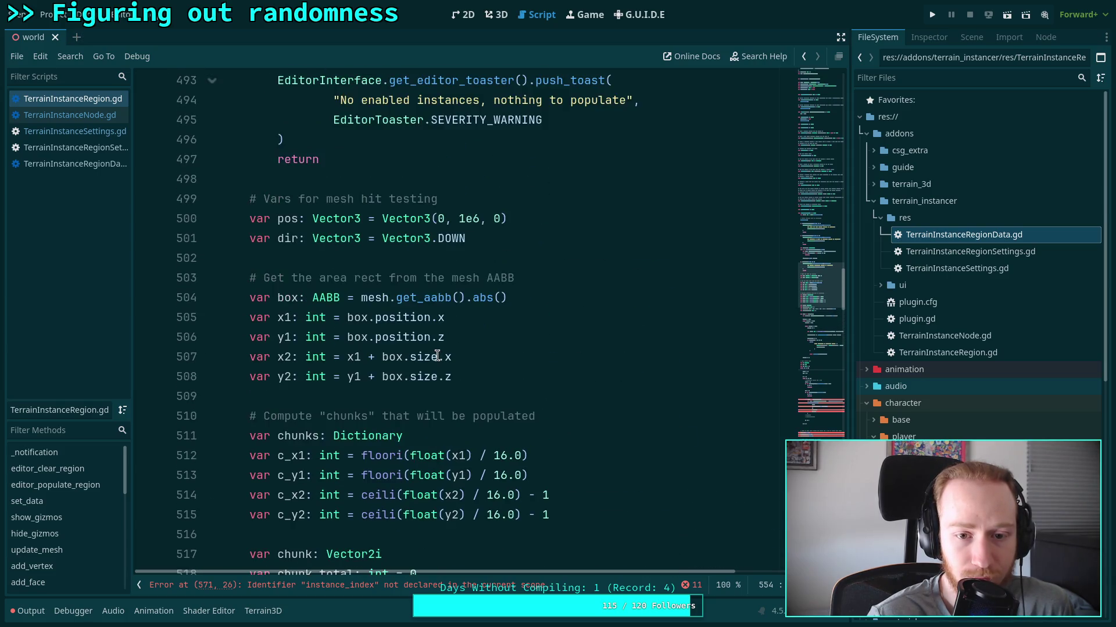
{"action": "scroll", "coordinate": [437, 356], "scroll_direction": "down", "scroll_amount": 4}
{"action": "scroll", "coordinate": [437, 356], "scroll_direction": "down", "scroll_amount": 1}
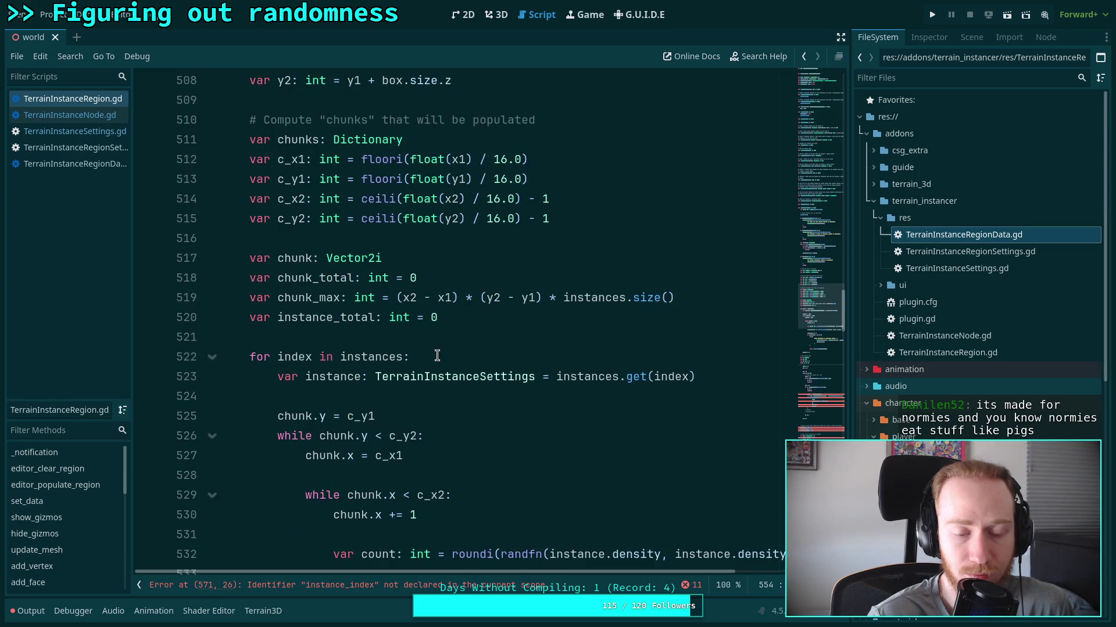
{"action": "scroll", "coordinate": [437, 356], "scroll_direction": "up", "scroll_amount": 5}
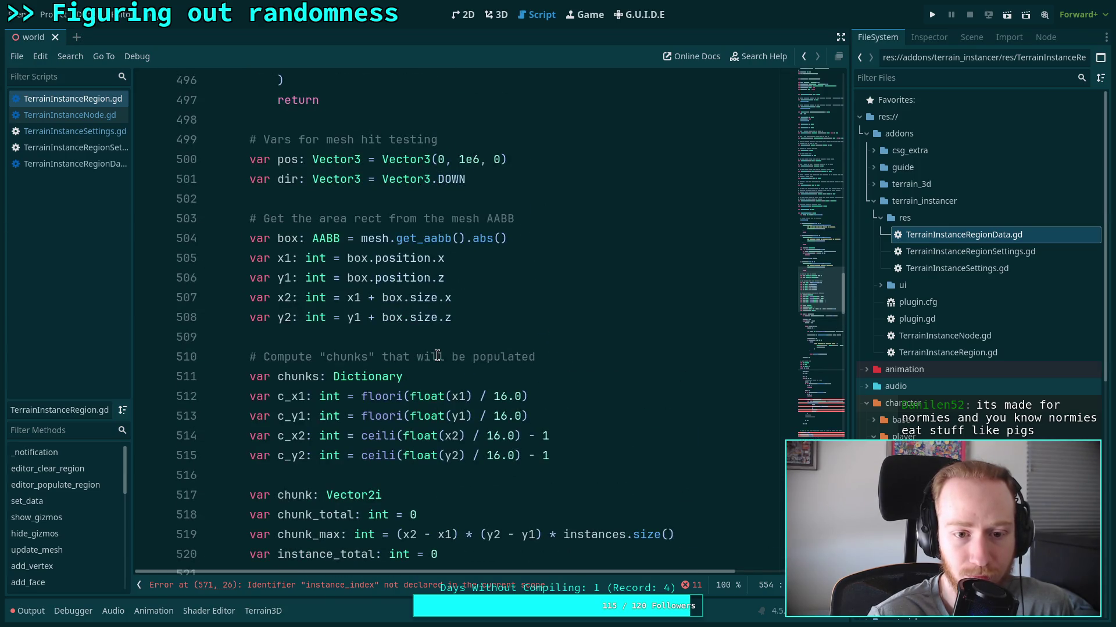
{"action": "scroll", "coordinate": [437, 356], "scroll_direction": "up", "scroll_amount": 2}
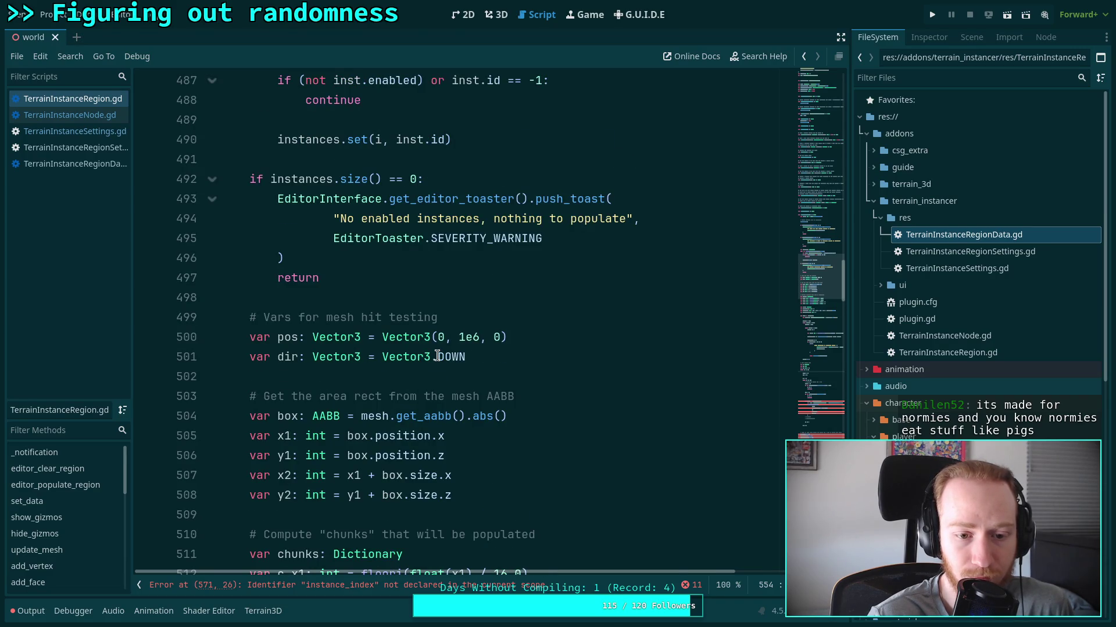
{"action": "scroll", "coordinate": [436, 356], "scroll_direction": "down", "scroll_amount": 4}
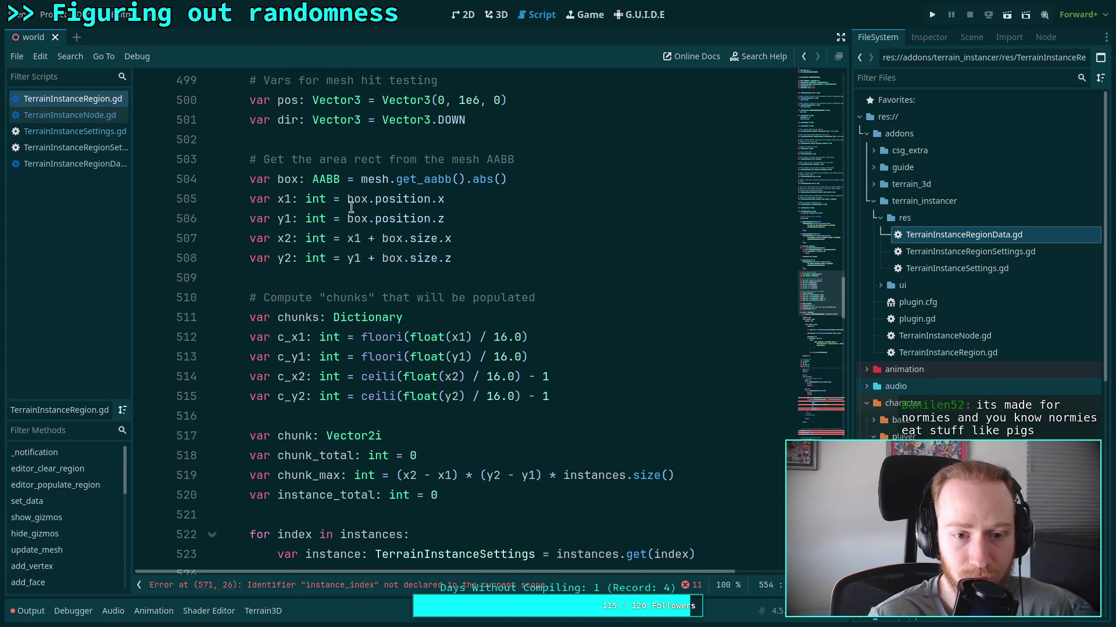
{"action": "left_click_drag", "start_coordinate": [347, 199], "coordinate": [445, 199]}
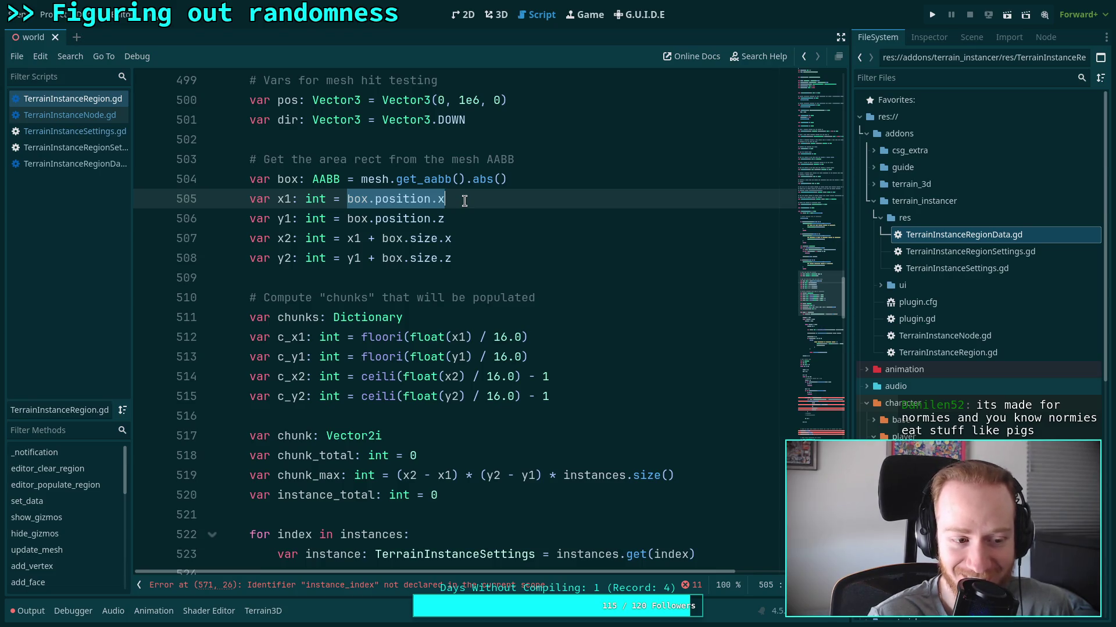
{"action": "left_click", "coordinate": [407, 274]}
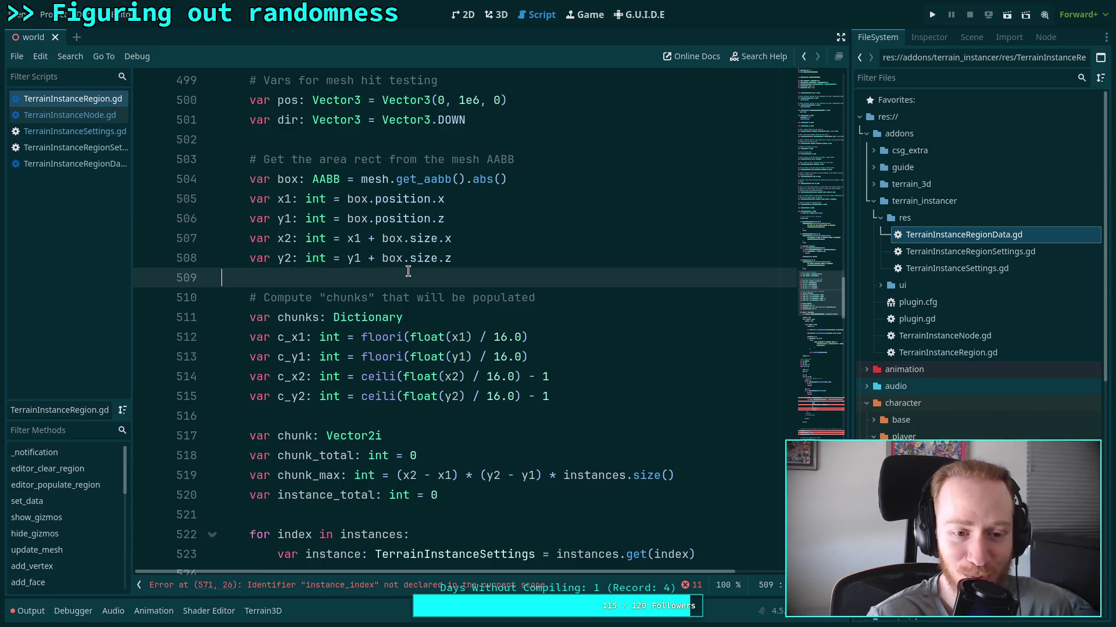
{"action": "left_click_drag", "start_coordinate": [347, 199], "coordinate": [471, 202]}
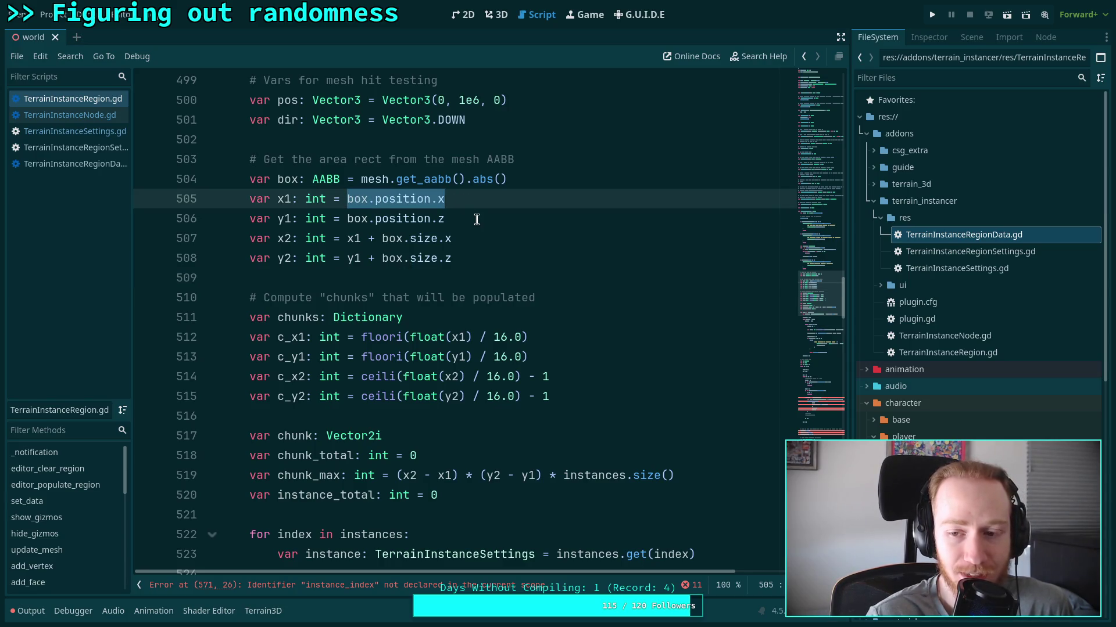
{"action": "left_click", "coordinate": [477, 219]}
{"action": "left_click_drag", "start_coordinate": [445, 219], "coordinate": [348, 213]}
{"action": "mouse_move", "coordinate": [445, 198]}
{"action": "left_mouse_down"}
{"action": "mouse_move", "coordinate": [345, 196]}
{"action": "mouse_move", "coordinate": [347, 219]}
{"action": "mouse_move", "coordinate": [452, 220]}
{"action": "left_mouse_up"}
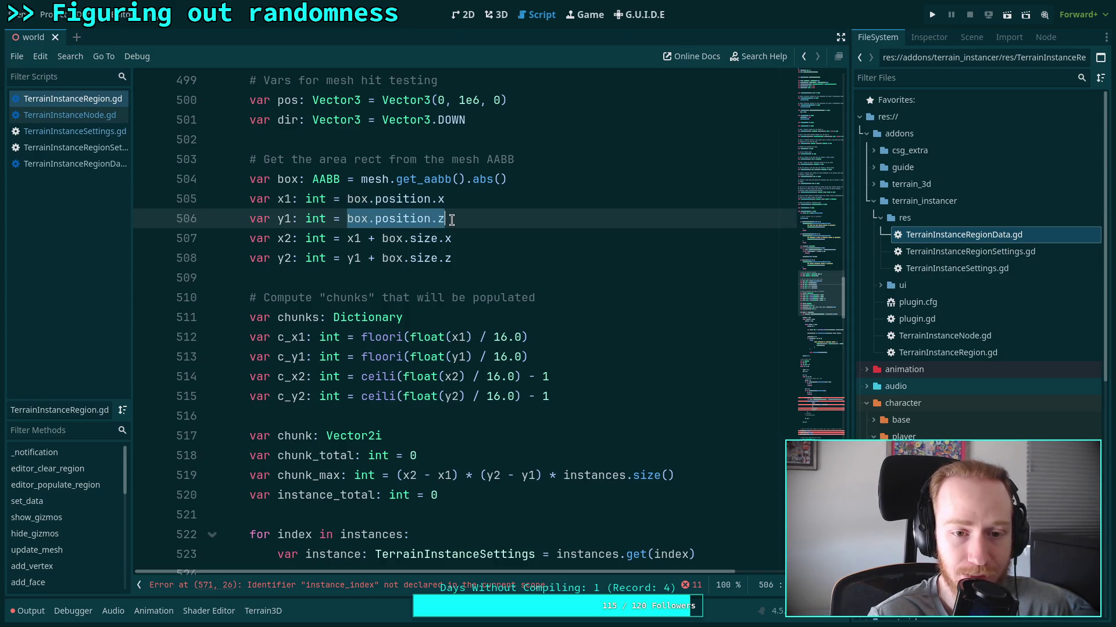
{"action": "left_click", "coordinate": [380, 278]}
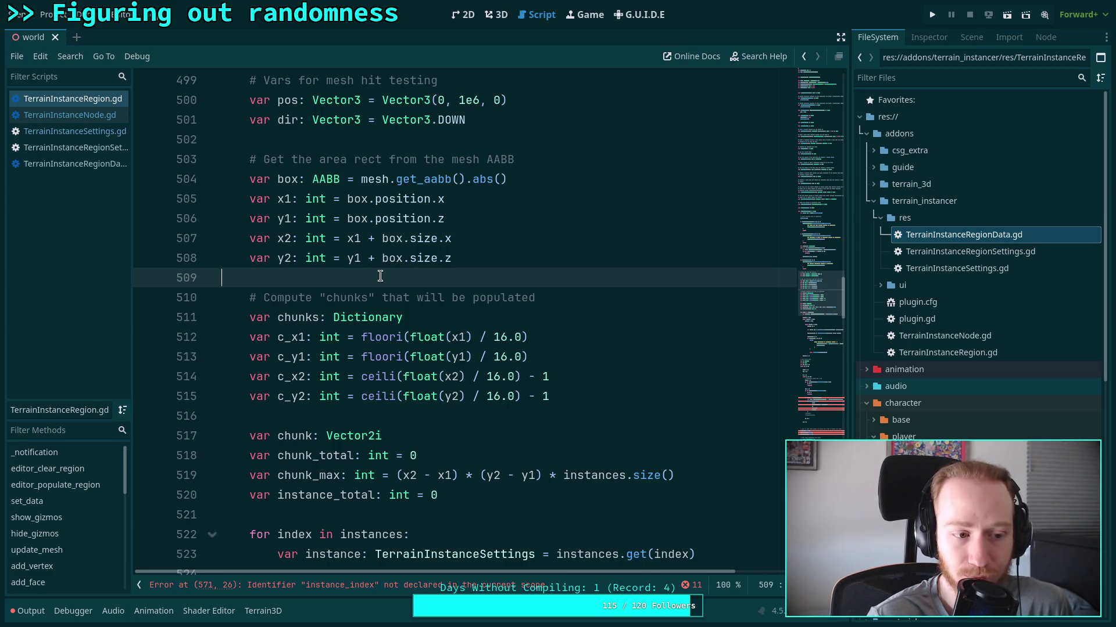
{"action": "scroll", "coordinate": [380, 276], "scroll_direction": "down", "scroll_amount": 3}
{"action": "left_click", "coordinate": [369, 245]}
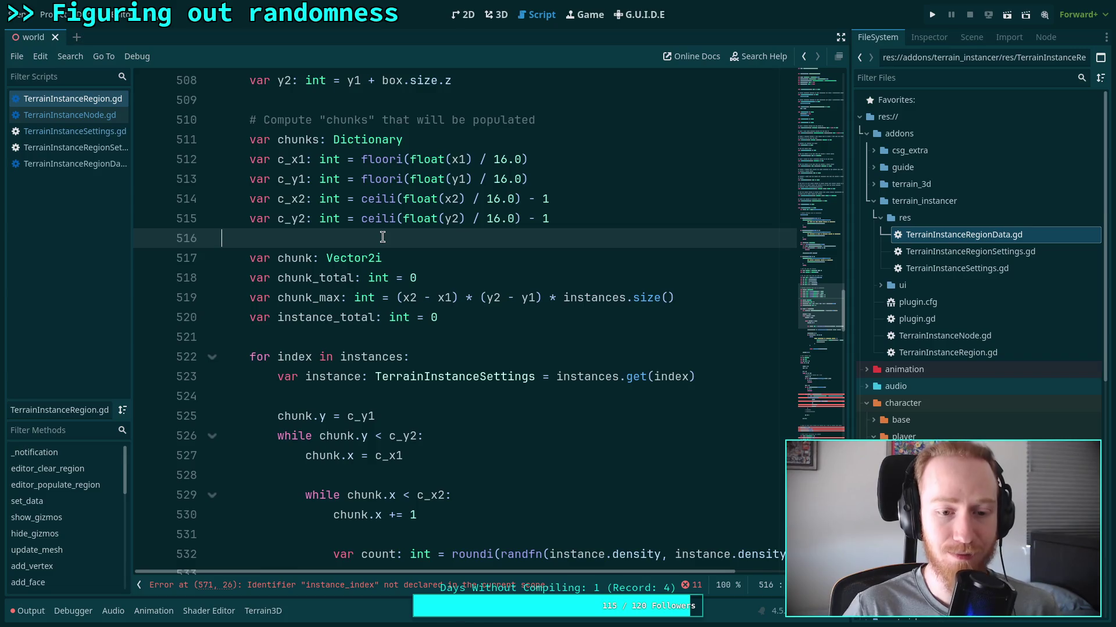
{"action": "left_click", "coordinate": [360, 337]}
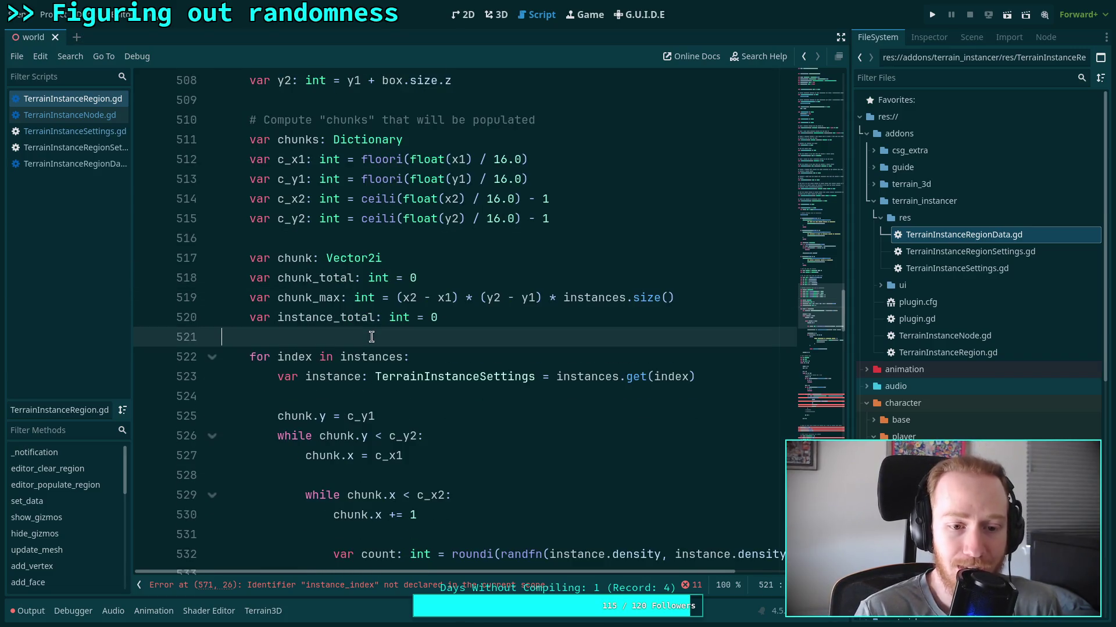
{"action": "scroll", "coordinate": [372, 337], "scroll_direction": "down", "scroll_amount": 2}
{"action": "scroll", "coordinate": [372, 337], "scroll_direction": "down", "scroll_amount": 2}
{"action": "left_click", "coordinate": [404, 292]}
{"action": "scroll", "coordinate": [448, 304], "scroll_direction": "down", "scroll_amount": 1}
{"action": "left_click", "coordinate": [429, 314]}
{"action": "scroll", "coordinate": [430, 314], "scroll_direction": "down", "scroll_amount": 2}
{"action": "left_click", "coordinate": [386, 373]}
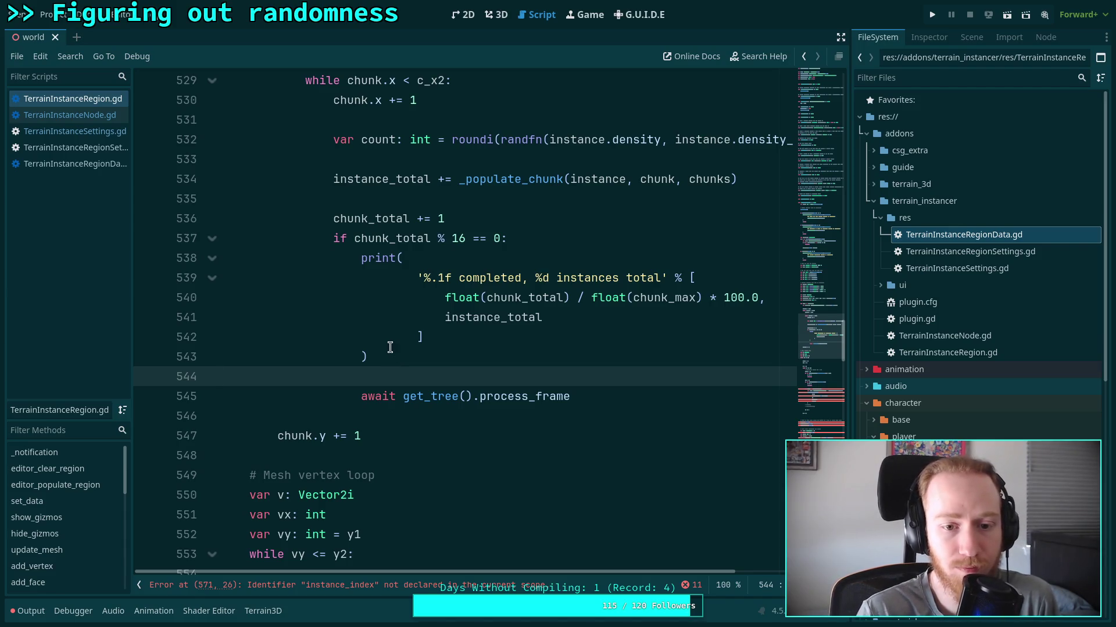
{"action": "scroll", "coordinate": [390, 348], "scroll_direction": "up", "scroll_amount": 3}
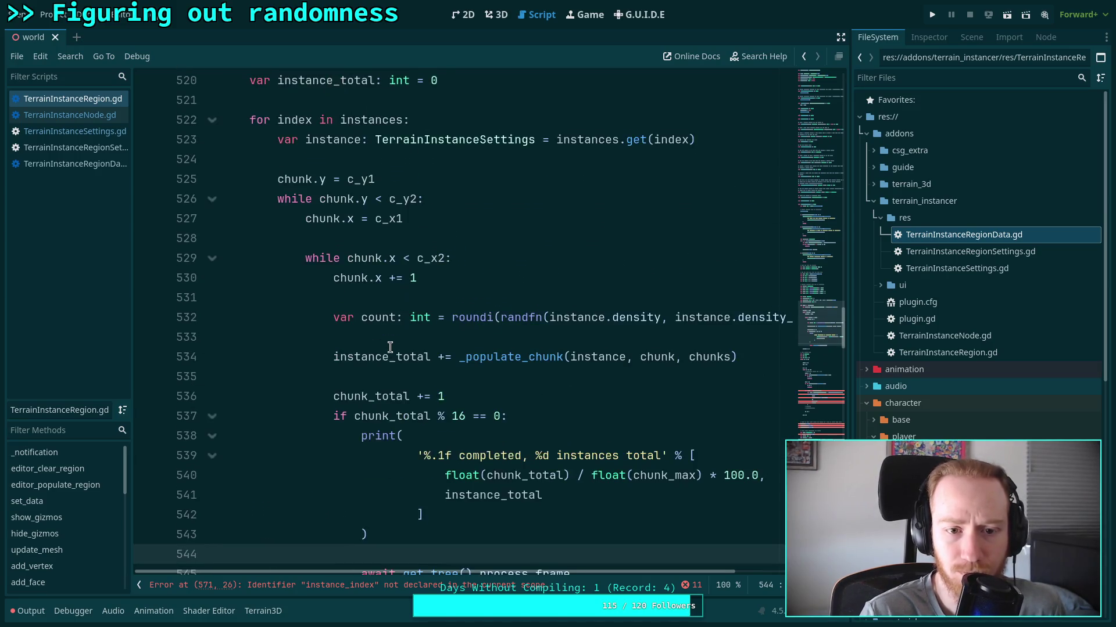
{"action": "scroll", "coordinate": [390, 343], "scroll_direction": "down", "scroll_amount": 5}
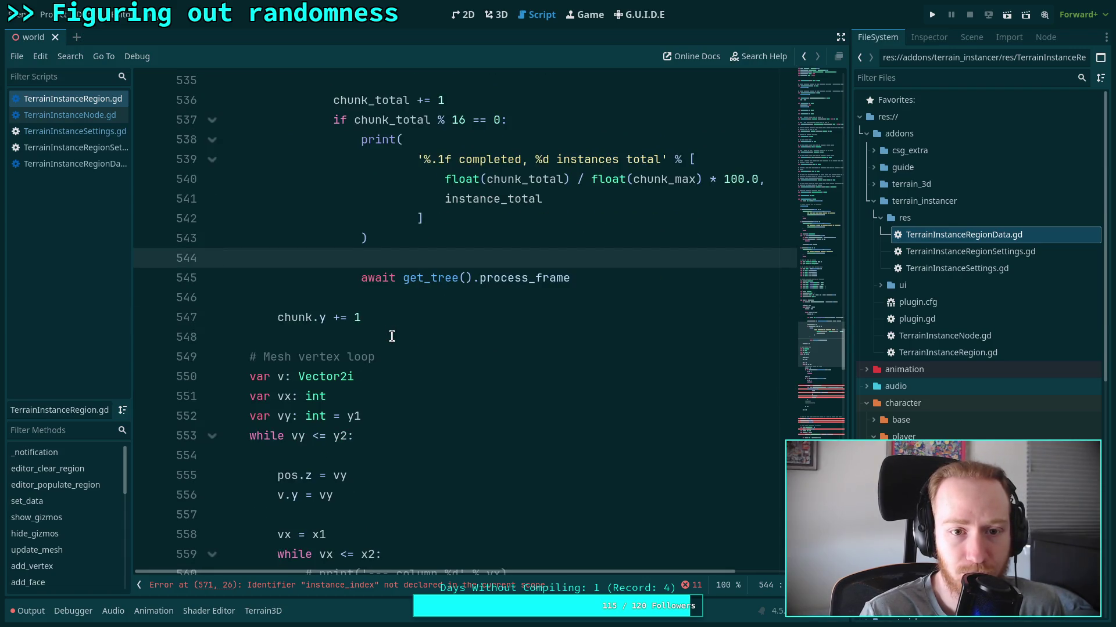
{"action": "scroll", "coordinate": [392, 336], "scroll_direction": "up", "scroll_amount": 2}
{"action": "scroll", "coordinate": [391, 337], "scroll_direction": "up", "scroll_amount": 2}
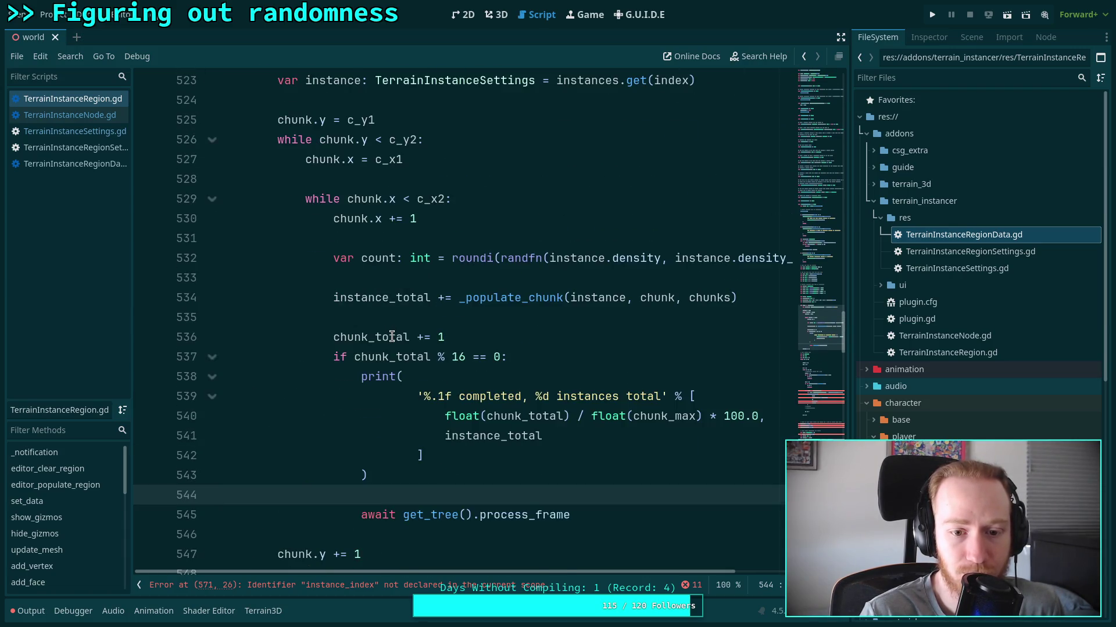
{"action": "scroll", "coordinate": [392, 336], "scroll_direction": "up", "scroll_amount": 1}
{"action": "left_click", "coordinate": [458, 420]}
Replace 16 with (10 * instances.size()) in the line 537 progress check.
{"action": "key", "text": "Delete"}
{"action": "type", "text": "0"}
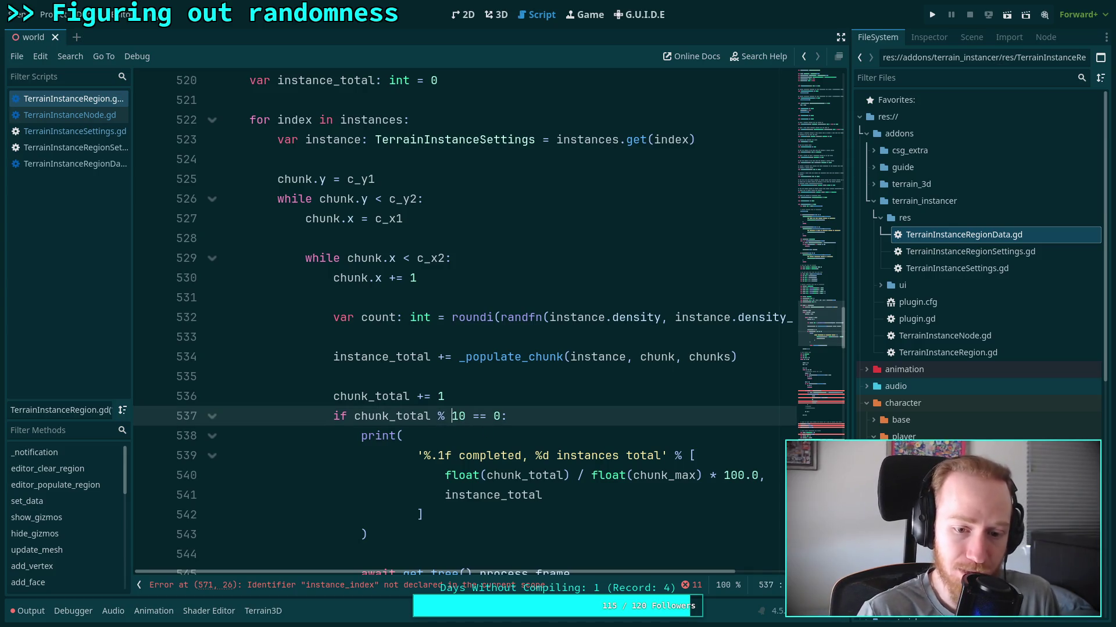
{"action": "type", "text": "("}
{"action": "key", "text": "Right"}
{"action": "key", "text": "Right"}
{"action": "type", "text": "* in"}
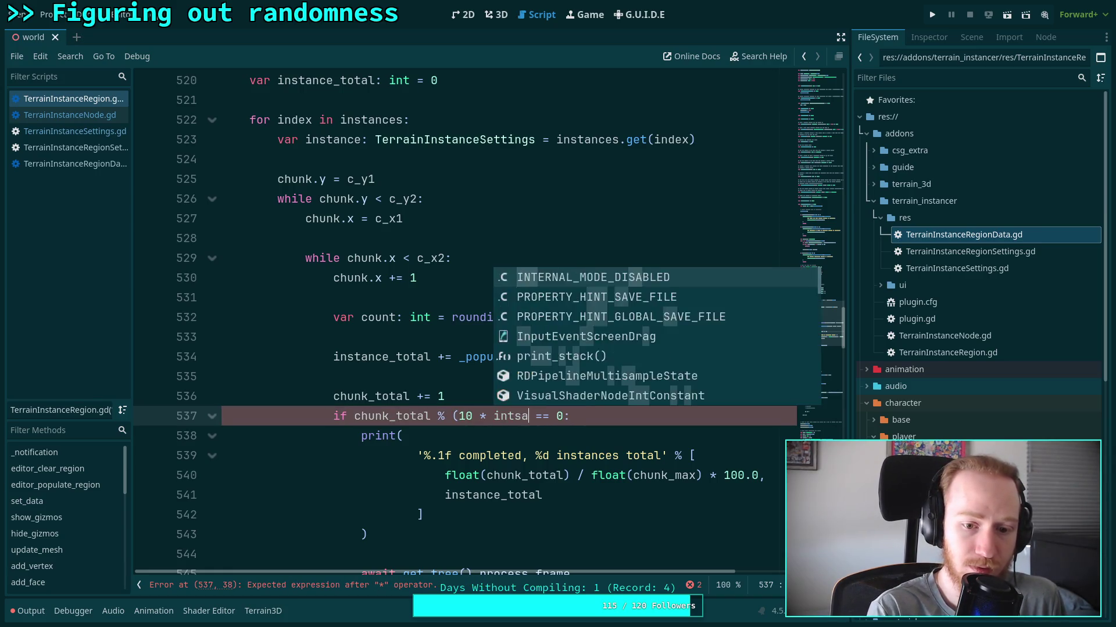
{"action": "type", "text": "st"}
{"action": "key", "text": "Down"}
{"action": "key", "text": "Down"}
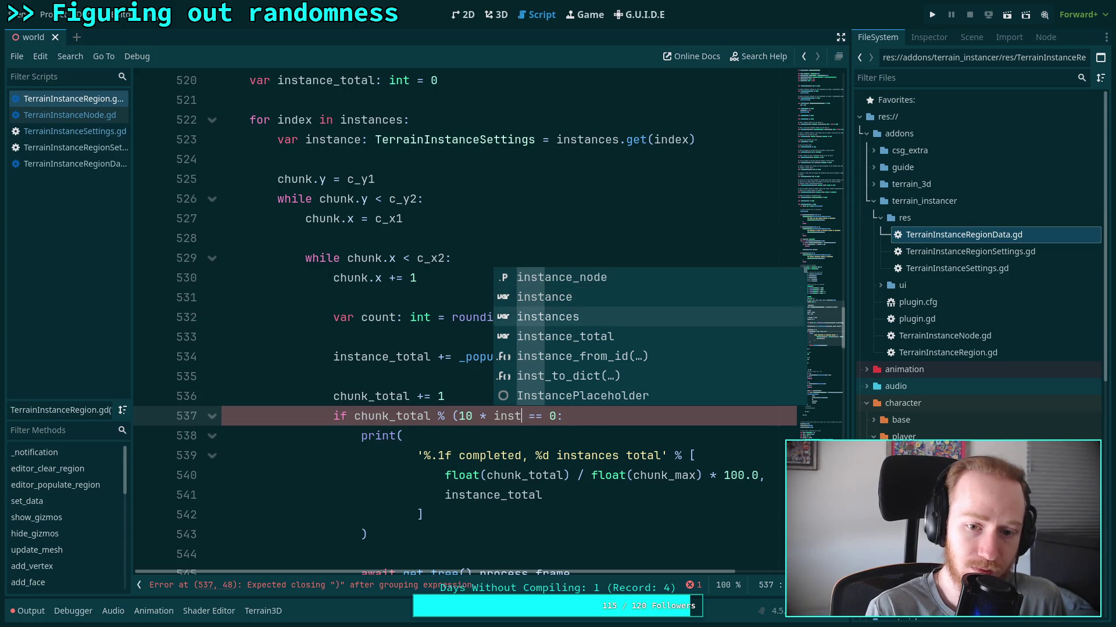
{"action": "key", "text": "Return"}
{"action": "type", "text": ".size("}
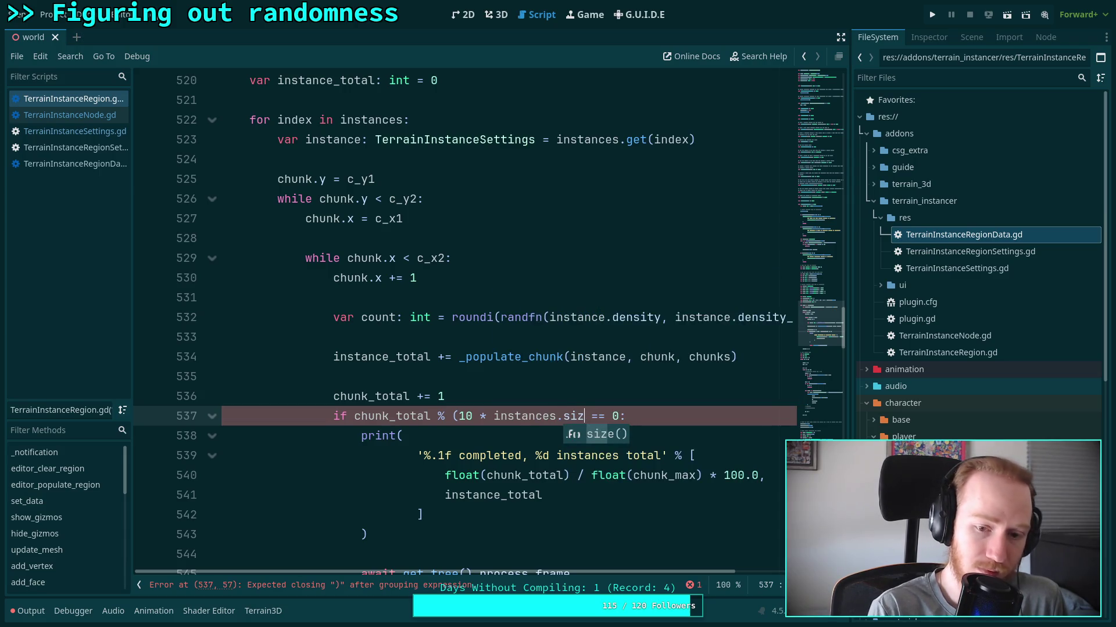
{"action": "type", "text": "))"}
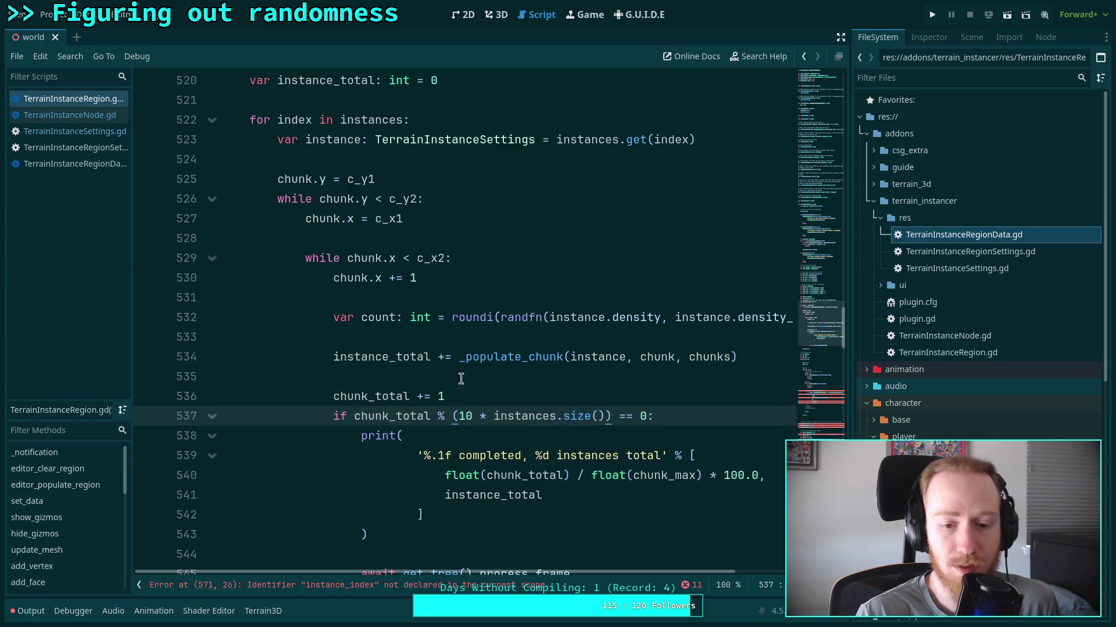
Save the script with the new instance-scaled print interval.
{"action": "scroll", "coordinate": [480, 379], "scroll_direction": "up", "scroll_amount": 1}
{"action": "scroll", "coordinate": [481, 380], "scroll_direction": "up", "scroll_amount": 1}
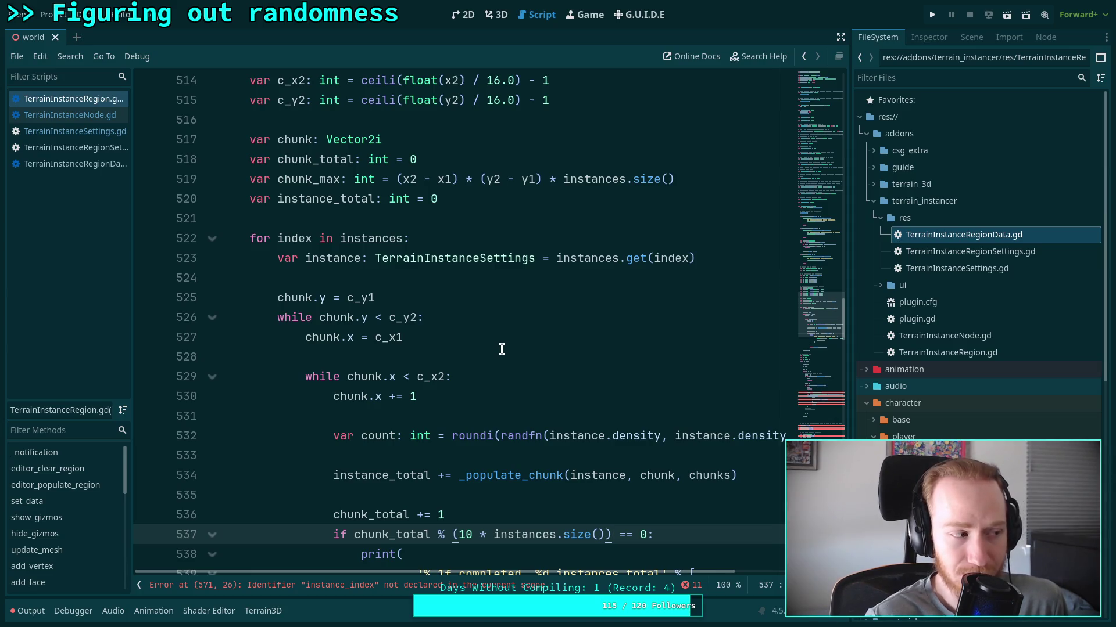
{"action": "left_click", "coordinate": [454, 509]}
{"action": "left_click", "coordinate": [468, 493]}
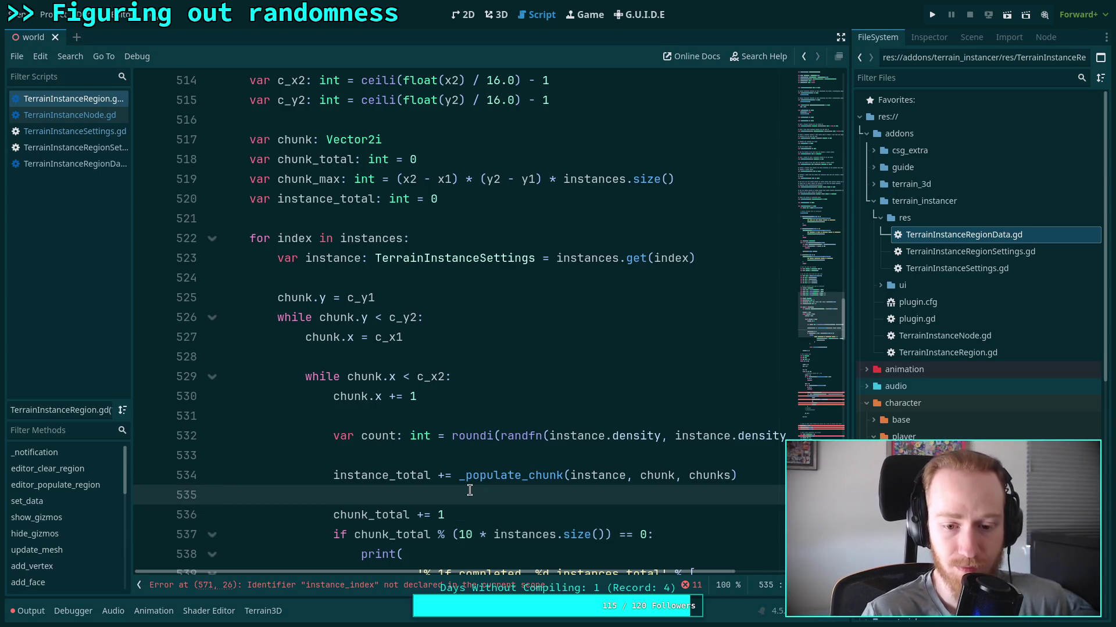
{"action": "scroll", "coordinate": [474, 475], "scroll_direction": "down", "scroll_amount": 2}
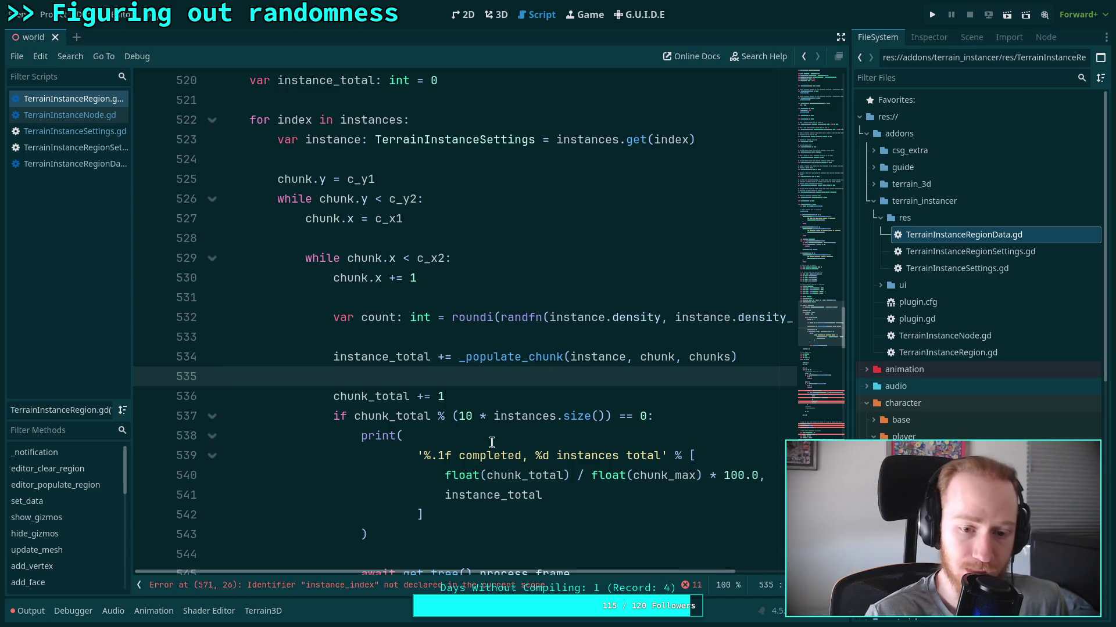
{"action": "left_click", "coordinate": [492, 441]}
{"action": "key", "text": "ctrl+s"}
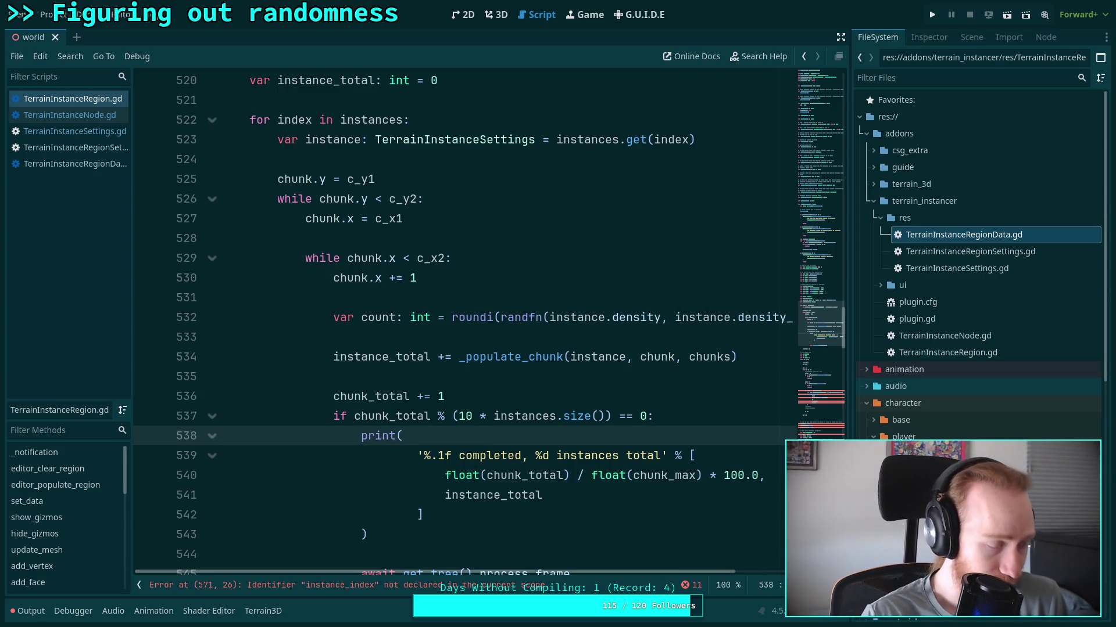
{"action": "scroll", "coordinate": [507, 430], "scroll_direction": "down", "scroll_amount": 2}
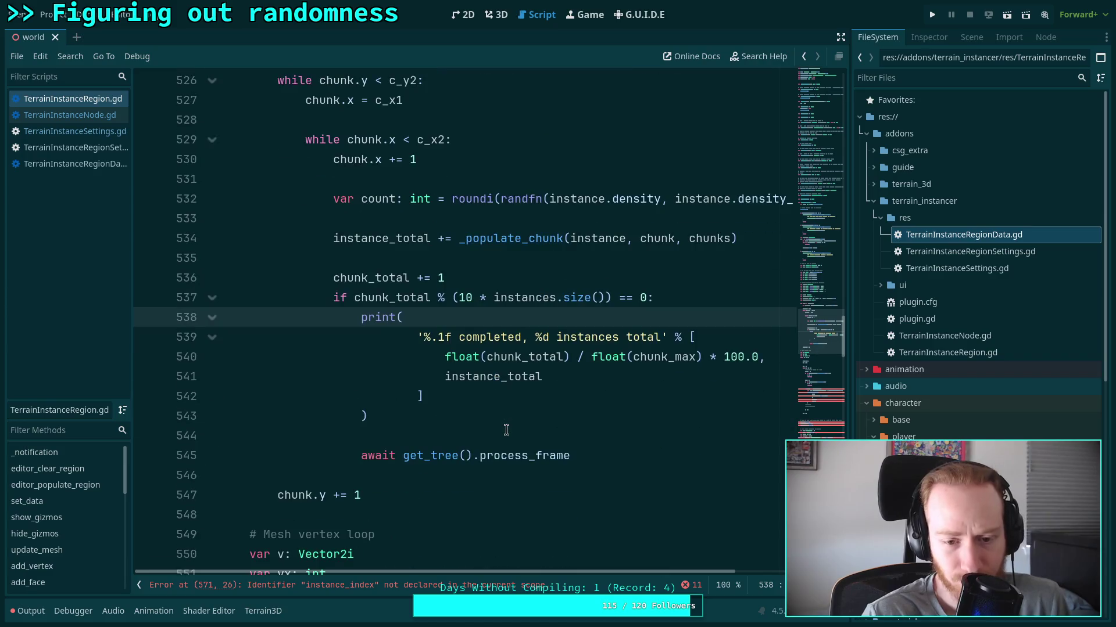
{"action": "scroll", "coordinate": [507, 429], "scroll_direction": "down", "scroll_amount": 1}
{"action": "scroll", "coordinate": [507, 429], "scroll_direction": "down", "scroll_amount": 3}
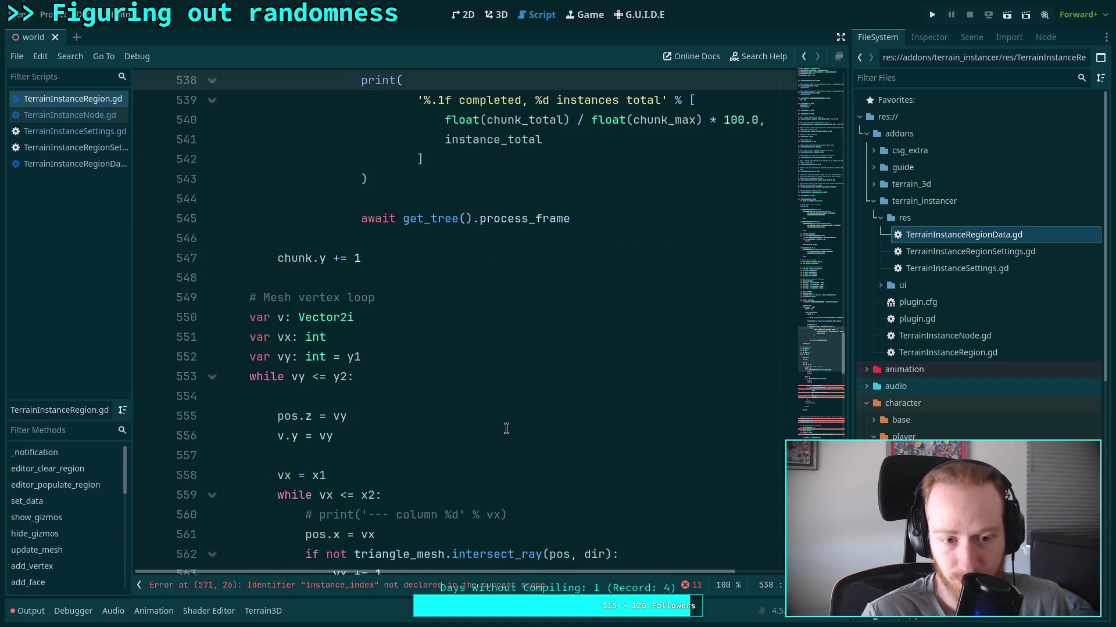
{"action": "scroll", "coordinate": [507, 429], "scroll_direction": "up", "scroll_amount": 5}
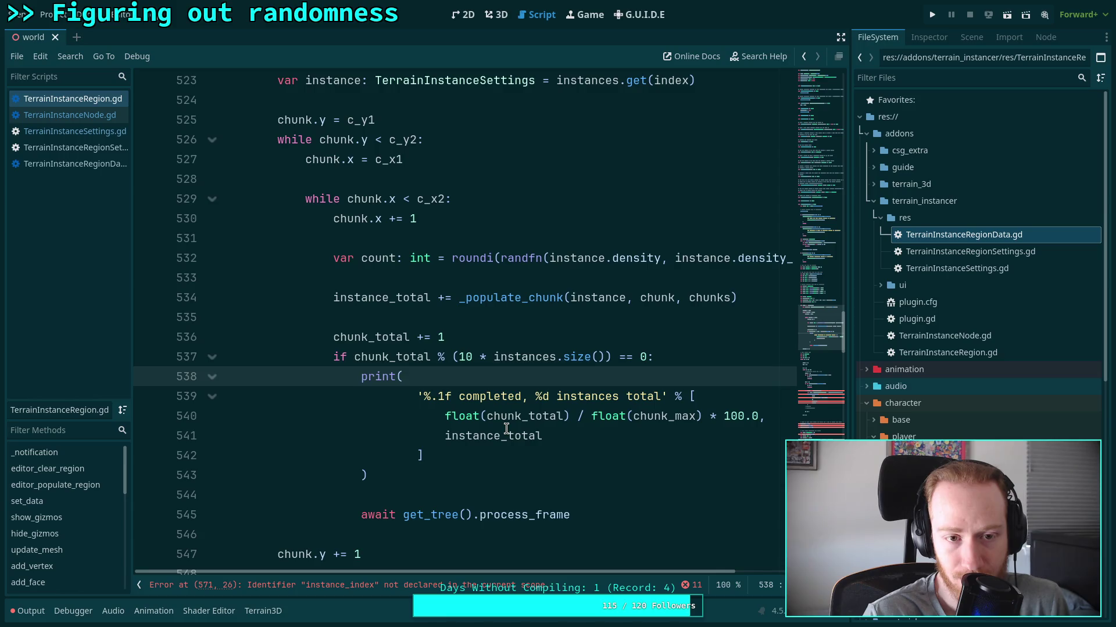
{"action": "scroll", "coordinate": [506, 430], "scroll_direction": "up", "scroll_amount": 1}
{"action": "scroll", "coordinate": [506, 430], "scroll_direction": "down", "scroll_amount": 2}
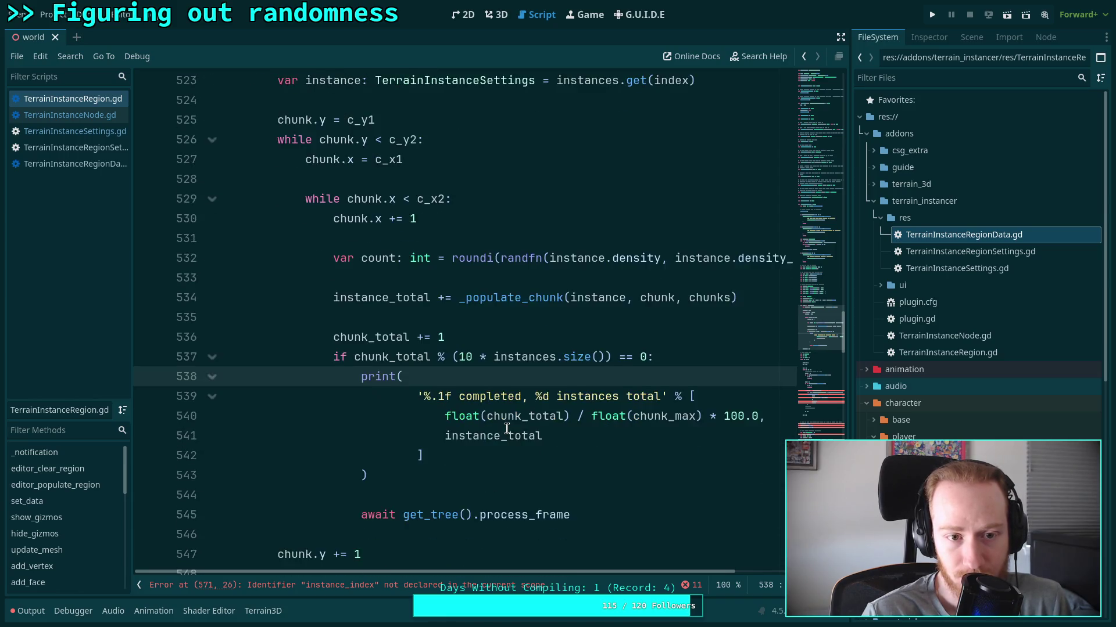
{"action": "left_click", "coordinate": [277, 494]}
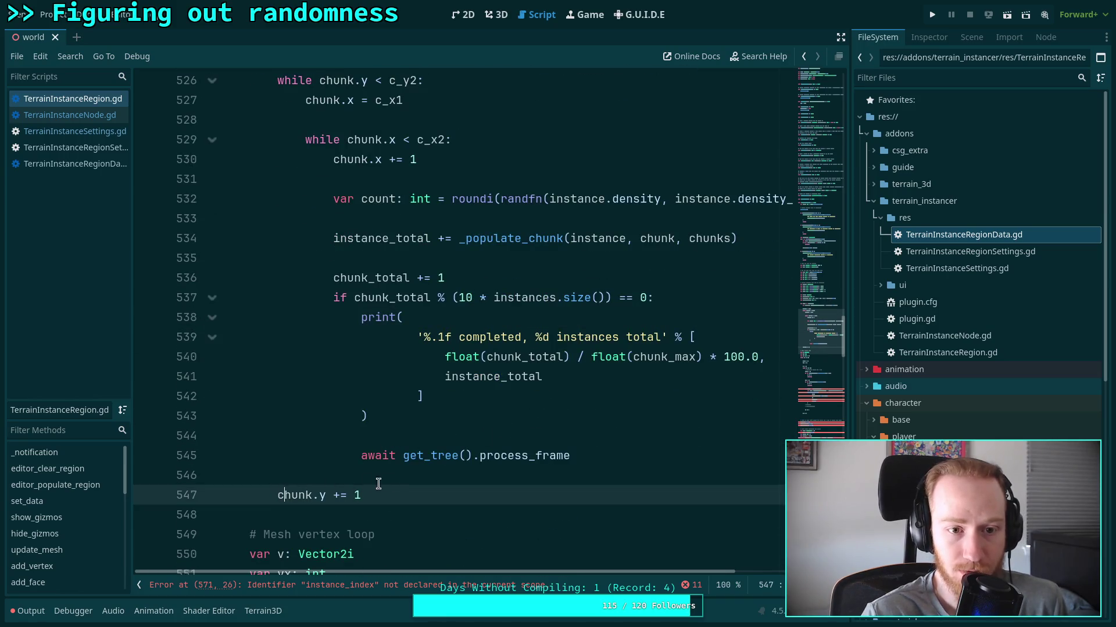
Indent chunk.y += 1 one level deeper and unfold the inner while loop at line 529.
{"action": "key", "text": "Tab"}
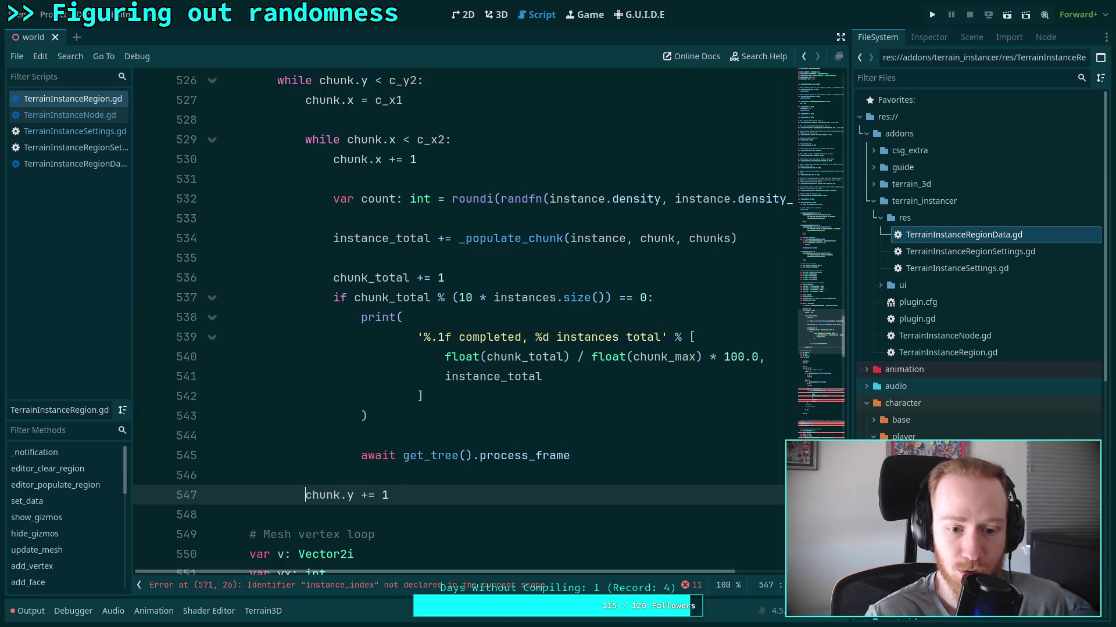
{"action": "left_click", "coordinate": [212, 140]}
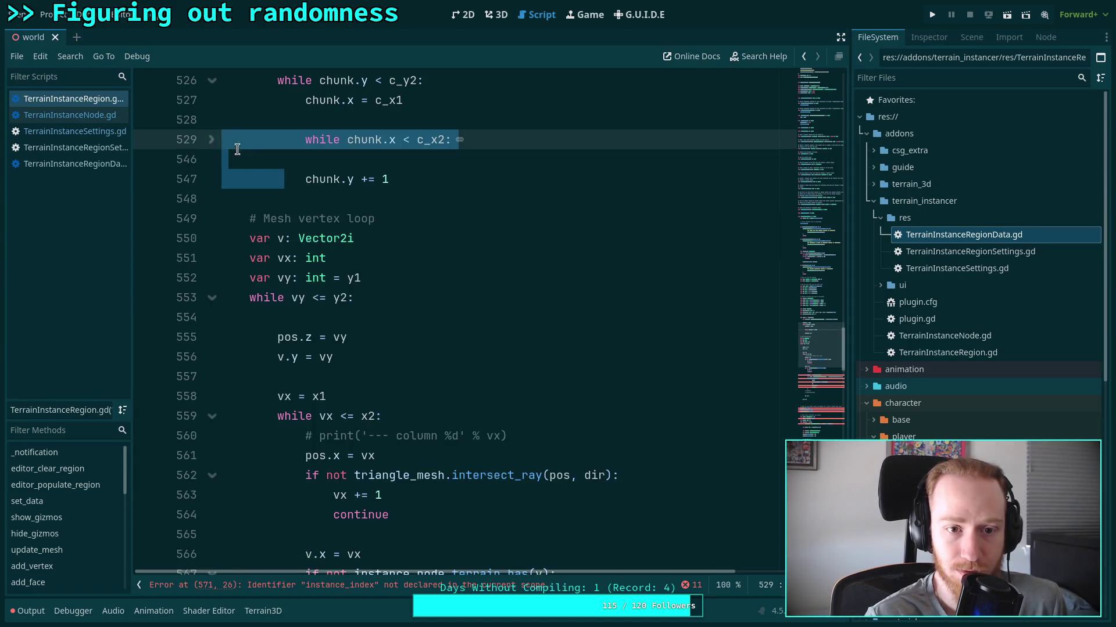
{"action": "scroll", "coordinate": [212, 260], "scroll_direction": "up", "scroll_amount": 2}
{"action": "left_click", "coordinate": [212, 258]}
{"action": "left_click", "coordinate": [333, 318]}
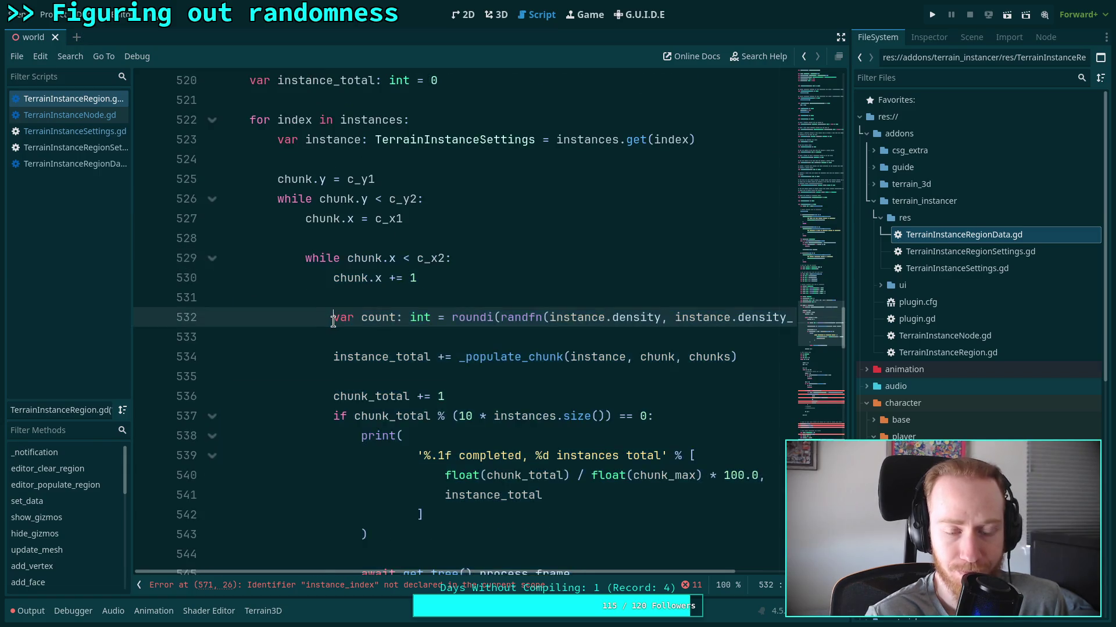
{"action": "scroll", "coordinate": [333, 321], "scroll_direction": "down", "scroll_amount": 2}
{"action": "scroll", "coordinate": [333, 322], "scroll_direction": "up", "scroll_amount": 2}
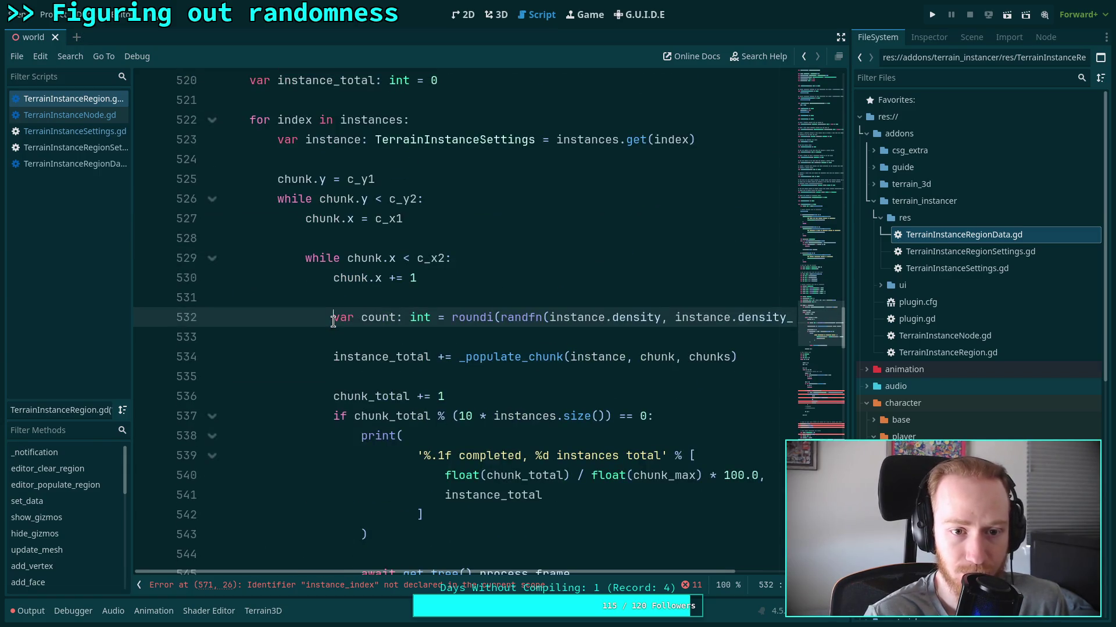
{"action": "scroll", "coordinate": [324, 276], "scroll_direction": "down", "scroll_amount": 3}
{"action": "scroll", "coordinate": [324, 277], "scroll_direction": "up", "scroll_amount": 2}
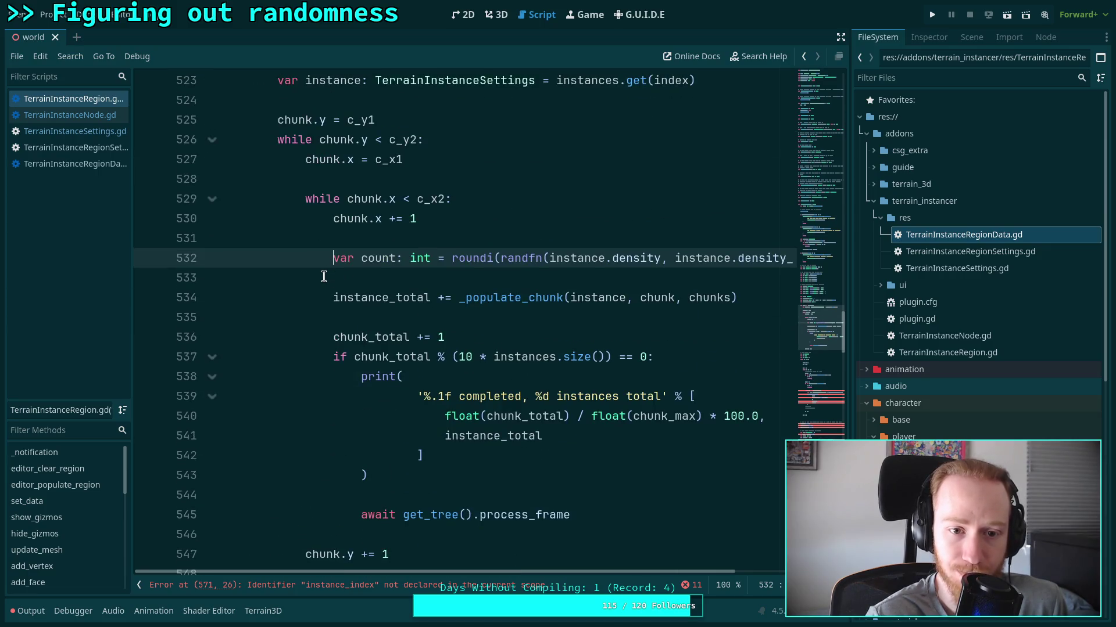
{"action": "scroll", "coordinate": [323, 277], "scroll_direction": "down", "scroll_amount": 1}
{"action": "scroll", "coordinate": [323, 277], "scroll_direction": "up", "scroll_amount": 2}
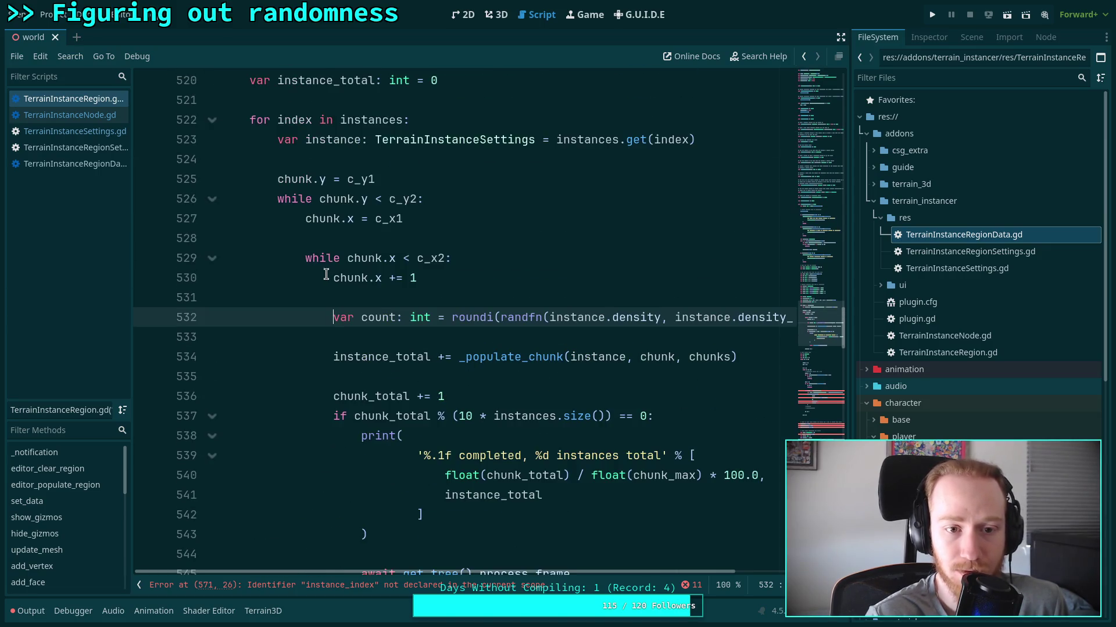
Remove the spare blank line above the inner chunk.x loop and save.
{"action": "left_click", "coordinate": [406, 235]}
{"action": "left_click", "coordinate": [477, 278]}
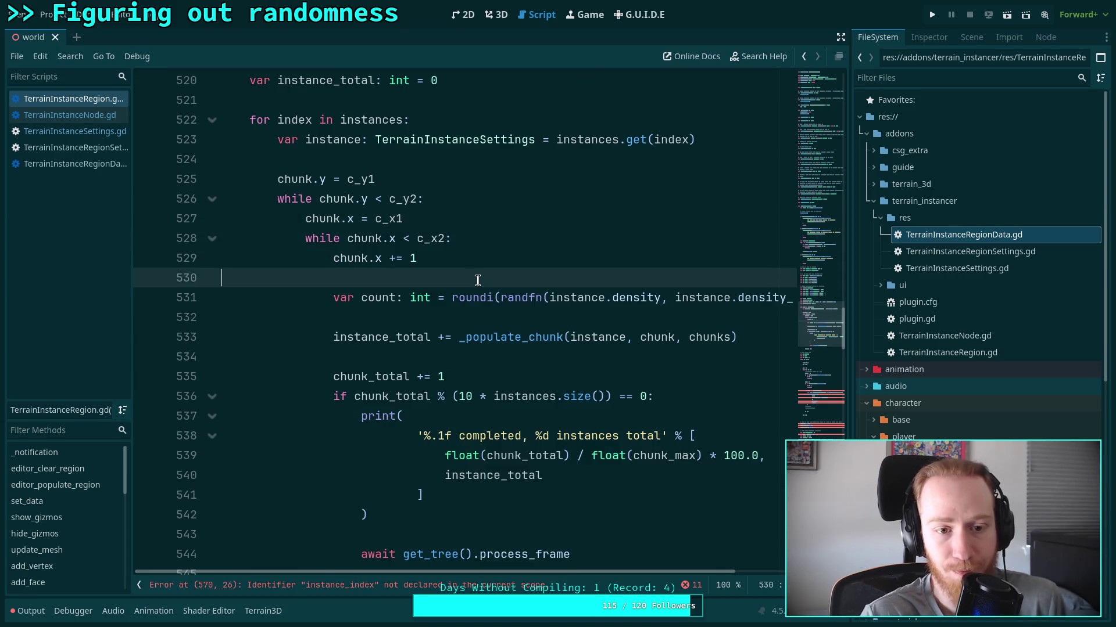
{"action": "scroll", "coordinate": [476, 279], "scroll_direction": "down", "scroll_amount": 5}
{"action": "left_click", "coordinate": [413, 294]}
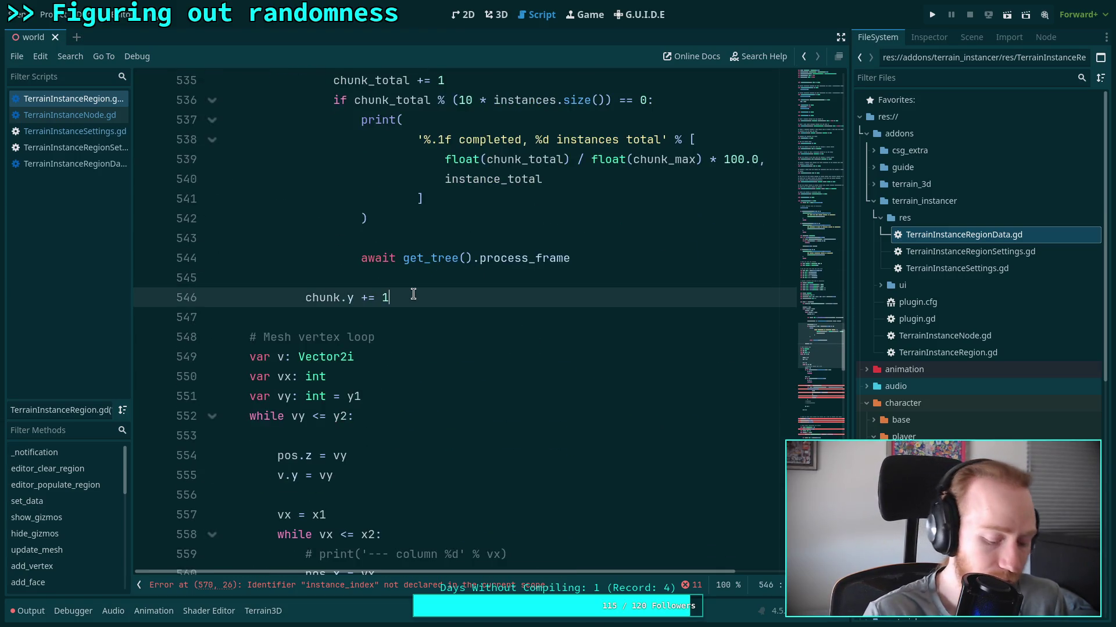
{"action": "key", "text": "ctrl+s"}
{"action": "scroll", "coordinate": [412, 338], "scroll_direction": "down", "scroll_amount": 3}
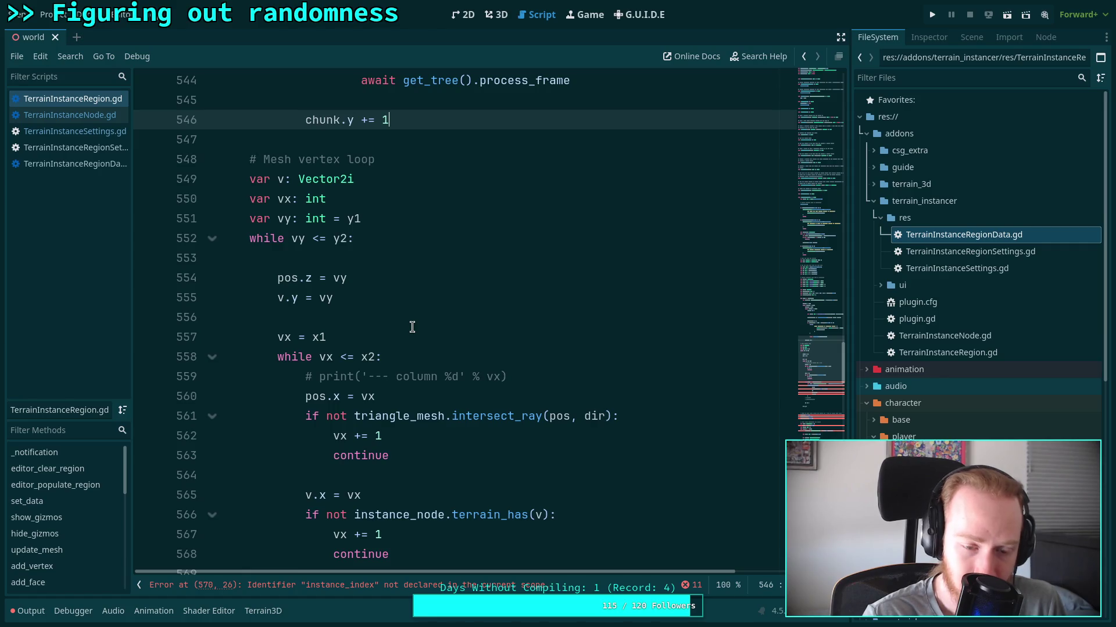
Delete the old per-instance instance_index populate loop.
{"action": "scroll", "coordinate": [412, 327], "scroll_direction": "down", "scroll_amount": 3}
{"action": "scroll", "coordinate": [412, 327], "scroll_direction": "down", "scroll_amount": 2}
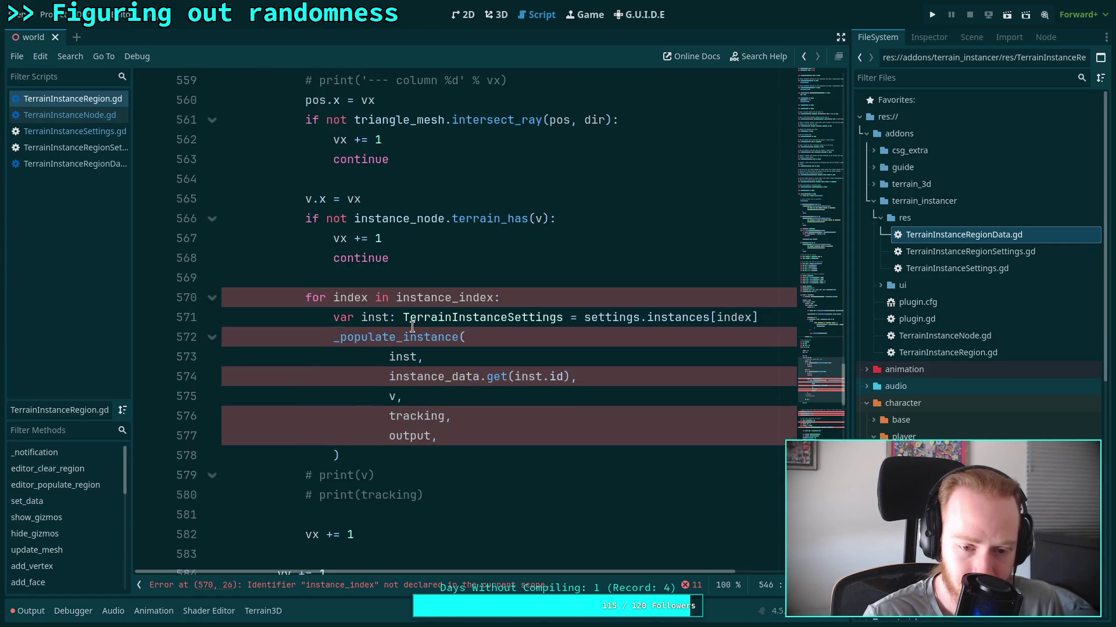
{"action": "scroll", "coordinate": [412, 327], "scroll_direction": "down", "scroll_amount": 1}
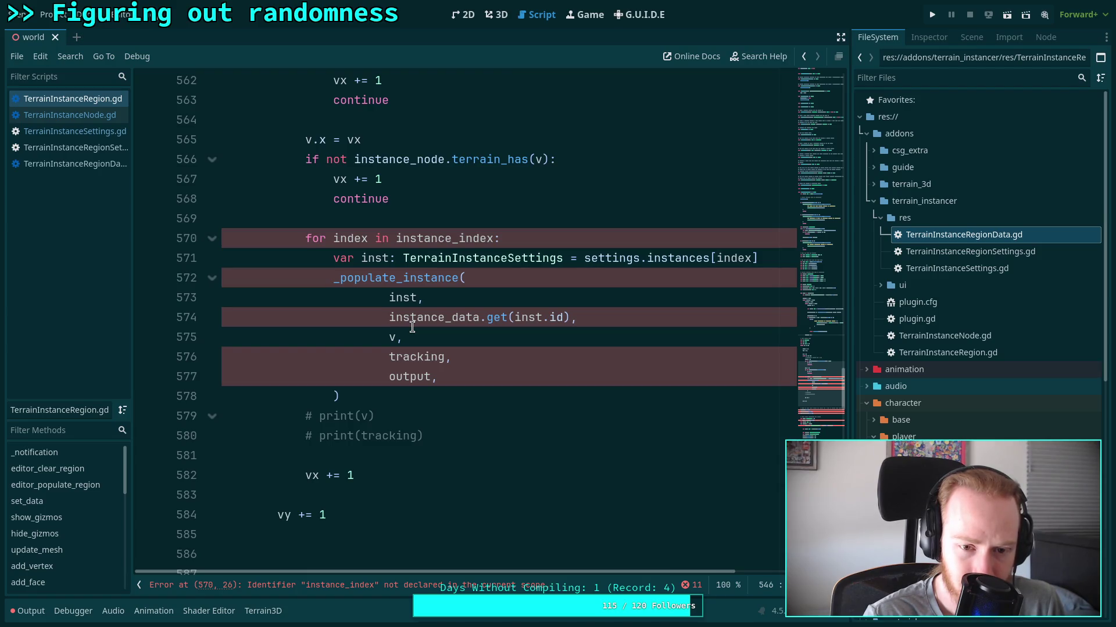
{"action": "scroll", "coordinate": [412, 327], "scroll_direction": "up", "scroll_amount": 6}
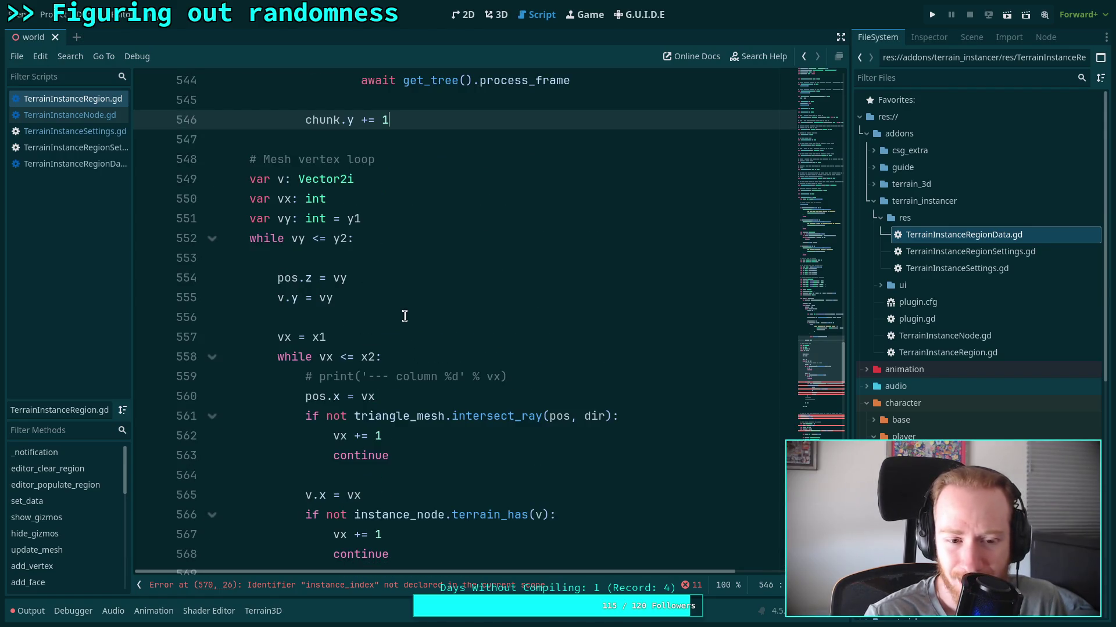
{"action": "scroll", "coordinate": [488, 297], "scroll_direction": "down", "scroll_amount": 3}
{"action": "scroll", "coordinate": [523, 305], "scroll_direction": "down", "scroll_amount": 2}
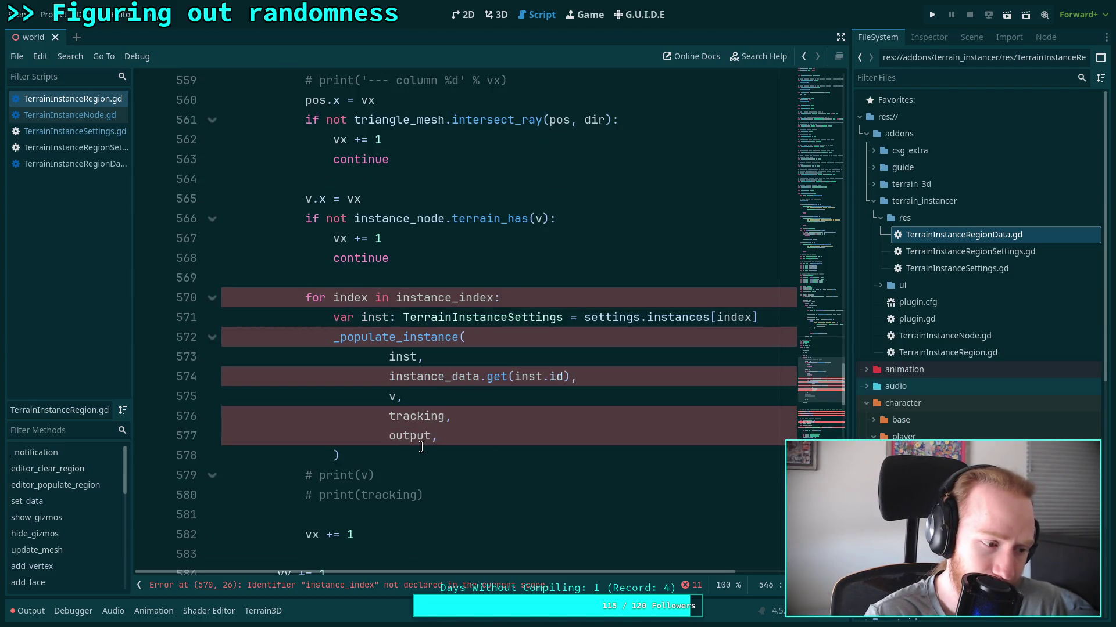
{"action": "left_click", "coordinate": [381, 450]}
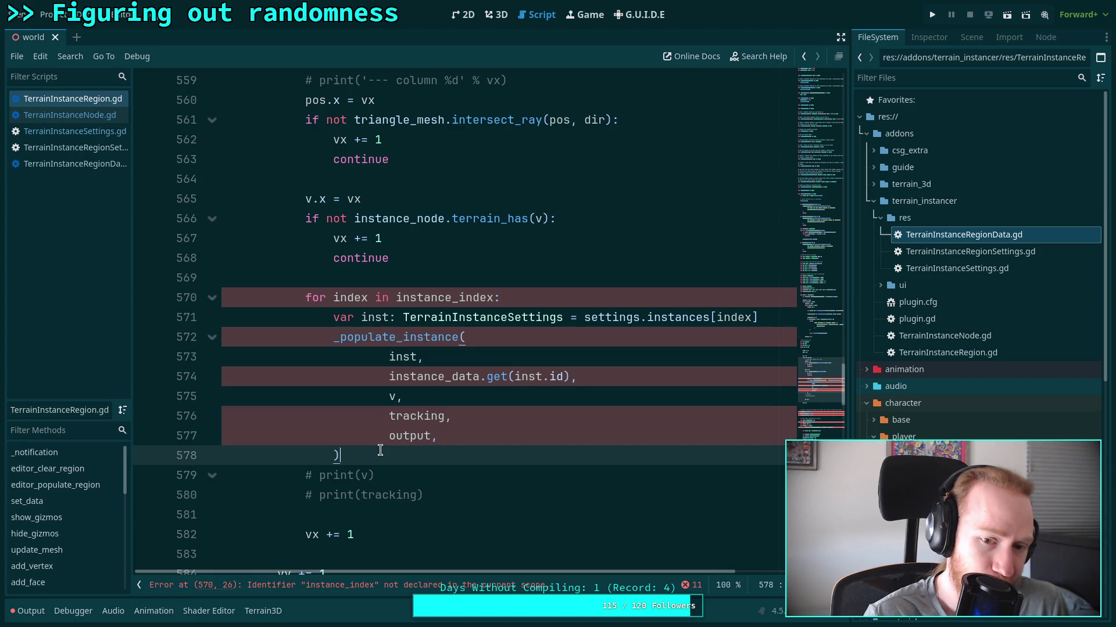
{"action": "left_click_drag", "start_coordinate": [380, 451], "coordinate": [478, 260]}
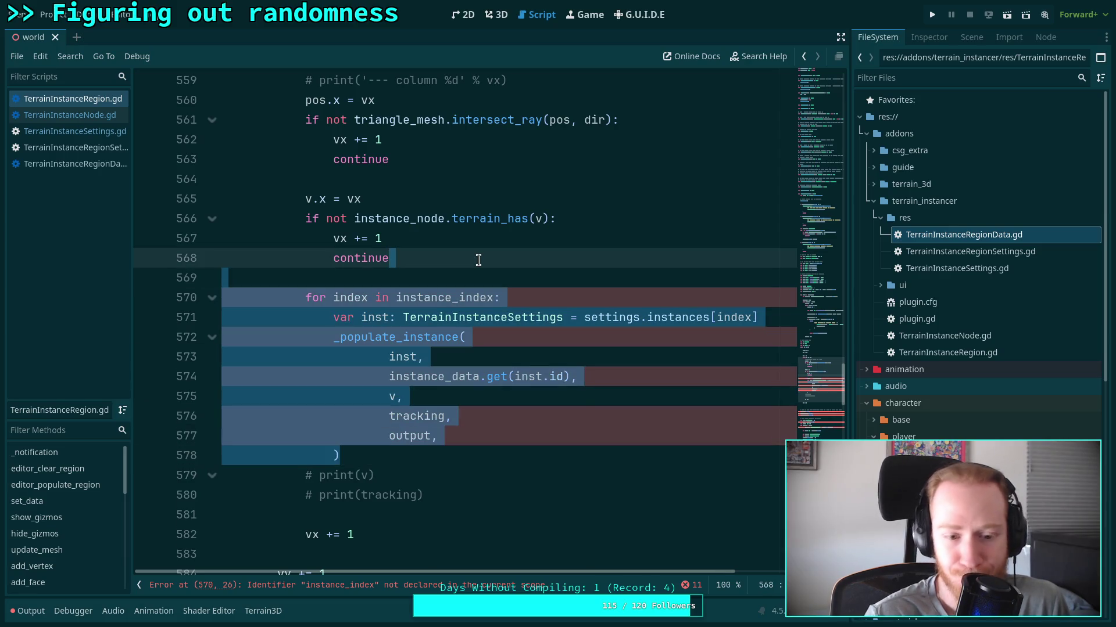
{"action": "key", "text": "BackSpace"}
Cut the ray-hit and terrain check block out of the vertex loop.
{"action": "scroll", "coordinate": [428, 428], "scroll_direction": "up", "scroll_amount": 2}
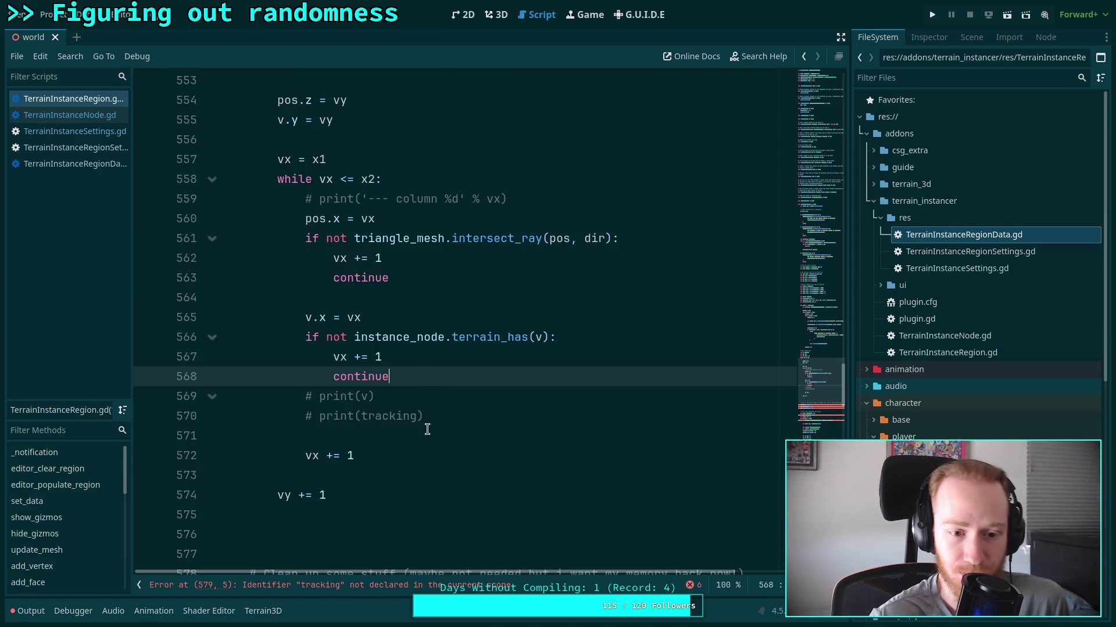
{"action": "mouse_move", "coordinate": [418, 375]}
{"action": "left_mouse_down"}
{"action": "mouse_move", "coordinate": [356, 337]}
{"action": "mouse_move", "coordinate": [347, 317]}
{"action": "left_mouse_up"}
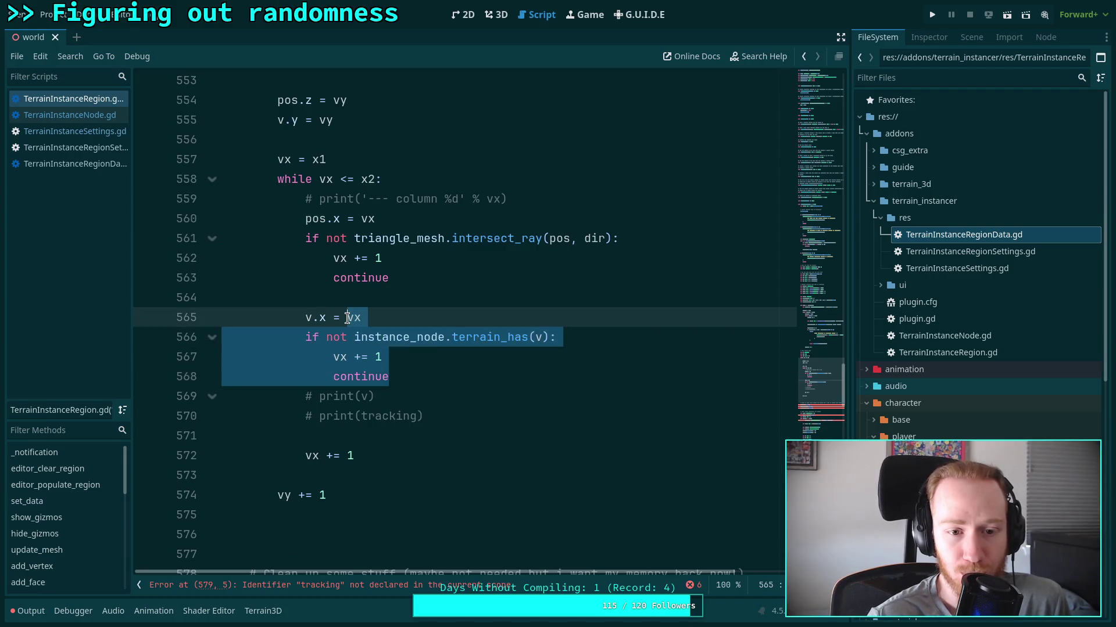
{"action": "left_click", "coordinate": [380, 319]}
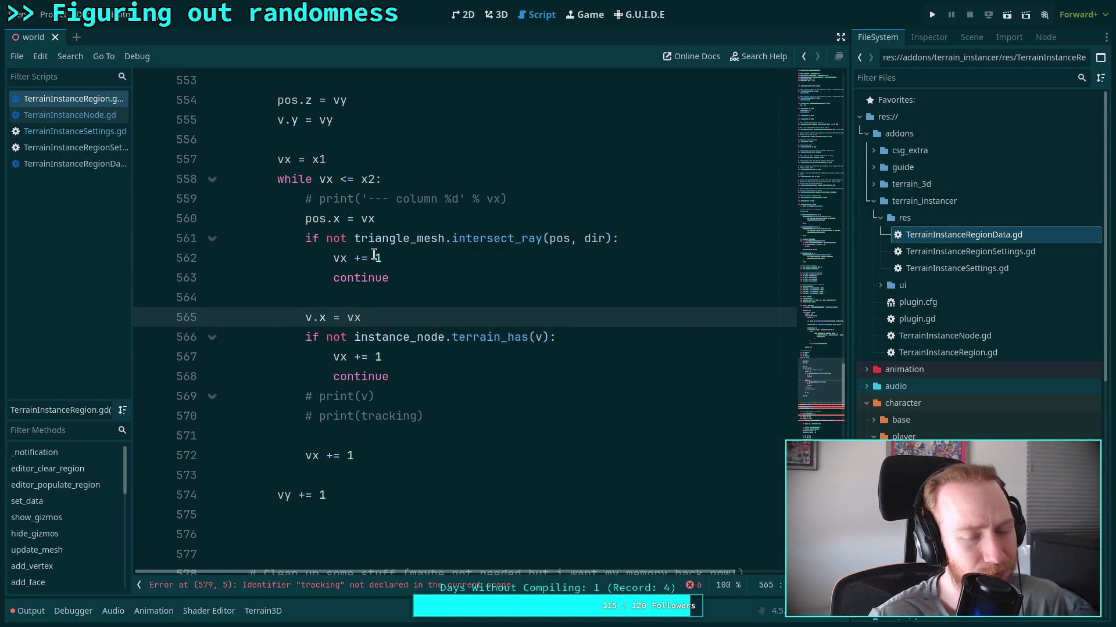
{"action": "scroll", "coordinate": [463, 329], "scroll_direction": "up", "scroll_amount": 1}
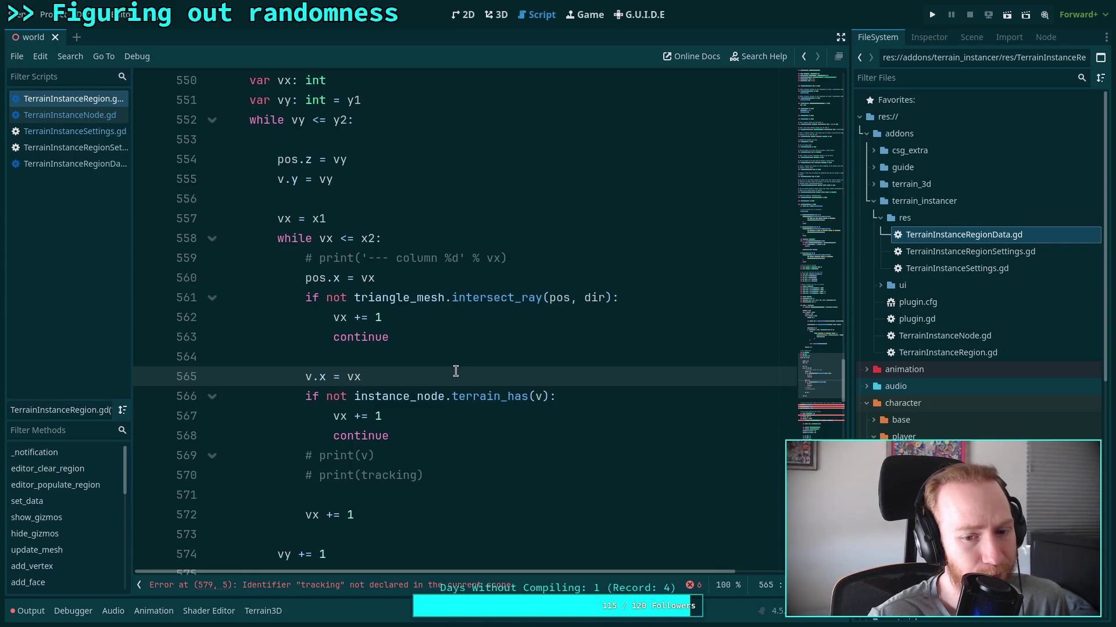
{"action": "key", "text": "Return"}
{"action": "mouse_move", "coordinate": [398, 455]}
{"action": "left_mouse_down"}
{"action": "mouse_move", "coordinate": [348, 437]}
{"action": "mouse_move", "coordinate": [304, 279]}
{"action": "left_mouse_up"}
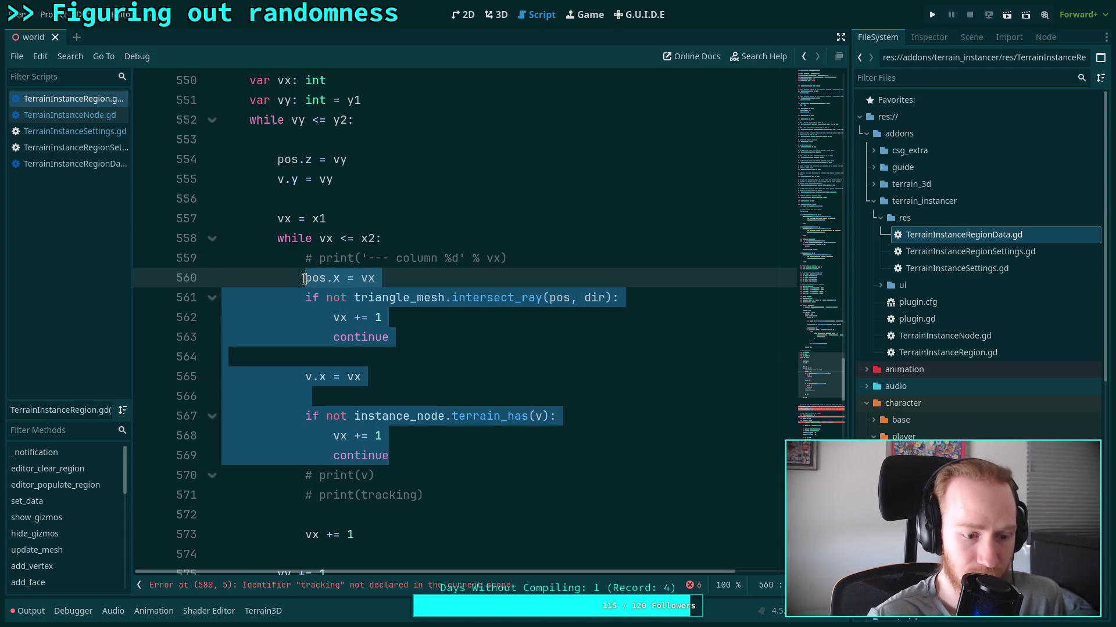
{"action": "key", "text": "BackSpace"}
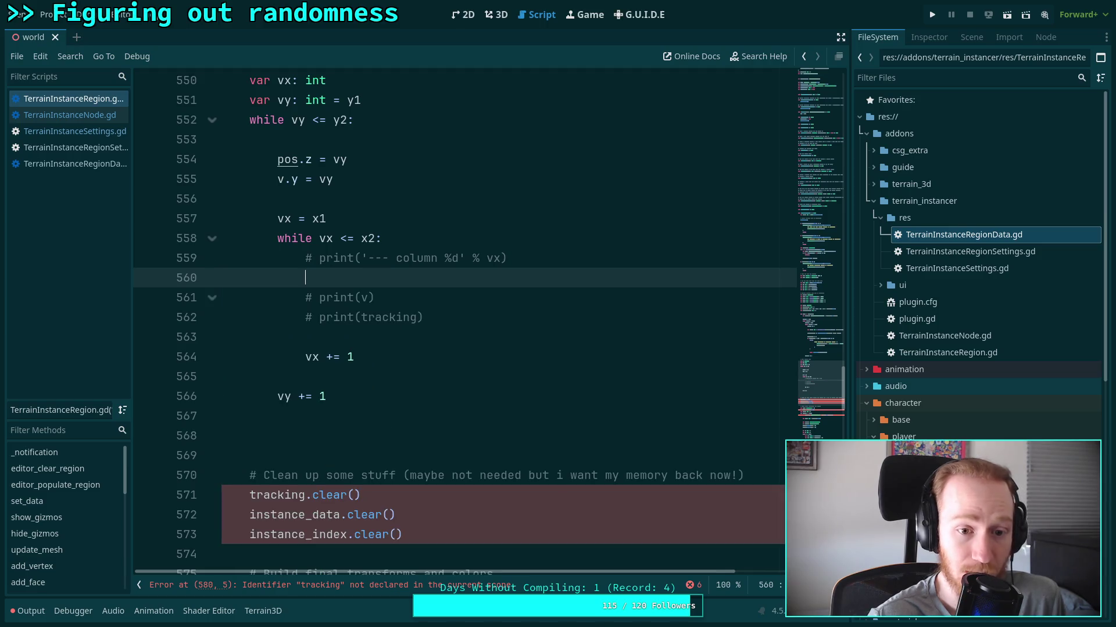
Delete the mesh vertex loop, the three clear() cleanup calls and their comment.
{"action": "mouse_move", "coordinate": [385, 395]}
{"action": "left_mouse_down"}
{"action": "mouse_move", "coordinate": [374, 313]}
{"action": "mouse_move", "coordinate": [410, 220]}
{"action": "left_mouse_up"}
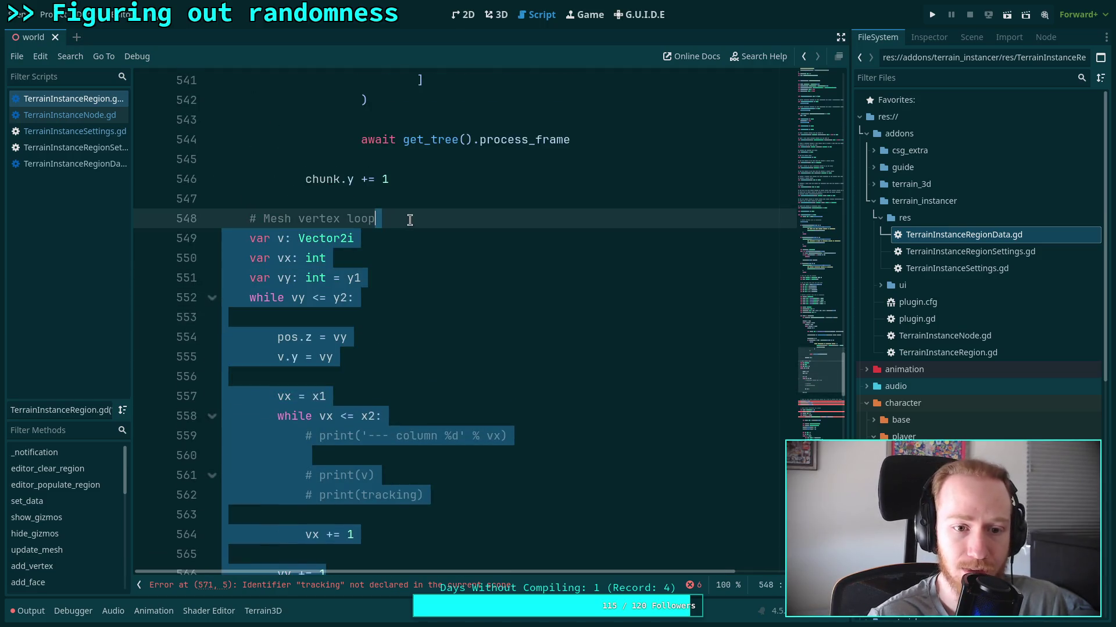
{"action": "key", "text": "BackSpace"}
{"action": "key", "text": "BackSpace"}
{"action": "key", "text": "BackSpace"}
{"action": "left_click_drag", "start_coordinate": [447, 278], "coordinate": [116, 237]}
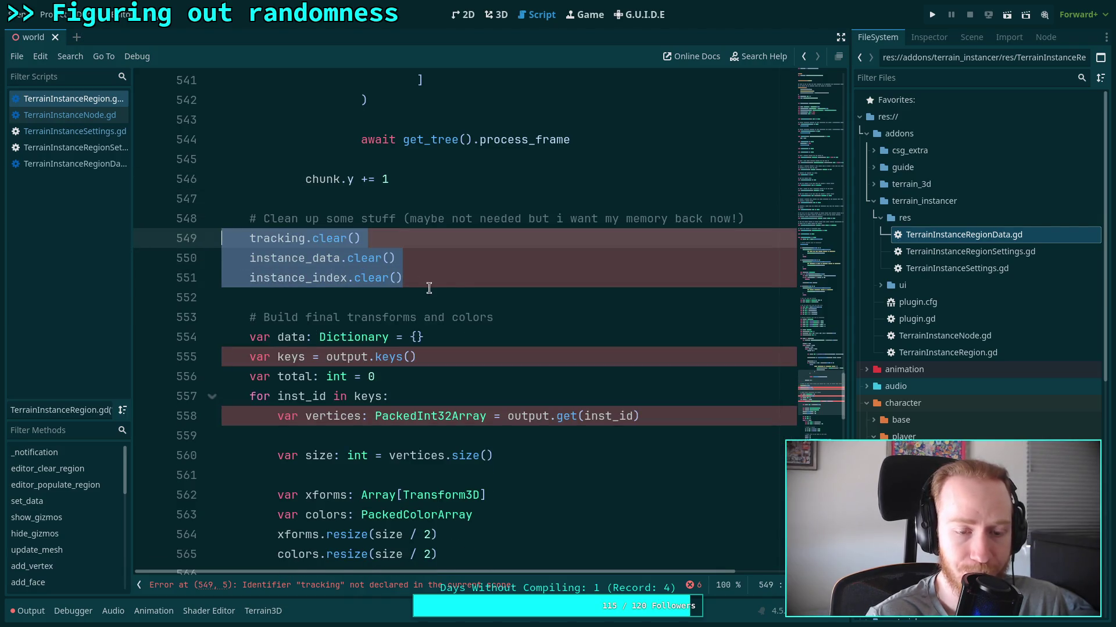
{"action": "key", "text": "BackSpace"}
{"action": "key", "text": "BackSpace"}
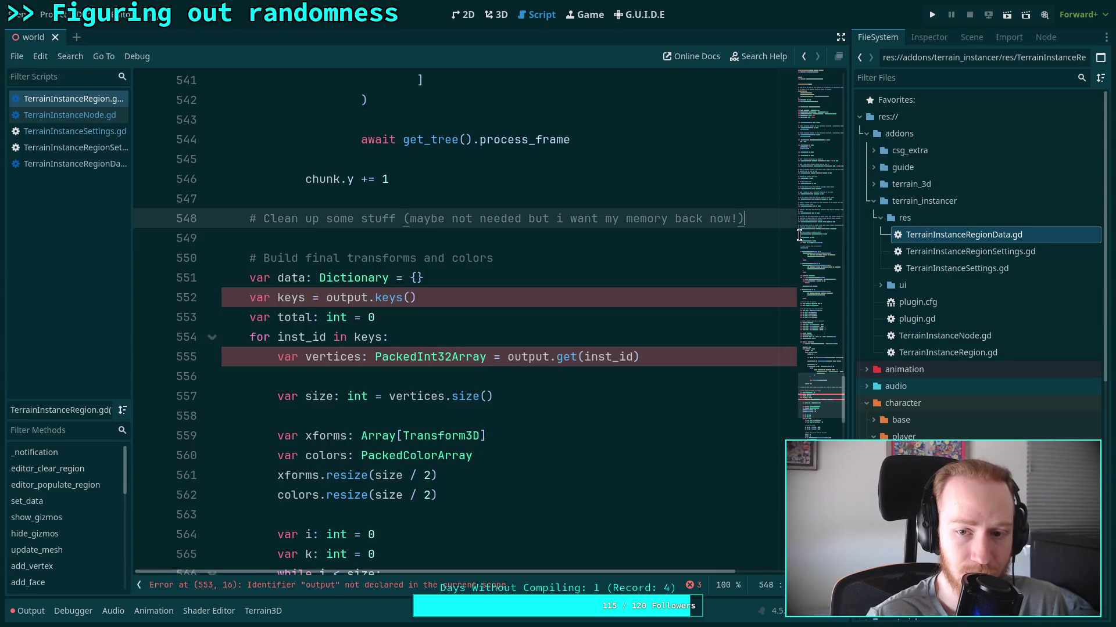
{"action": "left_click_drag", "start_coordinate": [782, 221], "coordinate": [765, 203]}
{"action": "key", "text": "BackSpace"}
{"action": "key", "text": "BackSpace"}
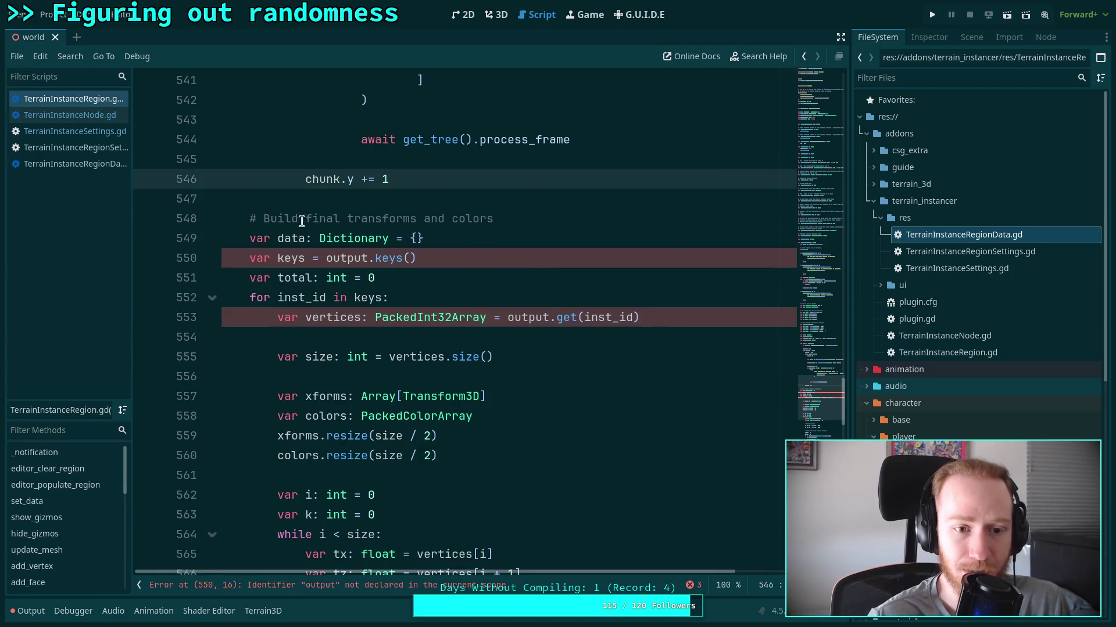
{"action": "scroll", "coordinate": [462, 306], "scroll_direction": "down", "scroll_amount": 14}
{"action": "scroll", "coordinate": [462, 306], "scroll_direction": "down", "scroll_amount": 11}
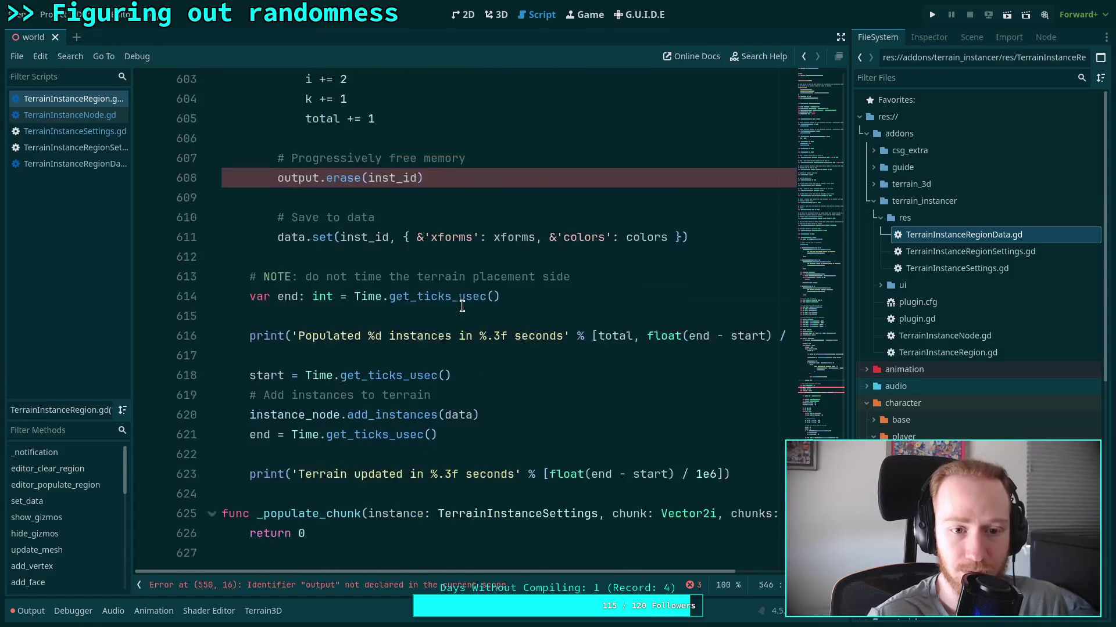
Paste the ray and terrain_has checks above return 0, align them to the function body, and add blank lines.
{"action": "left_click", "coordinate": [358, 278]}
{"action": "key", "text": "ctrl+shift+Return"}
{"action": "key", "text": "ctrl+v"}
{"action": "left_click_drag", "start_coordinate": [347, 298], "coordinate": [364, 443]}
{"action": "key", "text": "Tab"}
{"action": "key", "text": "Tab"}
{"action": "key", "text": "Tab"}
{"action": "key", "text": "Tab"}
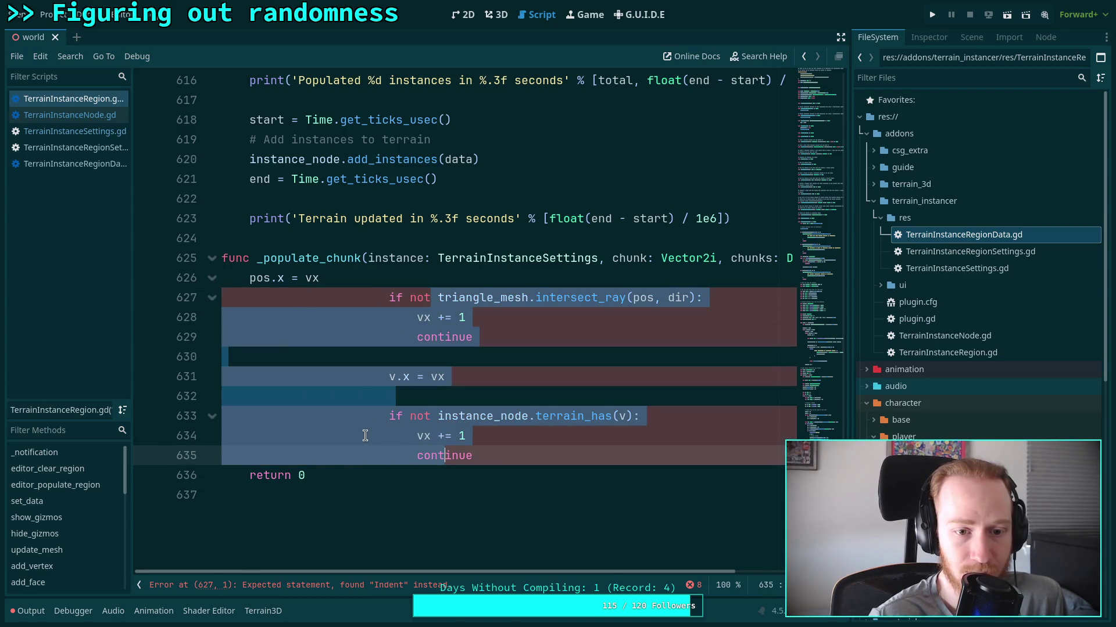
{"action": "key", "text": "shift+Tab"}
{"action": "key", "text": "shift+Tab"}
{"action": "key", "text": "shift+Tab"}
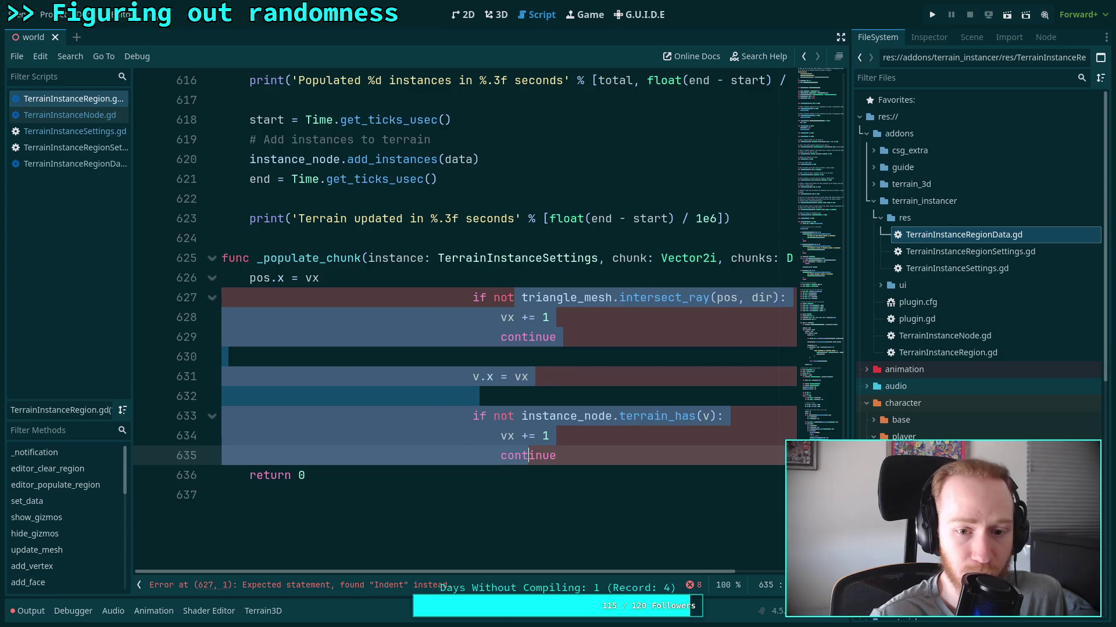
{"action": "left_click", "coordinate": [240, 286]}
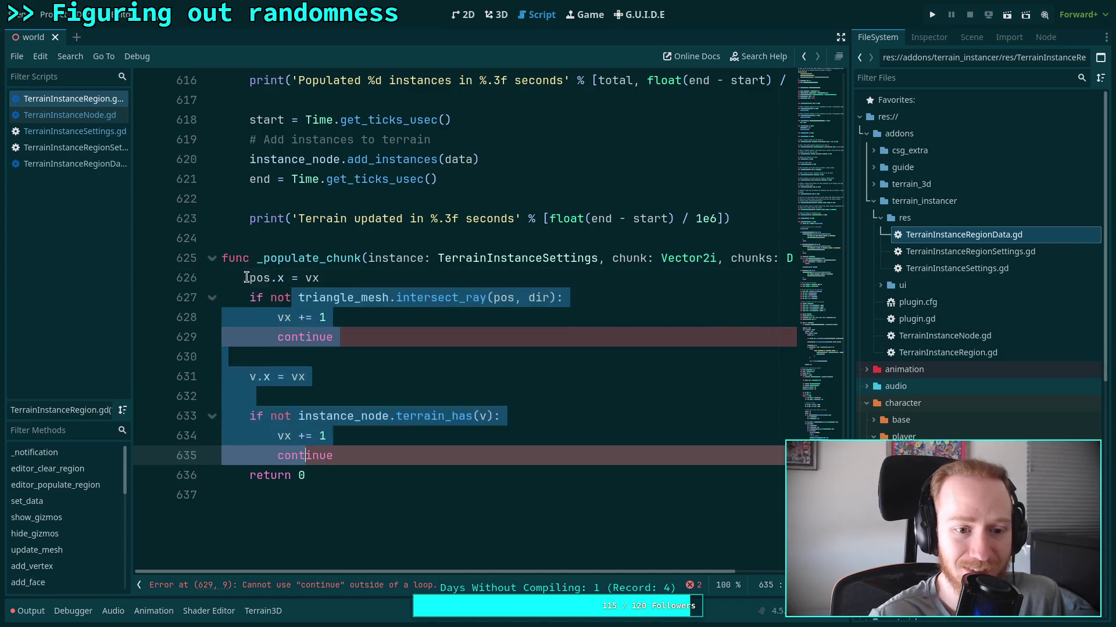
{"action": "key", "text": "Return"}
{"action": "key", "text": "Return"}
{"action": "key", "text": "Up"}
{"action": "key", "text": "Up"}
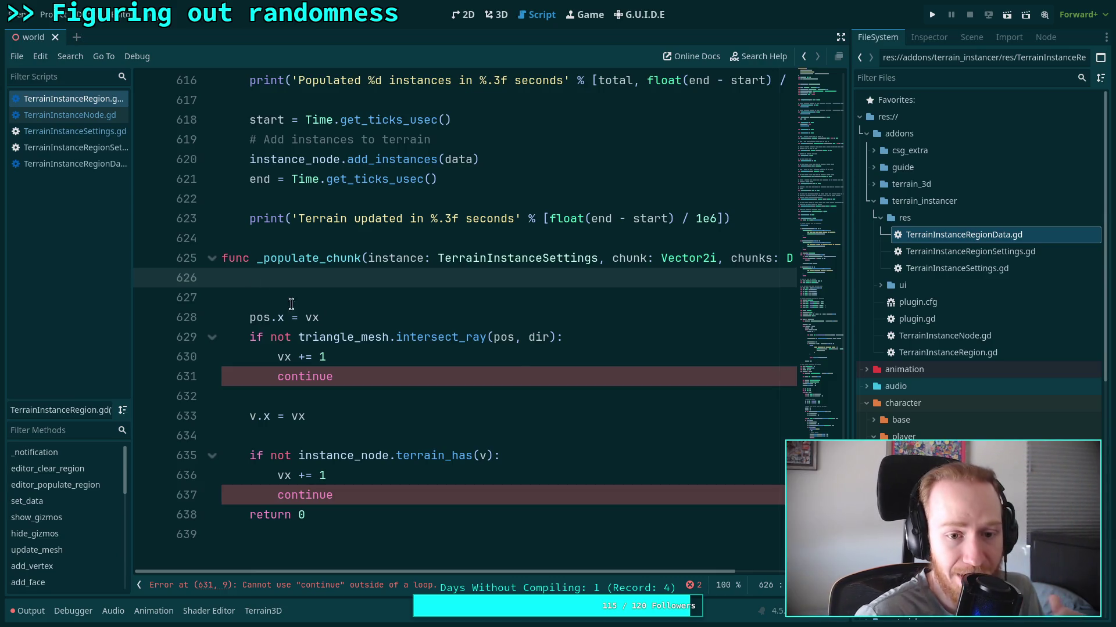
{"action": "scroll", "coordinate": [512, 363], "scroll_direction": "up", "scroll_amount": 11}
Delete the roundi(randfn(...)) count declaration line from the inner chunk loop.
{"action": "scroll", "coordinate": [510, 363], "scroll_direction": "up", "scroll_amount": 19}
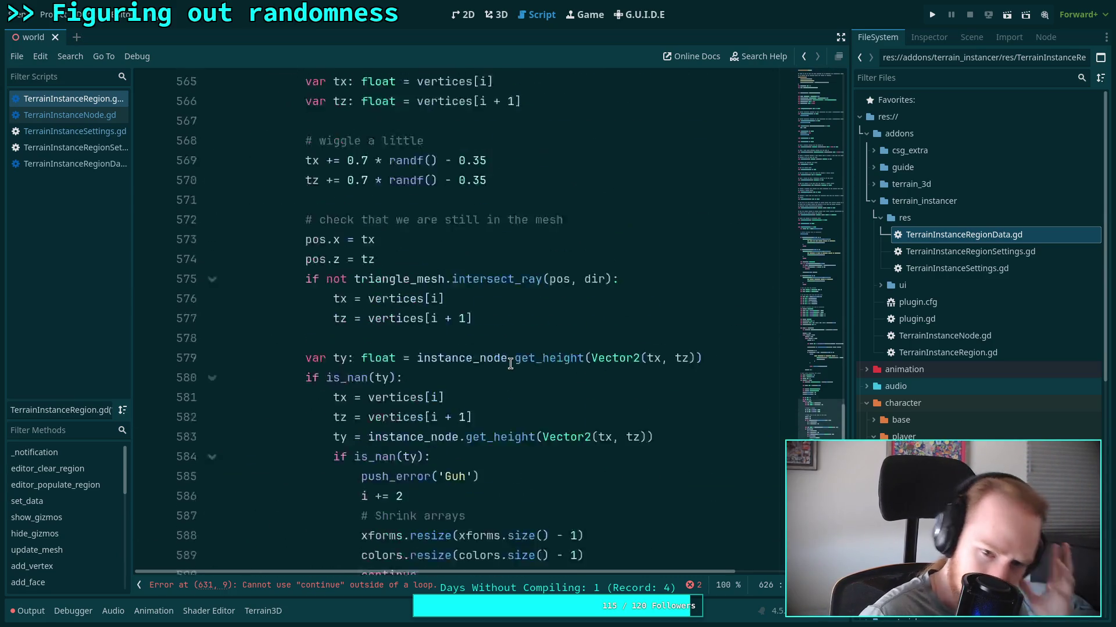
{"action": "scroll", "coordinate": [592, 378], "scroll_direction": "up", "scroll_amount": 2}
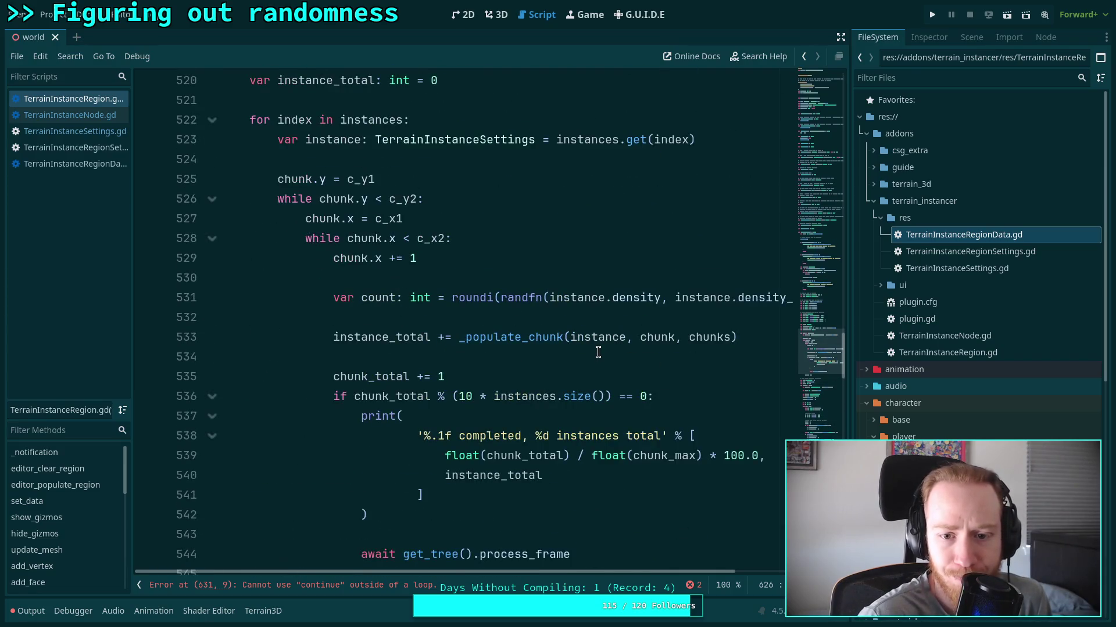
{"action": "double_click", "coordinate": [516, 335]}
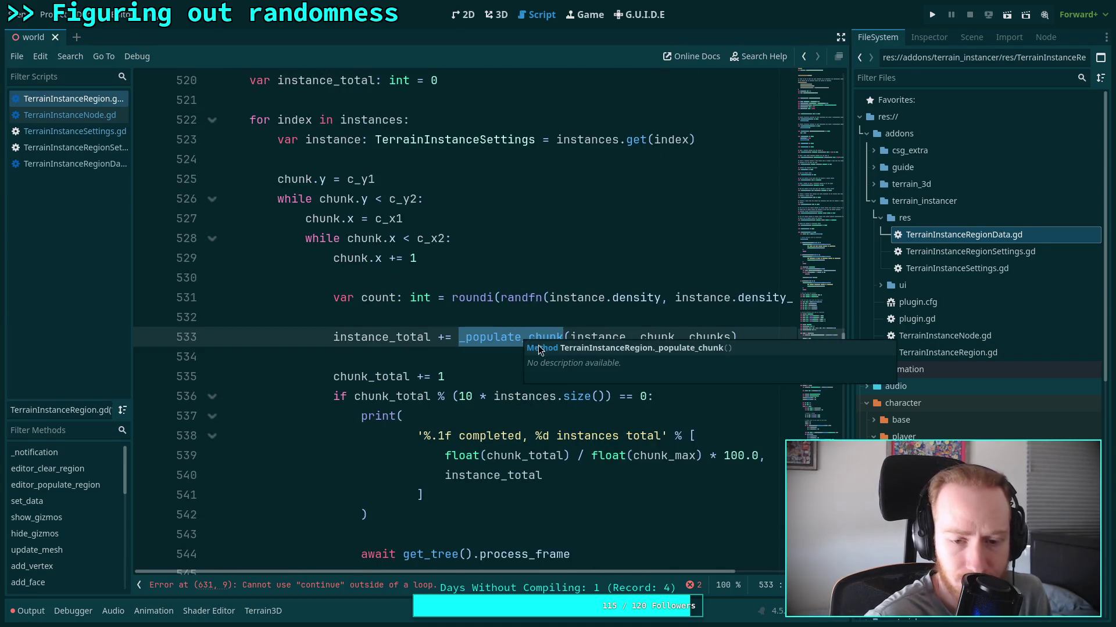
{"action": "left_click", "coordinate": [633, 336]}
{"action": "type", "text": "count,"}
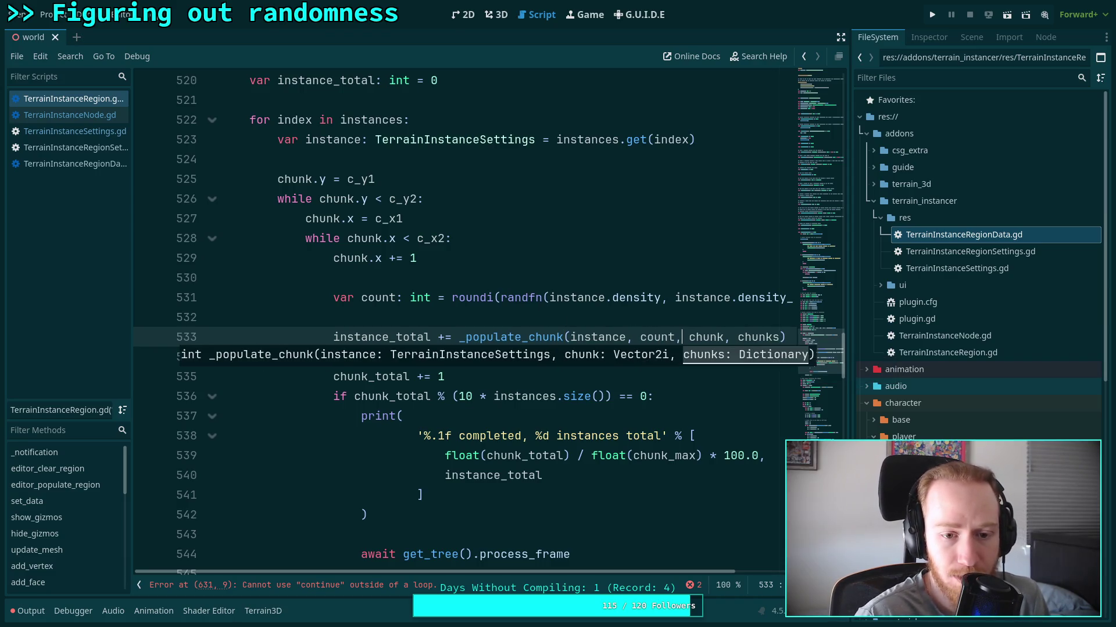
{"action": "key", "text": "BackSpace"}
{"action": "key", "text": "BackSpace"}
{"action": "key", "text": "BackSpace"}
{"action": "key", "text": "BackSpace"}
{"action": "left_click_drag", "start_coordinate": [452, 298], "coordinate": [443, 314]}
{"action": "left_click_drag", "start_coordinate": [336, 297], "coordinate": [336, 315]}
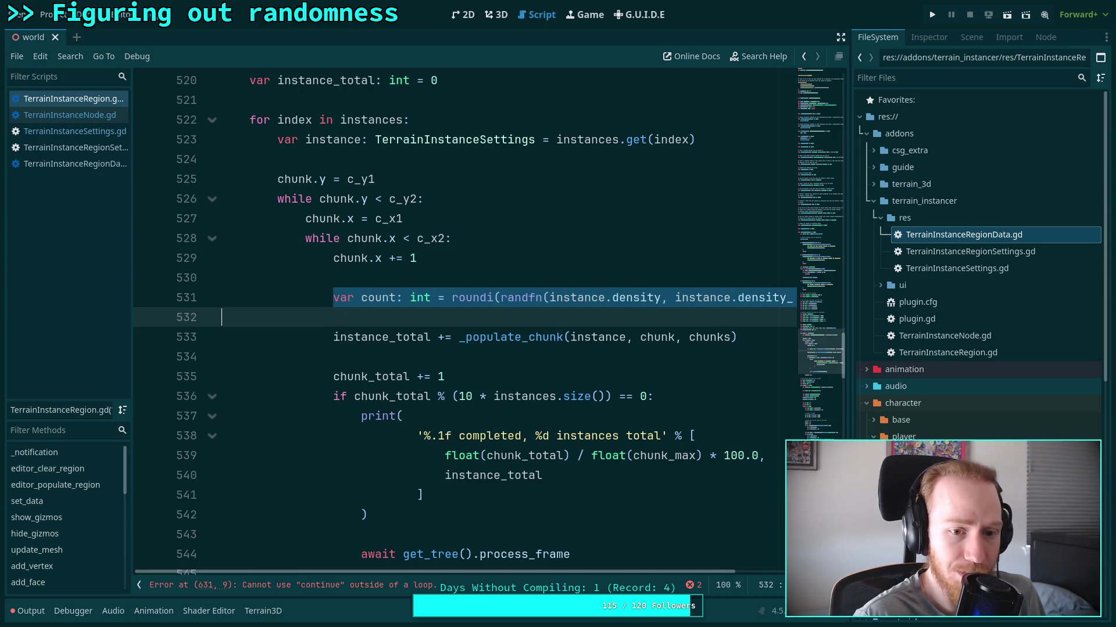
{"action": "key", "text": "ctrl+x"}
{"action": "key", "text": "BackSpace"}
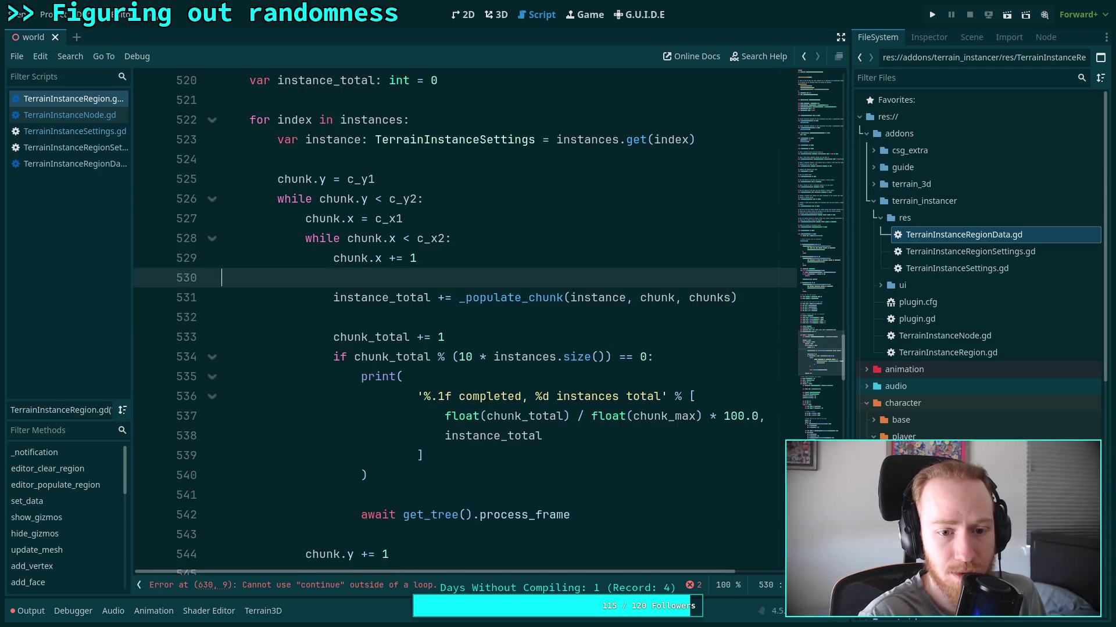
Move chunk.x += 1 just below the _populate_chunk call and remove the blank lines around it.
{"action": "scroll", "coordinate": [359, 273], "scroll_direction": "down", "scroll_amount": 20}
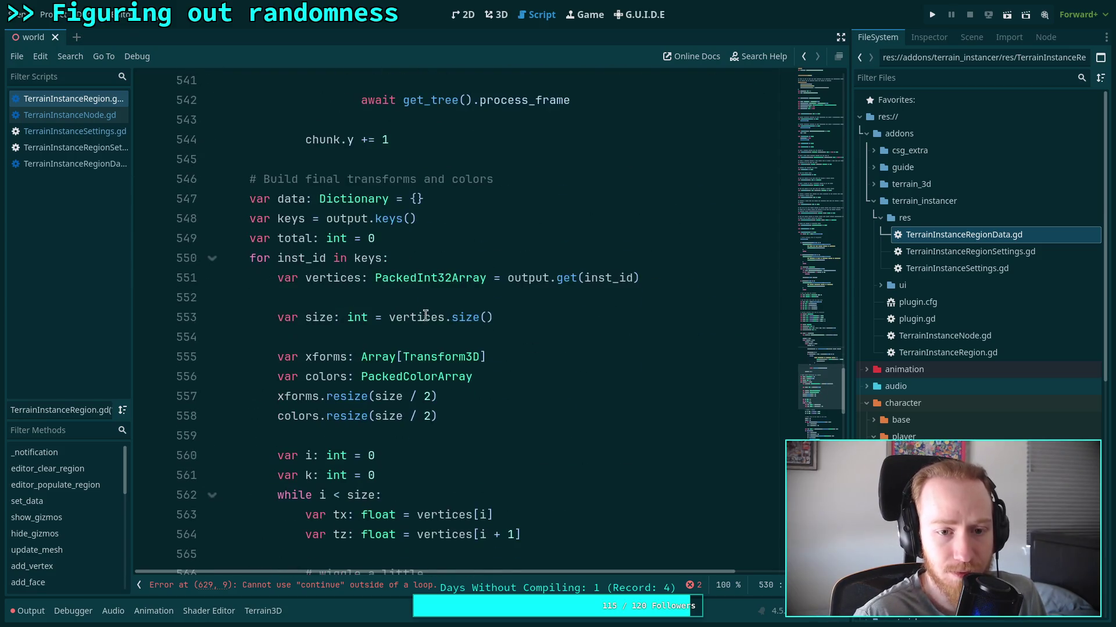
{"action": "scroll", "coordinate": [424, 314], "scroll_direction": "down", "scroll_amount": 6}
{"action": "scroll", "coordinate": [423, 311], "scroll_direction": "up", "scroll_amount": 20}
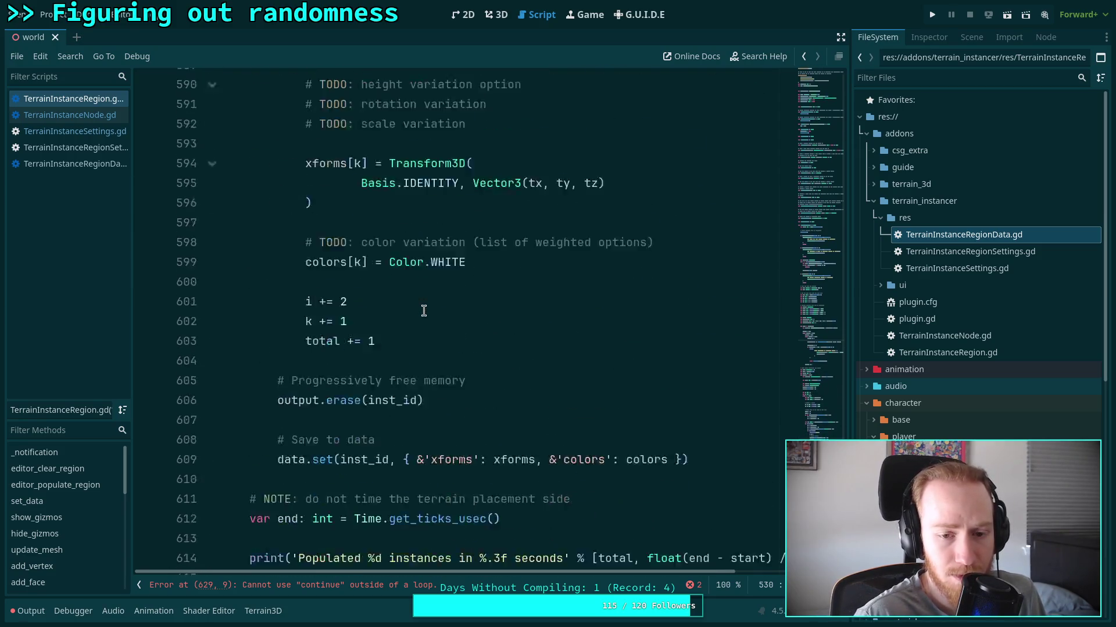
{"action": "scroll", "coordinate": [424, 310], "scroll_direction": "up", "scroll_amount": 4}
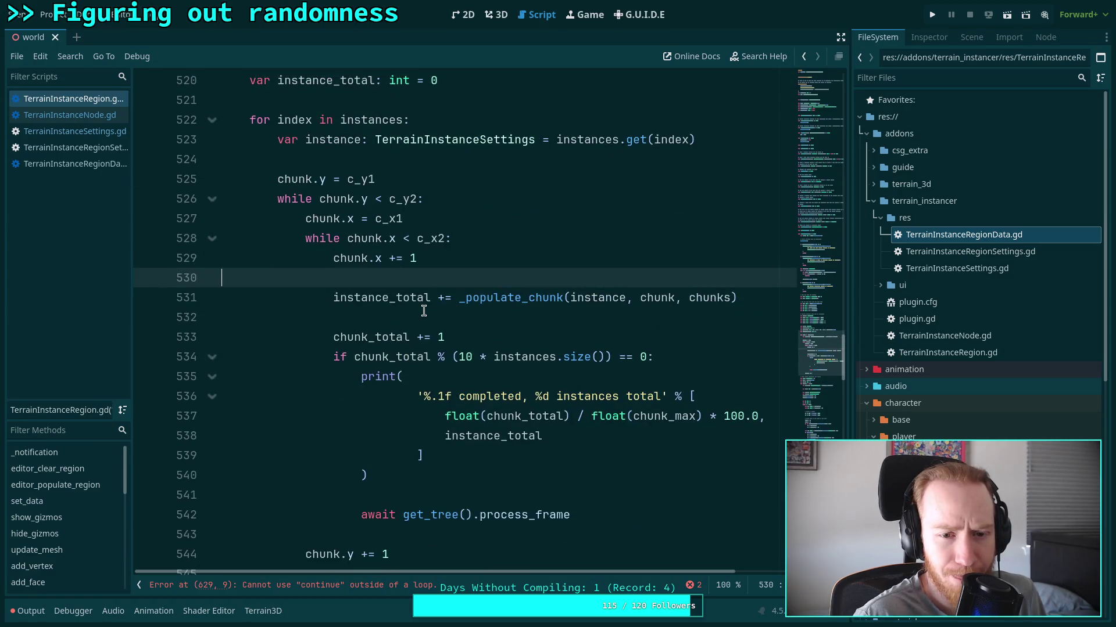
{"action": "left_click", "coordinate": [457, 257]}
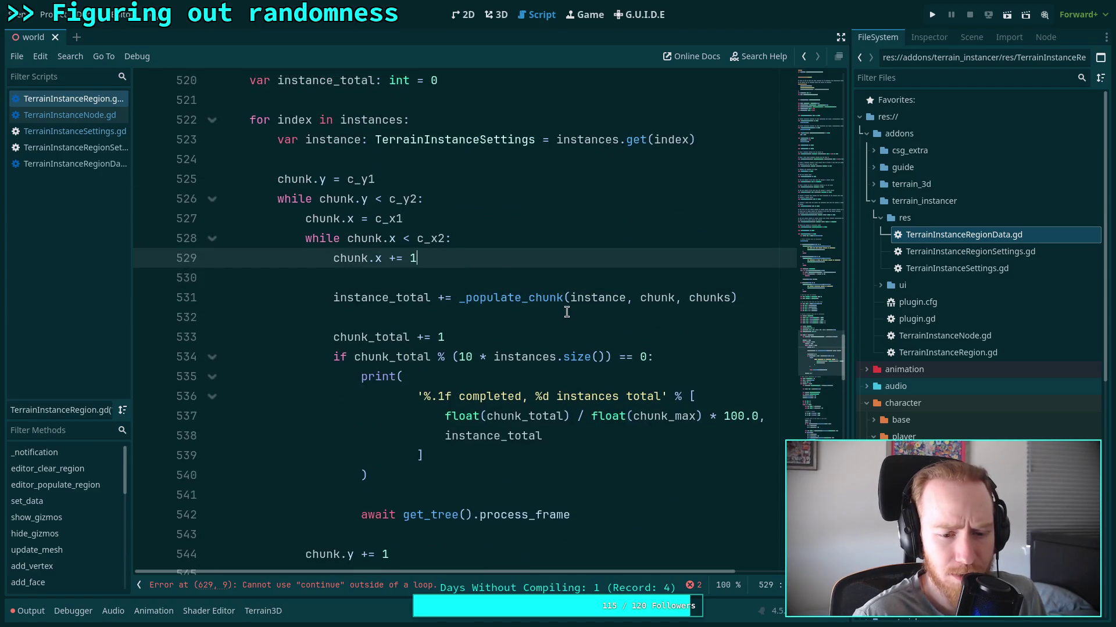
{"action": "key", "text": "alt+Down"}
{"action": "key", "text": "alt+Down"}
{"action": "key", "text": "alt+Down"}
{"action": "key", "text": "alt+Up"}
{"action": "key", "text": "alt+Up"}
{"action": "key", "text": "alt+Down"}
{"action": "left_click", "coordinate": [476, 257]}
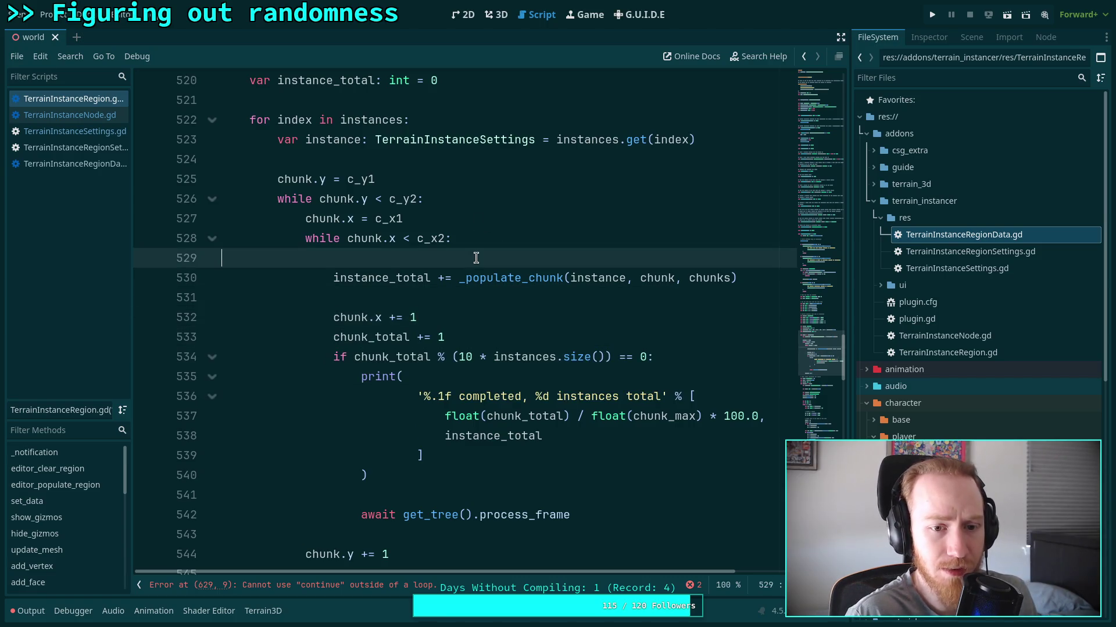
{"action": "key", "text": "BackSpace"}
{"action": "left_click", "coordinate": [517, 279]}
{"action": "scroll", "coordinate": [500, 278], "scroll_direction": "down", "scroll_amount": 15}
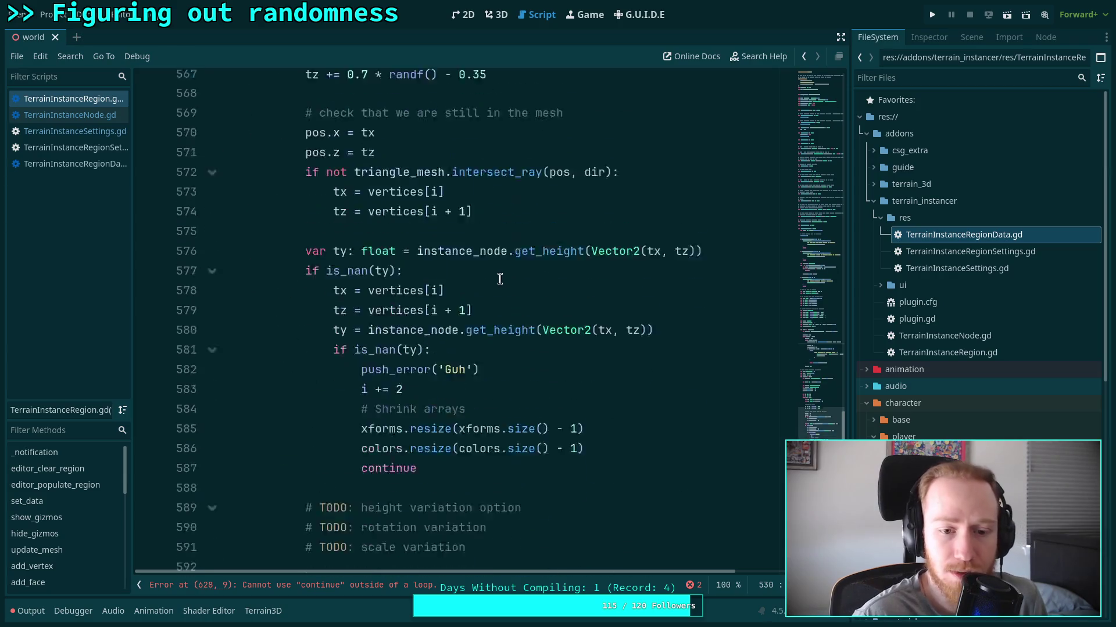
{"action": "scroll", "coordinate": [499, 278], "scroll_direction": "up", "scroll_amount": 20}
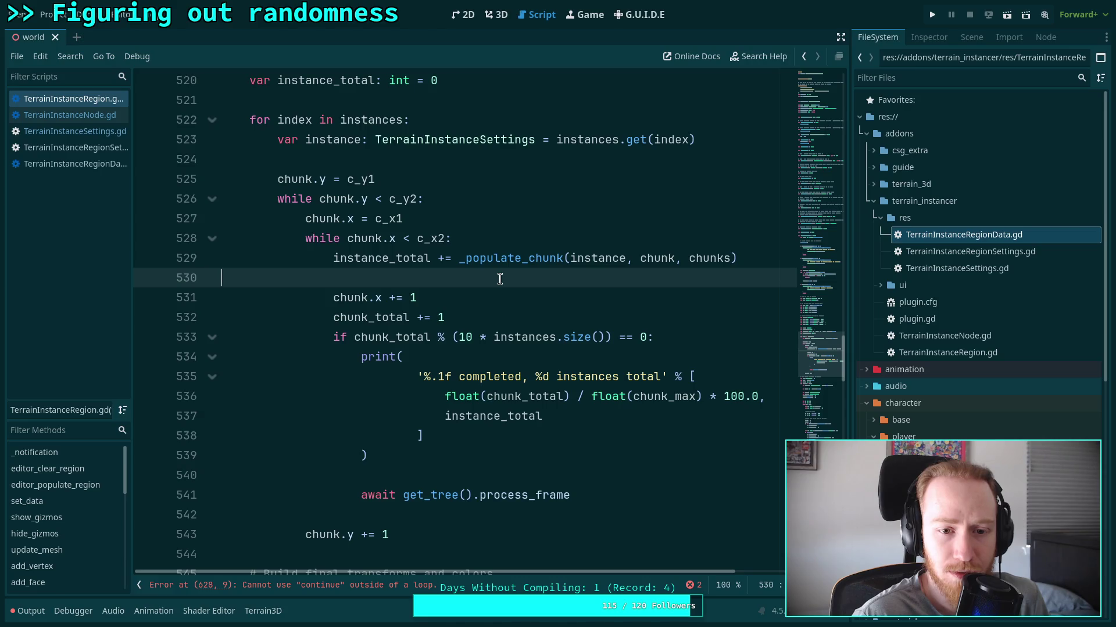
{"action": "scroll", "coordinate": [477, 275], "scroll_direction": "down", "scroll_amount": 10}
{"action": "scroll", "coordinate": [477, 275], "scroll_direction": "up", "scroll_amount": 11}
{"action": "scroll", "coordinate": [477, 275], "scroll_direction": "down", "scroll_amount": 20}
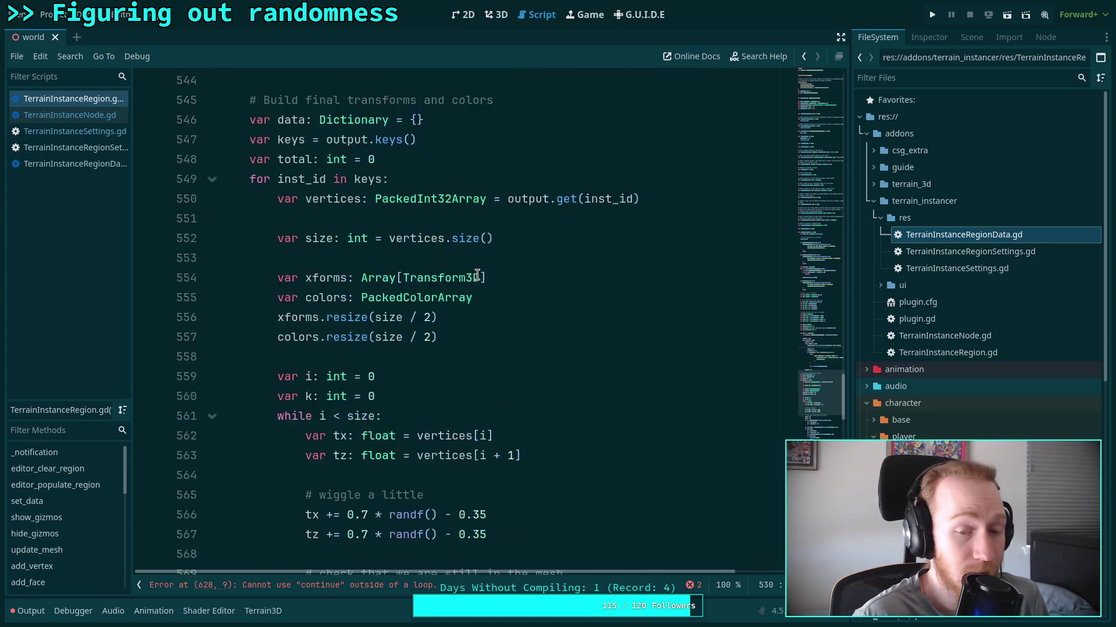
{"action": "scroll", "coordinate": [477, 275], "scroll_direction": "down", "scroll_amount": 3}
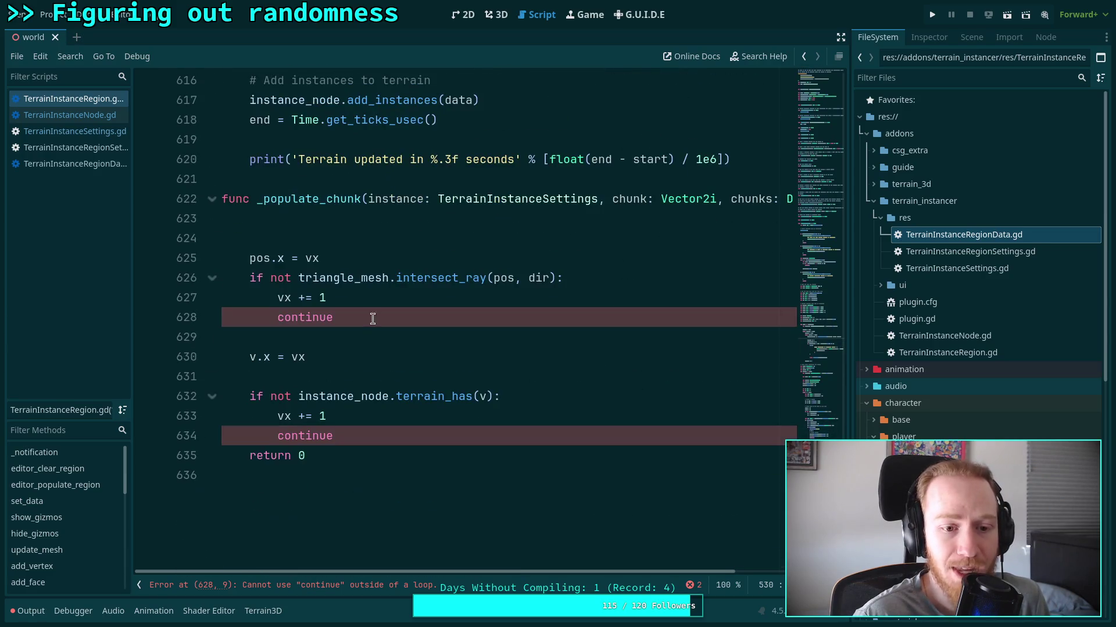
{"action": "left_click", "coordinate": [374, 226]}
Declare var count: int = roundi(randfn(instance.density, instance.density_deviation)) in _populate_chunk.
{"action": "type", "text": "var count: int = roundi(randfn(instance.density, instance.density_deviation))"}
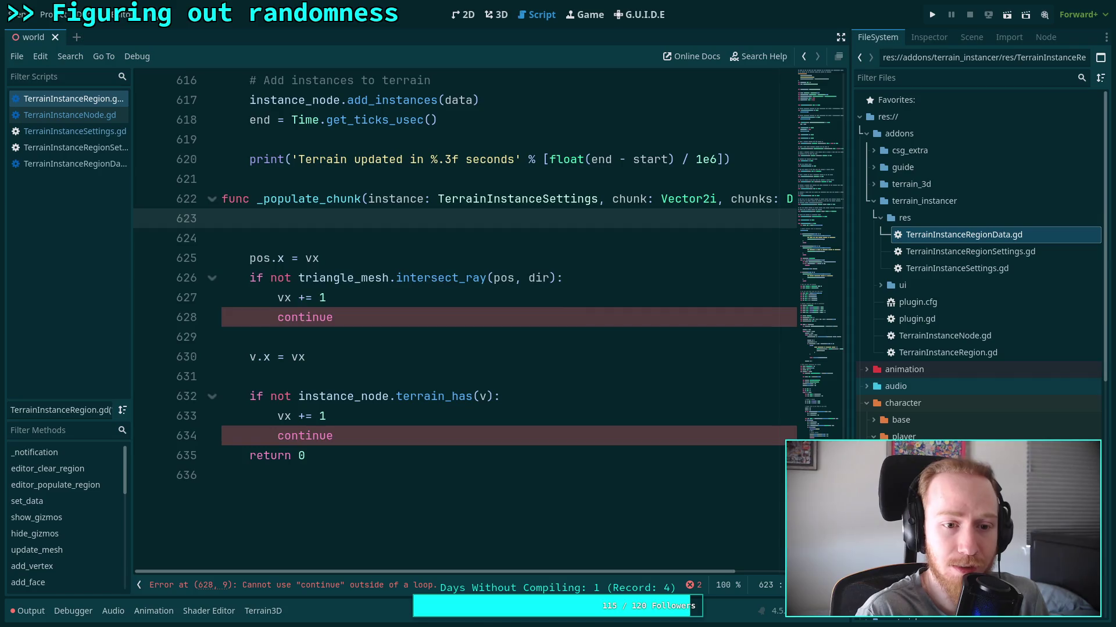
{"action": "key", "text": "Return"}
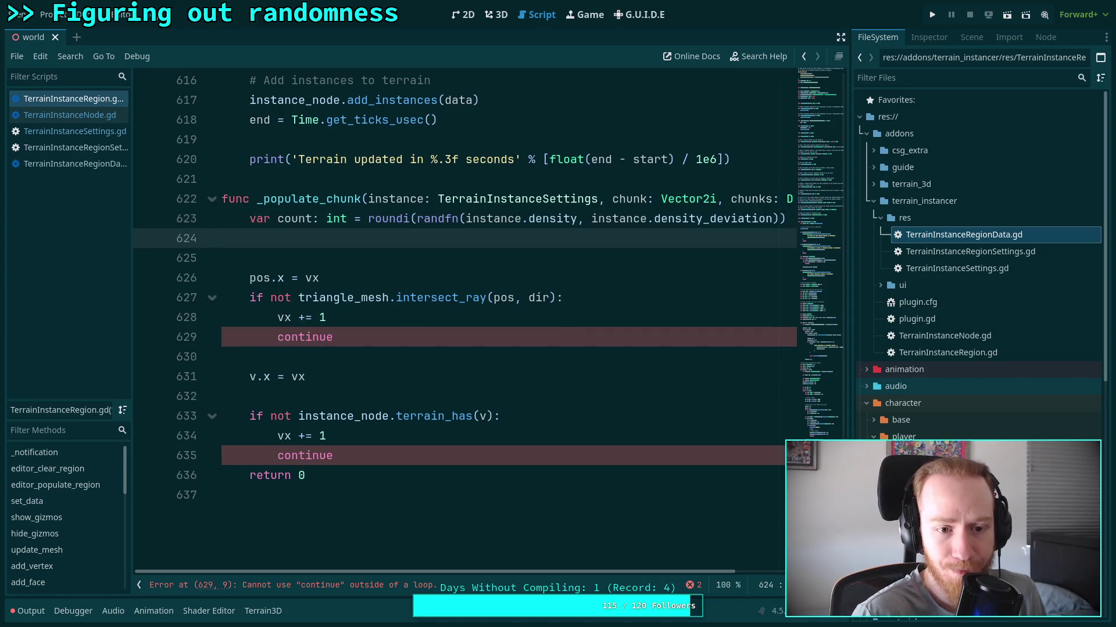
{"action": "key", "text": "Return"}
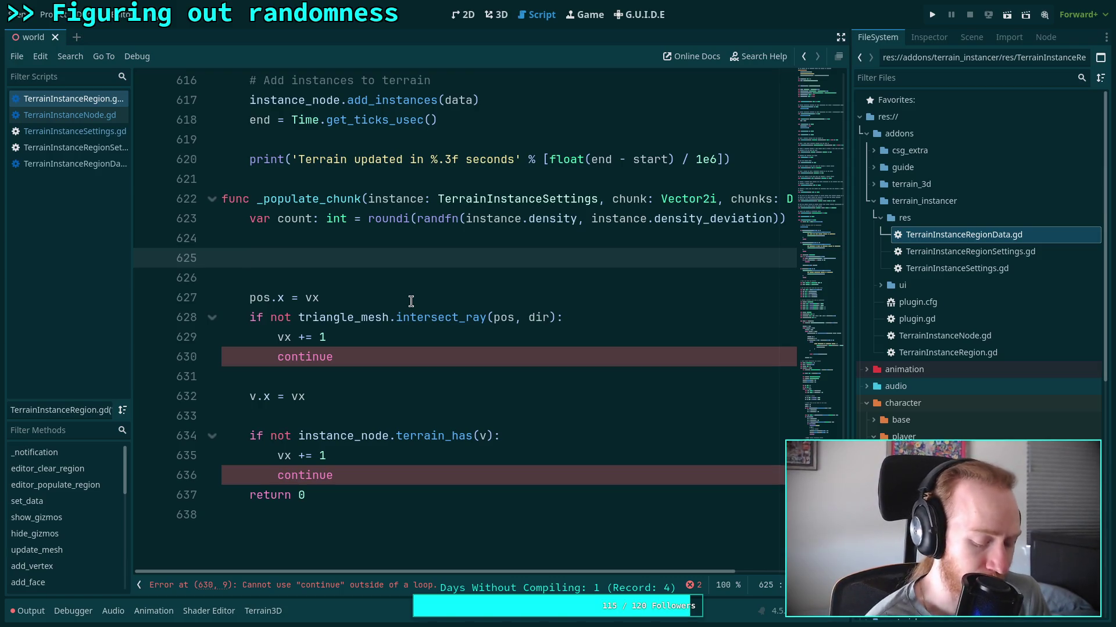
Add a for i in range(count): loop below the count declaration.
{"action": "type", "text": "for"}
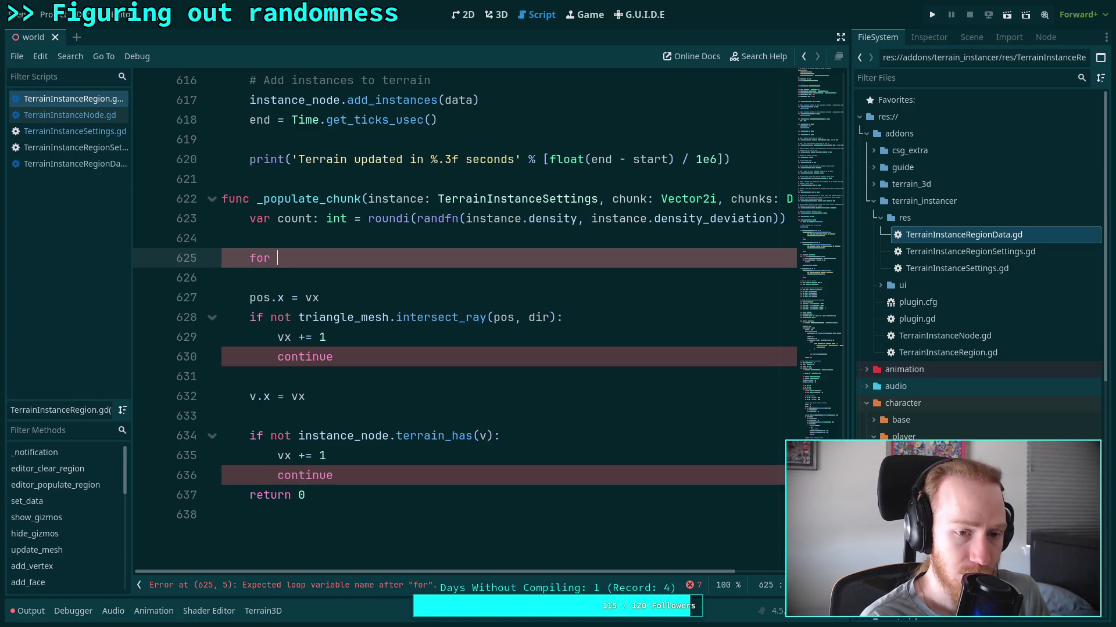
{"action": "type", "text": " p in"}
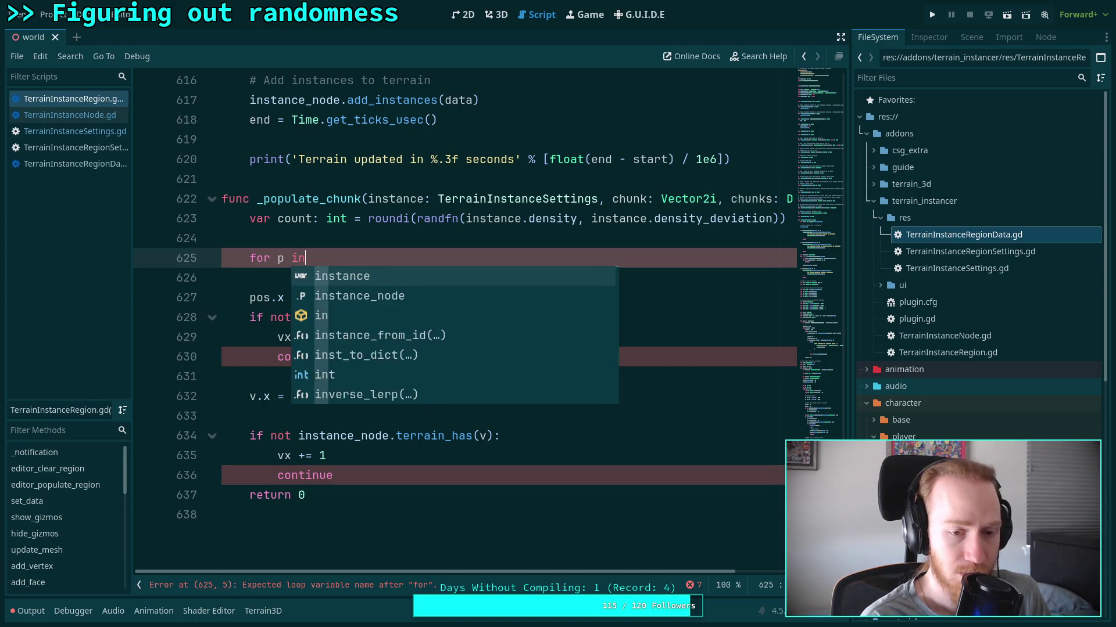
{"action": "key", "text": "BackSpace"}
{"action": "key", "text": "BackSpace"}
{"action": "key", "text": "BackSpace"}
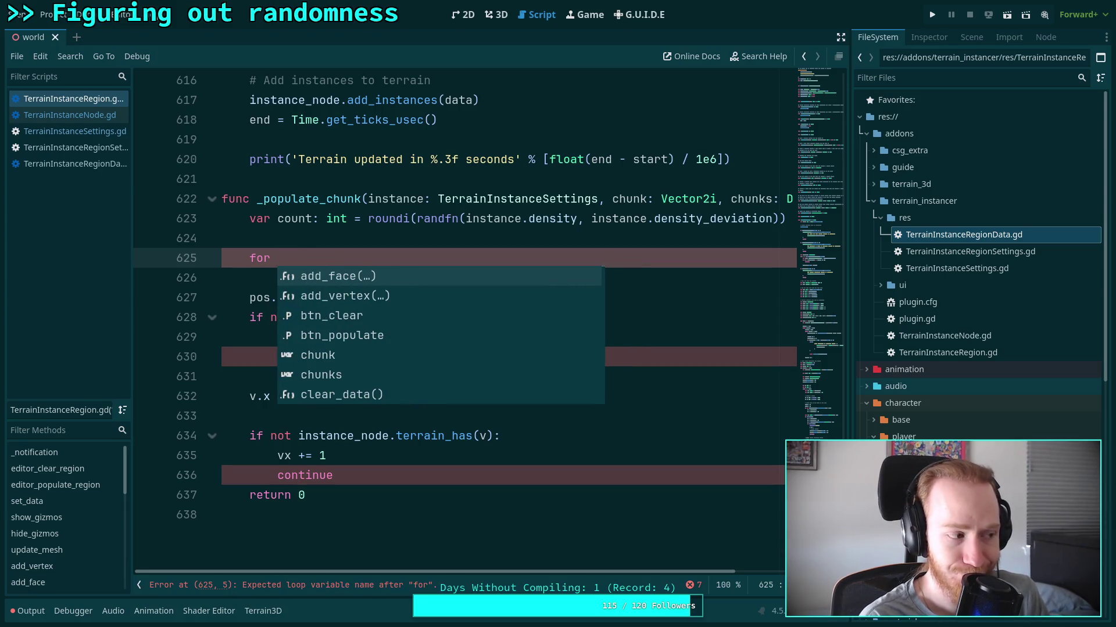
{"action": "type", "text": "i"}
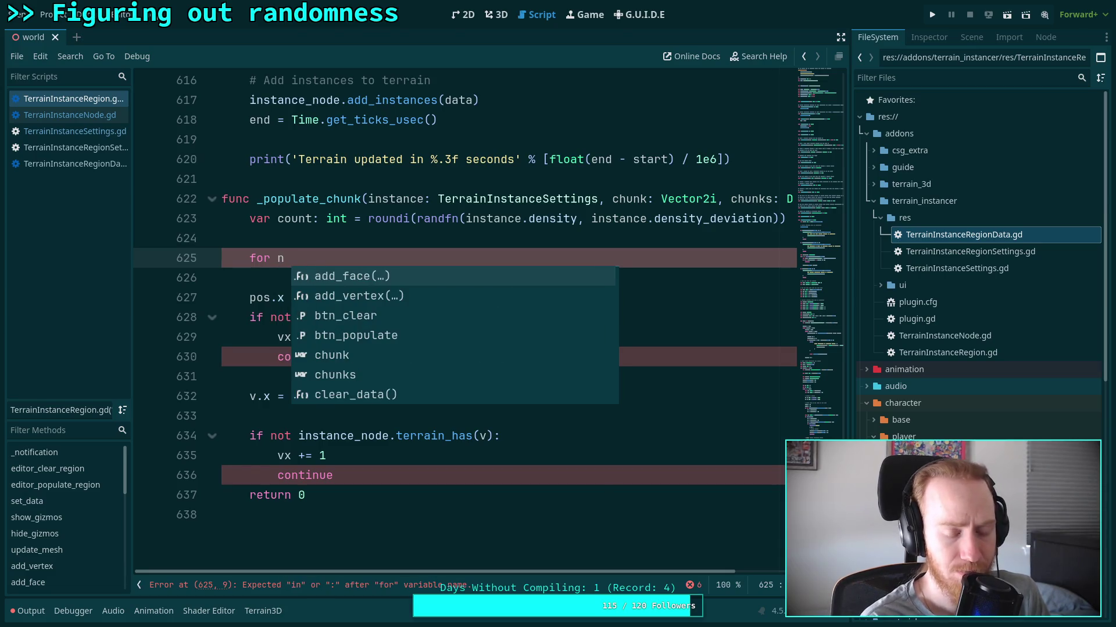
{"action": "key", "text": "BackSpace"}
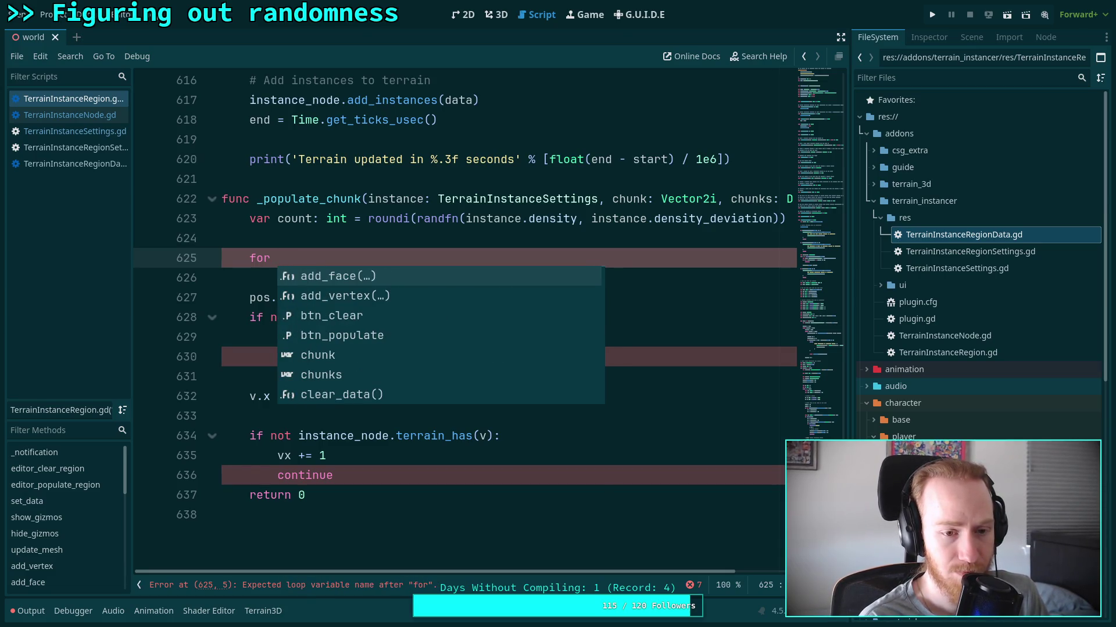
{"action": "type", "text": "i"}
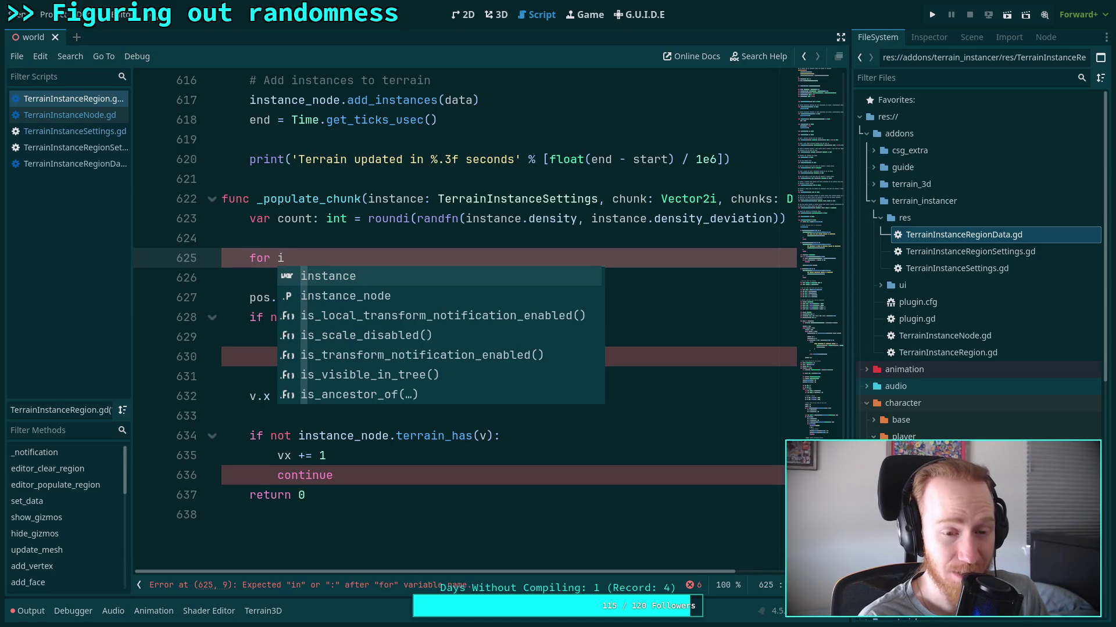
{"action": "type", "text": " in count"}
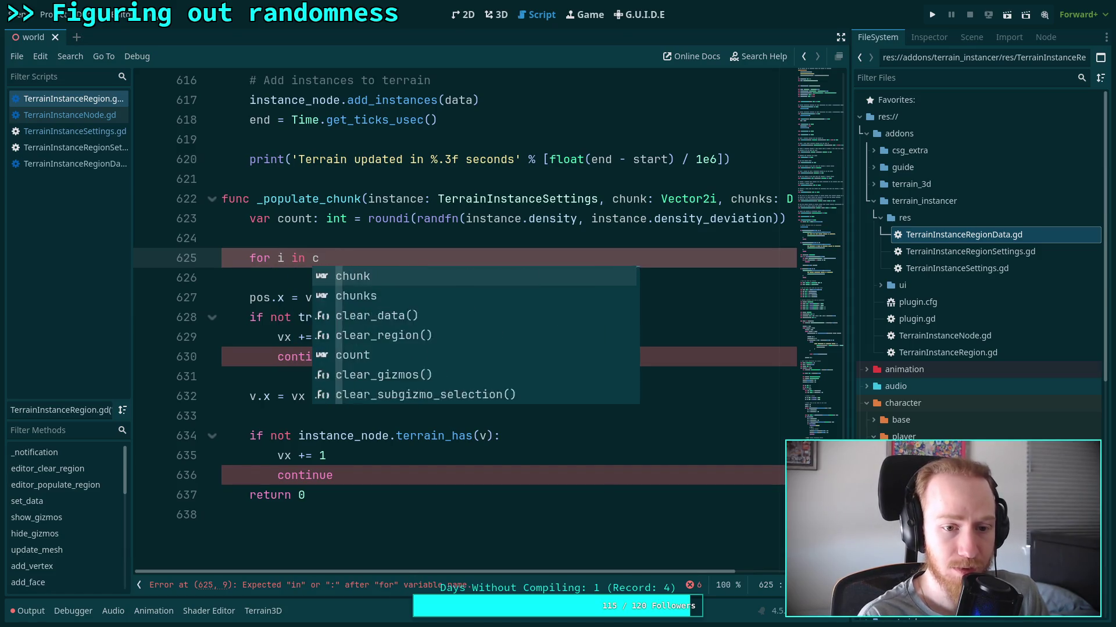
{"action": "key", "text": "BackSpace"}
{"action": "key", "text": "BackSpace"}
{"action": "key", "text": "BackSpace"}
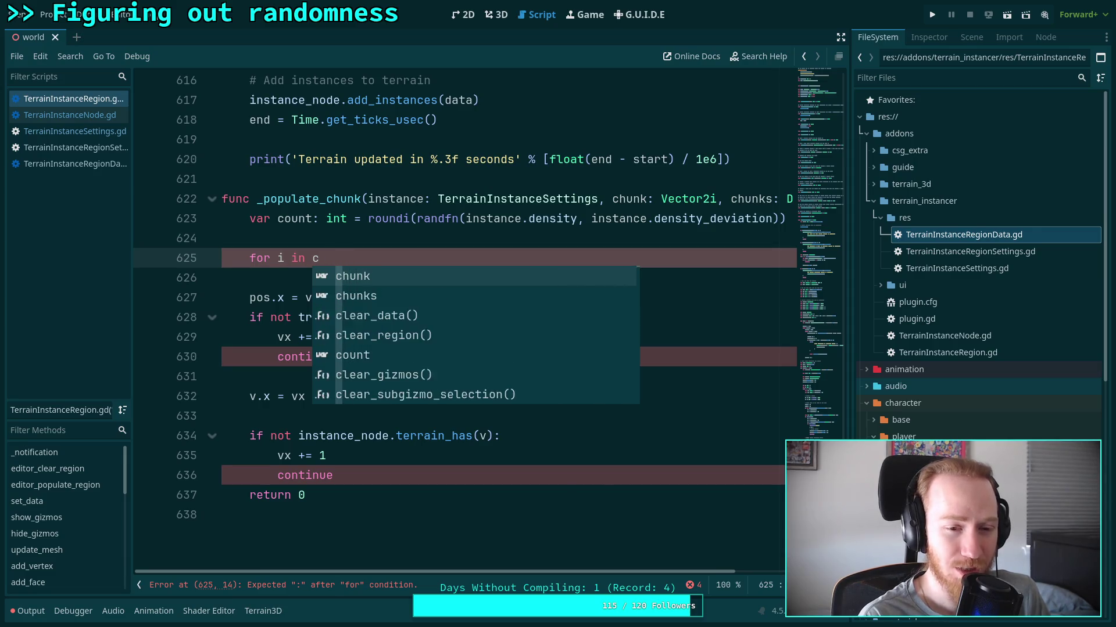
{"action": "type", "text": "rand"}
{"action": "key", "text": "BackSpace"}
{"action": "type", "text": "ge"}
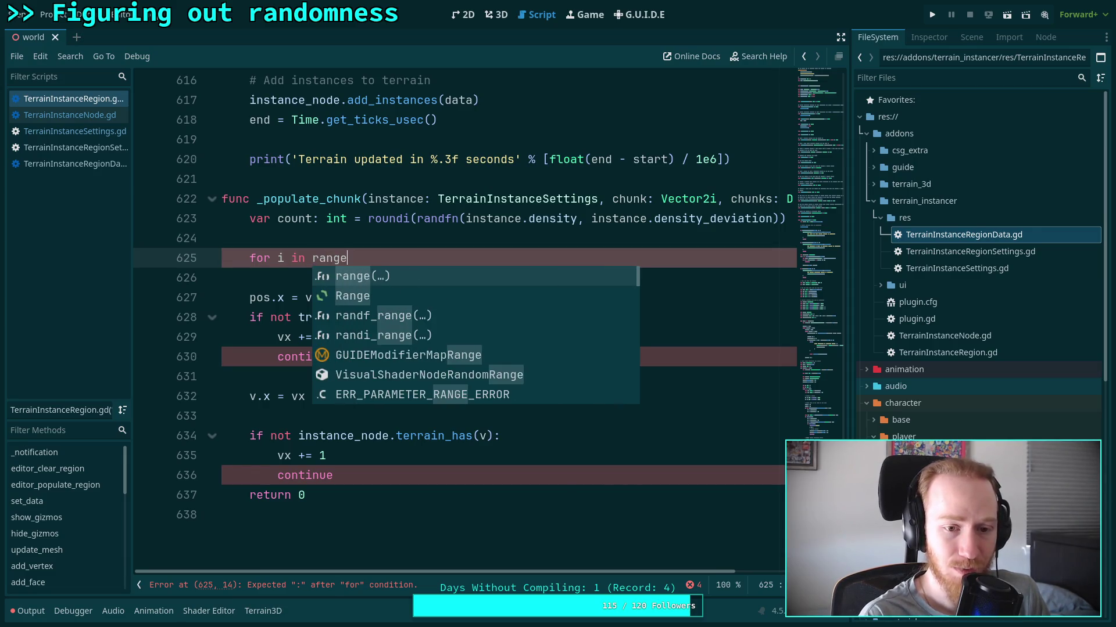
{"action": "type", "text": "(count):"}
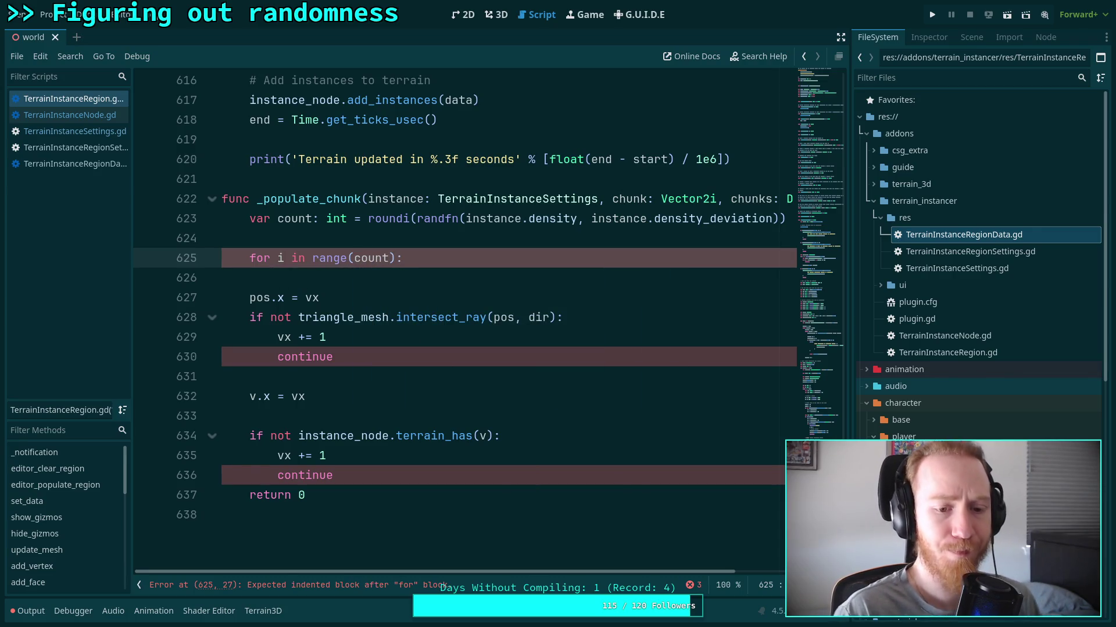
{"action": "key", "text": "Return"}
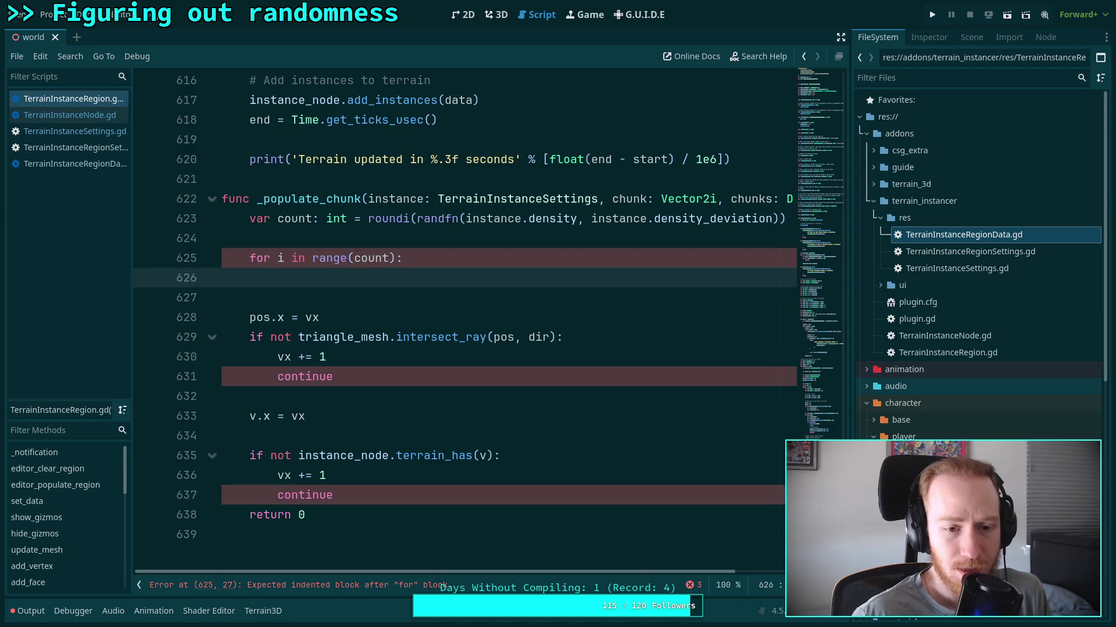
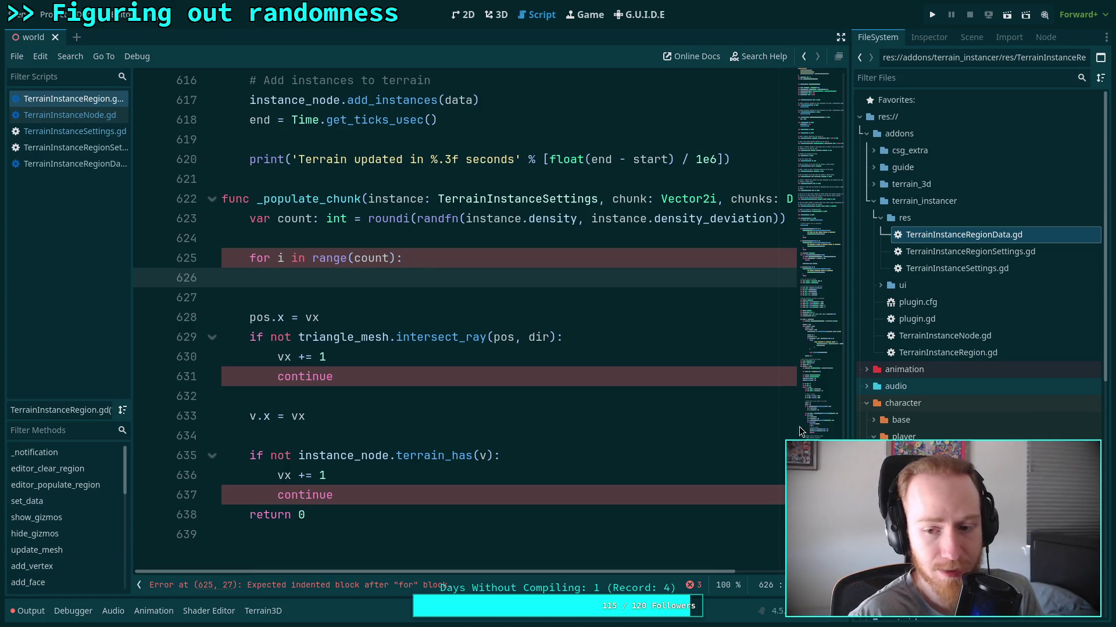
Add 'const CHUNK_SIZE: int = 16' on a new line below INT_MAX at the top of the script.
{"action": "left_click", "coordinate": [832, 340]}
{"action": "mouse_move", "coordinate": [832, 340]}
{"action": "left_mouse_down"}
{"action": "mouse_move", "coordinate": [842, 87]}
{"action": "mouse_move", "coordinate": [827, 54]}
{"action": "left_mouse_up"}
{"action": "left_click", "coordinate": [525, 158]}
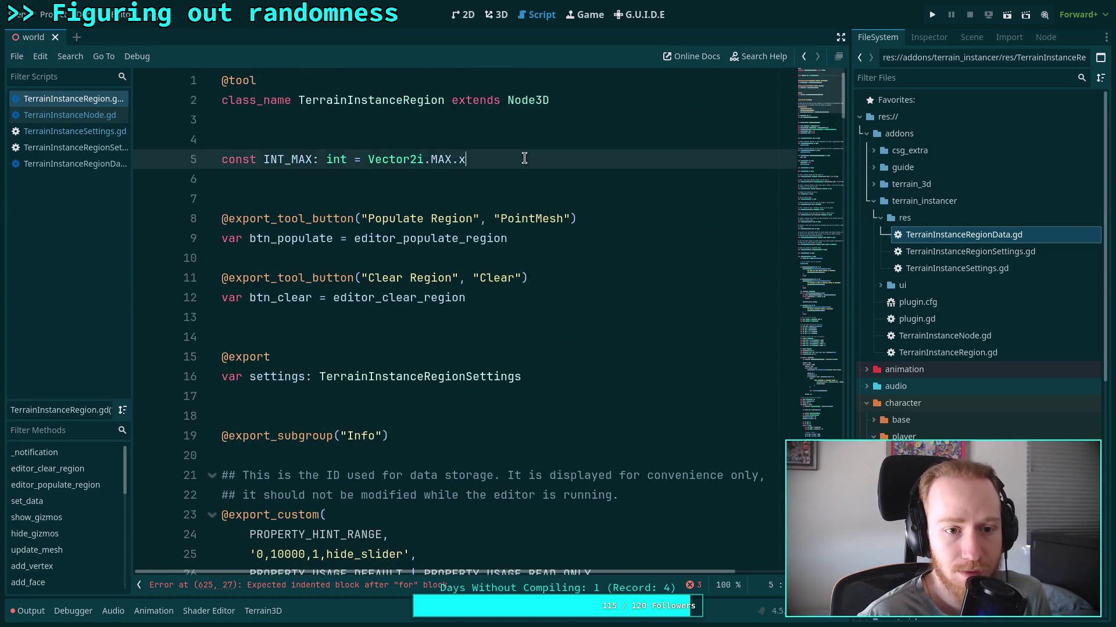
{"action": "key", "text": "Return"}
{"action": "type", "text": "co"}
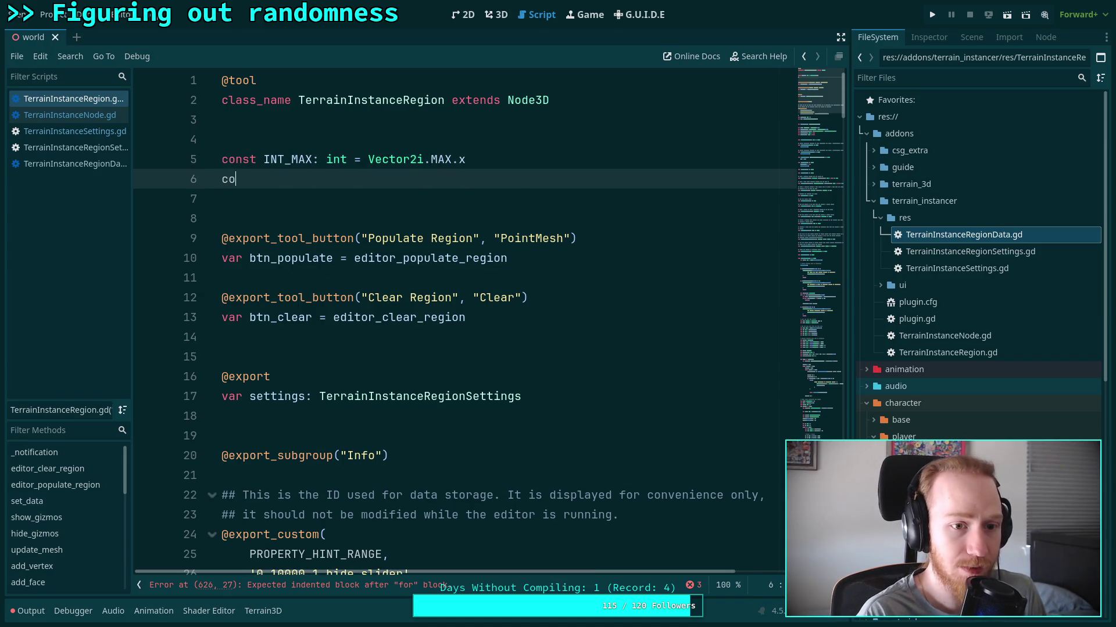
{"action": "type", "text": "nst CHU"}
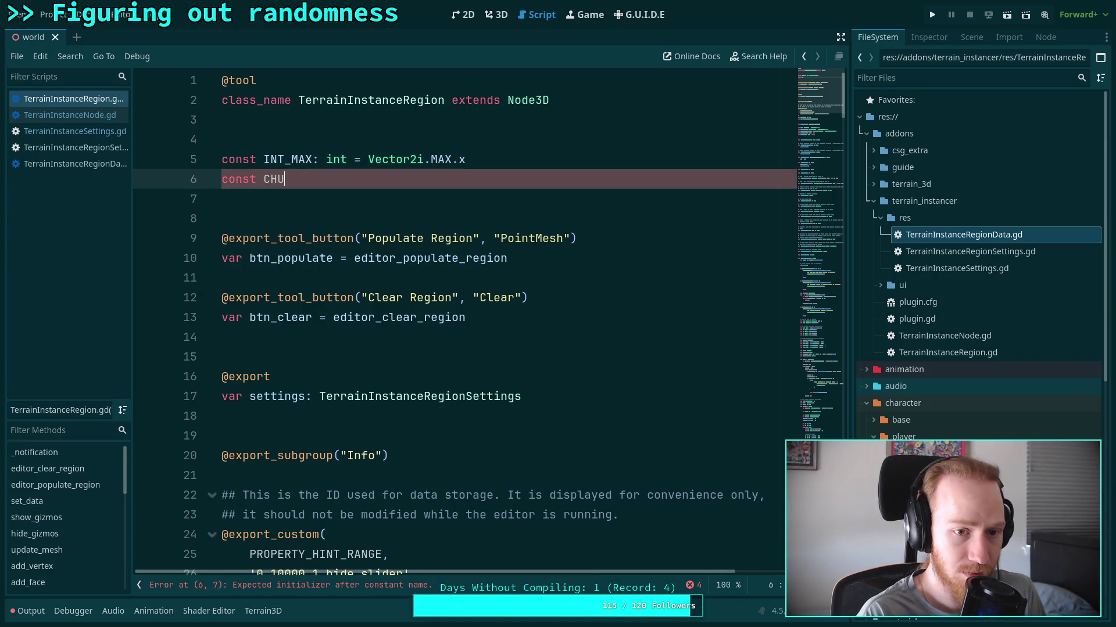
{"action": "type", "text": "NK_SIZE: int = 16"}
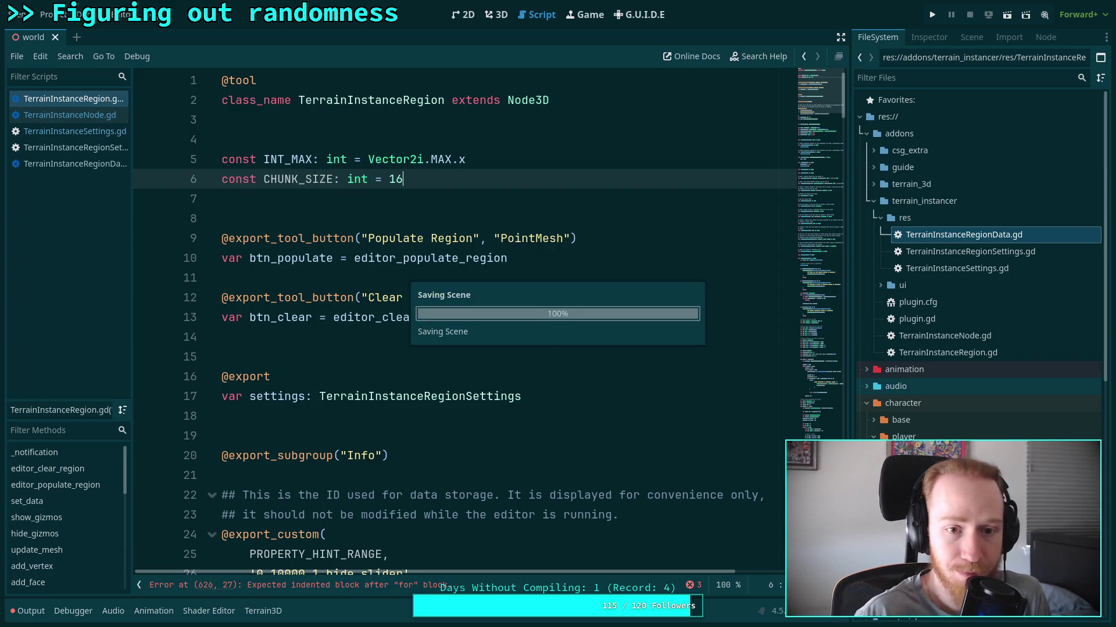
{"action": "key", "text": "Escape"}
Return to the empty line inside the _populate_chunk for loop.
{"action": "left_click_drag", "start_coordinate": [811, 166], "coordinate": [813, 430]}
{"action": "scroll", "coordinate": [463, 294], "scroll_direction": "down", "scroll_amount": 1}
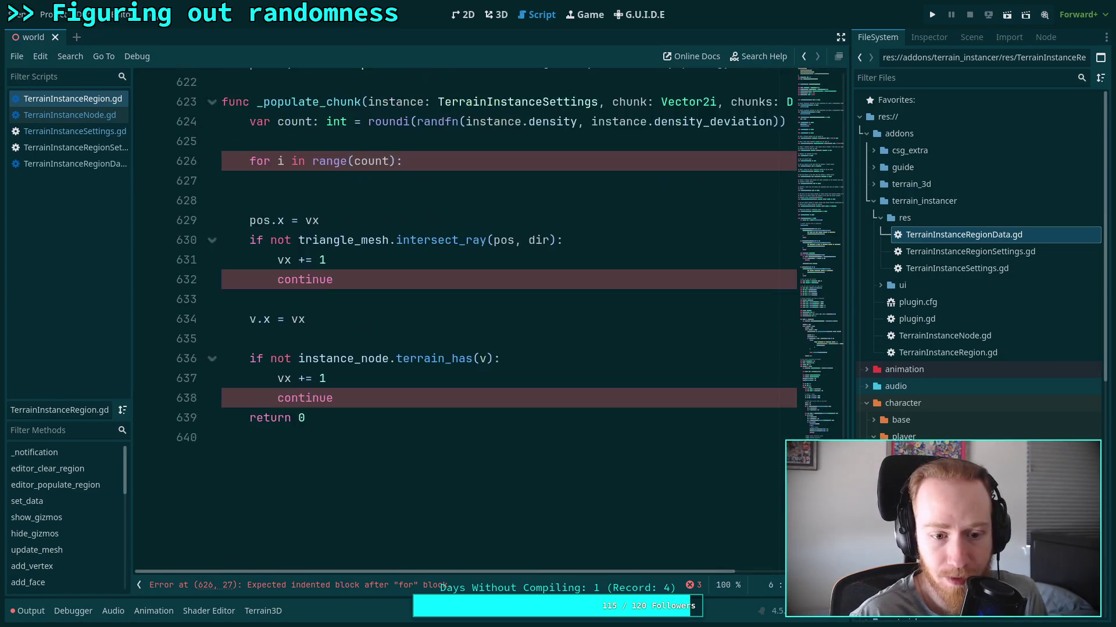
{"action": "scroll", "coordinate": [463, 294], "scroll_direction": "up", "scroll_amount": 2}
{"action": "left_click", "coordinate": [463, 293]}
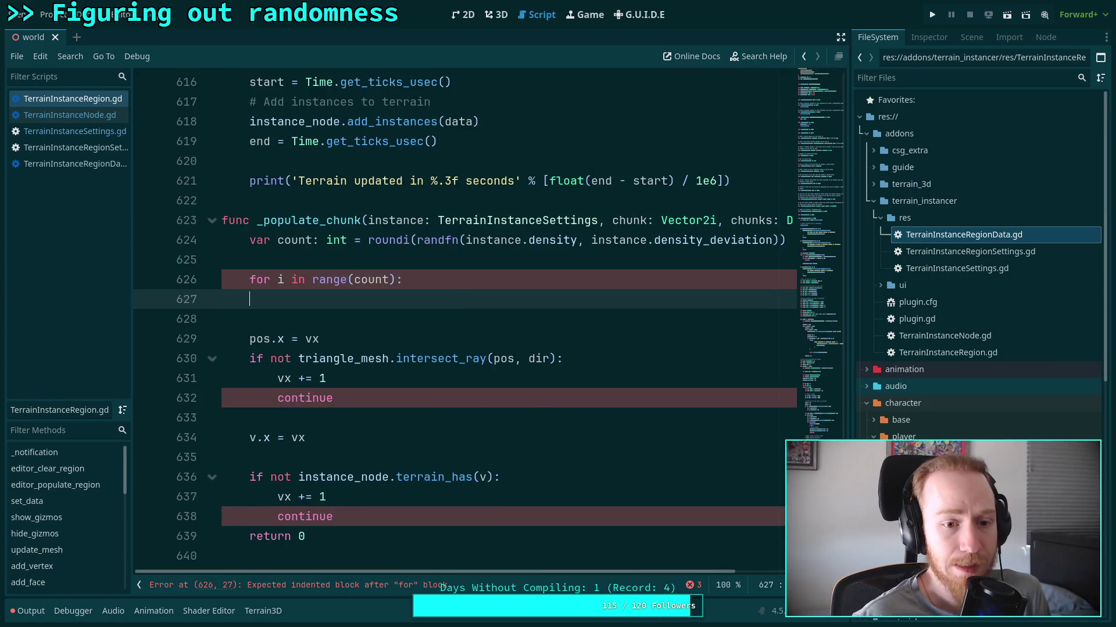
Indent the empty loop line and insert a randf_range() call from autocomplete.
{"action": "key", "text": "Tab"}
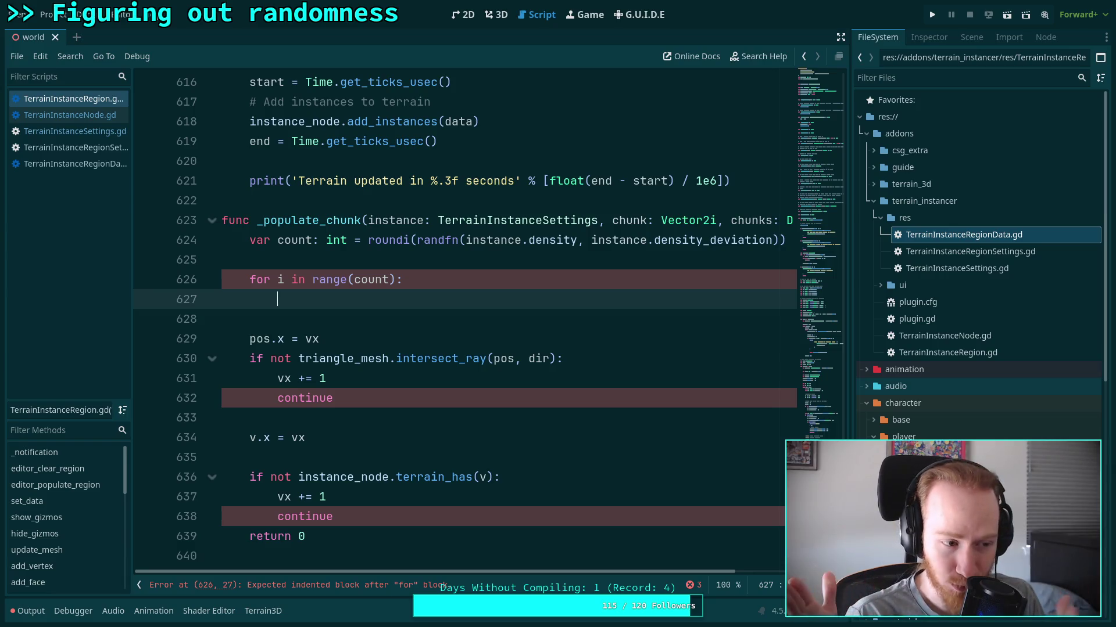
{"action": "type", "text": "randf"}
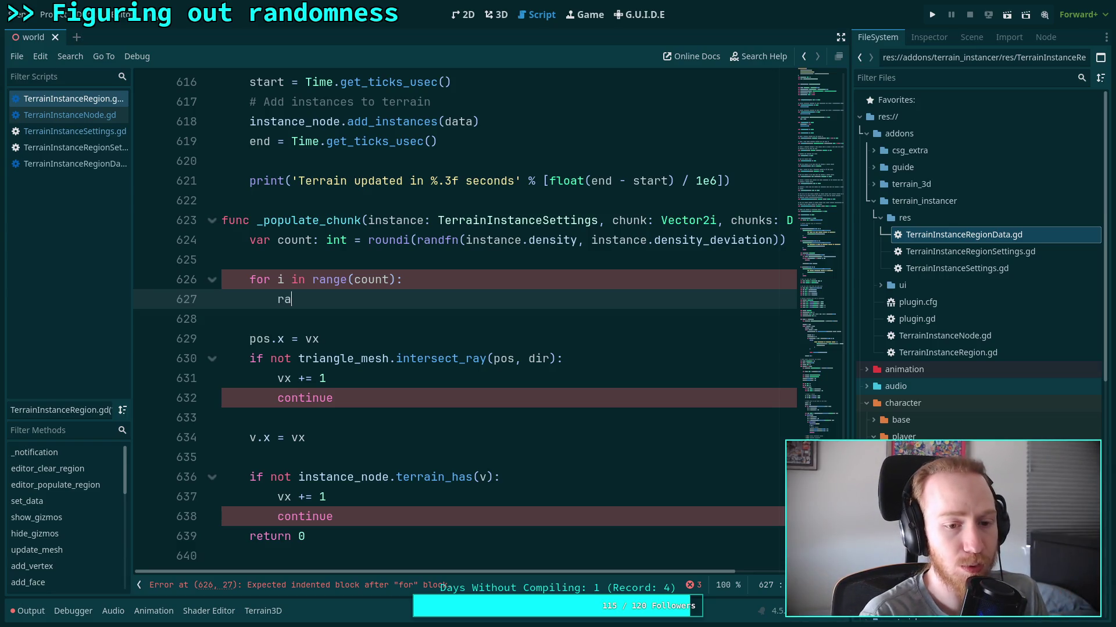
{"action": "key", "text": "Down"}
{"action": "key", "text": "Down"}
{"action": "key", "text": "Return"}
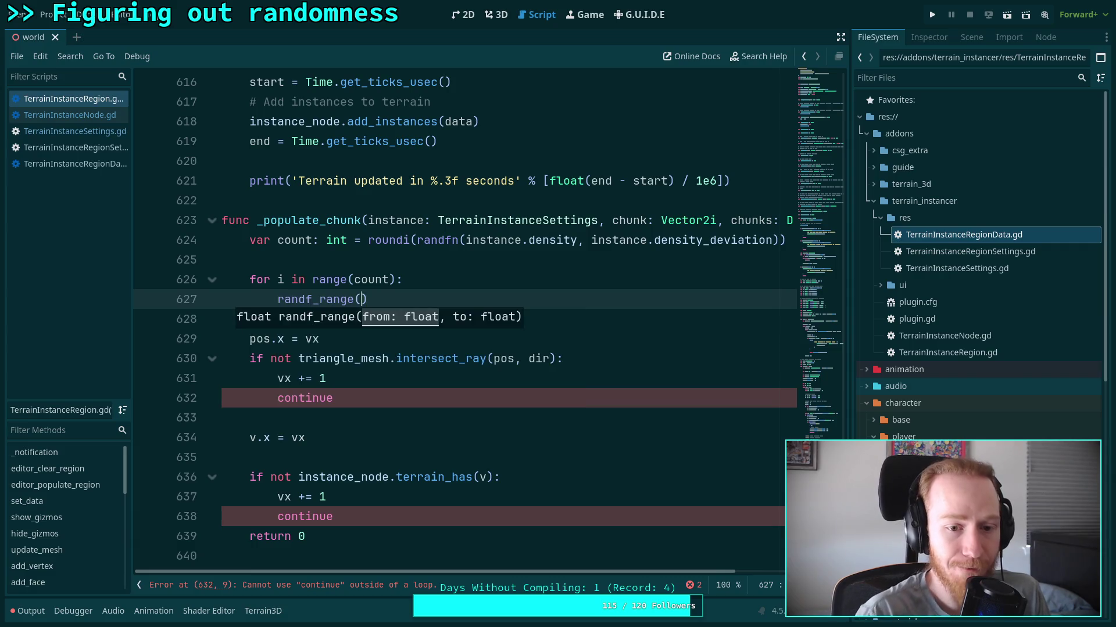
{"action": "mouse_move", "coordinate": [329, 297]}
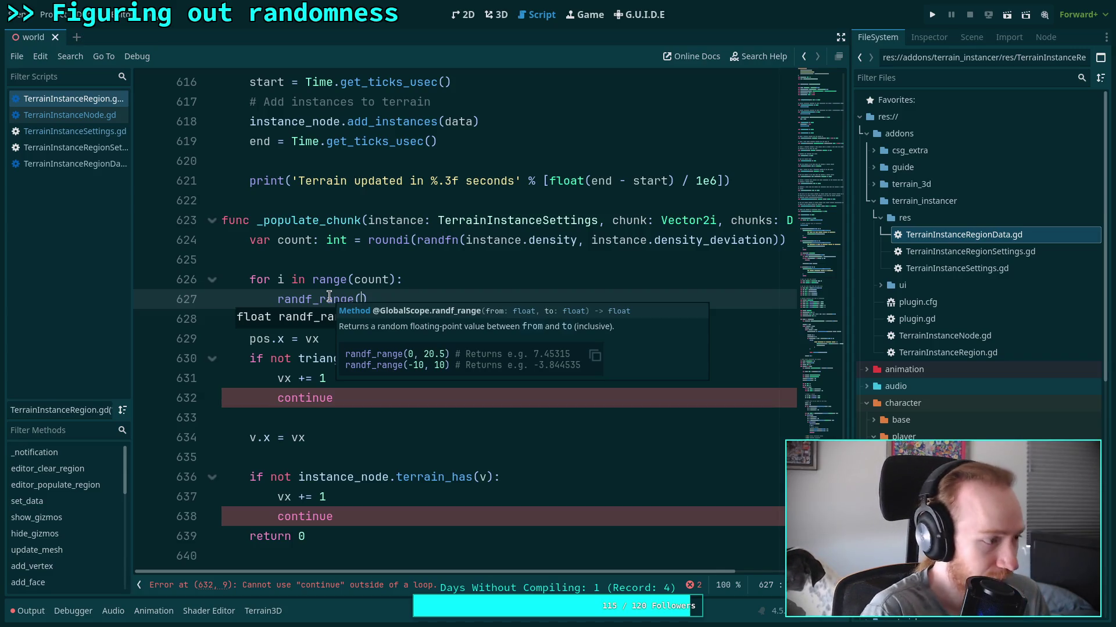
{"action": "left_click", "coordinate": [394, 299]}
Replace that call with 'var x: int = randi_range()' using autocomplete.
{"action": "key", "text": "shift+Left"}
{"action": "key", "text": "shift+Left"}
{"action": "key", "text": "shift+Left"}
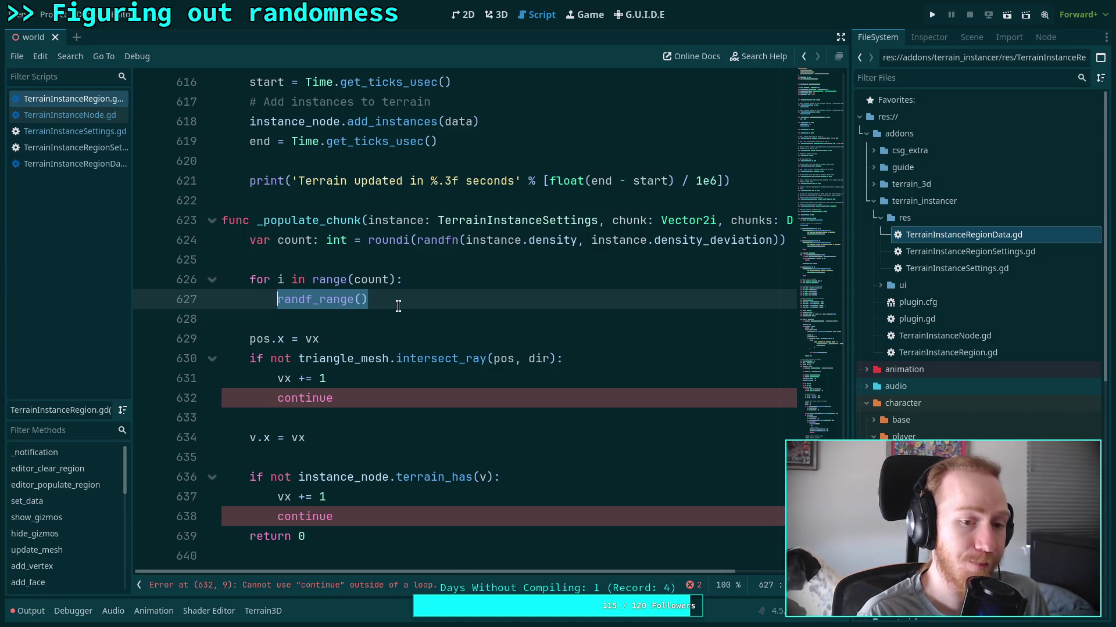
{"action": "type", "text": "var x: "}
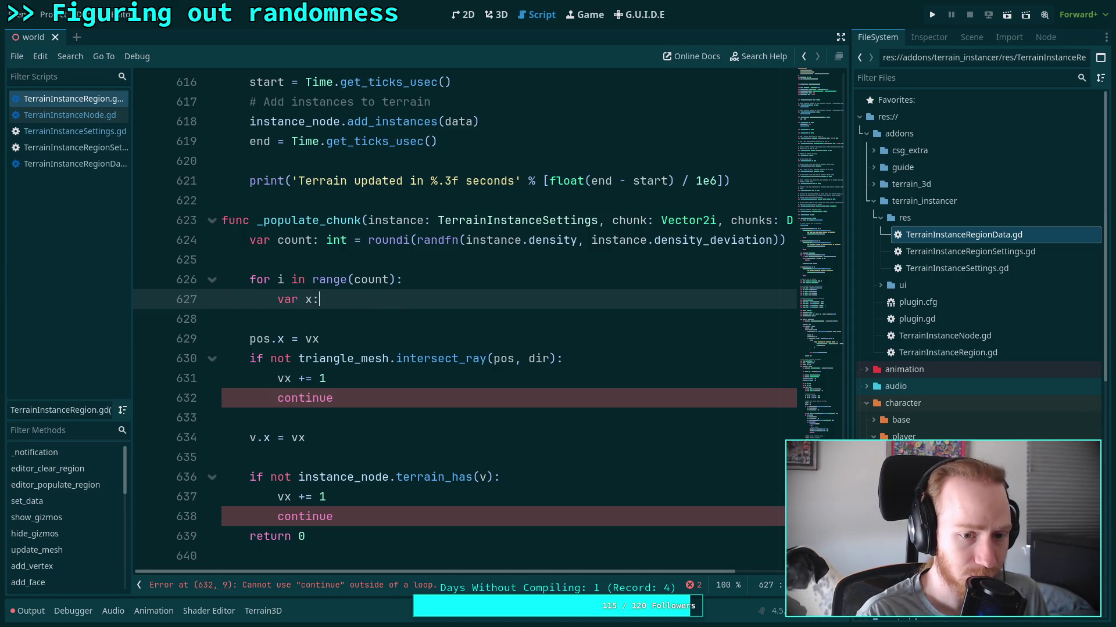
{"action": "type", "text": "int = "}
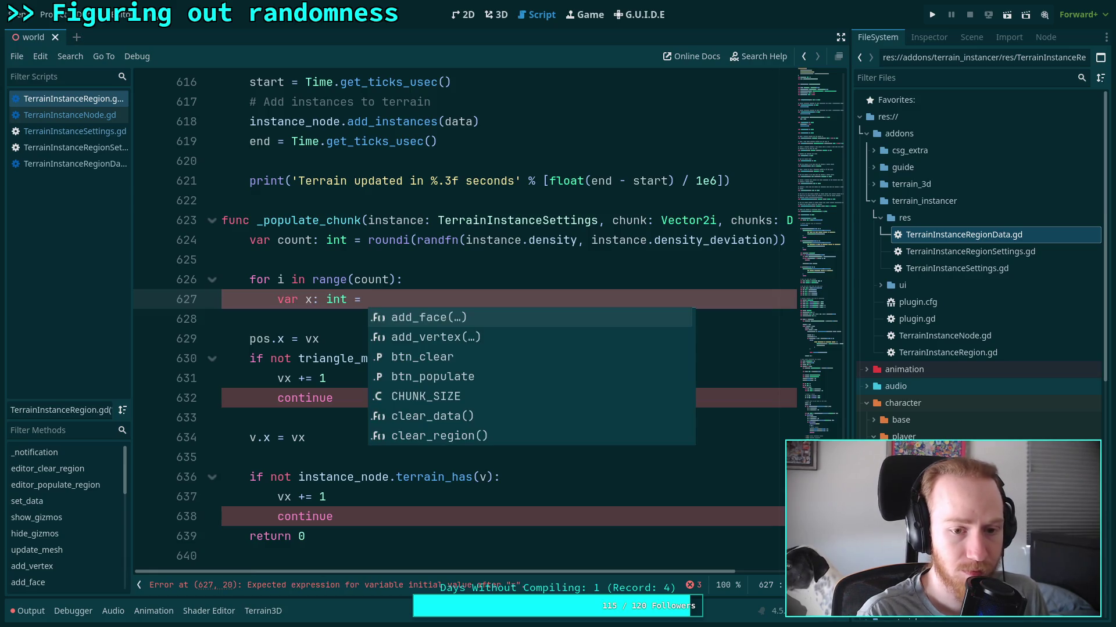
{"action": "type", "text": "rand"}
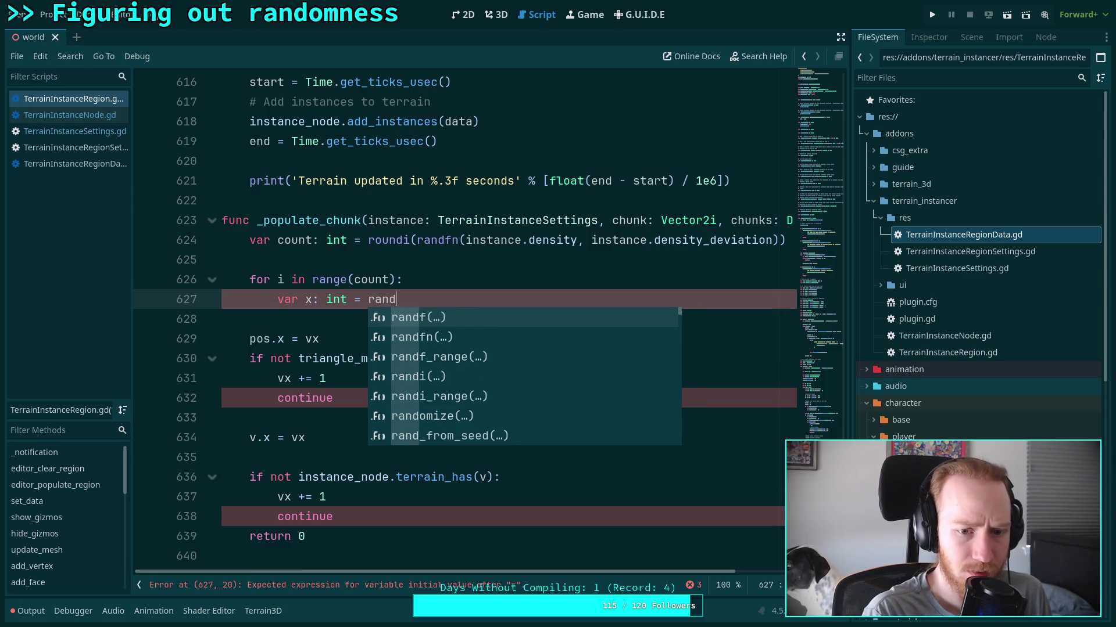
{"action": "key", "text": "Down"}
{"action": "key", "text": "Down"}
{"action": "key", "text": "Down"}
{"action": "key", "text": "Return"}
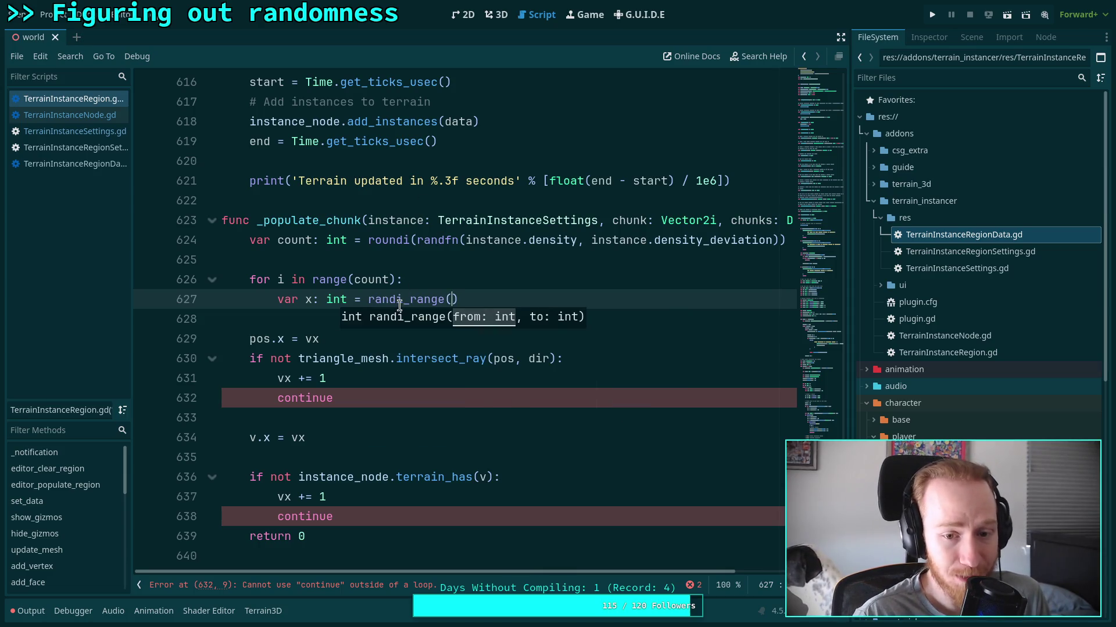
{"action": "mouse_move", "coordinate": [399, 307]}
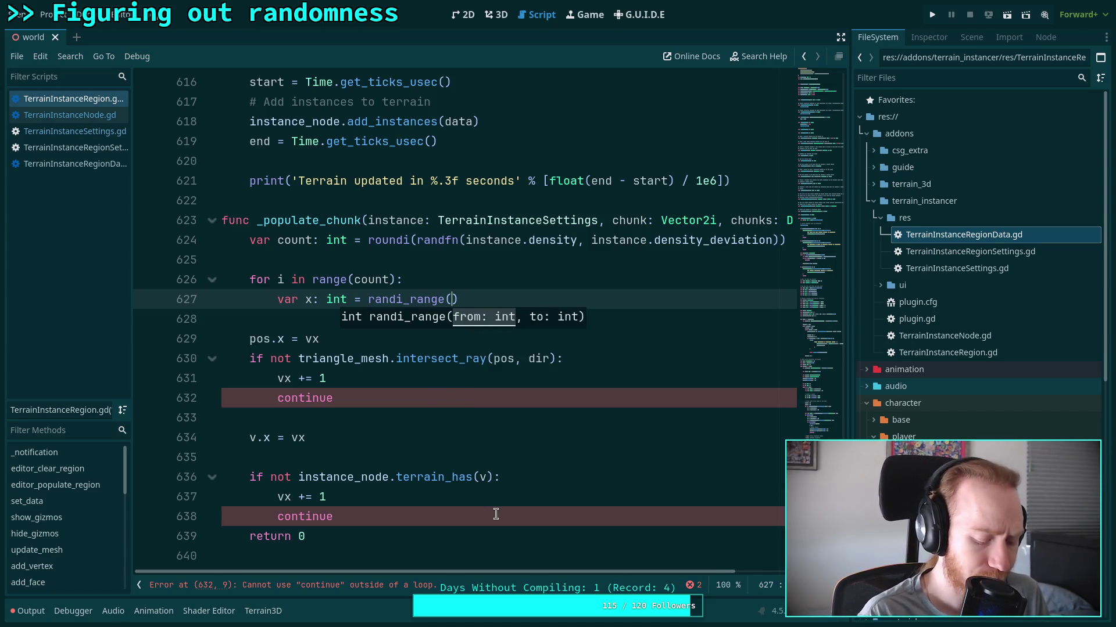
Fill in randi_range(0, CHUNK_SIZE - 1) and duplicate the line as a y variable.
{"action": "type", "text": "0, CH"}
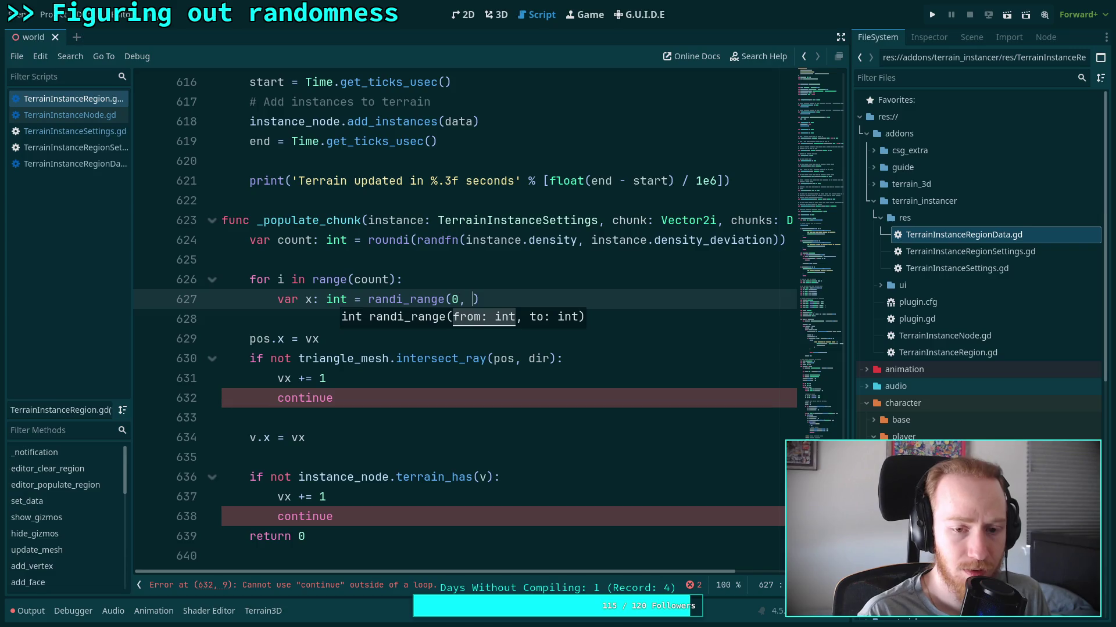
{"action": "key", "text": "Return"}
{"action": "type", "text": "- 1"}
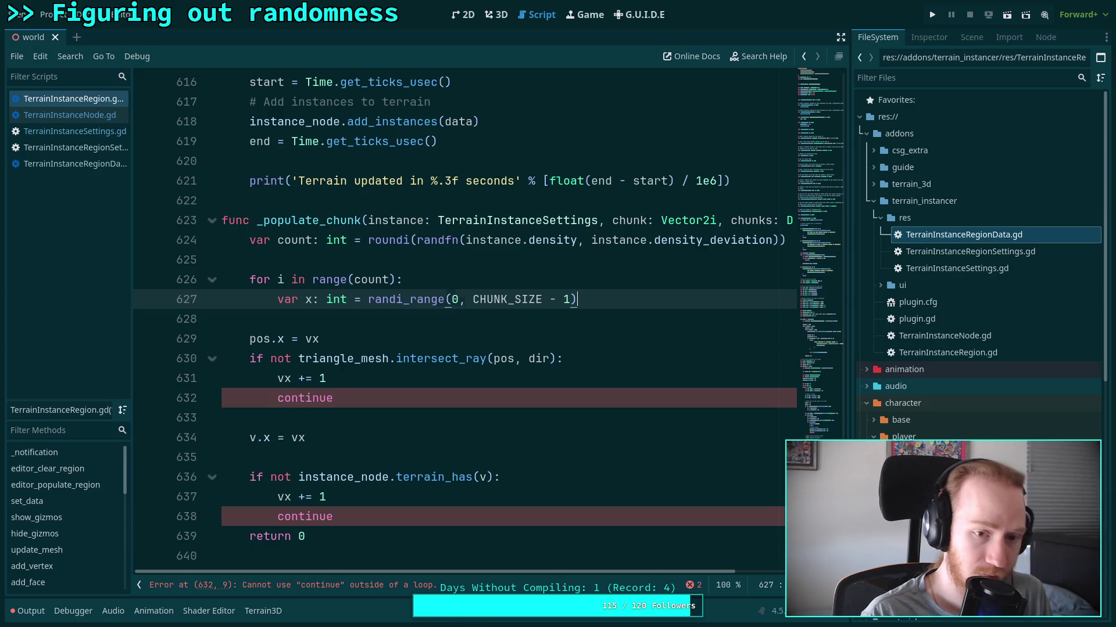
{"action": "key", "text": "ctrl+shift+d"}
{"action": "double_click", "coordinate": [312, 319]}
{"action": "key", "text": "BackSpace"}
{"action": "type", "text": "y"}
Change the type of both x and y from int to float.
{"action": "left_click_drag", "start_coordinate": [326, 299], "coordinate": [346, 302]}
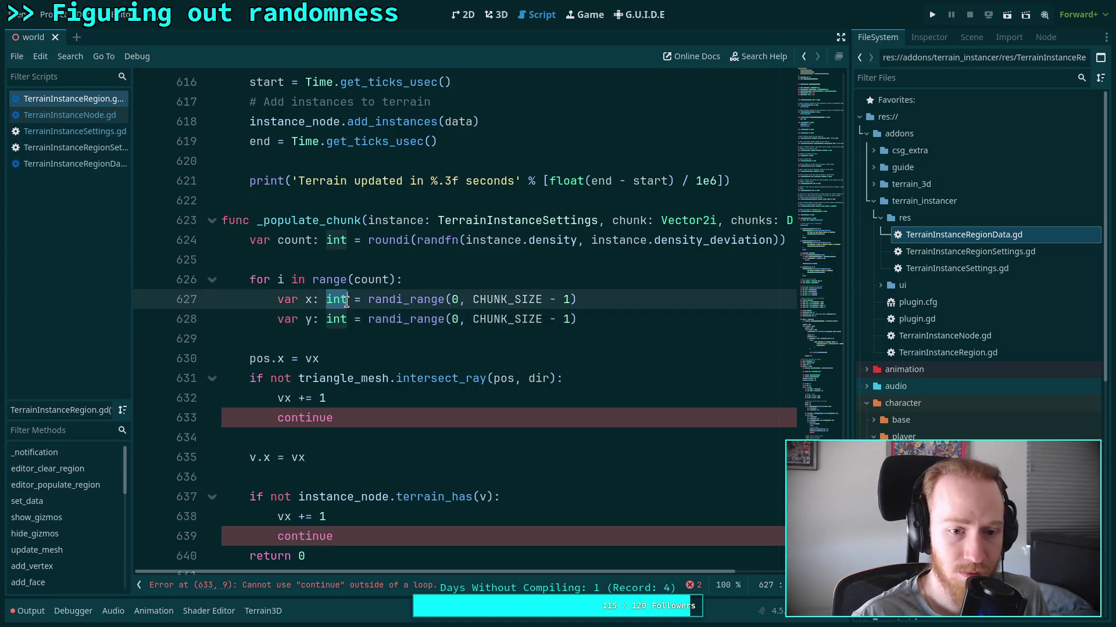
{"action": "type", "text": "float"}
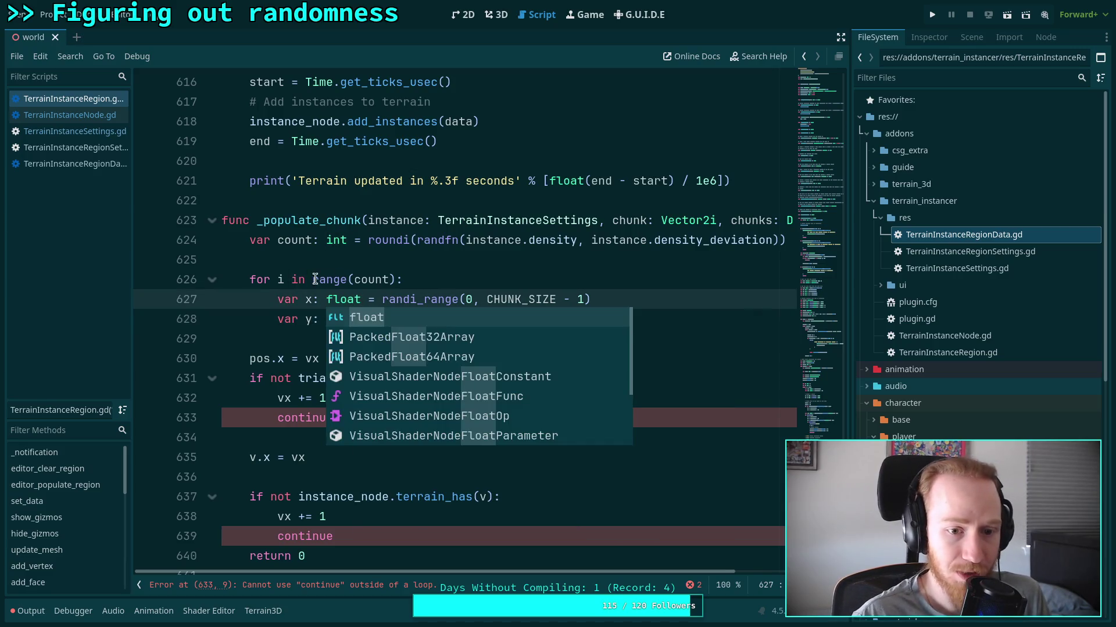
{"action": "key", "text": "Escape"}
{"action": "left_click_drag", "start_coordinate": [326, 319], "coordinate": [348, 319]}
{"action": "type", "text": "floa"}
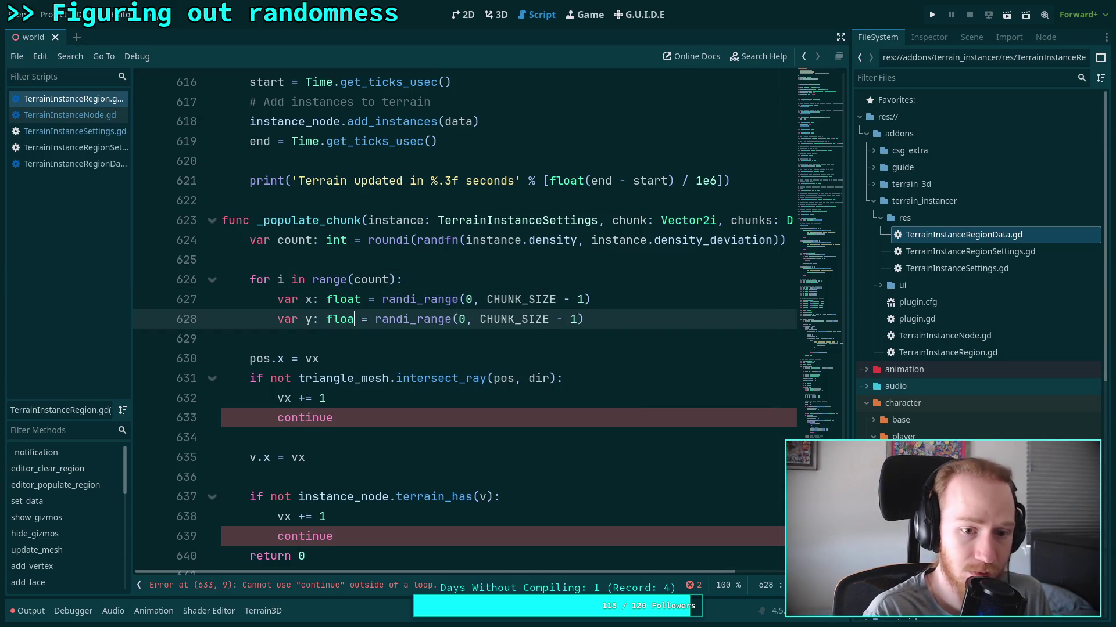
{"action": "type", "text": "t"}
Append '+ randf()' to the end of the x line.
{"action": "left_click", "coordinate": [682, 303]}
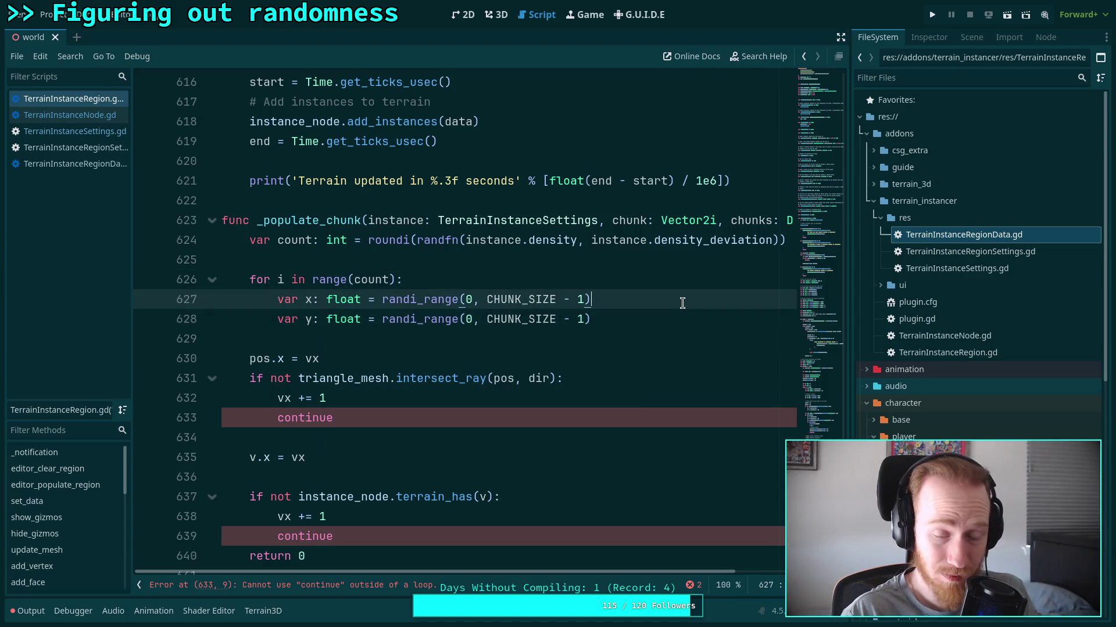
{"action": "type", "text": " + "}
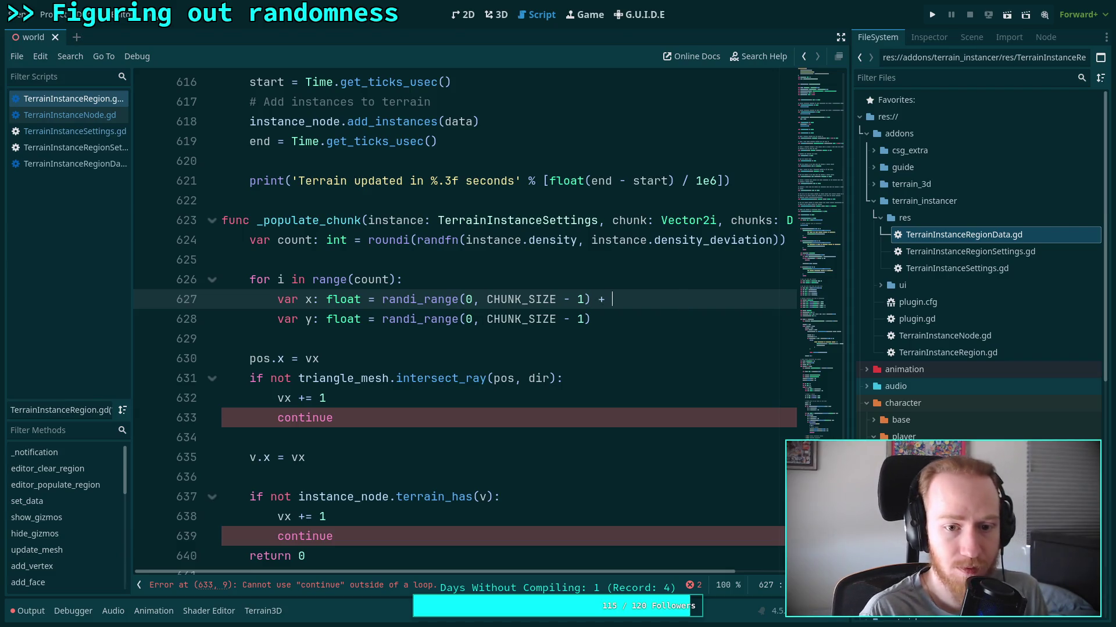
{"action": "type", "text": "randf"}
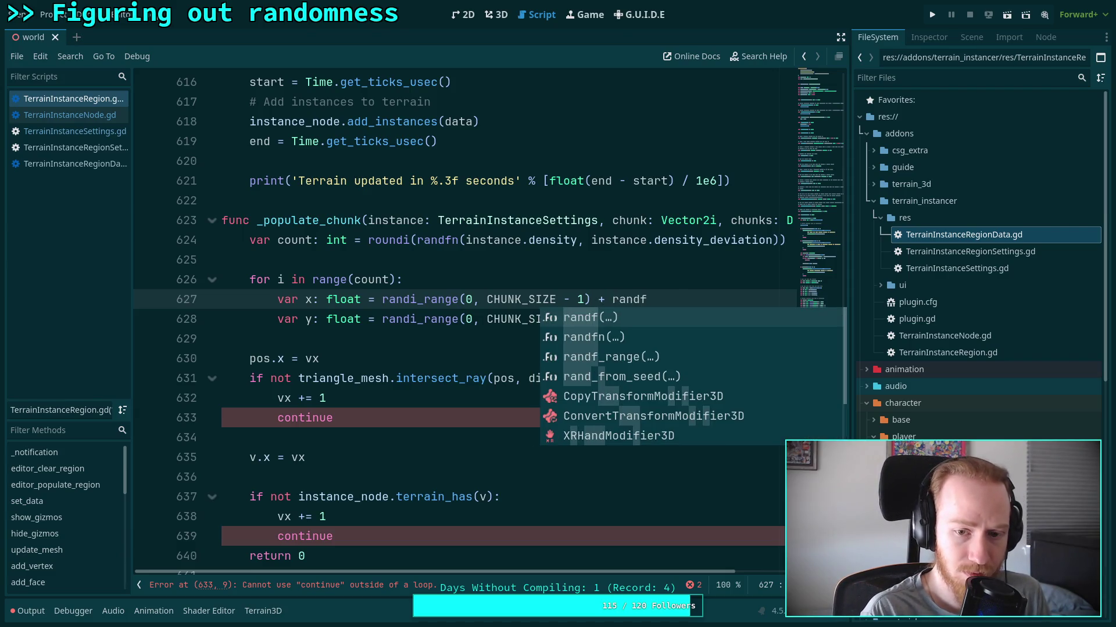
{"action": "key", "text": "Return"}
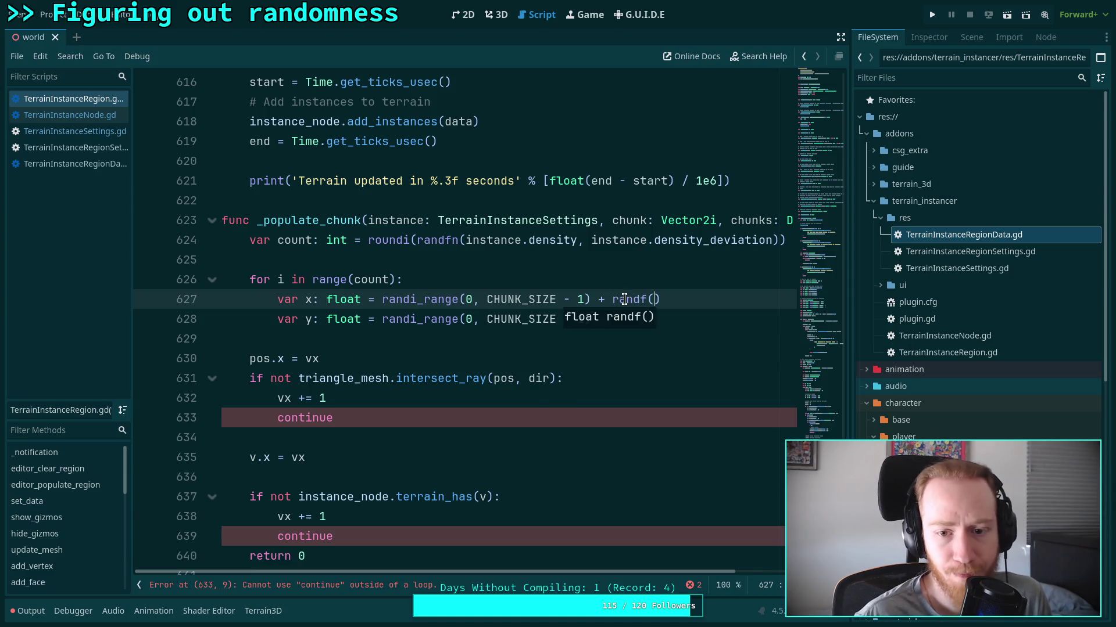
{"action": "mouse_move", "coordinate": [624, 299]}
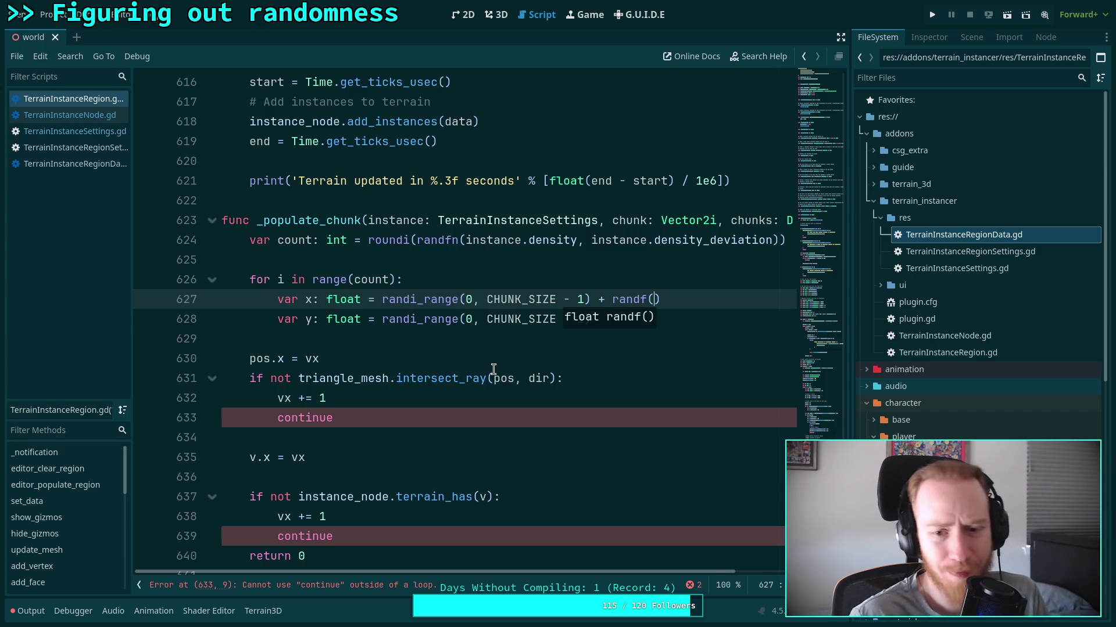
{"action": "left_click", "coordinate": [612, 298]}
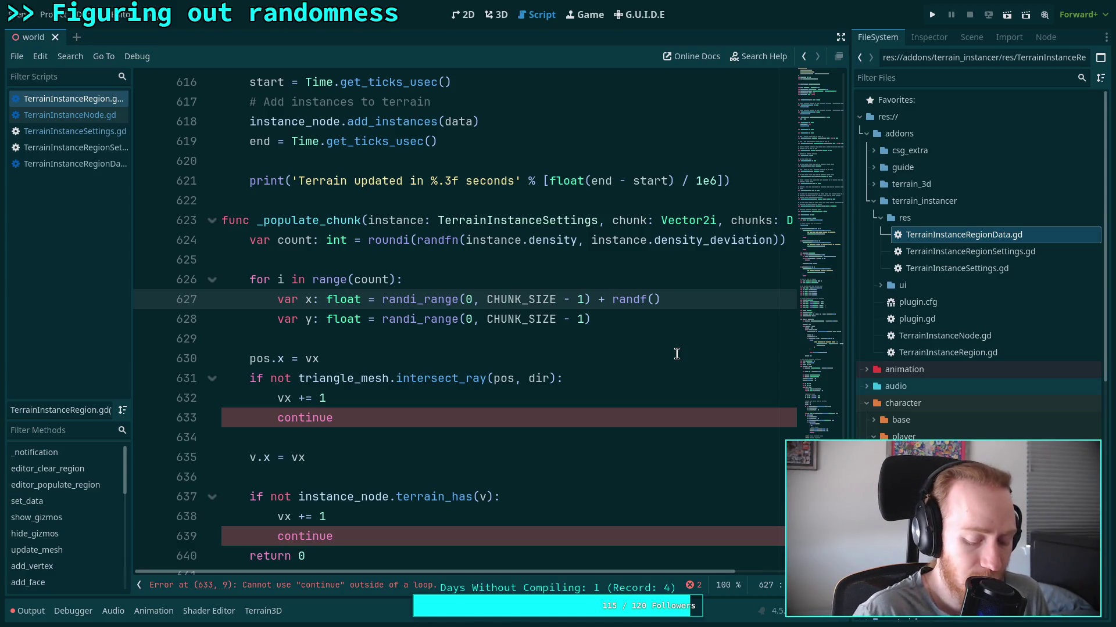
Append '+ minf(randf(), 0.99)' to both the x and y lines.
{"action": "type", "text": "ma"}
{"action": "key", "text": "BackSpace"}
{"action": "type", "text": "in"}
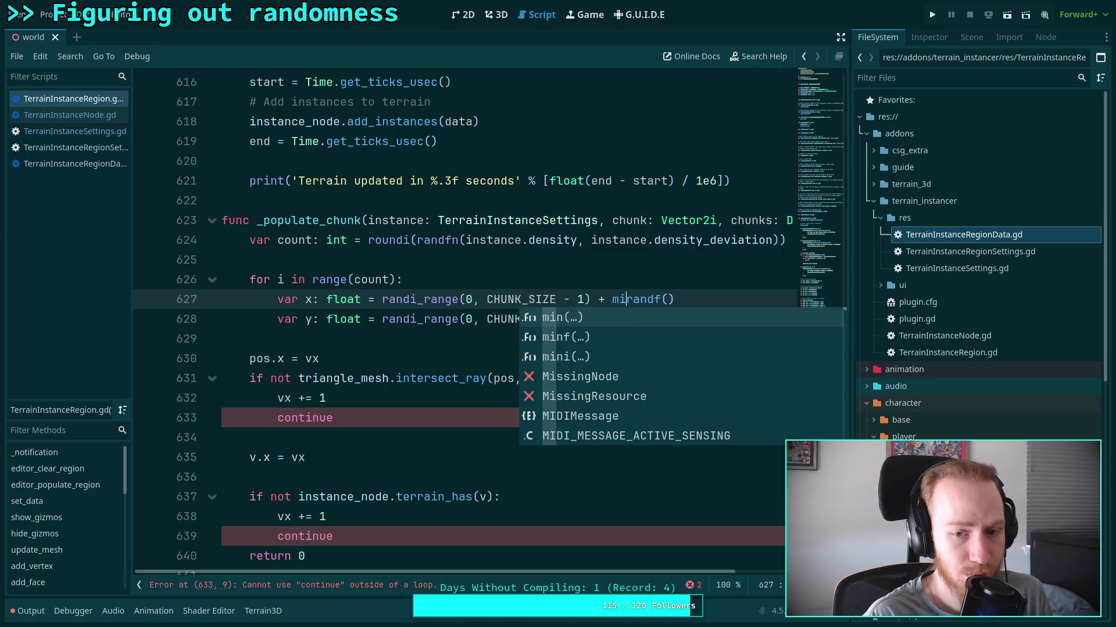
{"action": "type", "text": "f(randf("}
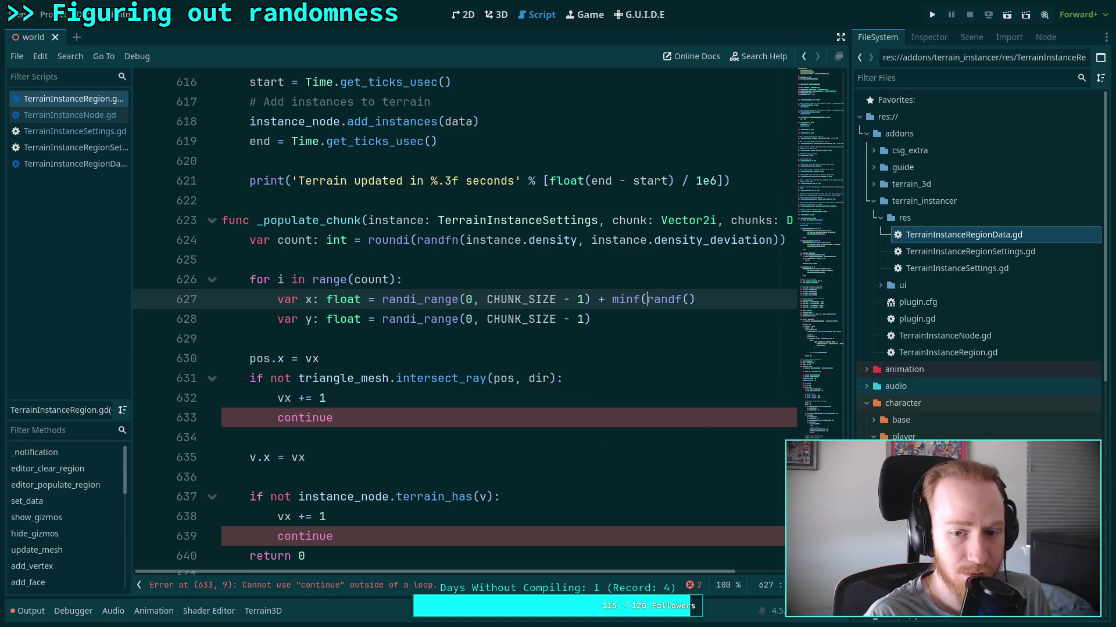
{"action": "type", "text": "), 0"}
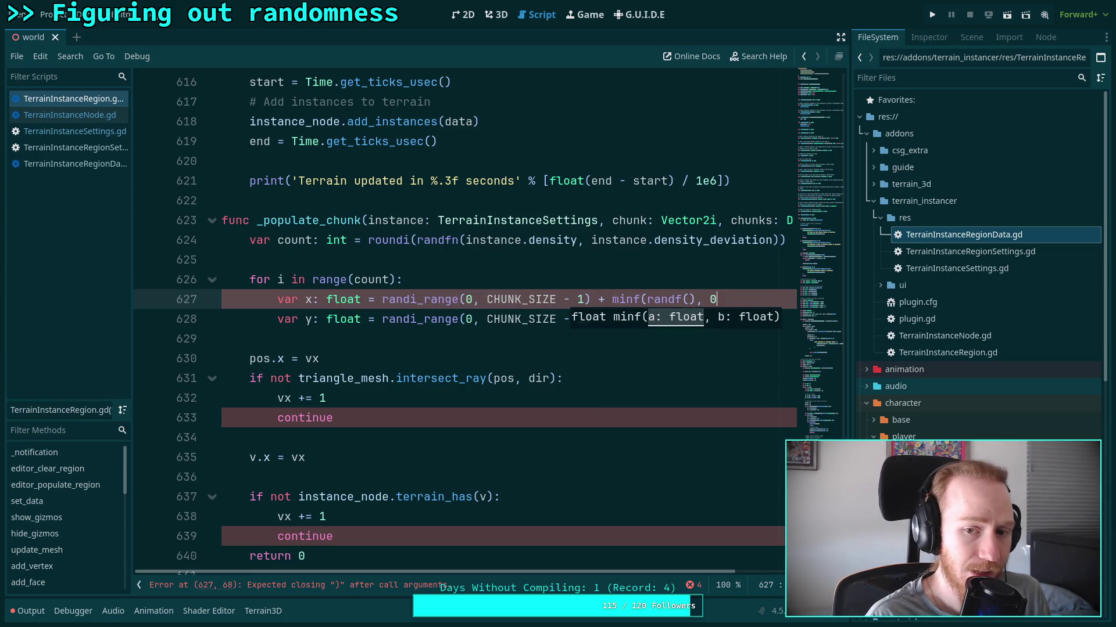
{"action": "type", "text": ".99)"}
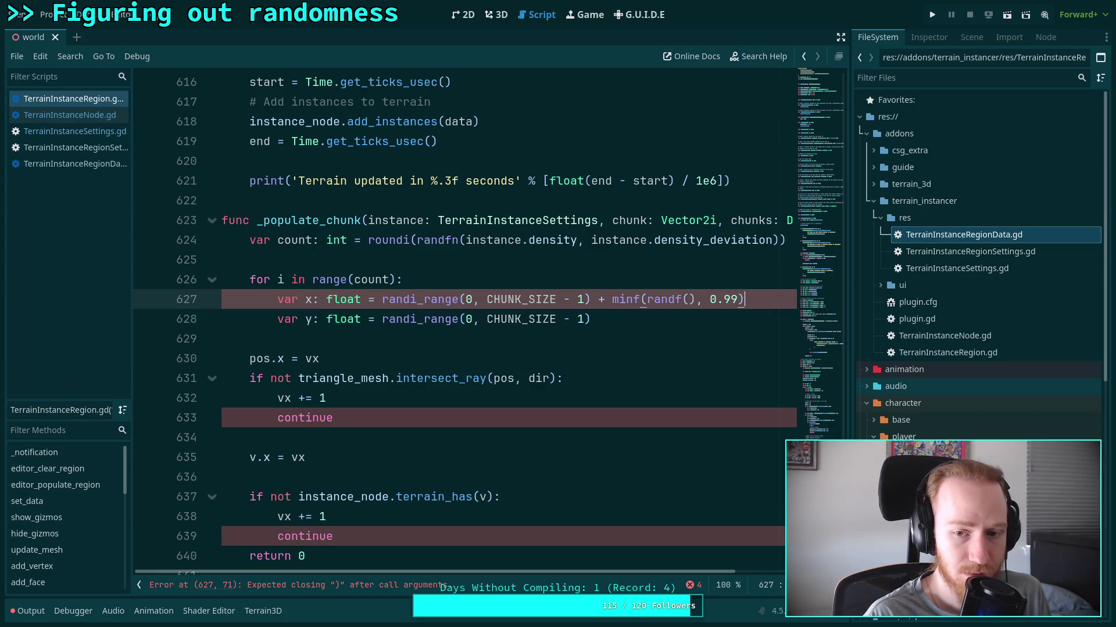
{"action": "left_click", "coordinate": [631, 319]}
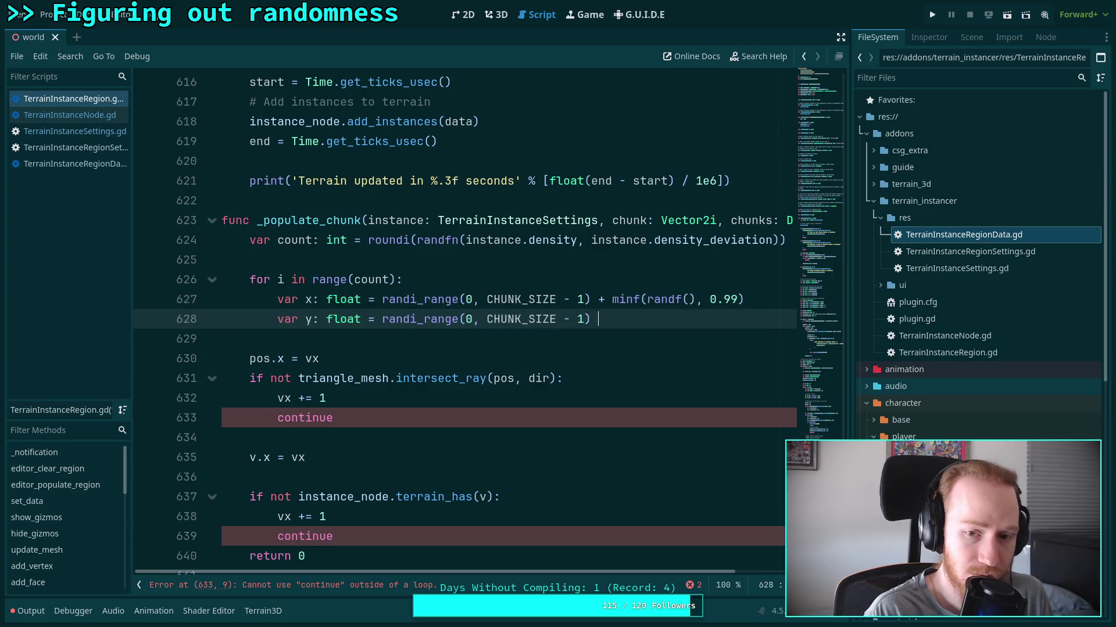
{"action": "type", "text": "+ "}
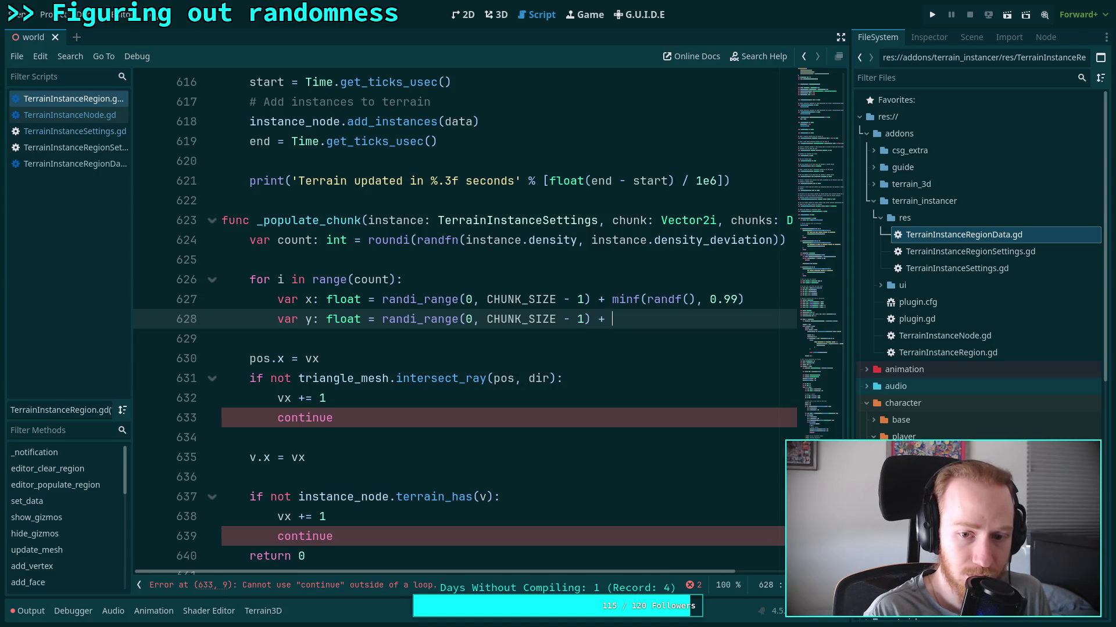
{"action": "type", "text": "minf(rand"}
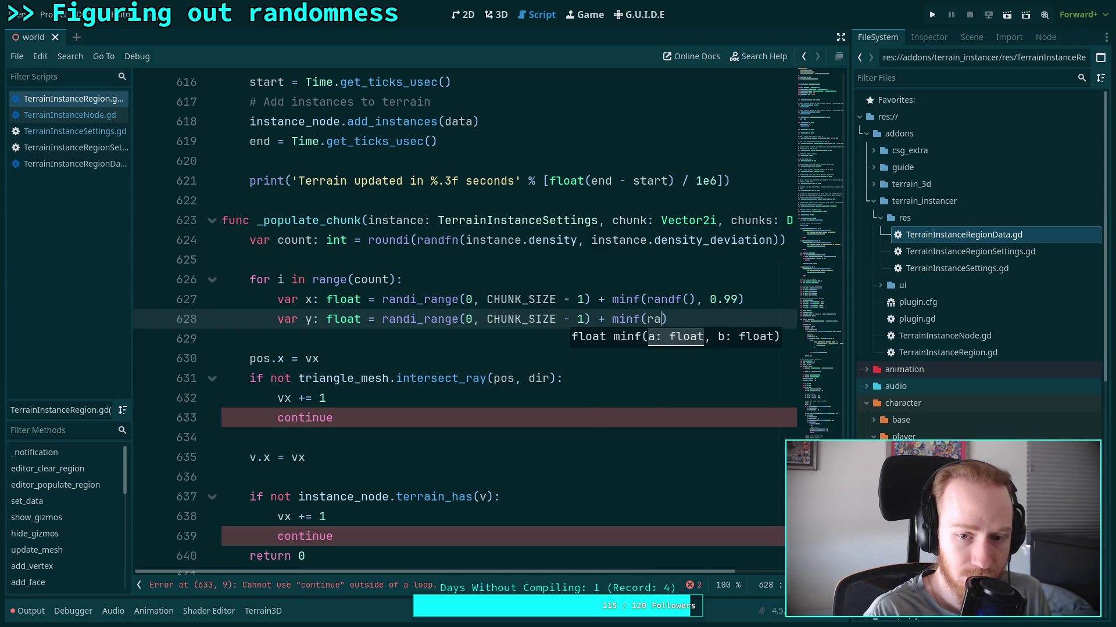
{"action": "type", "text": "f(), 0."}
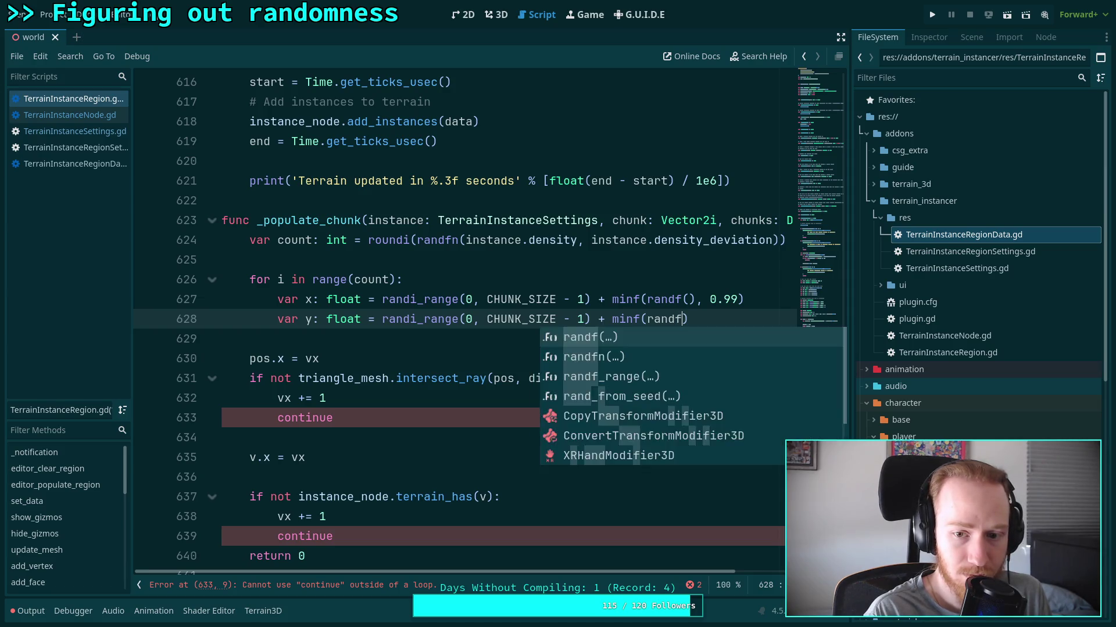
{"action": "type", "text": "99"}
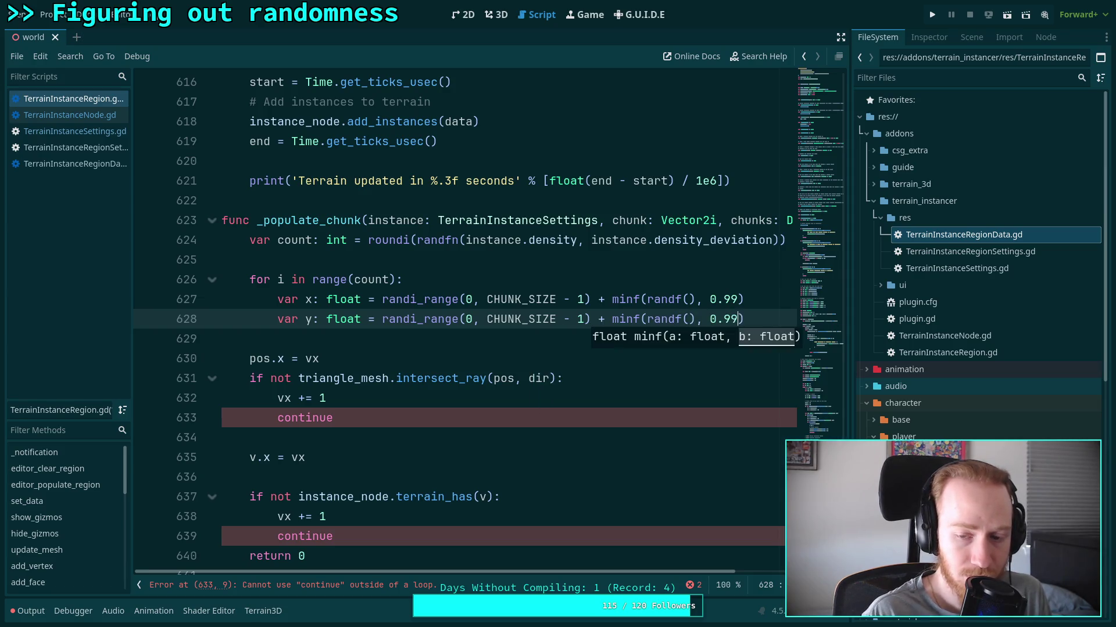
Change 0.99 to 0.999 on both lines and add blank lines below y.
{"action": "left_click", "coordinate": [476, 352]}
{"action": "left_click", "coordinate": [502, 343]}
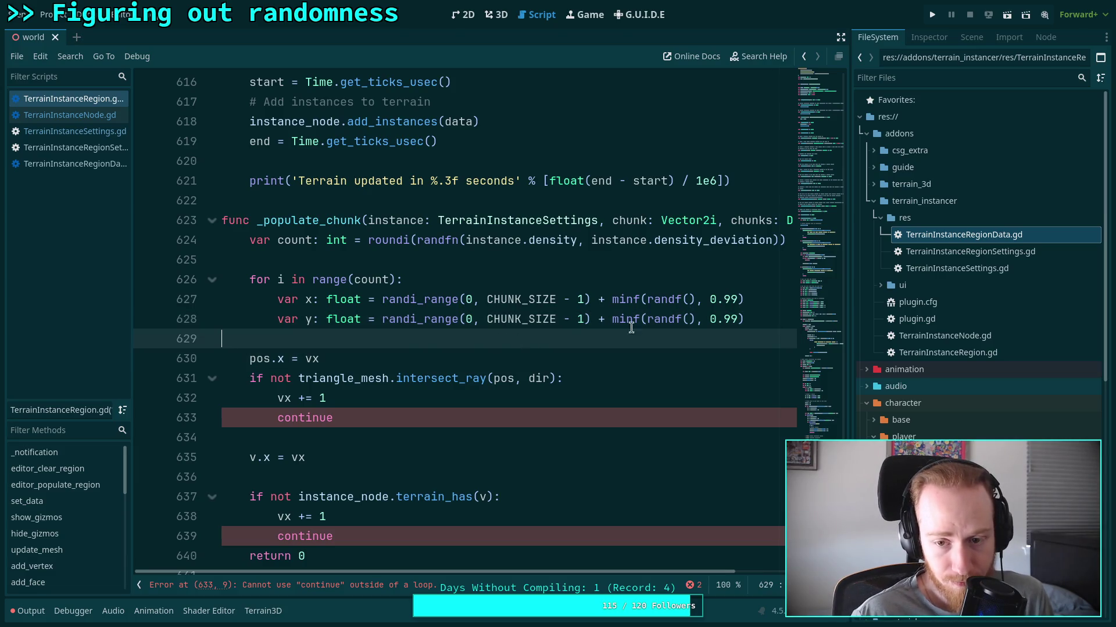
{"action": "left_click", "coordinate": [735, 318]}
{"action": "type", "text": "9"}
{"action": "left_click", "coordinate": [735, 304]}
{"action": "type", "text": "9"}
{"action": "left_click", "coordinate": [757, 341]}
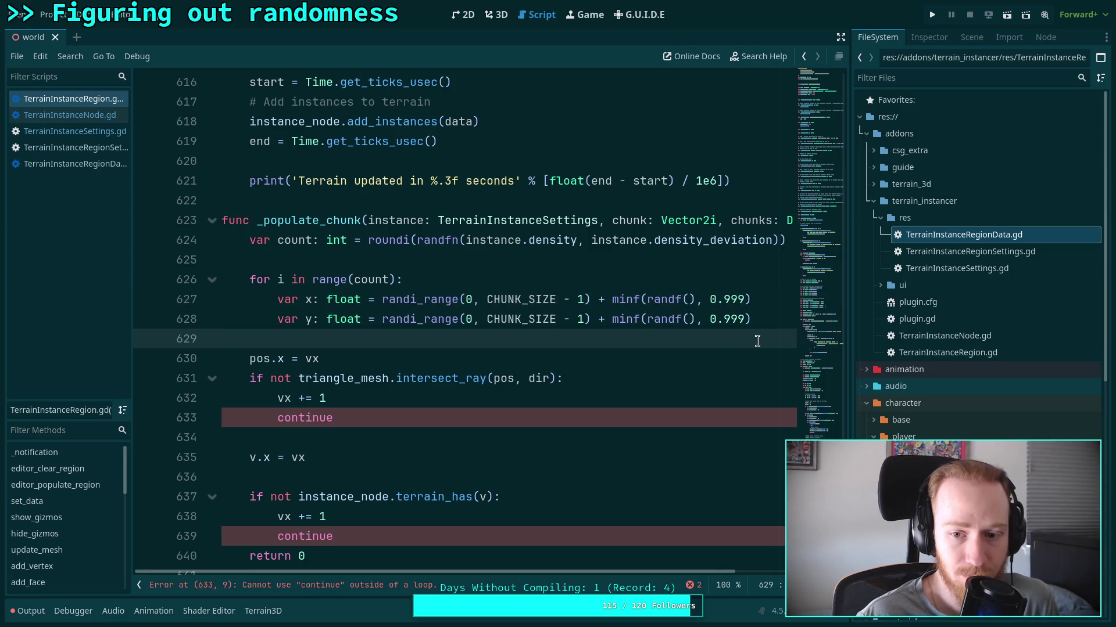
{"action": "left_click", "coordinate": [751, 326]}
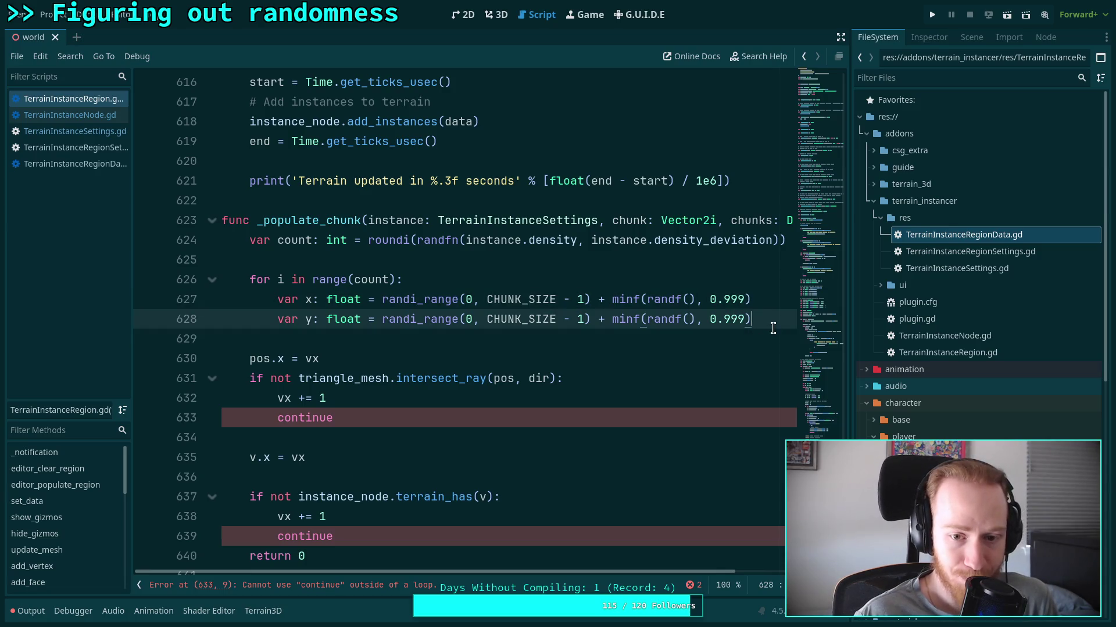
{"action": "key", "text": "Return"}
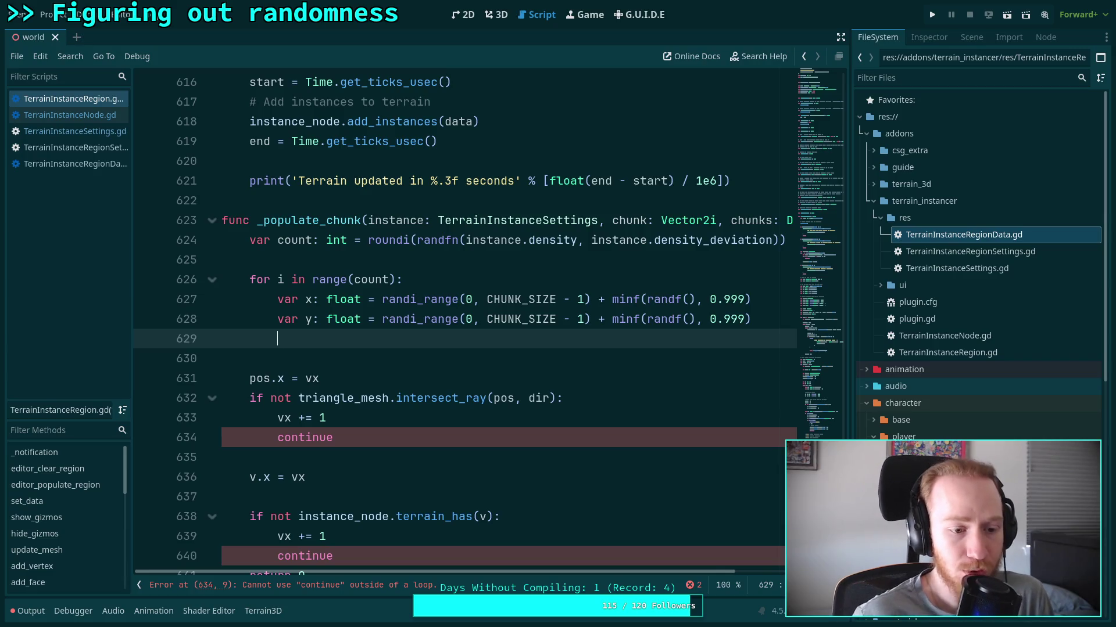
{"action": "key", "text": "Return"}
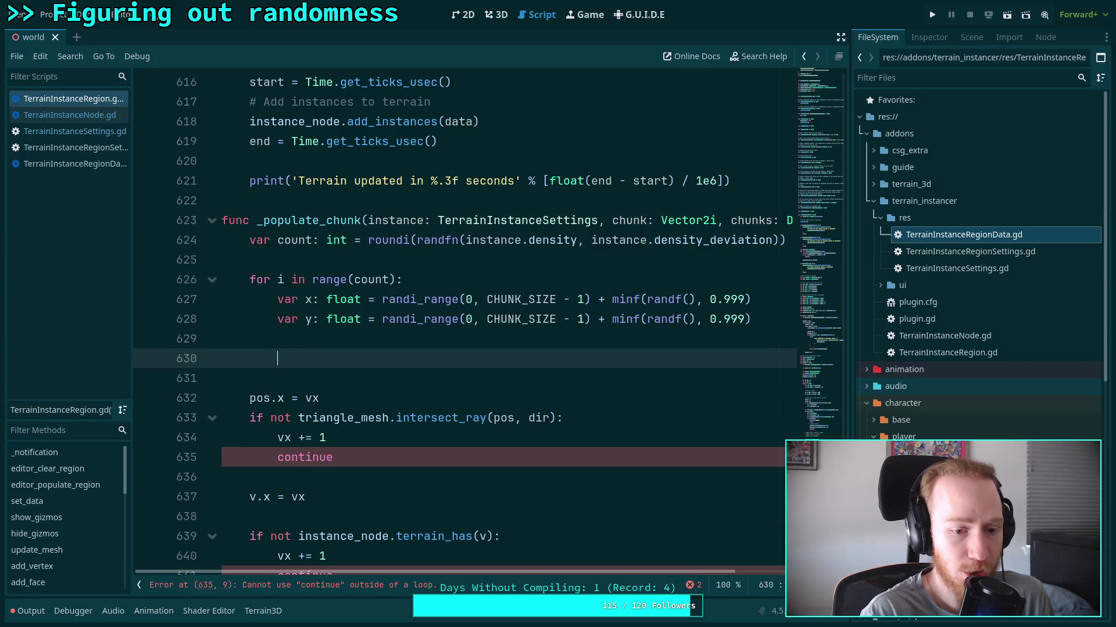
Move the triangle-mesh intersect_ray check up into the loop and indent it one level.
{"action": "scroll", "coordinate": [725, 326], "scroll_direction": "down", "scroll_amount": 3}
{"action": "left_click", "coordinate": [319, 356]}
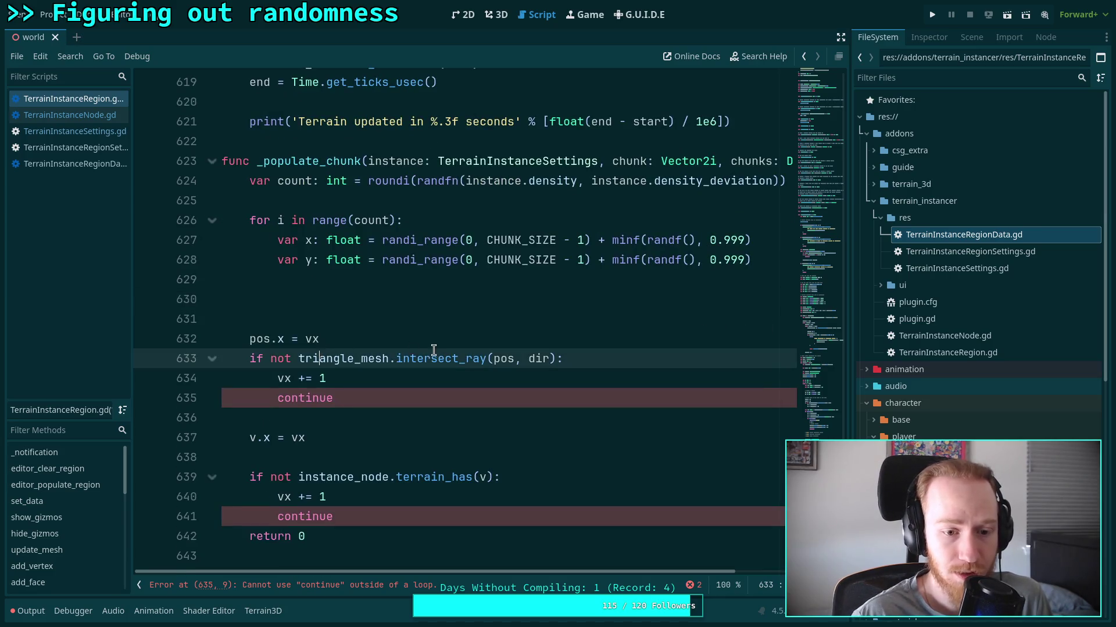
{"action": "key", "text": "alt+Up"}
{"action": "key", "text": "alt+Up"}
{"action": "key", "text": "alt+Up"}
{"action": "left_click", "coordinate": [251, 300]}
{"action": "key", "text": "Tab"}
Start a new 'var' declaration line above the for loop.
{"action": "left_click", "coordinate": [560, 286]}
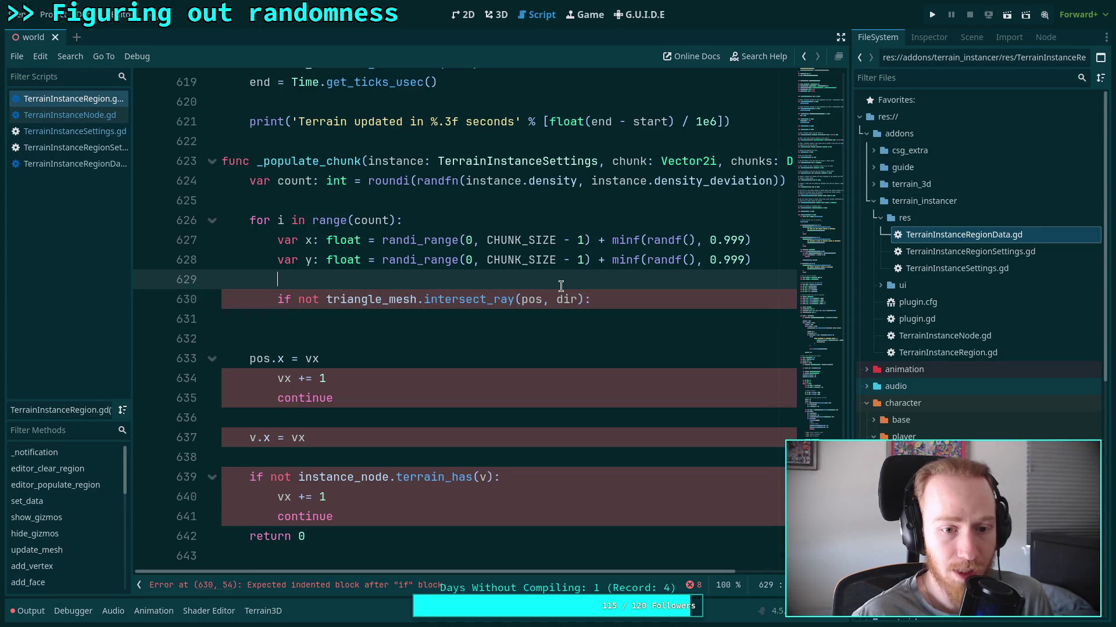
{"action": "key", "text": "Return"}
{"action": "type", "text": "var"}
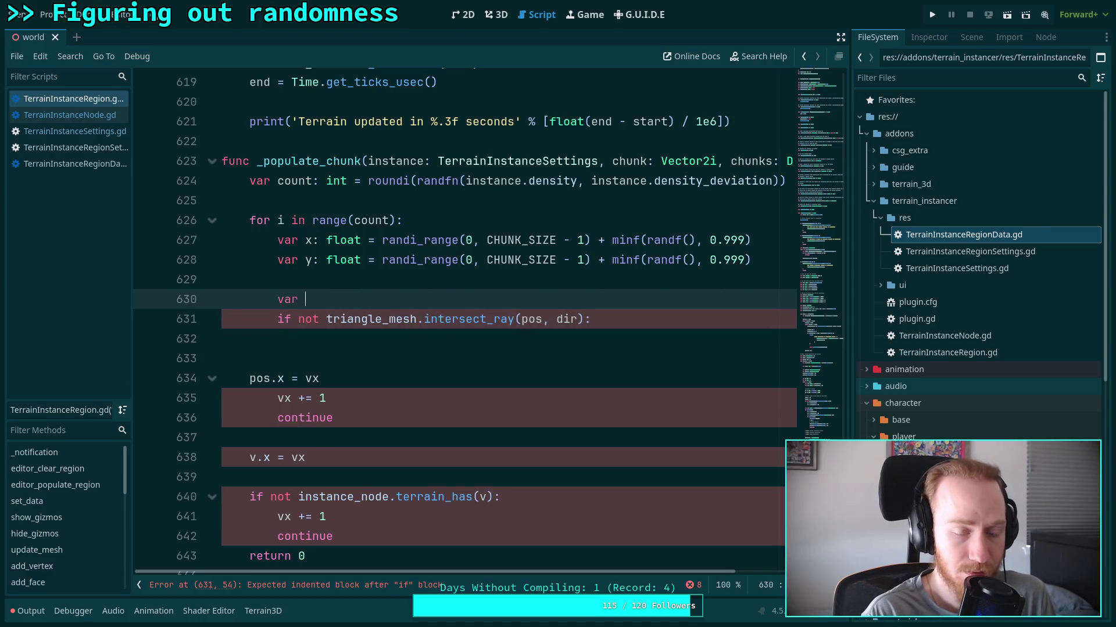
{"action": "key", "text": "alt+Up"}
{"action": "key", "text": "alt+Up"}
{"action": "key", "text": "alt+Up"}
{"action": "key", "text": "shift+Tab"}
{"action": "type", "text": "a"}
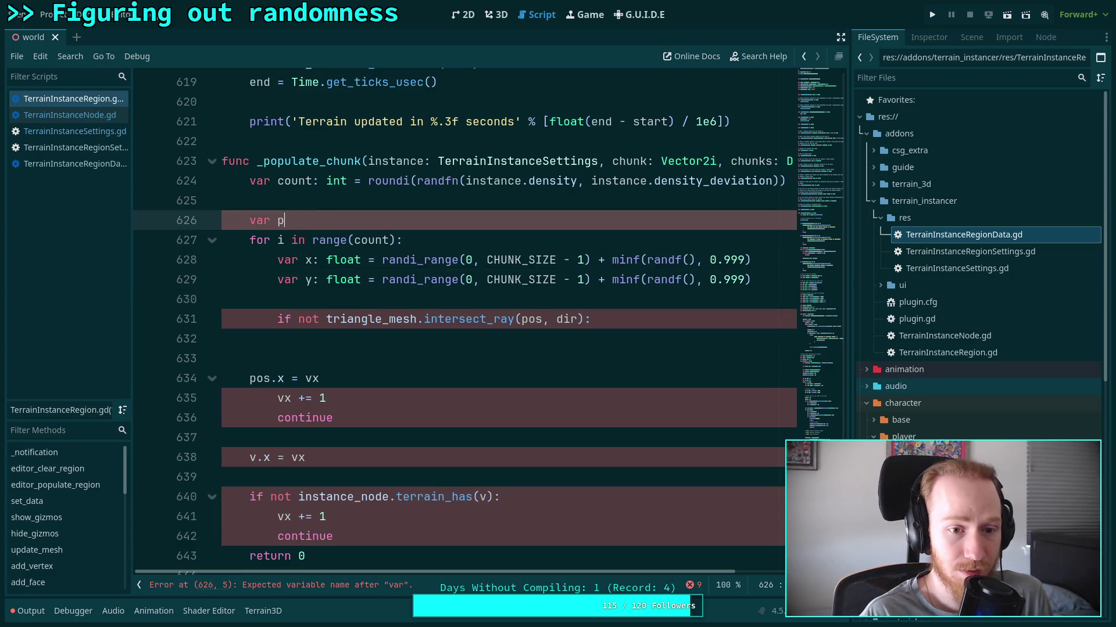
Cut the mesh hit-testing pos and dir declarations near line 500.
{"action": "scroll", "coordinate": [546, 276], "scroll_direction": "up", "scroll_amount": 6}
{"action": "scroll", "coordinate": [546, 276], "scroll_direction": "up", "scroll_amount": 20}
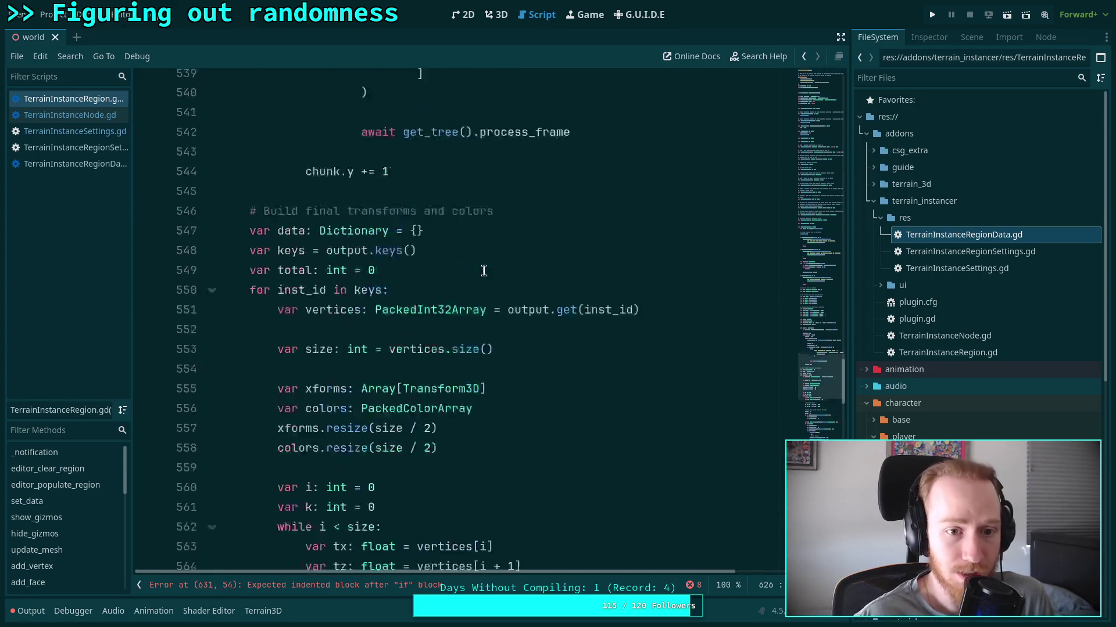
{"action": "scroll", "coordinate": [411, 282], "scroll_direction": "up", "scroll_amount": 1}
{"action": "mouse_move", "coordinate": [466, 260]}
{"action": "left_mouse_down"}
{"action": "mouse_move", "coordinate": [372, 258]}
{"action": "mouse_move", "coordinate": [174, 208]}
{"action": "left_mouse_up"}
{"action": "key", "text": "ctrl+c"}
{"action": "key", "text": "BackSpace"}
{"action": "key", "text": "BackSpace"}
{"action": "scroll", "coordinate": [488, 320], "scroll_direction": "down", "scroll_amount": 14}
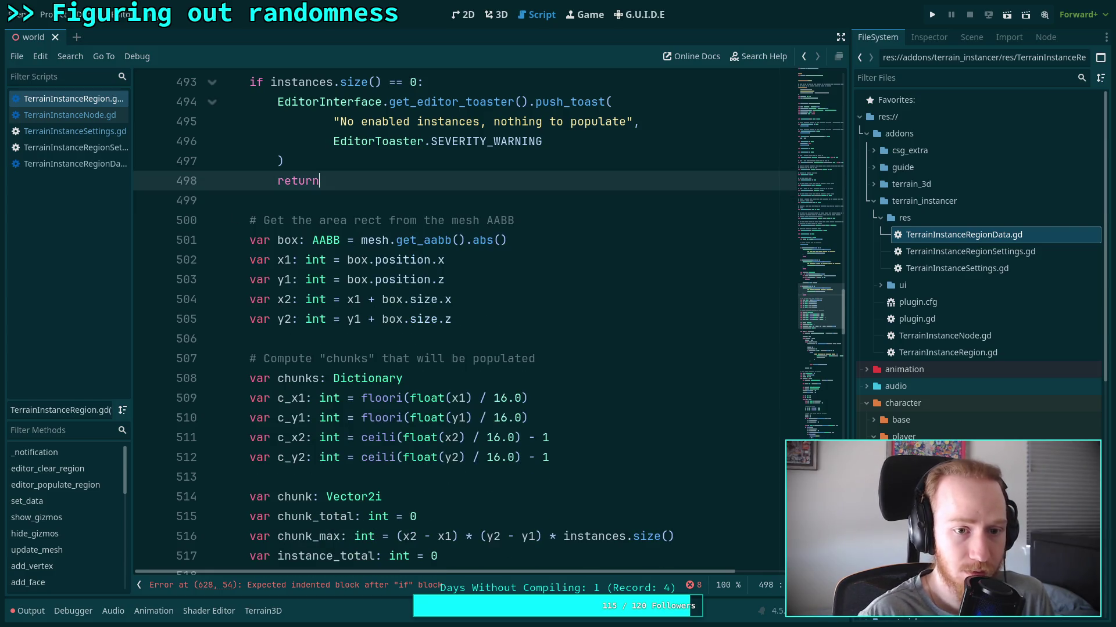
{"action": "scroll", "coordinate": [303, 248], "scroll_direction": "down", "scroll_amount": 20}
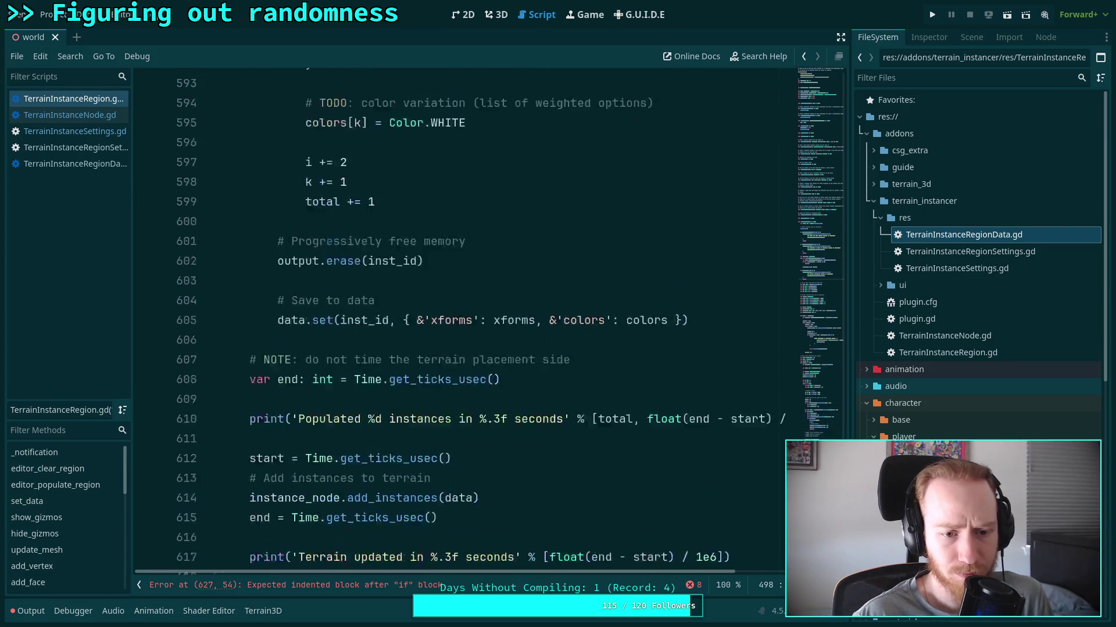
Paste the pos and dir declarations over the unfinished var line above the loop.
{"action": "left_click", "coordinate": [331, 222]}
{"action": "left_click_drag", "start_coordinate": [333, 141], "coordinate": [249, 141]}
{"action": "key", "text": "ctrl+v"}
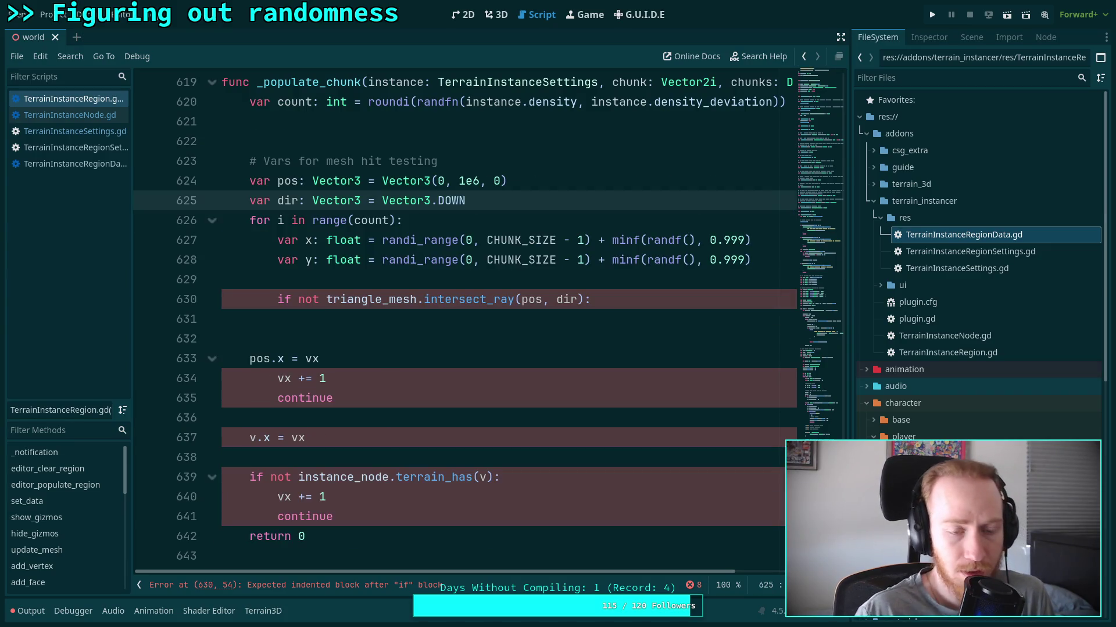
{"action": "key", "text": "Up"}
{"action": "key", "text": "Up"}
{"action": "key", "text": "Up"}
{"action": "key", "text": "BackSpace"}
{"action": "left_click", "coordinate": [567, 179]}
{"action": "key", "text": "Return"}
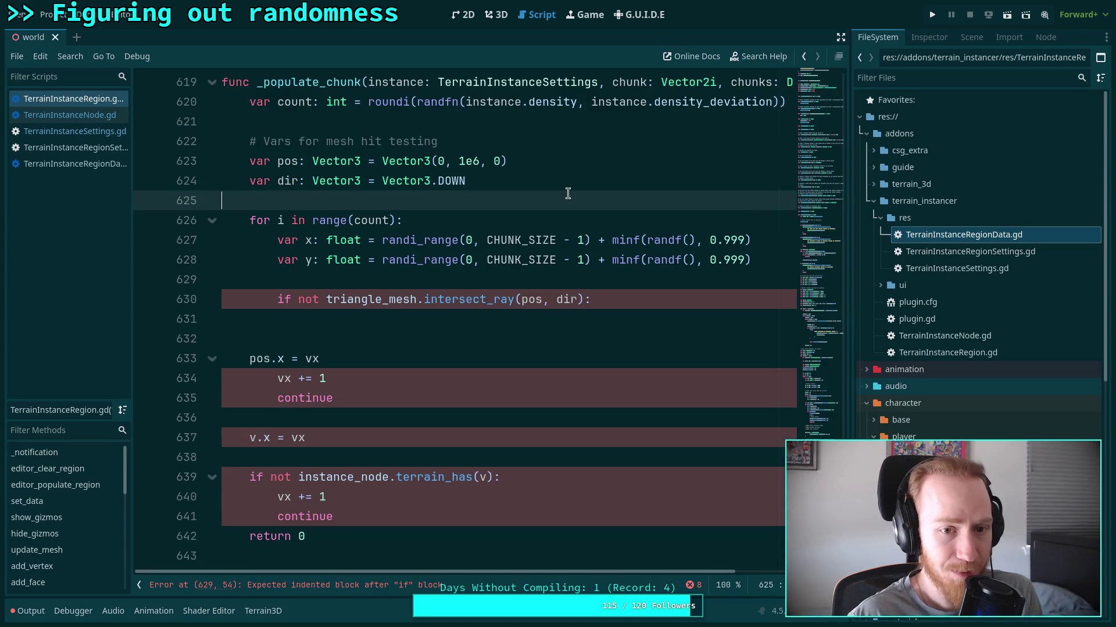
Replace 'var x: float' and 'var y: float' with assignments to pos.x and pos.y.
{"action": "left_click", "coordinate": [549, 336]}
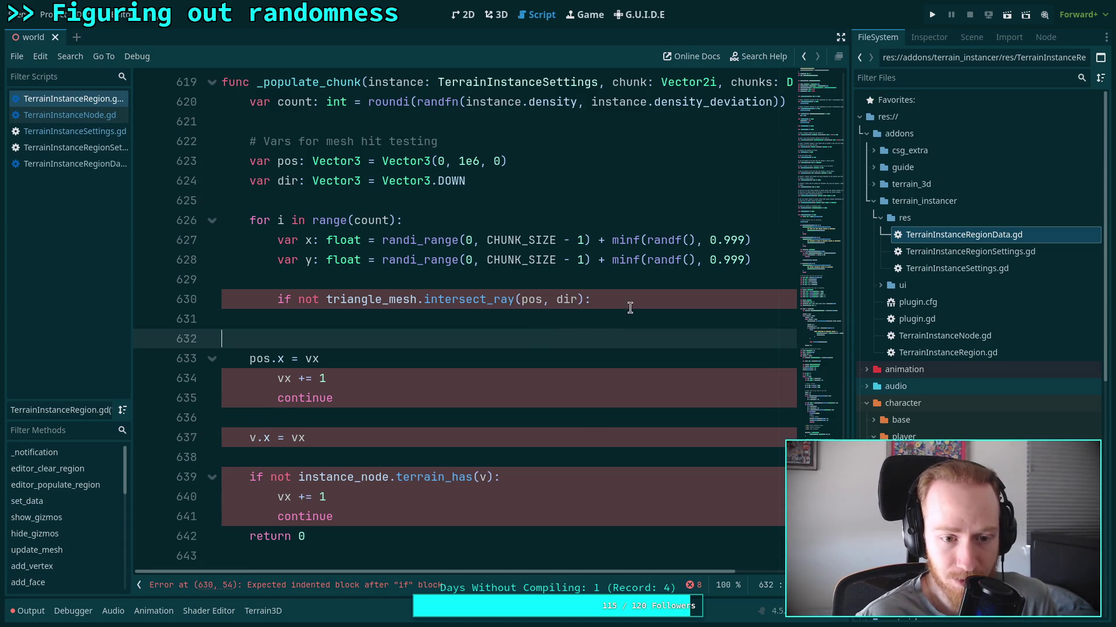
{"action": "left_click", "coordinate": [581, 283]}
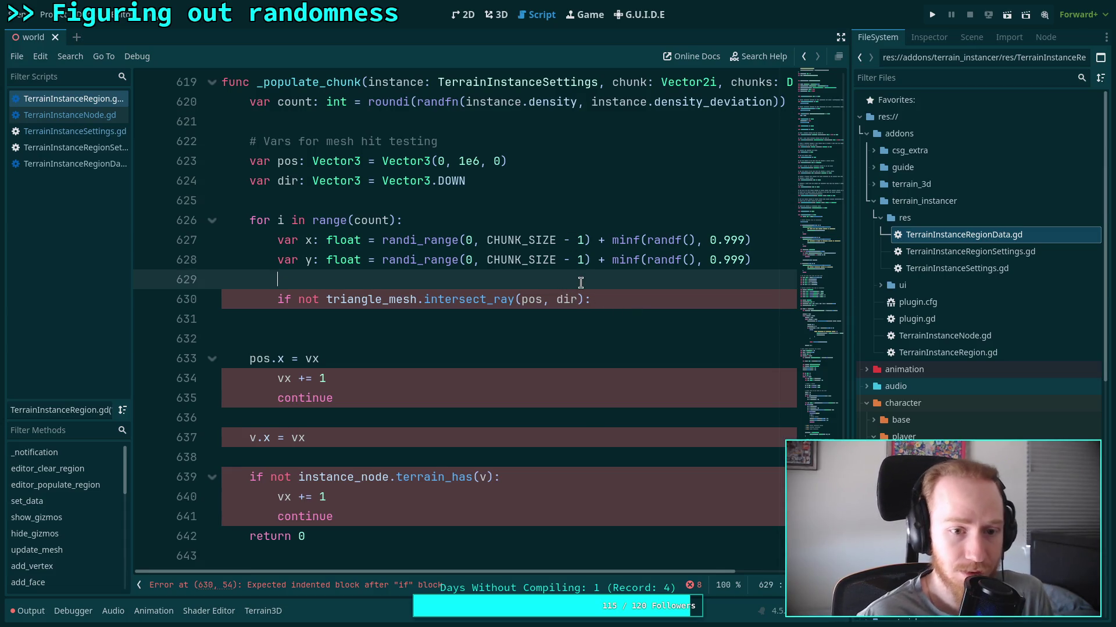
{"action": "left_click", "coordinate": [560, 224]}
{"action": "left_click", "coordinate": [360, 240]}
{"action": "left_click", "coordinate": [278, 239], "text": "shift"}
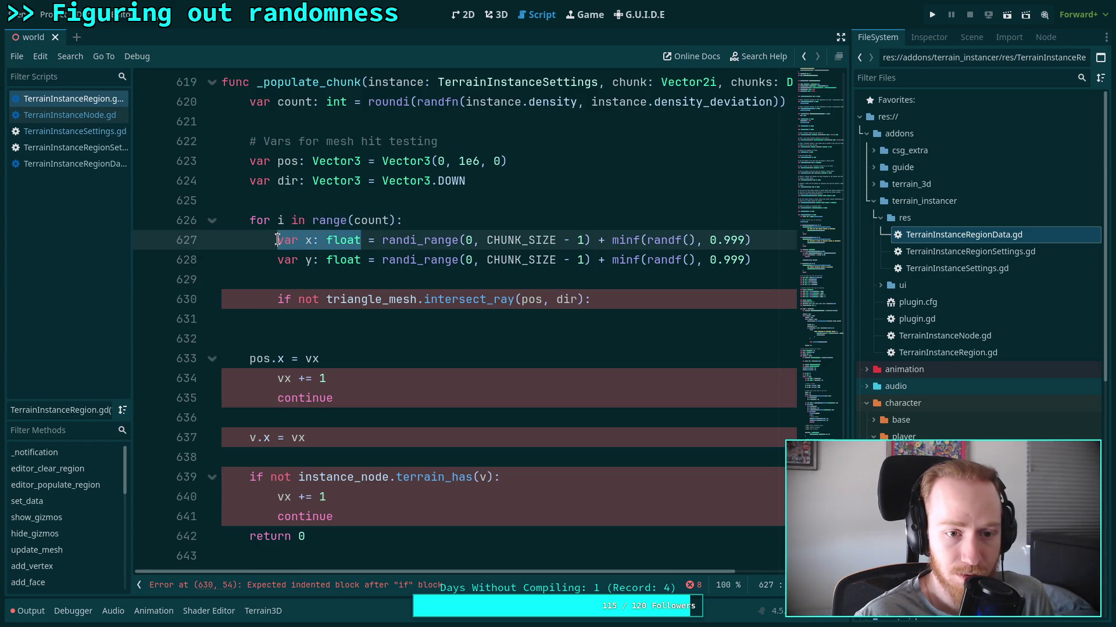
{"action": "type", "text": "pos.x"}
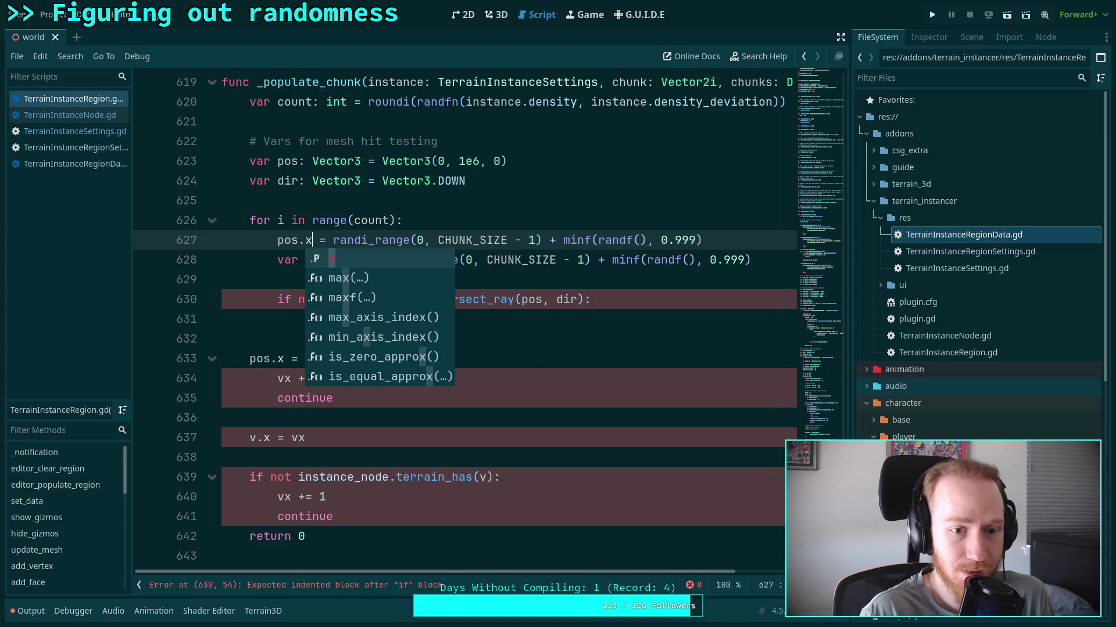
{"action": "key", "text": "Escape"}
{"action": "left_click_drag", "start_coordinate": [278, 259], "coordinate": [357, 261]}
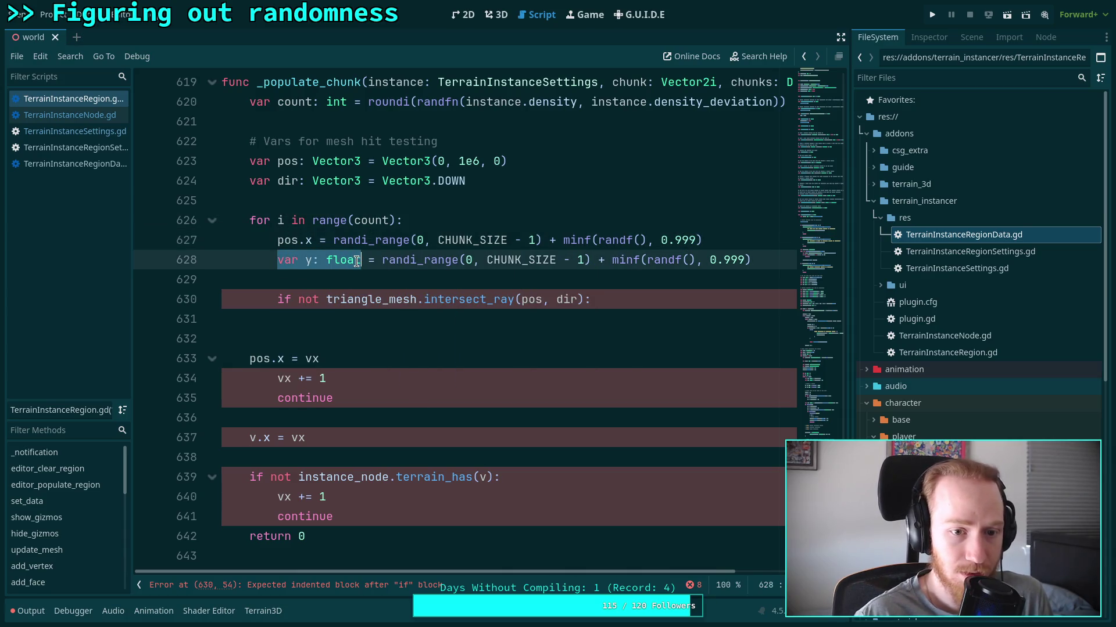
{"action": "type", "text": "pos.y"}
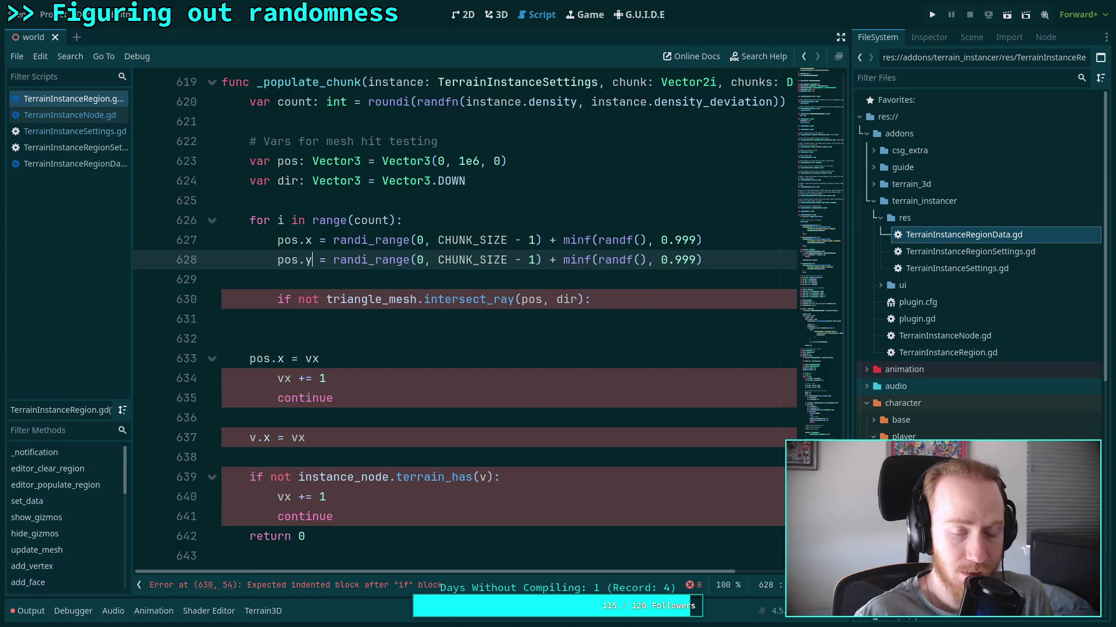
Add the line 'pos.x += chunk.x * 16' below the pos.y line.
{"action": "left_click", "coordinate": [726, 259]}
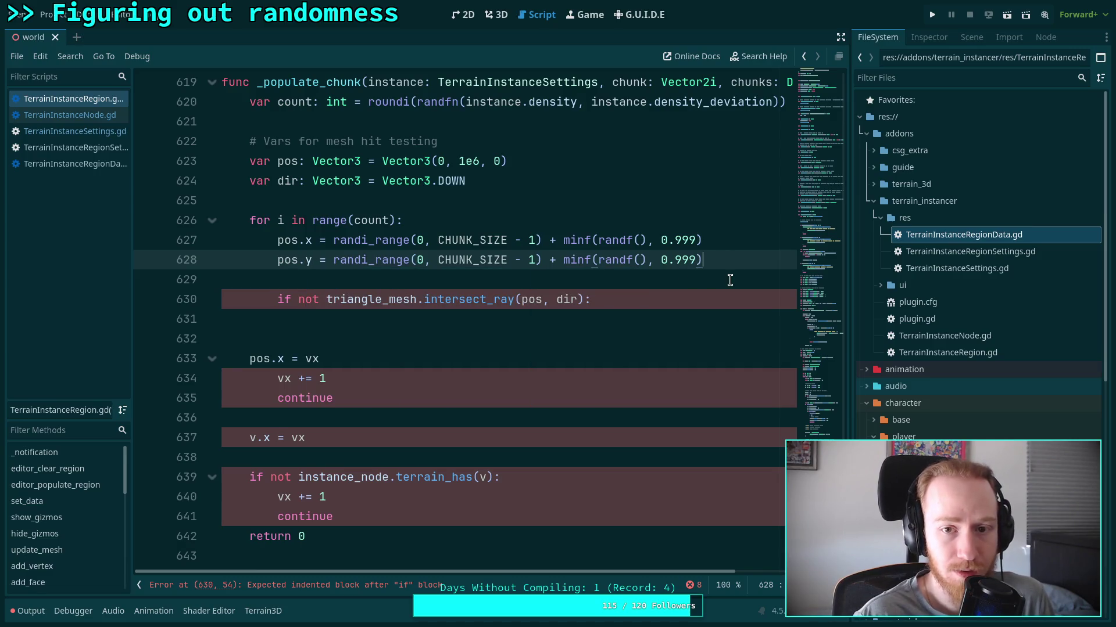
{"action": "key", "text": "Return"}
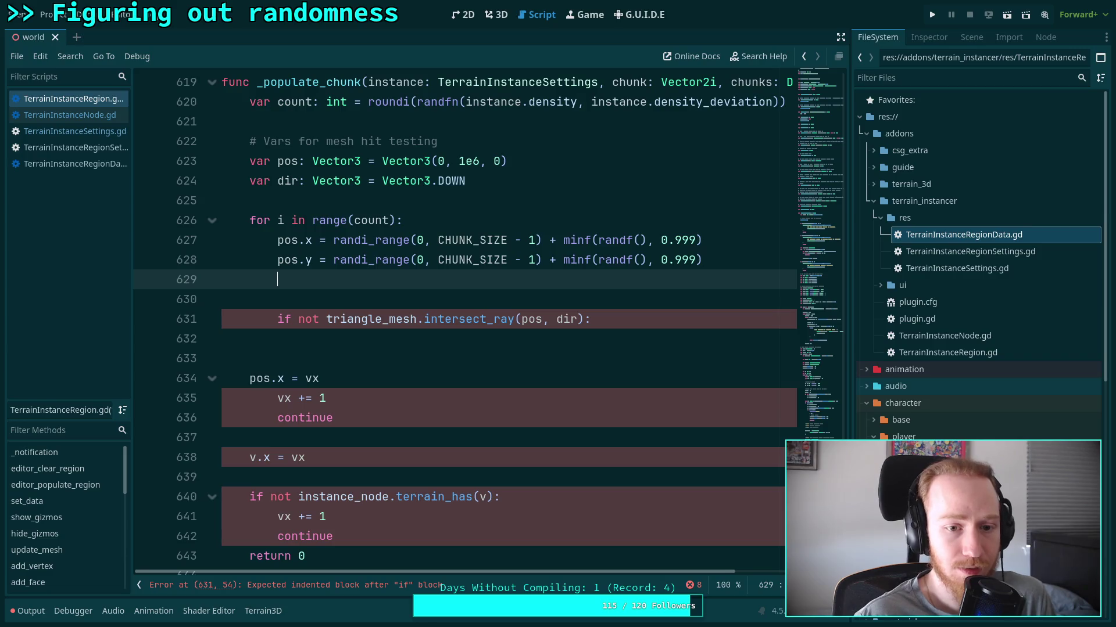
{"action": "key", "text": "BackSpace"}
{"action": "key", "text": "BackSpace"}
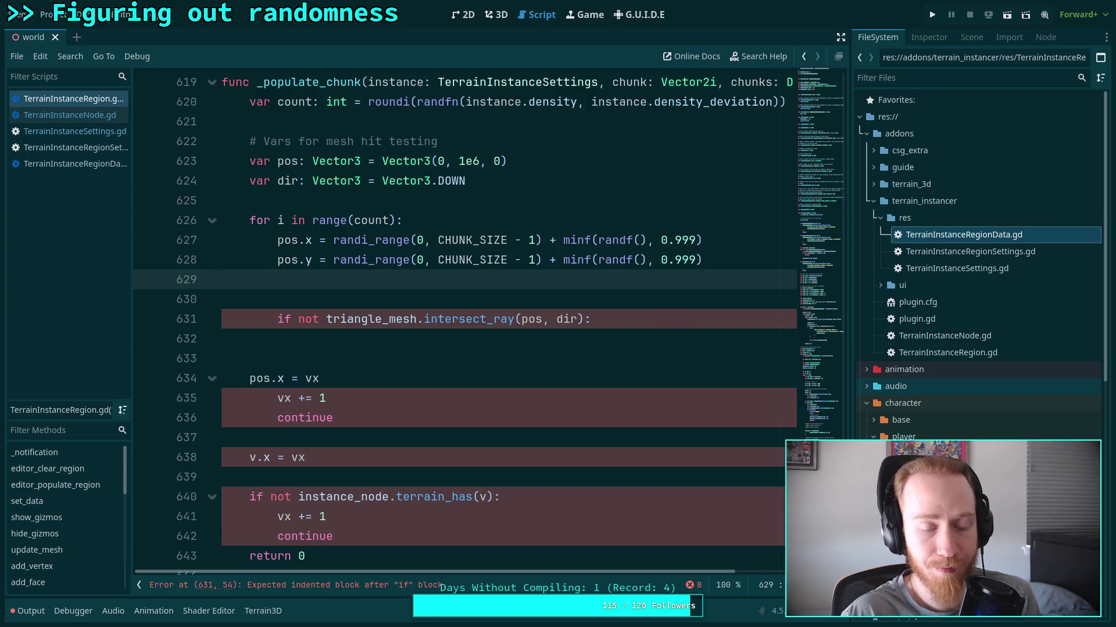
{"action": "key", "text": "Return"}
{"action": "type", "text": "pos"}
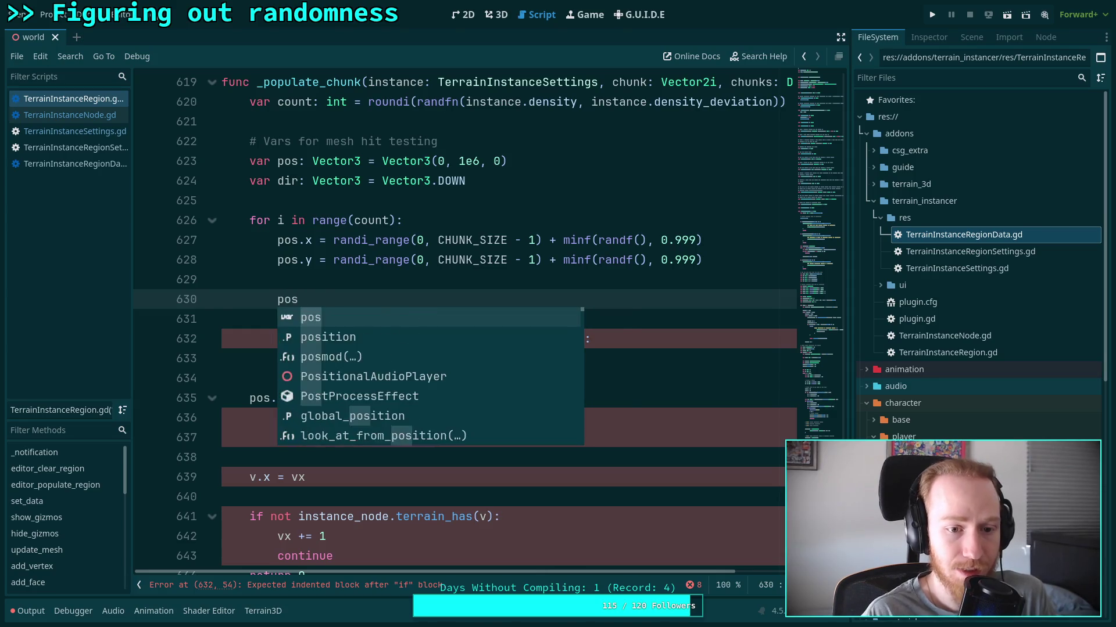
{"action": "type", "text": ".x += chunk"}
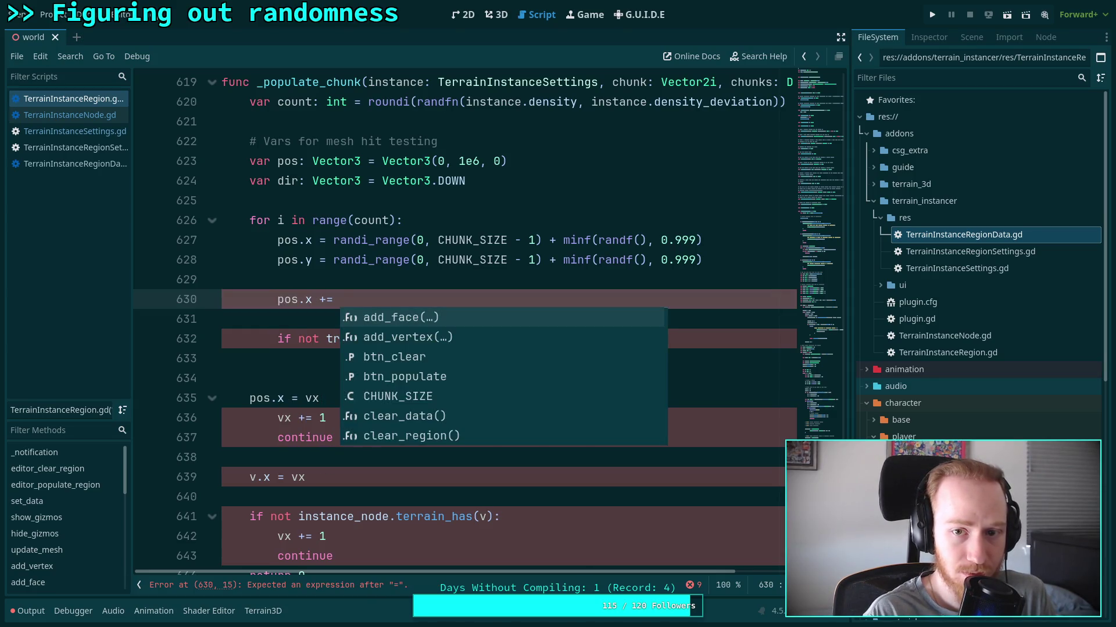
{"action": "type", "text": ".x * 16"}
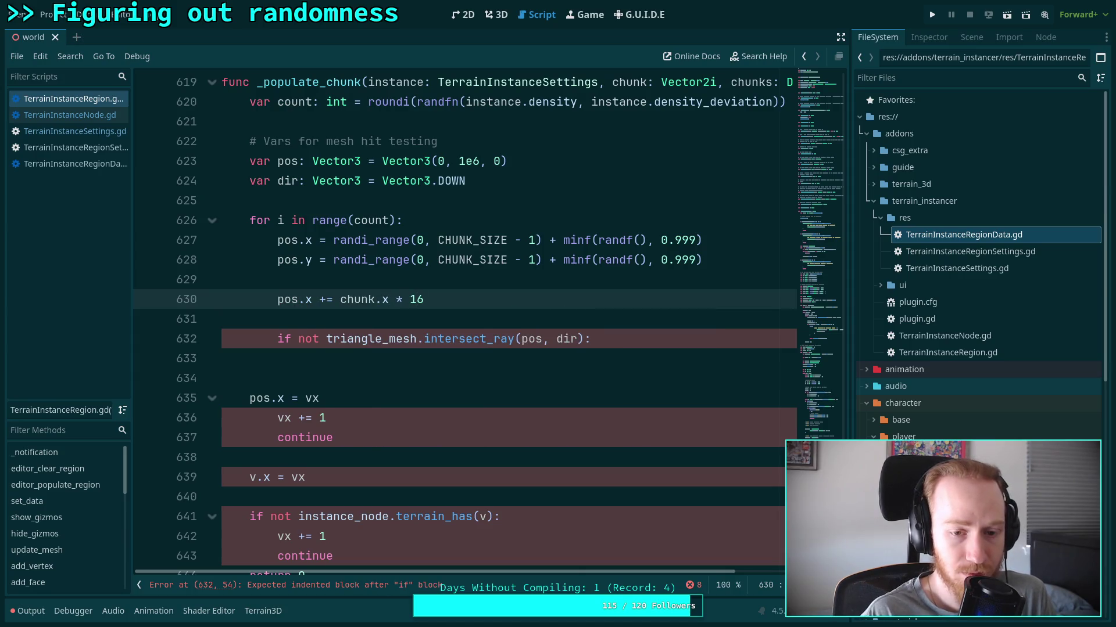
Change pos.y to pos.z and add an offset line 'pos.z += chunk.y * 16'.
{"action": "key", "text": "Return"}
{"action": "type", "text": "pos.y +="}
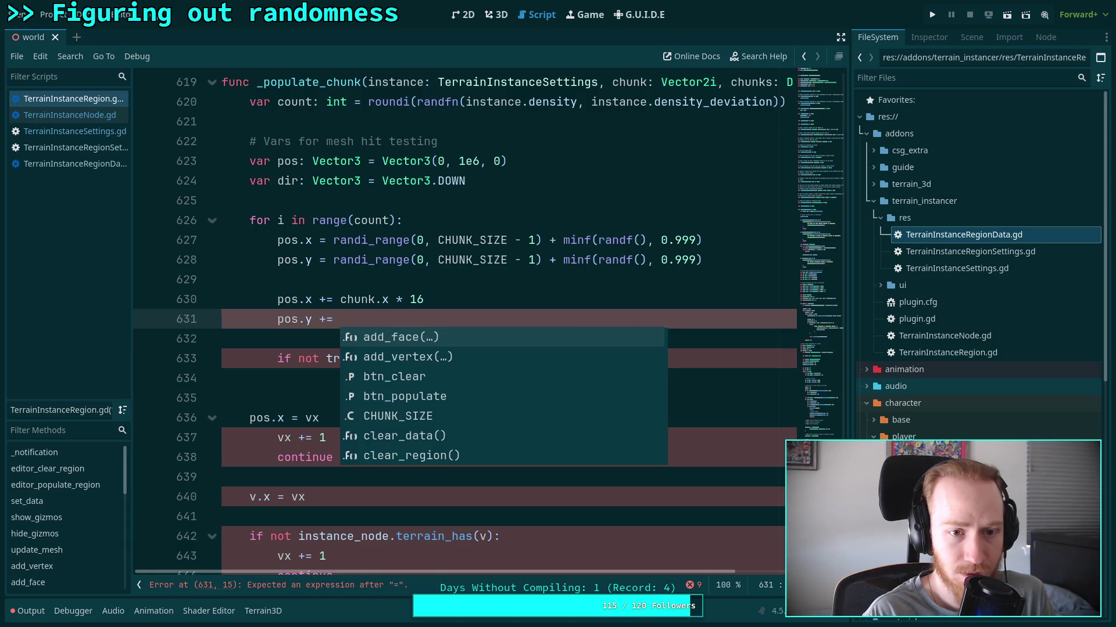
{"action": "left_click", "coordinate": [306, 260]}
{"action": "type", "text": "z"}
{"action": "double_click", "coordinate": [308, 319]}
{"action": "type", "text": "z"}
{"action": "left_click", "coordinate": [462, 319]}
{"action": "type", "text": "chunx"}
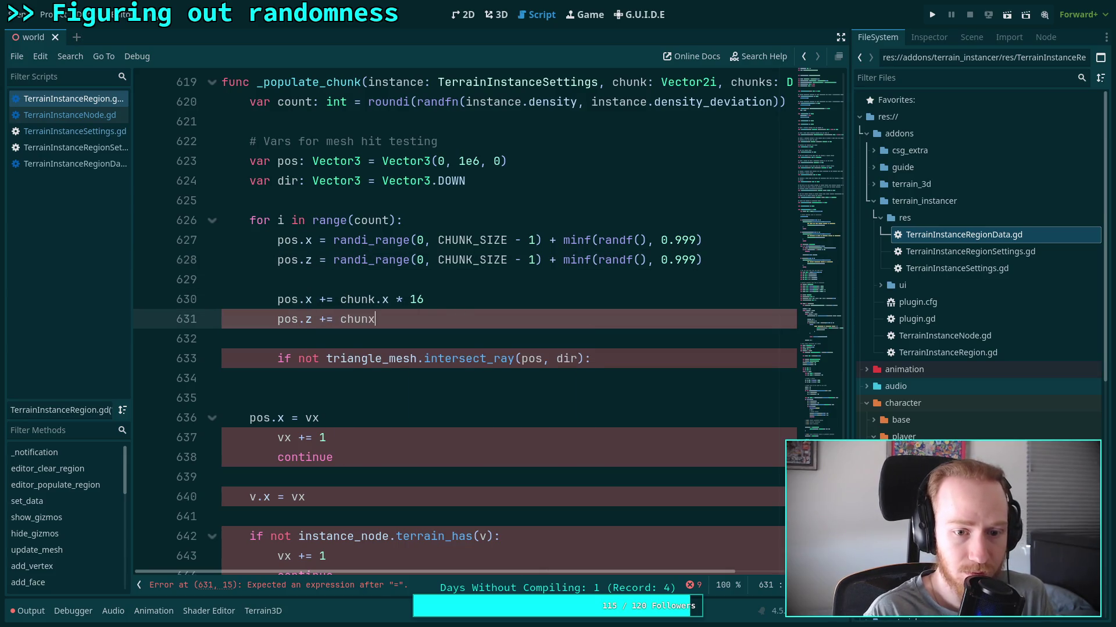
{"action": "key", "text": "BackSpace"}
{"action": "type", "text": "k.y"}
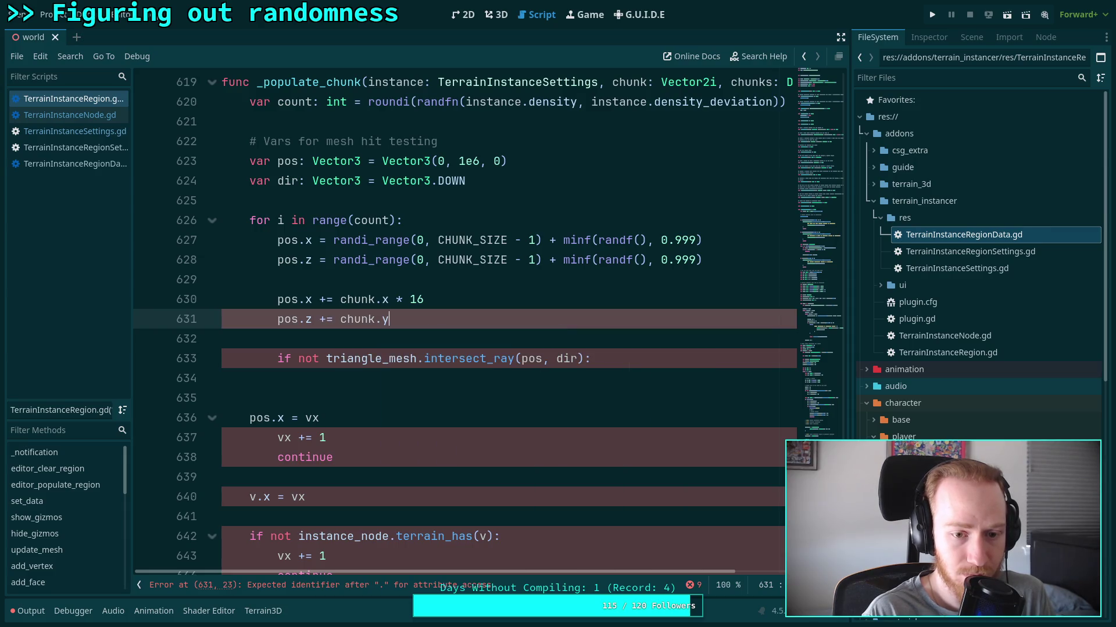
{"action": "type", "text": " * 16"}
Add 'continue' under the intersect_ray if so ray misses are skipped.
{"action": "left_click", "coordinate": [492, 302]}
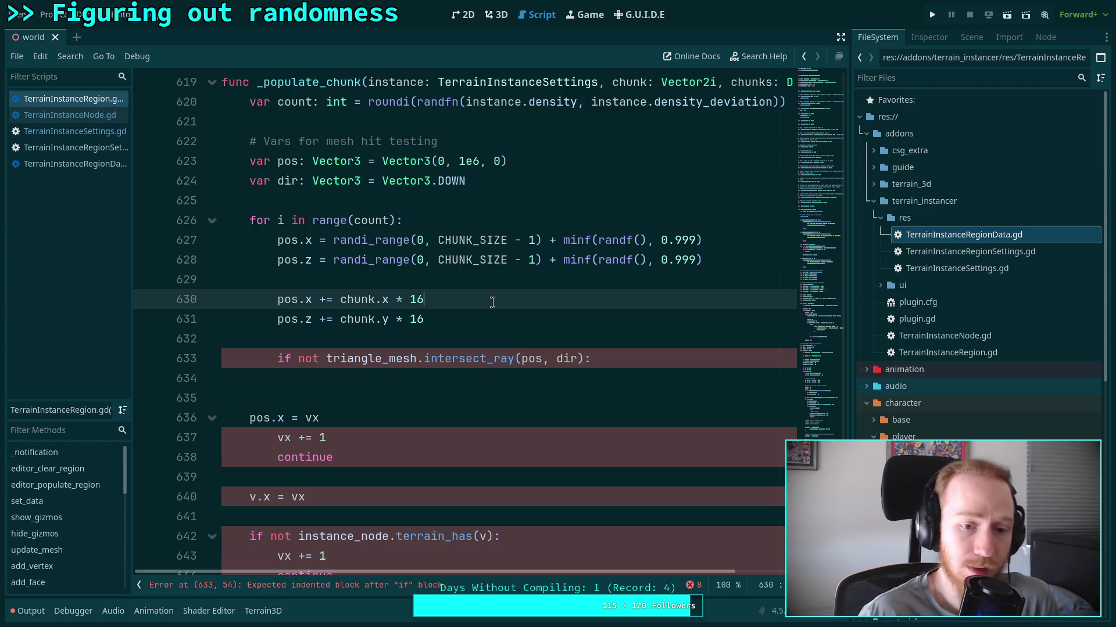
{"action": "left_click", "coordinate": [639, 369]}
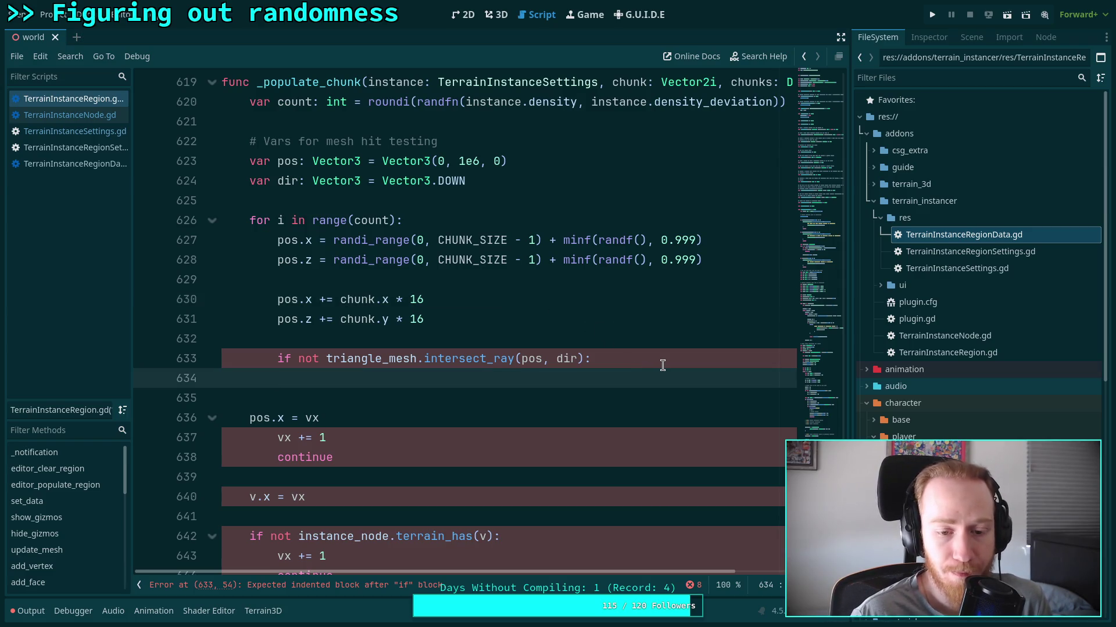
{"action": "left_click", "coordinate": [581, 317]}
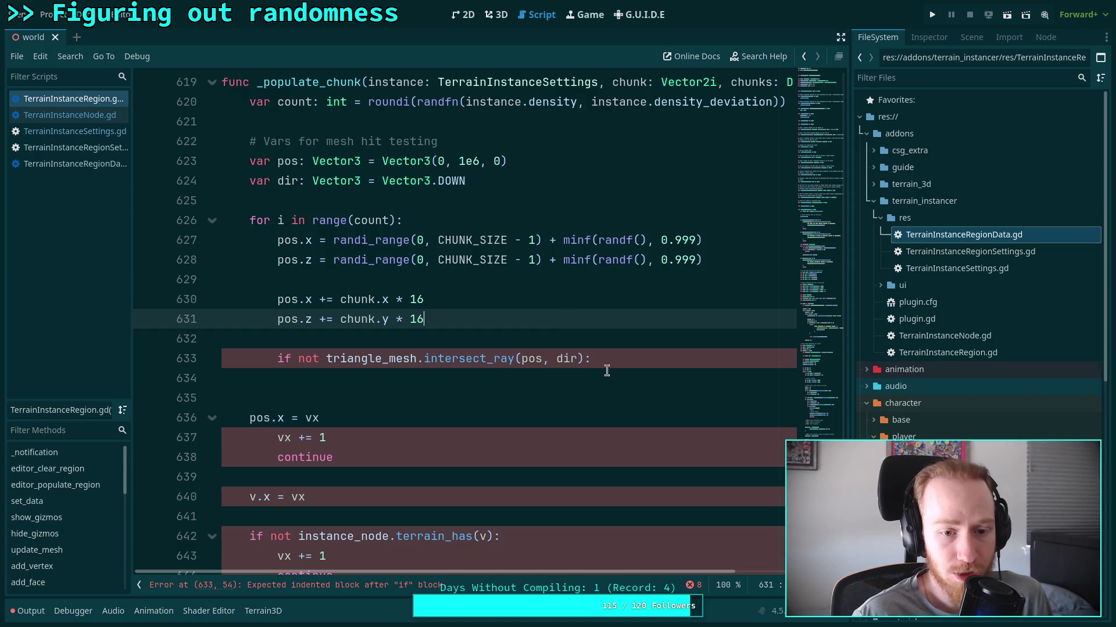
{"action": "left_click", "coordinate": [680, 367]}
{"action": "left_click", "coordinate": [654, 375]}
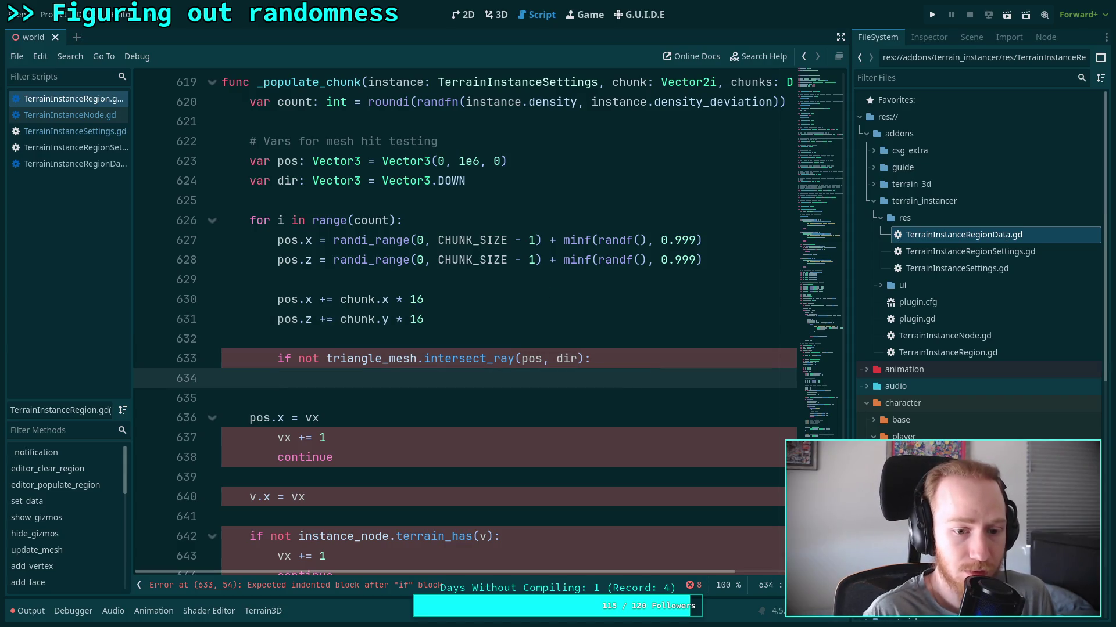
{"action": "type", "text": "continue"}
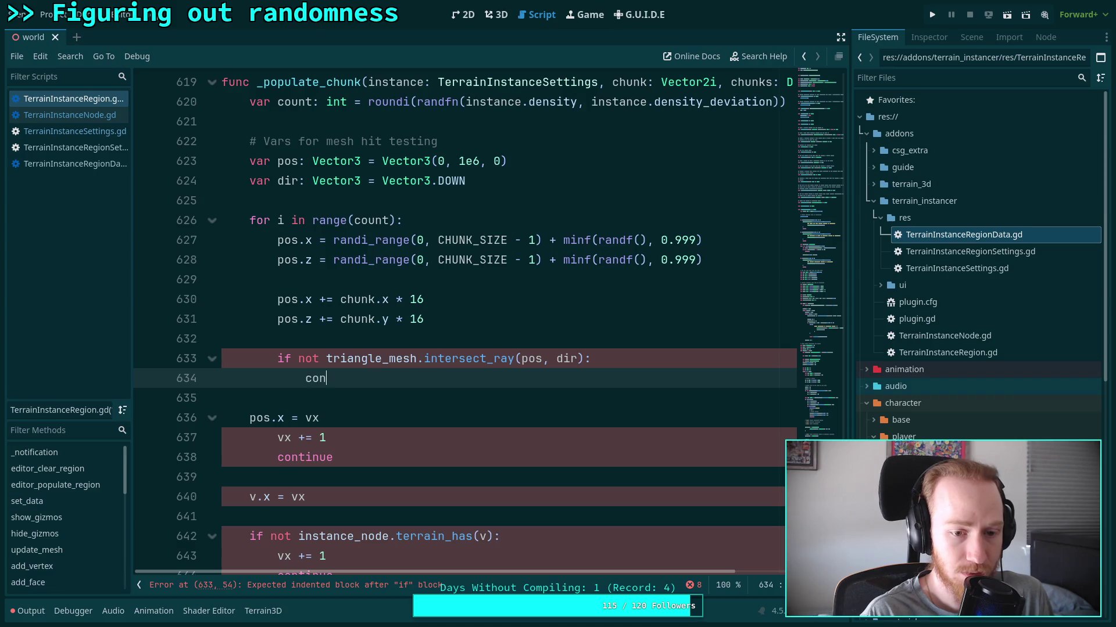
{"action": "key", "text": "Return"}
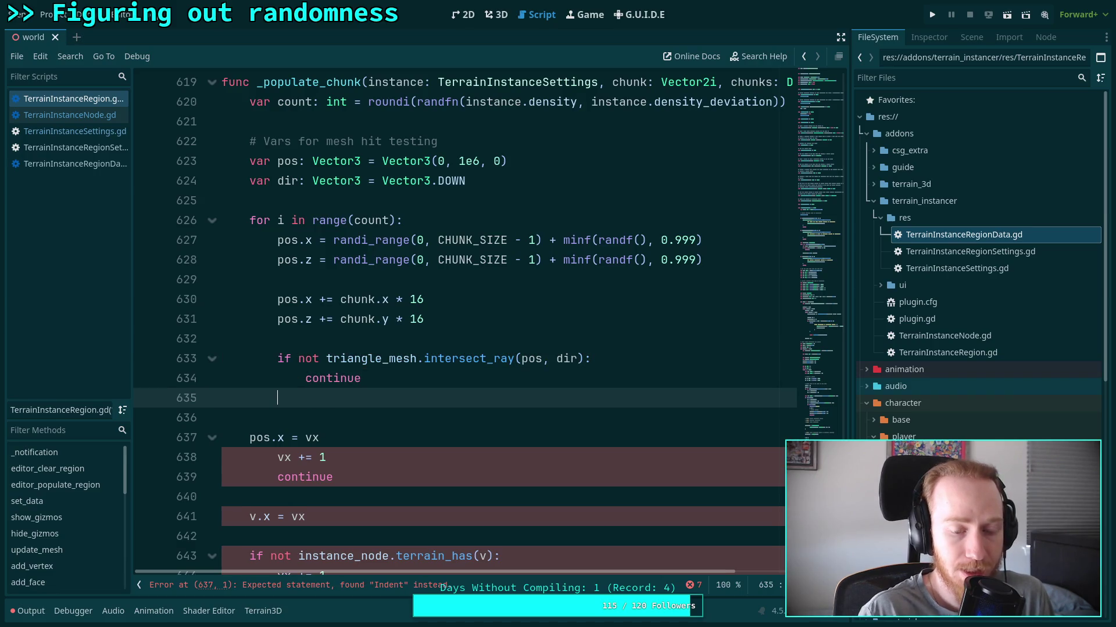
Delete the leftover pos.x = vx through v.x = vx lines and indent the terrain_has block.
{"action": "scroll", "coordinate": [490, 380], "scroll_direction": "down", "scroll_amount": 2}
{"action": "left_click", "coordinate": [423, 360]}
{"action": "left_click_drag", "start_coordinate": [427, 398], "coordinate": [353, 299]}
{"action": "key", "text": "BackSpace"}
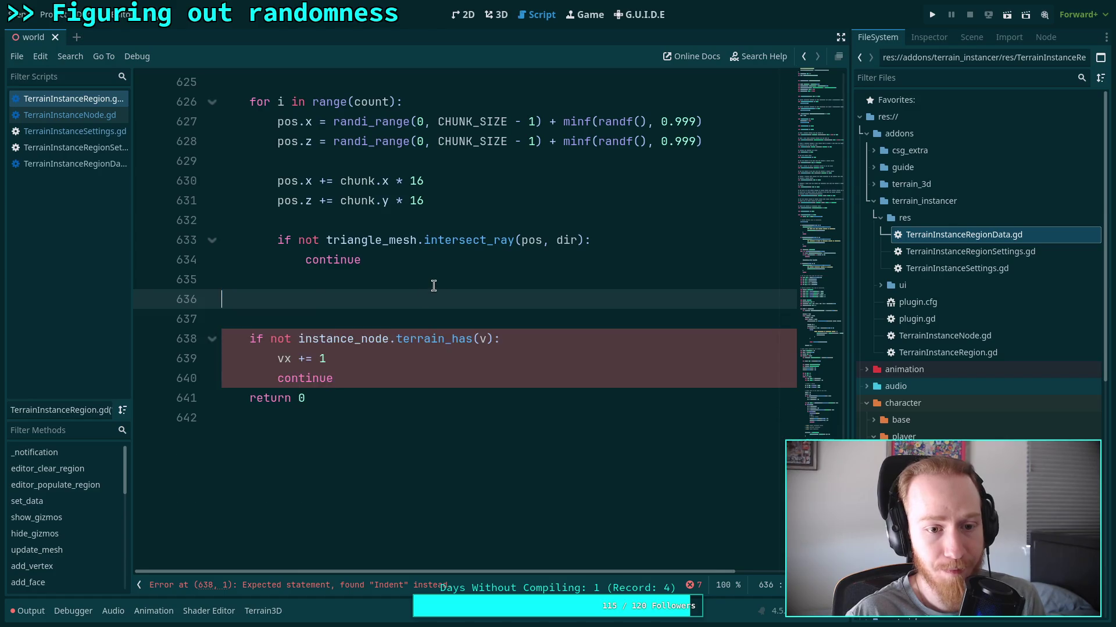
{"action": "mouse_move", "coordinate": [360, 379]}
{"action": "left_mouse_down"}
{"action": "mouse_move", "coordinate": [298, 339]}
{"action": "mouse_move", "coordinate": [378, 311]}
{"action": "left_mouse_up"}
{"action": "key", "text": "Tab"}
{"action": "left_click", "coordinate": [412, 299]}
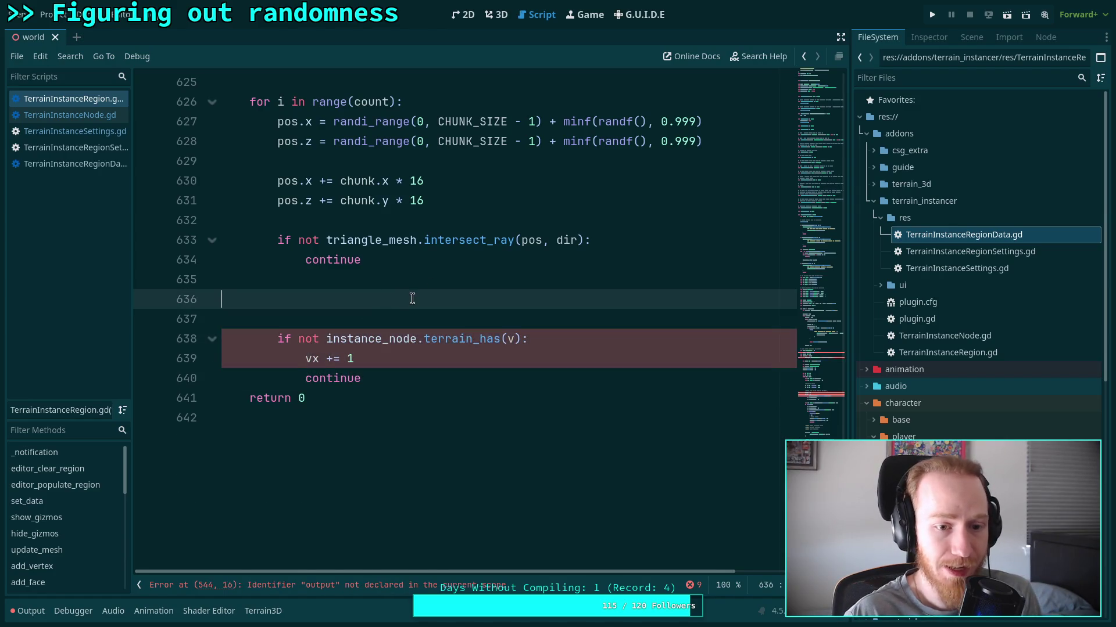
{"action": "key", "text": "BackSpace"}
{"action": "key", "text": "BackSpace"}
Set the terrain_has argument to Vector2(pos.x, pos.y).
{"action": "left_click", "coordinate": [511, 299]}
{"action": "type", "text": "v"}
{"action": "scroll", "coordinate": [607, 361], "scroll_direction": "up", "scroll_amount": 2}
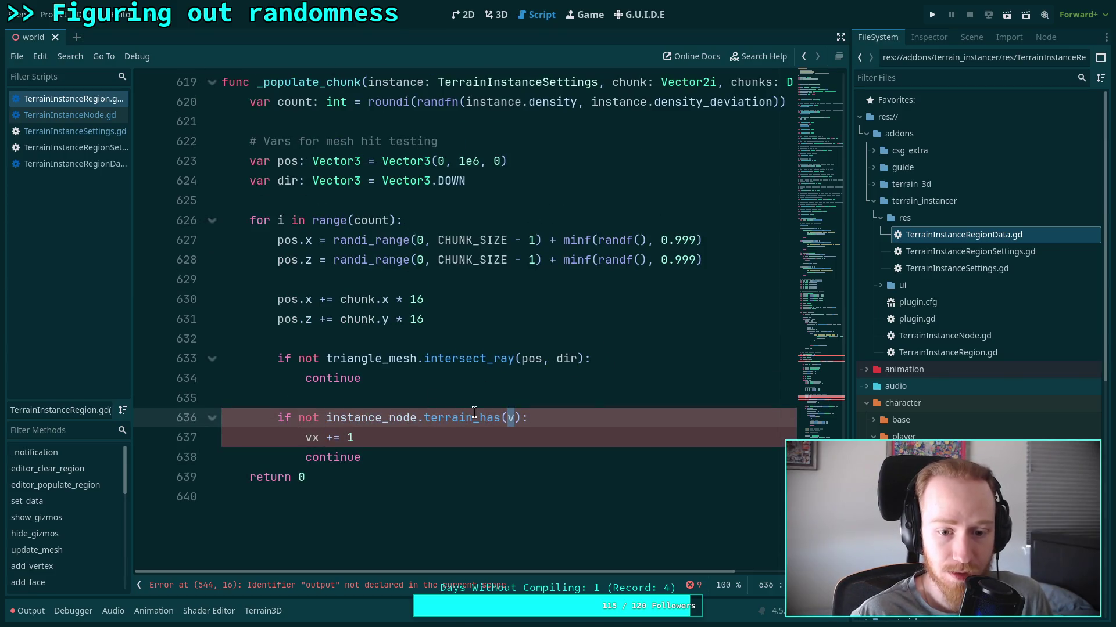
{"action": "mouse_move", "coordinate": [473, 414]}
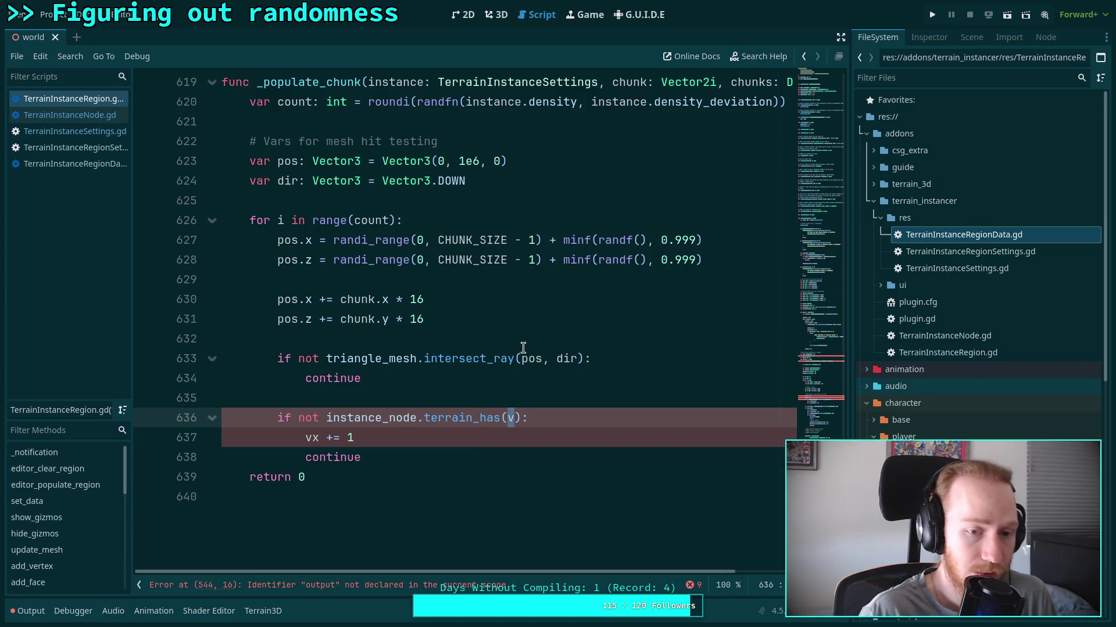
{"action": "key", "text": "BackSpace"}
{"action": "type", "text": "Vo"}
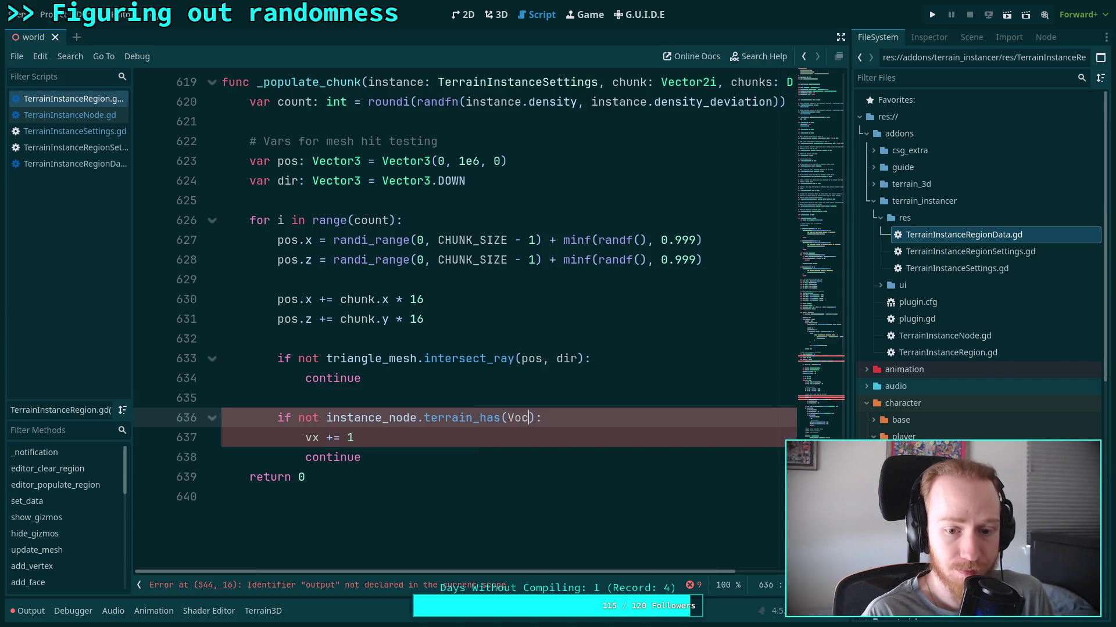
{"action": "key", "text": "BackSpace"}
{"action": "type", "text": "ector2("}
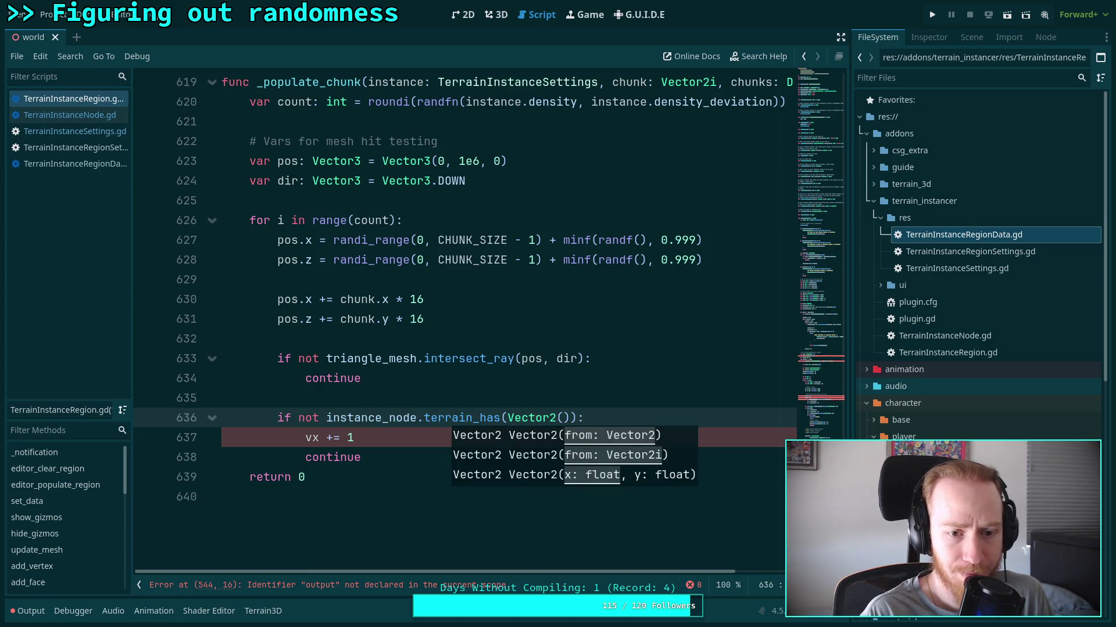
{"action": "type", "text": "pos.x, "}
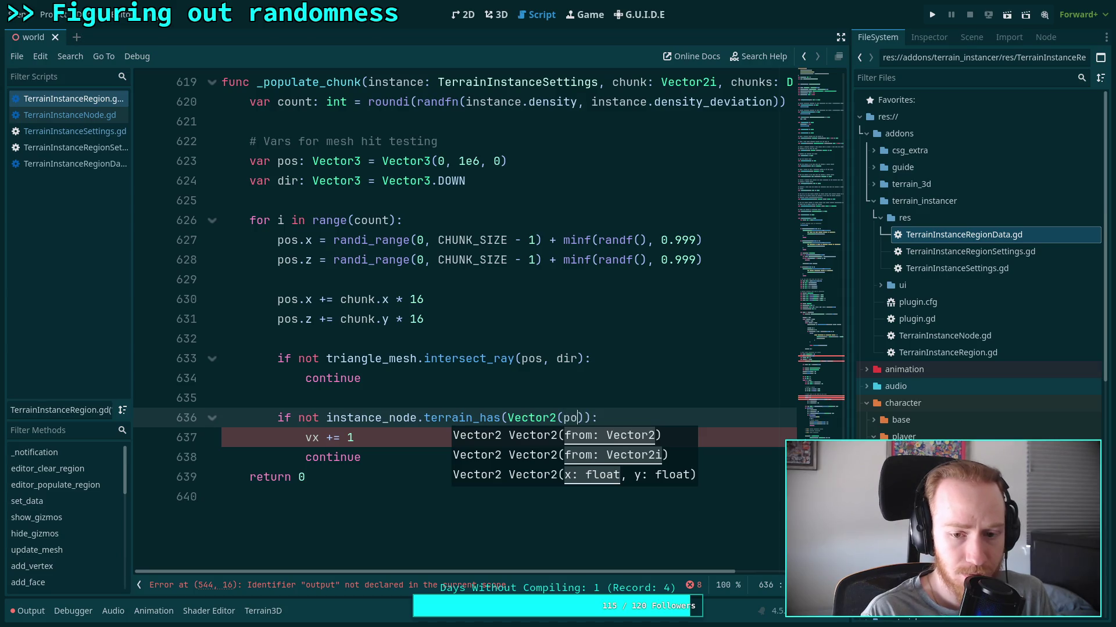
{"action": "type", "text": "pos.y"}
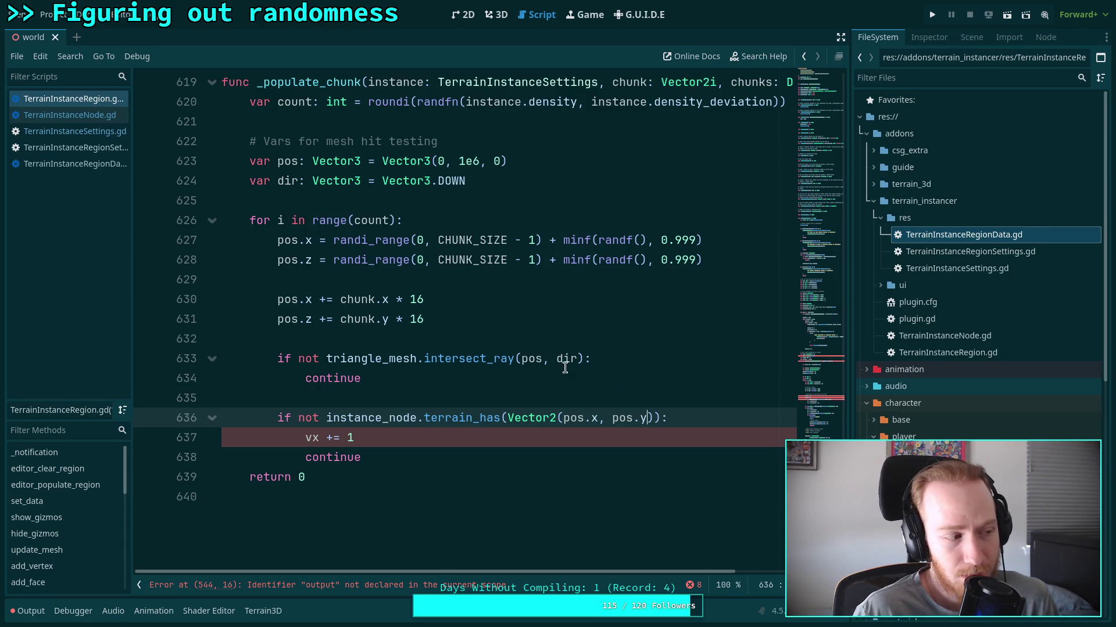
{"action": "left_click", "coordinate": [565, 418]}
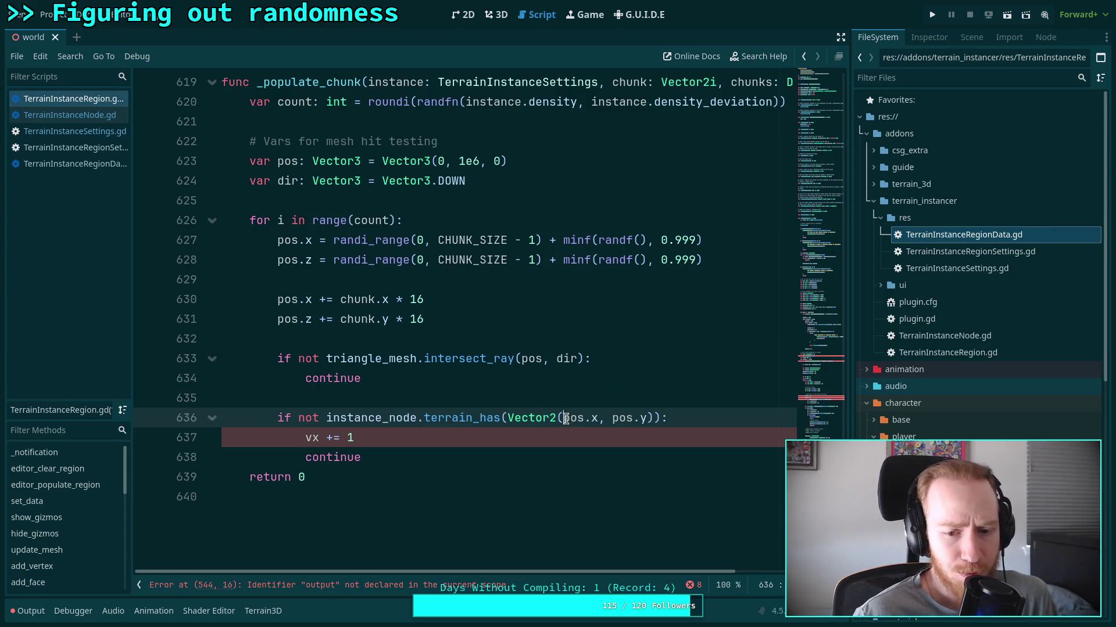
{"action": "type", "text": "ron"}
{"action": "key", "text": "BackSpace"}
{"action": "type", "text": "ound"}
{"action": "key", "text": "Return"}
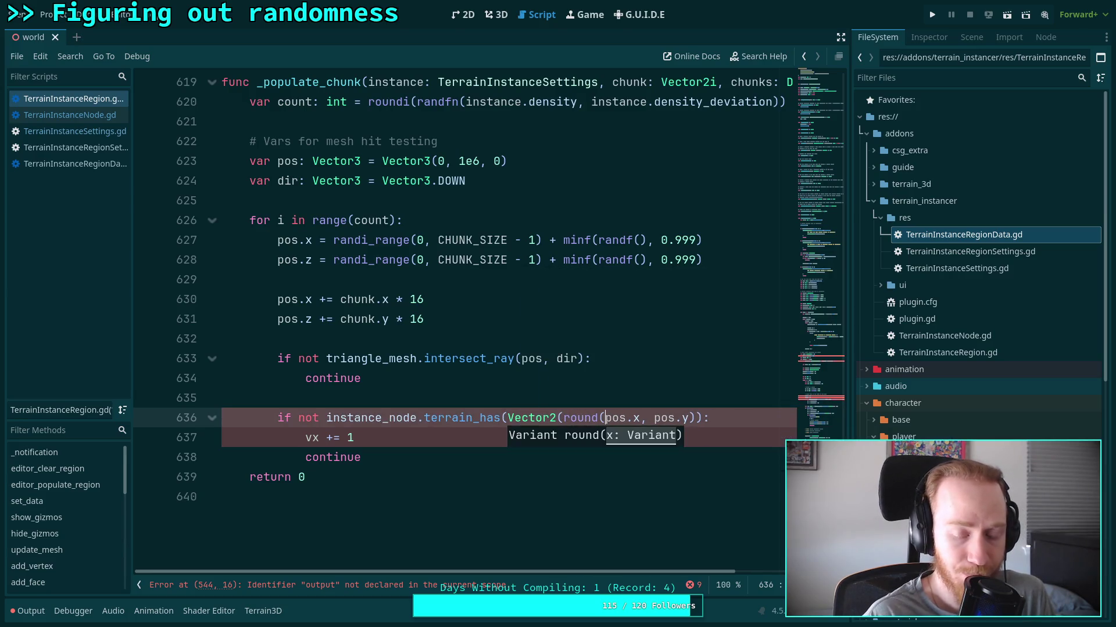
{"action": "key", "text": "BackSpace"}
{"action": "key", "text": "BackSpace"}
{"action": "key", "text": "BackSpace"}
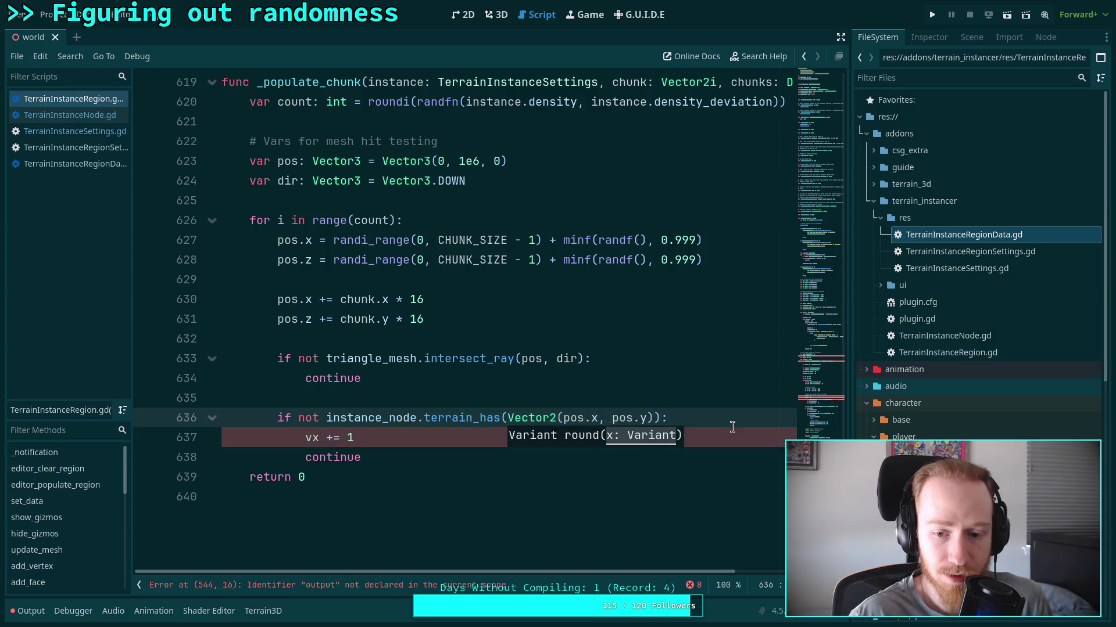
Delete the 'vx += 1' line and add blank lines after continue.
{"action": "left_click", "coordinate": [733, 430]}
{"action": "key", "text": "ctrl+shift+k"}
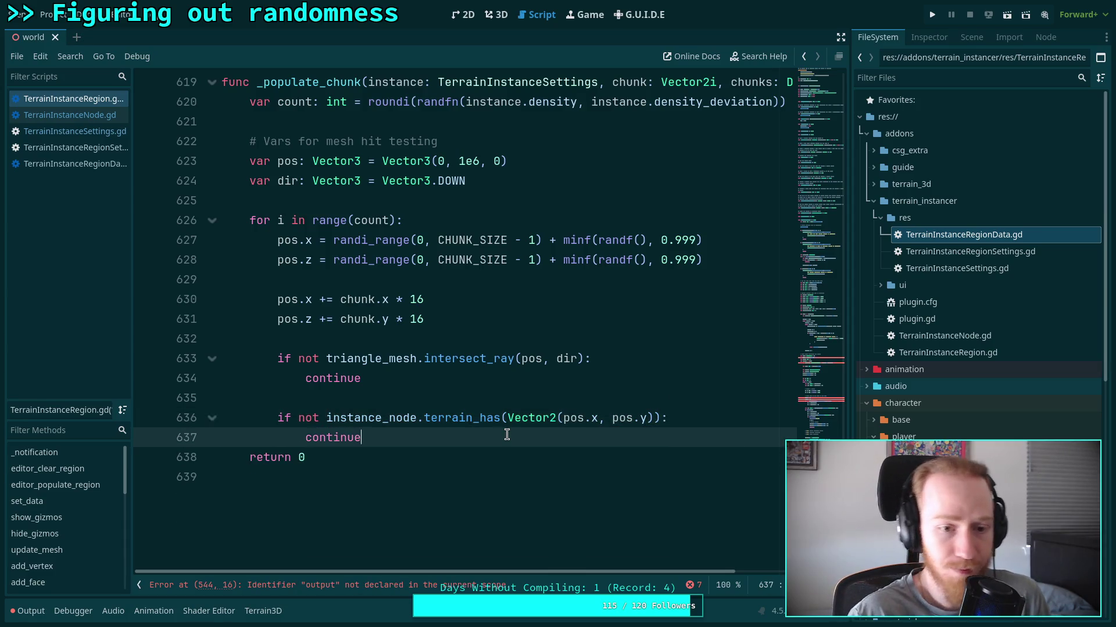
{"action": "key", "text": "Return"}
{"action": "key", "text": "Return"}
{"action": "key", "text": "Up"}
{"action": "key", "text": "Return"}
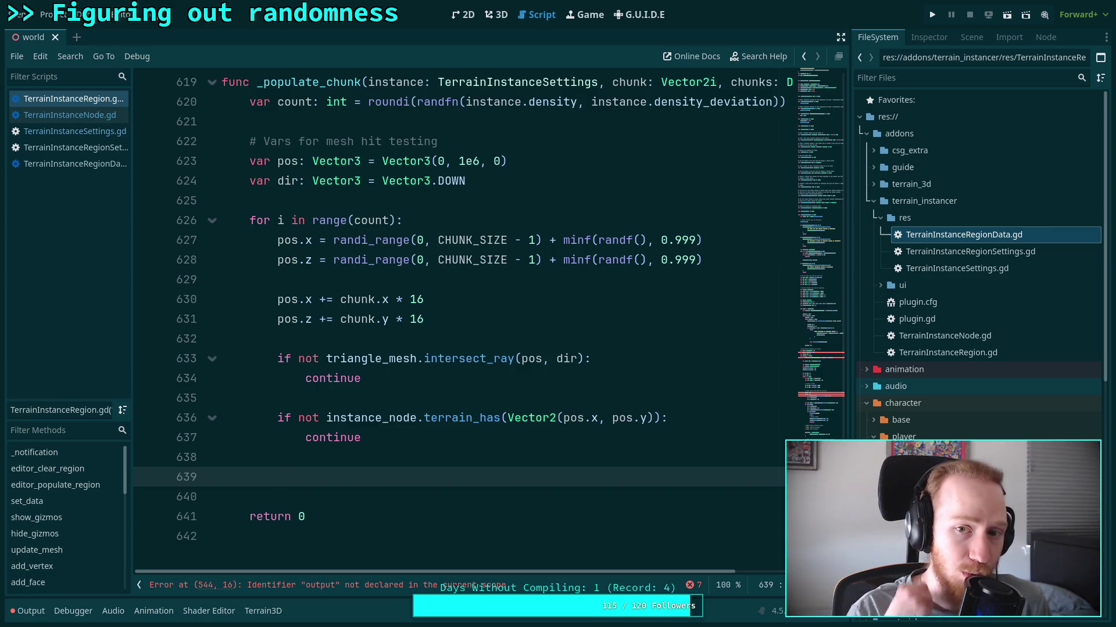
{"action": "left_click_drag", "start_coordinate": [564, 572], "coordinate": [692, 549]}
{"action": "left_click_drag", "start_coordinate": [608, 84], "coordinate": [733, 85]}
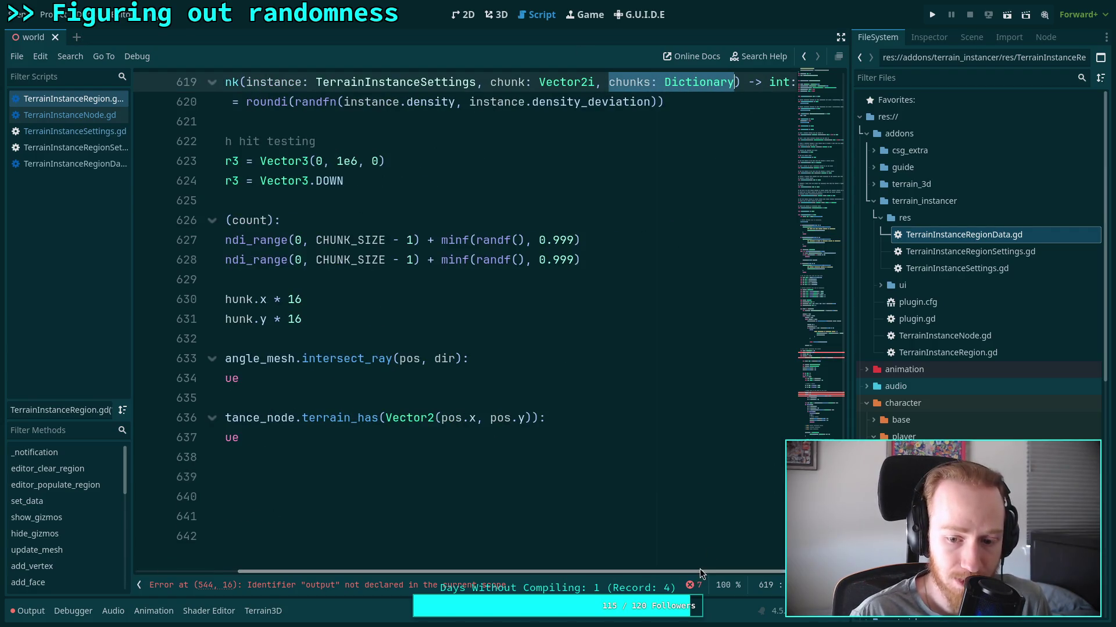
{"action": "left_click_drag", "start_coordinate": [700, 573], "coordinate": [595, 572]}
{"action": "left_click", "coordinate": [495, 478]}
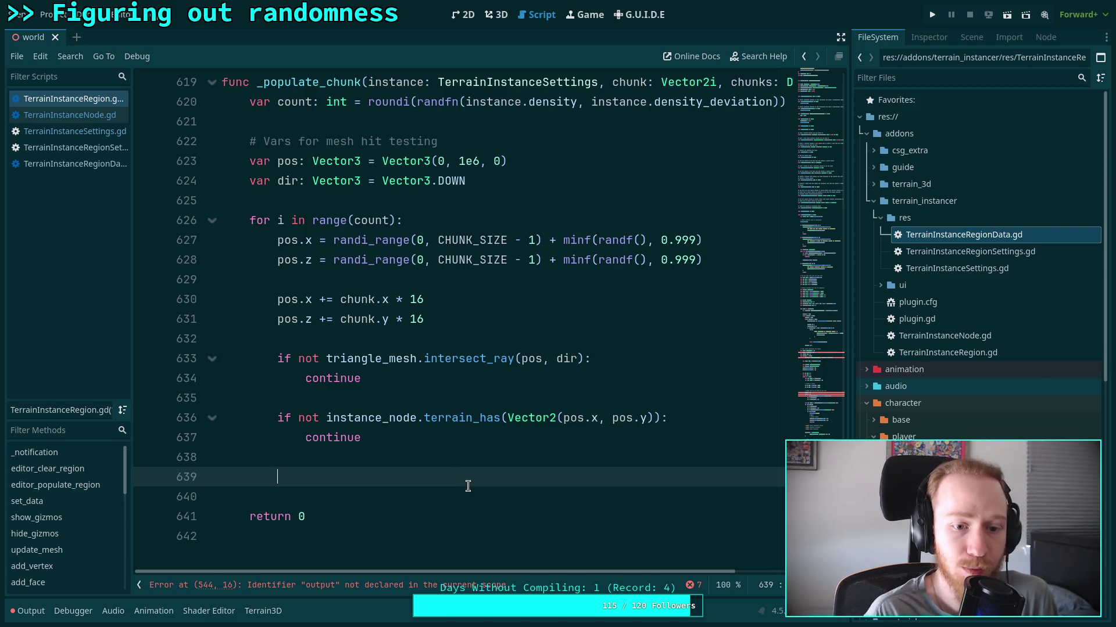
Add a '# Test for minimum distances' comment and a 'for index in instance.minimum_distances:' loop.
{"action": "type", "text": "# "}
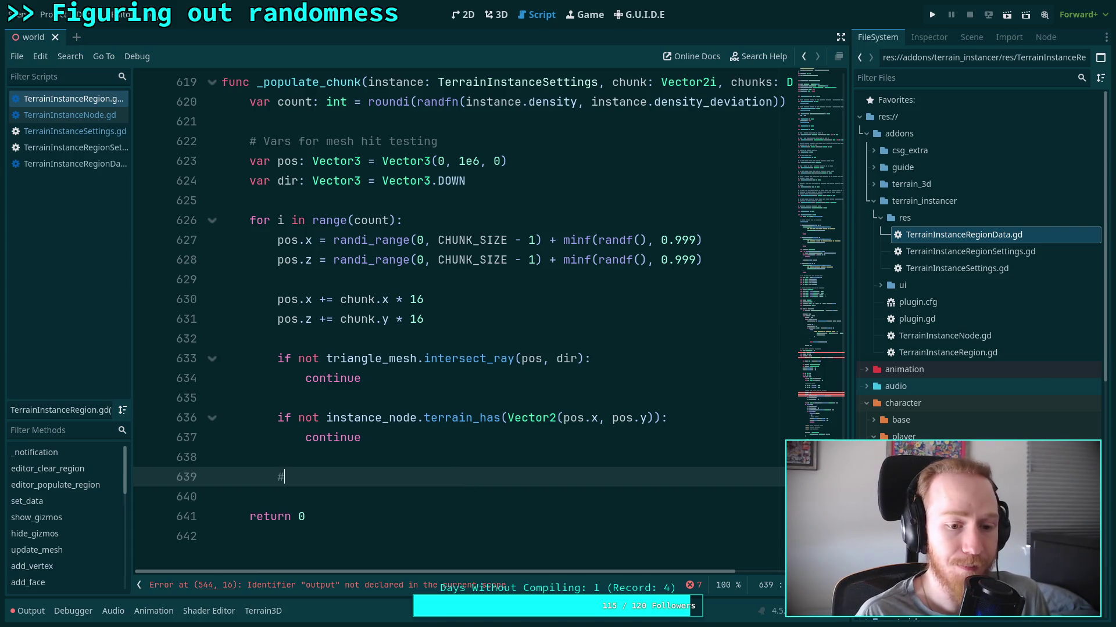
{"action": "type", "text": "Tes"}
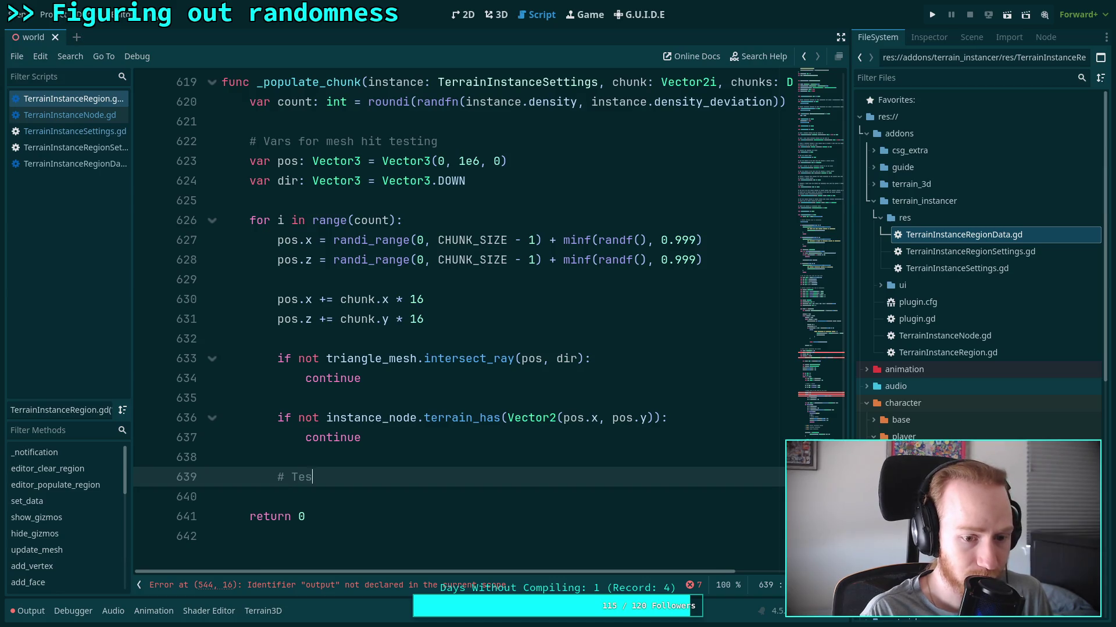
{"action": "type", "text": "t for minimum distances"}
{"action": "key", "text": "Return"}
{"action": "scroll", "coordinate": [459, 319], "scroll_direction": "down", "scroll_amount": 1}
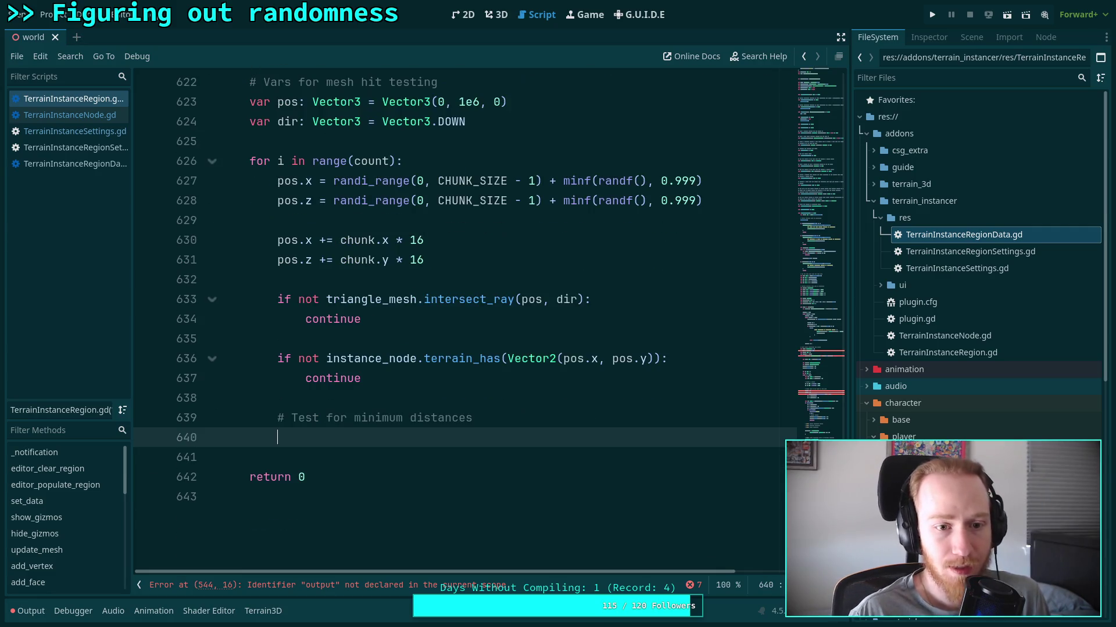
{"action": "scroll", "coordinate": [480, 479], "scroll_direction": "up", "scroll_amount": 1}
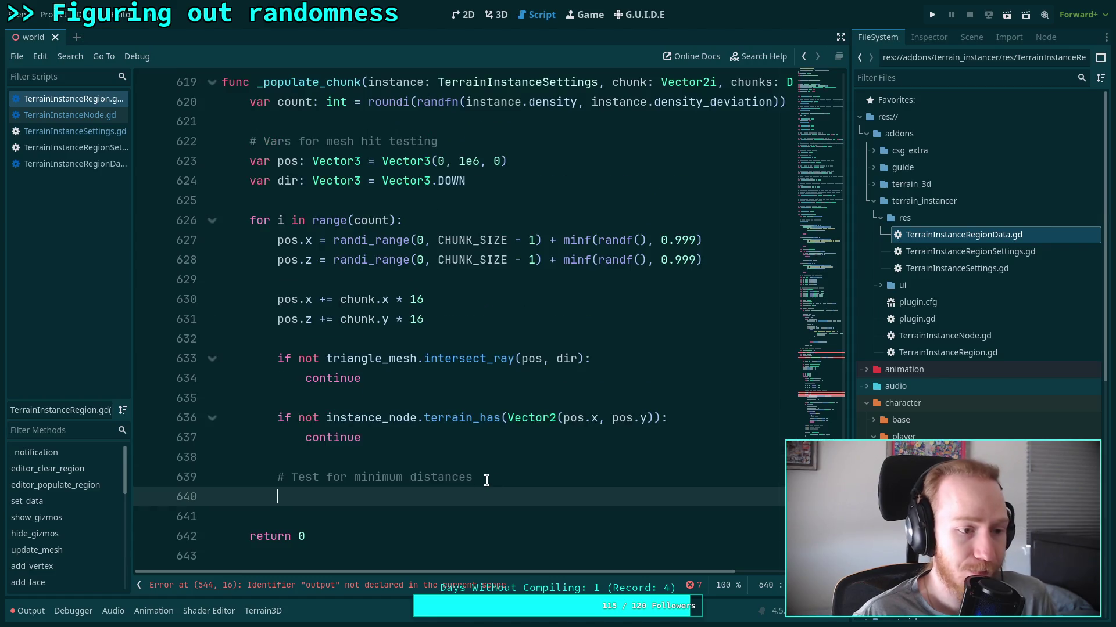
{"action": "type", "text": "var "}
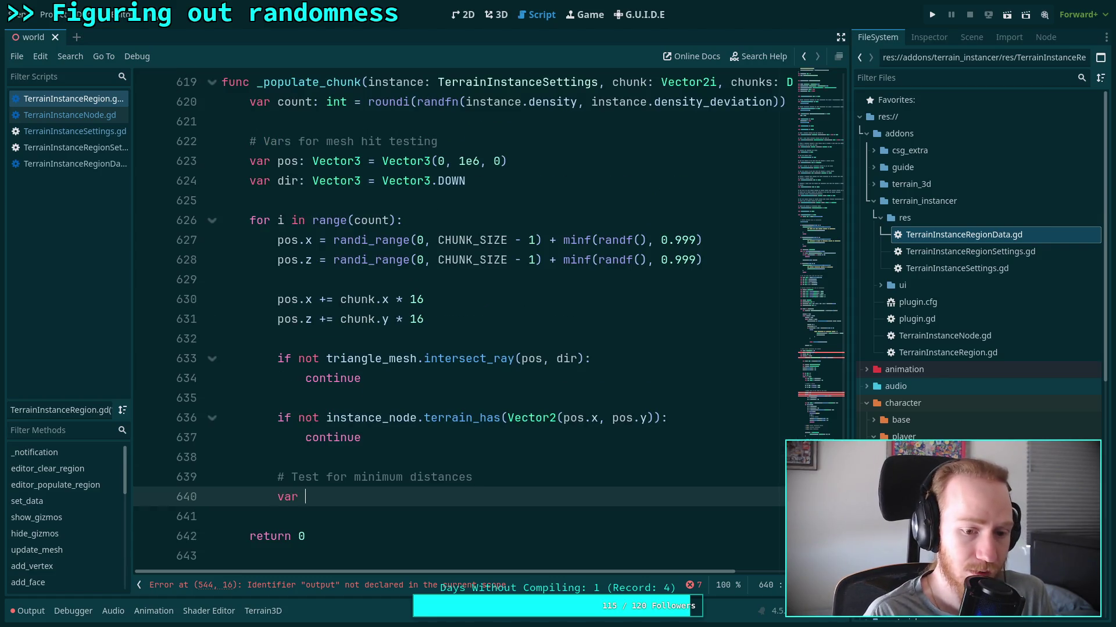
{"action": "type", "text": "minimum_distance: "}
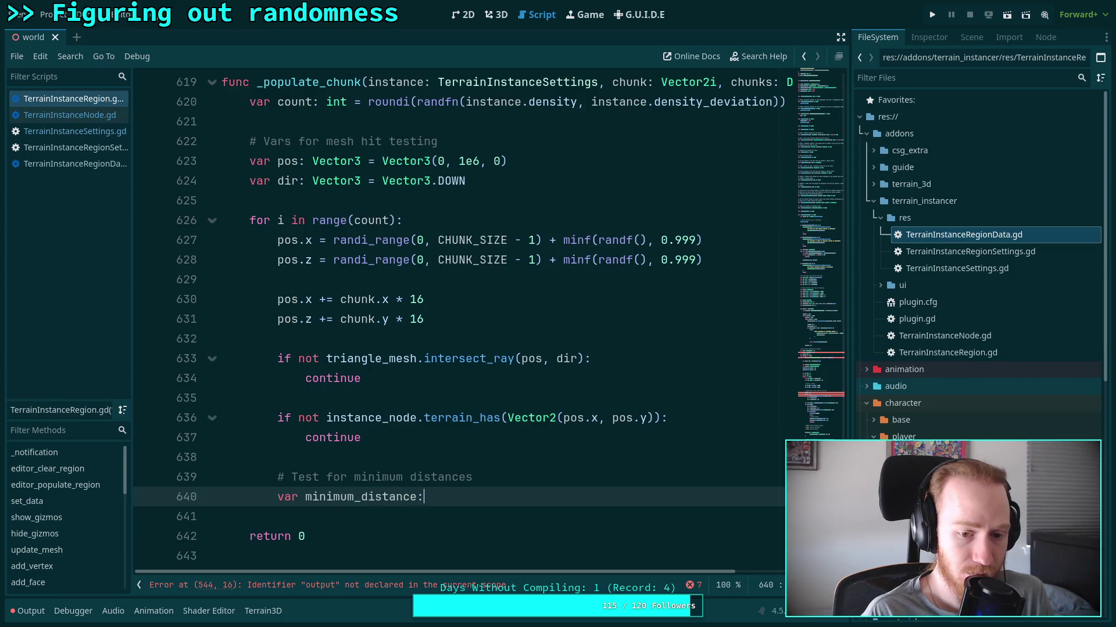
{"action": "type", "text": "float ="}
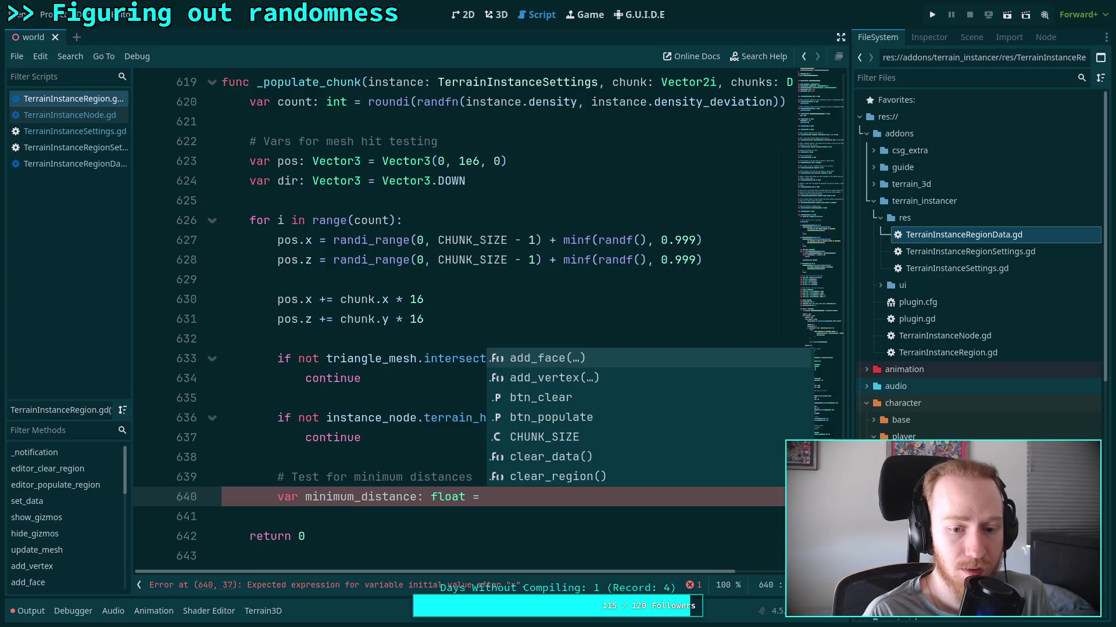
{"action": "key", "text": "BackSpace"}
{"action": "key", "text": "BackSpace"}
{"action": "key", "text": "BackSpace"}
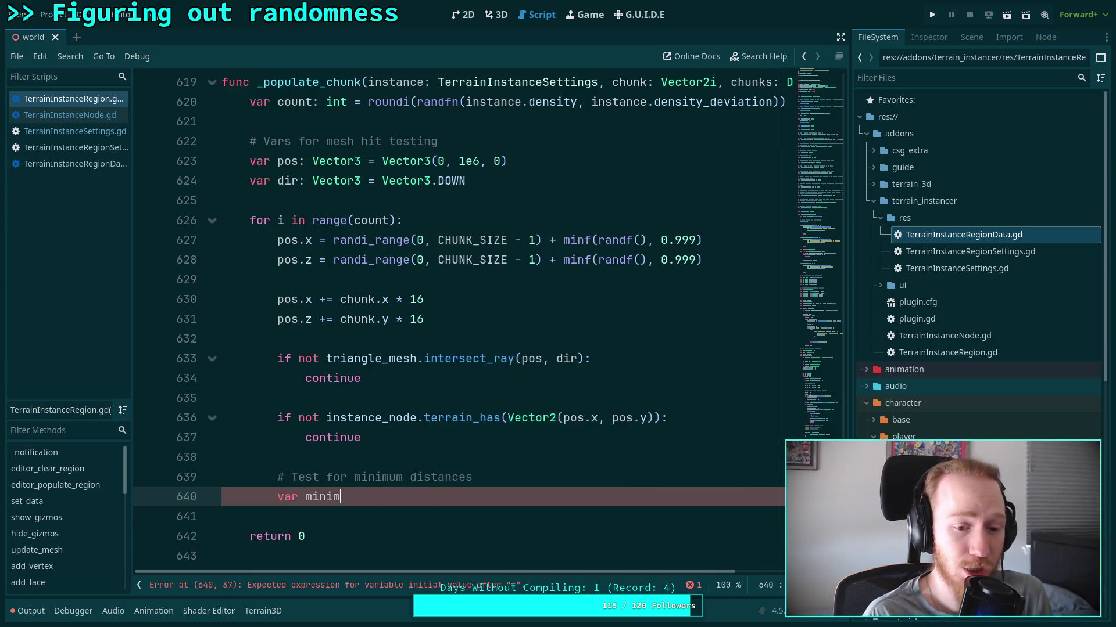
{"action": "type", "text": "for"}
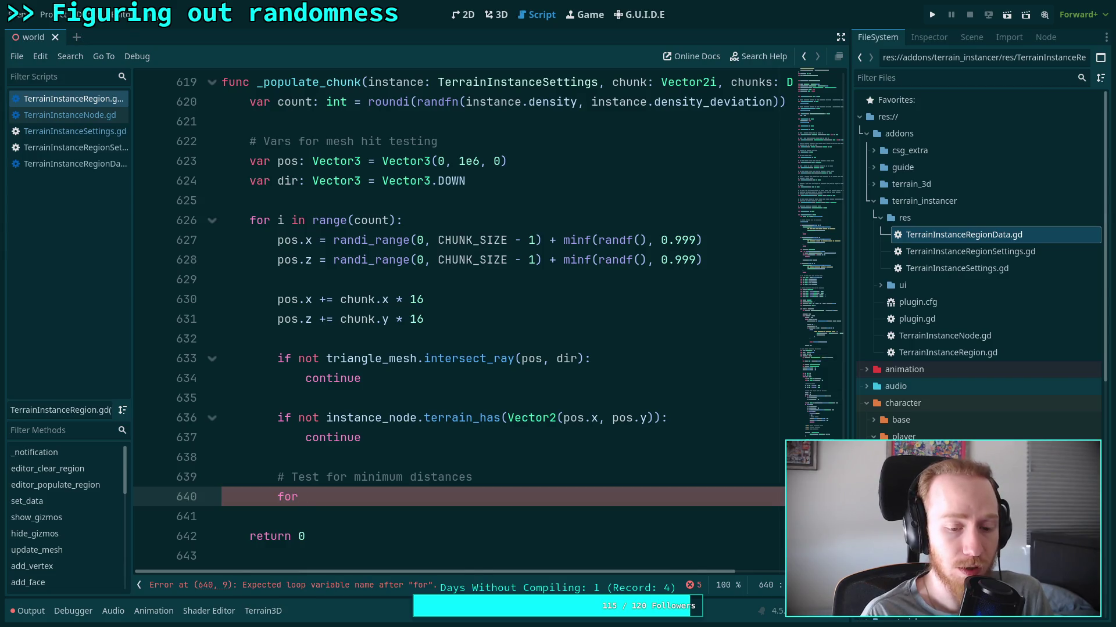
{"action": "type", "text": " index in"}
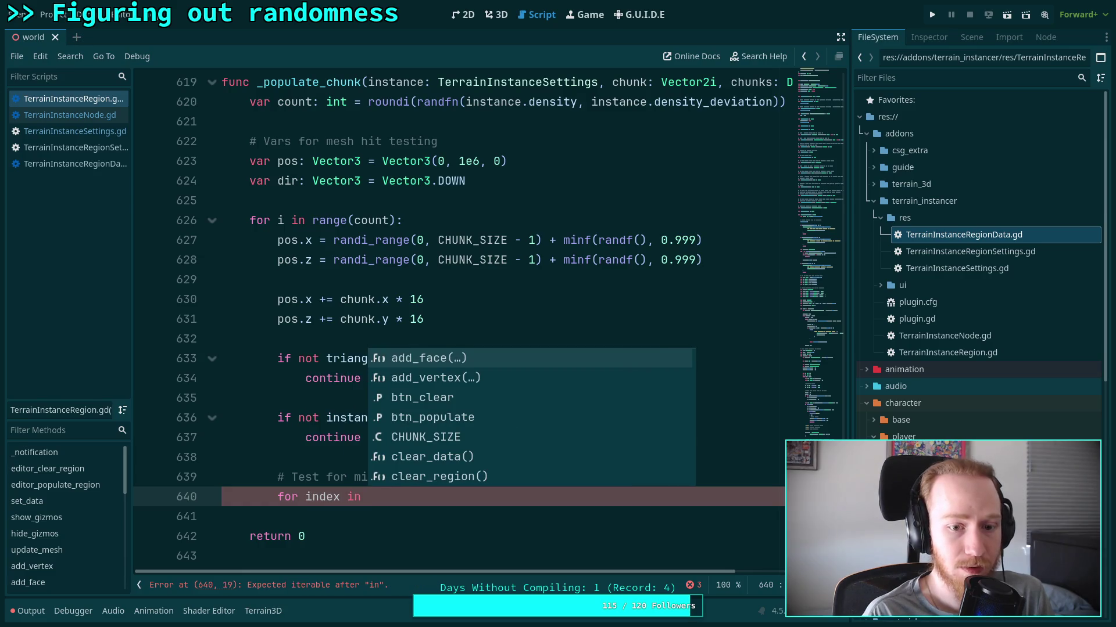
{"action": "type", "text": " instance."}
{"action": "key", "text": "Down"}
{"action": "key", "text": "Down"}
{"action": "key", "text": "Down"}
{"action": "key", "text": "Return"}
{"action": "type", "text": ":"}
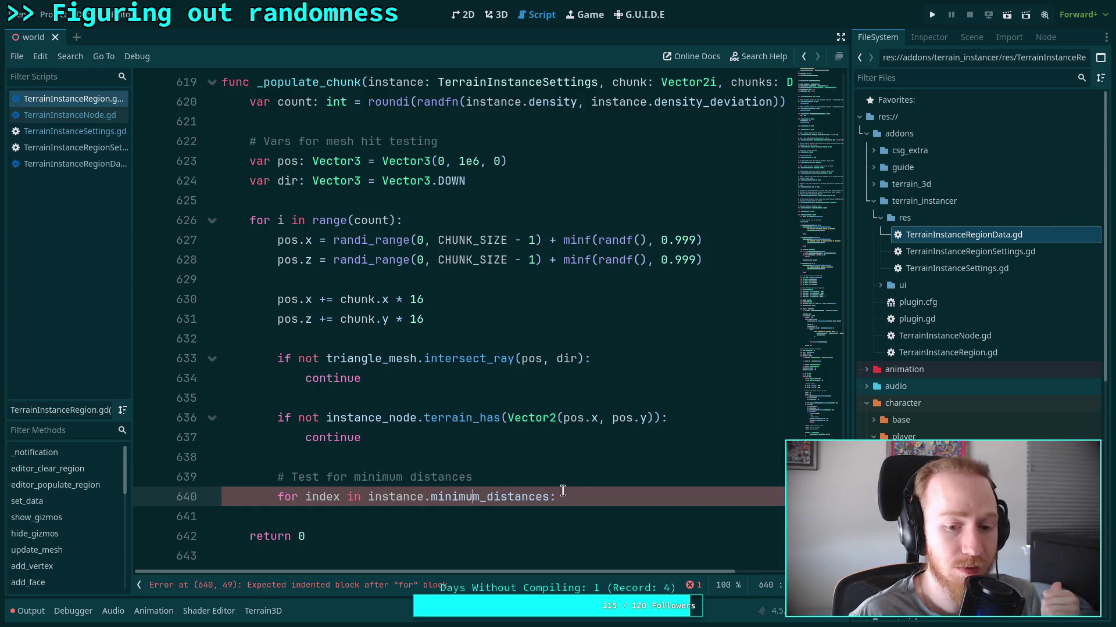
{"action": "key", "text": "Return"}
Declare 'var minimum_distance_squared: float = instance.minimum_distances.get(index)' in the loop body.
{"action": "type", "text": "var minimum_distance: float ="}
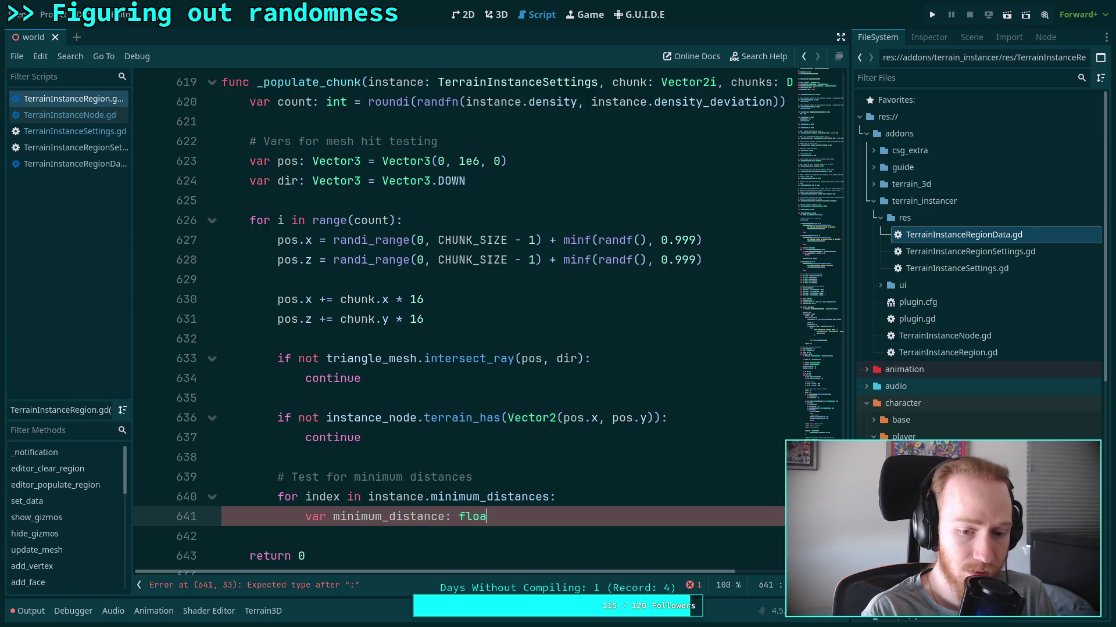
{"action": "left_click", "coordinate": [445, 517]}
{"action": "type", "text": "_sqa"}
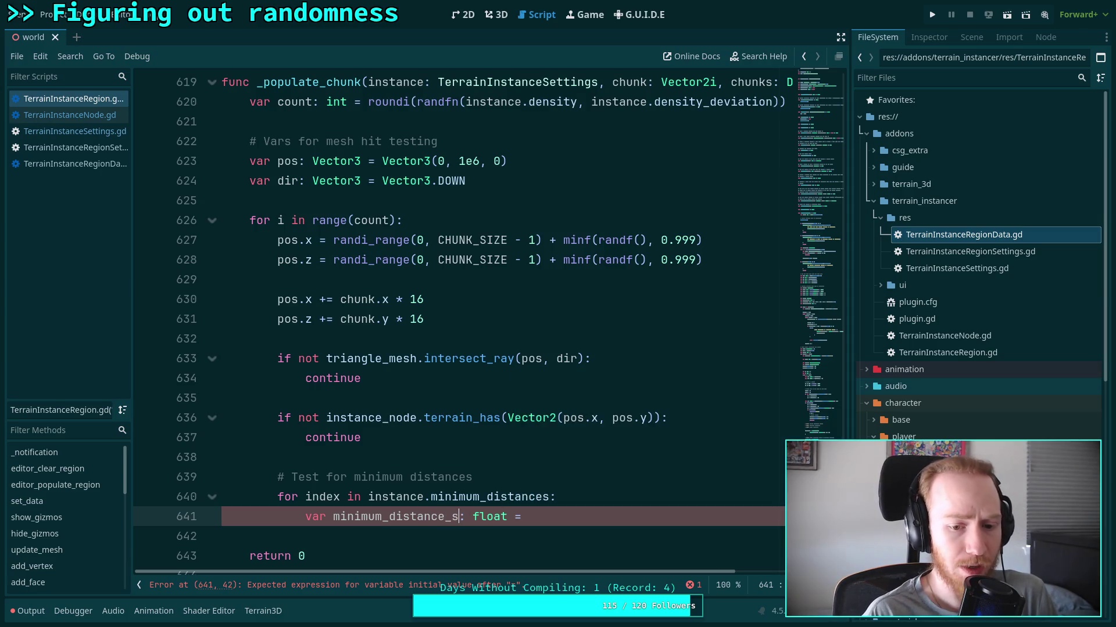
{"action": "type", "text": "ared"}
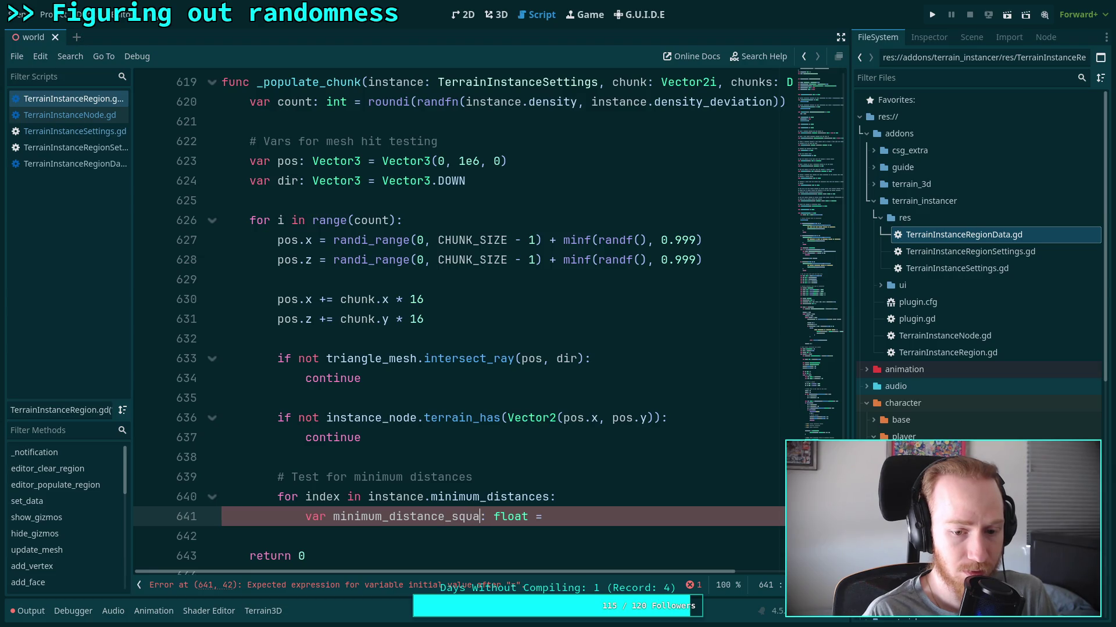
{"action": "left_click", "coordinate": [638, 509]}
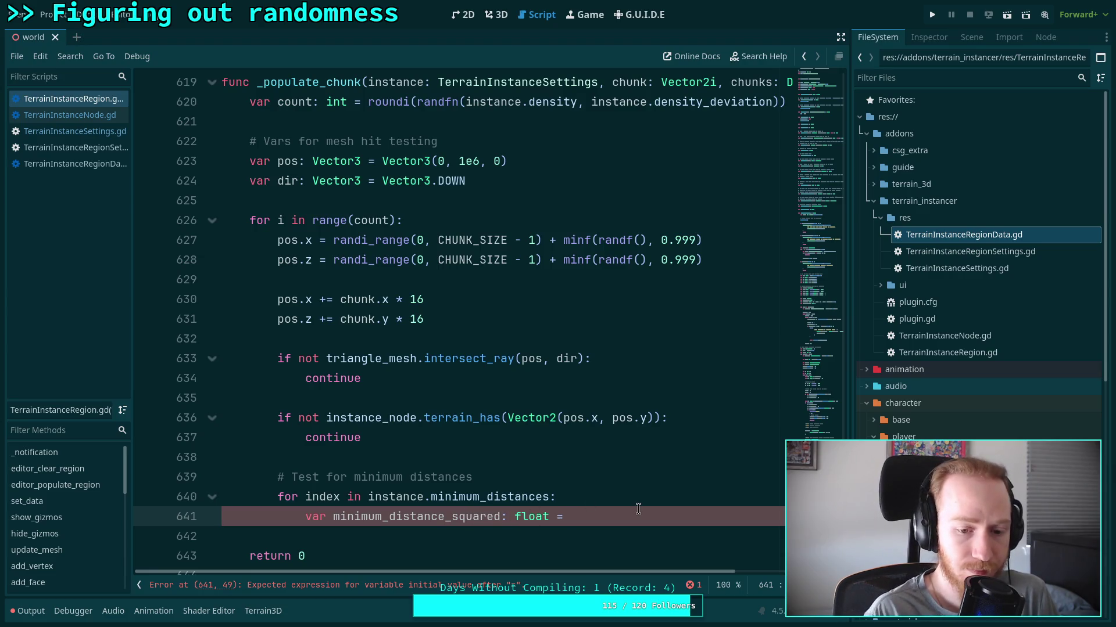
{"action": "type", "text": "inst"}
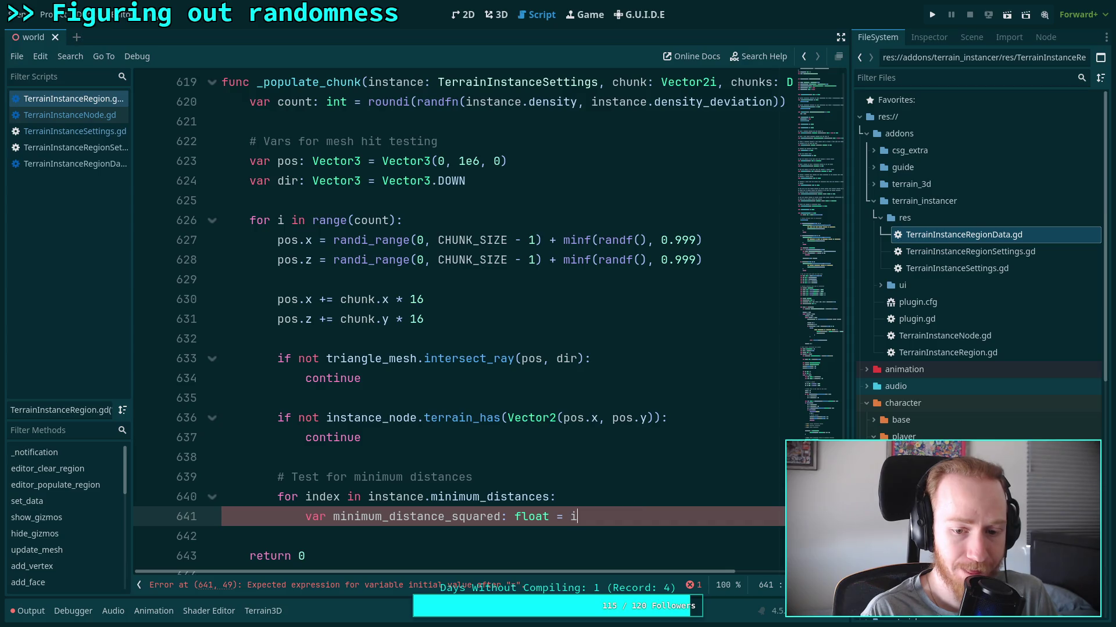
{"action": "key", "text": "Down"}
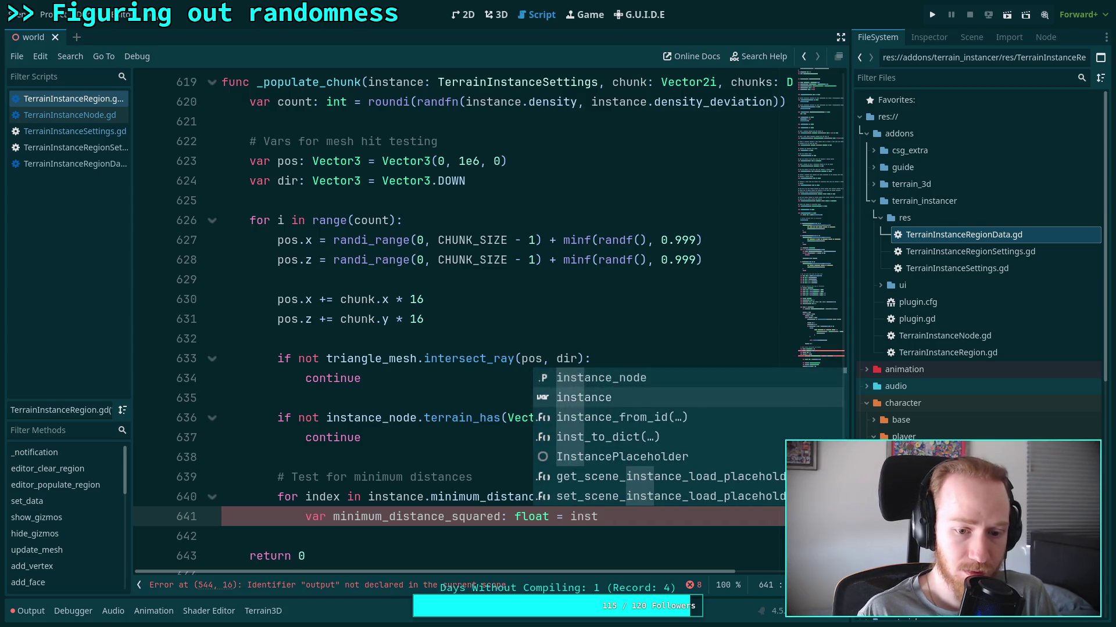
{"action": "key", "text": "Return"}
{"action": "type", "text": ".m"}
{"action": "key", "text": "Return"}
{"action": "type", "text": "[index]"}
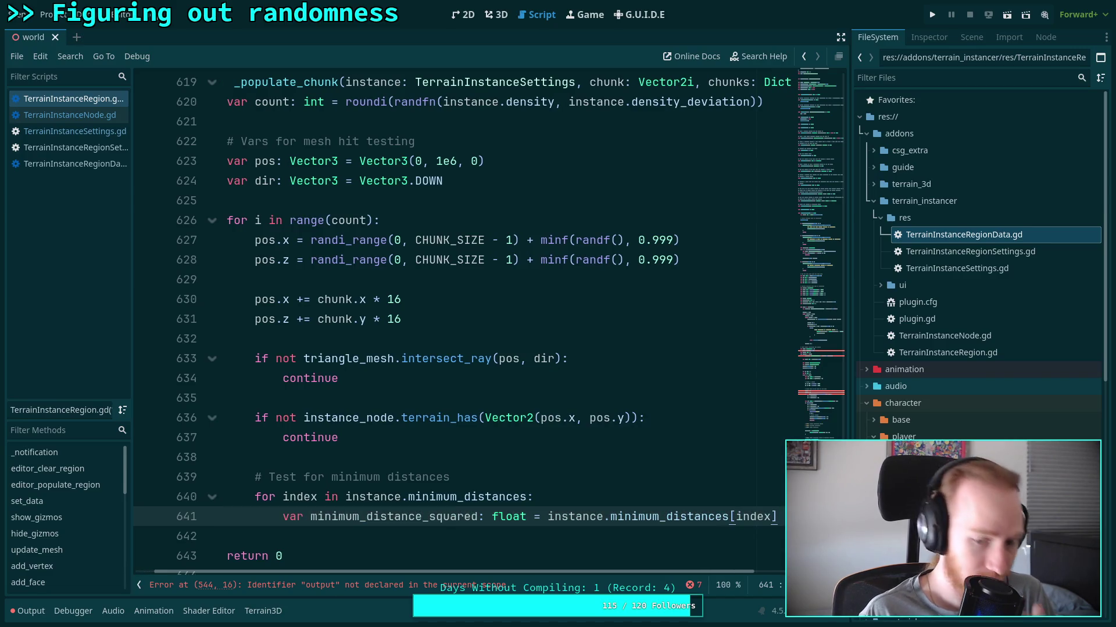
{"action": "key", "text": "BackSpace"}
{"action": "key", "text": "BackSpace"}
{"action": "key", "text": "BackSpace"}
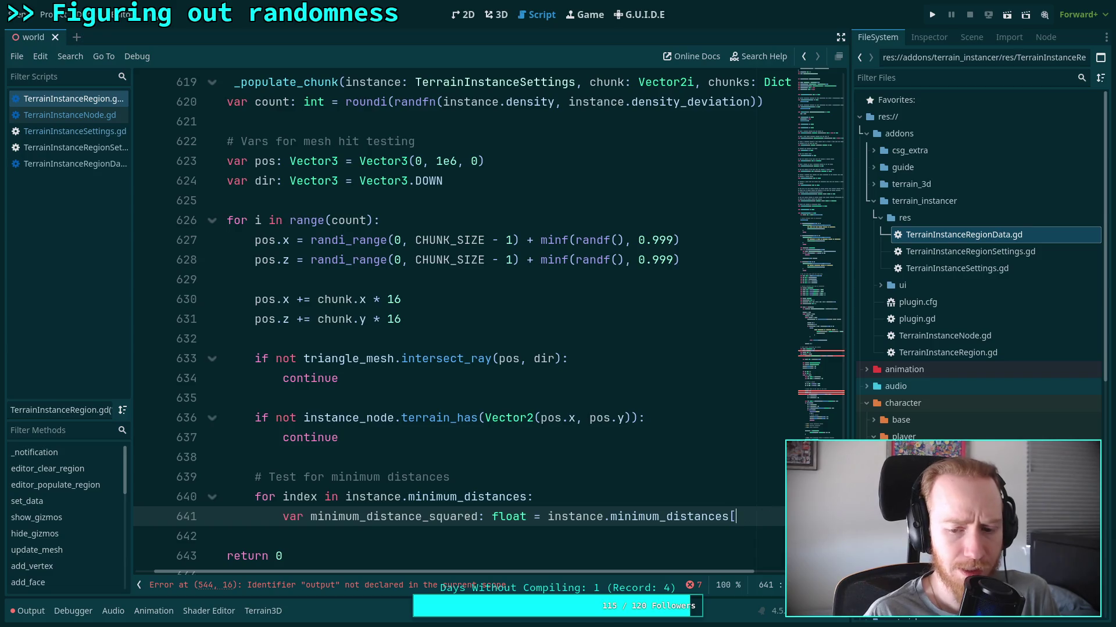
{"action": "type", "text": ".get(index)"}
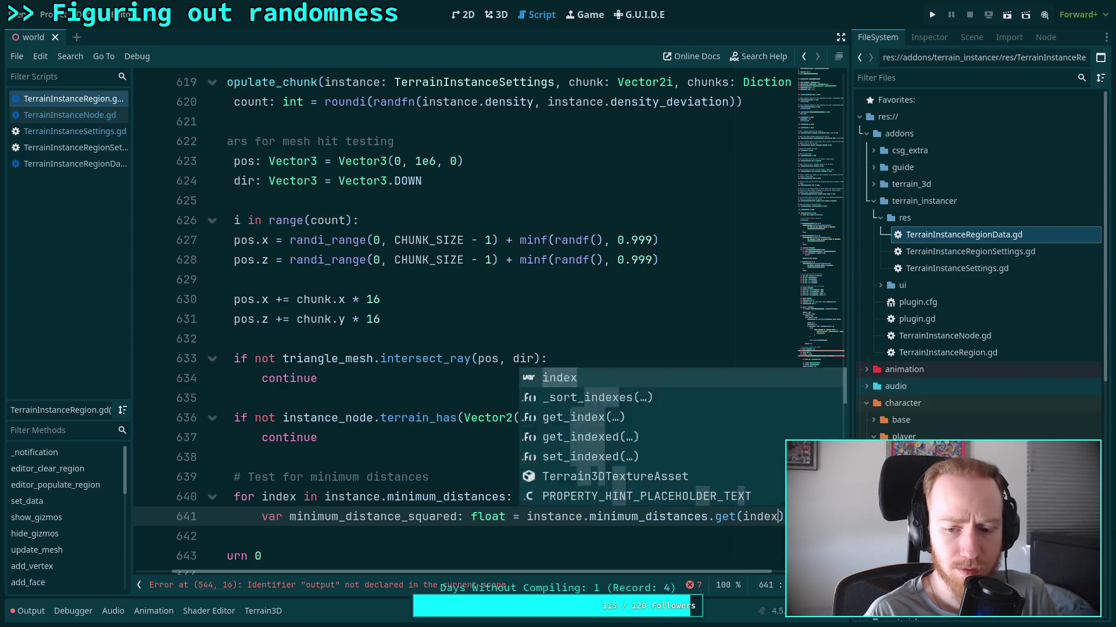
Square the value with 'minimum_distance_squared *= minimum_distance_squared' and add blank lines below.
{"action": "key", "text": "Return"}
{"action": "type", "text": "mim"}
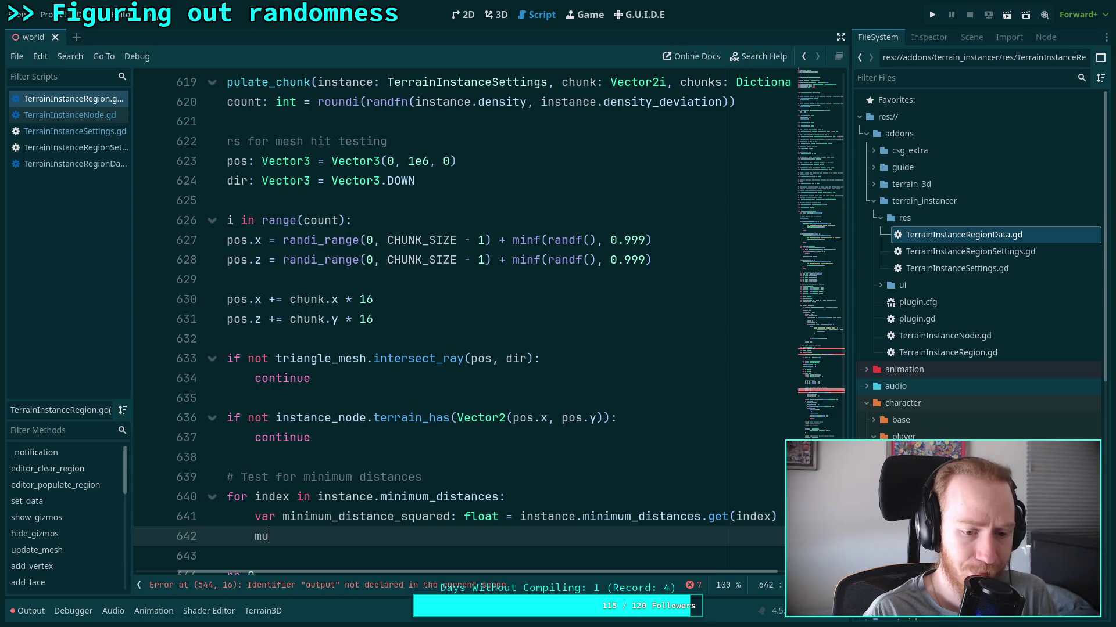
{"action": "key", "text": "Down"}
{"action": "key", "text": "Return"}
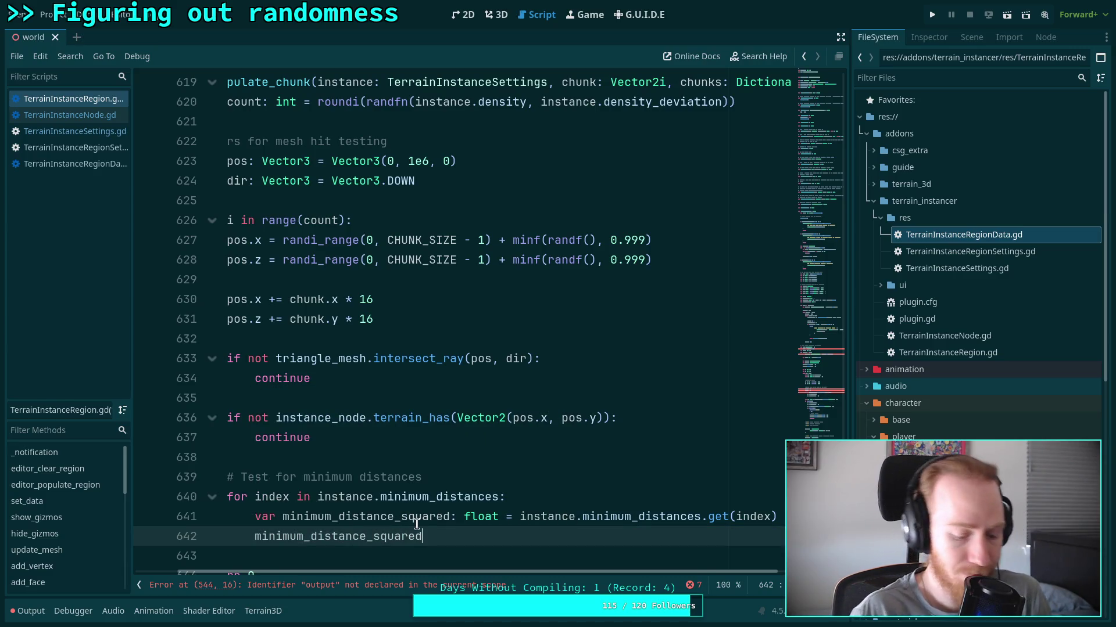
{"action": "type", "text": " *= min"}
{"action": "key", "text": "Return"}
{"action": "scroll", "coordinate": [472, 573], "scroll_direction": "left", "scroll_amount": 3}
{"action": "scroll", "coordinate": [430, 522], "scroll_direction": "down", "scroll_amount": 2}
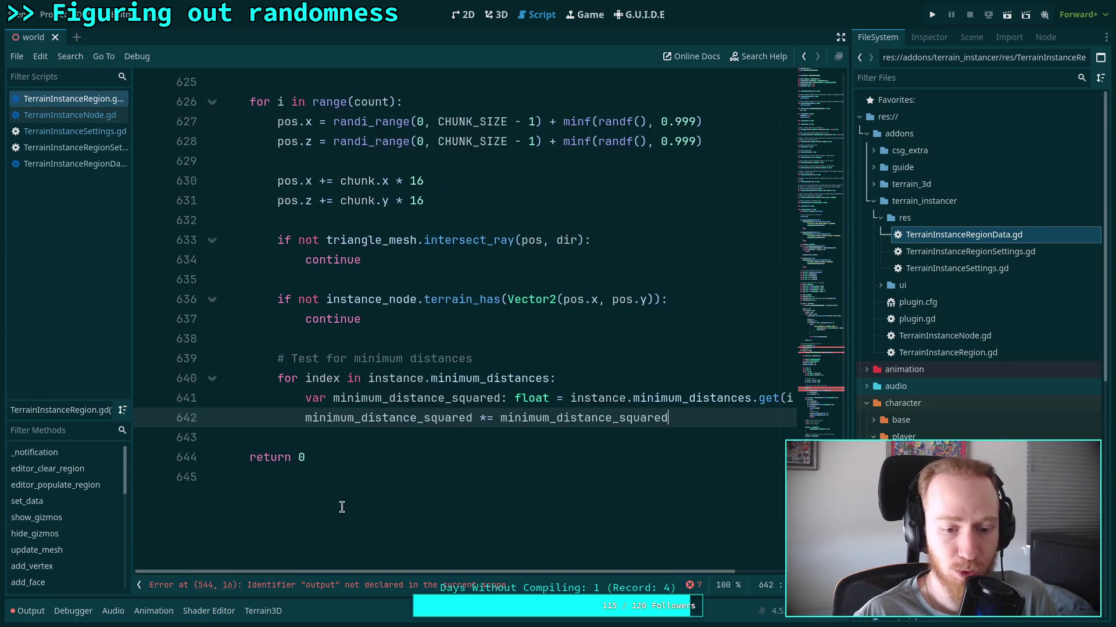
{"action": "scroll", "coordinate": [386, 478], "scroll_direction": "up", "scroll_amount": 1}
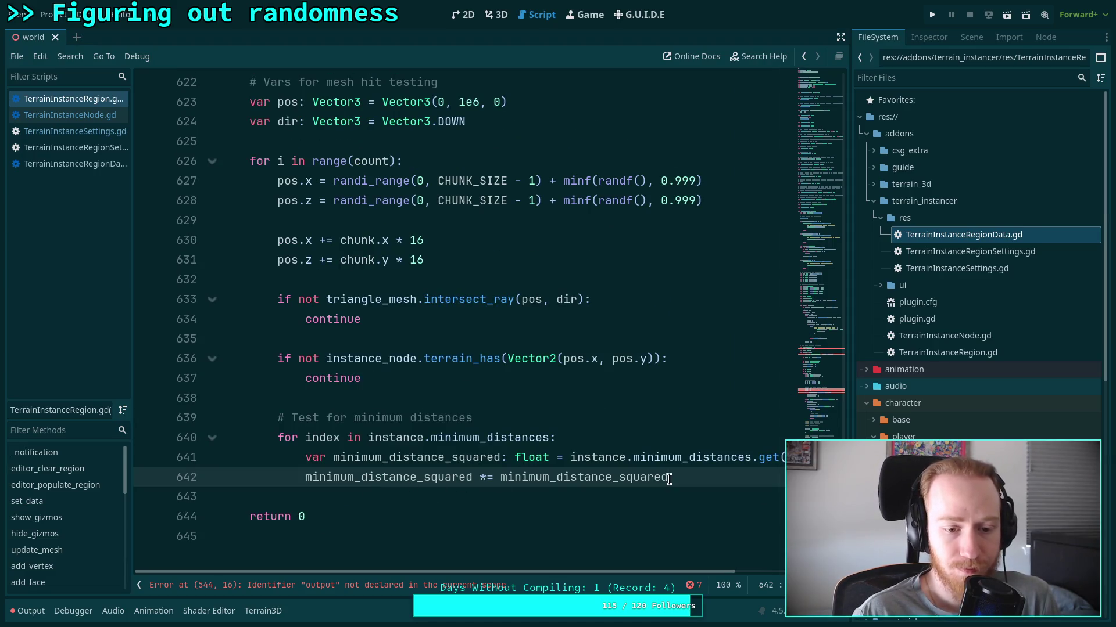
{"action": "key", "text": "Return"}
{"action": "key", "text": "Return"}
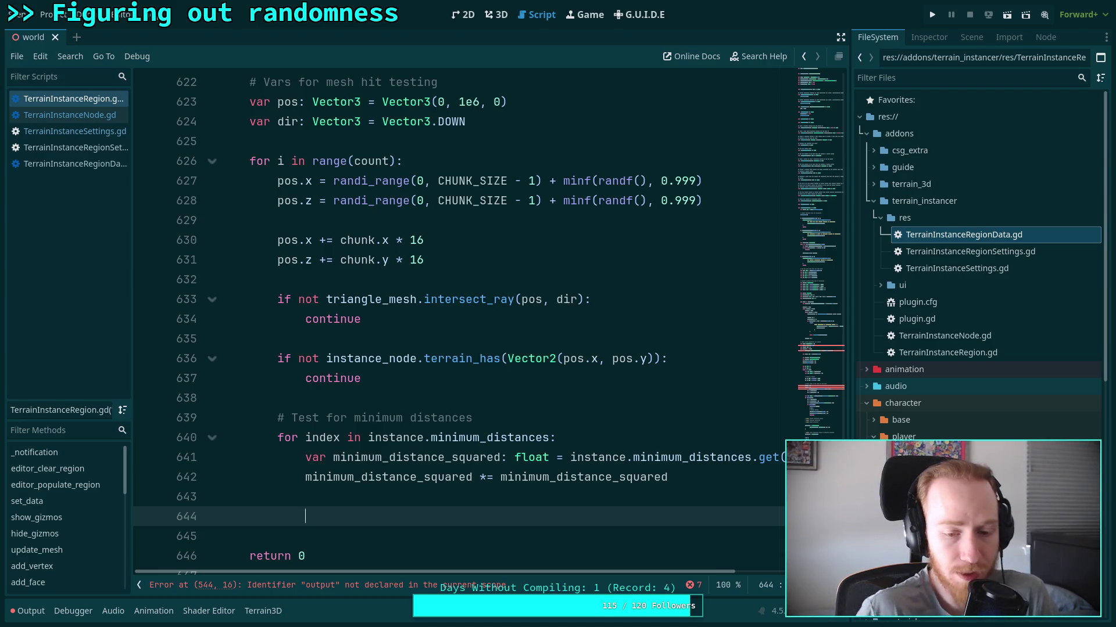
Rename the fetched variable to minimum_distance and declare 'var minimum_distance_squared = minimum_distance * minimum_distance'.
{"action": "left_click_drag", "start_coordinate": [445, 458], "coordinate": [501, 458]}
{"action": "key", "text": "BackSpace"}
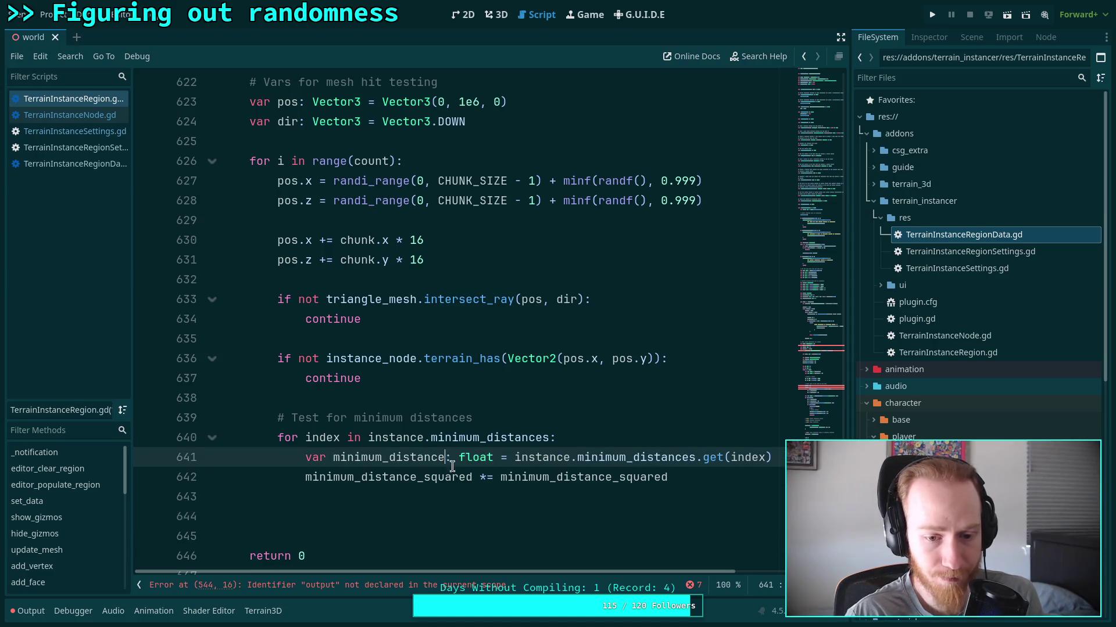
{"action": "double_click", "coordinate": [315, 457]}
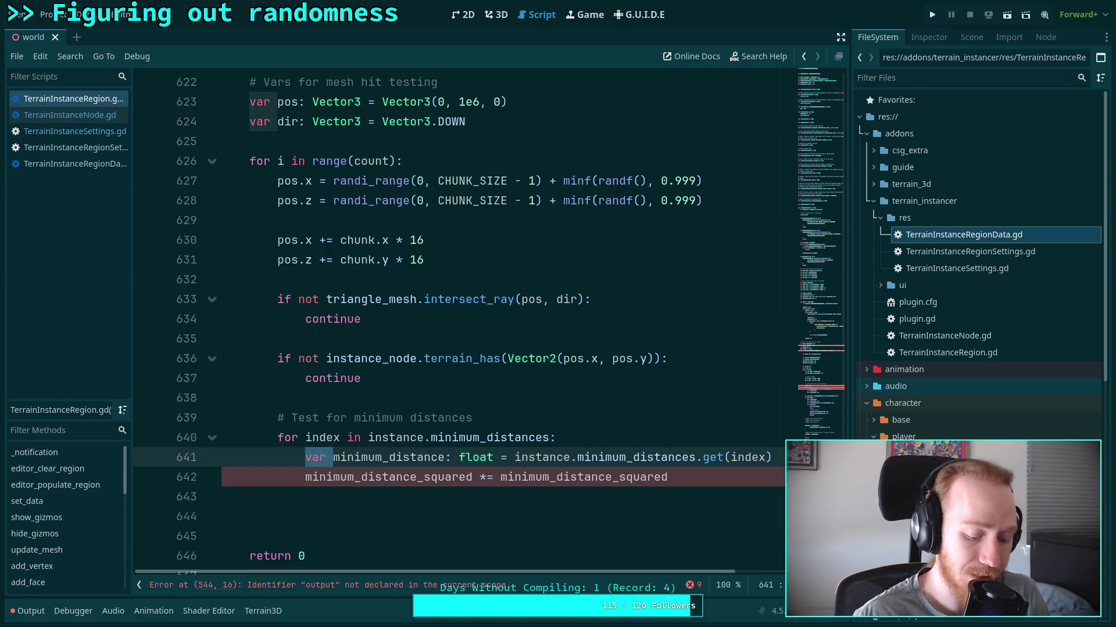
{"action": "left_click", "coordinate": [305, 477]}
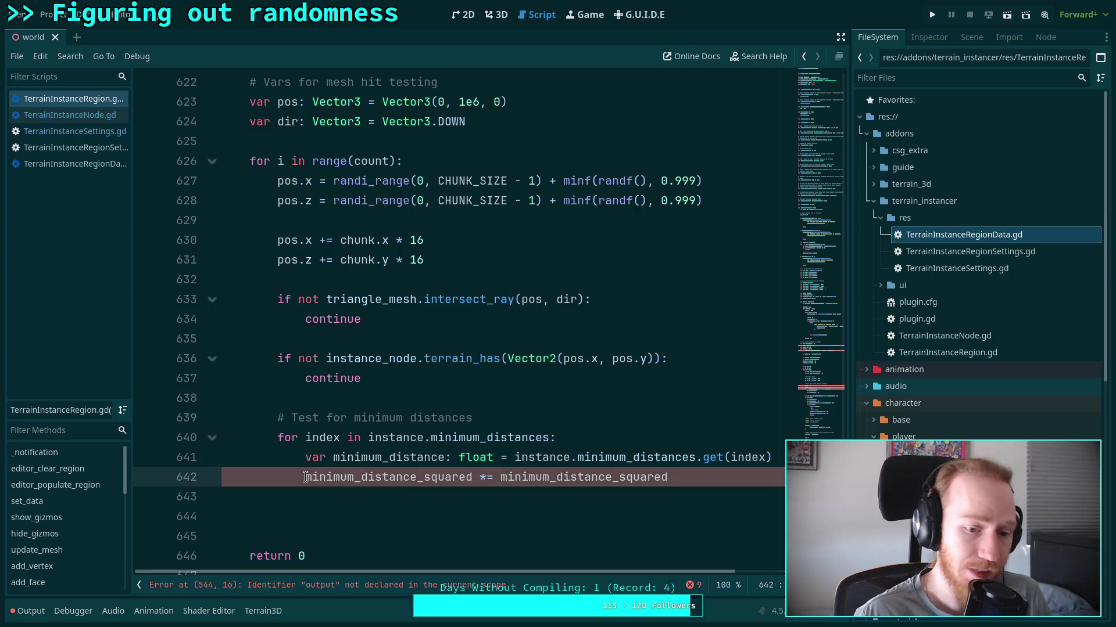
{"action": "type", "text": "var"}
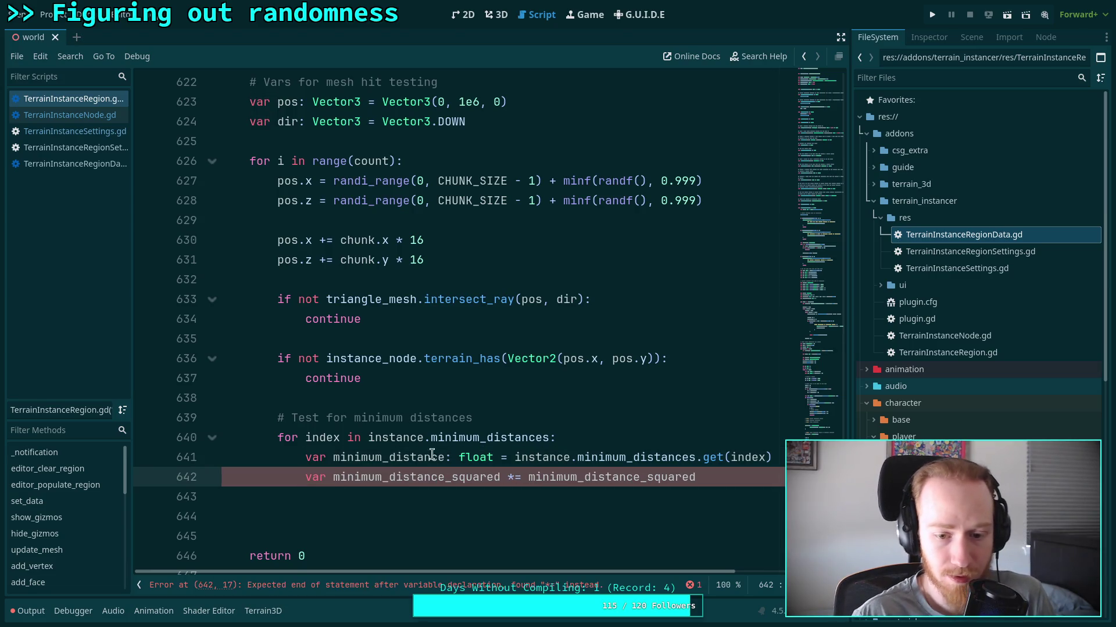
{"action": "left_click", "coordinate": [520, 477]}
{"action": "key", "text": "BackSpace"}
{"action": "left_click_drag", "start_coordinate": [631, 477], "coordinate": [689, 477]}
{"action": "type", "text": "* min"}
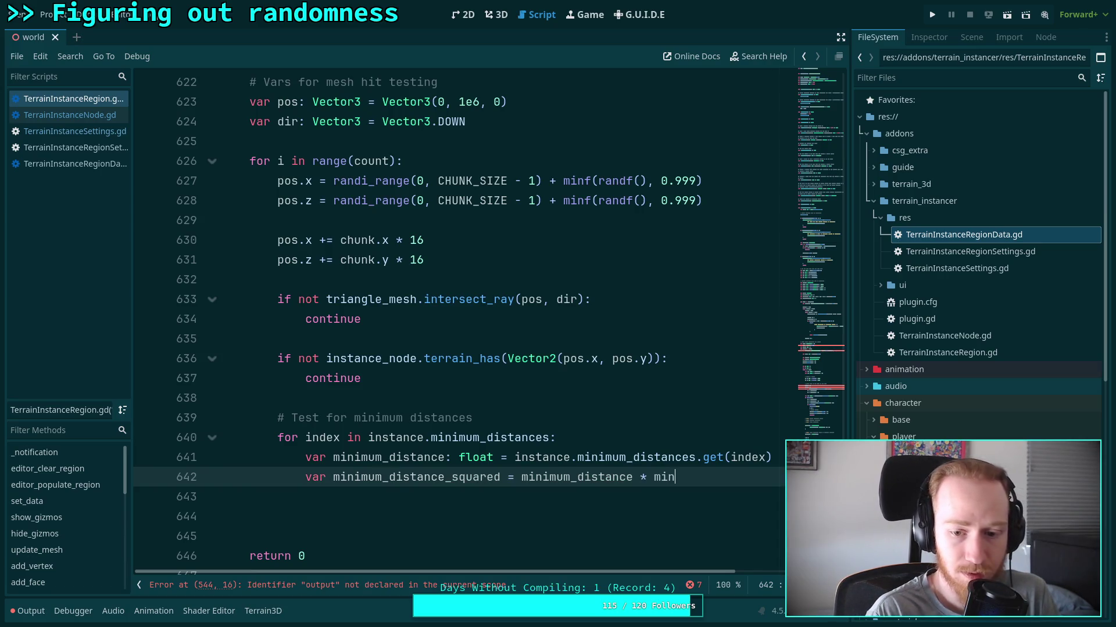
{"action": "key", "text": "Return"}
{"action": "key", "text": "Return"}
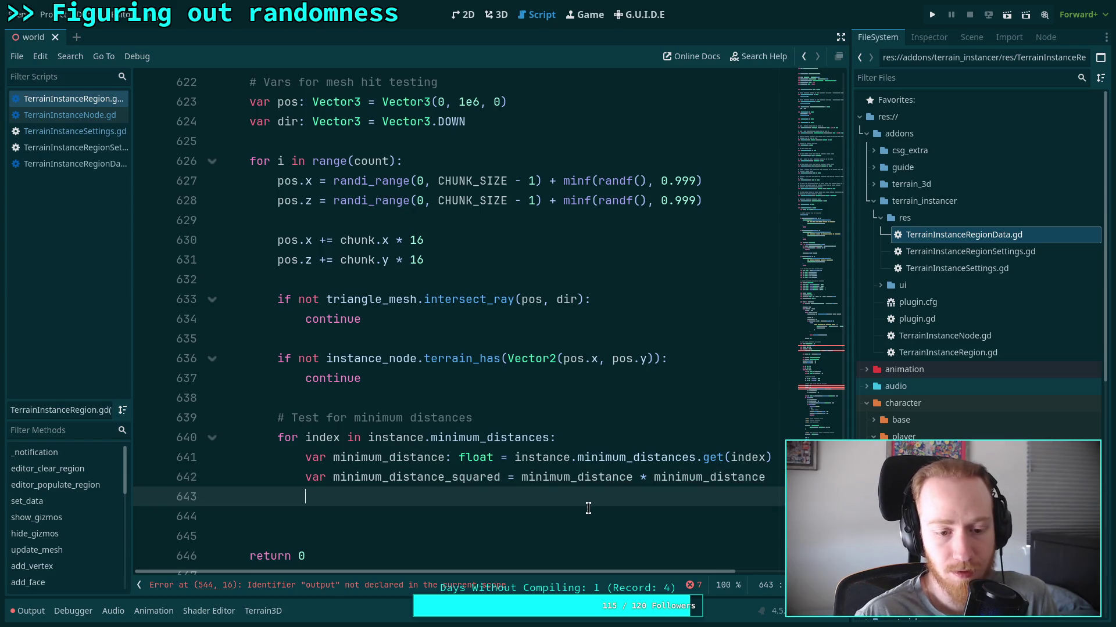
Re-indent the minimum_distance_squared line inside the for loop, directly under the minimum_distance line.
{"action": "key", "text": "alt+Down"}
{"action": "key", "text": "alt+Down"}
{"action": "key", "text": "alt+Down"}
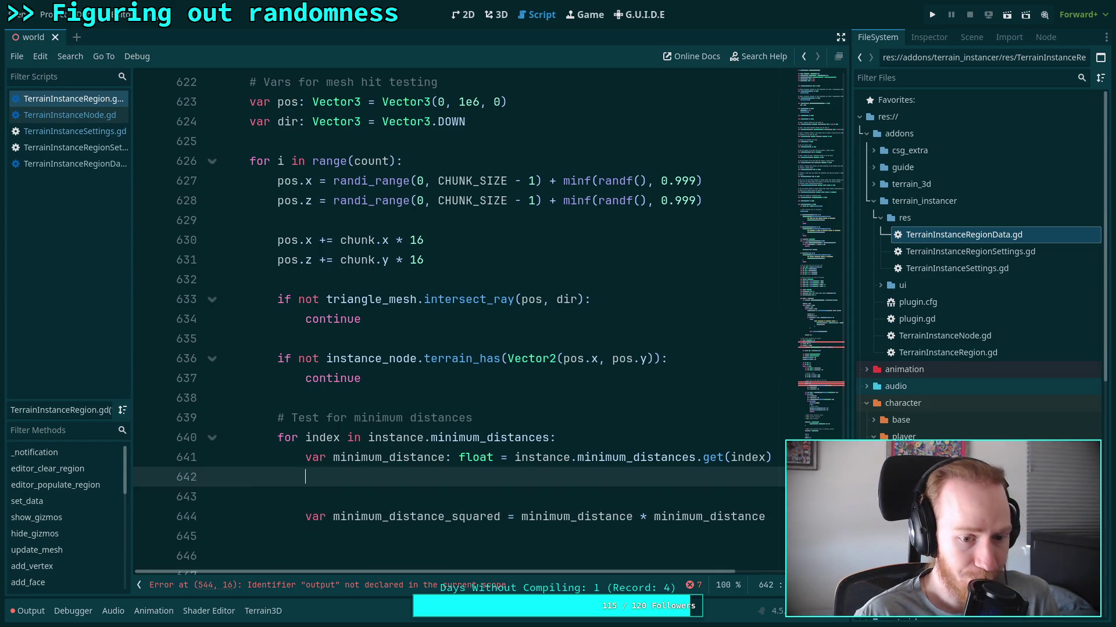
{"action": "scroll", "coordinate": [587, 508], "scroll_direction": "down", "scroll_amount": 1}
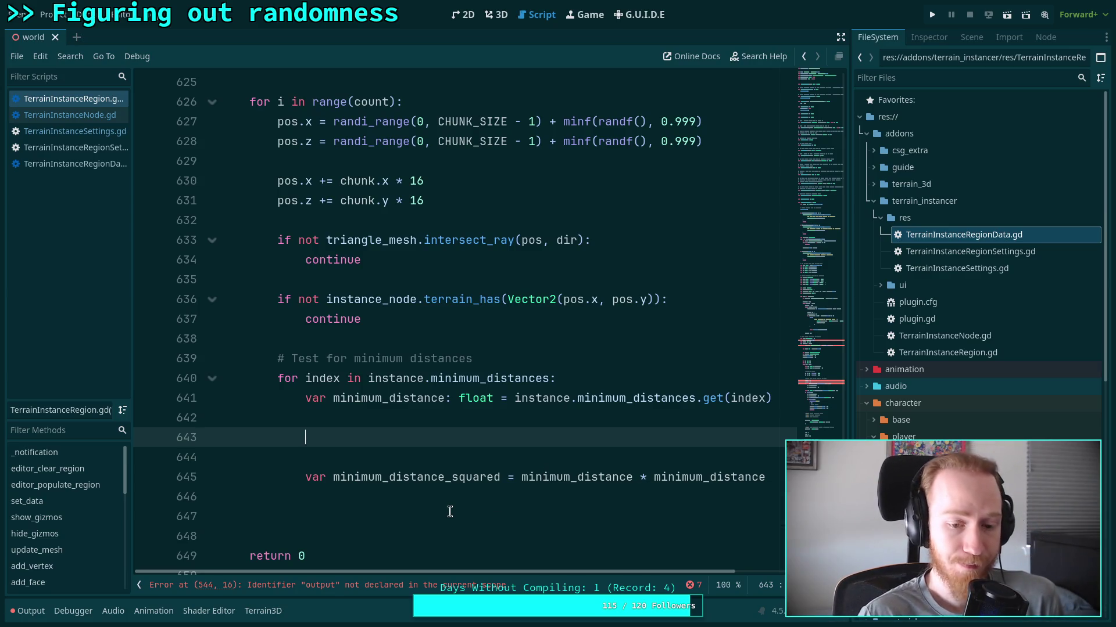
{"action": "key", "text": "Down"}
{"action": "key", "text": "Down"}
{"action": "key", "text": "shift+Tab"}
{"action": "key", "text": "alt+Up"}
{"action": "key", "text": "alt+Up"}
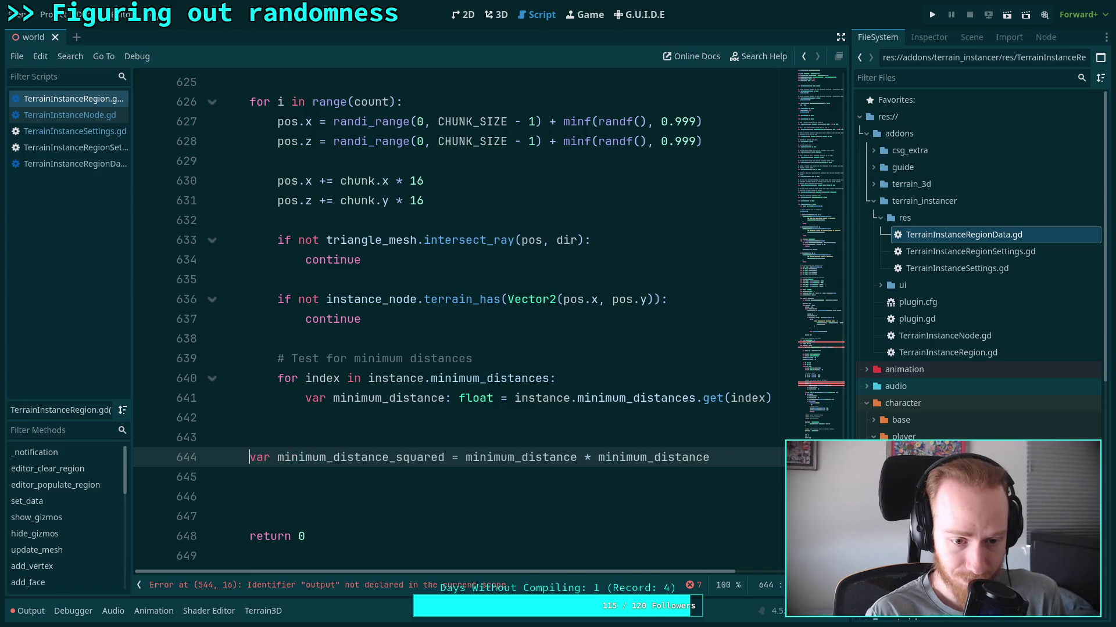
{"action": "key", "text": "alt+Up"}
{"action": "key", "text": "Tab"}
{"action": "key", "text": "Down"}
{"action": "key", "text": "Down"}
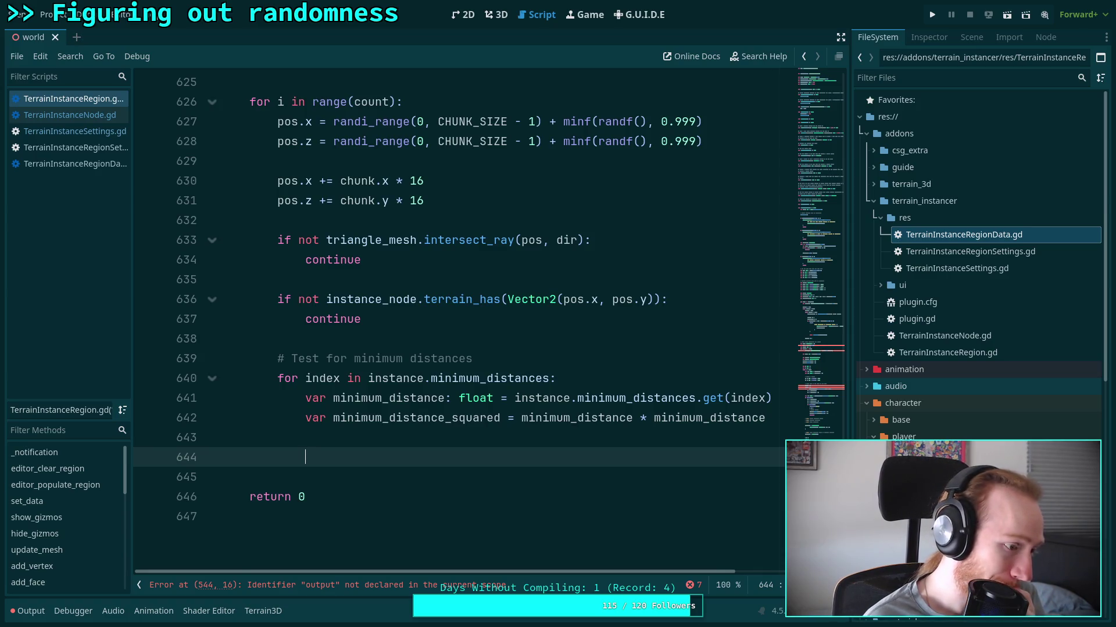
Rename the loop variable 'index' to 'other_id' and change the lookup to '.get(other_id)'.
{"action": "double_click", "coordinate": [322, 378]}
{"action": "left_click", "coordinate": [369, 440]}
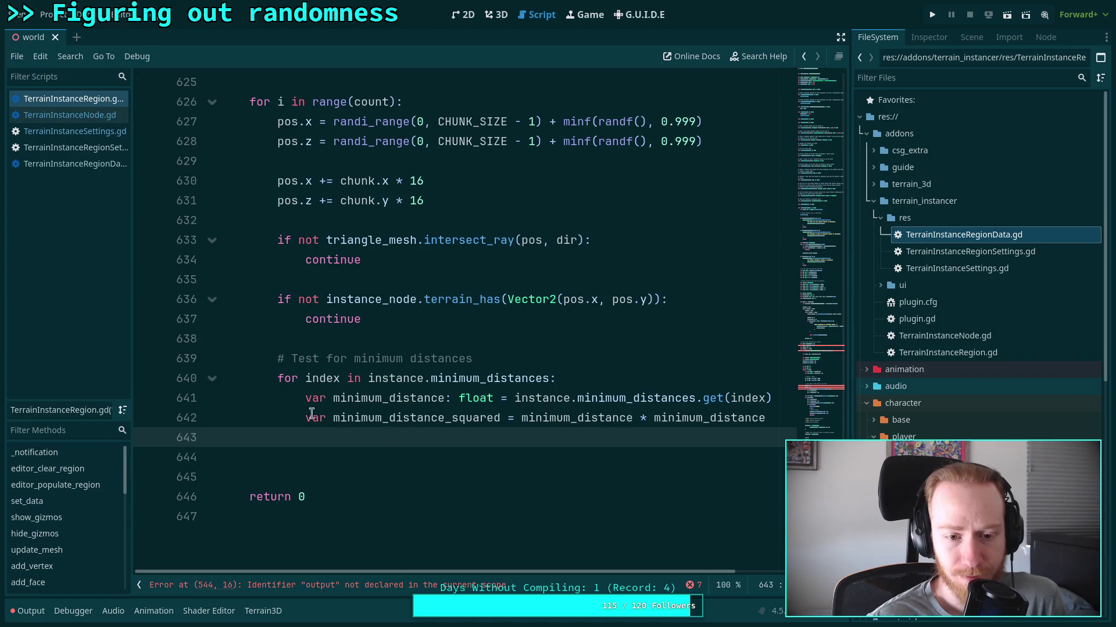
{"action": "double_click", "coordinate": [310, 378]}
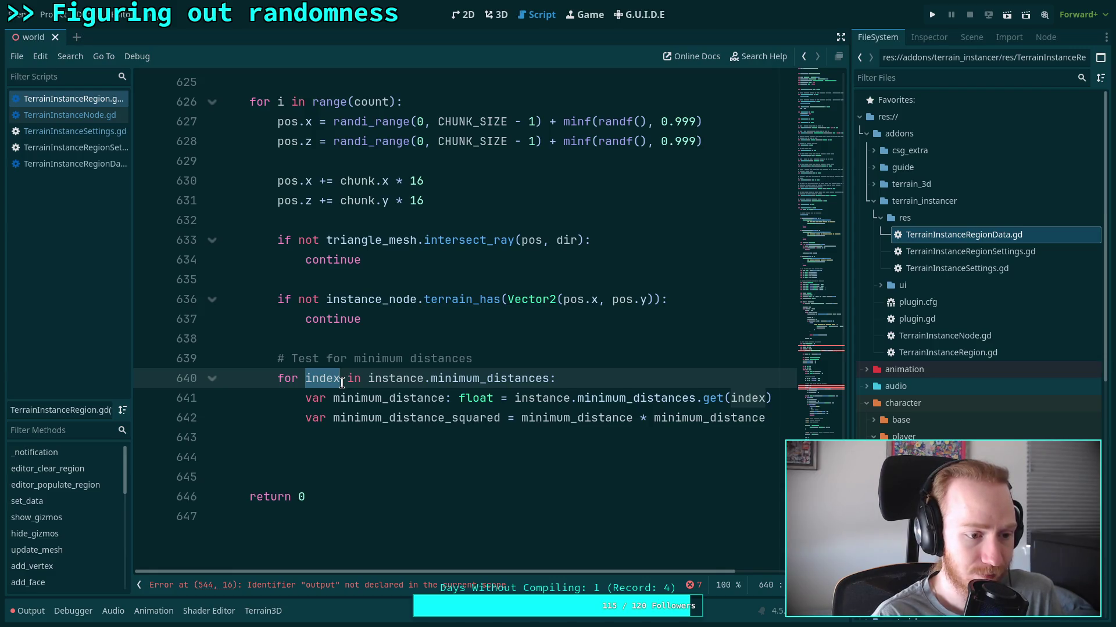
{"action": "type", "text": "othe"}
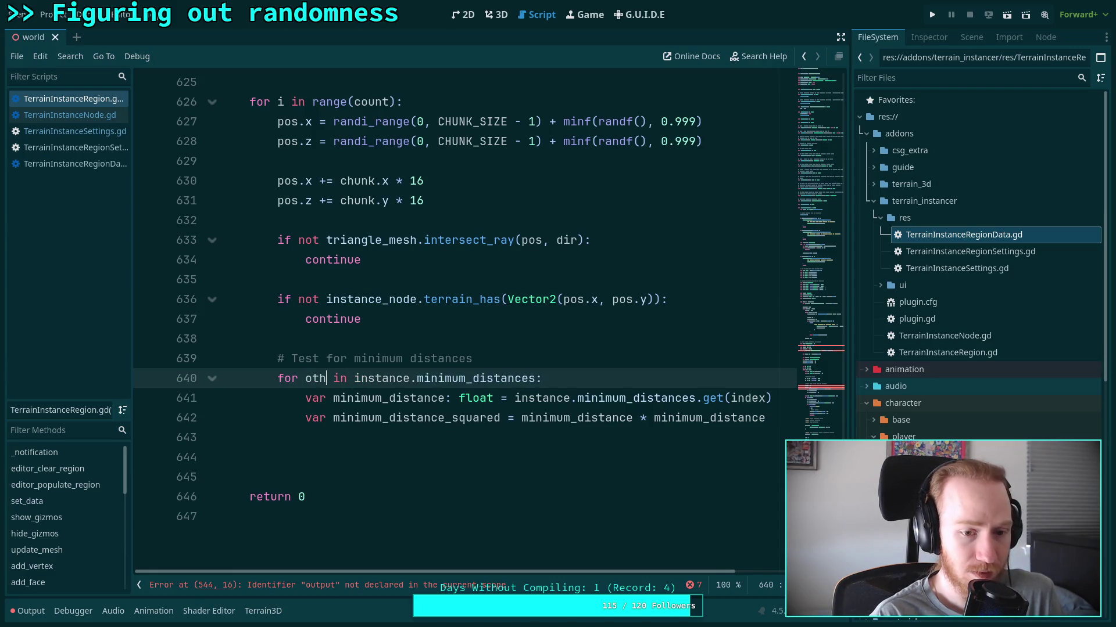
{"action": "type", "text": "r_id"}
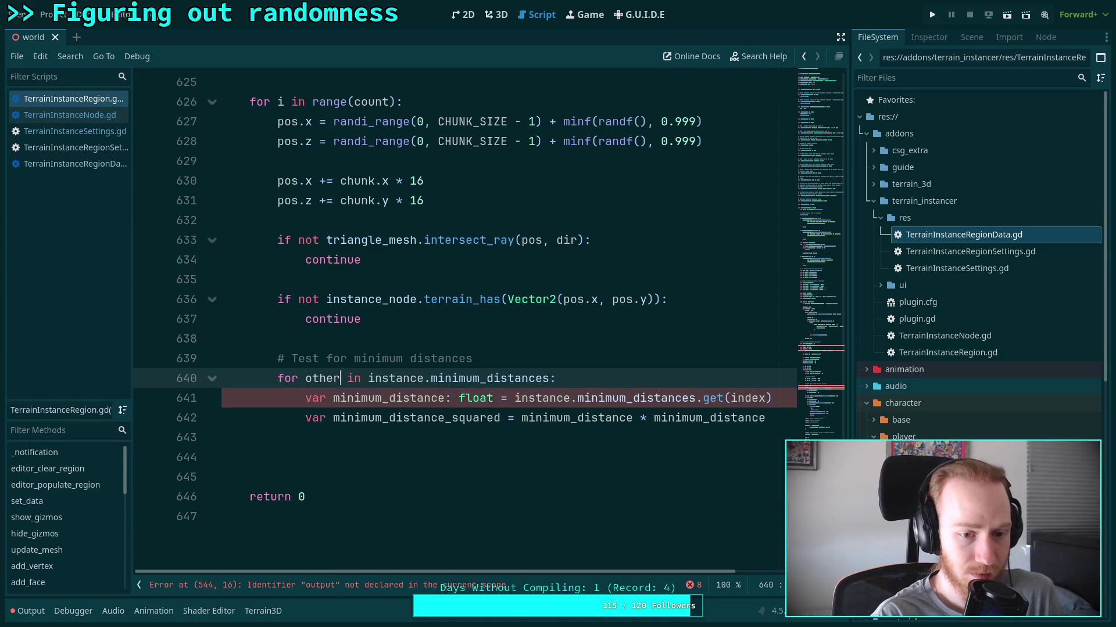
{"action": "double_click", "coordinate": [342, 379]}
{"action": "key", "text": "ctrl+c"}
{"action": "key", "text": "ctrl+f"}
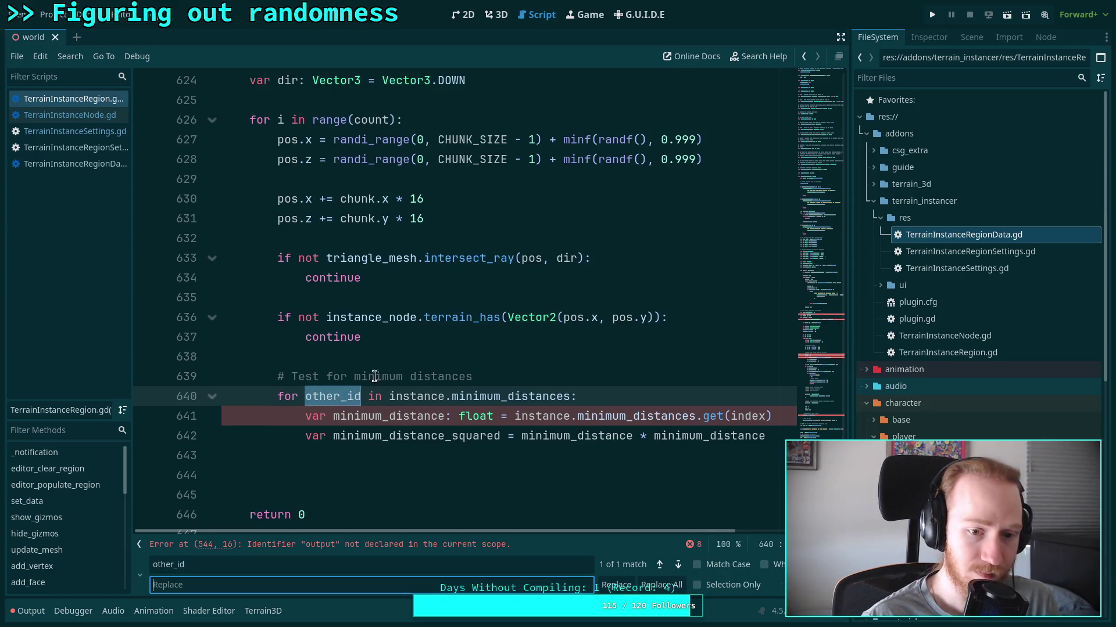
{"action": "key", "text": "Escape"}
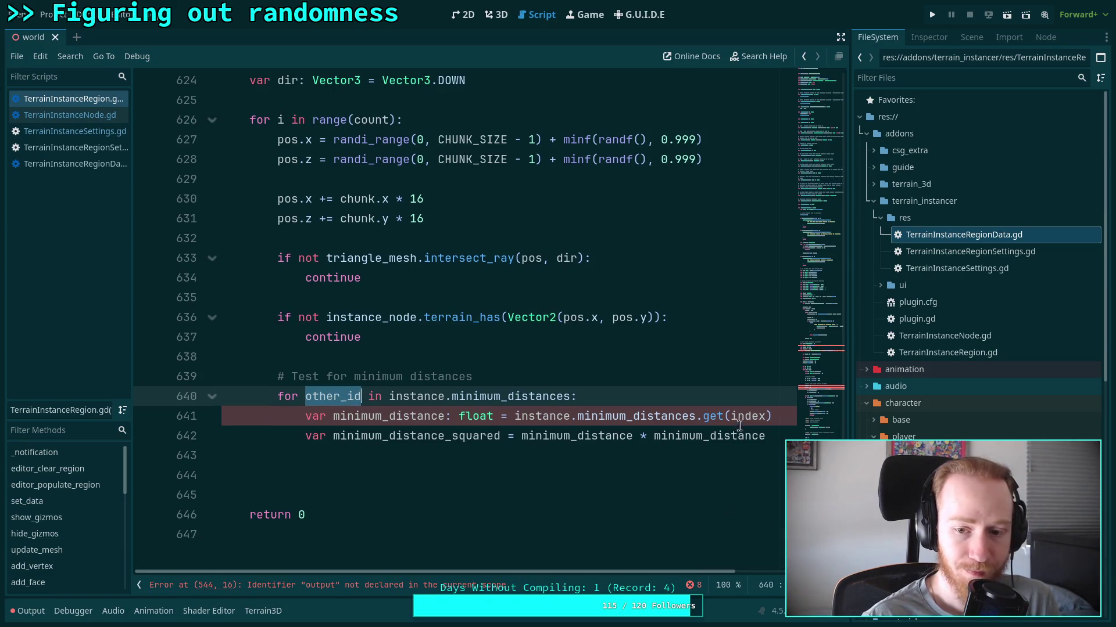
{"action": "double_click", "coordinate": [752, 416]}
{"action": "key", "text": "ctrl+v"}
{"action": "left_click", "coordinate": [689, 463]}
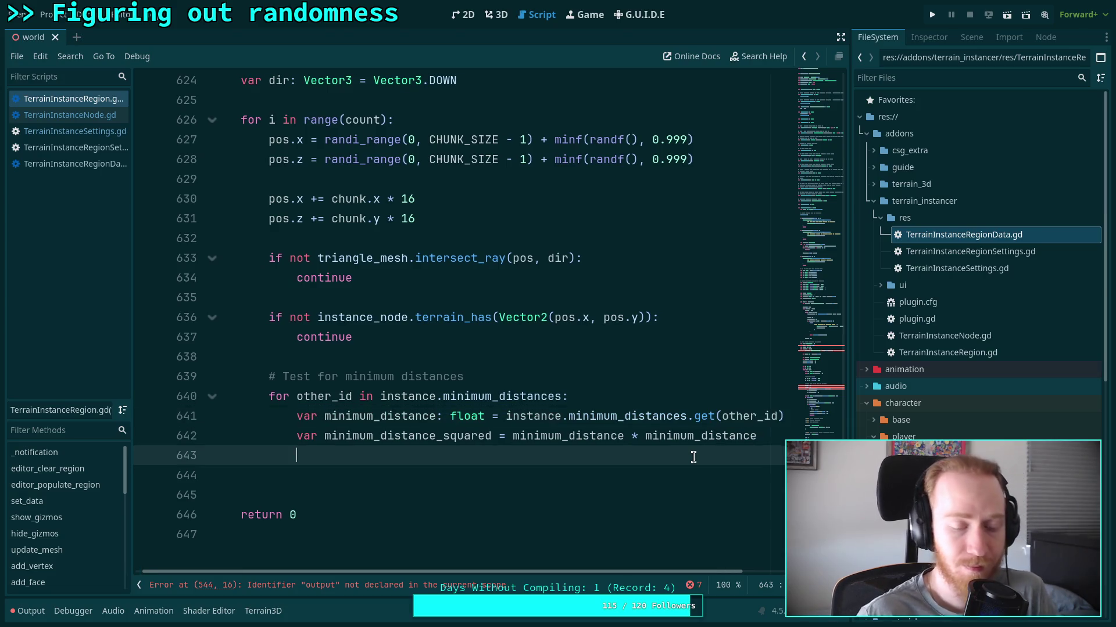
{"action": "key", "text": "Down"}
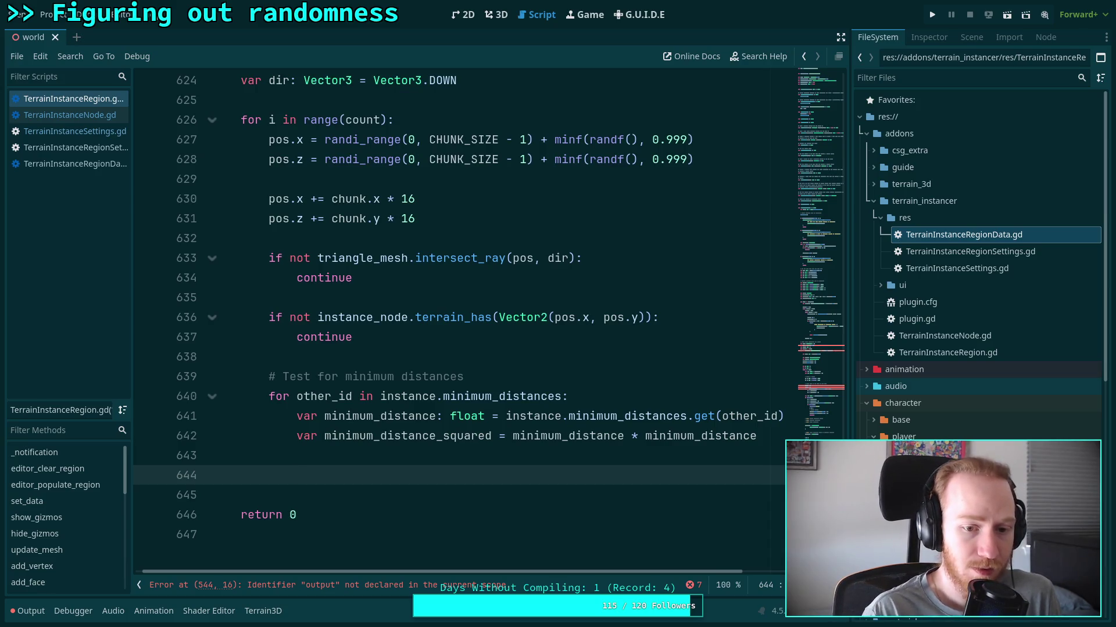
Insert two blank lines above the minimum_distance declaration and scroll through the function to review it.
{"action": "key", "text": "Up"}
{"action": "key", "text": "Up"}
{"action": "key", "text": "Up"}
{"action": "key", "text": "Return"}
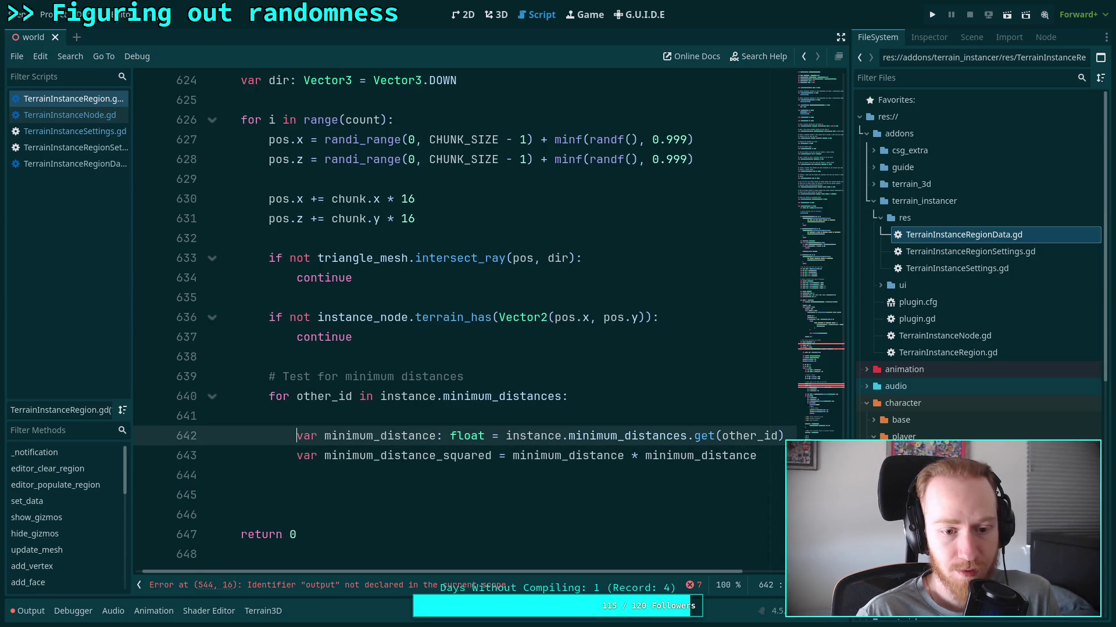
{"action": "key", "text": "Return"}
{"action": "key", "text": "Up"}
{"action": "key", "text": "Up"}
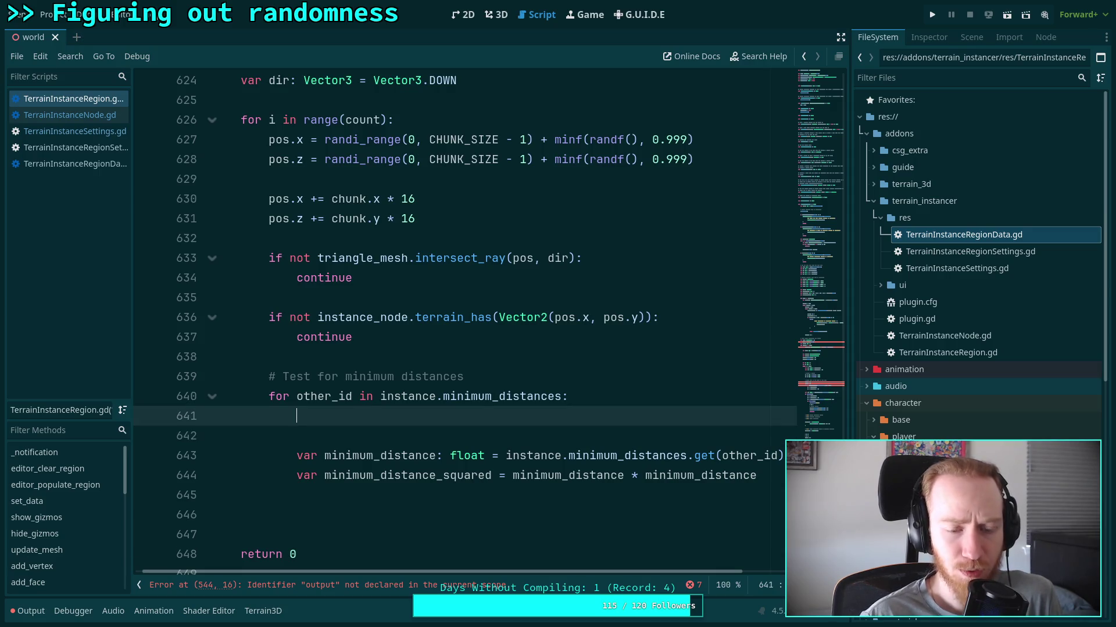
{"action": "scroll", "coordinate": [609, 470], "scroll_direction": "up", "scroll_amount": 2}
{"action": "scroll", "coordinate": [608, 471], "scroll_direction": "up", "scroll_amount": 2}
{"action": "scroll", "coordinate": [598, 459], "scroll_direction": "down", "scroll_amount": 1}
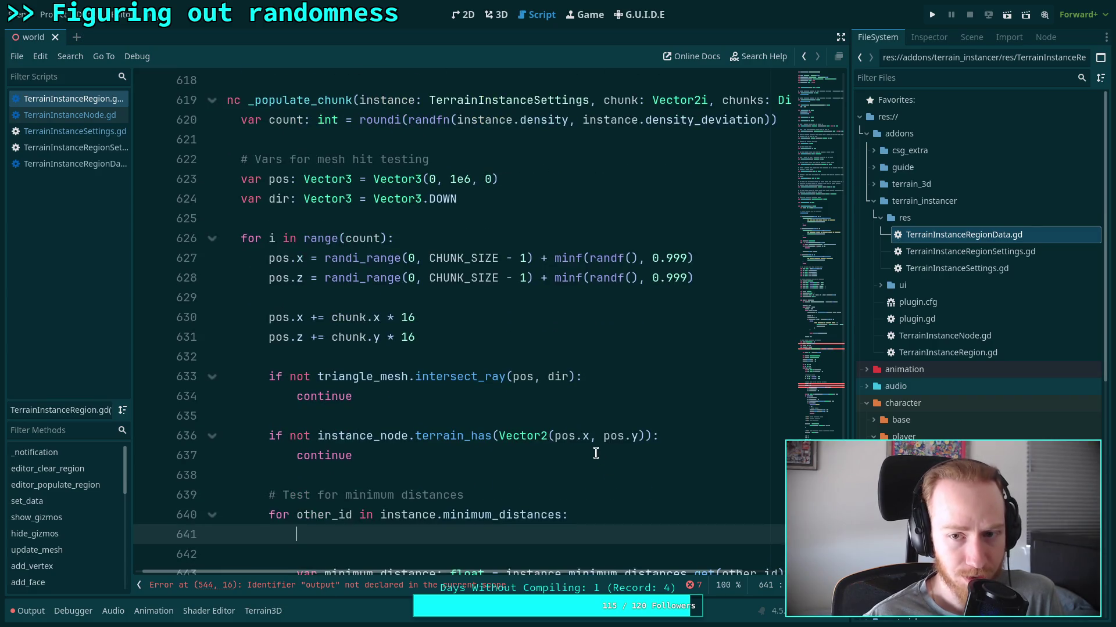
{"action": "scroll", "coordinate": [636, 566], "scroll_direction": "right", "scroll_amount": 3}
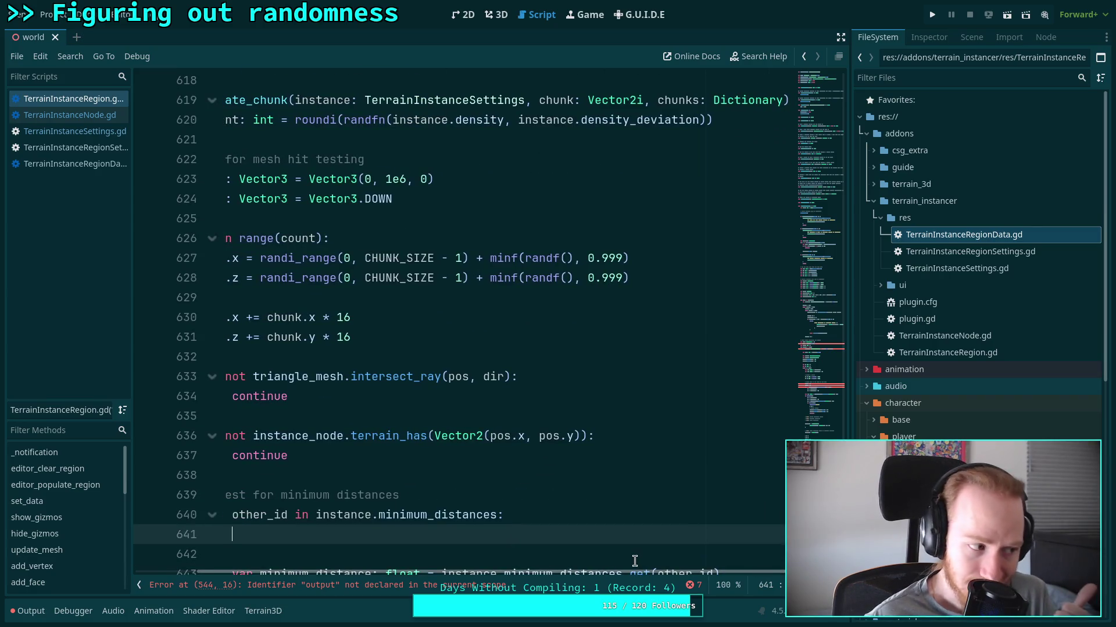
{"action": "scroll", "coordinate": [610, 573], "scroll_direction": "left", "scroll_amount": 1}
{"action": "scroll", "coordinate": [588, 578], "scroll_direction": "left", "scroll_amount": 2}
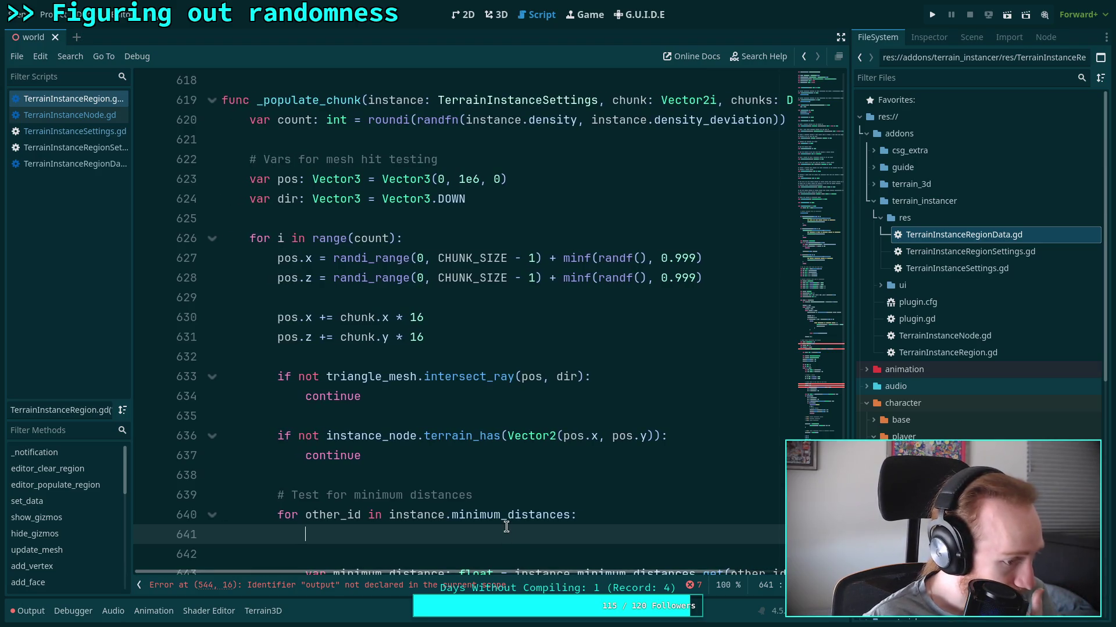
{"action": "scroll", "coordinate": [392, 493], "scroll_direction": "down", "scroll_amount": 2}
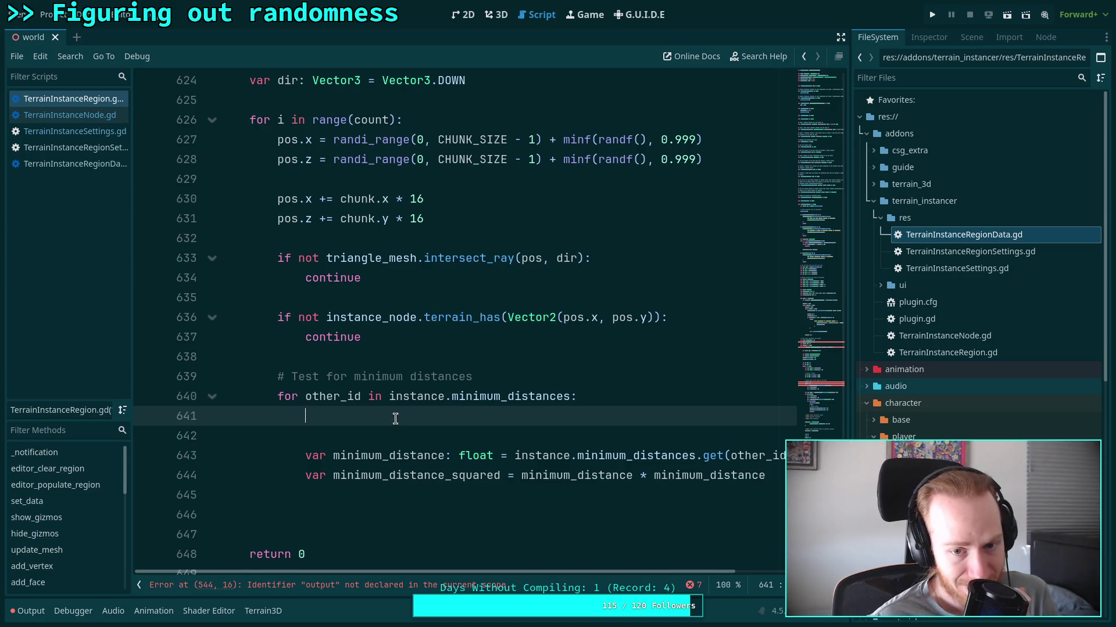
{"action": "scroll", "coordinate": [422, 419], "scroll_direction": "up", "scroll_amount": 2}
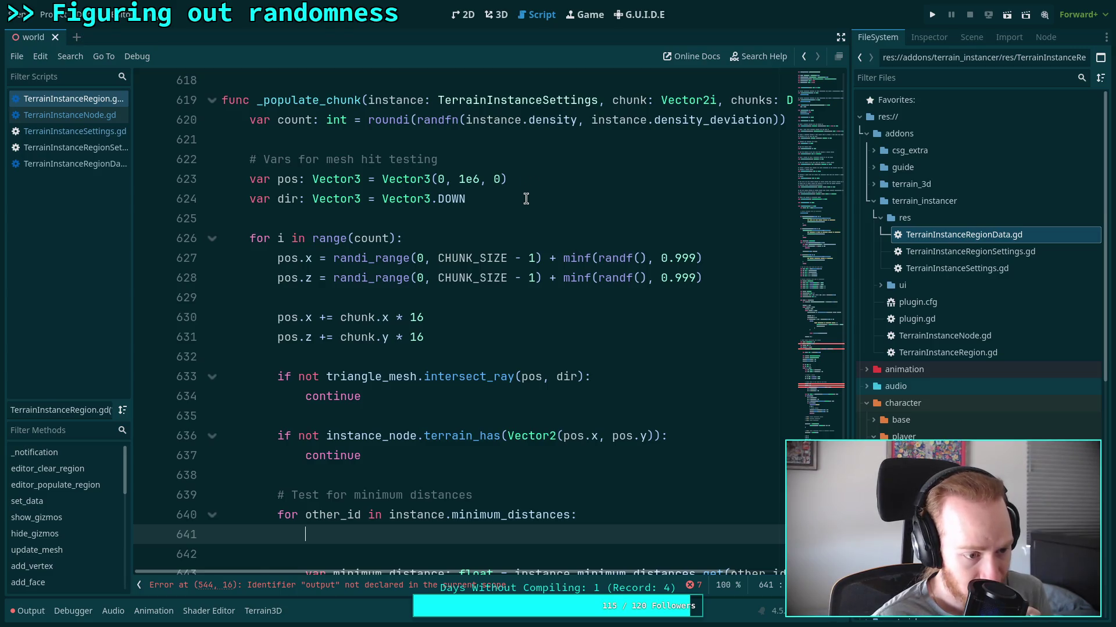
{"action": "scroll", "coordinate": [510, 221], "scroll_direction": "down", "scroll_amount": 2}
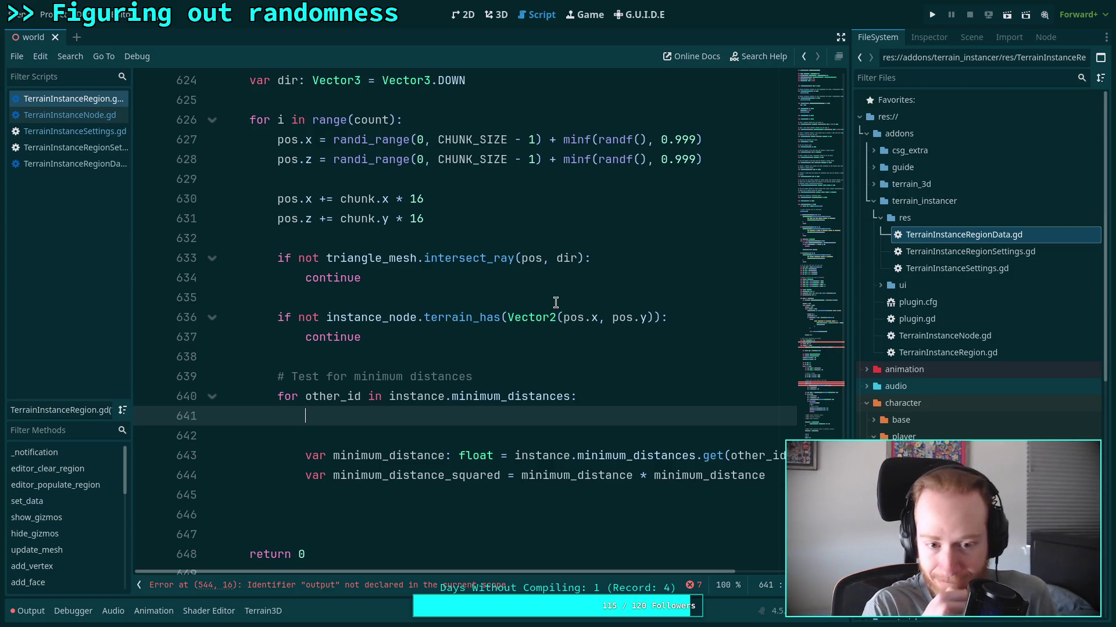
Add the guard 'if not chunks.has(other_id): continue' at the start of the loop body.
{"action": "type", "text": "if not chunks."}
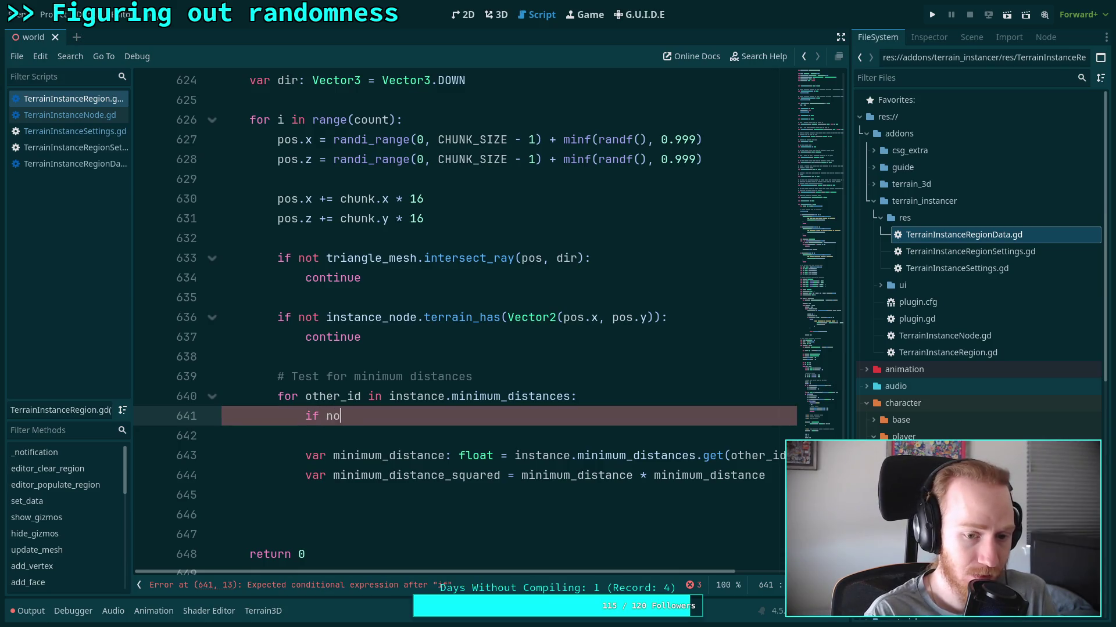
{"action": "type", "text": "has"}
{"action": "key", "text": "Return"}
{"action": "type", "text": "other"}
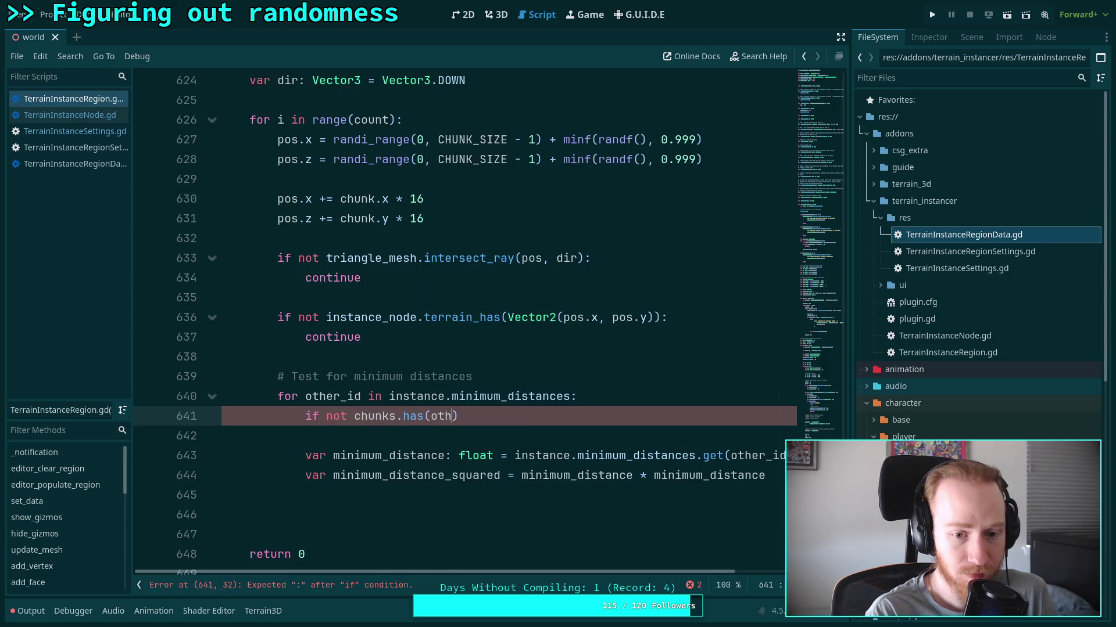
{"action": "key", "text": "Return"}
{"action": "key", "text": "End"}
{"action": "type", "text": ":"}
{"action": "key", "text": "Return"}
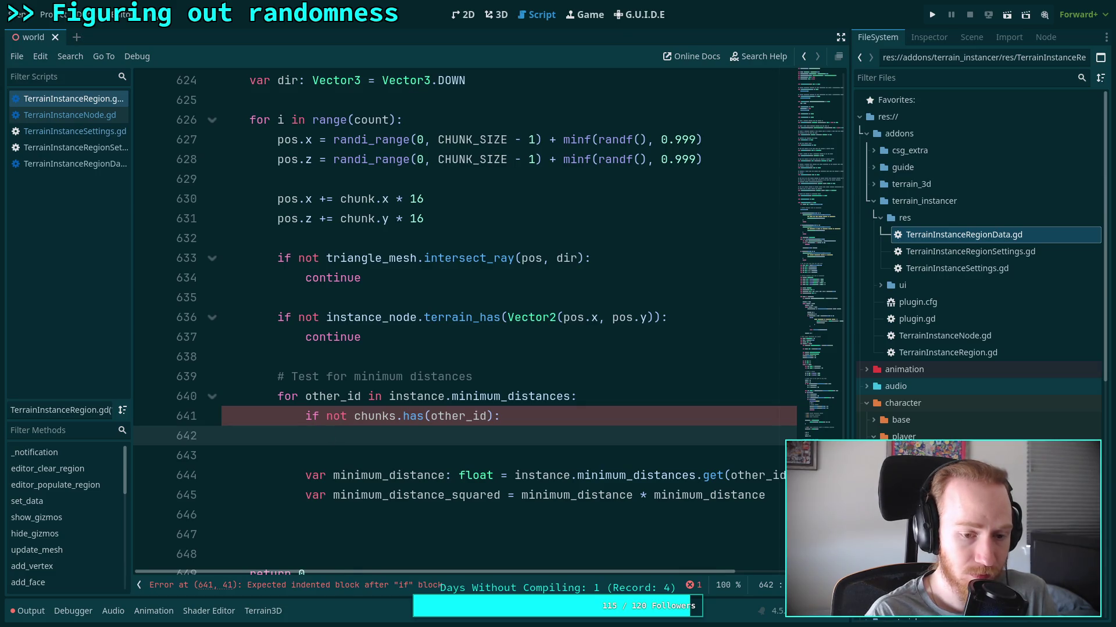
{"action": "type", "text": "continue"}
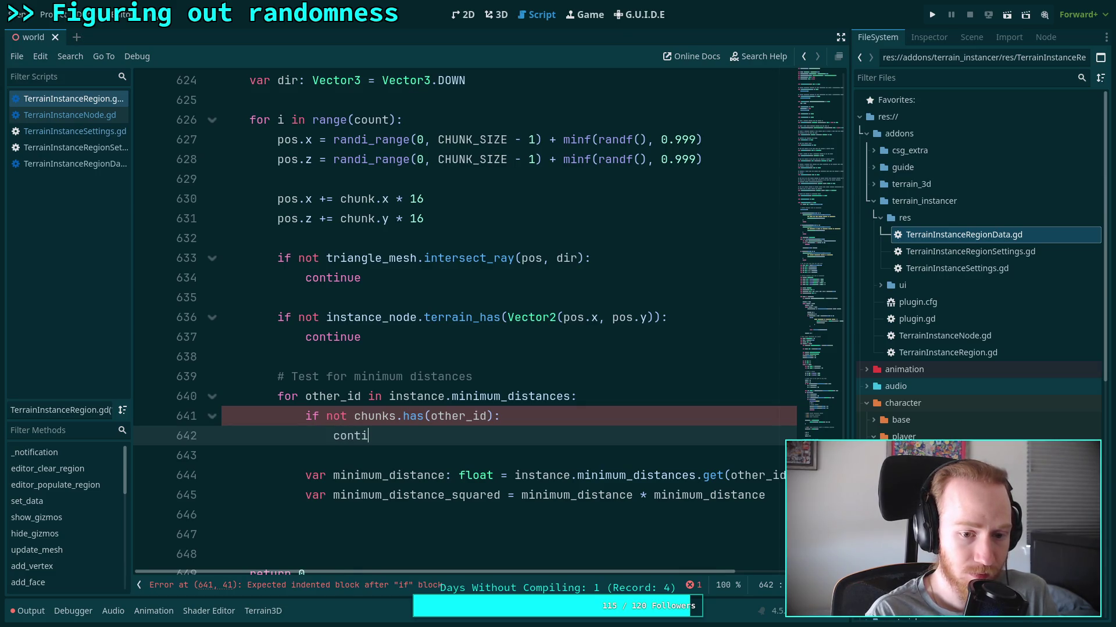
{"action": "key", "text": "Return"}
Begin a new 'var' declaration on empty line 647 below the distance variables.
{"action": "scroll", "coordinate": [530, 299], "scroll_direction": "down", "scroll_amount": 1}
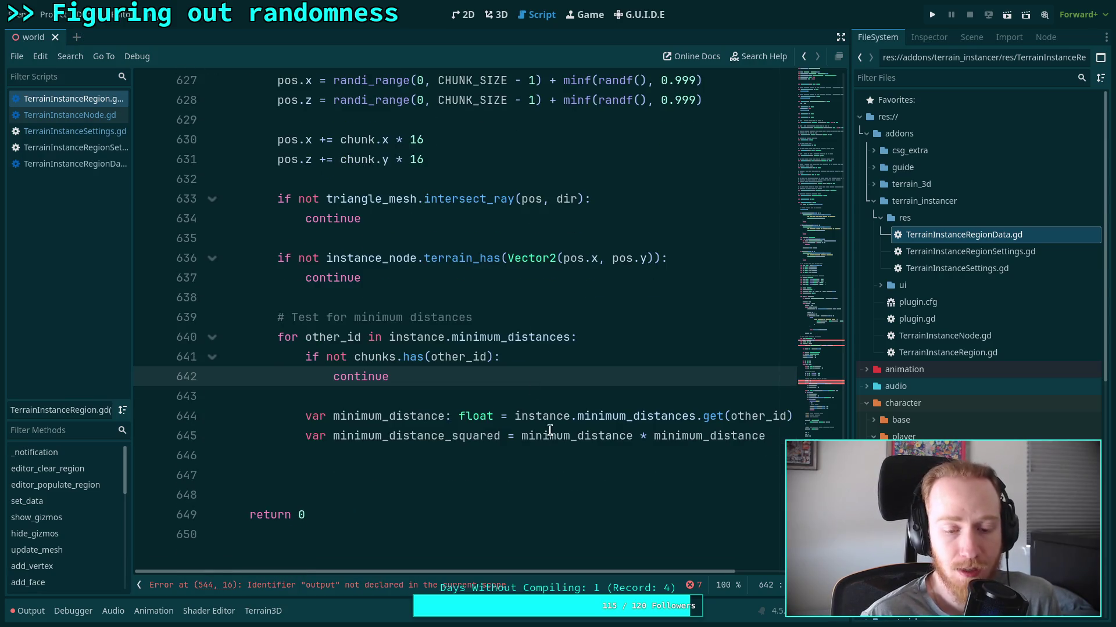
{"action": "left_click", "coordinate": [432, 455]}
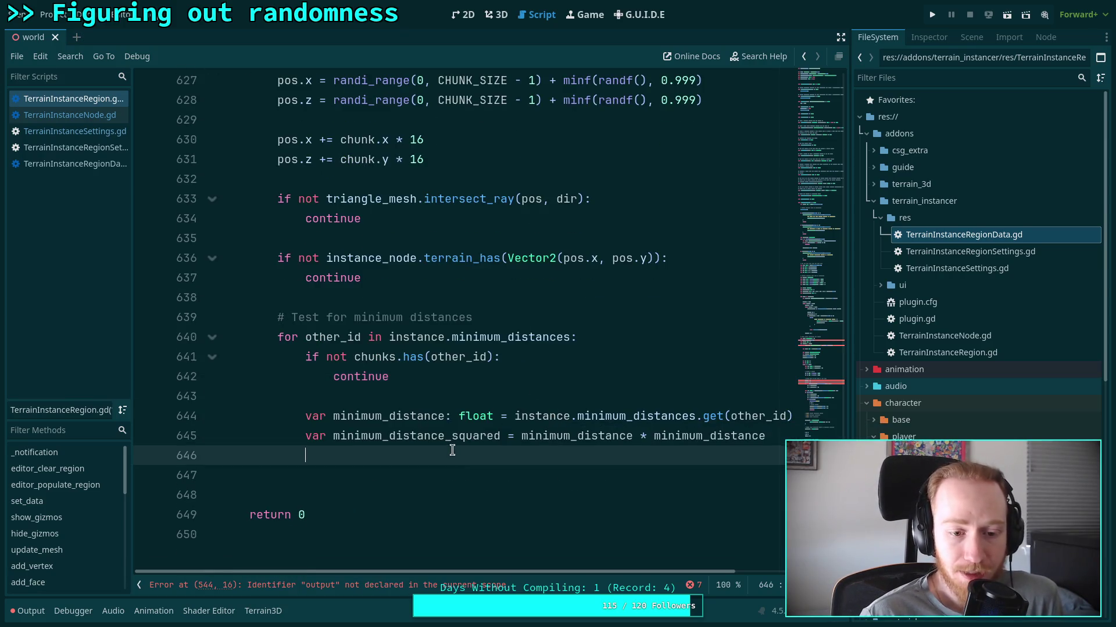
{"action": "left_click", "coordinate": [516, 478]}
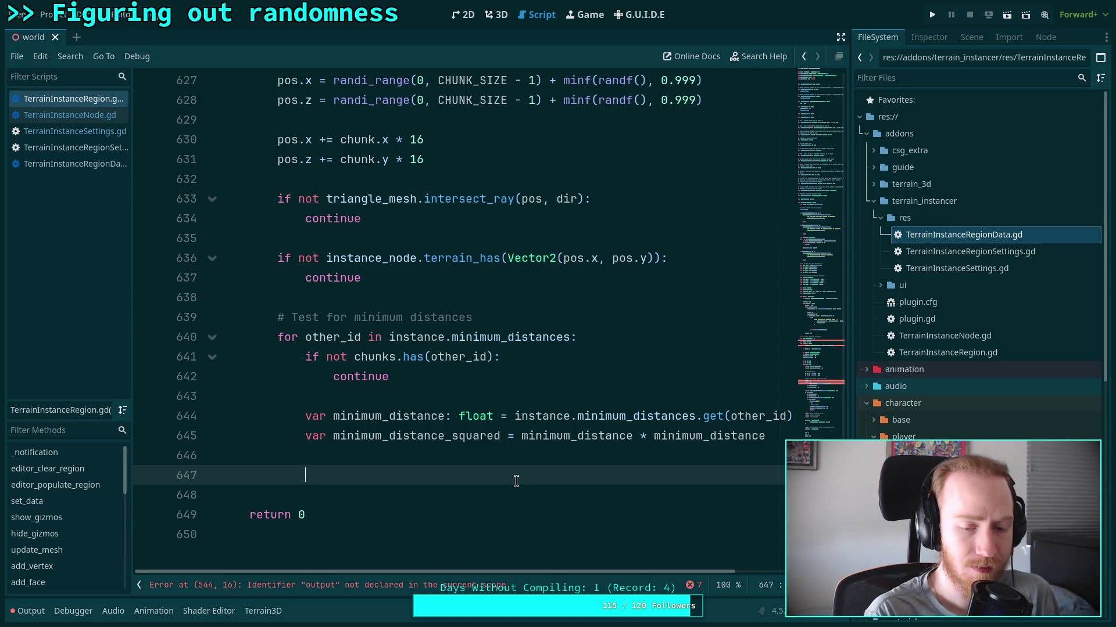
{"action": "type", "text": "var"}
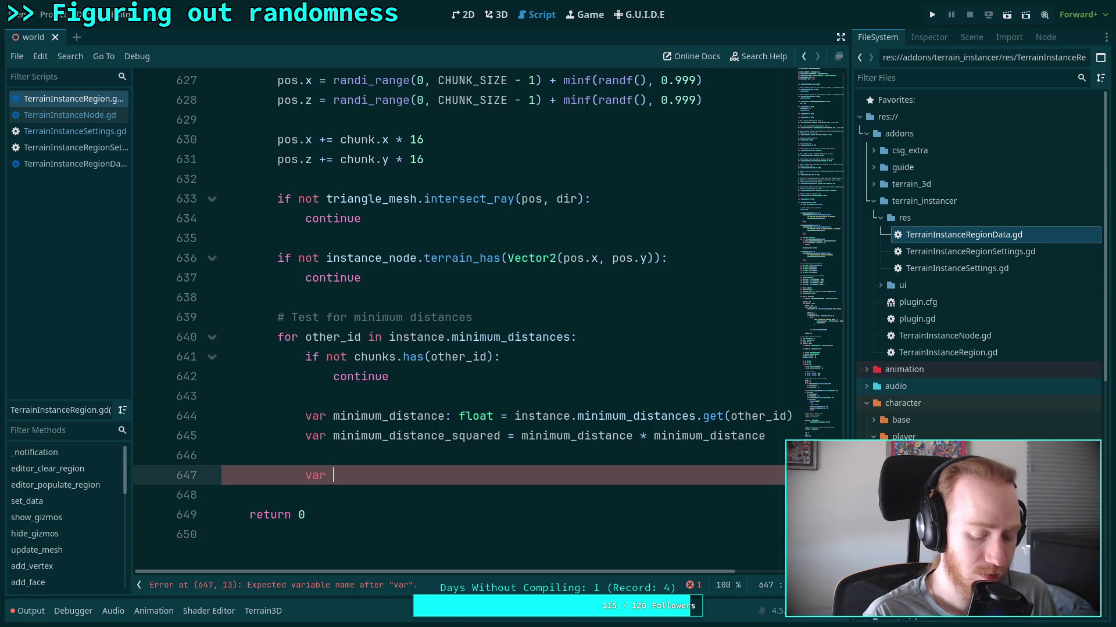
Declare 'x_start: int = chunk.x - ceili(minimum_distance / 16.0)'.
{"action": "type", "text": "x"}
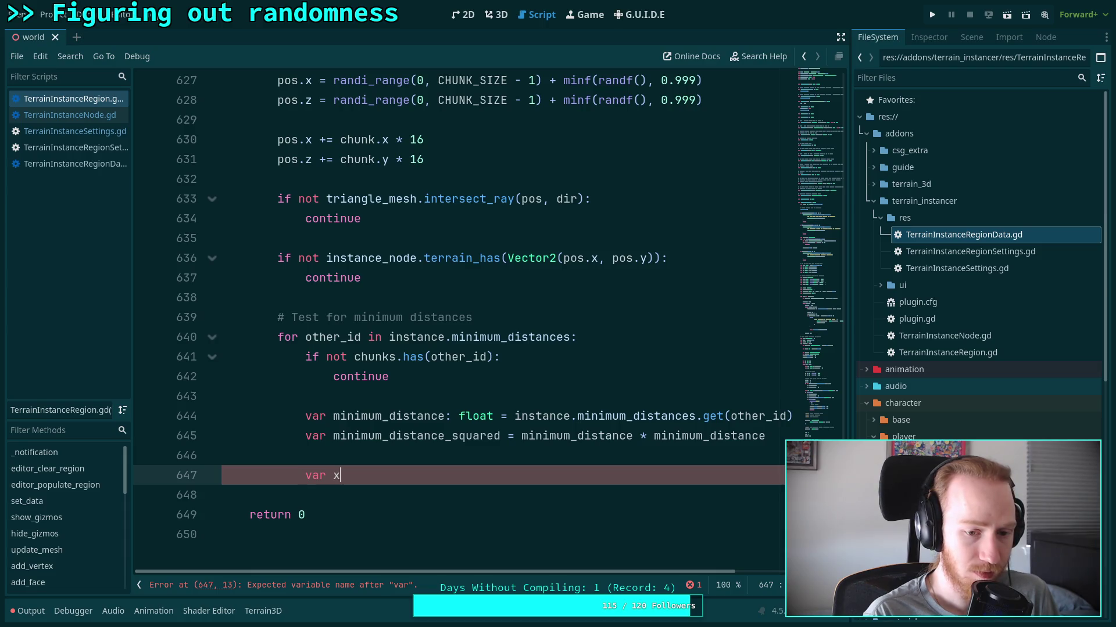
{"action": "type", "text": "_start: int = "}
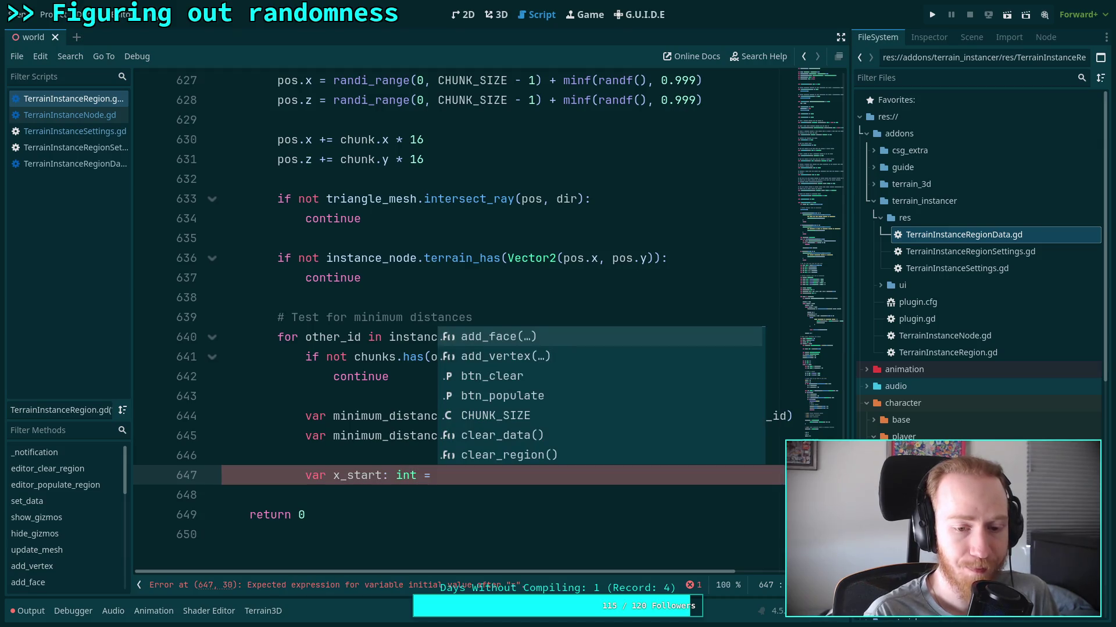
{"action": "type", "text": "ch"}
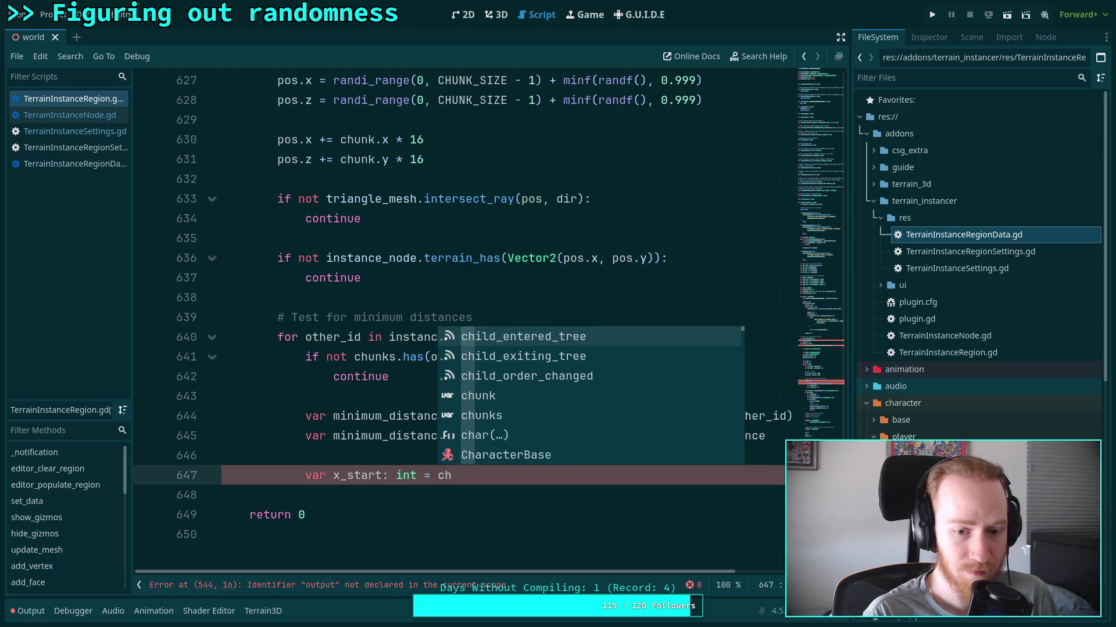
{"action": "type", "text": "unk.x"}
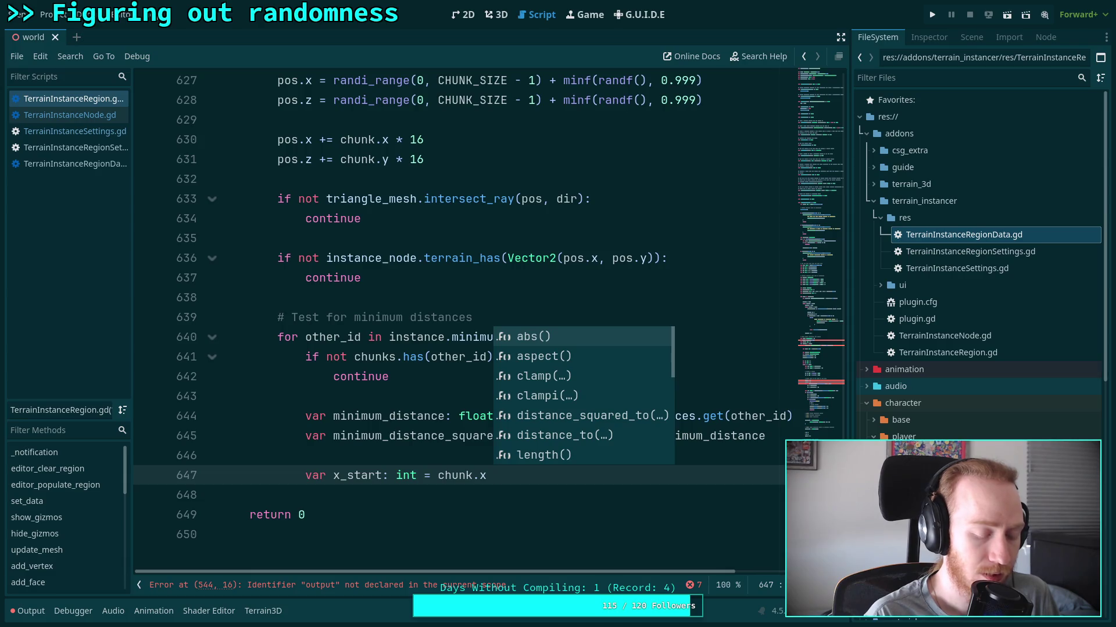
{"action": "type", "text": " -"}
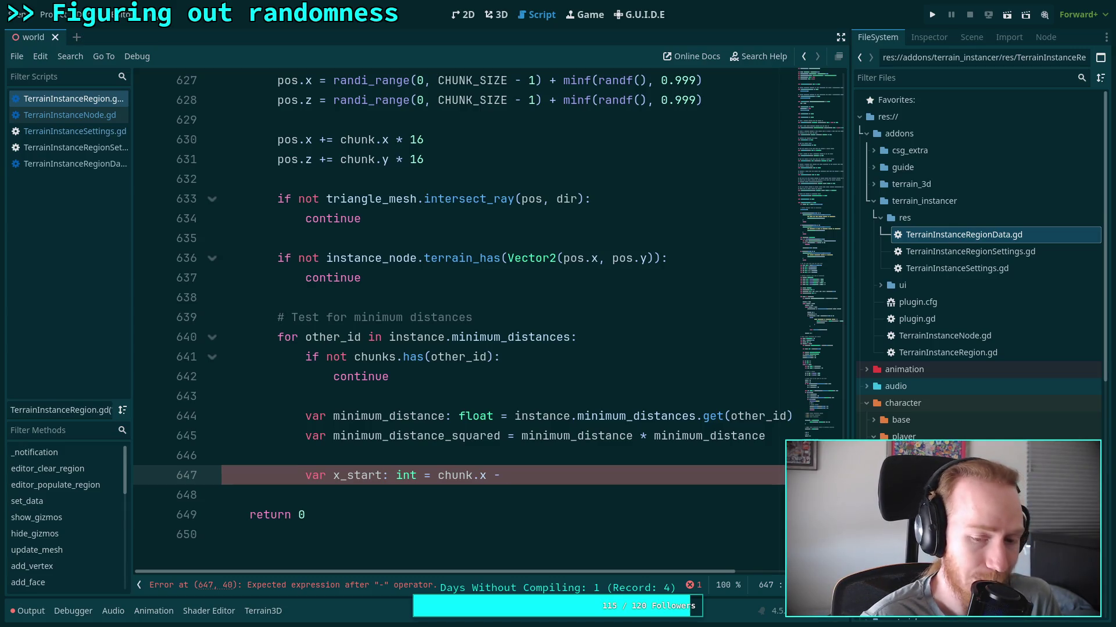
{"action": "type", "text": "cei"}
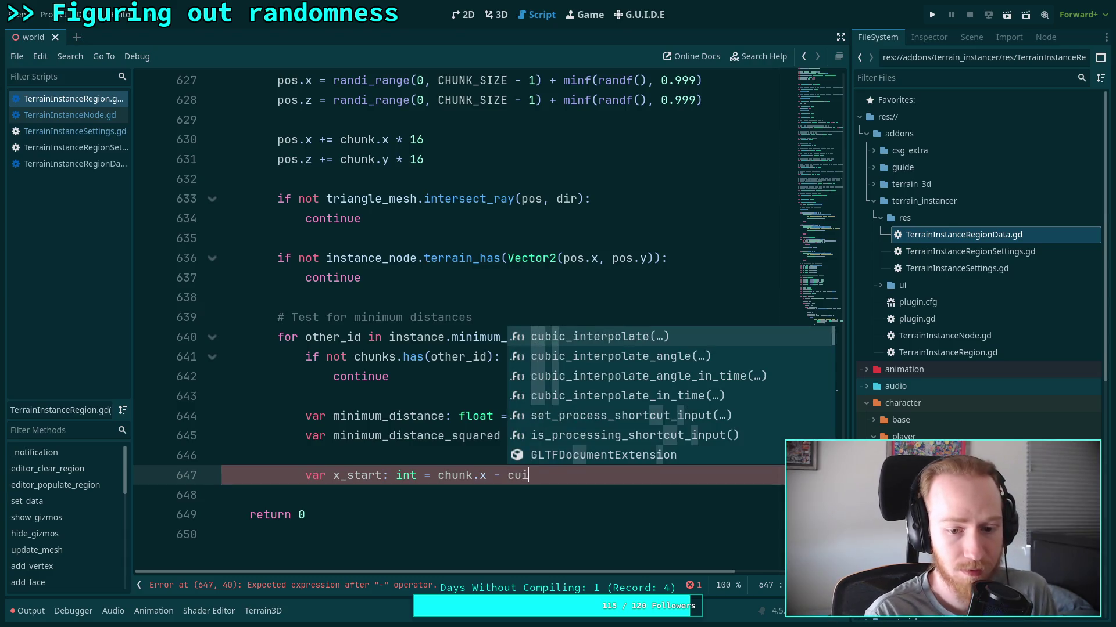
{"action": "type", "text": "li"}
{"action": "key", "text": "Return"}
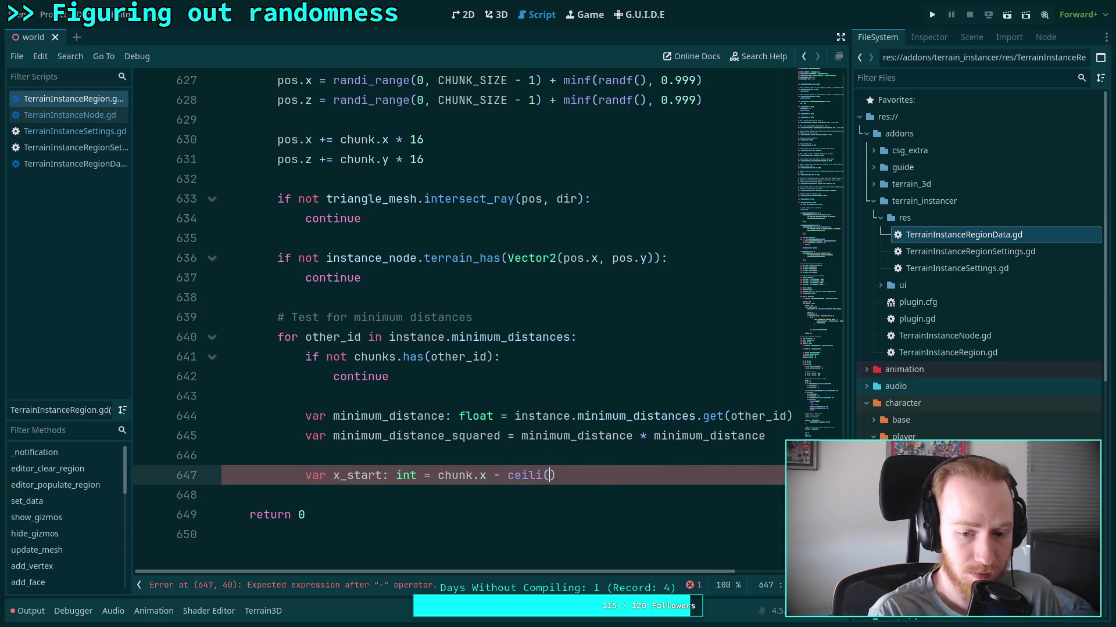
{"action": "type", "text": "min"}
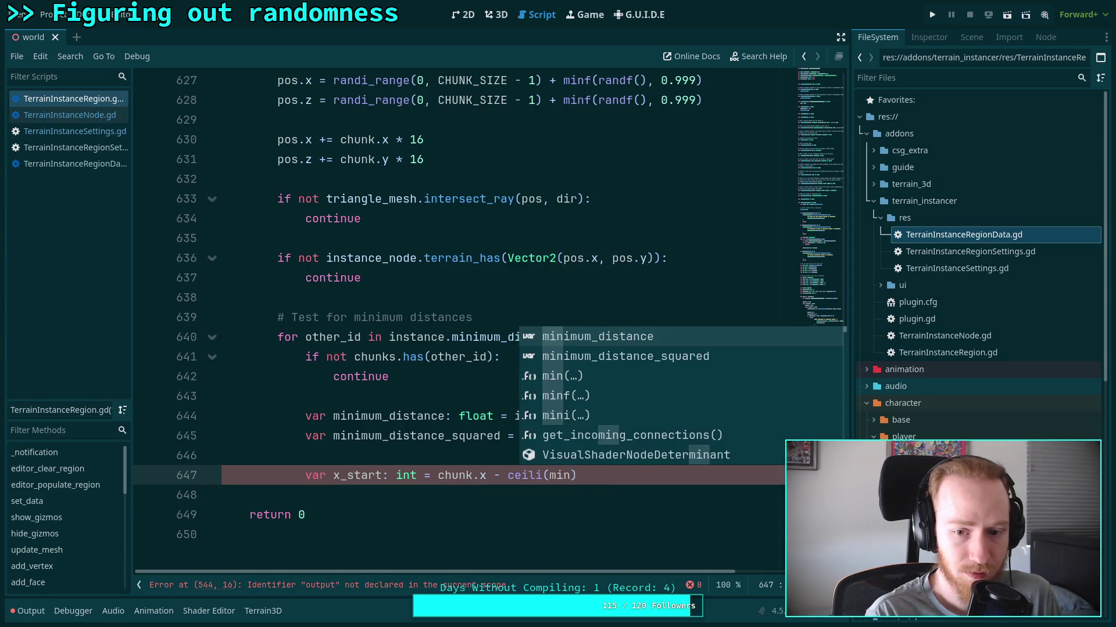
{"action": "key", "text": "Return"}
{"action": "type", "text": "/ 16.0"}
{"action": "key", "text": "Return"}
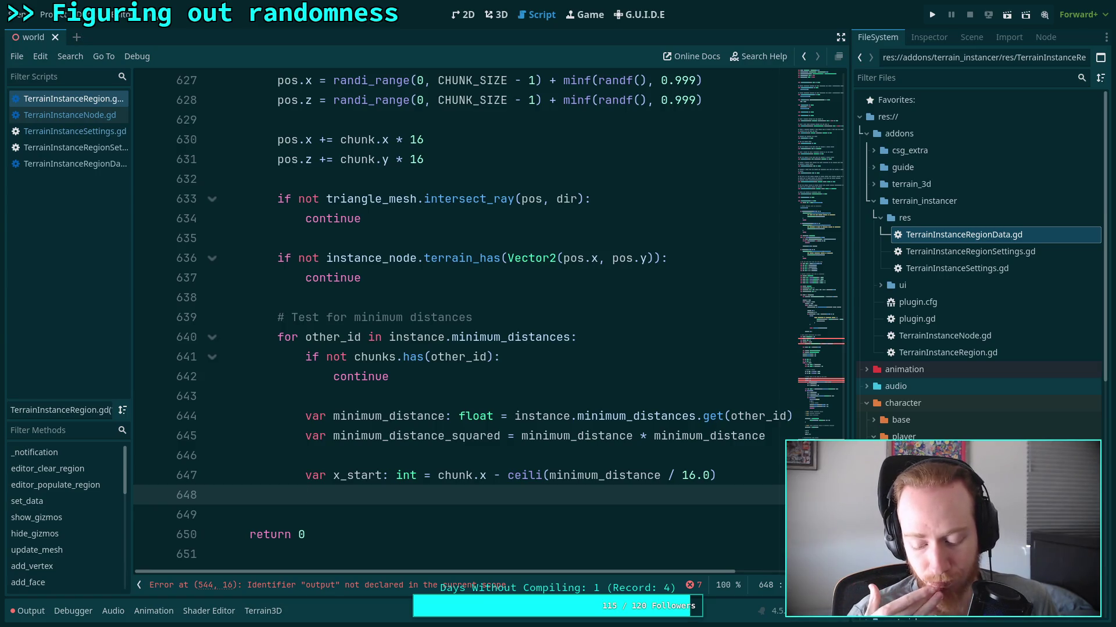
Add a 'var y_start' line, then begin another 'var' declaration above x_start.
{"action": "type", "text": "var y_st"}
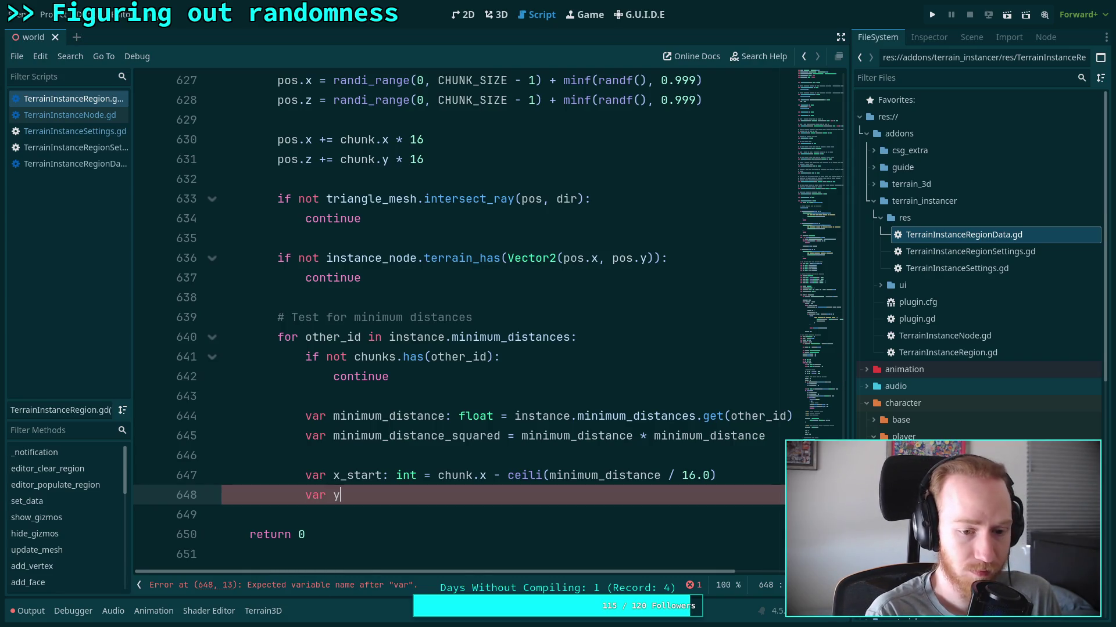
{"action": "type", "text": "art"}
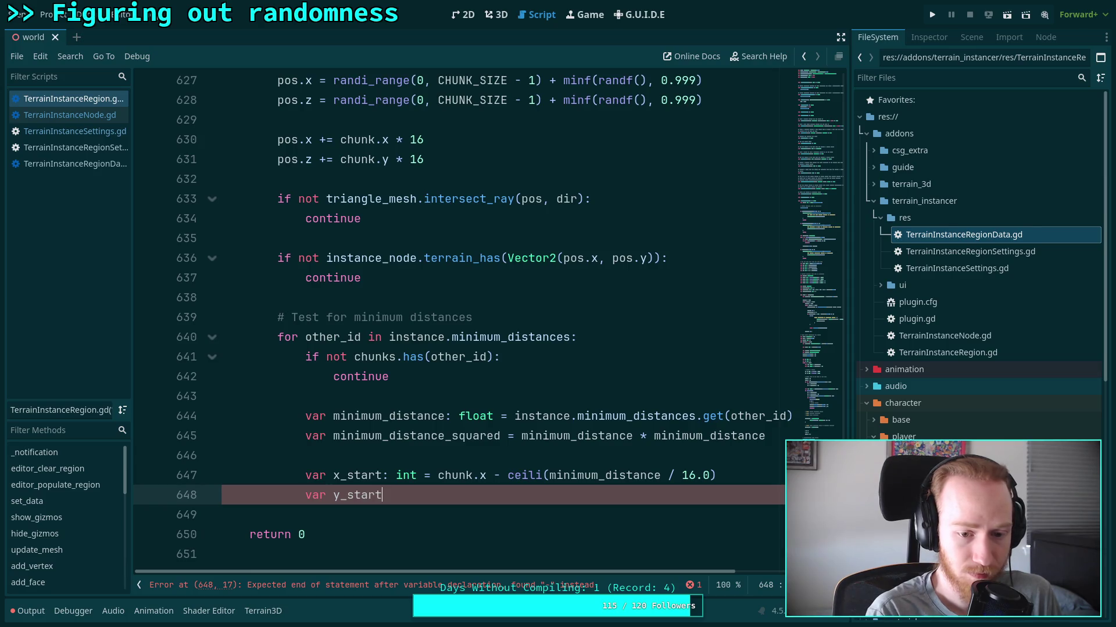
{"action": "key", "text": "Up"}
{"action": "key", "text": "ctrl+shift+Return"}
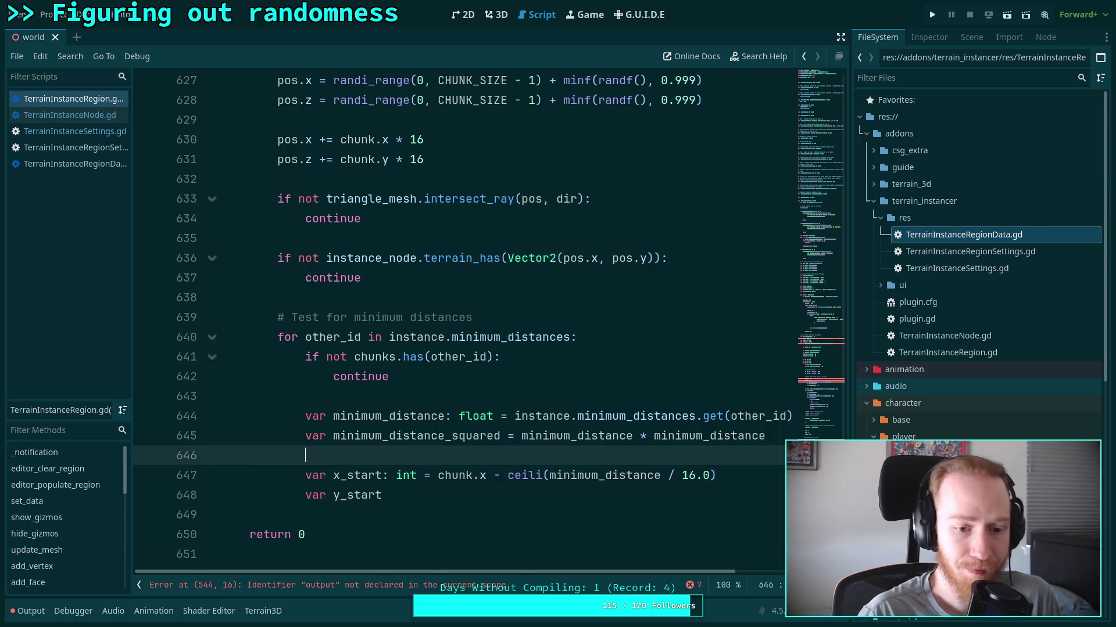
{"action": "type", "text": "var"}
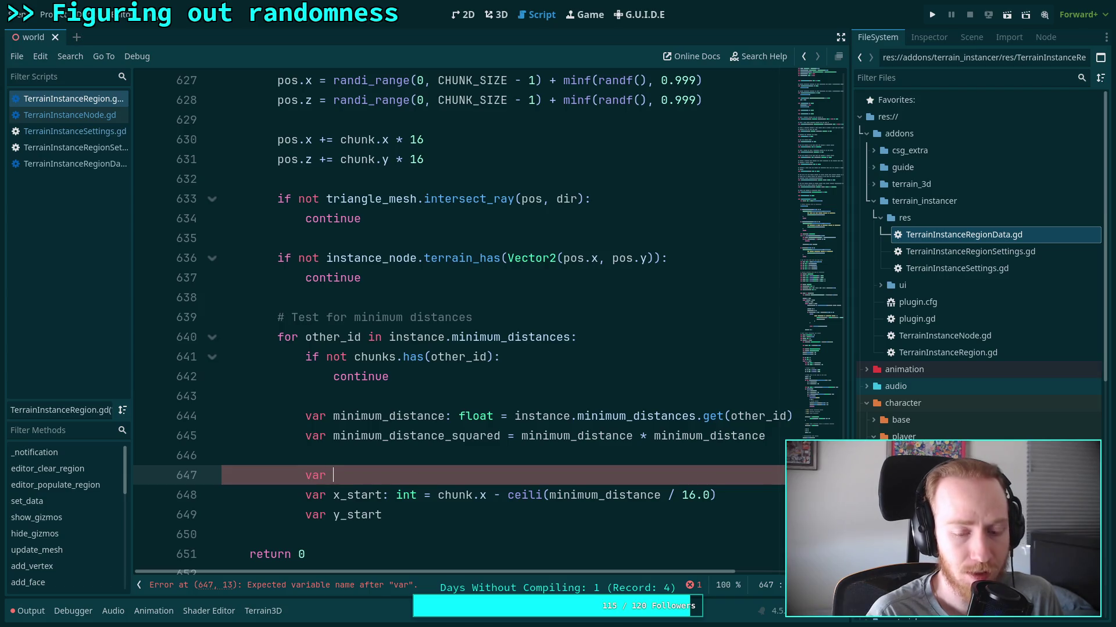
Declare 'chunk_range: int = ceili(minimum_distance / 16.0)'.
{"action": "type", "text": "c"}
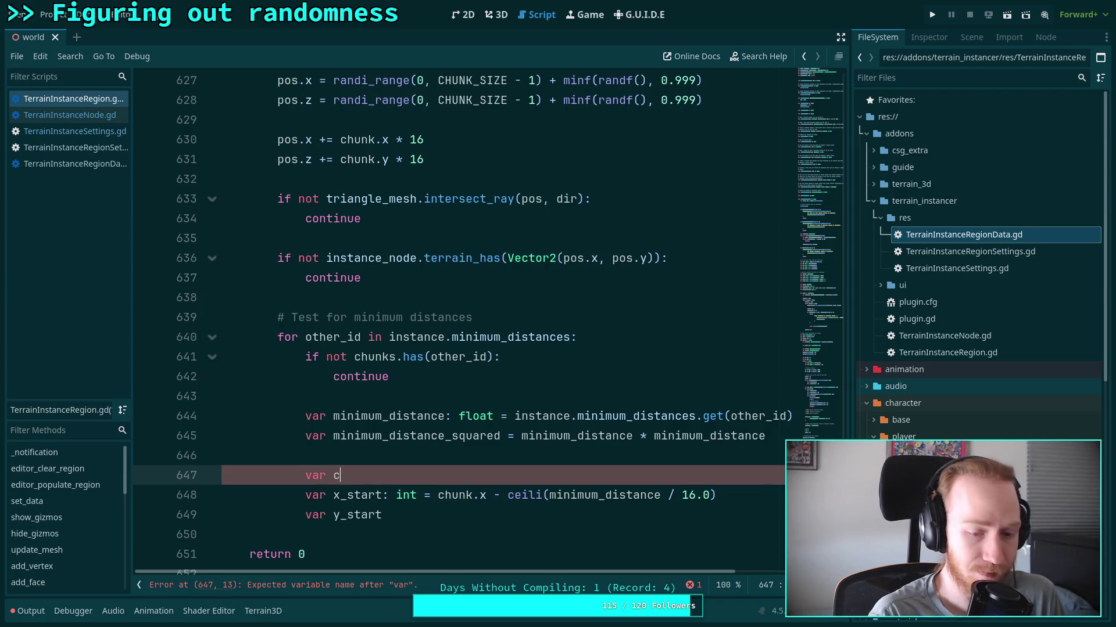
{"action": "type", "text": "hui"}
{"action": "key", "text": "BackSpace"}
{"action": "type", "text": "nk_dist"}
{"action": "key", "text": "BackSpace"}
{"action": "key", "text": "BackSpace"}
{"action": "key", "text": "BackSpace"}
{"action": "type", "text": "range: int = "}
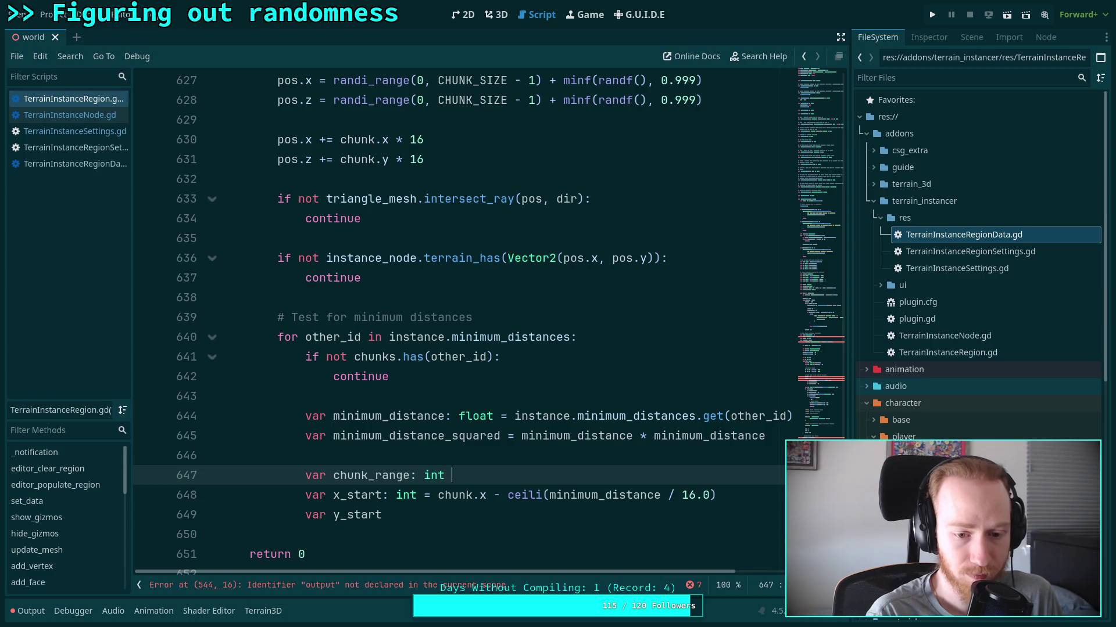
{"action": "type", "text": "cei"}
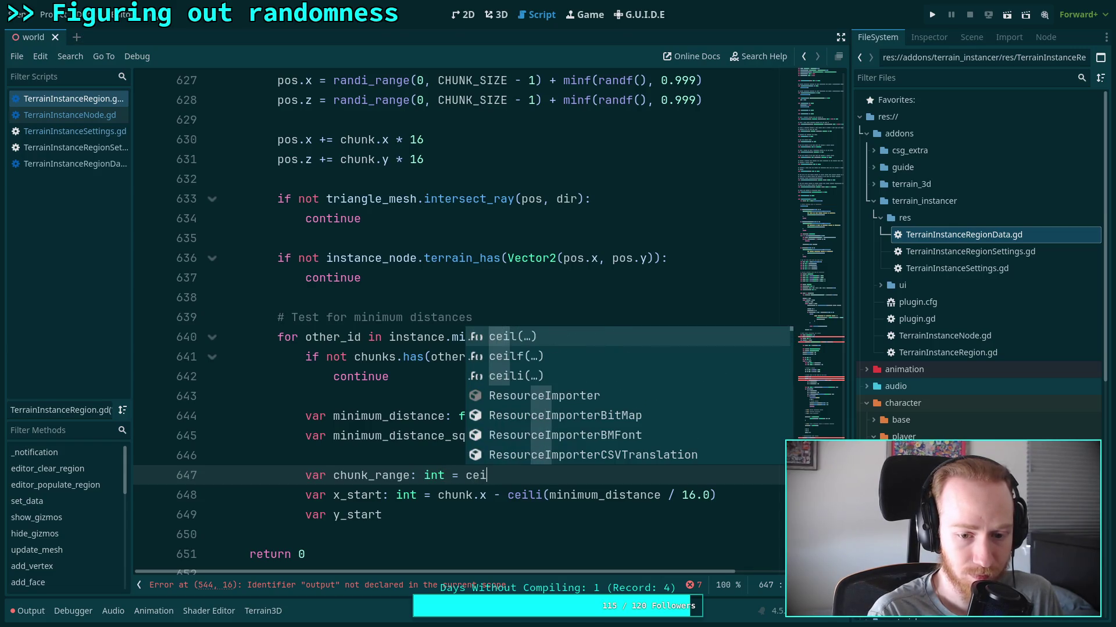
{"action": "type", "text": "l"}
{"action": "key", "text": "BackSpace"}
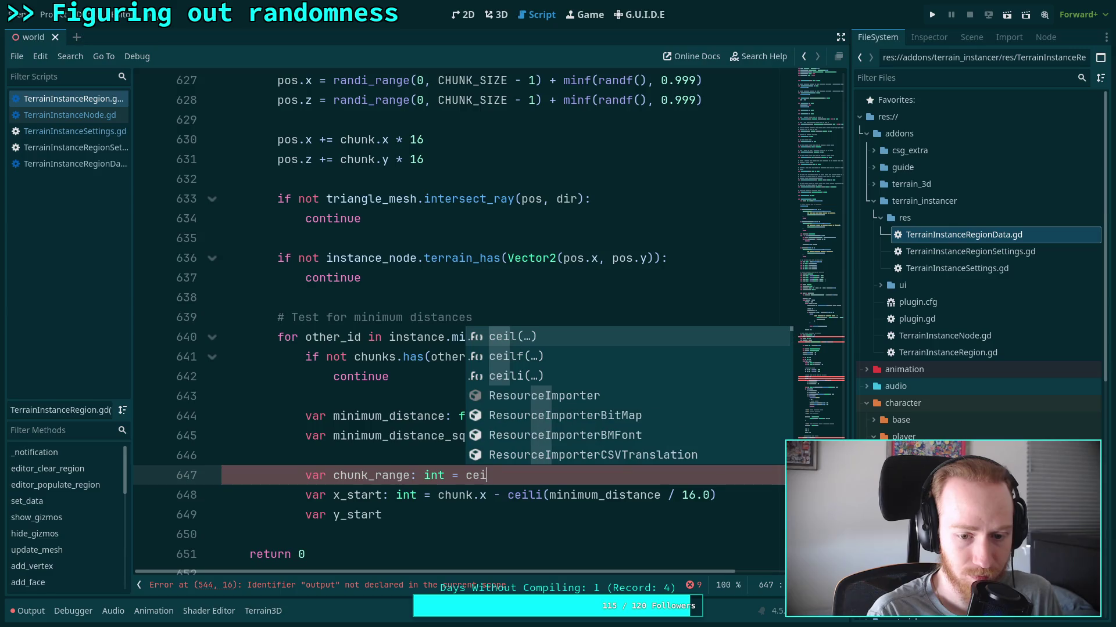
{"action": "type", "text": "li"}
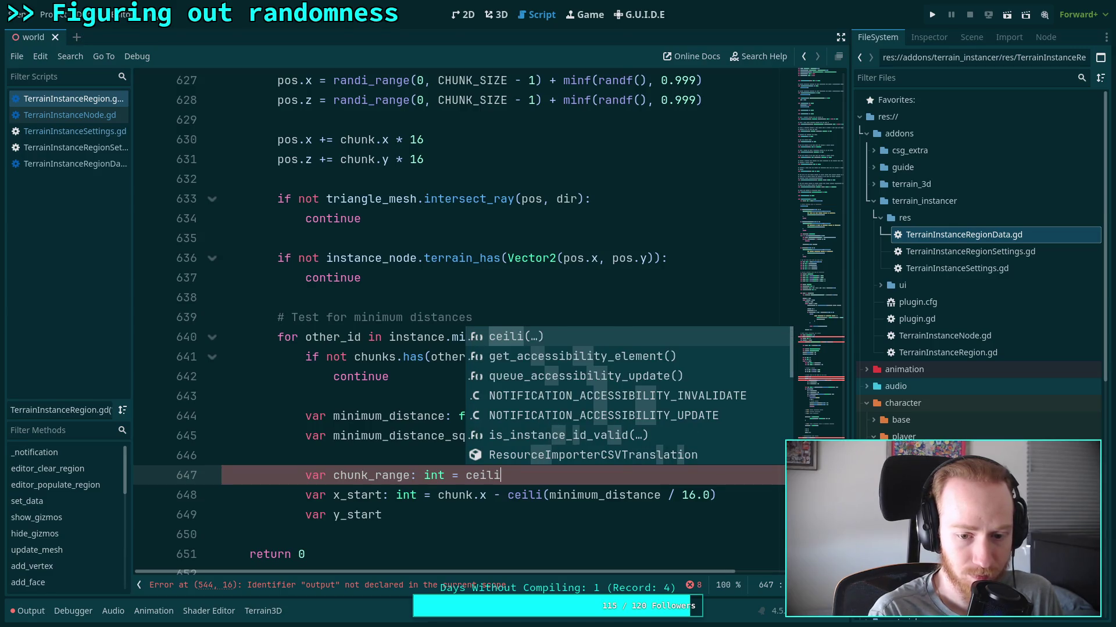
{"action": "key", "text": "Return"}
{"action": "type", "text": "m"}
{"action": "key", "text": "Return"}
{"action": "type", "text": "/ 16.0"}
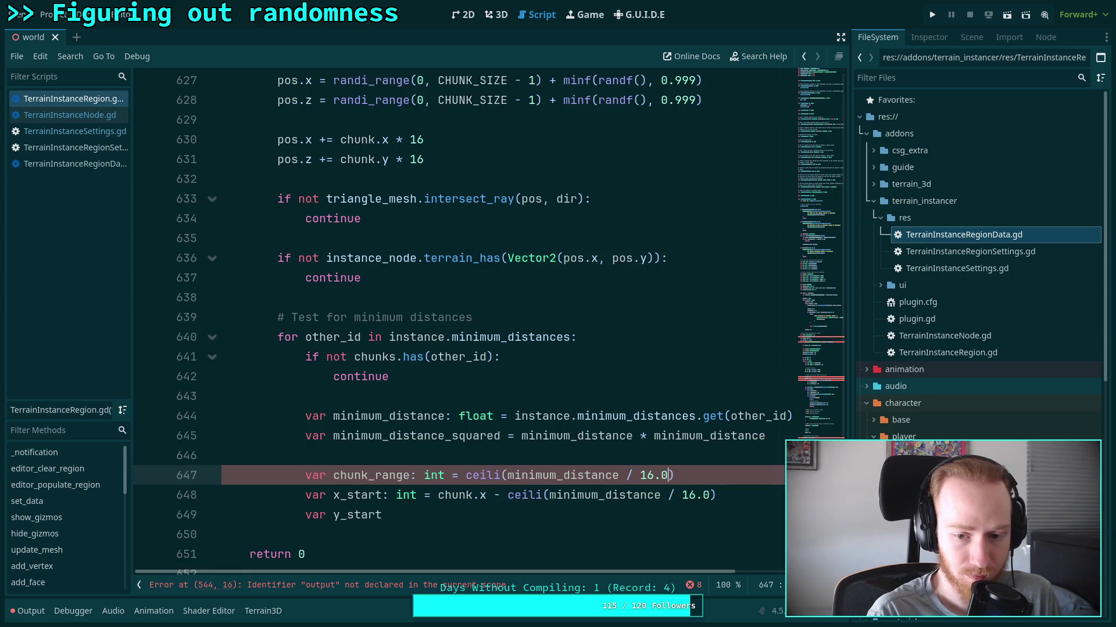
Replace the ceili expression in x_start with chunk_range, giving 'chunk.x - chunk_range'.
{"action": "left_click", "coordinate": [508, 495]}
{"action": "key", "text": "shift+End"}
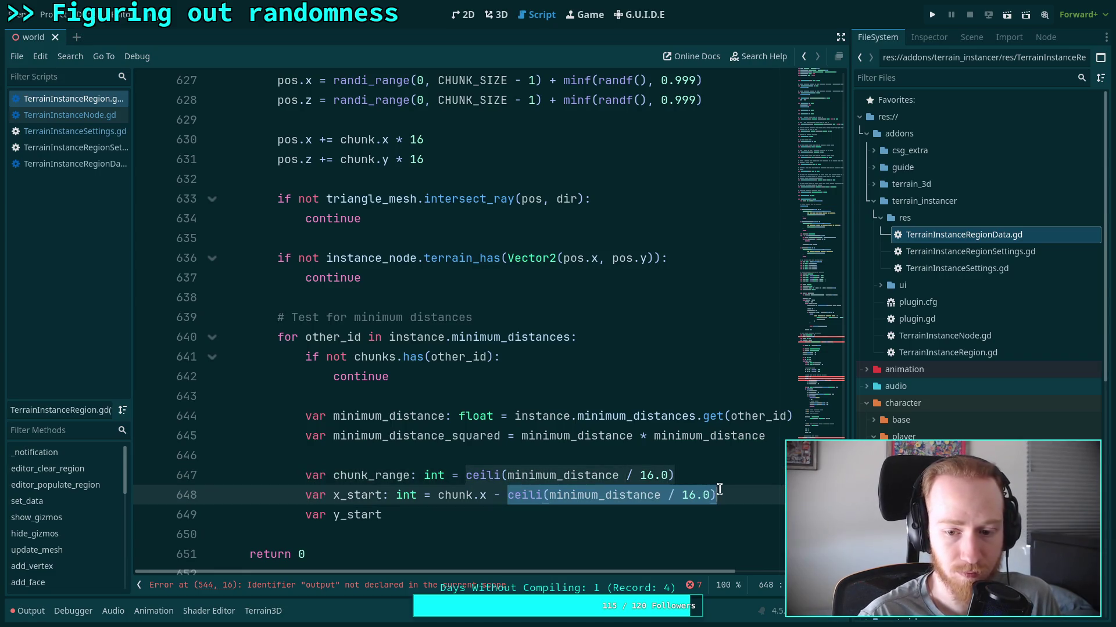
{"action": "type", "text": "h"}
{"action": "key", "text": "BackSpace"}
{"action": "type", "text": "ch"}
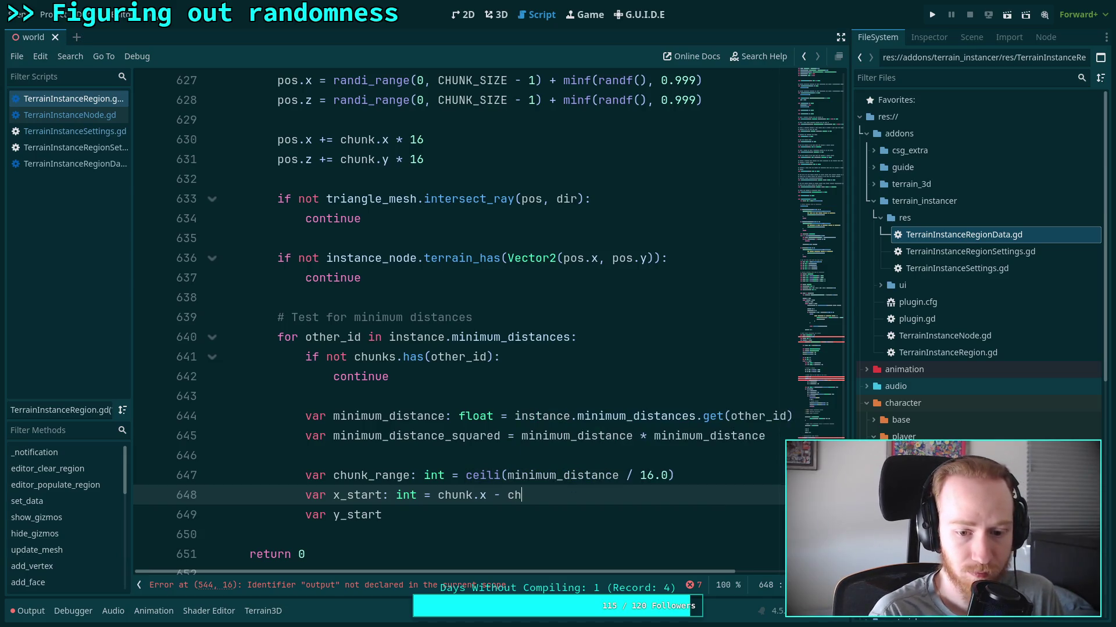
{"action": "key", "text": "Return"}
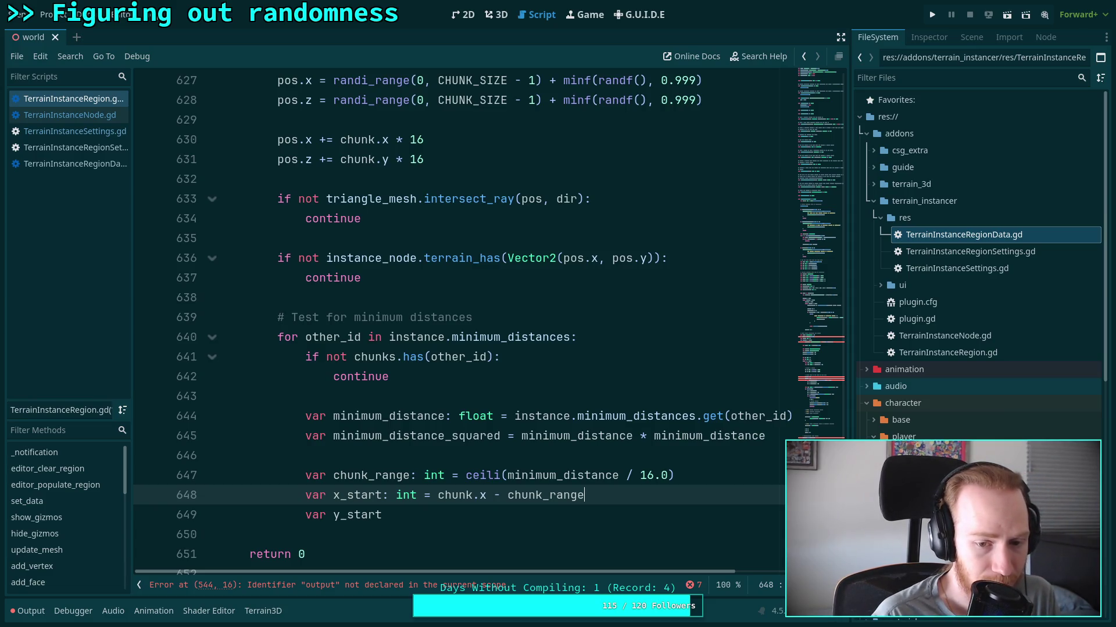
Complete y_start as 'int = chunk.y - chunk_range'.
{"action": "left_click", "coordinate": [381, 515]}
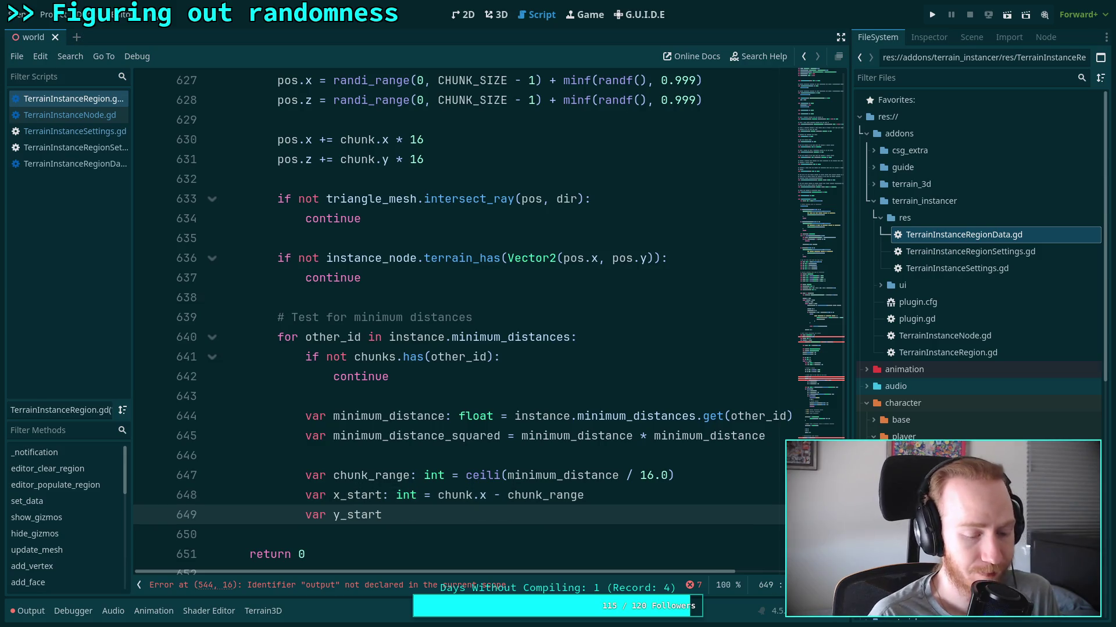
{"action": "type", "text": ":int = chu"}
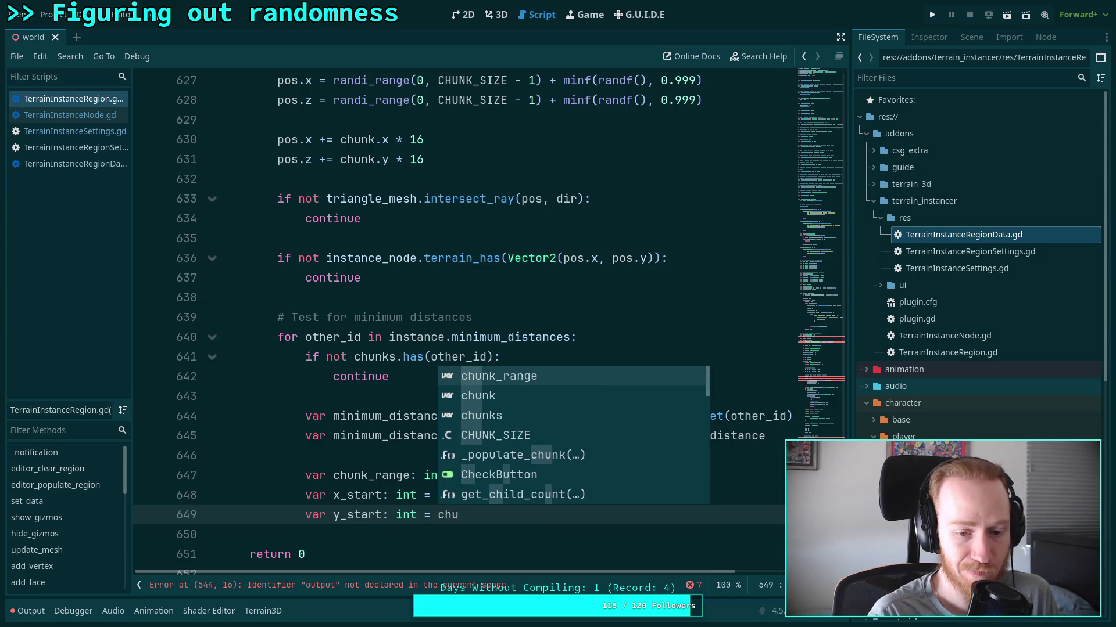
{"action": "key", "text": "Down"}
{"action": "key", "text": "Return"}
{"action": "type", "text": "py"}
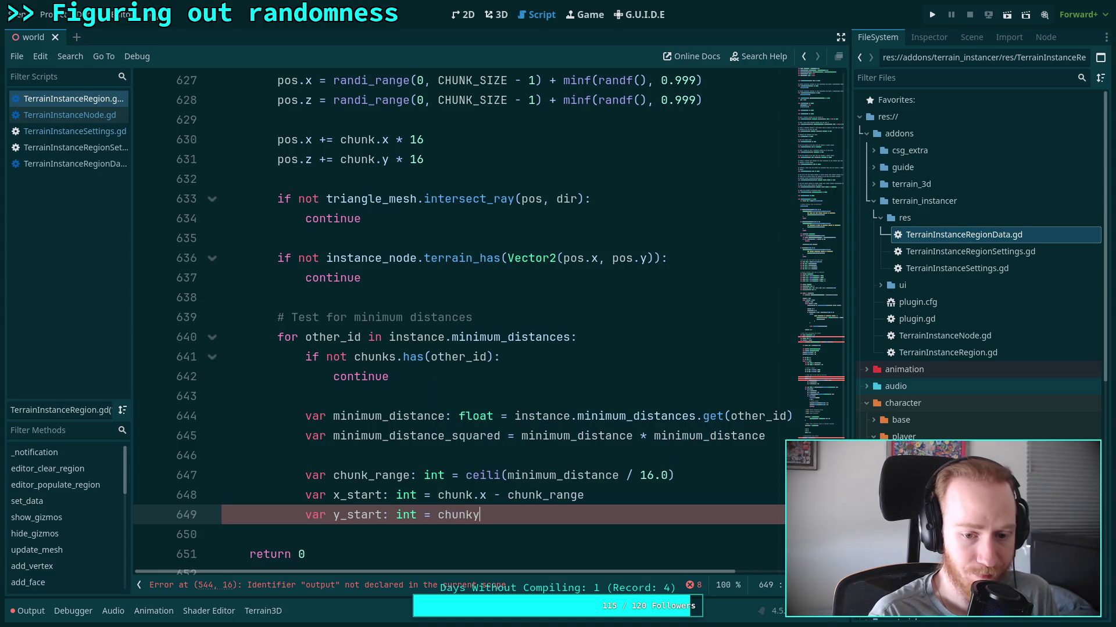
{"action": "key", "text": "BackSpace"}
{"action": "key", "text": "BackSpace"}
{"action": "type", "text": ".y - ch"}
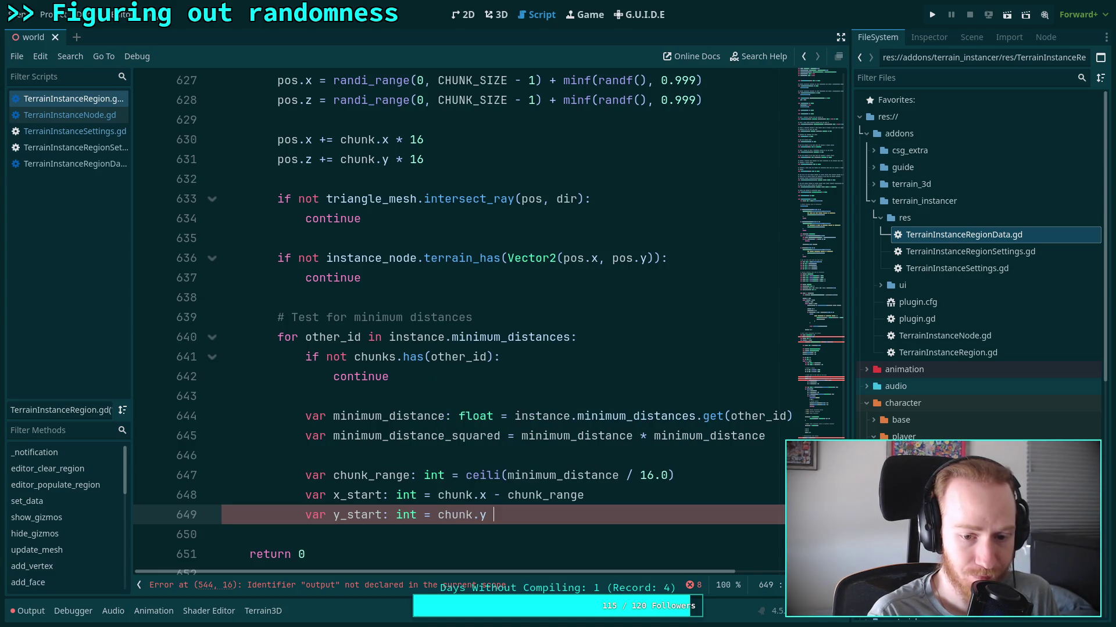
{"action": "type", "text": "un"}
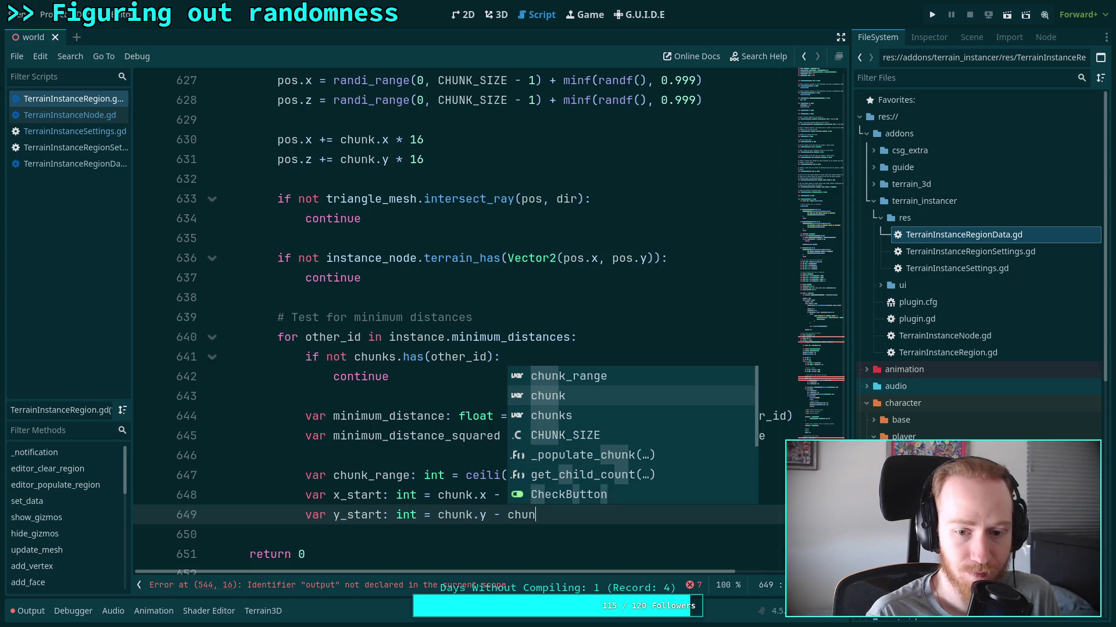
{"action": "key", "text": "Return"}
{"action": "key", "text": "Return"}
Begin 'var x_end: int = chunk.x + chunk_range'.
{"action": "type", "text": "var "}
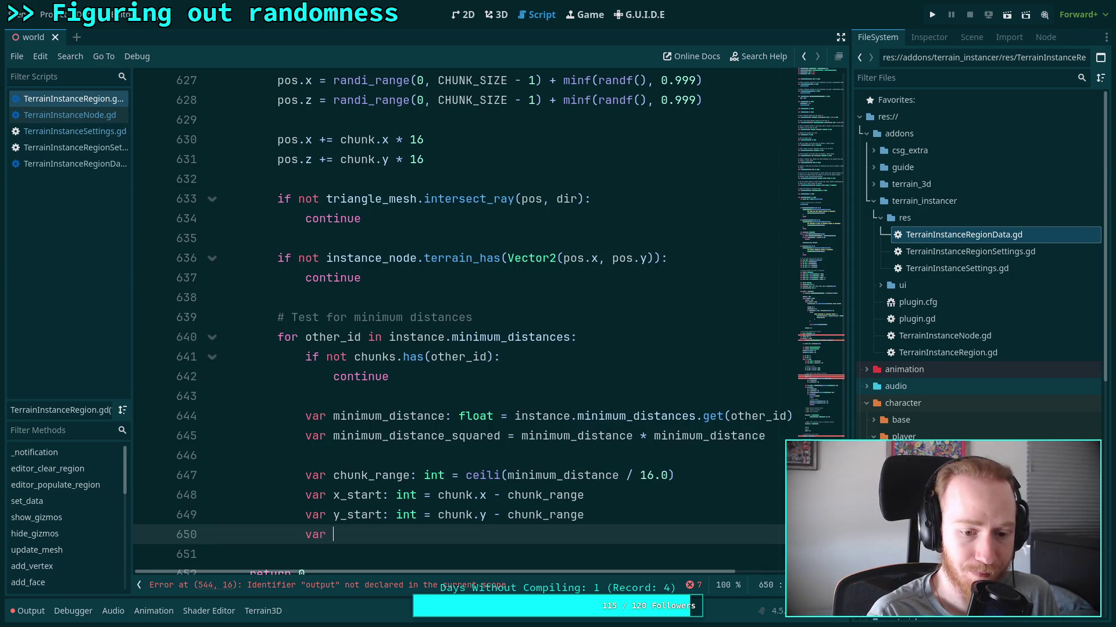
{"action": "type", "text": "xS"}
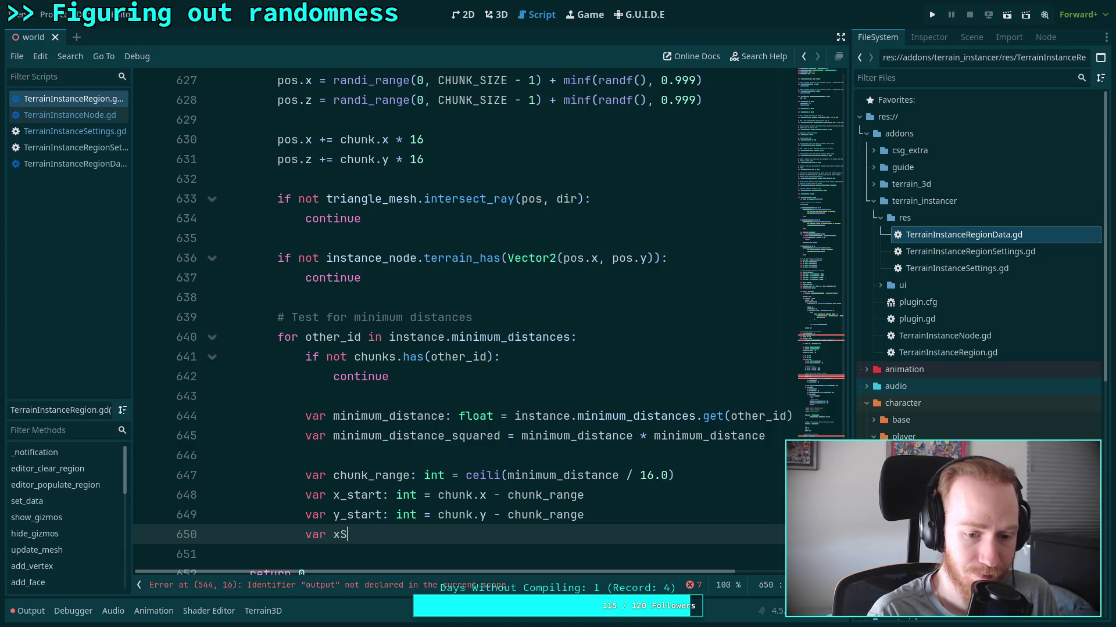
{"action": "key", "text": "BackSpace"}
{"action": "type", "text": "_end: int = "}
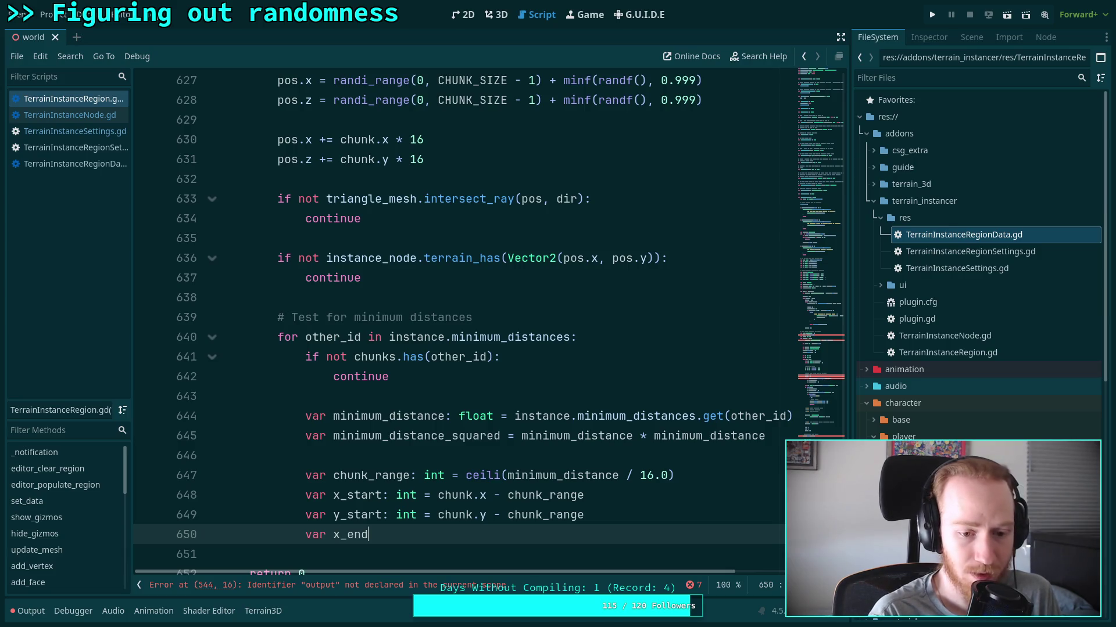
{"action": "type", "text": "ch"}
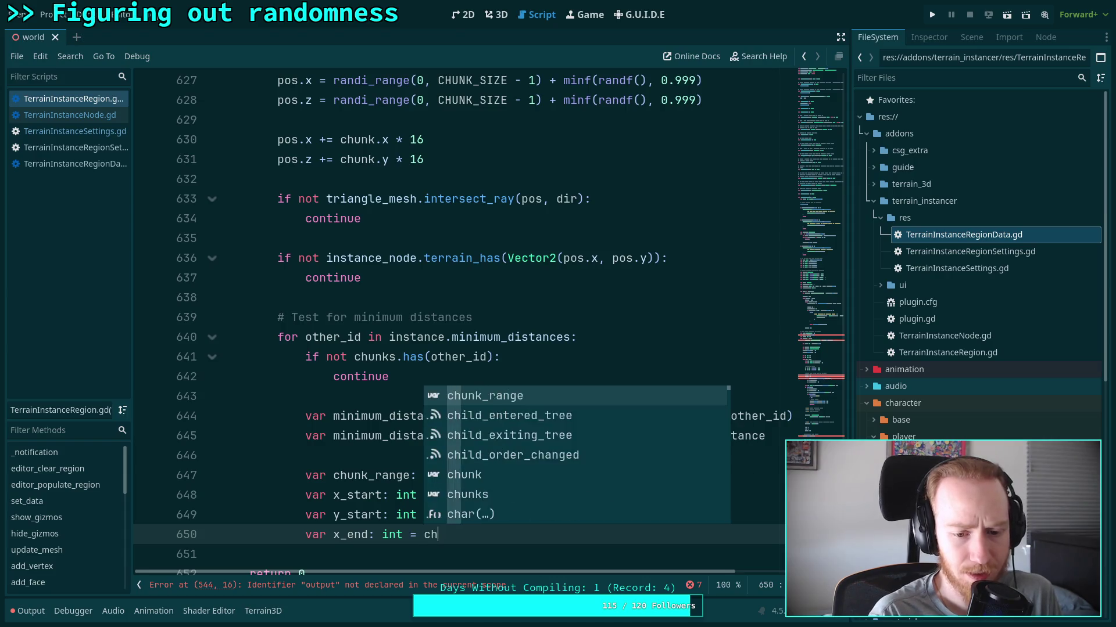
{"action": "type", "text": "unk.x "}
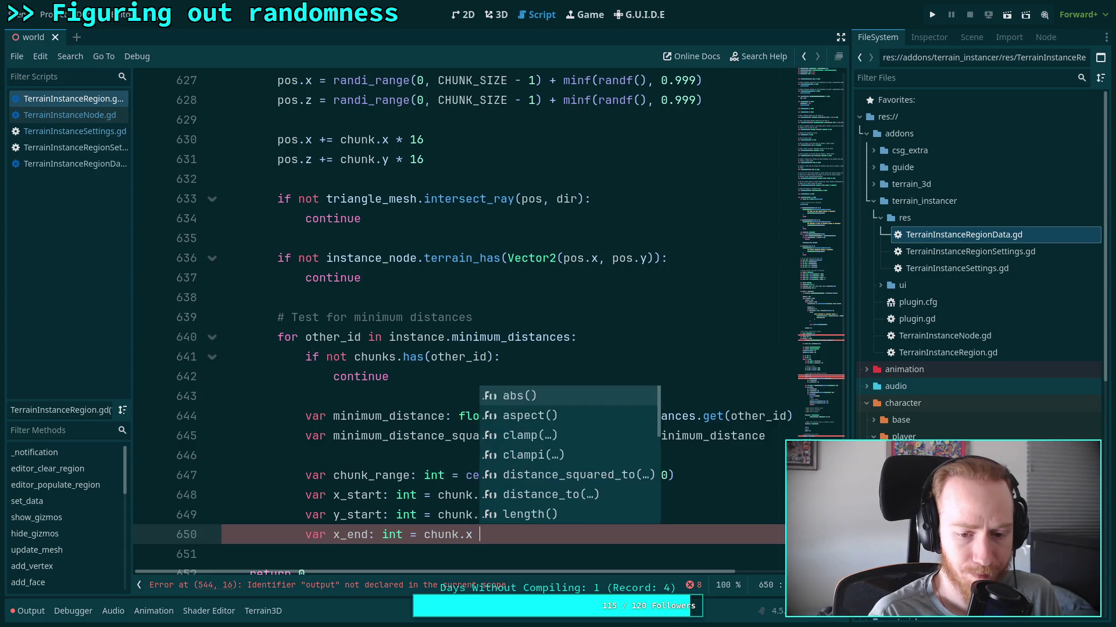
{"action": "type", "text": "+ ch"}
{"action": "key", "text": "Return"}
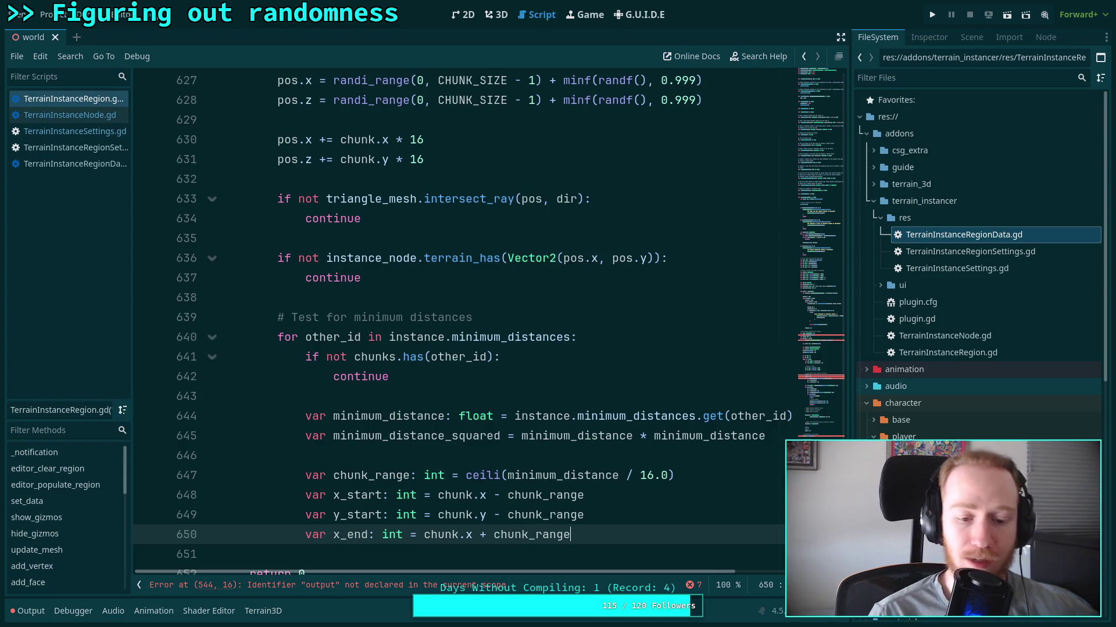
Declare var y_end: int = chunk.y + chunk_range, var x: int = x_start, and var y: int.
{"action": "scroll", "coordinate": [653, 452], "scroll_direction": "down", "scroll_amount": 1}
{"action": "key", "text": "Return"}
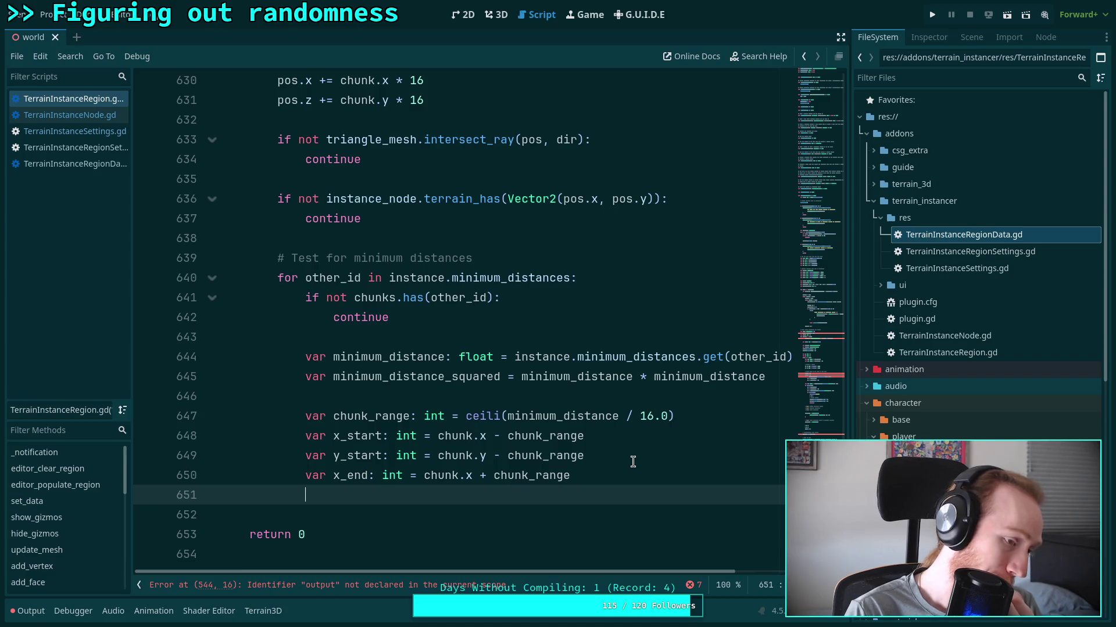
{"action": "type", "text": "v"}
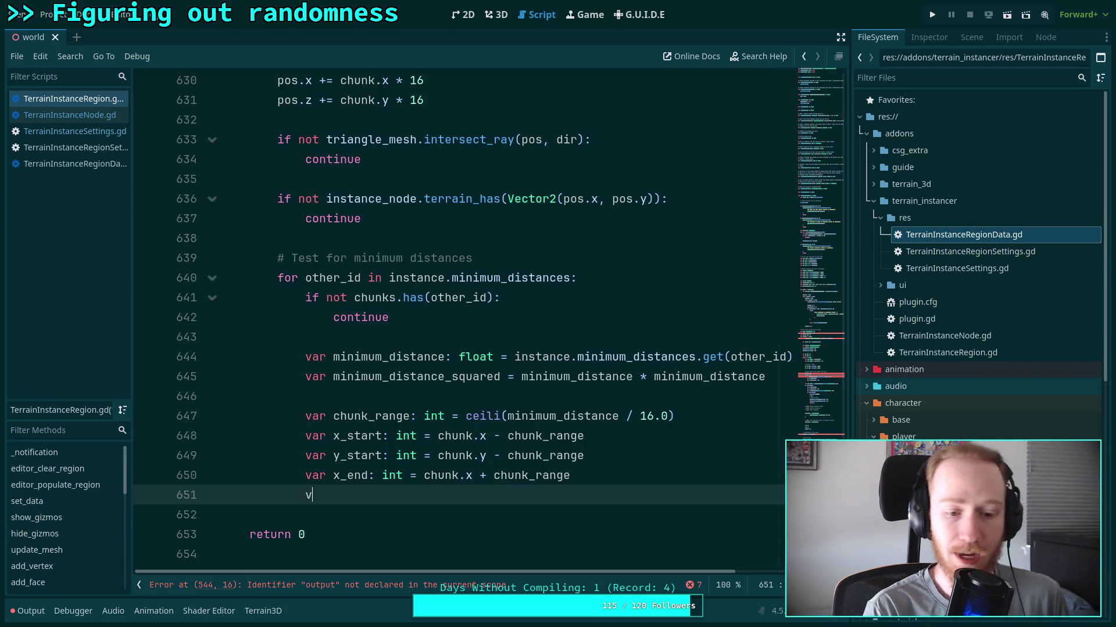
{"action": "type", "text": "ar y_st"}
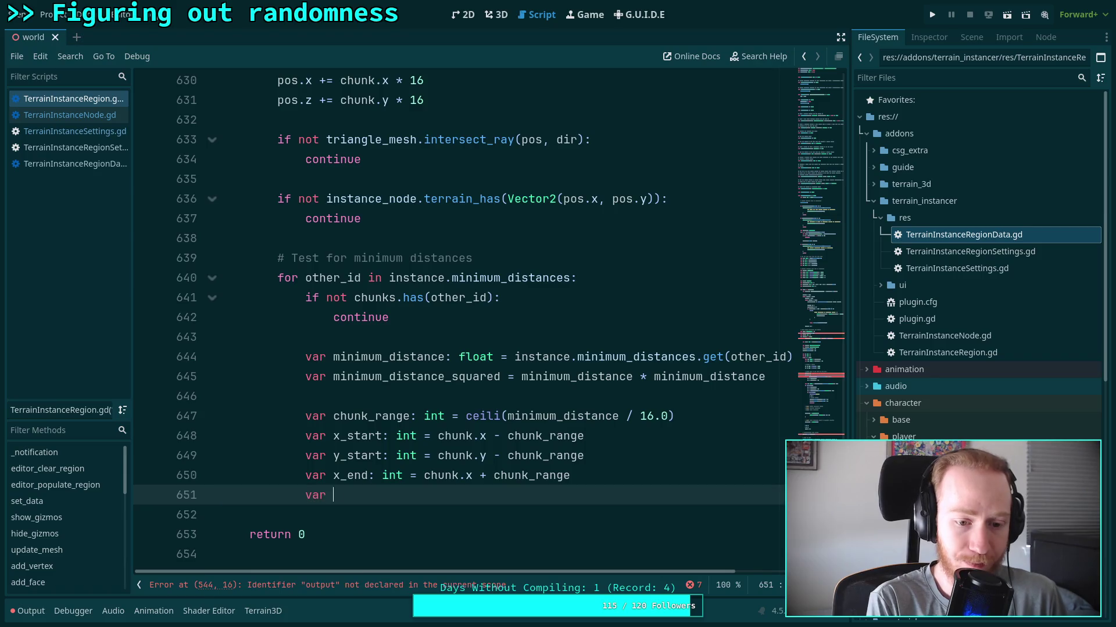
{"action": "key", "text": "BackSpace"}
{"action": "key", "text": "BackSpace"}
{"action": "type", "text": "end"}
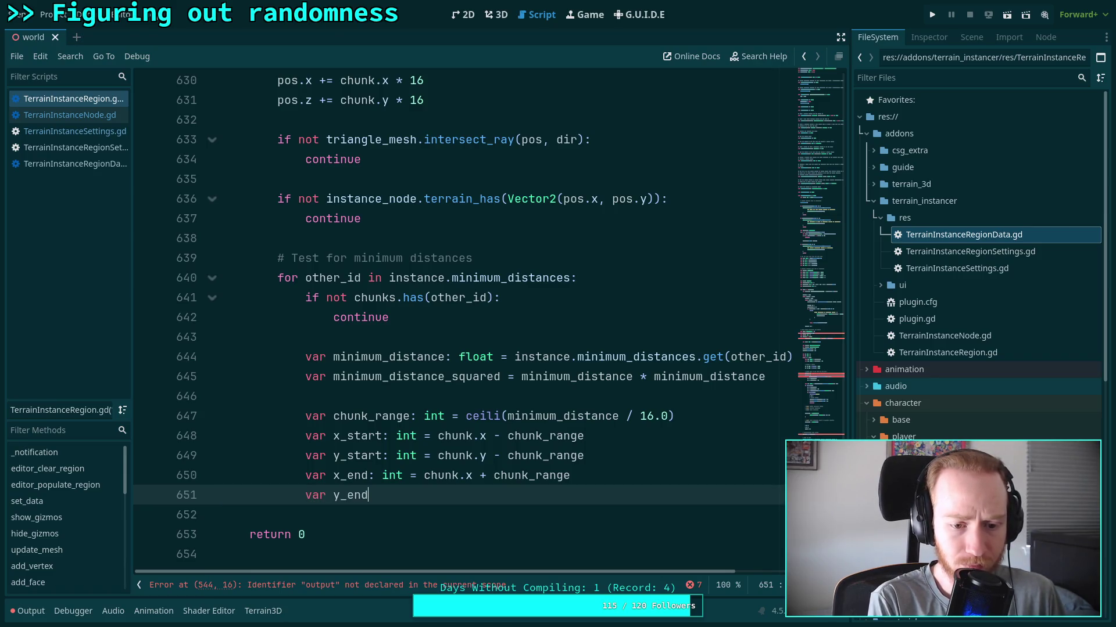
{"action": "type", "text": ": int = ch"}
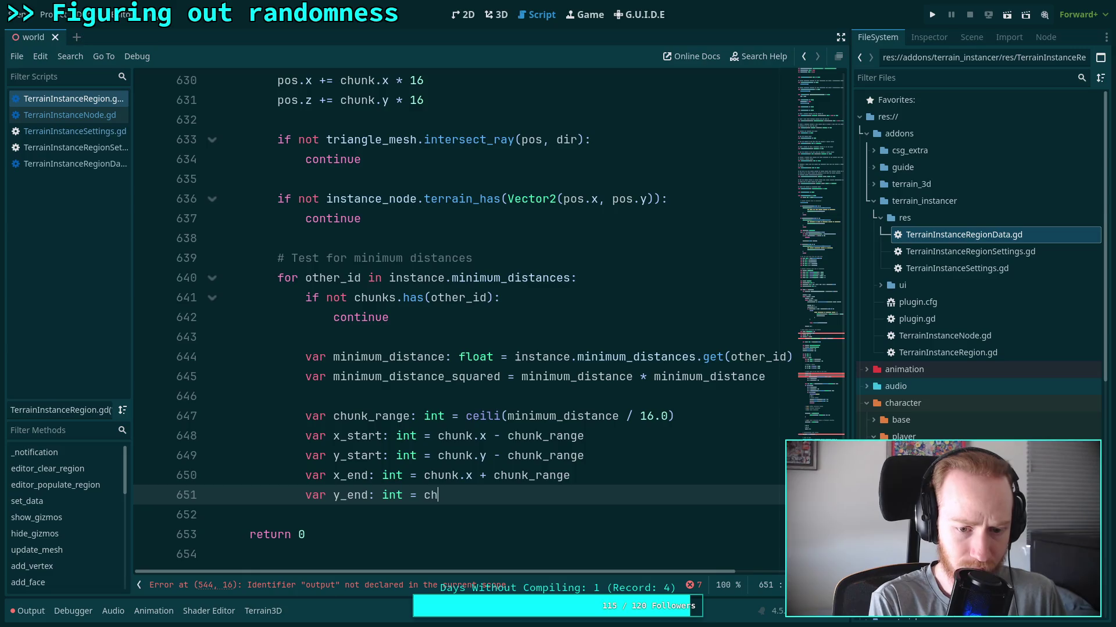
{"action": "type", "text": "unk.y + "}
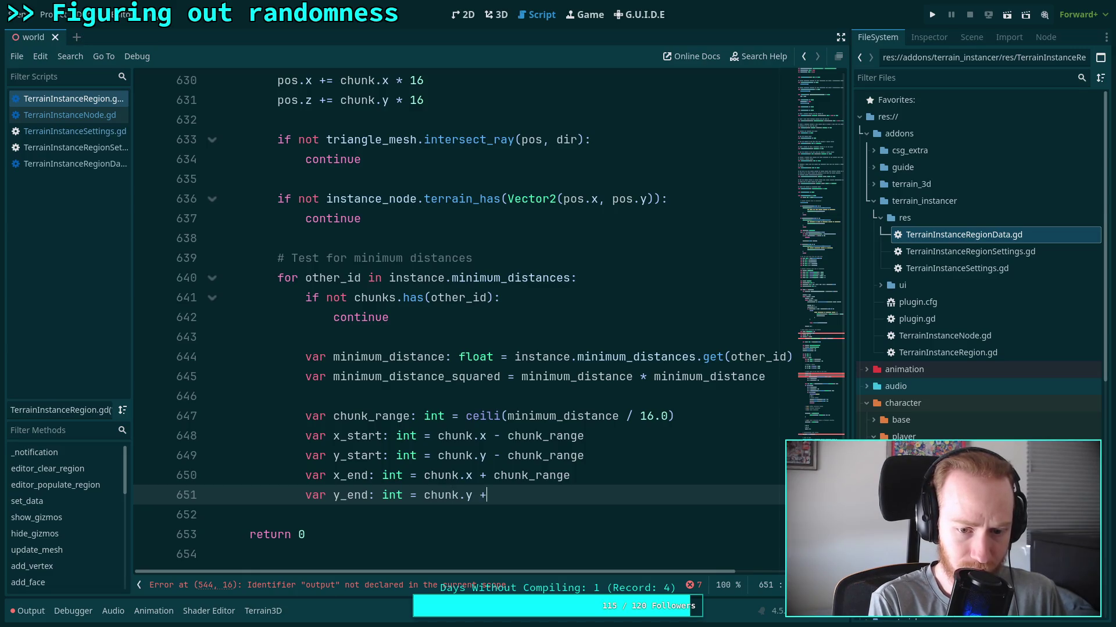
{"action": "type", "text": "chunk_r"}
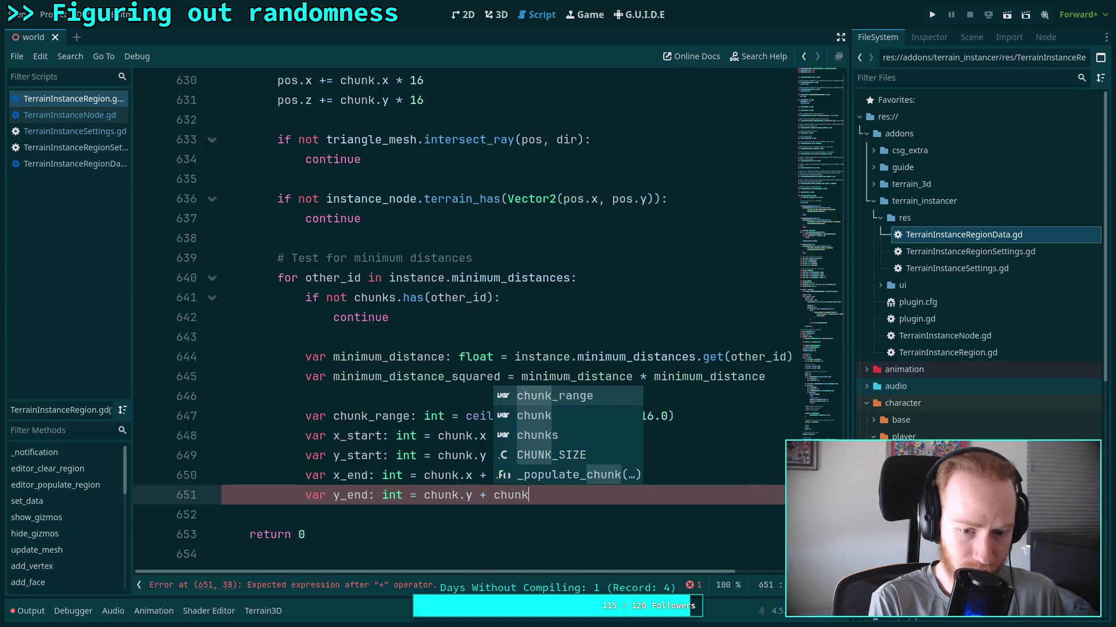
{"action": "key", "text": "Return"}
{"action": "key", "text": "Return"}
{"action": "key", "text": "Return"}
{"action": "type", "text": "var x: int = x_start"}
{"action": "key", "text": "Return"}
{"action": "type", "text": "var y: int"}
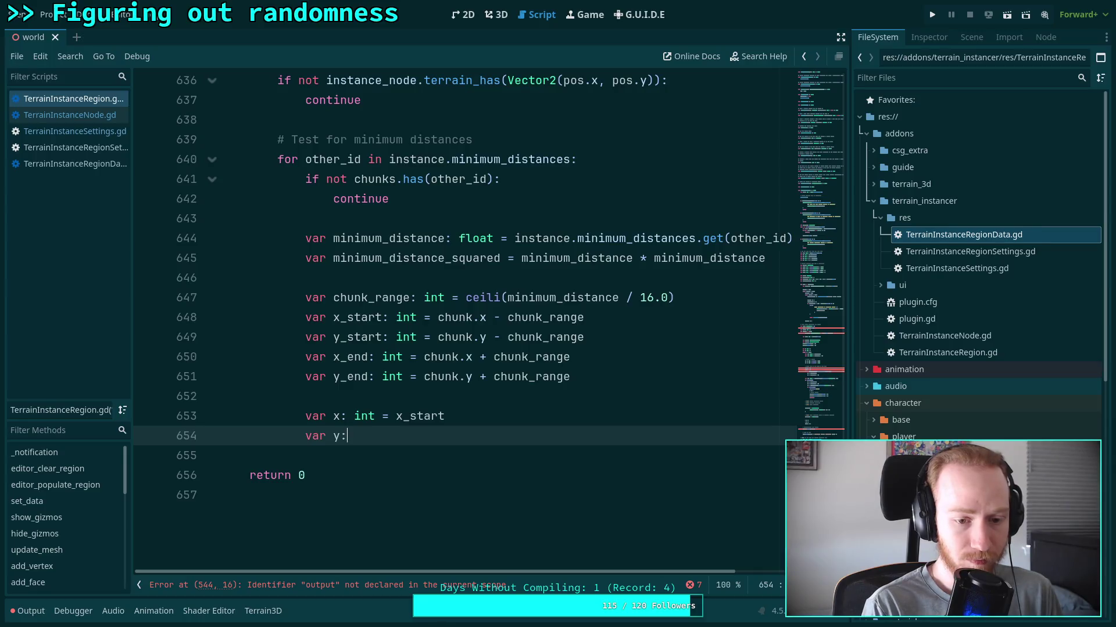
{"action": "key", "text": "Return"}
Write the outer loop header while x <= x_end:.
{"action": "type", "text": "whil"}
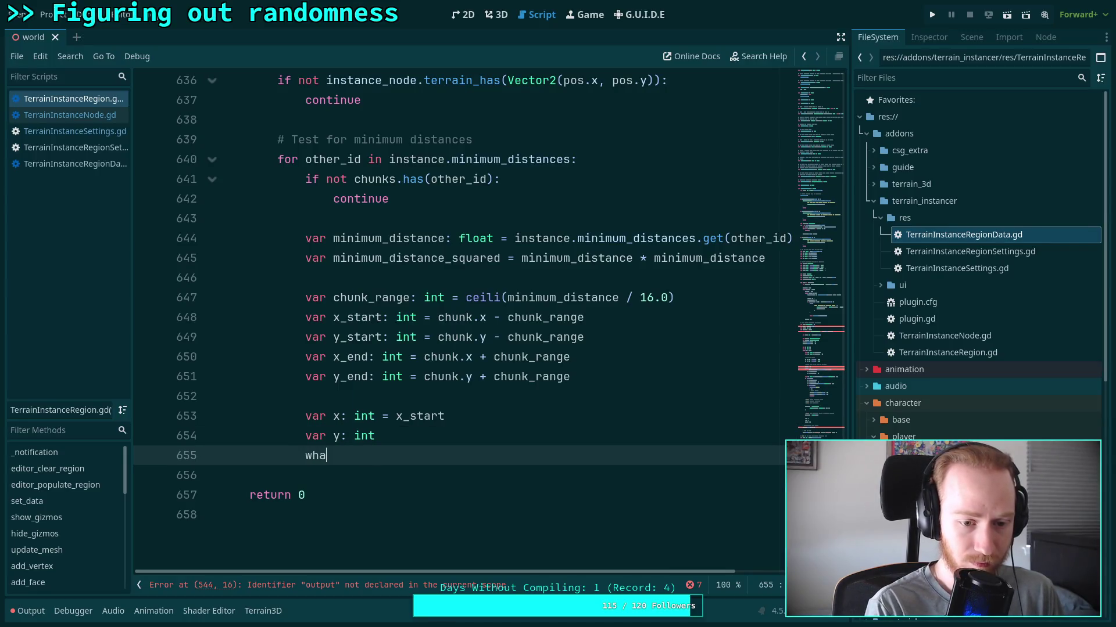
{"action": "type", "text": "e "}
{"action": "type", "text": "k"}
{"action": "key", "text": "BackSpace"}
{"action": "type", "text": "j"}
{"action": "key", "text": "BackSpace"}
{"action": "type", "text": "x < x"}
{"action": "key", "text": "BackSpace"}
{"action": "type", "text": "xk"}
{"action": "key", "text": "BackSpace"}
{"action": "type", "text": "_end:"}
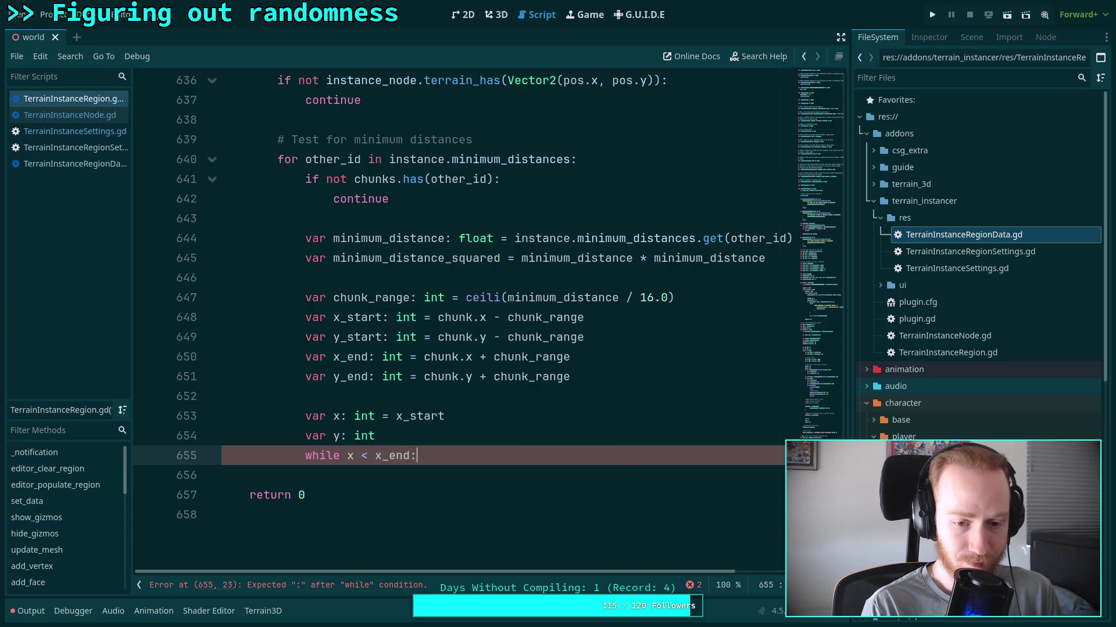
{"action": "key", "text": "Return"}
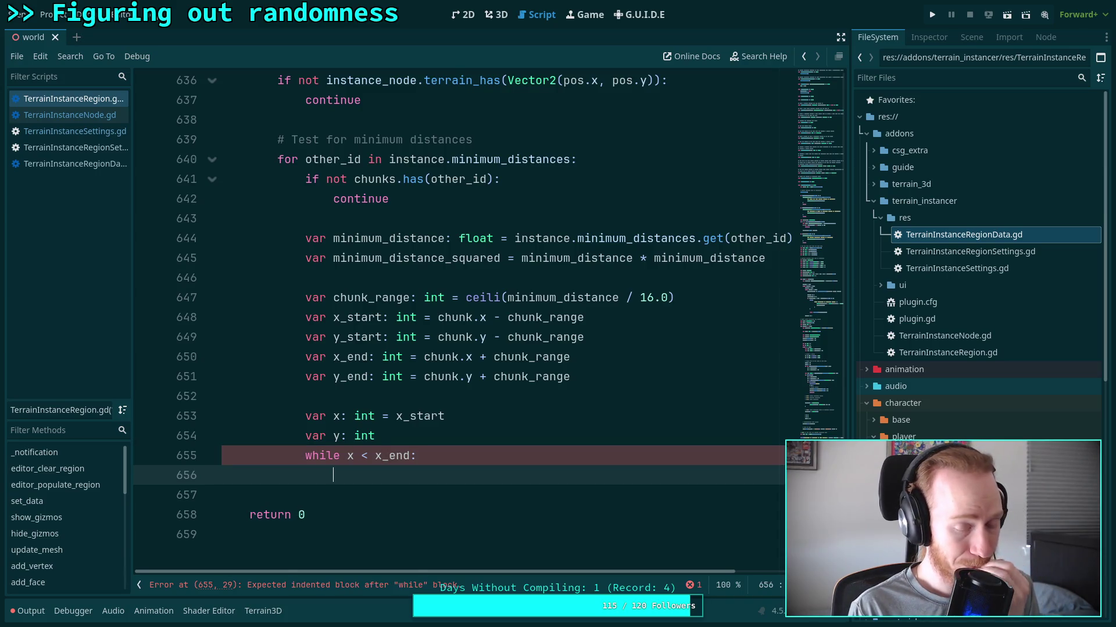
{"action": "left_click", "coordinate": [367, 456]}
{"action": "type", "text": "=/"}
{"action": "key", "text": "BackSpace"}
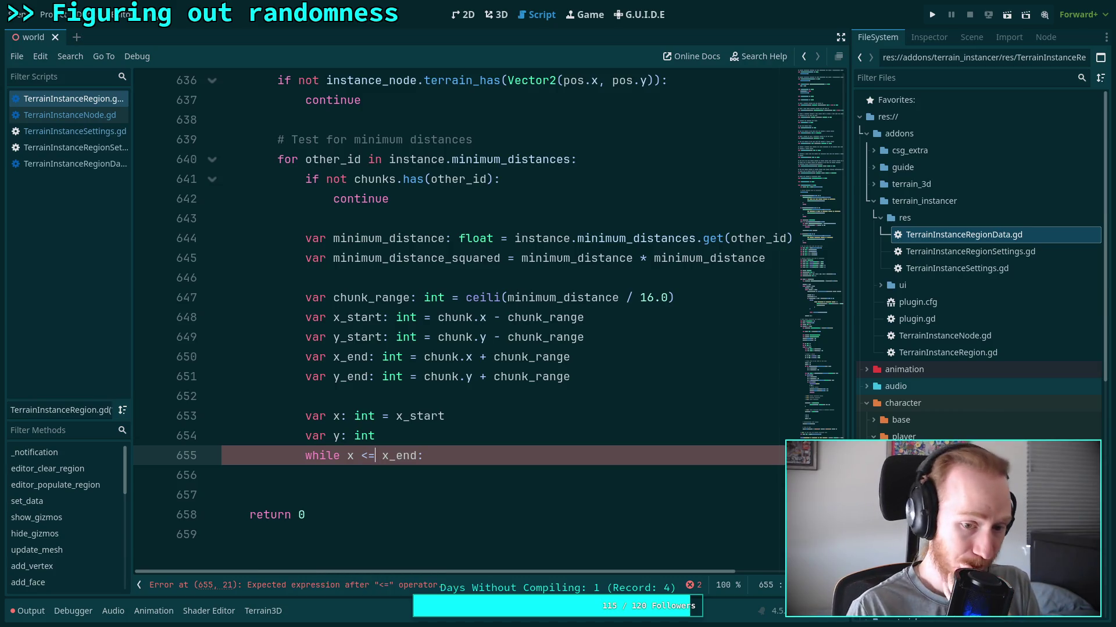
{"action": "left_click", "coordinate": [464, 467]}
Set y = y_start in the x loop body and start a while line below it.
{"action": "type", "text": "y = "}
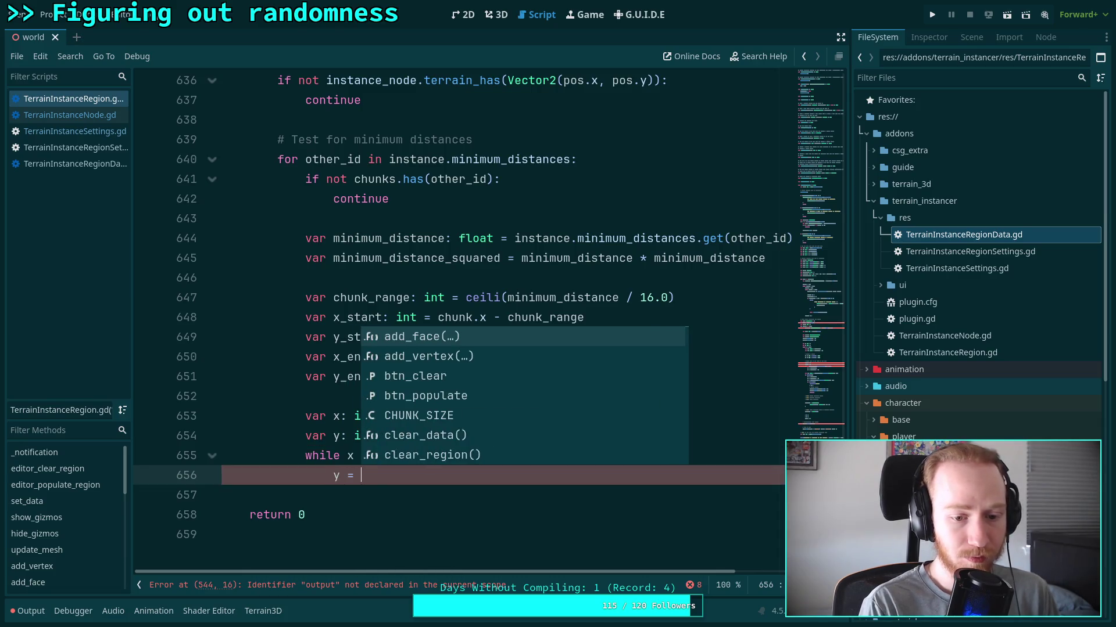
{"action": "type", "text": "y_S"}
{"action": "key", "text": "BackSpace"}
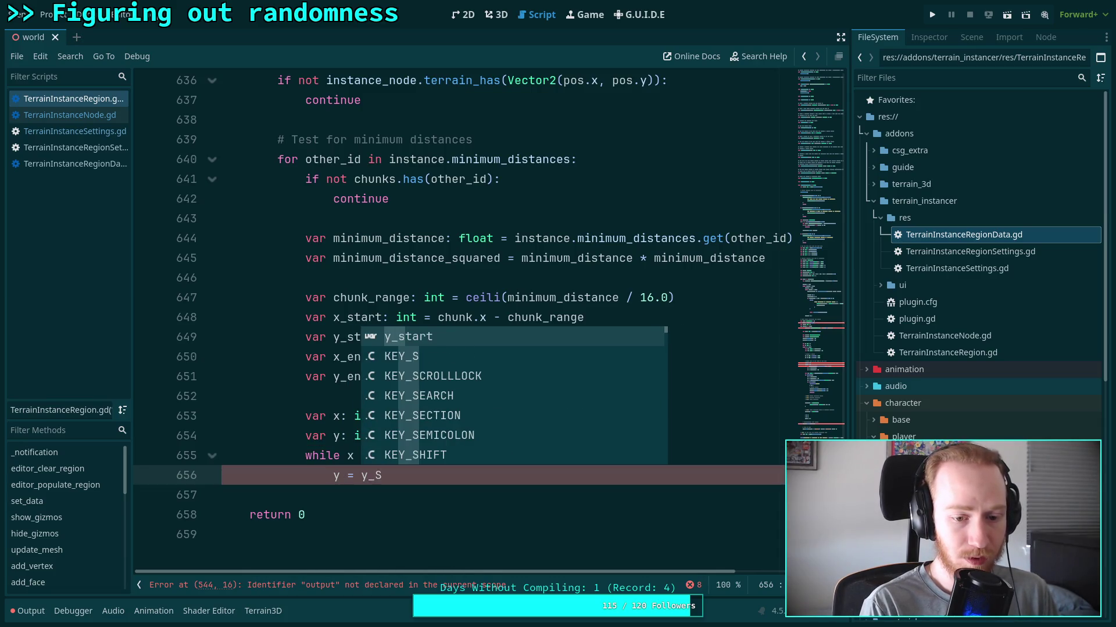
{"action": "type", "text": "st"}
{"action": "key", "text": "Return"}
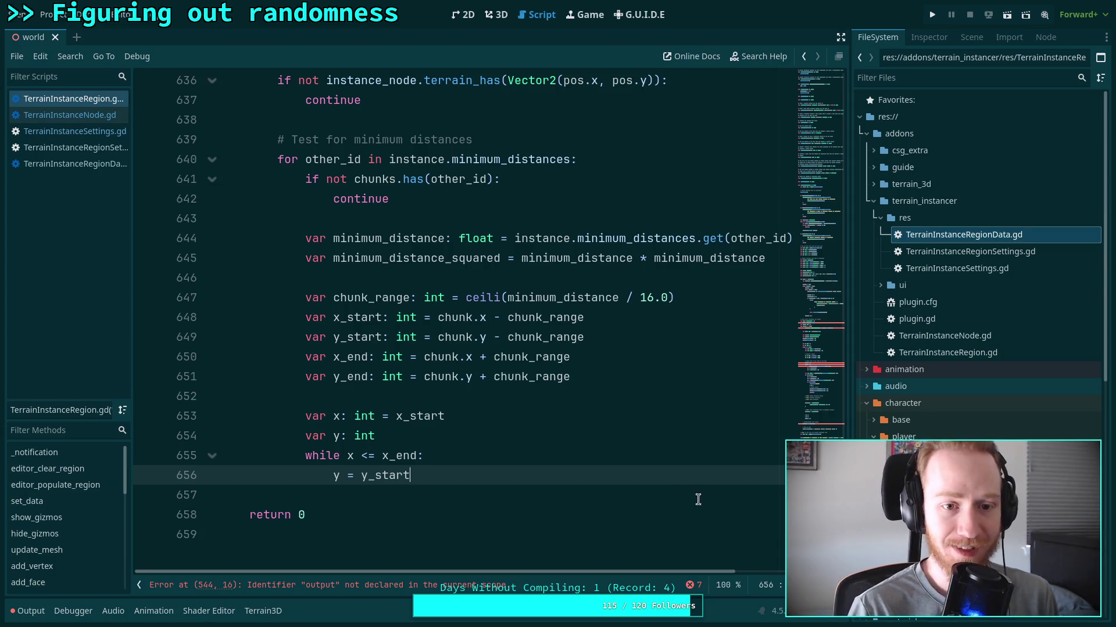
{"action": "scroll", "coordinate": [702, 500], "scroll_direction": "down", "scroll_amount": 1}
{"action": "key", "text": "Return"}
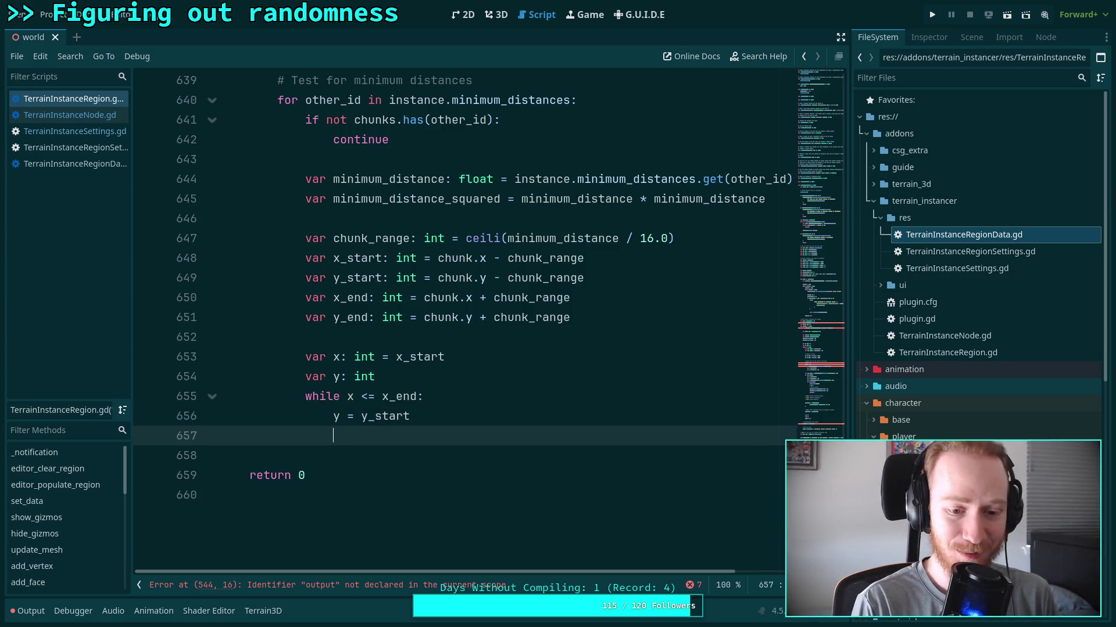
{"action": "type", "text": "w"}
{"action": "key", "text": "BackSpace"}
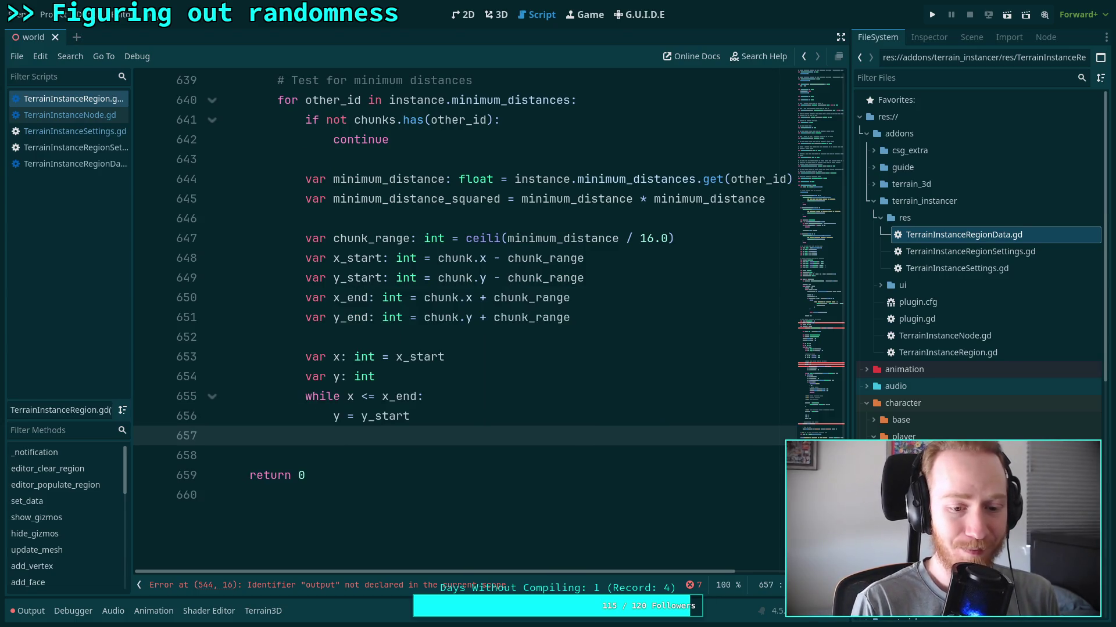
{"action": "type", "text": "w"}
{"action": "key", "text": "BackSpace"}
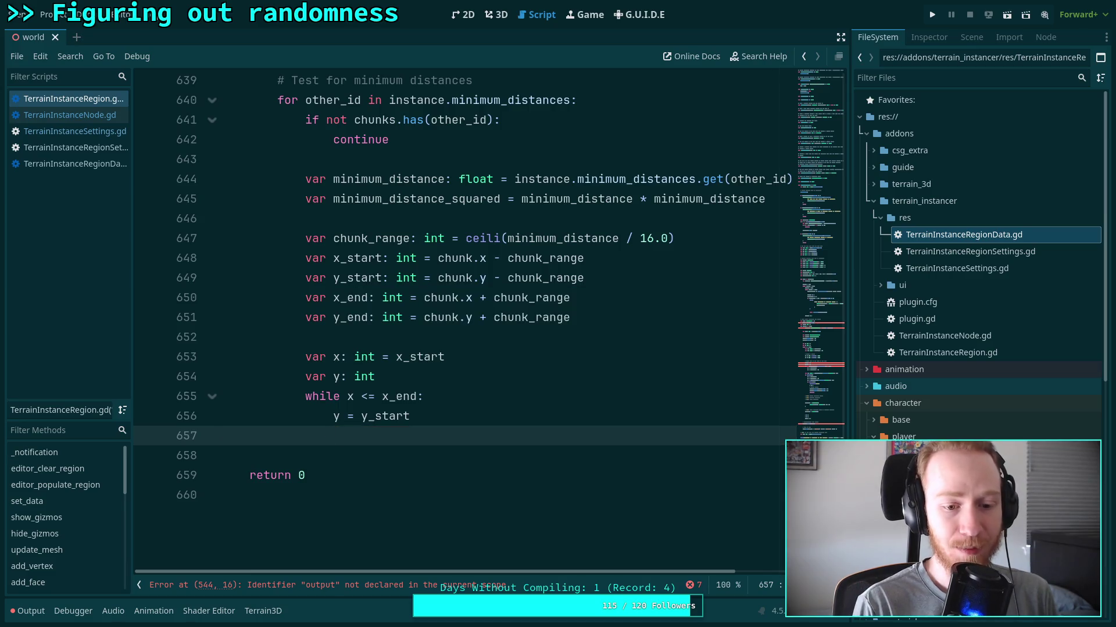
{"action": "type", "text": "ww"}
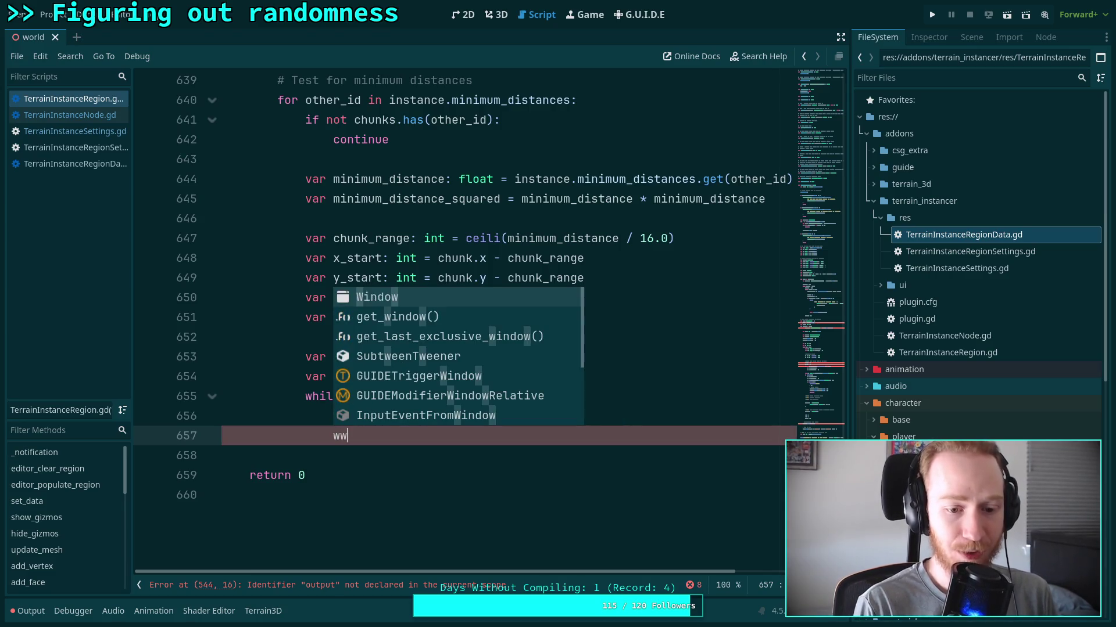
{"action": "type", "text": "wwwwwwww"}
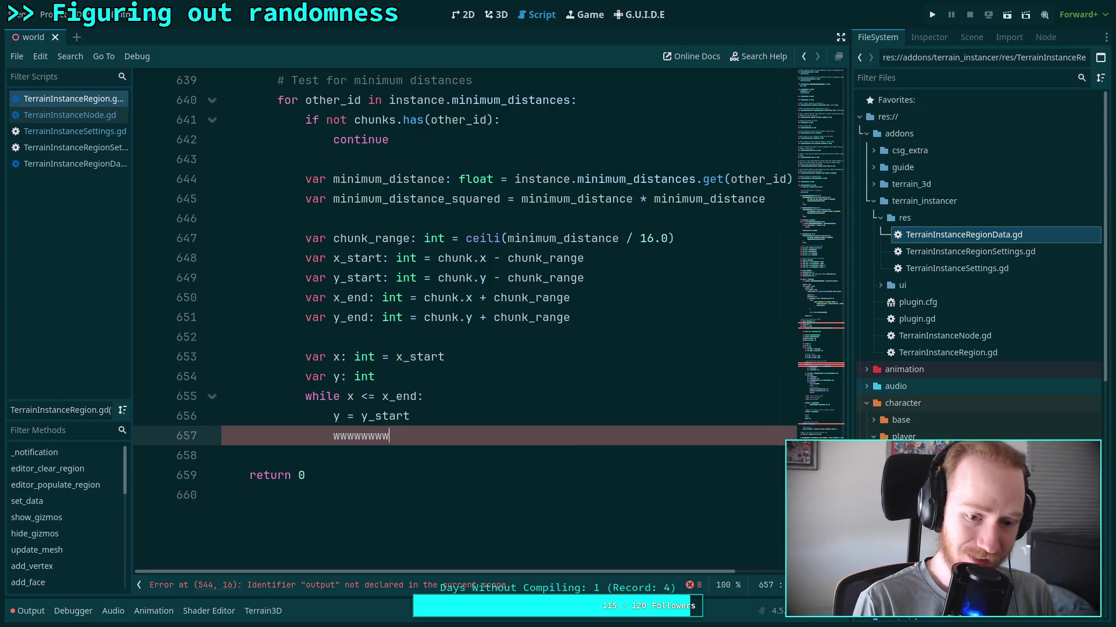
{"action": "type", "text": "wwww"}
{"action": "key", "text": "BackSpace"}
{"action": "key", "text": "BackSpace"}
{"action": "key", "text": "BackSpace"}
{"action": "key", "text": "BackSpace"}
{"action": "key", "text": "BackSpace"}
{"action": "key", "text": "BackSpace"}
{"action": "type", "text": "whil"}
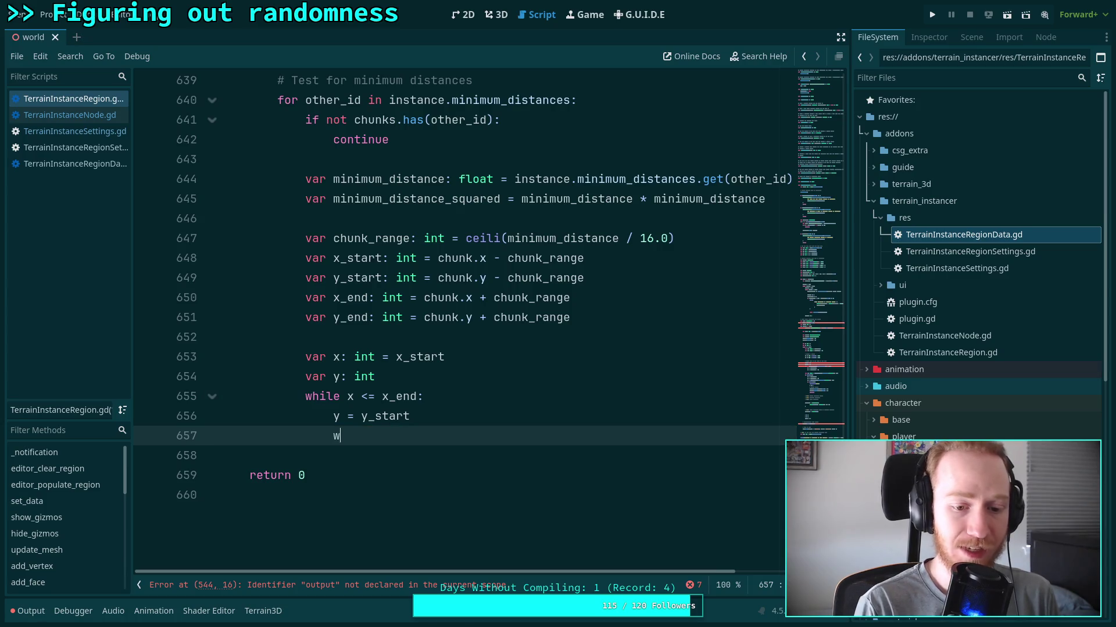
{"action": "type", "text": "e ."}
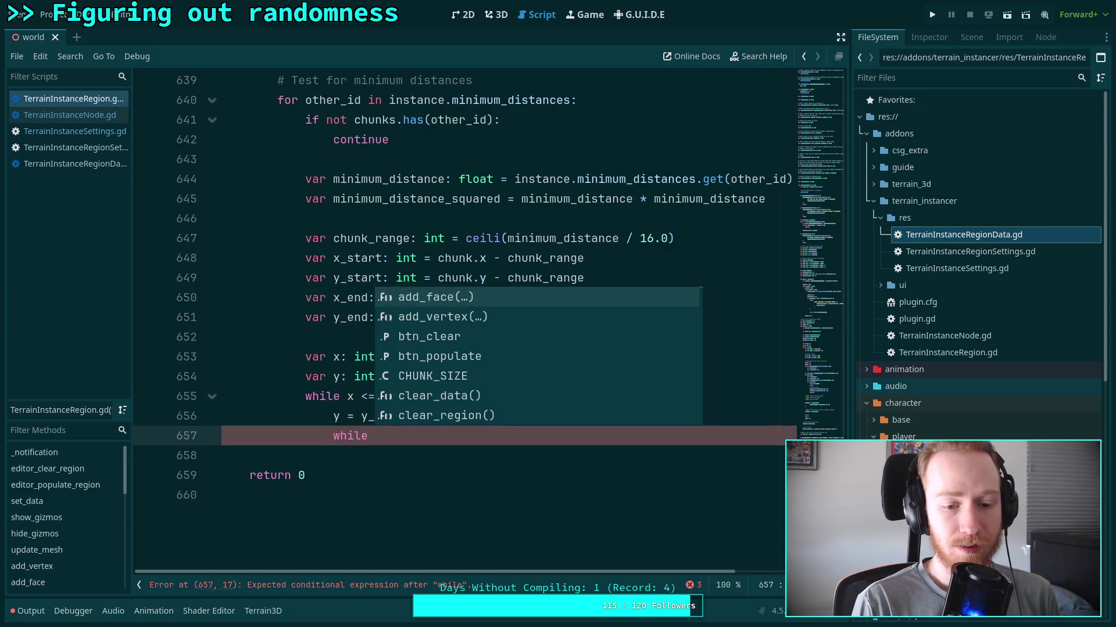
Write the inner loop while y <= y_end: containing # TODO and y += 1.
{"action": "key", "text": "BackSpace"}
{"action": "type", "text": "y "}
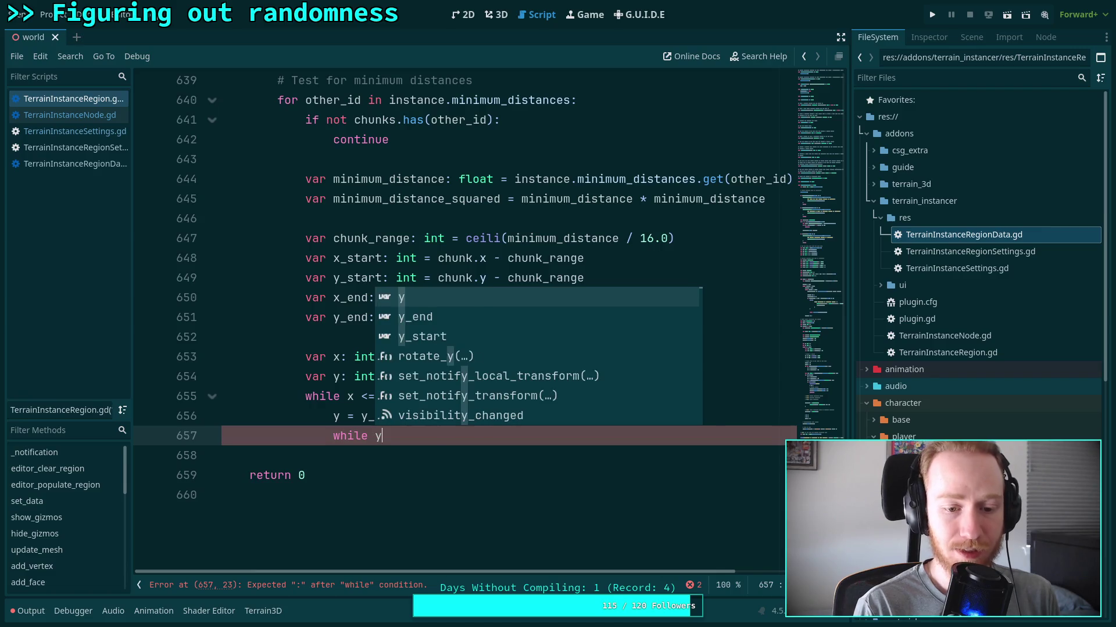
{"action": "type", "text": "<="}
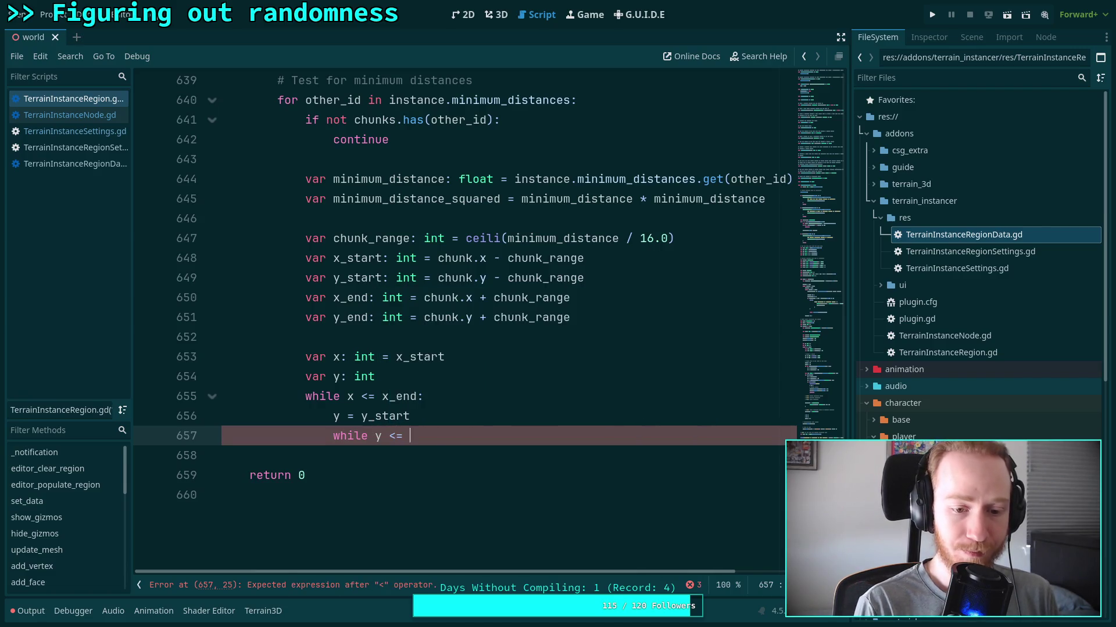
{"action": "type", "text": " y_end:"}
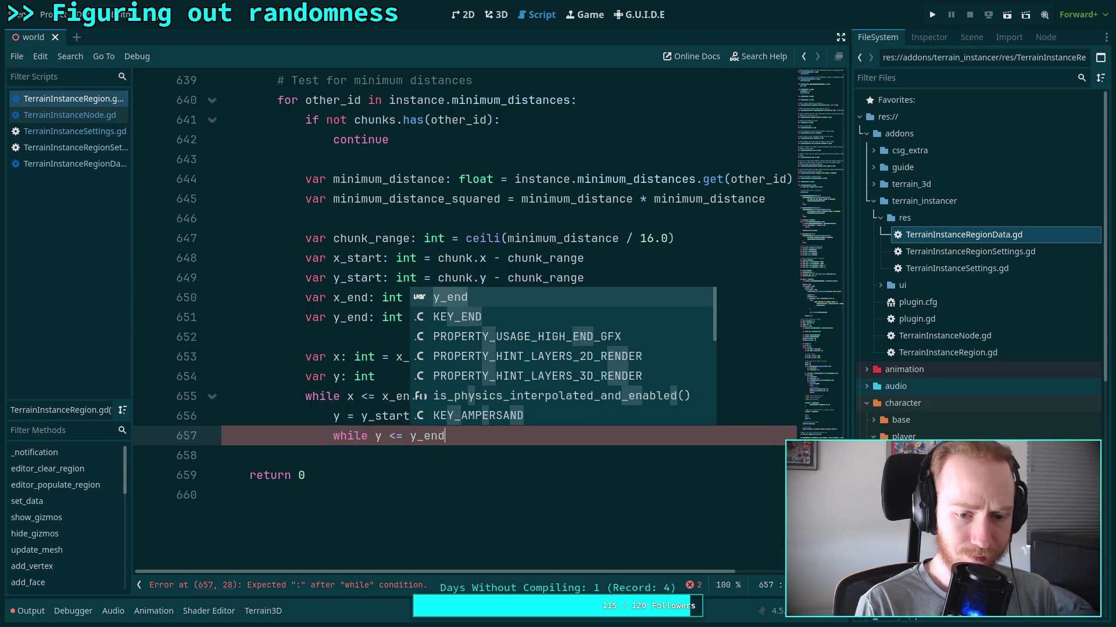
{"action": "key", "text": "Return"}
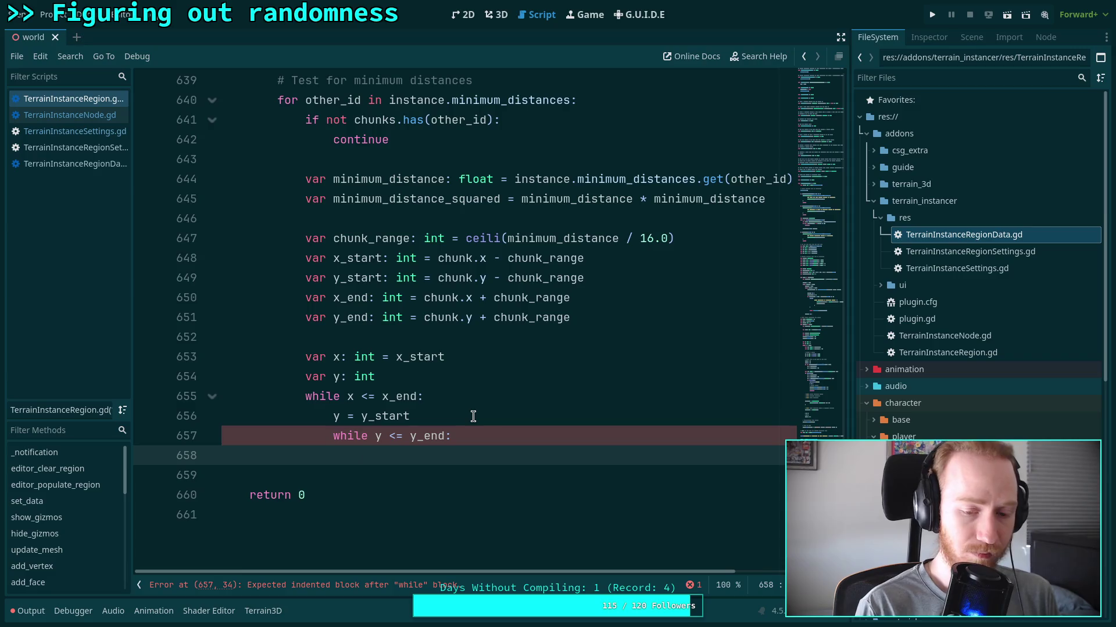
{"action": "type", "text": "#"}
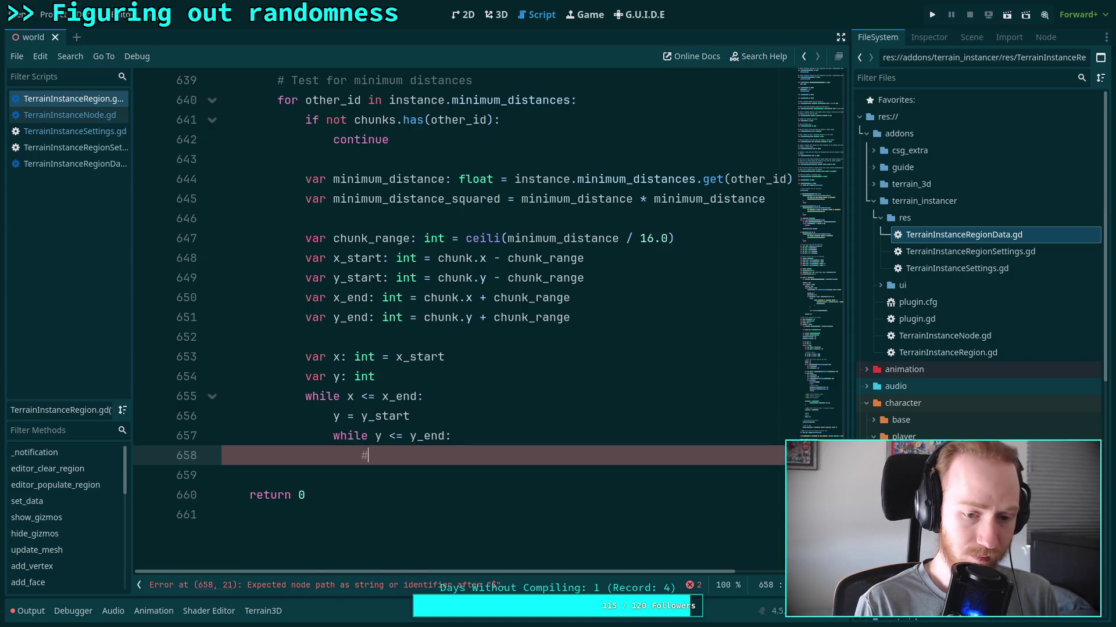
{"action": "type", "text": " TODO"}
{"action": "key", "text": "Return"}
{"action": "type", "text": "y += 1"}
{"action": "key", "text": "Return"}
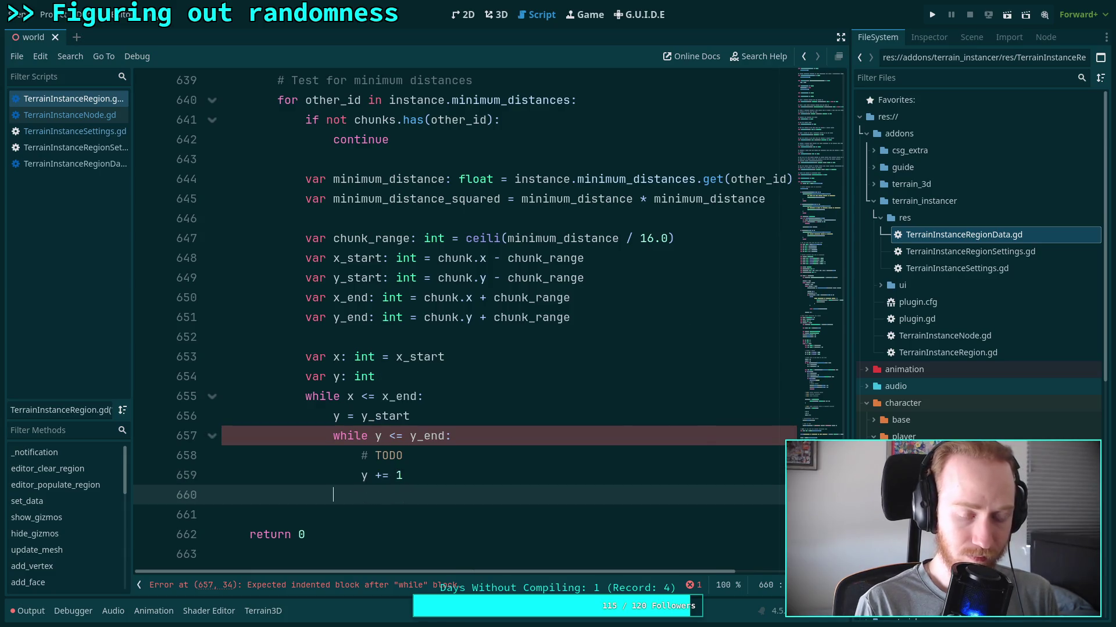
Add x += 1 at the outer loop's indent and insert a blank line below the TODO.
{"action": "key", "text": "BackSpace"}
{"action": "type", "text": "x + "}
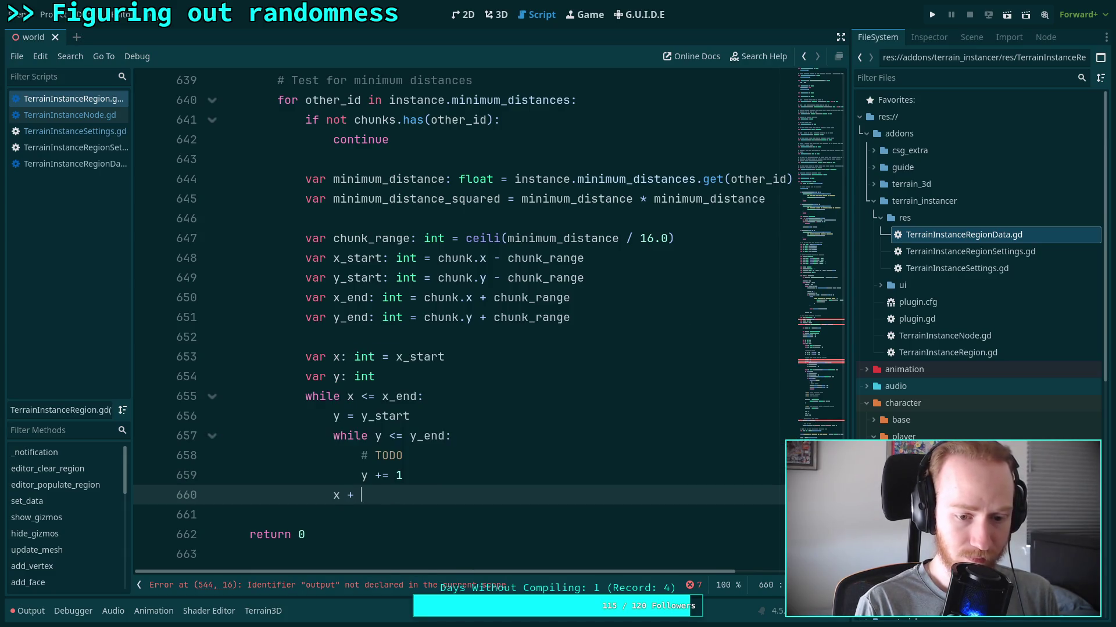
{"action": "type", "text": "= 1"}
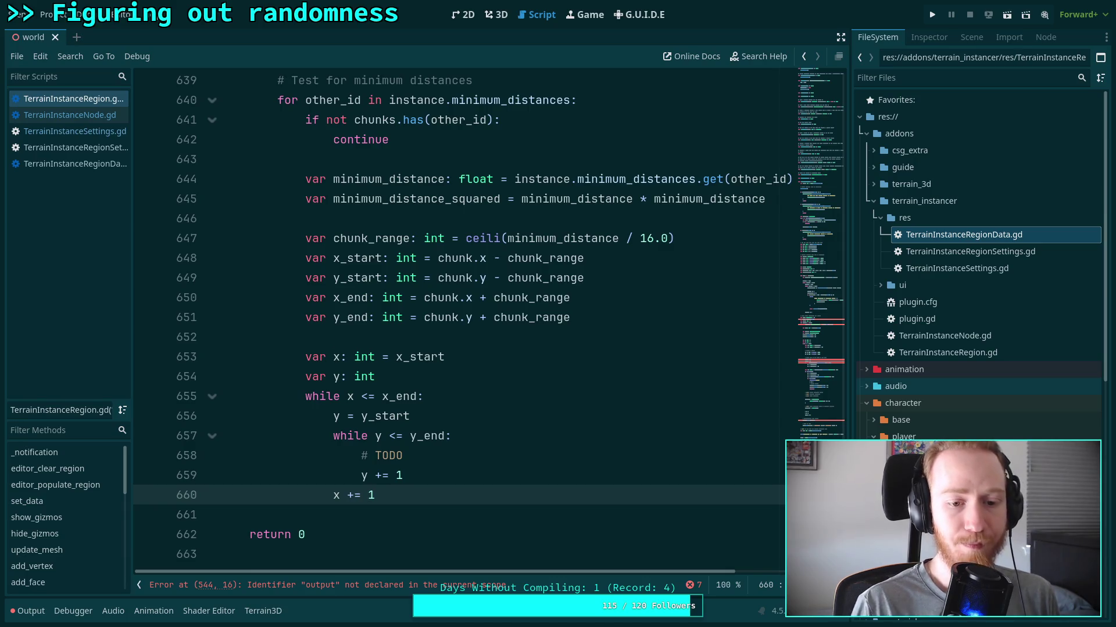
{"action": "left_click", "coordinate": [490, 453]}
{"action": "key", "text": "Return"}
{"action": "key", "text": "Return"}
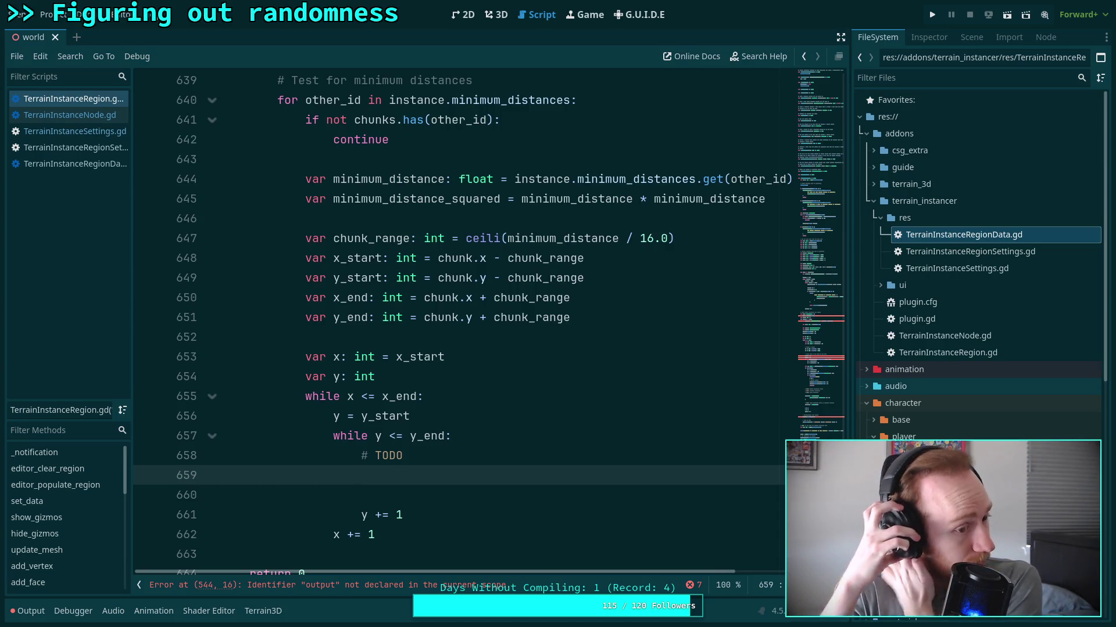
{"action": "scroll", "coordinate": [498, 390], "scroll_direction": "up", "scroll_amount": 3}
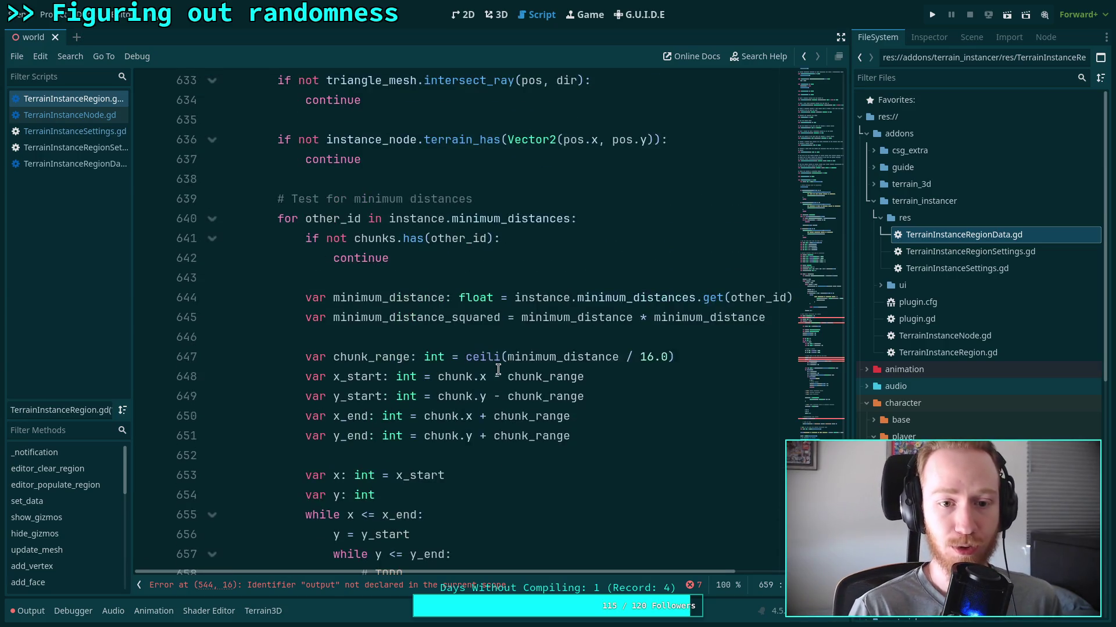
Replace the '# TODO' line in the inner y loop with 'var positions'.
{"action": "scroll", "coordinate": [498, 360], "scroll_direction": "down", "scroll_amount": 2}
{"action": "scroll", "coordinate": [498, 360], "scroll_direction": "down", "scroll_amount": 1}
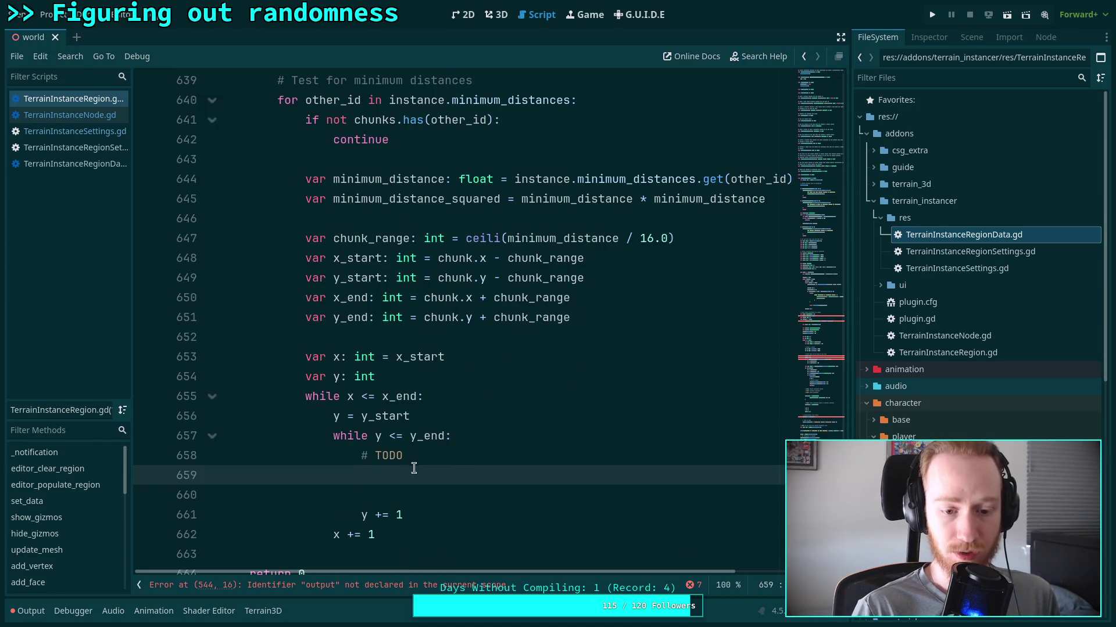
{"action": "left_click_drag", "start_coordinate": [363, 475], "coordinate": [363, 461]}
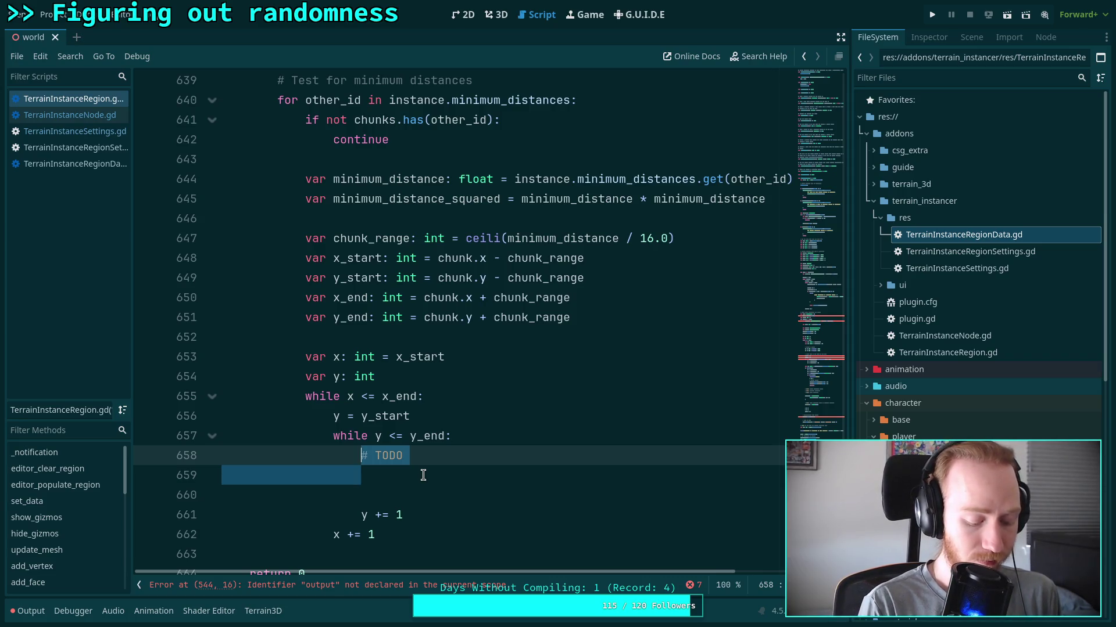
{"action": "type", "text": "var"}
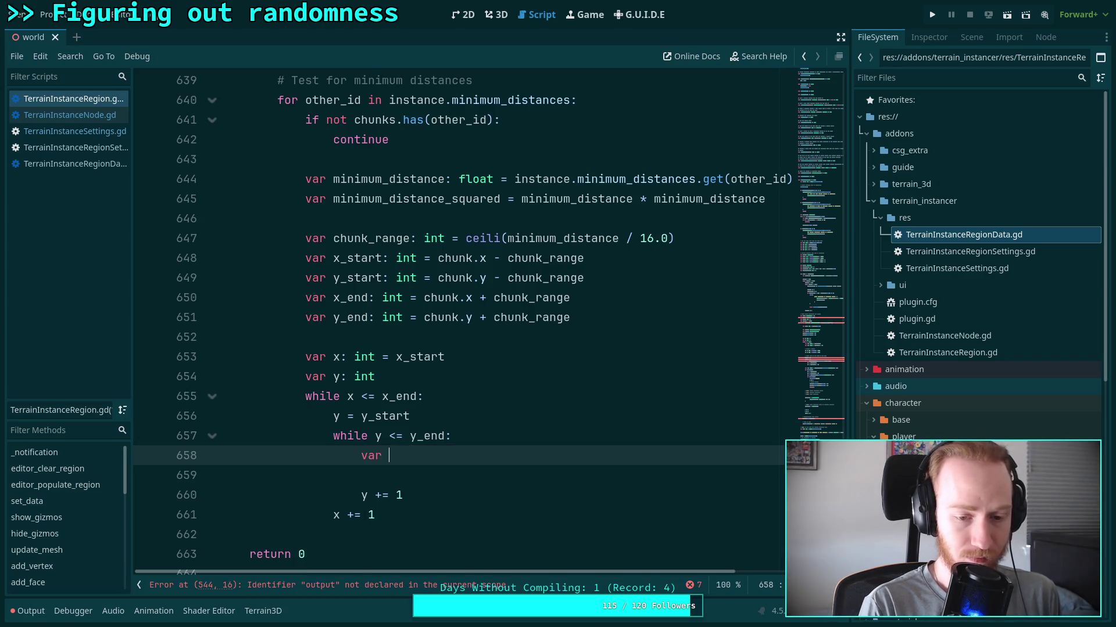
{"action": "type", "text": " positions"}
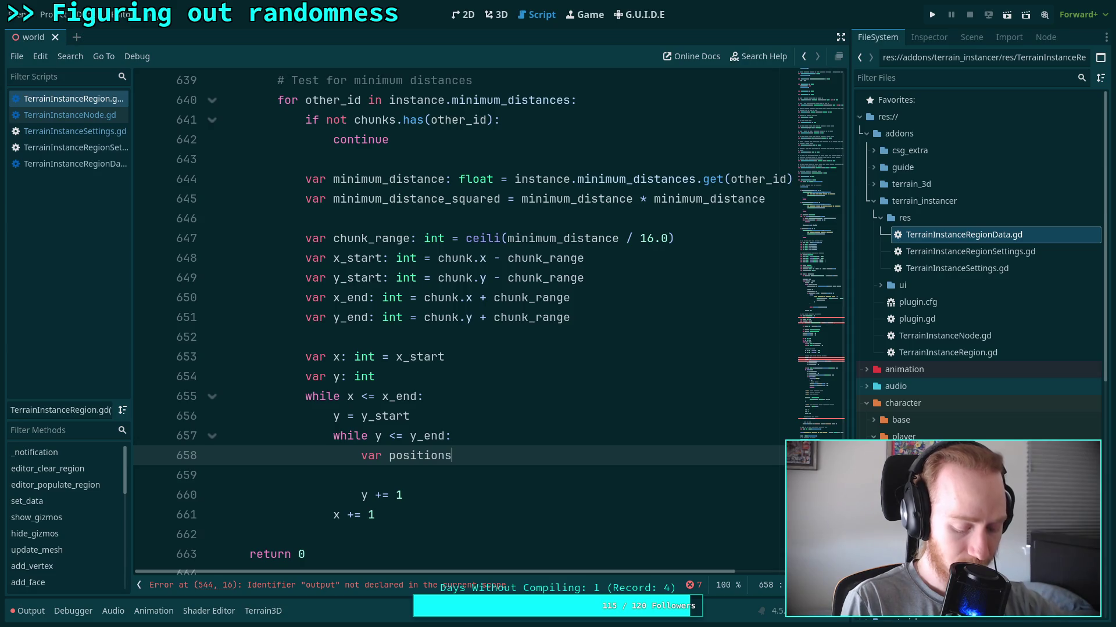
{"action": "scroll", "coordinate": [430, 390], "scroll_direction": "up", "scroll_amount": 4}
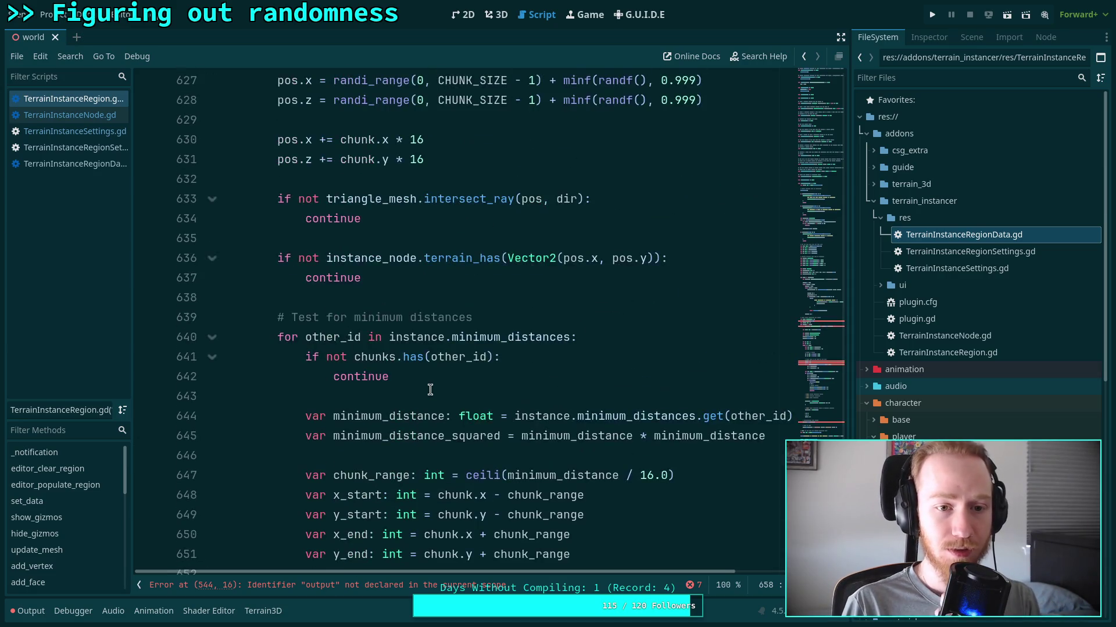
Extend the positions line to read var positions: Array = chunks.get.
{"action": "scroll", "coordinate": [430, 389], "scroll_direction": "up", "scroll_amount": 4}
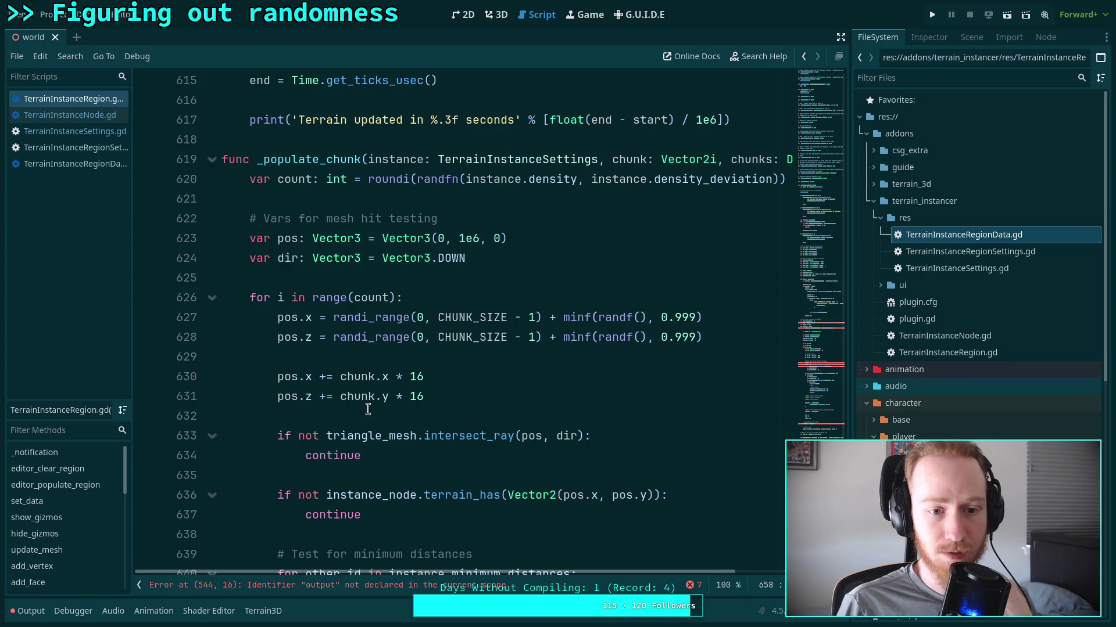
{"action": "scroll", "coordinate": [386, 462], "scroll_direction": "down", "scroll_amount": 6}
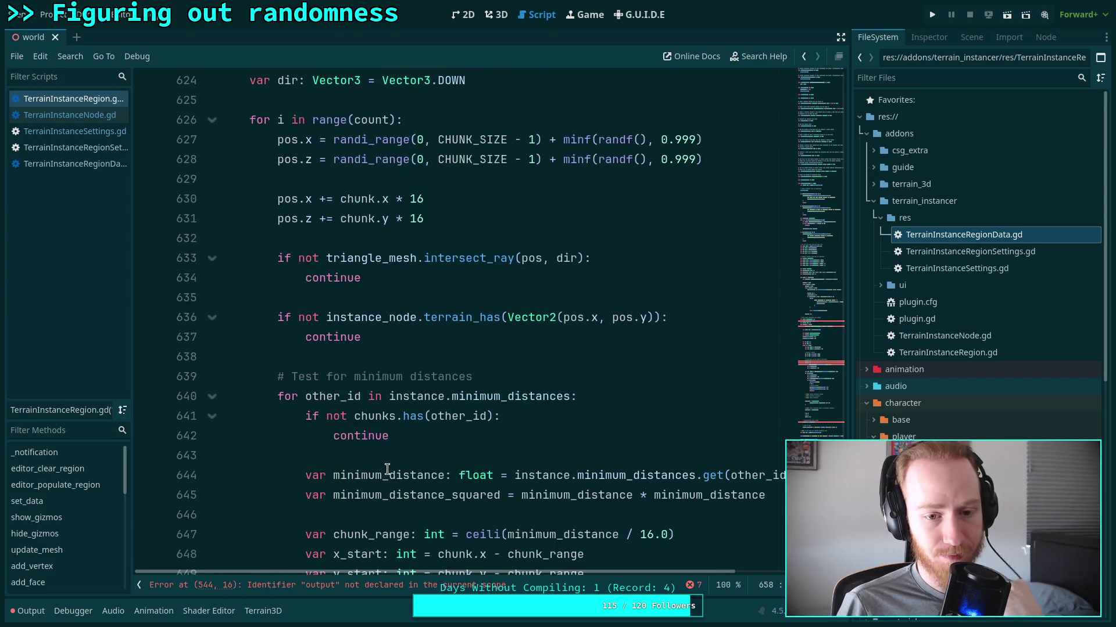
{"action": "scroll", "coordinate": [388, 462], "scroll_direction": "down", "scroll_amount": 4}
{"action": "type", "text": ": Array["}
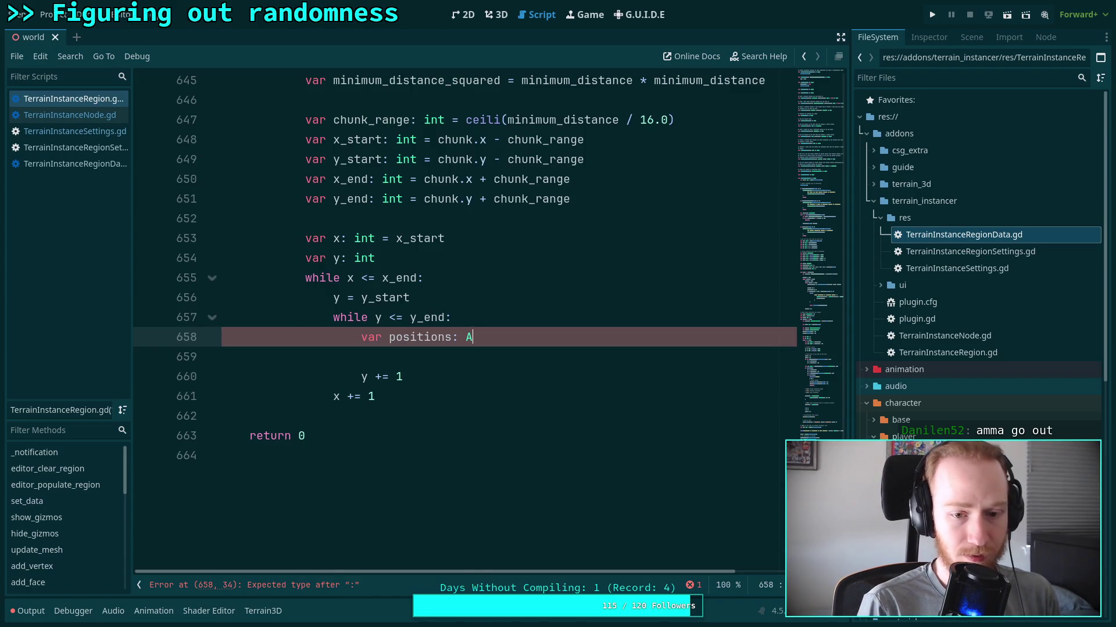
{"action": "type", "text": "Vector2"}
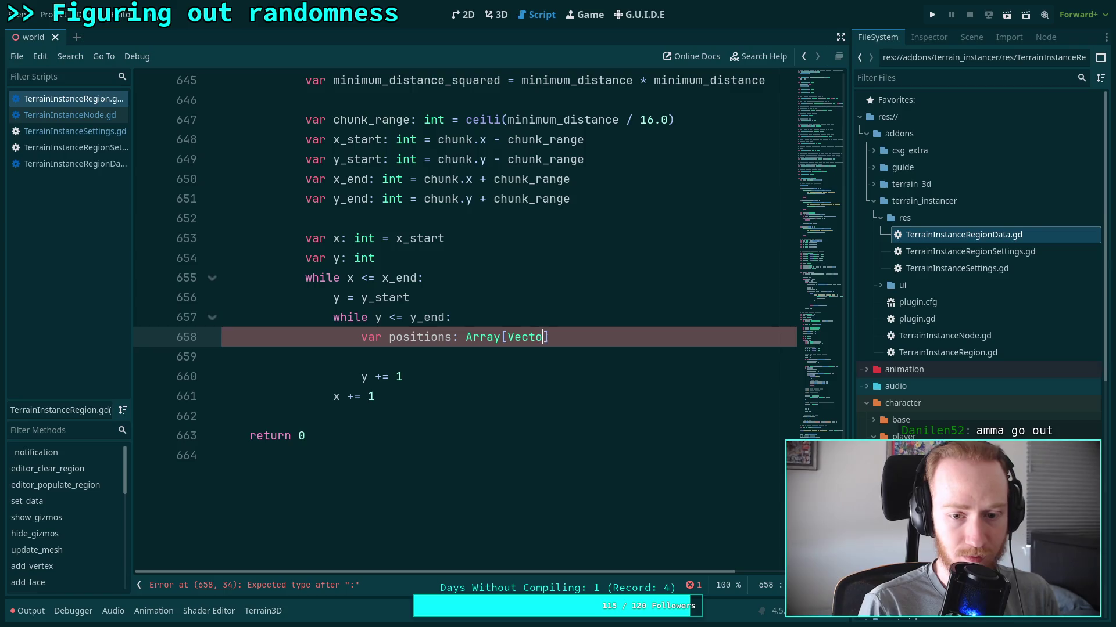
{"action": "key", "text": "BackSpace"}
{"action": "key", "text": "BackSpace"}
{"action": "key", "text": "BackSpace"}
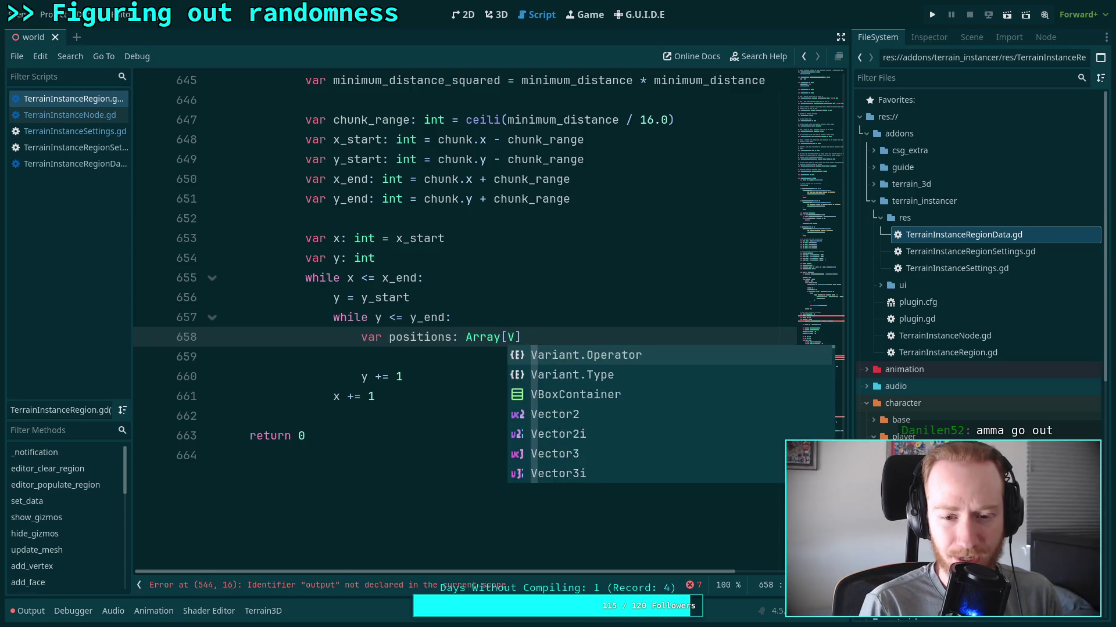
{"action": "type", "text": "= "}
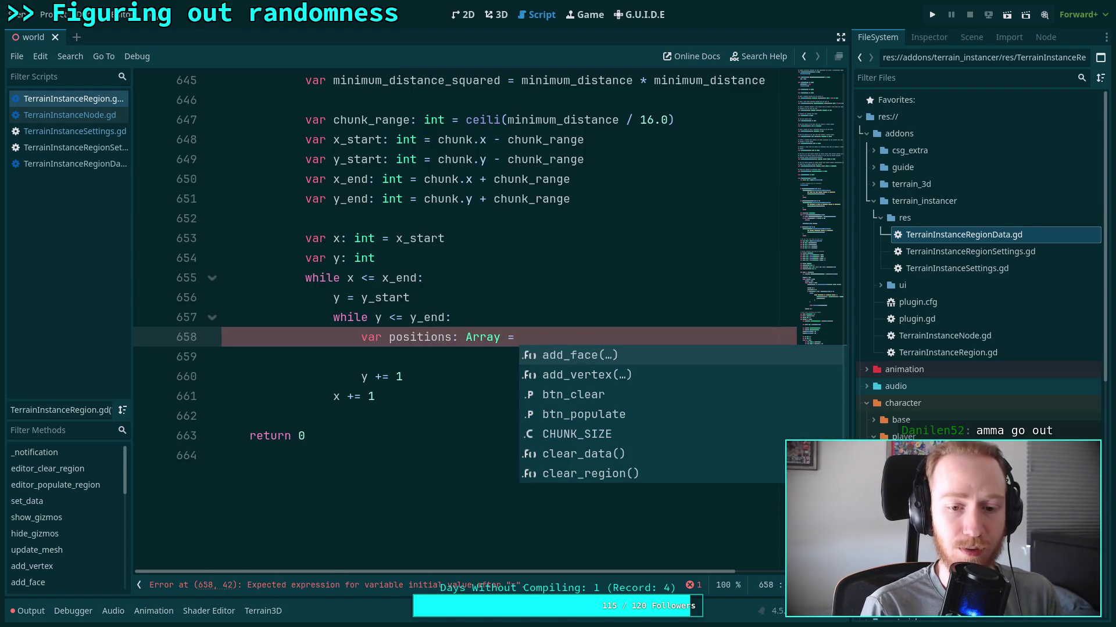
{"action": "type", "text": "chun"}
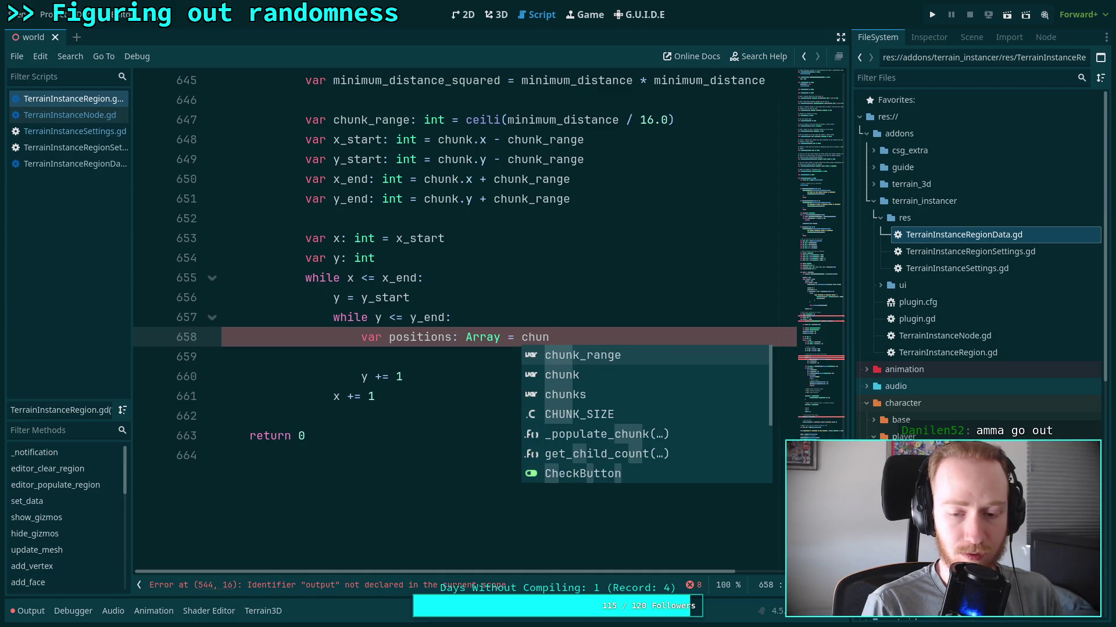
{"action": "type", "text": "ks.get"}
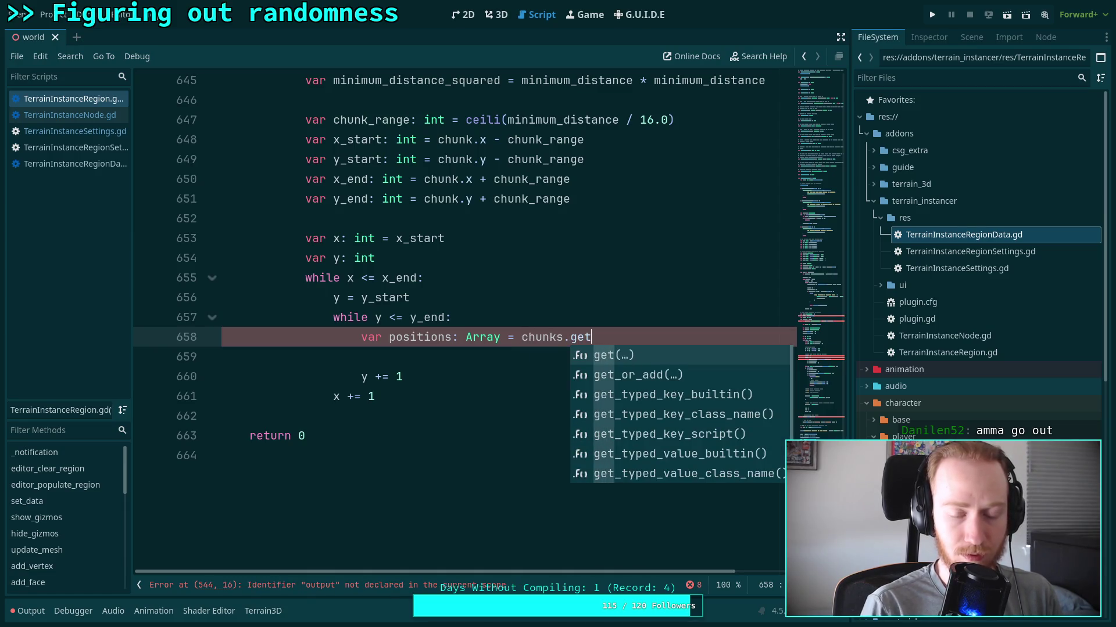
{"action": "scroll", "coordinate": [428, 369], "scroll_direction": "up", "scroll_amount": 2}
{"action": "scroll", "coordinate": [428, 370], "scroll_direction": "up", "scroll_amount": 2}
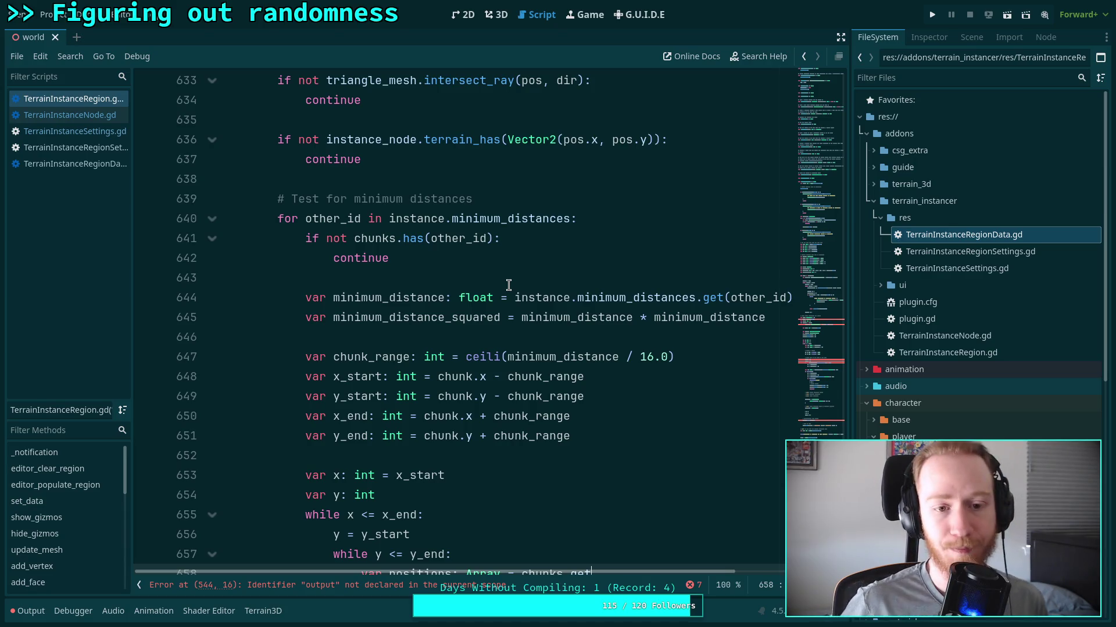
{"action": "left_click", "coordinate": [528, 266]}
{"action": "scroll", "coordinate": [541, 278], "scroll_direction": "up", "scroll_amount": 1}
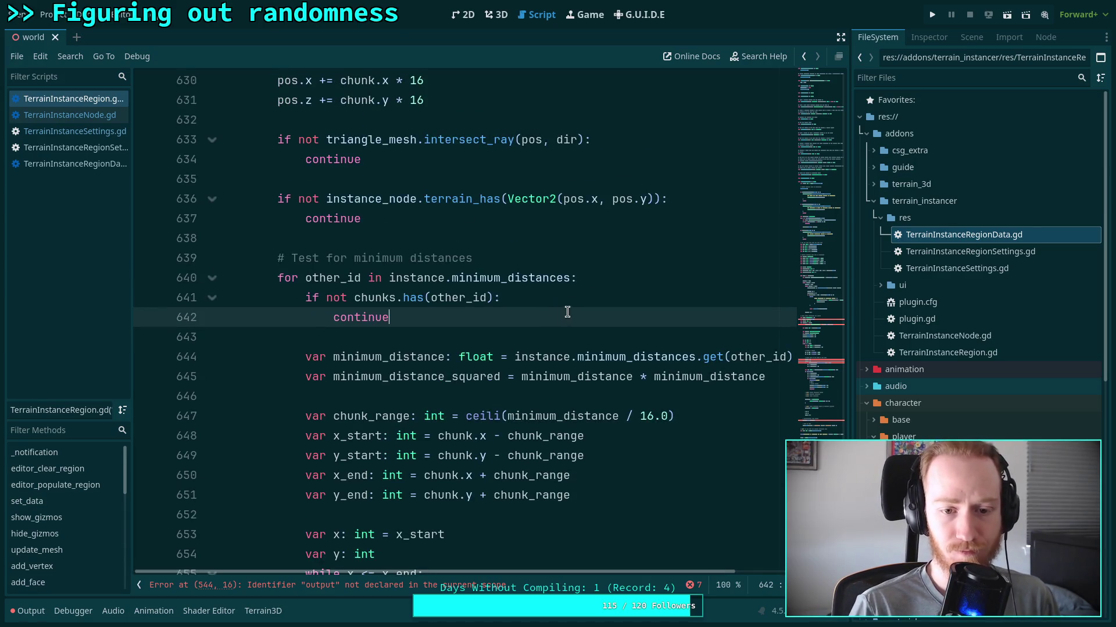
Add var other_chunks: Array = chunks.get(other_id) below the for loop header on line 640.
{"action": "left_click", "coordinate": [646, 276]}
{"action": "key", "text": "Return"}
{"action": "type", "text": "var in"}
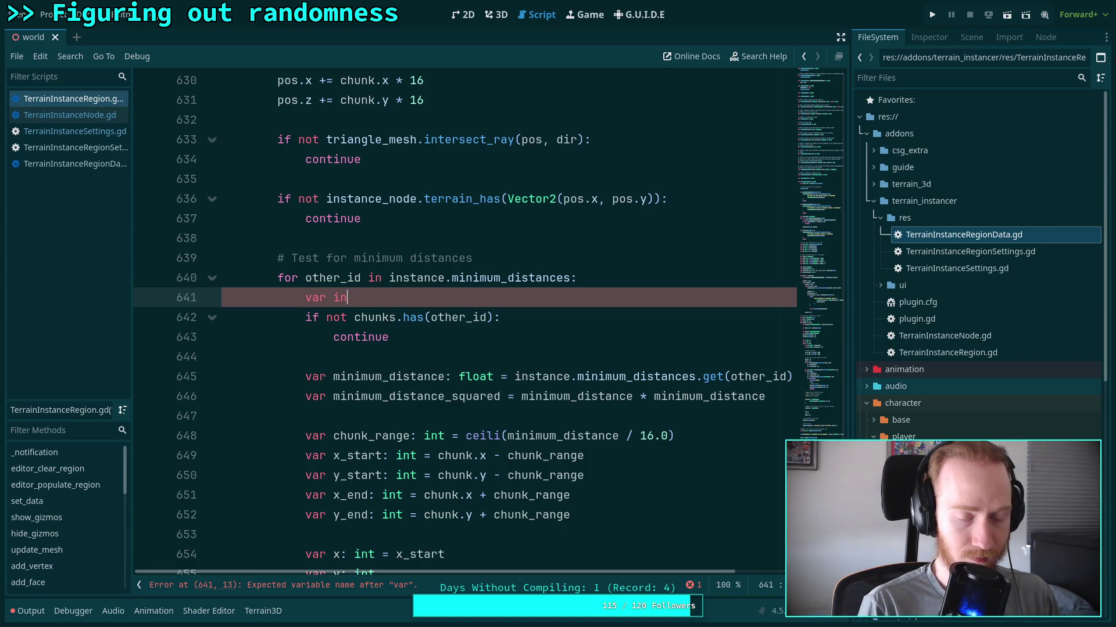
{"action": "key", "text": "BackSpace"}
{"action": "key", "text": "BackSpace"}
{"action": "type", "text": "other_ch"}
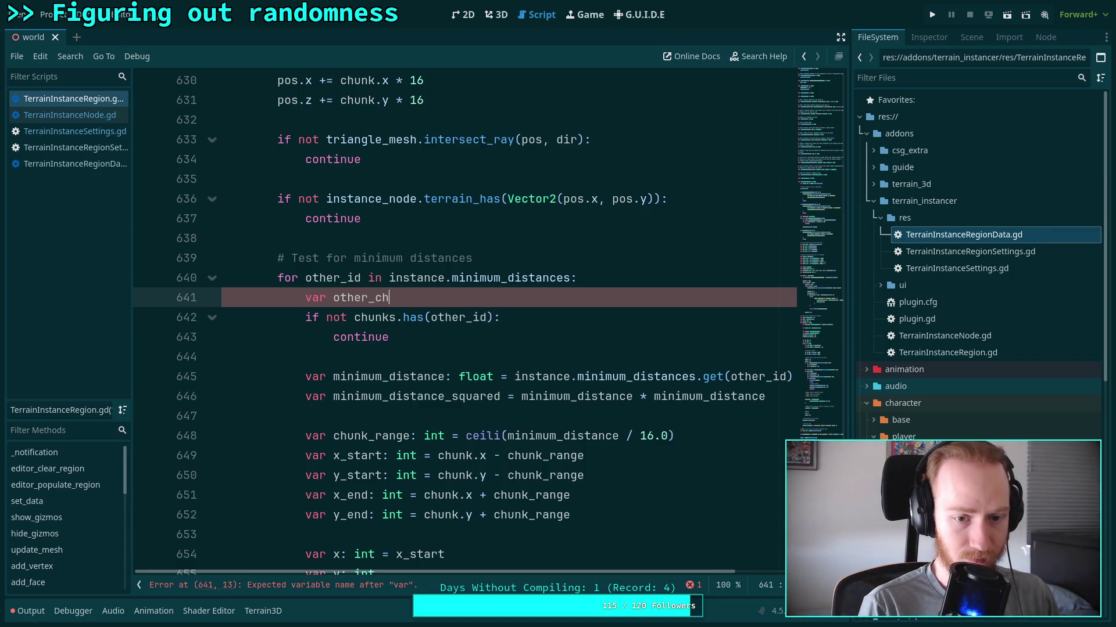
{"action": "type", "text": "unks:"}
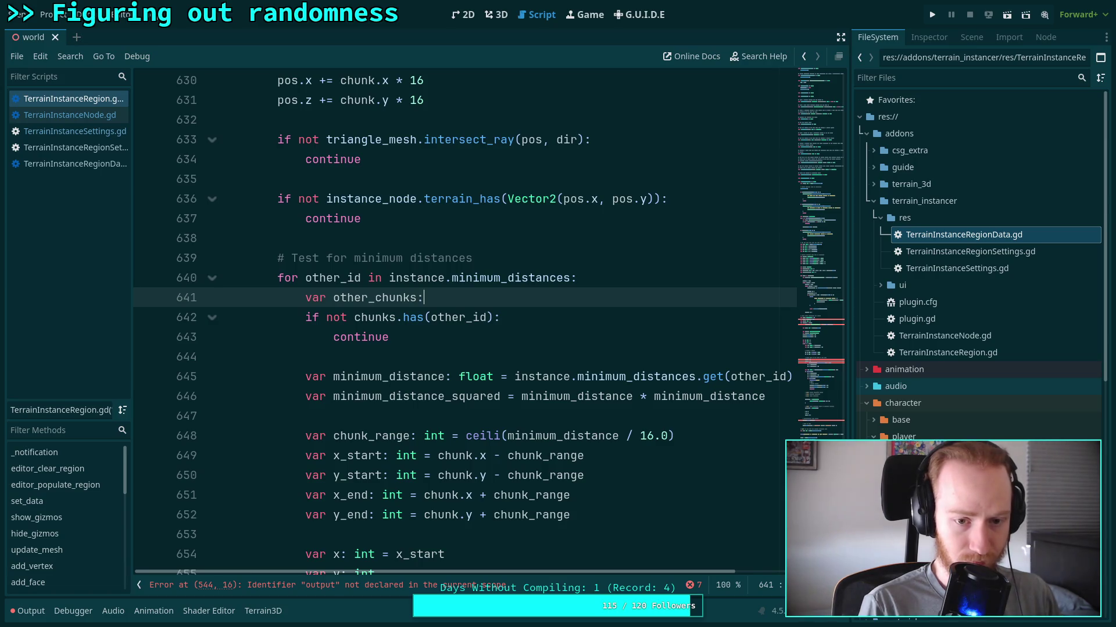
{"action": "type", "text": " Array = h"}
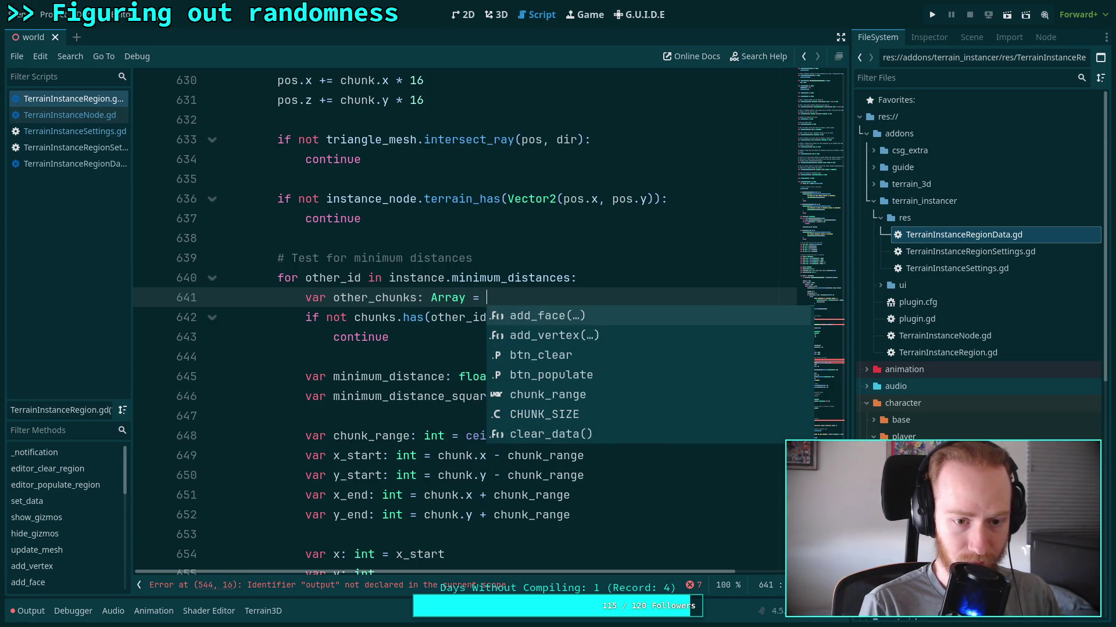
{"action": "key", "text": "BackSpace"}
{"action": "type", "text": "chunxk"}
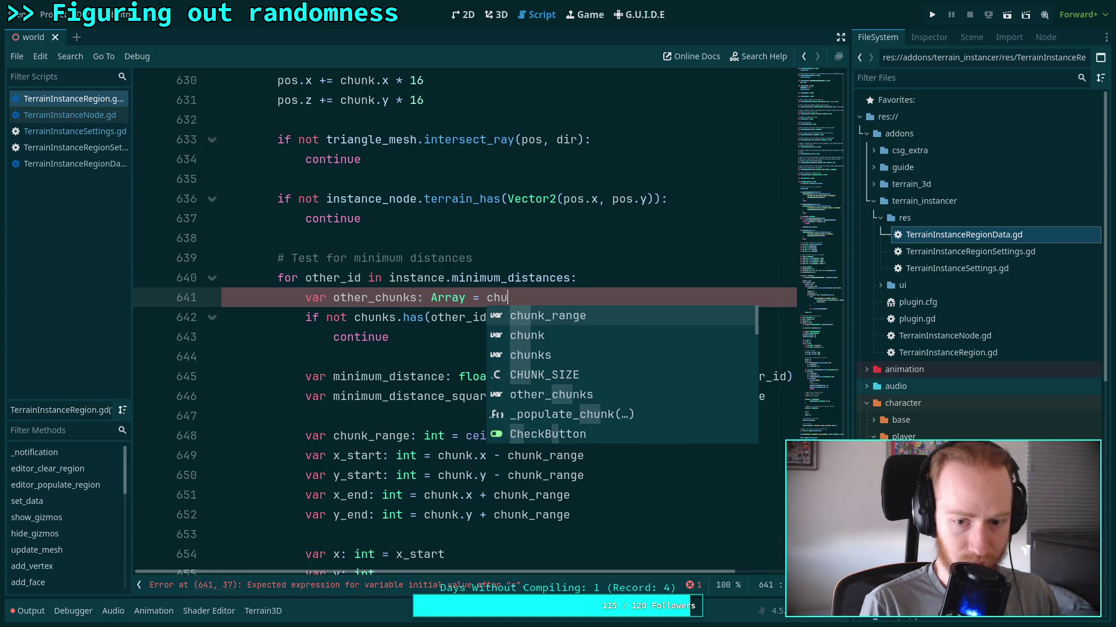
{"action": "key", "text": "BackSpace"}
{"action": "key", "text": "BackSpace"}
{"action": "type", "text": "ks."}
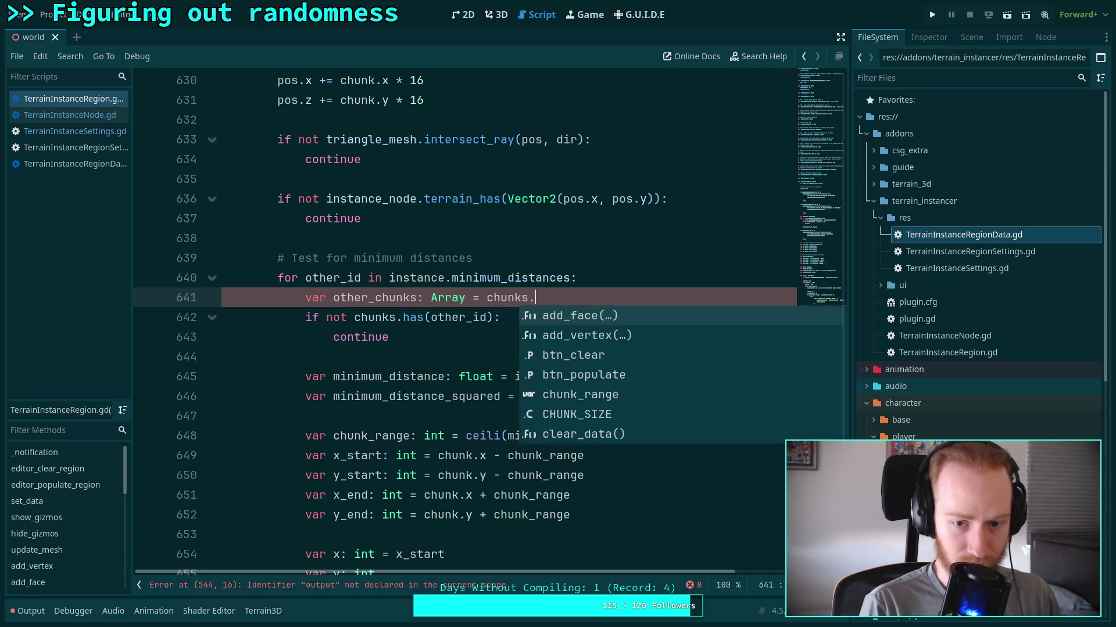
{"action": "type", "text": "get(other_id)"}
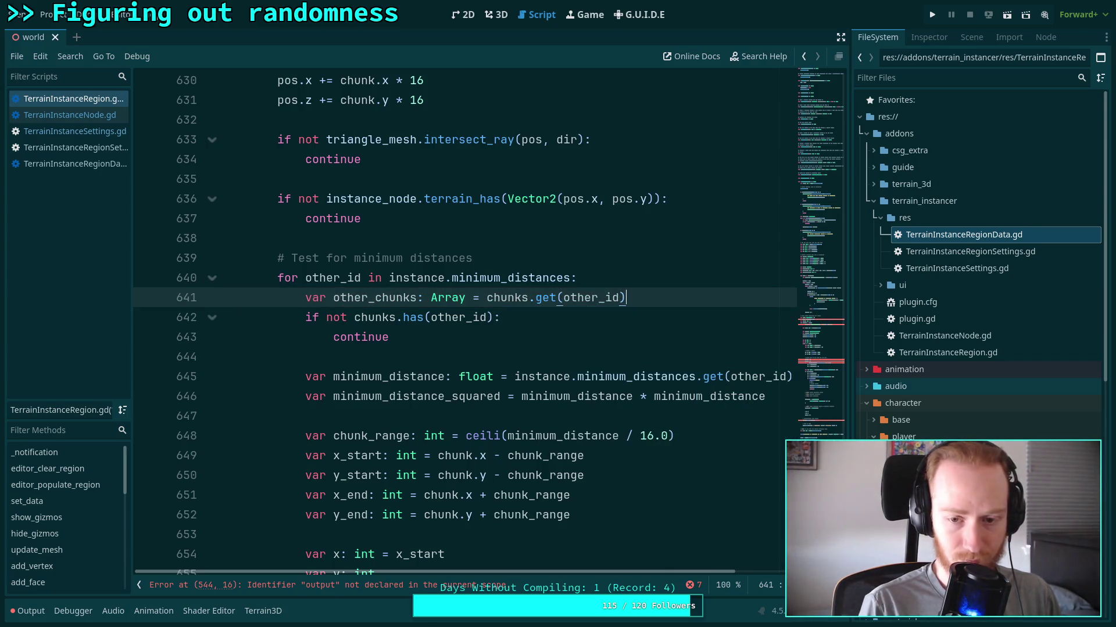
Change the chunks.has check so it reads if not other_chunks:.
{"action": "mouse_move", "coordinate": [542, 297]}
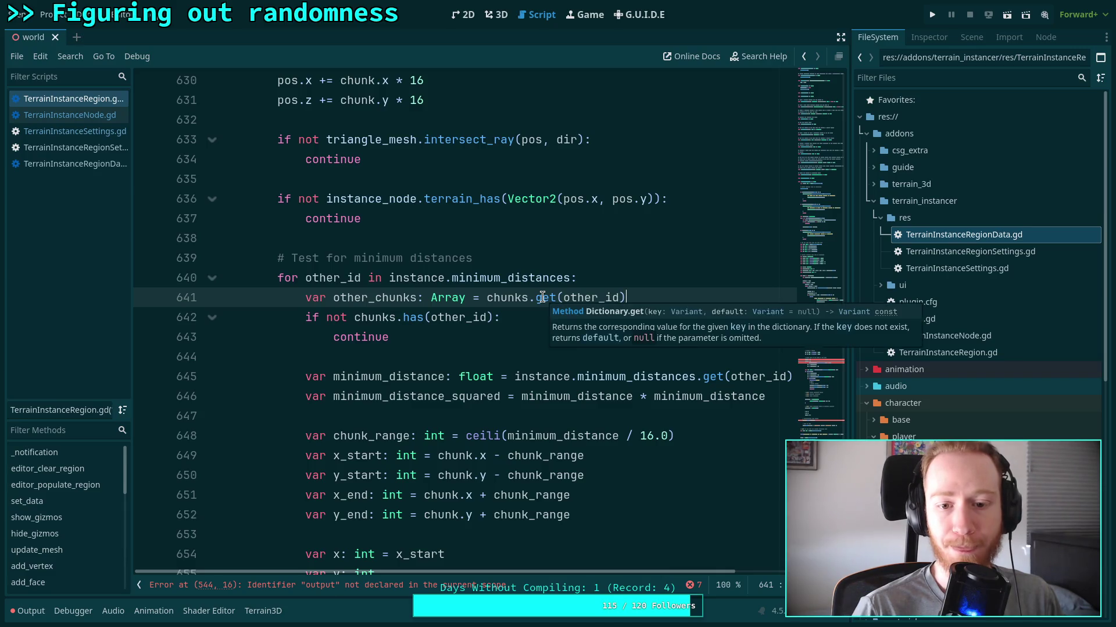
{"action": "left_click_drag", "start_coordinate": [354, 318], "coordinate": [495, 317]}
{"action": "type", "text": "other_"}
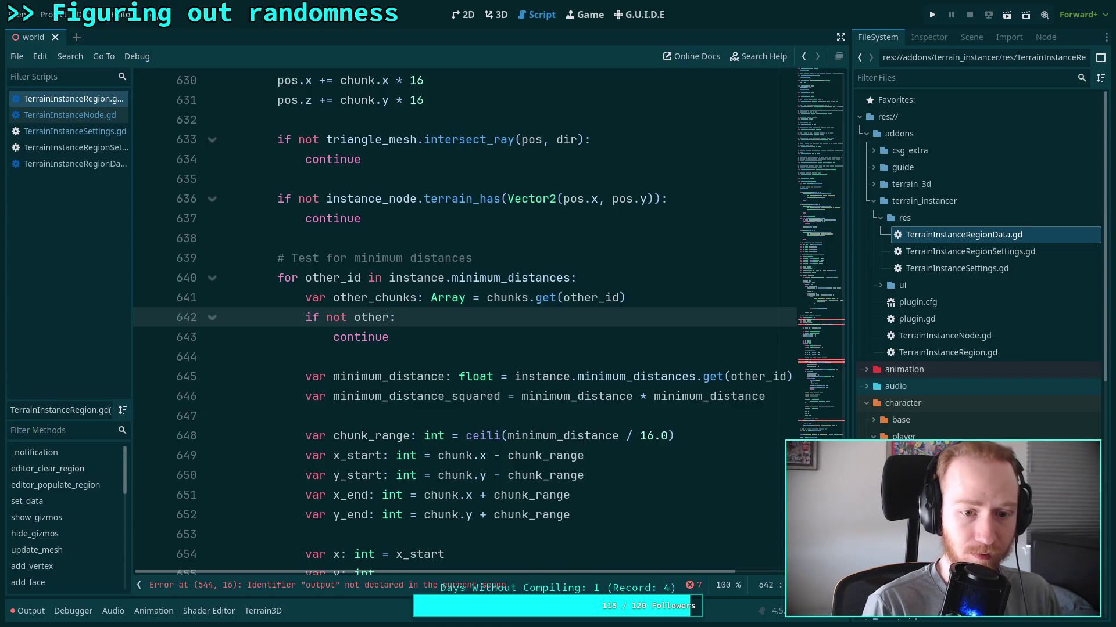
{"action": "key", "text": "Return"}
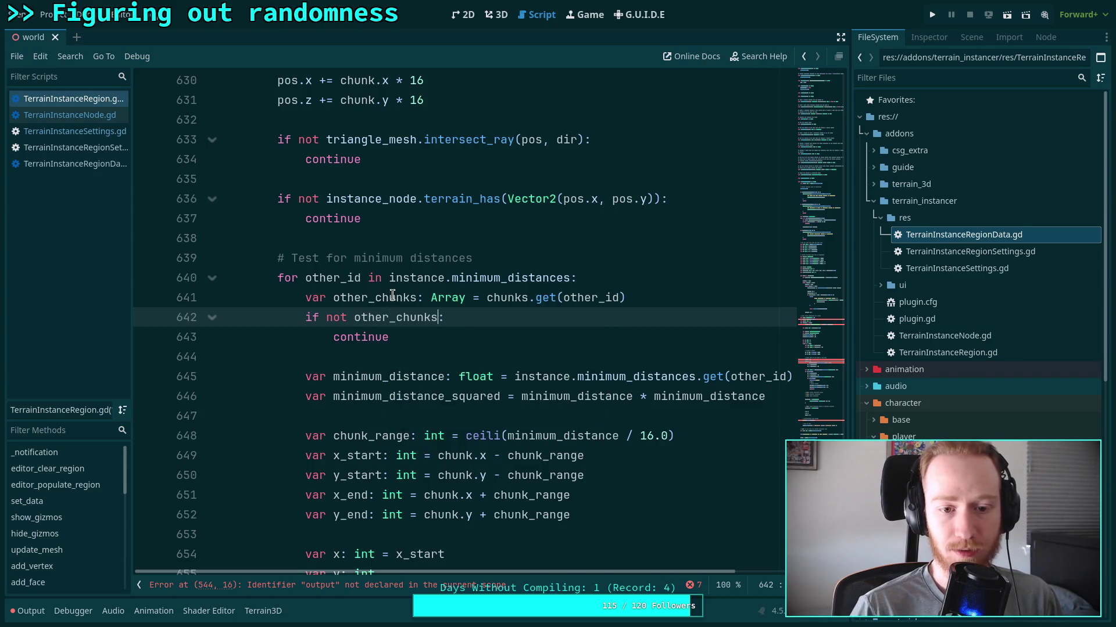
{"action": "left_click", "coordinate": [393, 297]}
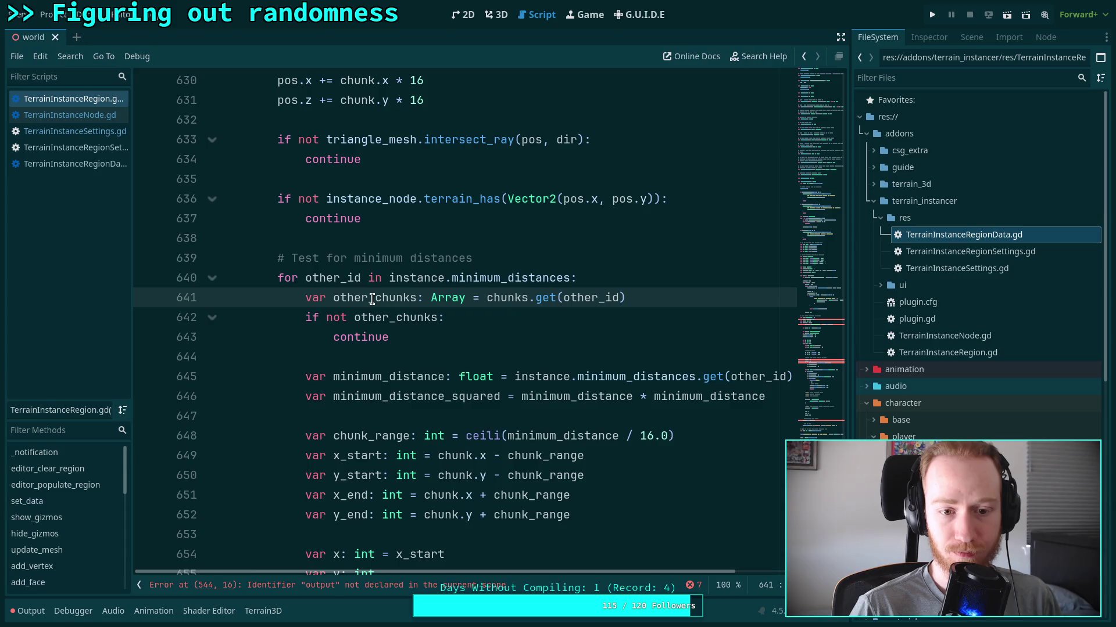
{"action": "mouse_move", "coordinate": [442, 294]}
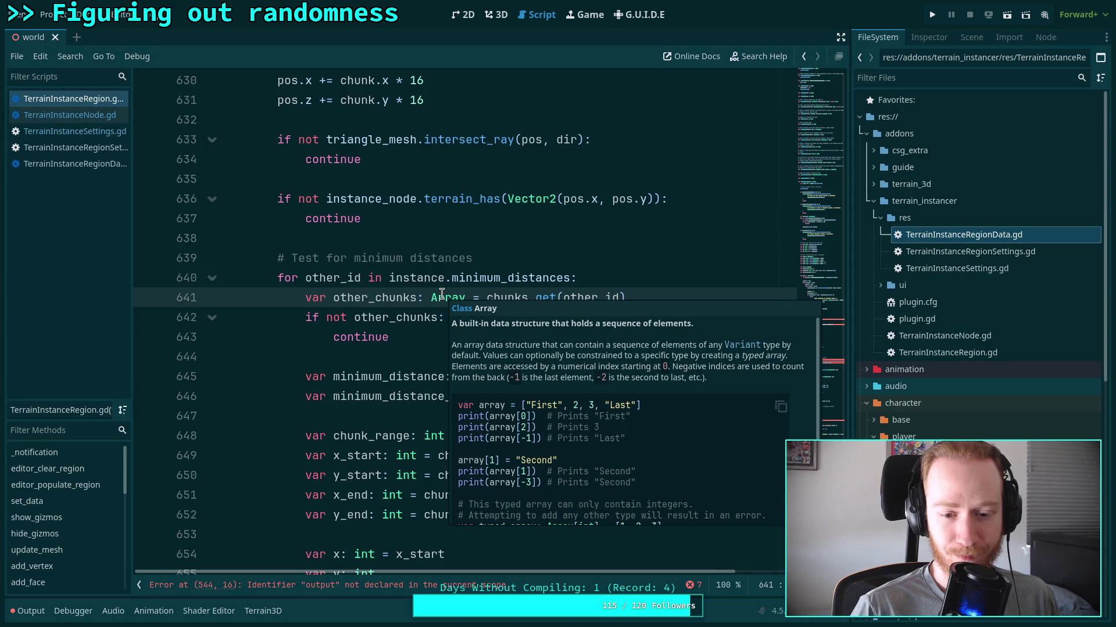
{"action": "scroll", "coordinate": [592, 381], "scroll_direction": "down", "scroll_amount": 5}
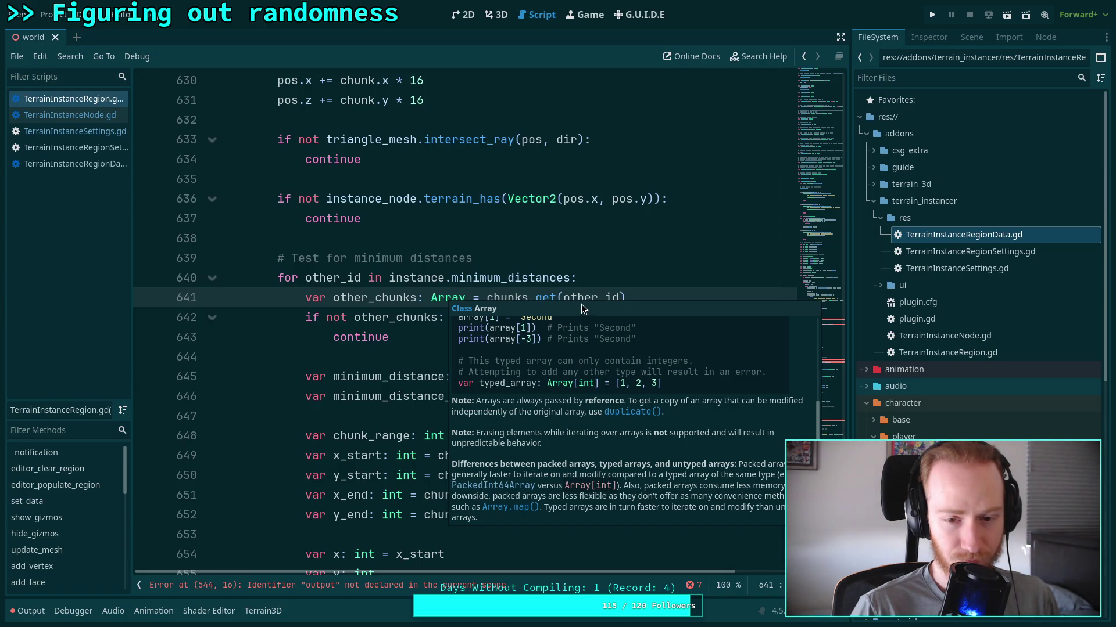
{"action": "left_click", "coordinate": [557, 278]}
{"action": "mouse_move", "coordinate": [545, 302]}
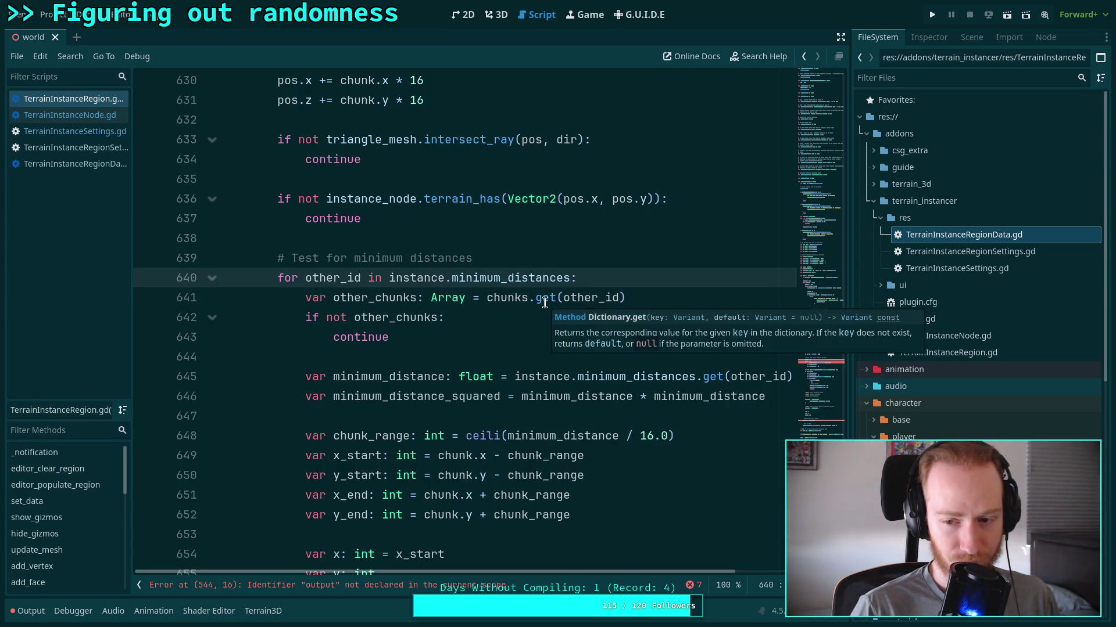
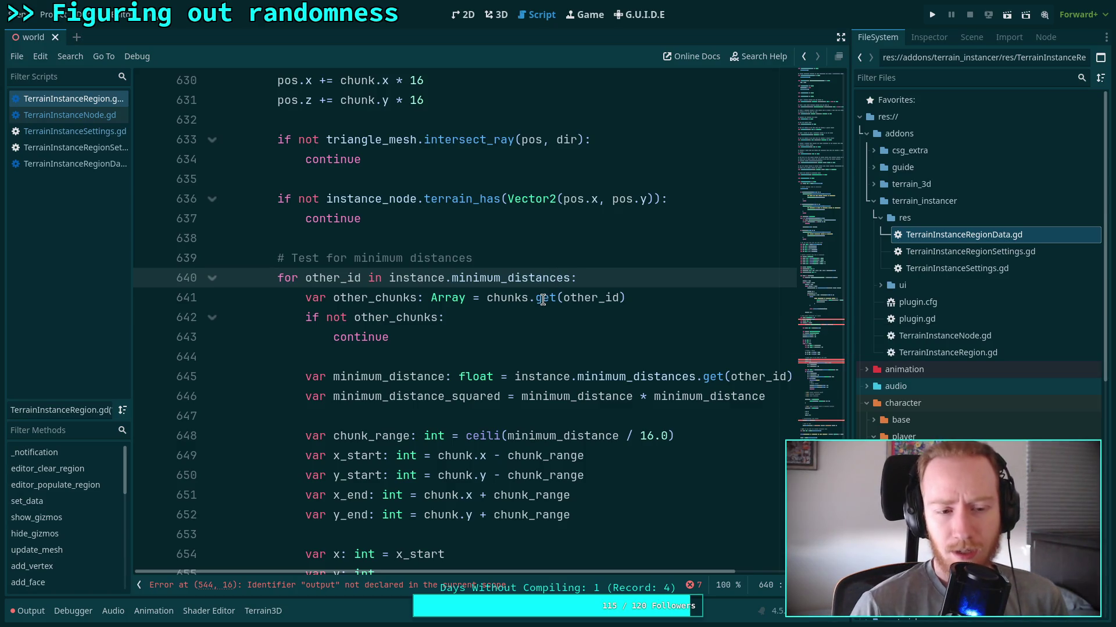
Change the other_chunks type from Array to Dictionary on line 641.
{"action": "double_click", "coordinate": [445, 297]}
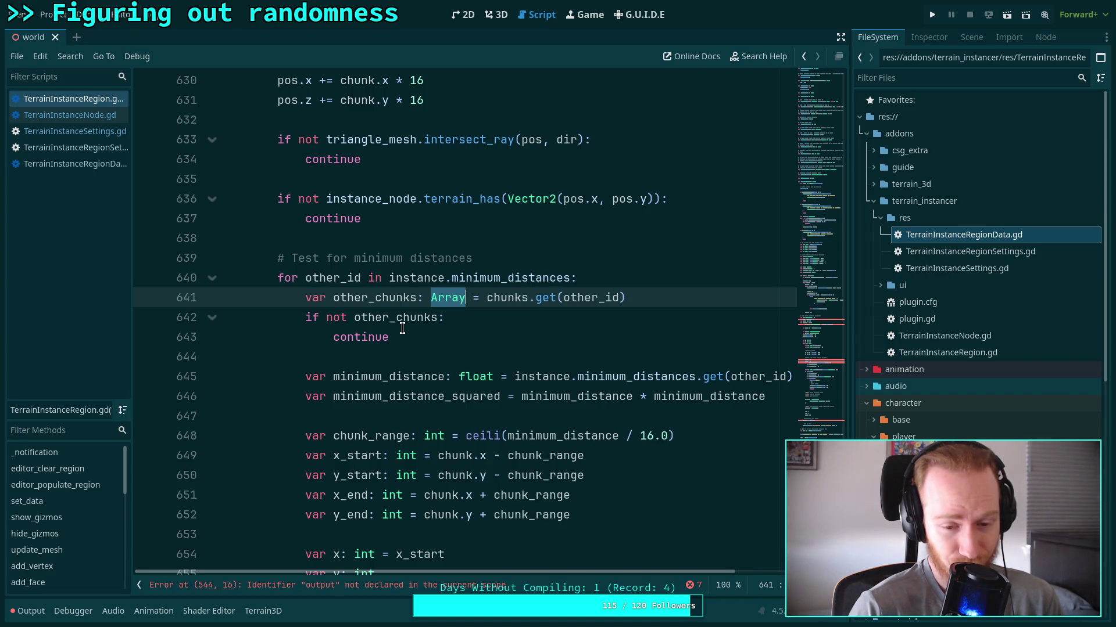
{"action": "type", "text": "Dictionar"}
{"action": "key", "text": "Return"}
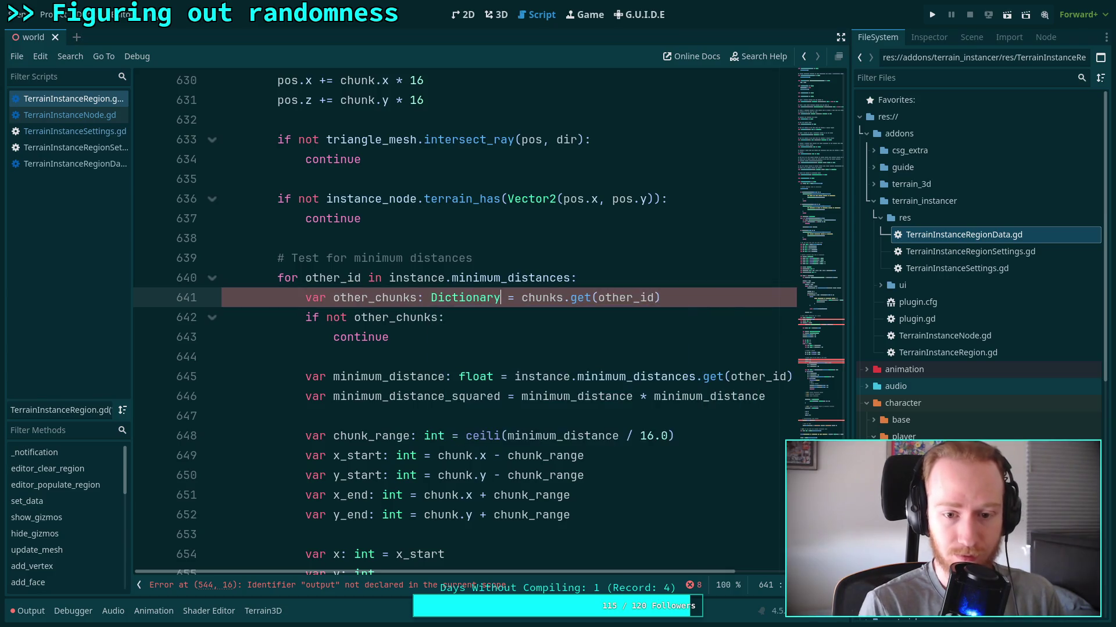
Find the chunks.get call on line 659 in the inner loop.
{"action": "left_click", "coordinate": [453, 337]}
{"action": "scroll", "coordinate": [463, 321], "scroll_direction": "down", "scroll_amount": 1}
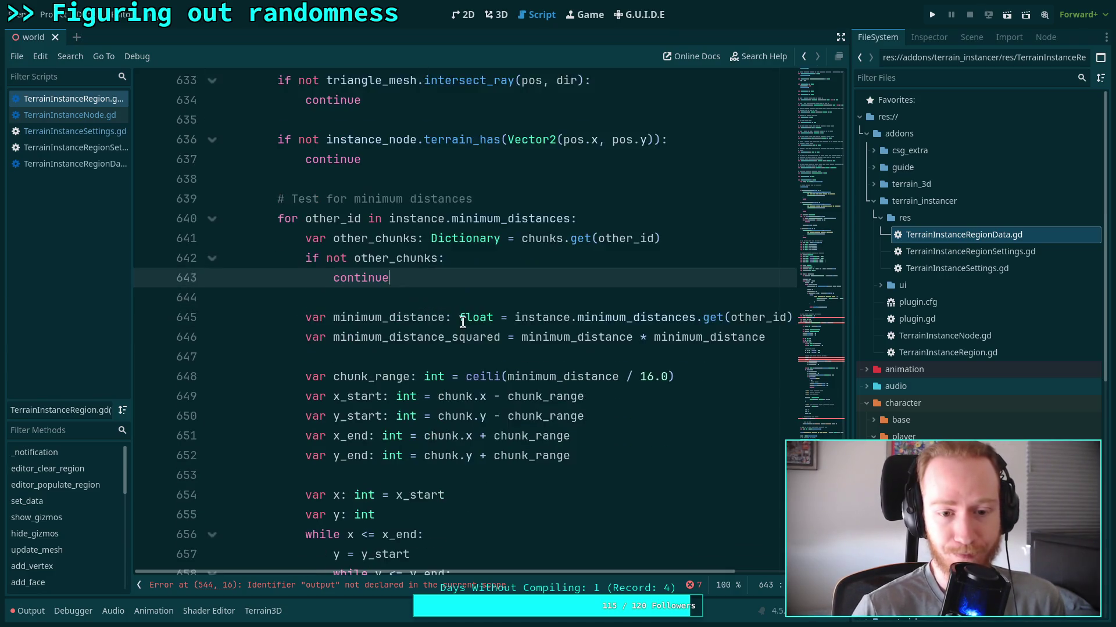
{"action": "scroll", "coordinate": [463, 321], "scroll_direction": "down", "scroll_amount": 1}
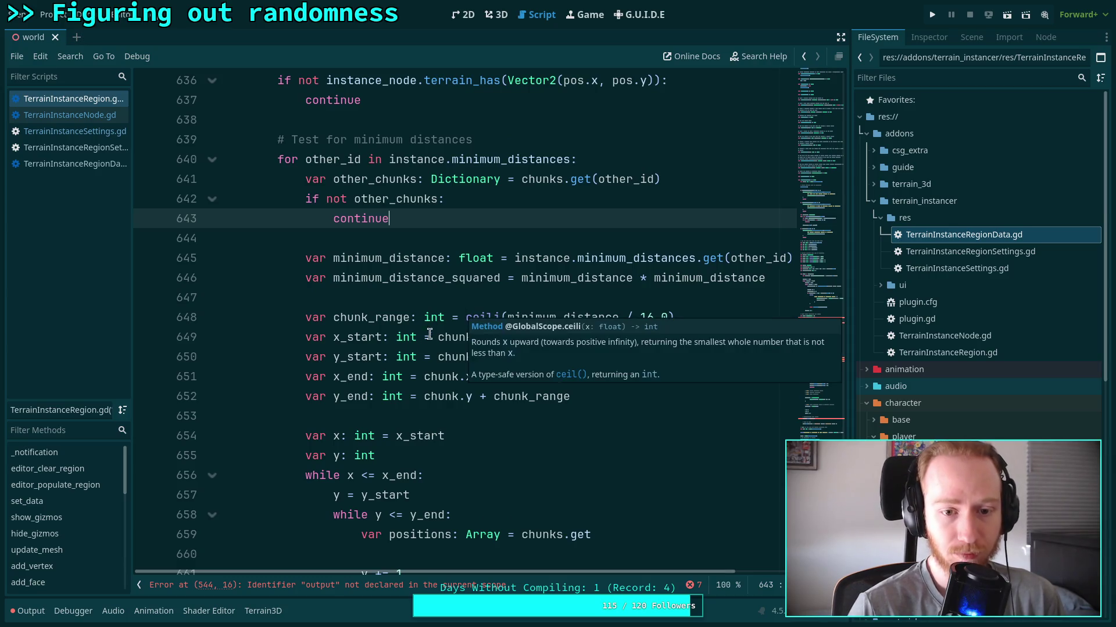
{"action": "scroll", "coordinate": [451, 291], "scroll_direction": "down", "scroll_amount": 5}
{"action": "scroll", "coordinate": [478, 337], "scroll_direction": "up", "scroll_amount": 3}
{"action": "left_click", "coordinate": [631, 359]}
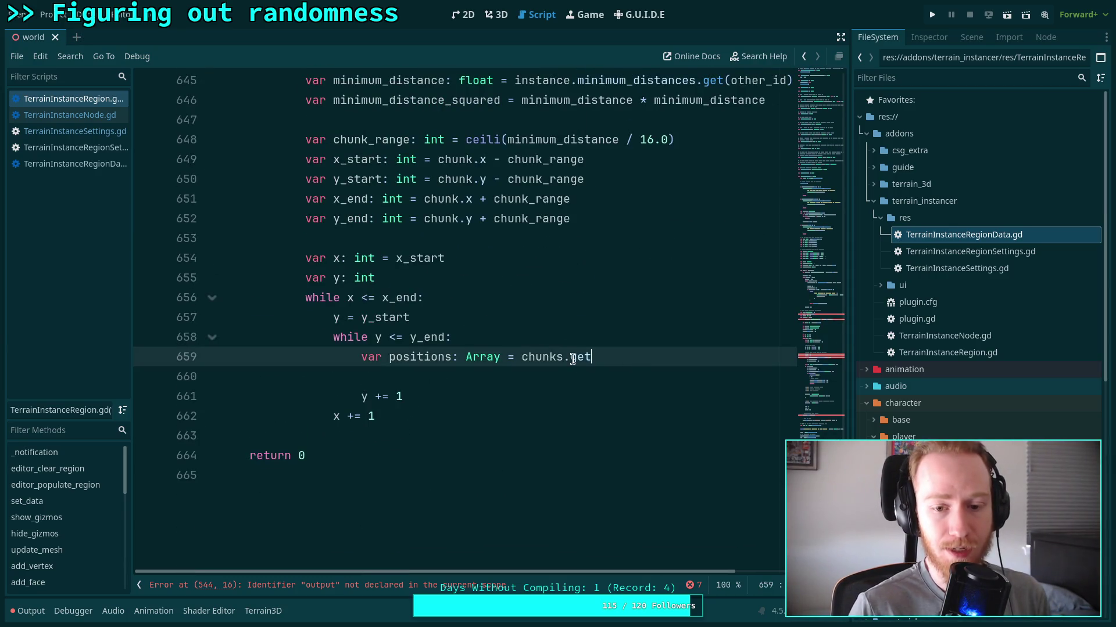
{"action": "left_click_drag", "start_coordinate": [520, 357], "coordinate": [615, 355]}
Start an unfinished 'if not' line inside the inner while y loop.
{"action": "left_click", "coordinate": [584, 339]}
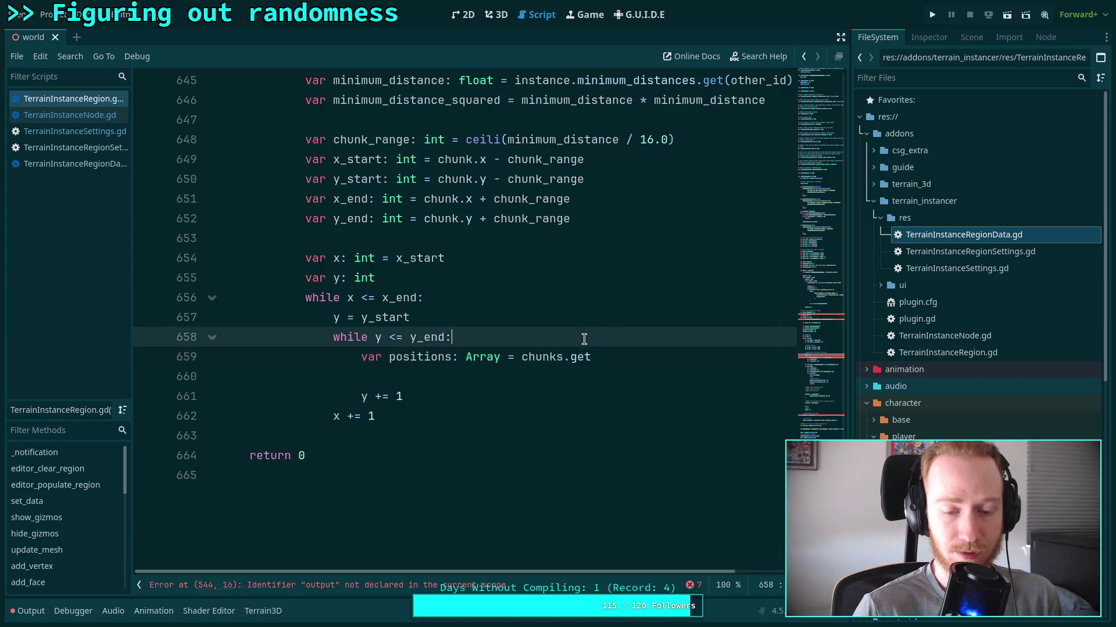
{"action": "key", "text": "Return"}
{"action": "type", "text": "if not"}
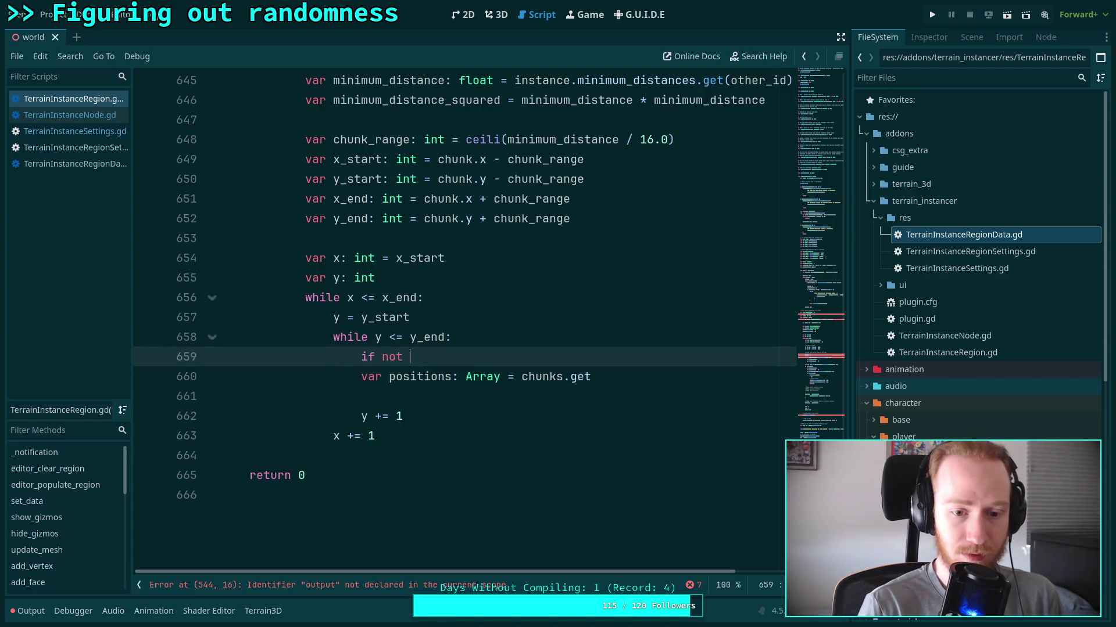
{"action": "scroll", "coordinate": [448, 309], "scroll_direction": "up", "scroll_amount": 5}
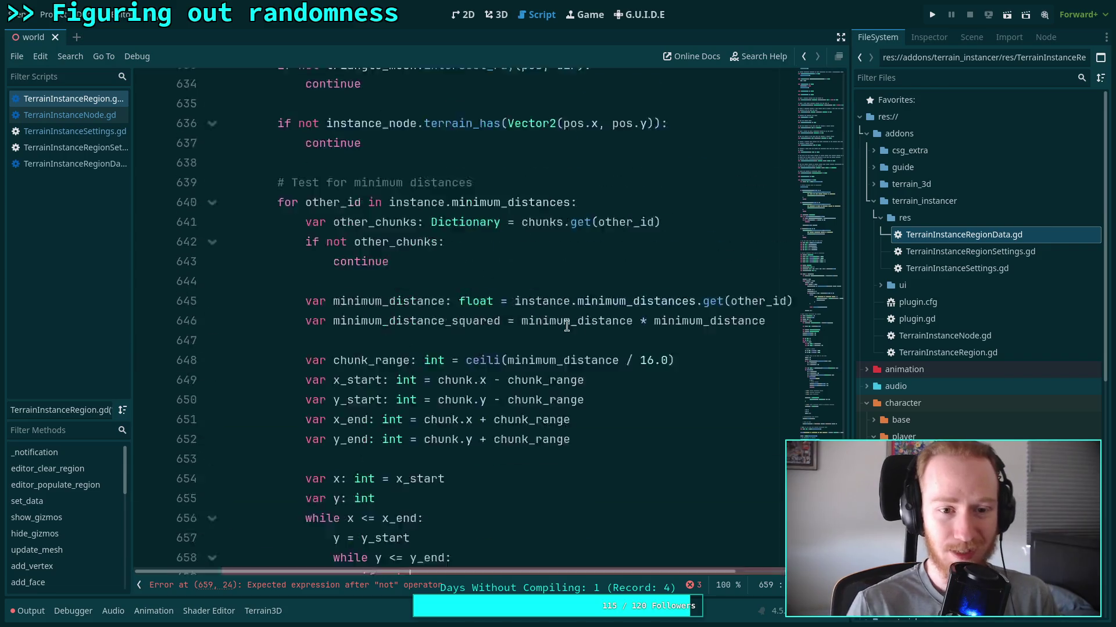
{"action": "scroll", "coordinate": [459, 325], "scroll_direction": "down", "scroll_amount": 8}
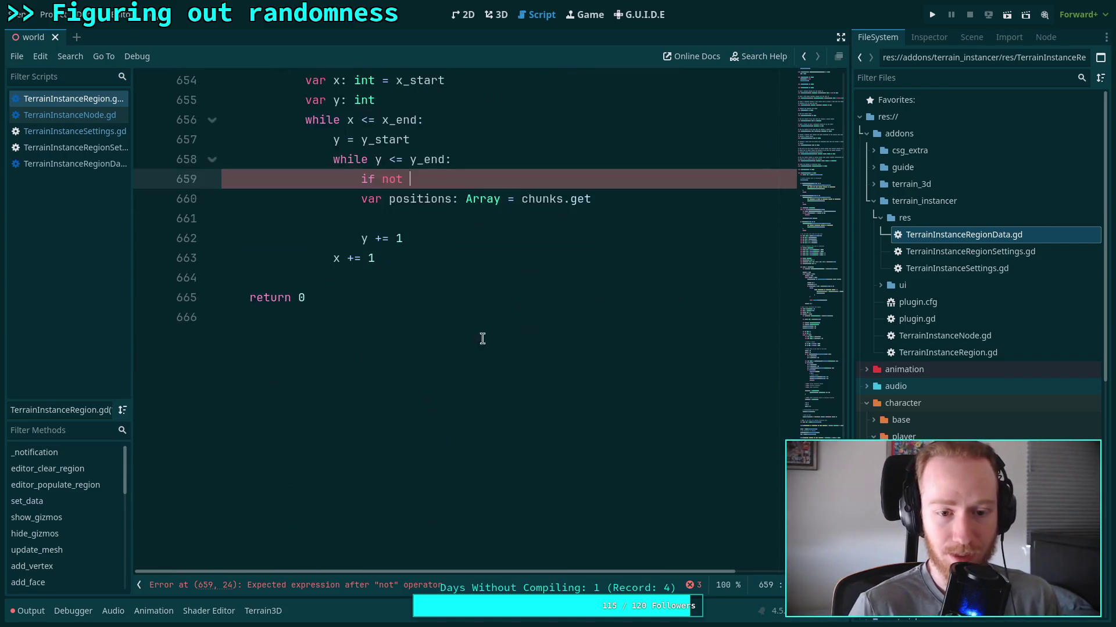
{"action": "scroll", "coordinate": [521, 308], "scroll_direction": "up", "scroll_amount": 2}
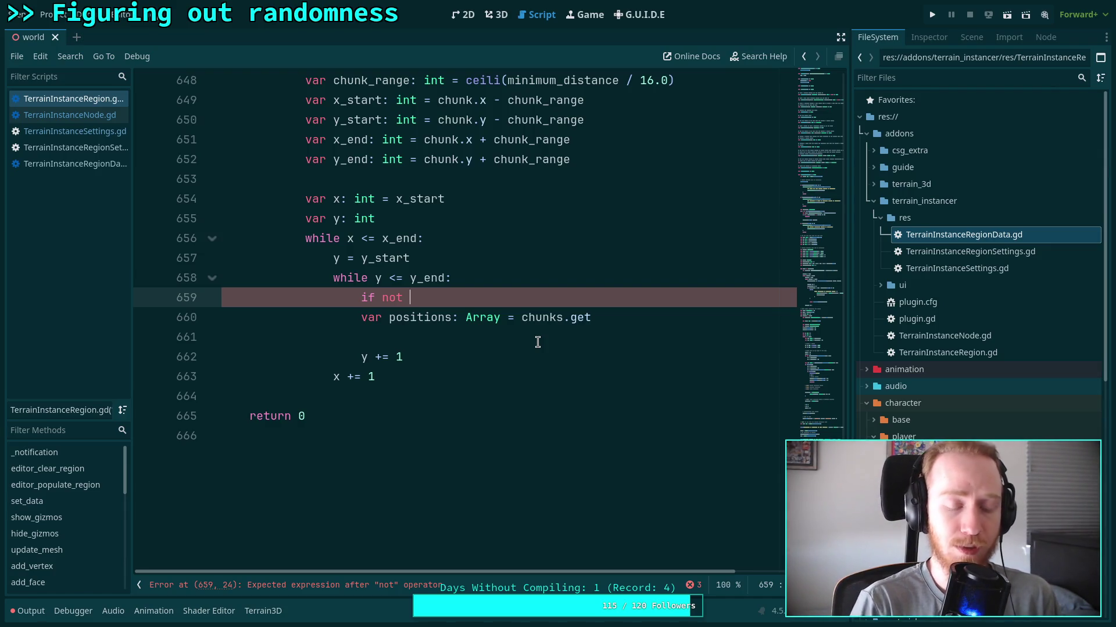
{"action": "left_click_drag", "start_coordinate": [556, 296], "coordinate": [568, 280]}
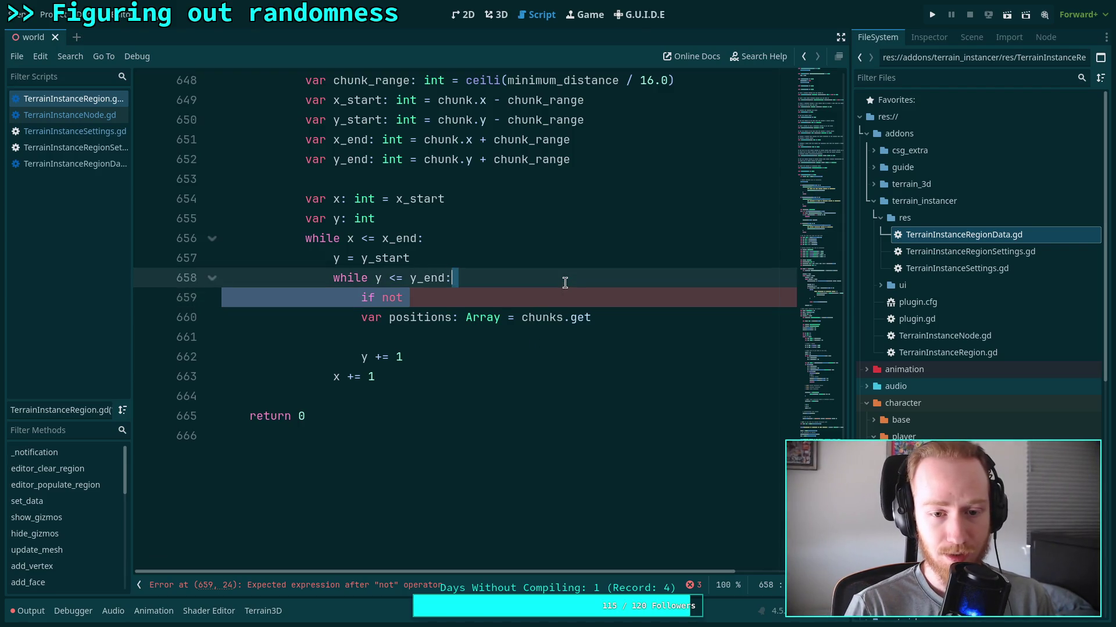
Drop the 'if not' stub and make line 659 'var positions: Variant = other_chunks.get(Vector2i(x, y))'.
{"action": "key", "text": "BackSpace"}
{"action": "double_click", "coordinate": [485, 299]}
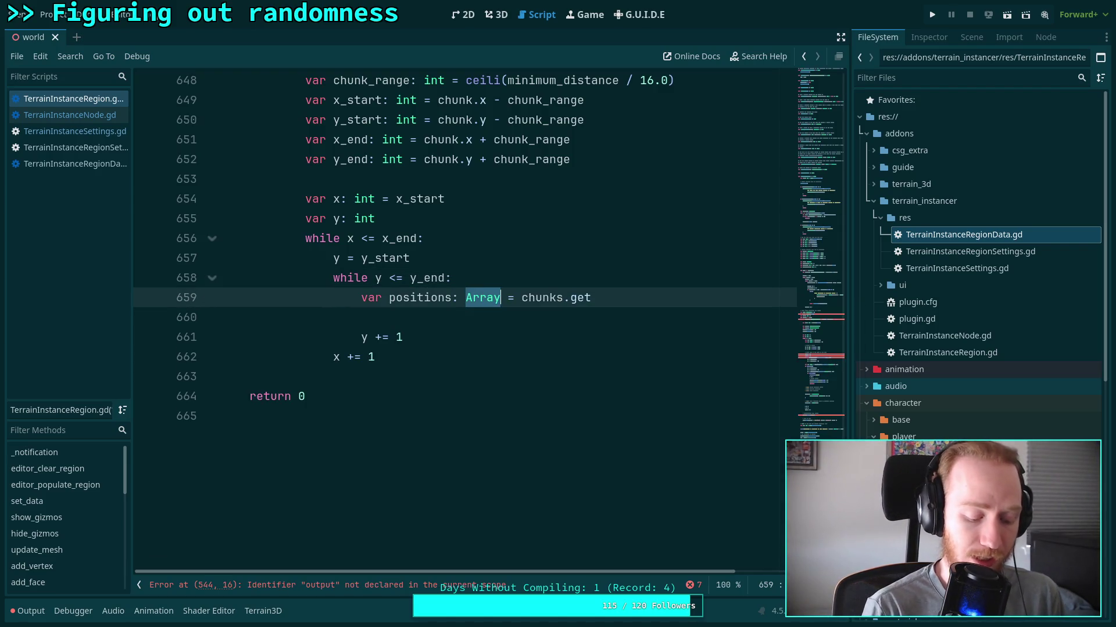
{"action": "type", "text": "Variant"}
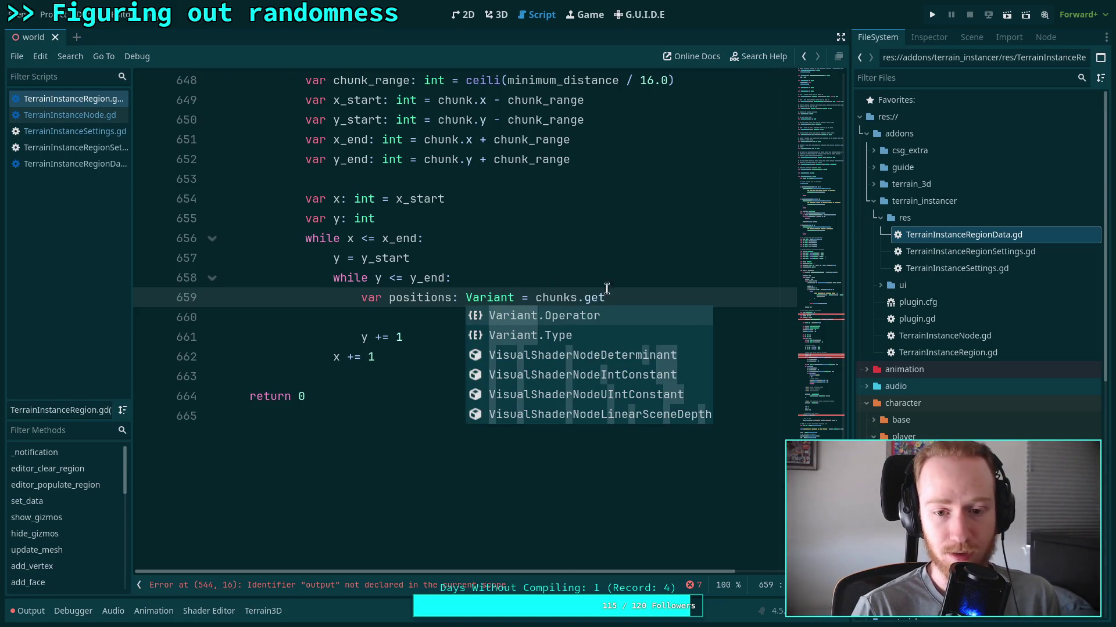
{"action": "left_click", "coordinate": [676, 294]}
{"action": "type", "text": "("}
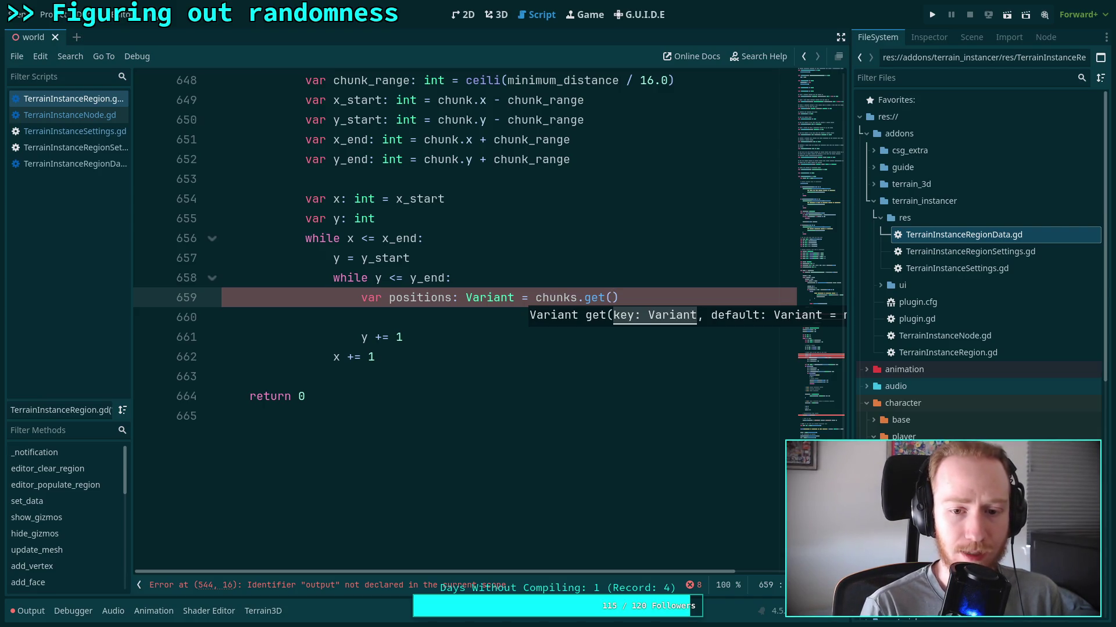
{"action": "double_click", "coordinate": [556, 298]}
{"action": "type", "text": "other"}
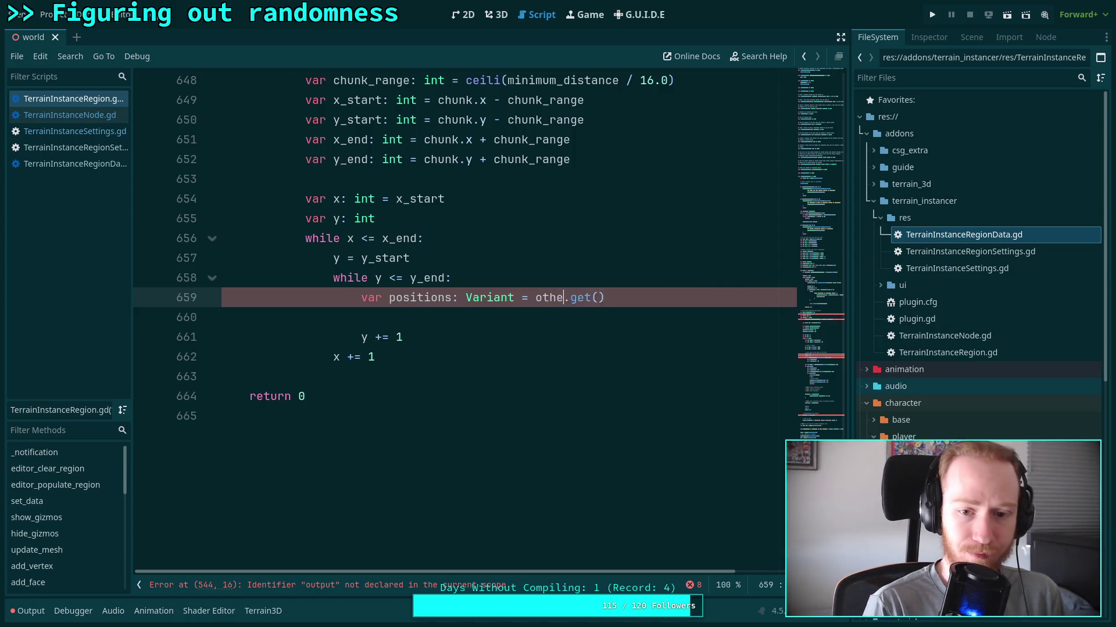
{"action": "key", "text": "Return"}
{"action": "type", "text": "Vector2i"}
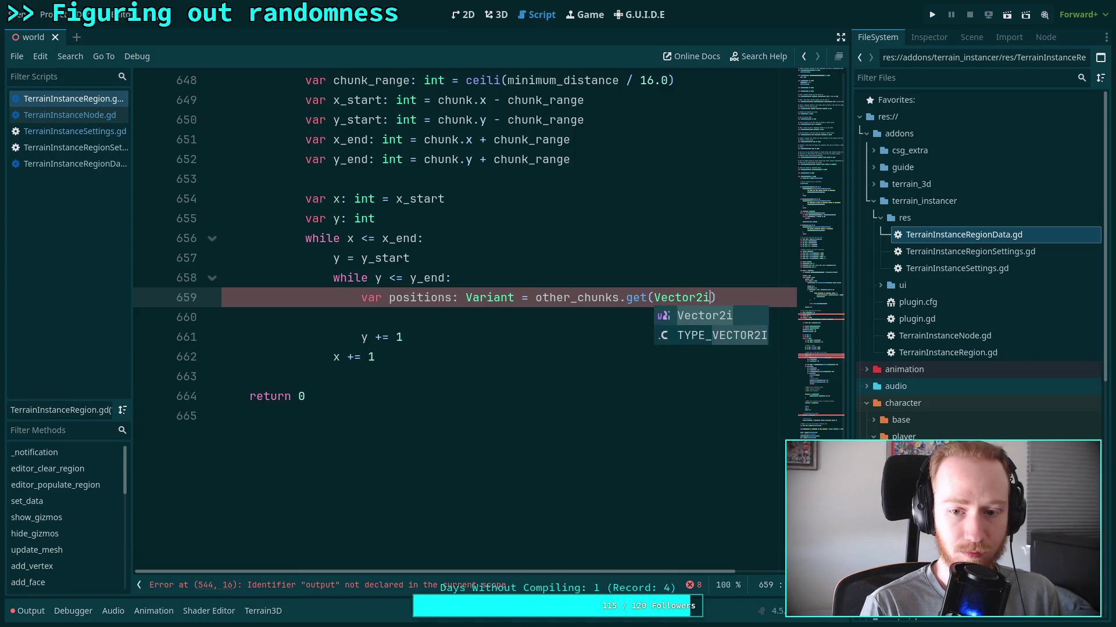
{"action": "key", "text": "Return"}
{"action": "type", "text": "x, y"}
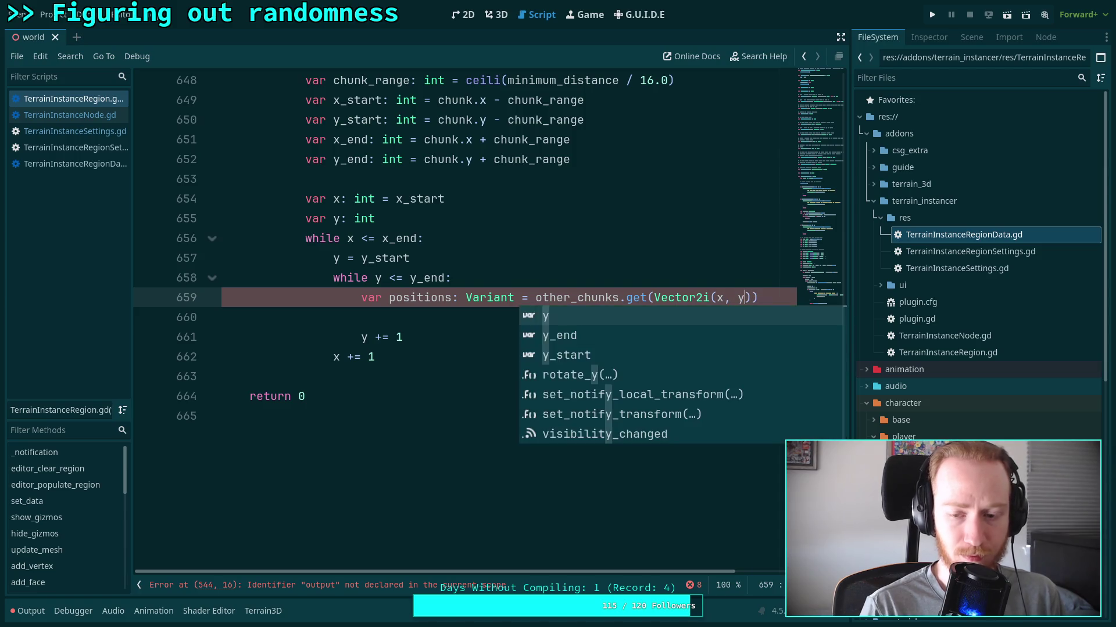
{"action": "left_click", "coordinate": [765, 299]}
{"action": "scroll", "coordinate": [744, 389], "scroll_direction": "up", "scroll_amount": 2}
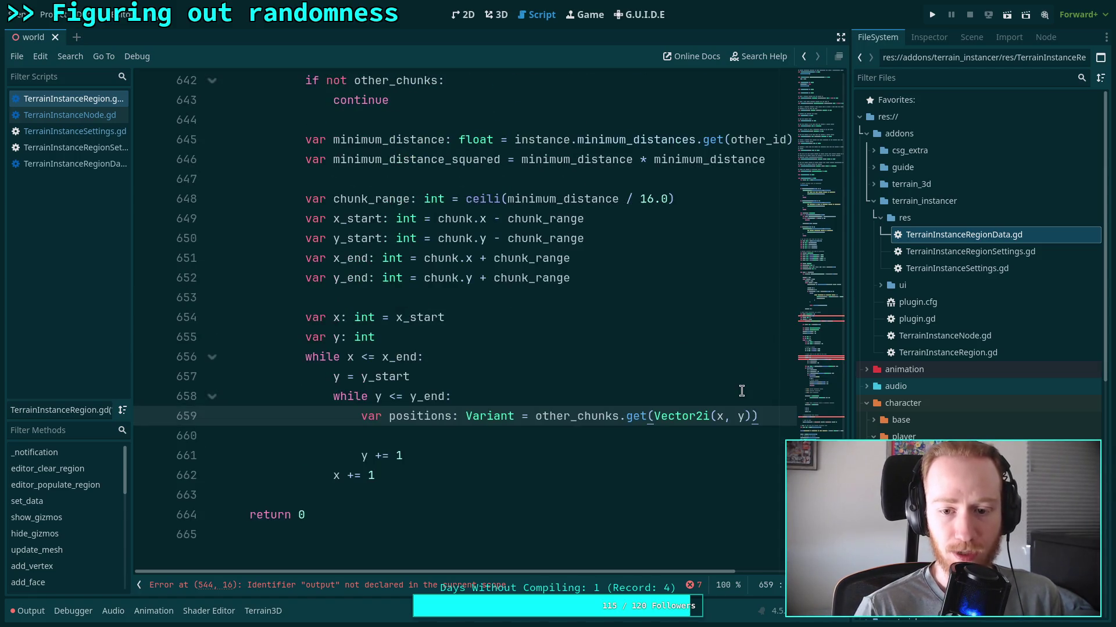
Add 'if not positions: continue' after the positions lookup, followed by a blank line.
{"action": "key", "text": "Return"}
{"action": "type", "text": "if not positions:"}
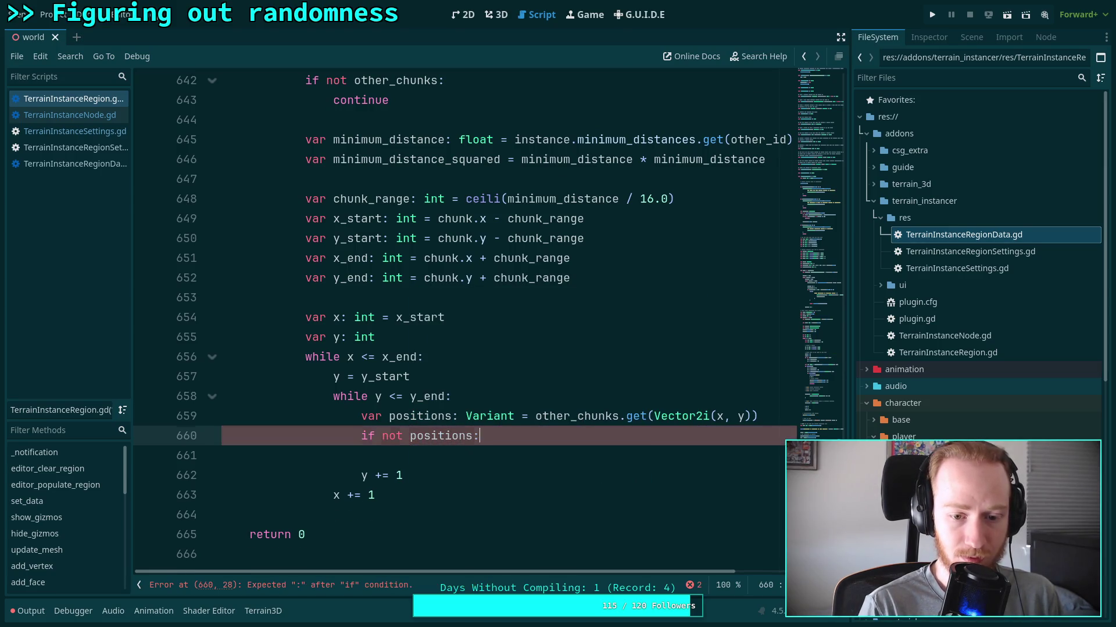
{"action": "key", "text": "Return"}
{"action": "type", "text": "continue"}
{"action": "key", "text": "Return"}
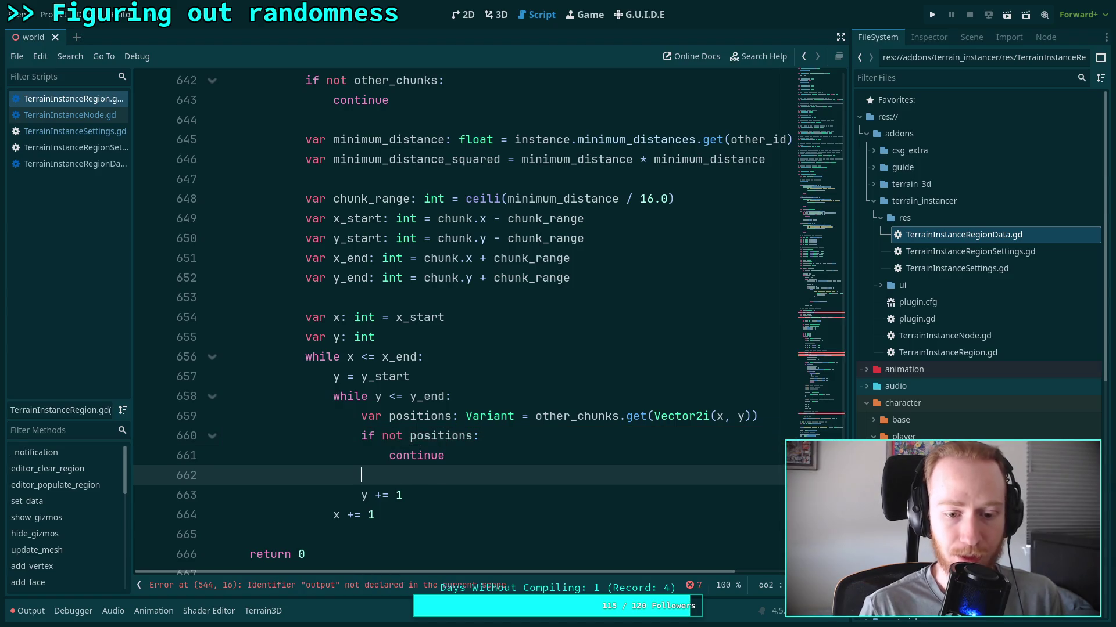
{"action": "key", "text": "Return"}
{"action": "key", "text": "Return"}
{"action": "key", "text": "Up"}
{"action": "key", "text": "Tab"}
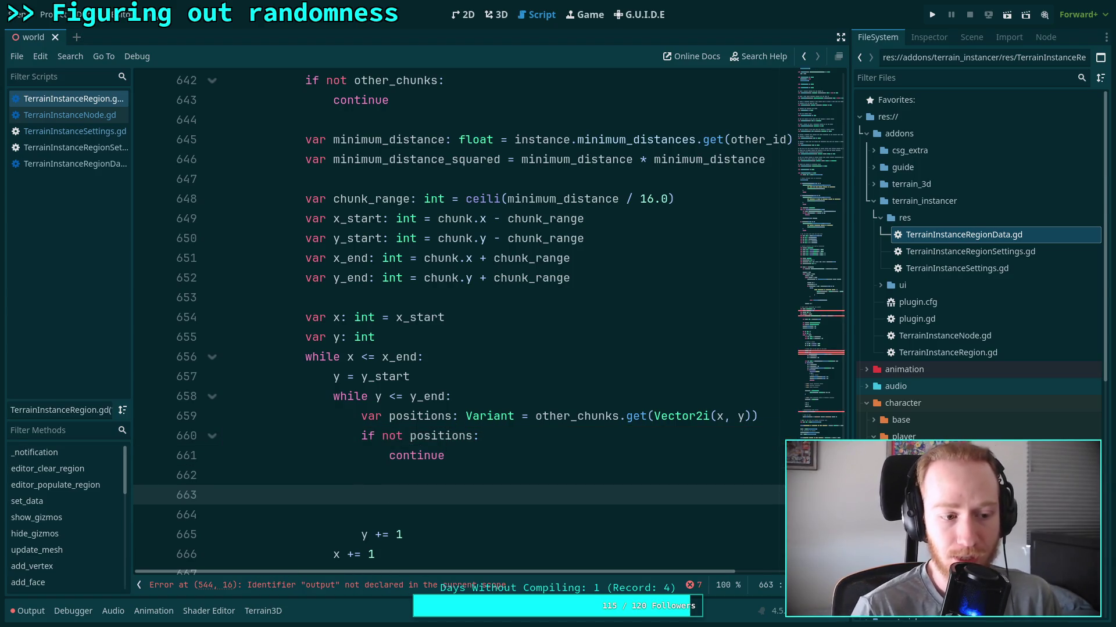
{"action": "scroll", "coordinate": [708, 416], "scroll_direction": "down", "scroll_amount": 1}
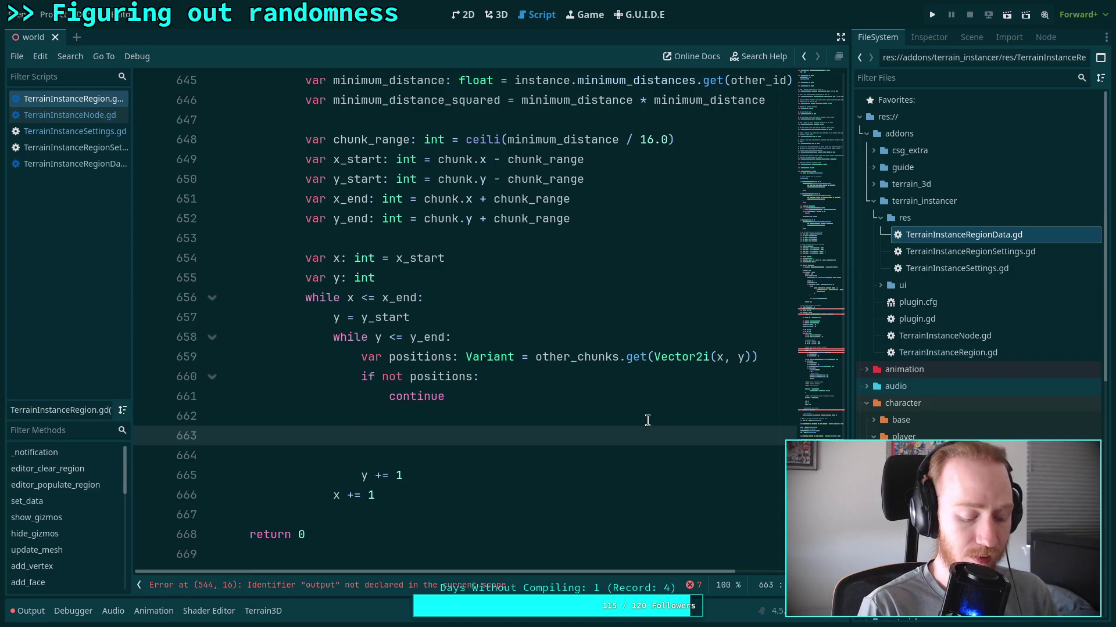
Add a 'for other_pos in positions:' loop.
{"action": "type", "text": "for "}
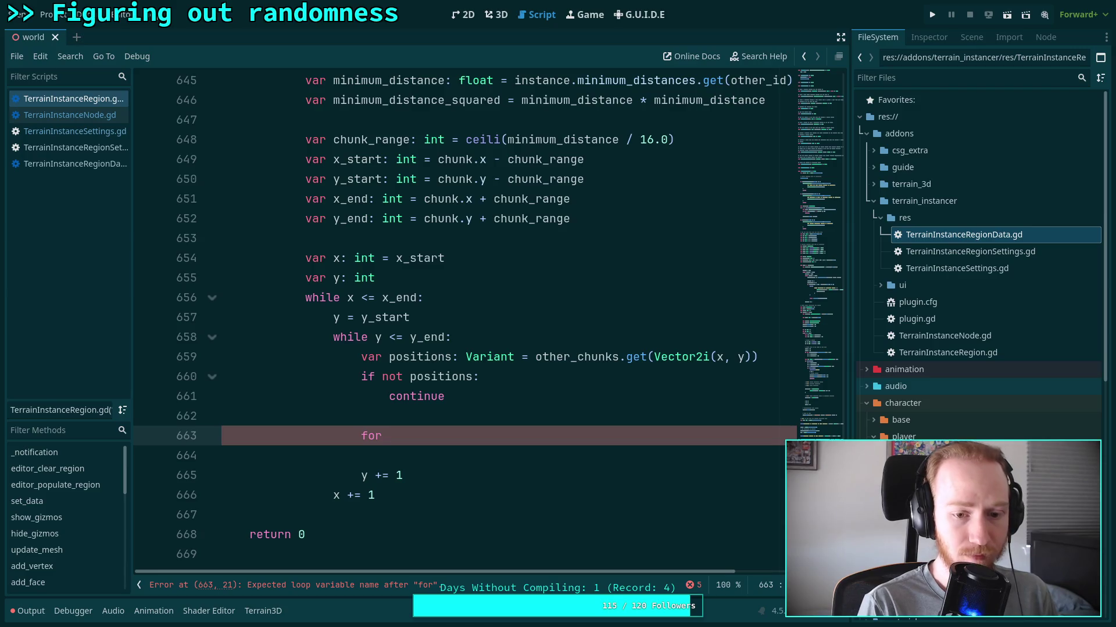
{"action": "type", "text": "other_pos i"}
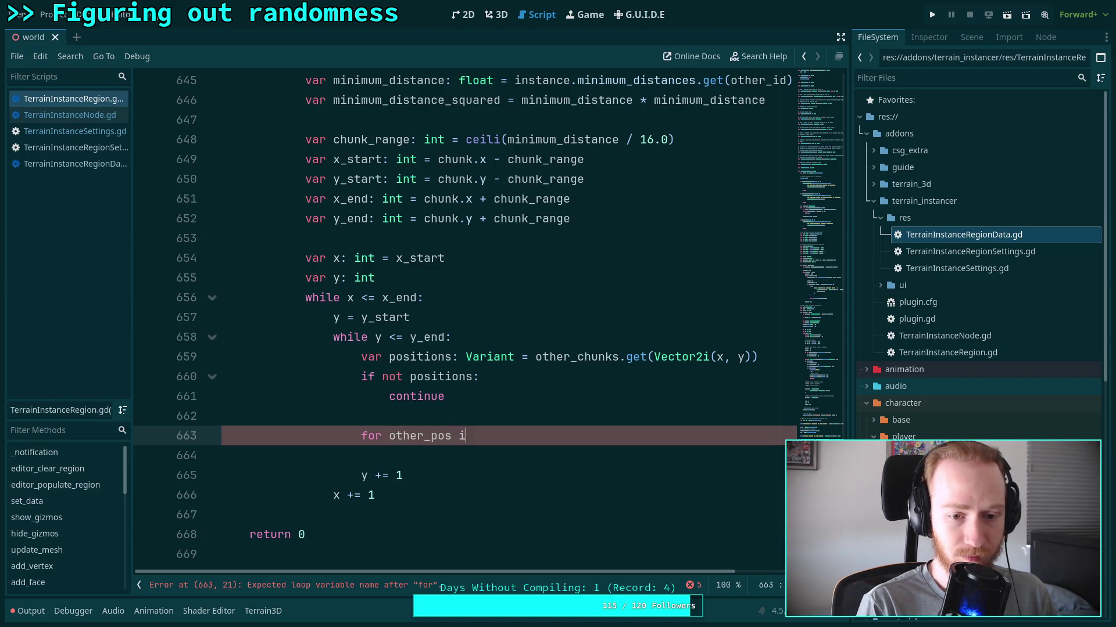
{"action": "type", "text": "n positions:"}
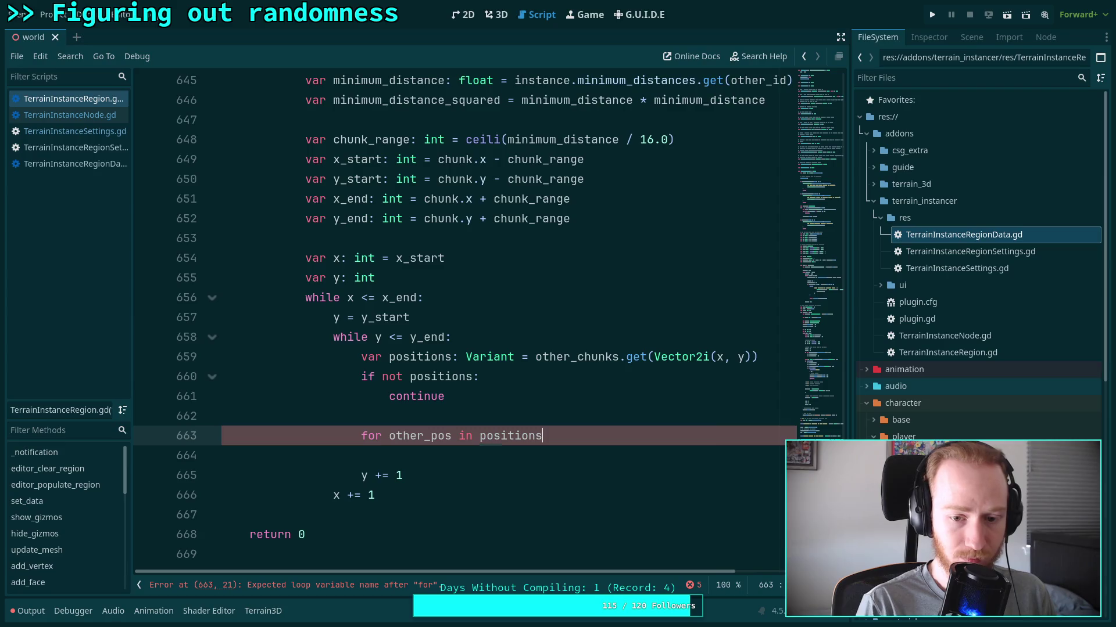
{"action": "key", "text": "Return"}
{"action": "scroll", "coordinate": [614, 419], "scroll_direction": "up", "scroll_amount": 9}
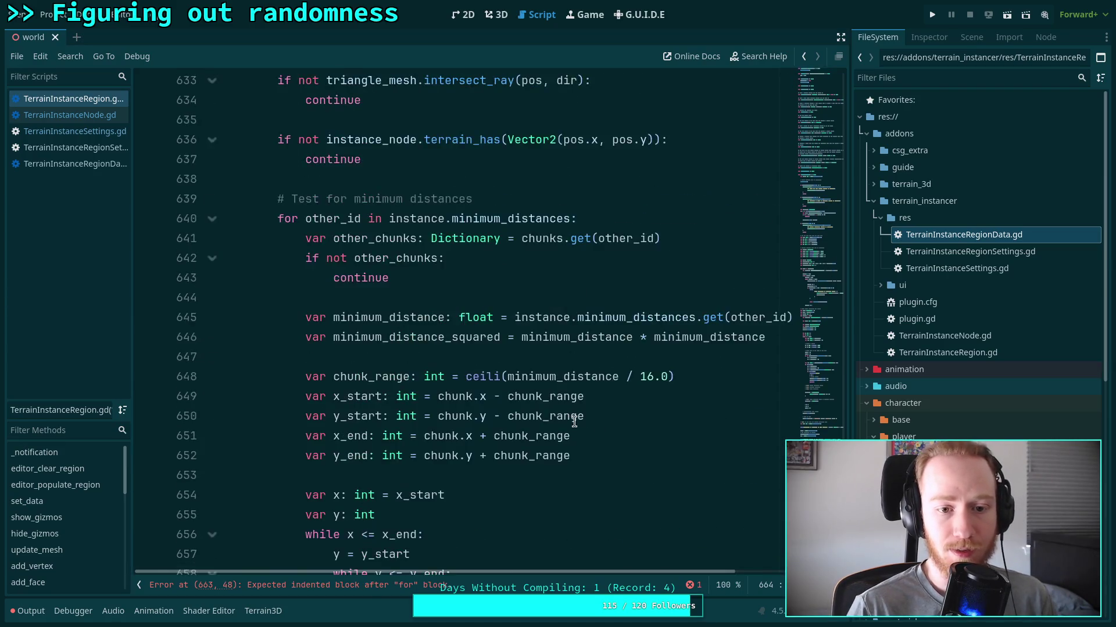
Add a 'var local_pos: Vector2' line below the mesh hit testing comment, then remove it again.
{"action": "left_click", "coordinate": [523, 165]}
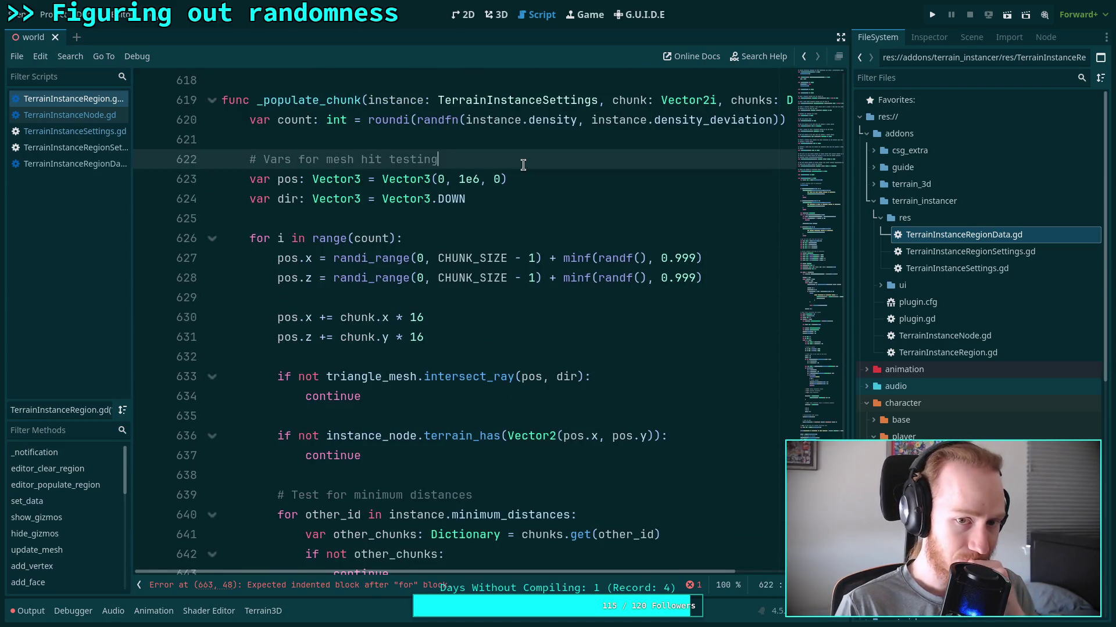
{"action": "key", "text": "Return"}
{"action": "type", "text": "var l"}
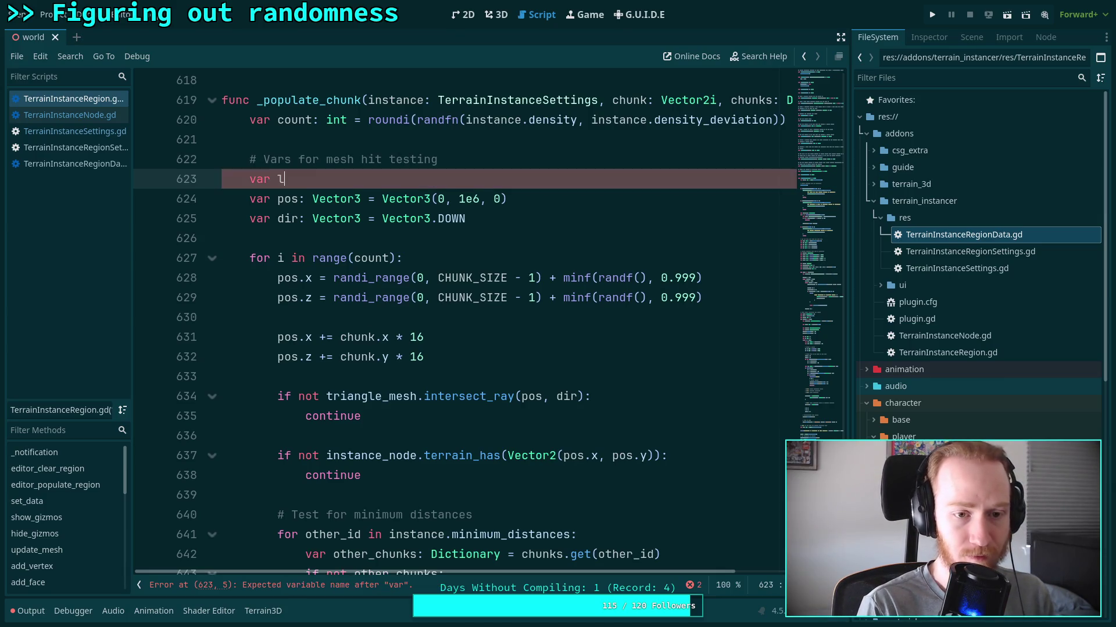
{"action": "type", "text": "ocal_pos: "}
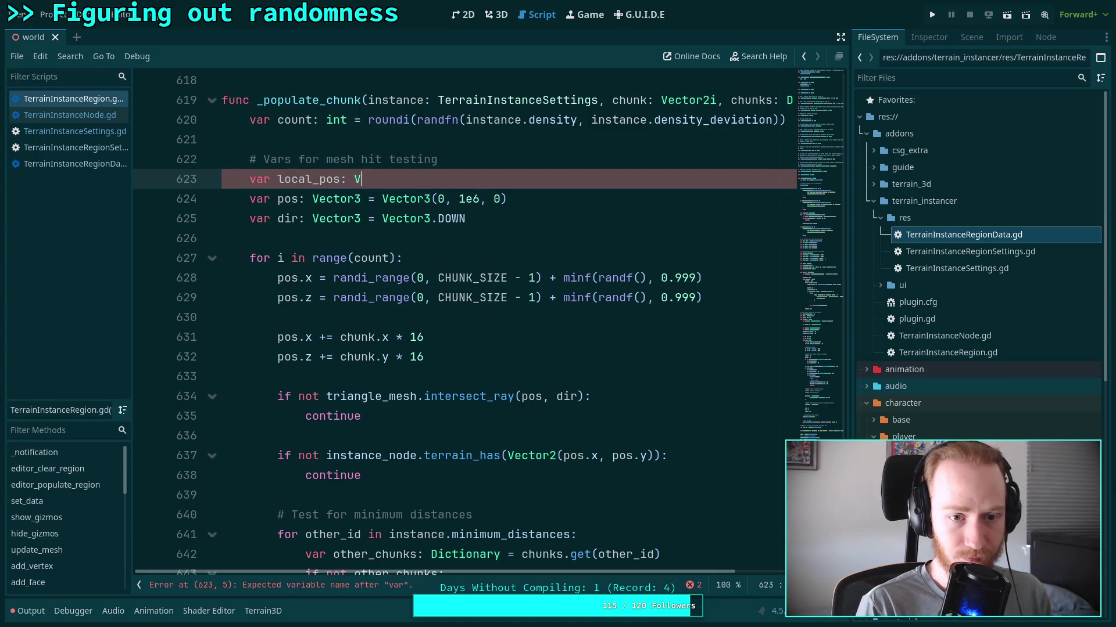
{"action": "type", "text": "Vector2"}
{"action": "key", "text": "Escape"}
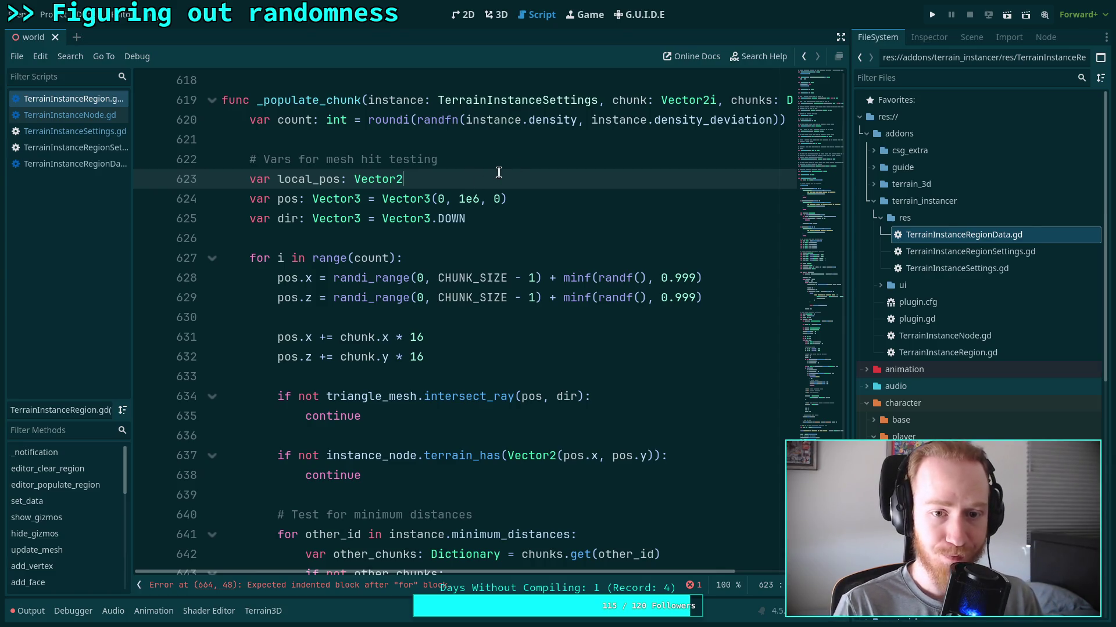
{"action": "left_click_drag", "start_coordinate": [498, 173], "coordinate": [501, 160]}
{"action": "key", "text": "BackSpace"}
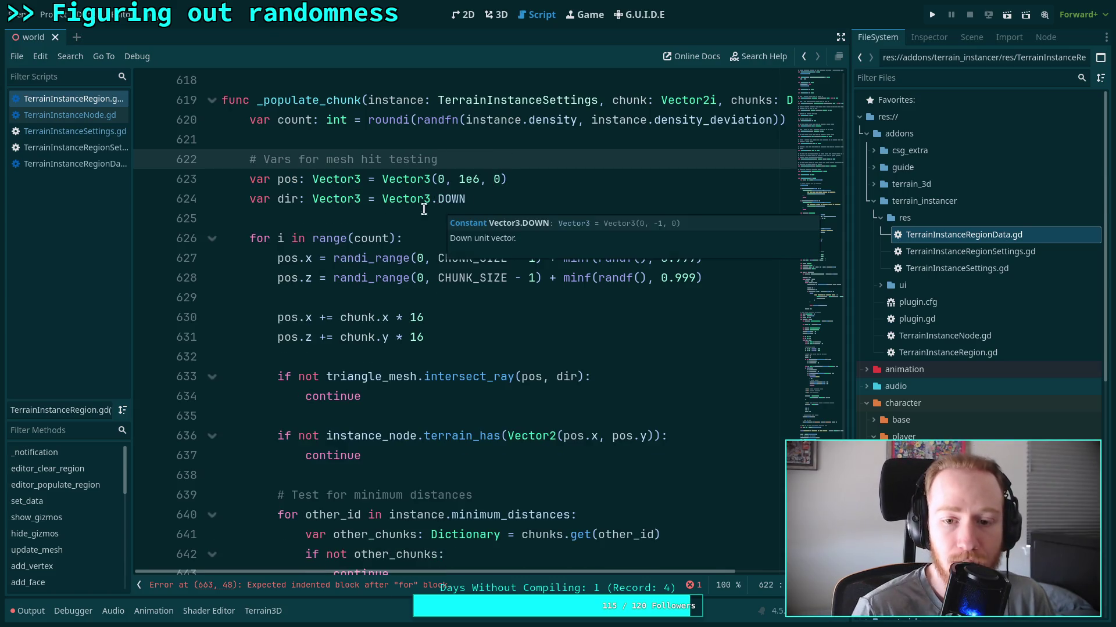
Review the Vector3 pos declaration, its 1e6 height and where pos is used.
{"action": "double_click", "coordinate": [387, 186]}
{"action": "double_click", "coordinate": [283, 180]}
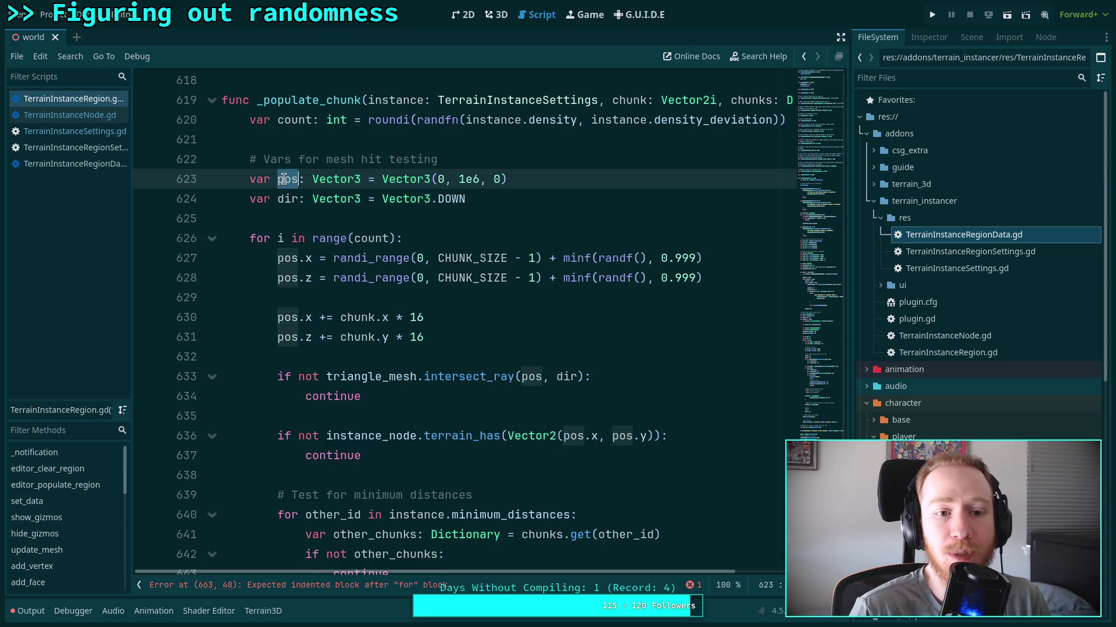
{"action": "scroll", "coordinate": [469, 300], "scroll_direction": "down", "scroll_amount": 1}
{"action": "scroll", "coordinate": [460, 276], "scroll_direction": "up", "scroll_amount": 1}
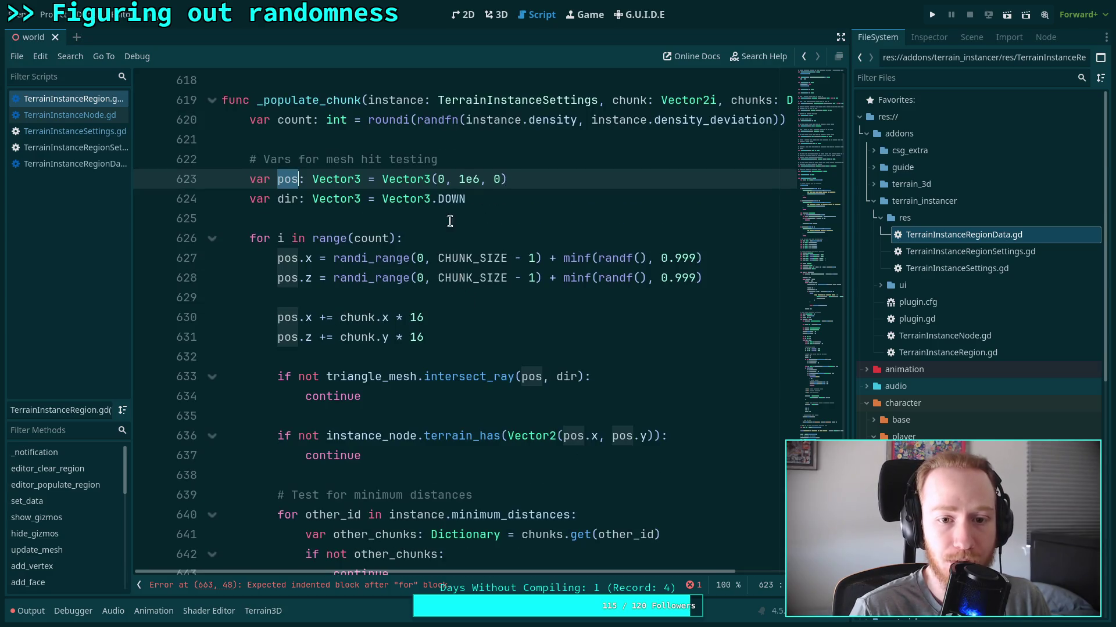
{"action": "double_click", "coordinate": [469, 179]}
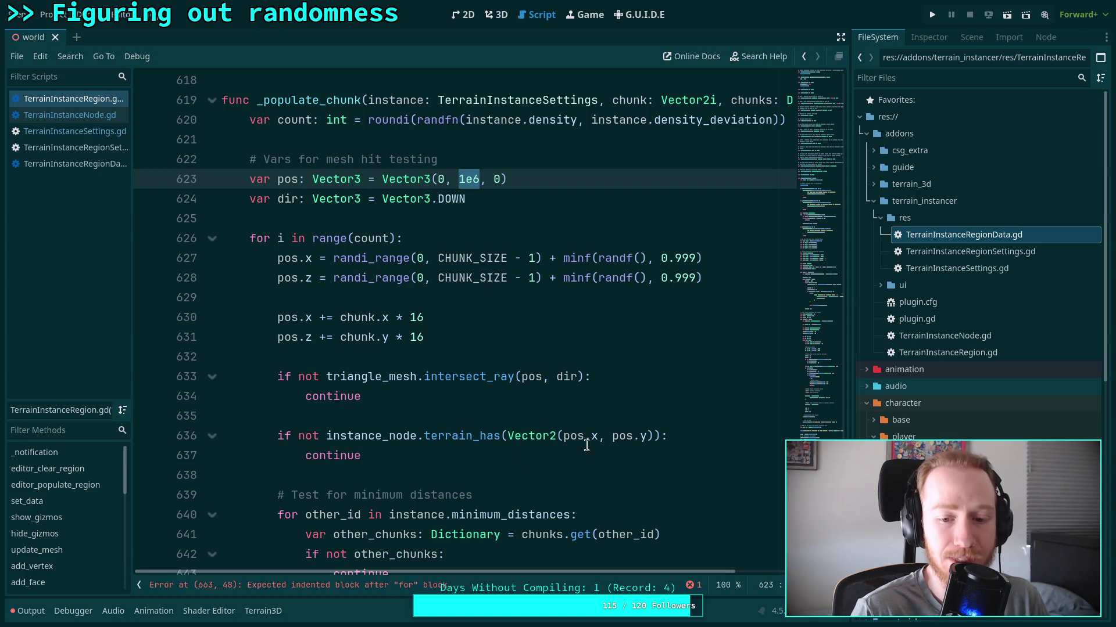
{"action": "scroll", "coordinate": [582, 441], "scroll_direction": "up", "scroll_amount": 1}
{"action": "left_click", "coordinate": [504, 226]}
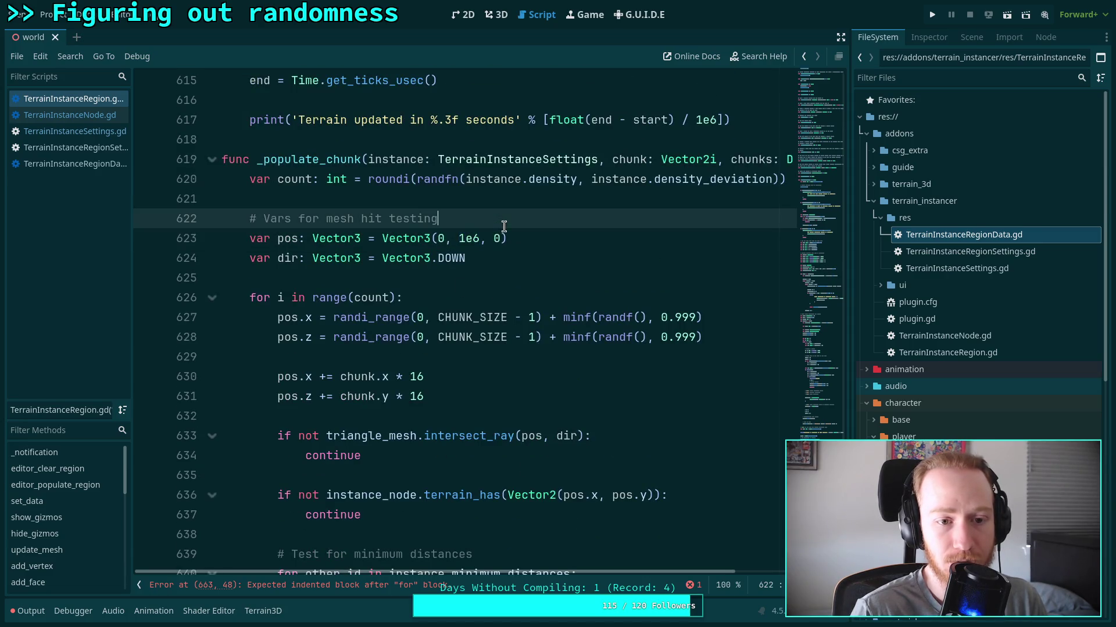
{"action": "left_click", "coordinate": [497, 278]}
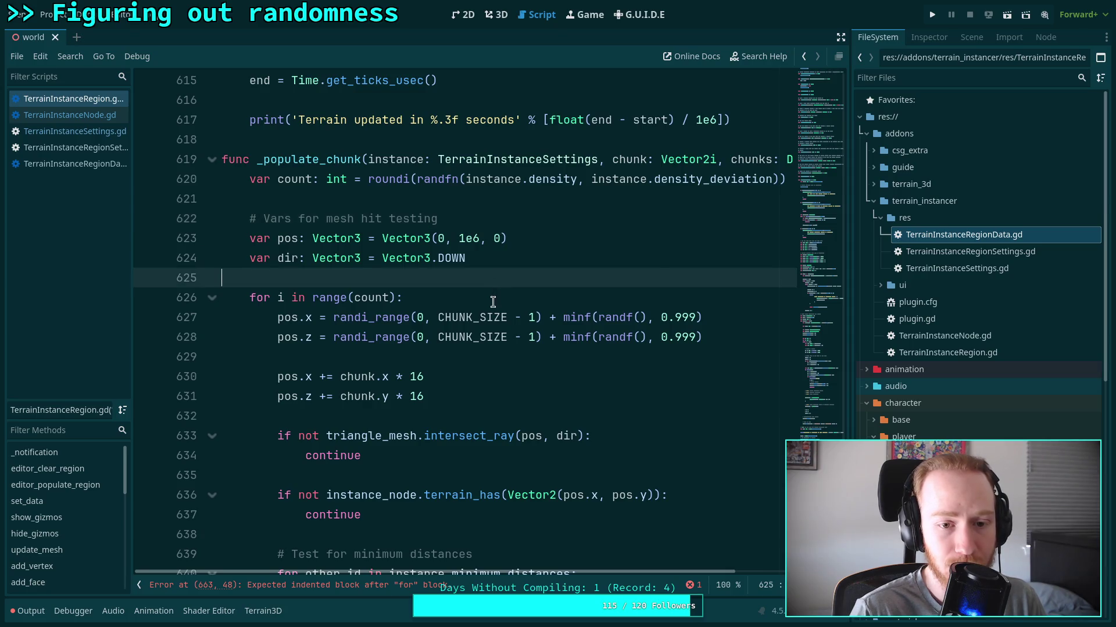
{"action": "scroll", "coordinate": [492, 301], "scroll_direction": "down", "scroll_amount": 11}
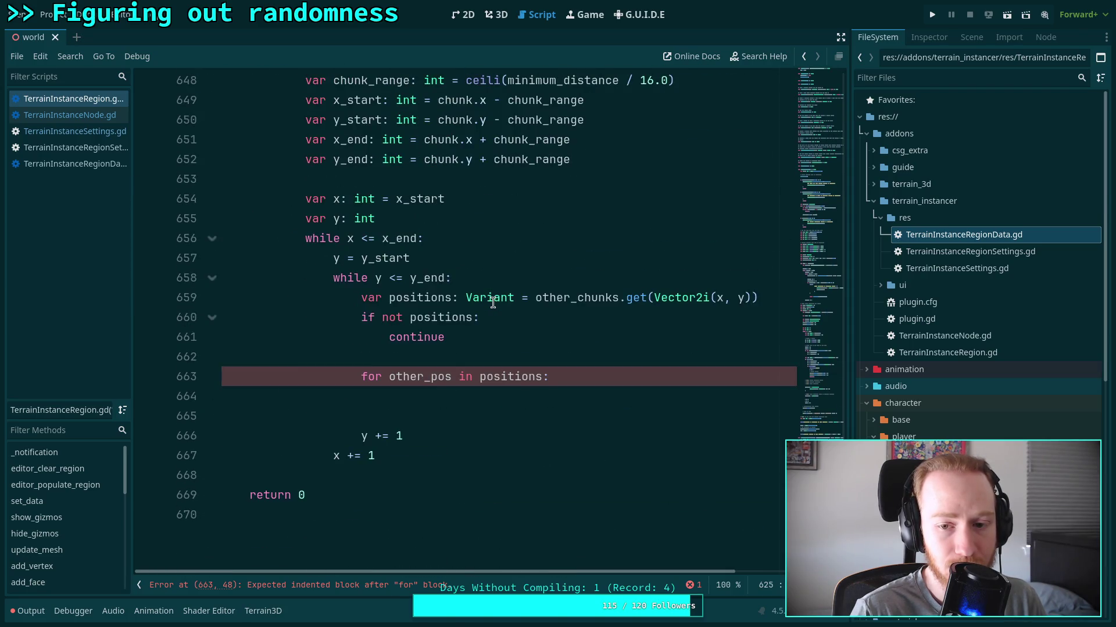
{"action": "scroll", "coordinate": [492, 301], "scroll_direction": "up", "scroll_amount": 11}
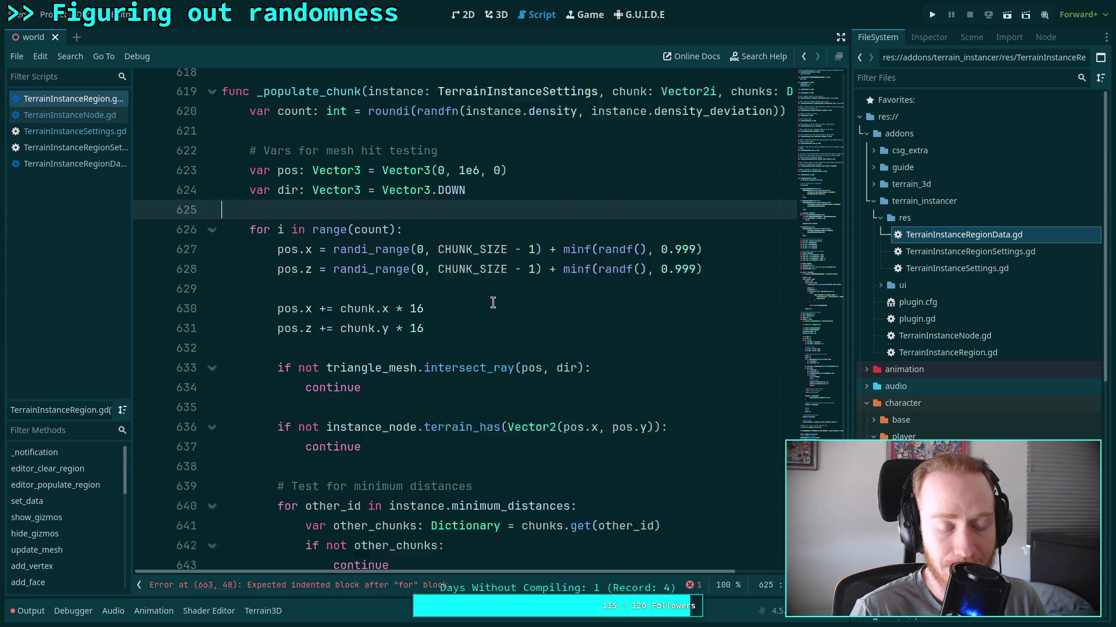
{"action": "left_click", "coordinate": [491, 225]}
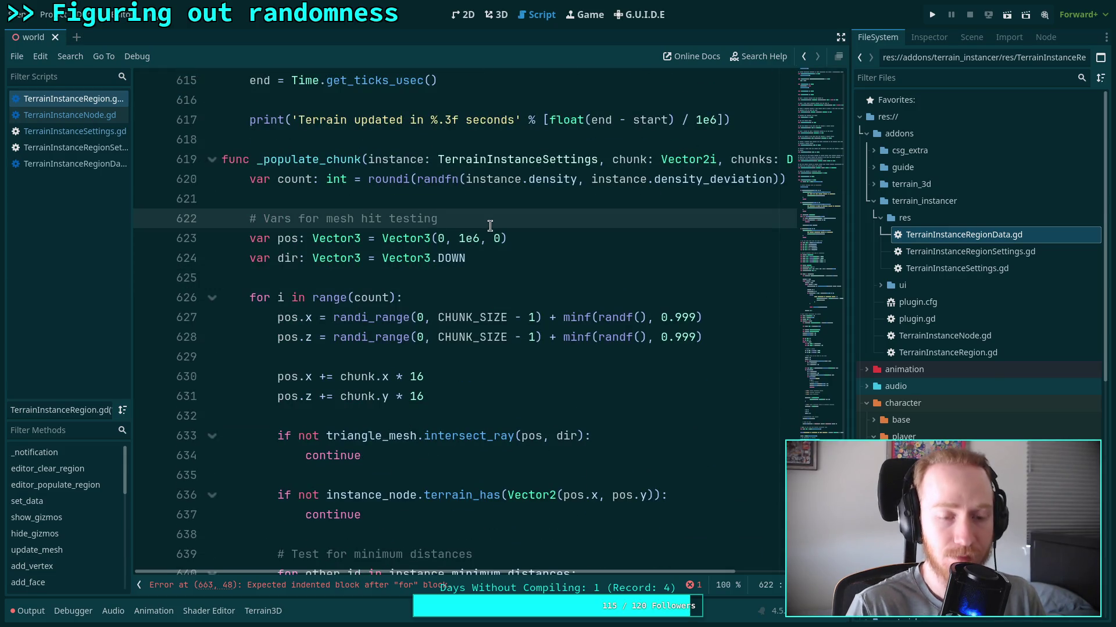
Declare a new 'var pos: Vector2' below the mesh hit testing comment.
{"action": "key", "text": "Return"}
{"action": "type", "text": "va"}
{"action": "key", "text": "BackSpace"}
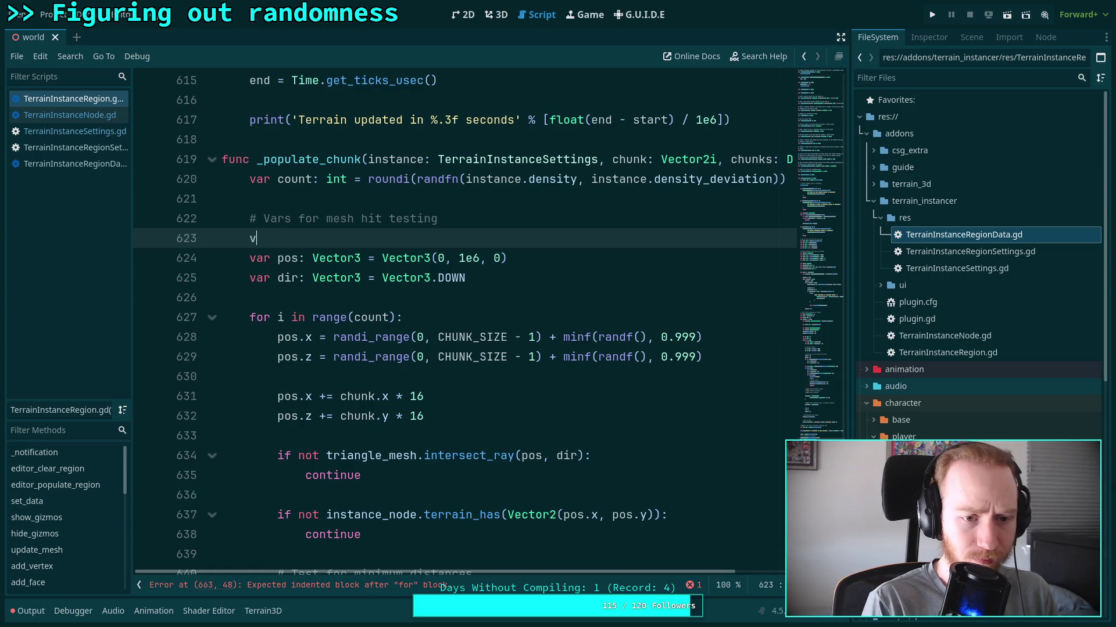
{"action": "key", "text": "BackSpace"}
{"action": "type", "text": "r "}
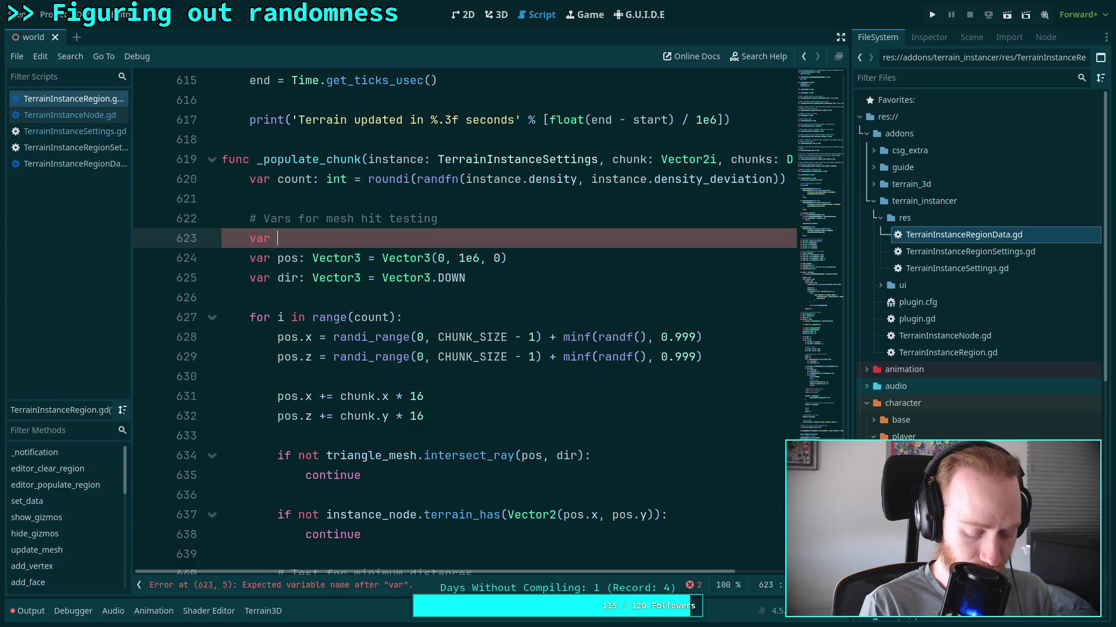
{"action": "type", "text": "i"}
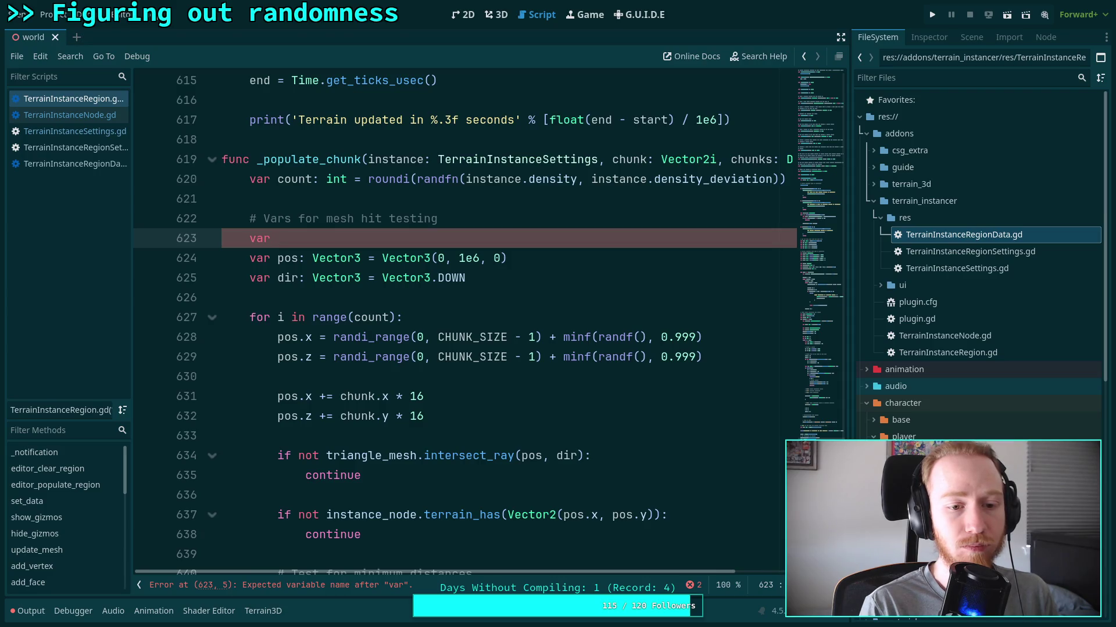
{"action": "type", "text": "pa"}
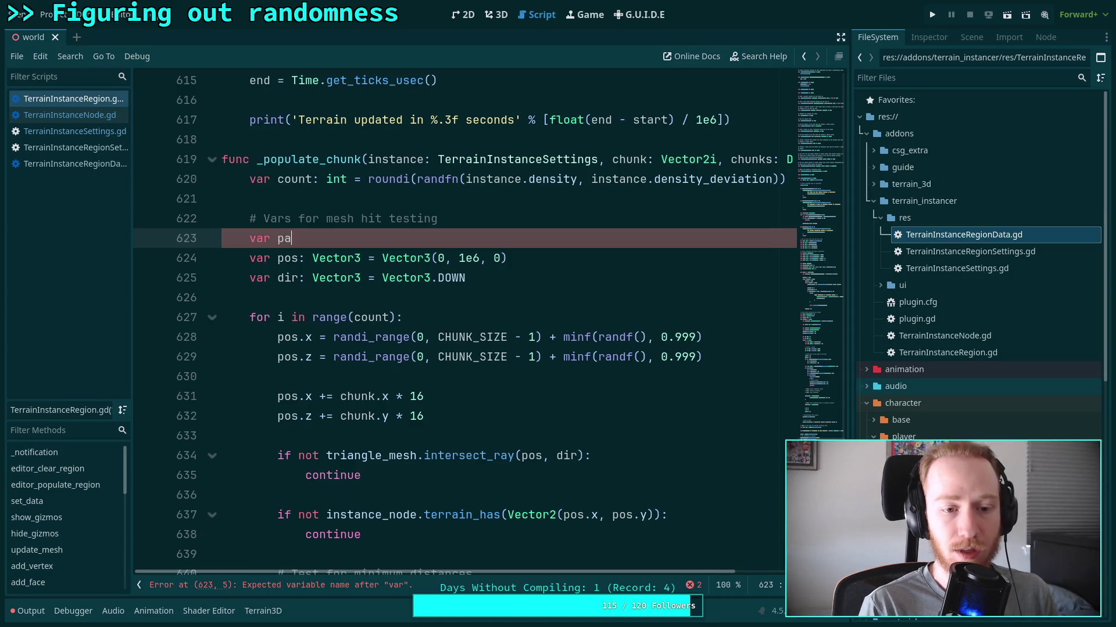
{"action": "key", "text": "BackSpace"}
{"action": "type", "text": "os: "}
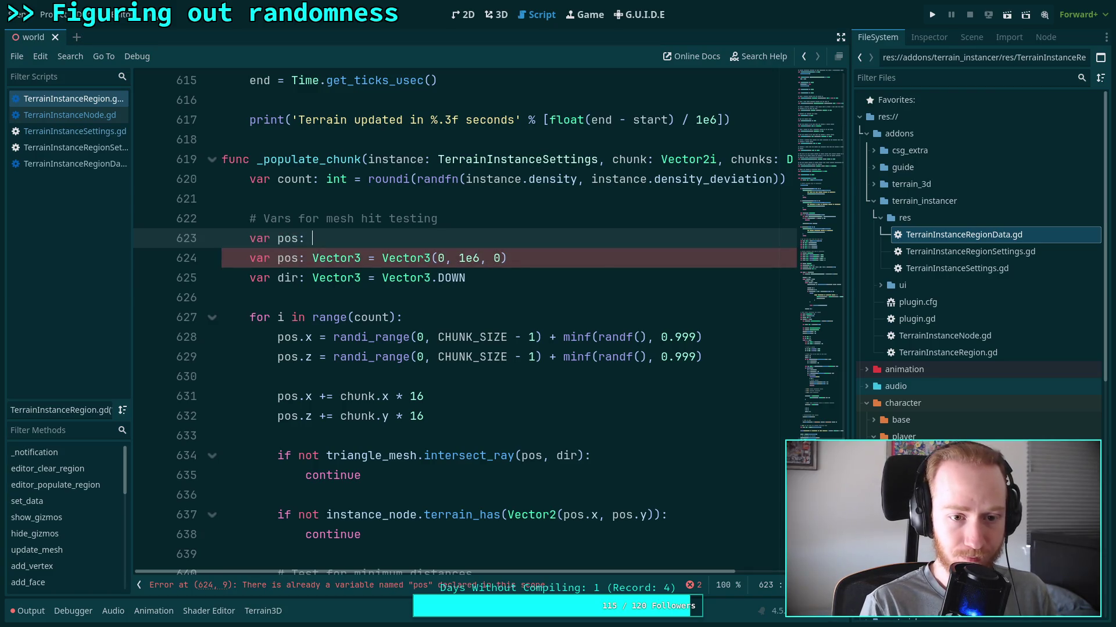
{"action": "type", "text": "Vector3"}
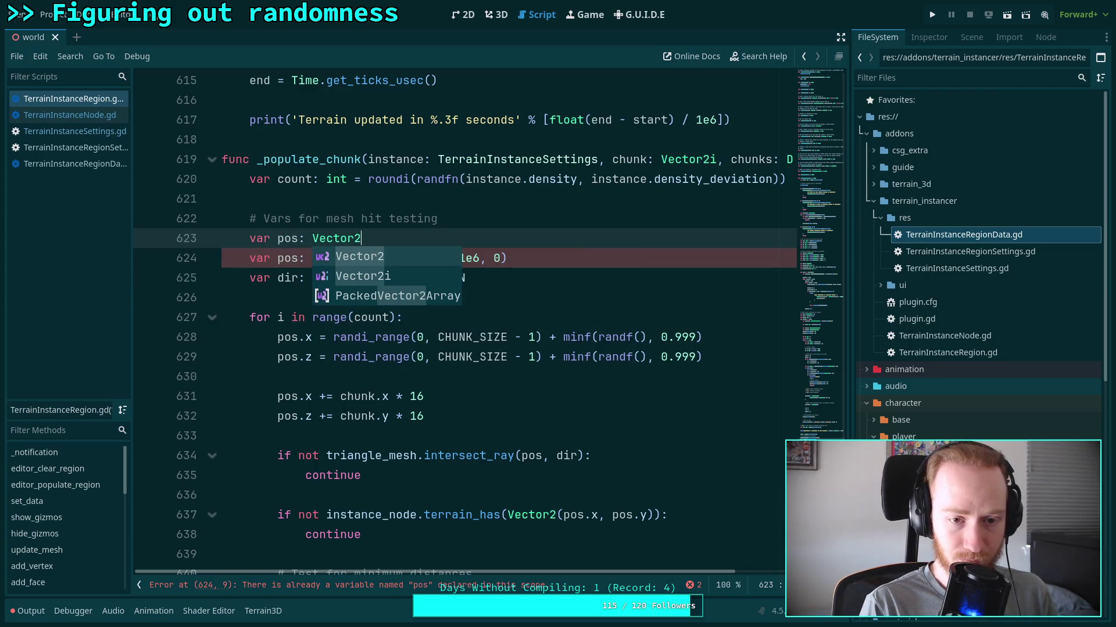
{"action": "key", "text": "BackSpace"}
{"action": "type", "text": "2"}
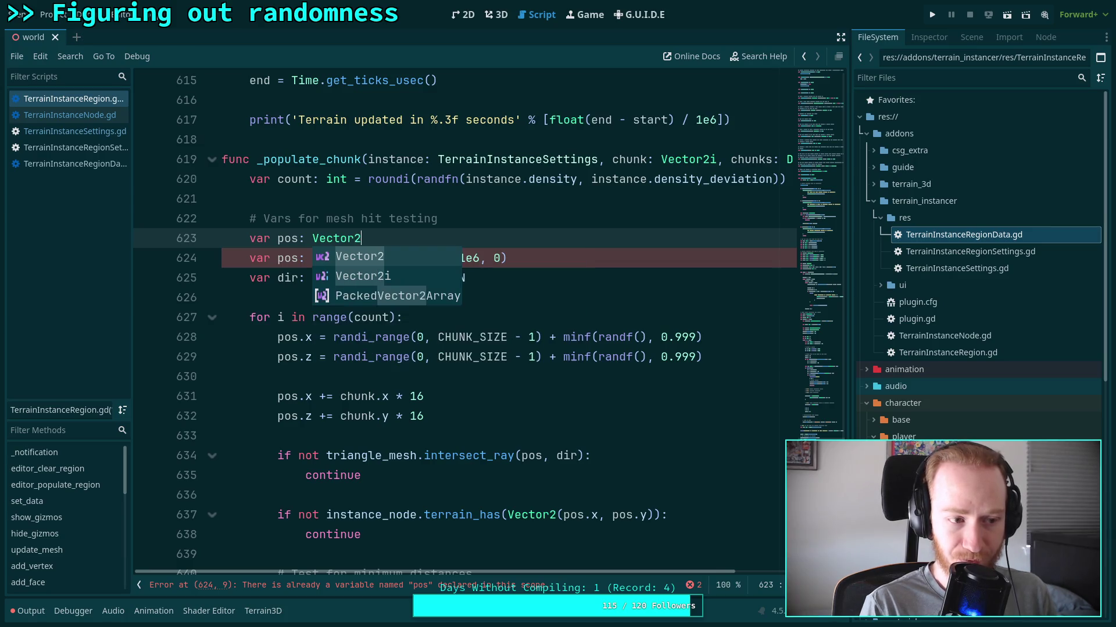
Rename the old pos to ray_pos in its declaration and the intersect_ray call.
{"action": "left_click", "coordinate": [283, 258]}
{"action": "type", "text": "ray_"}
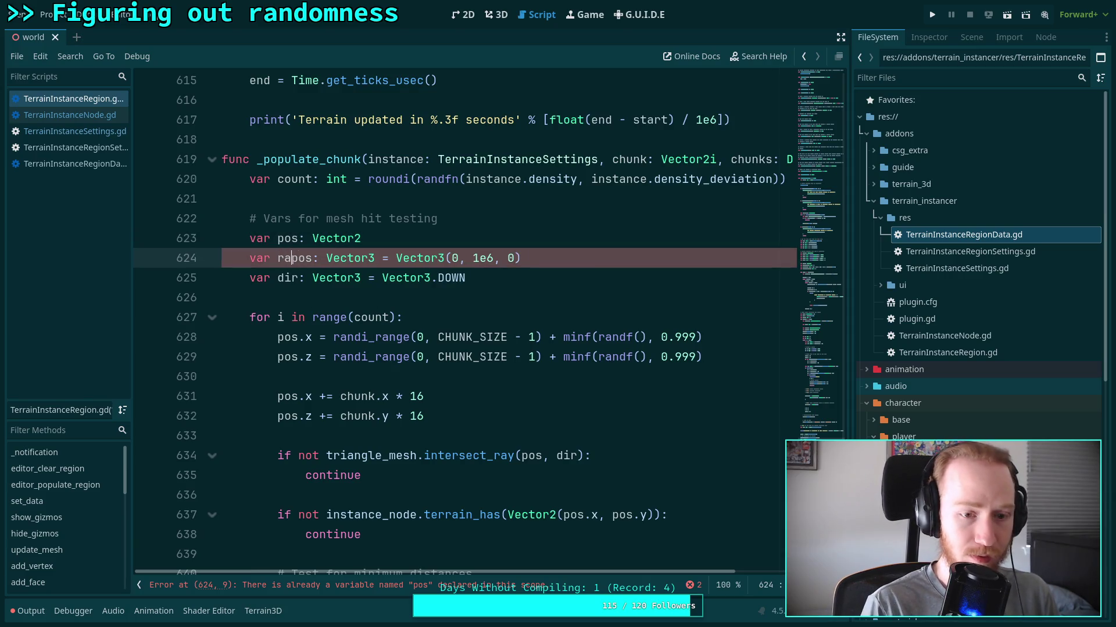
{"action": "scroll", "coordinate": [334, 329], "scroll_direction": "down", "scroll_amount": 2}
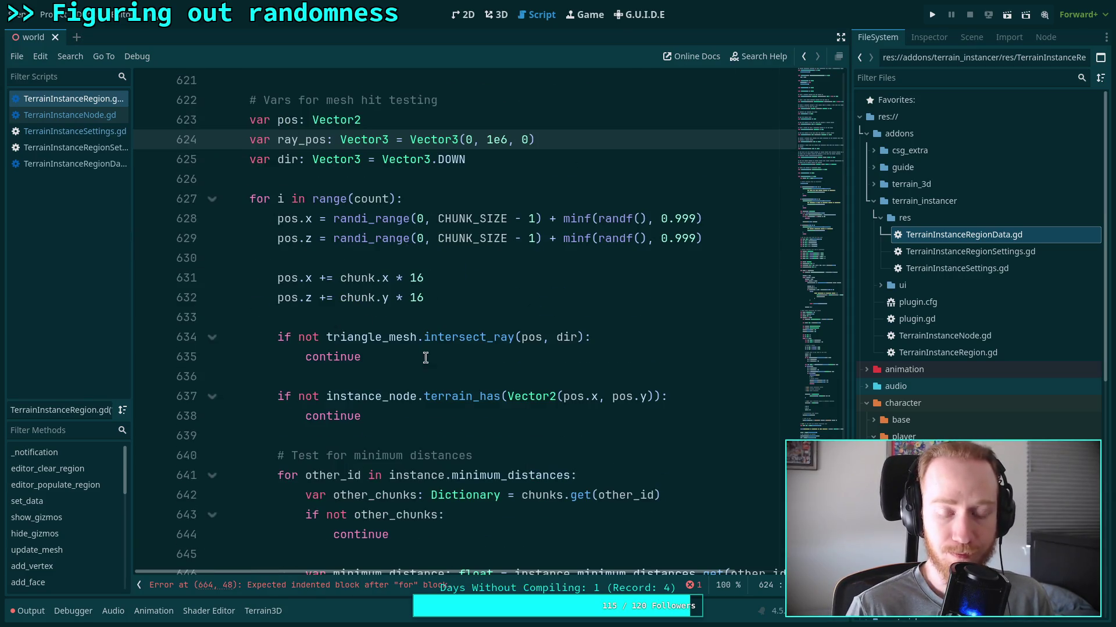
{"action": "left_click", "coordinate": [523, 342]}
{"action": "type", "text": "ray"}
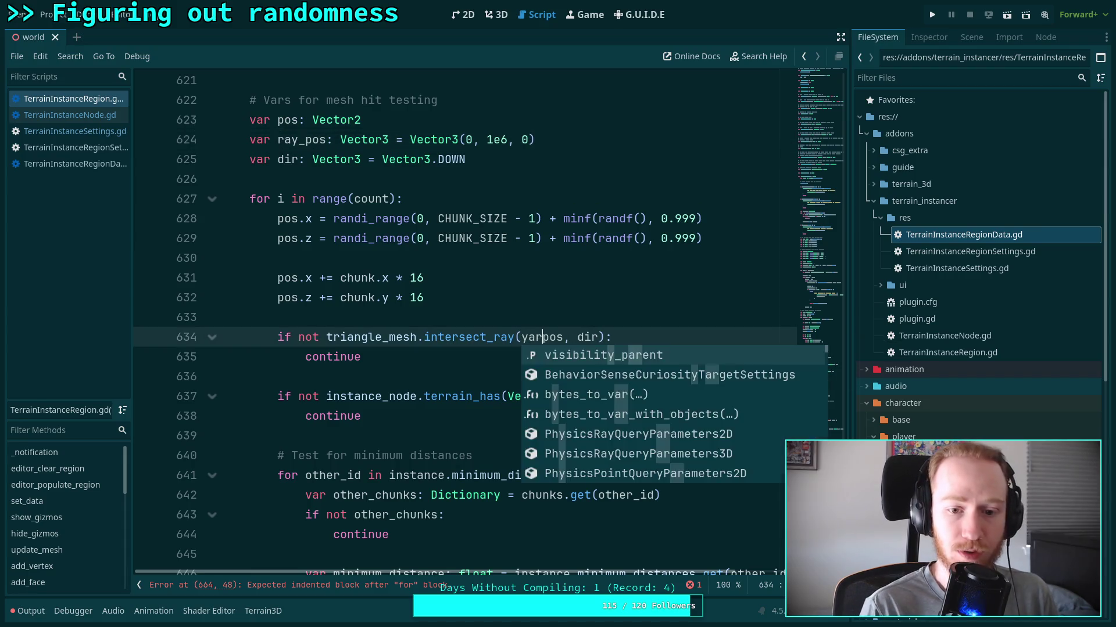
{"action": "type", "text": "_"}
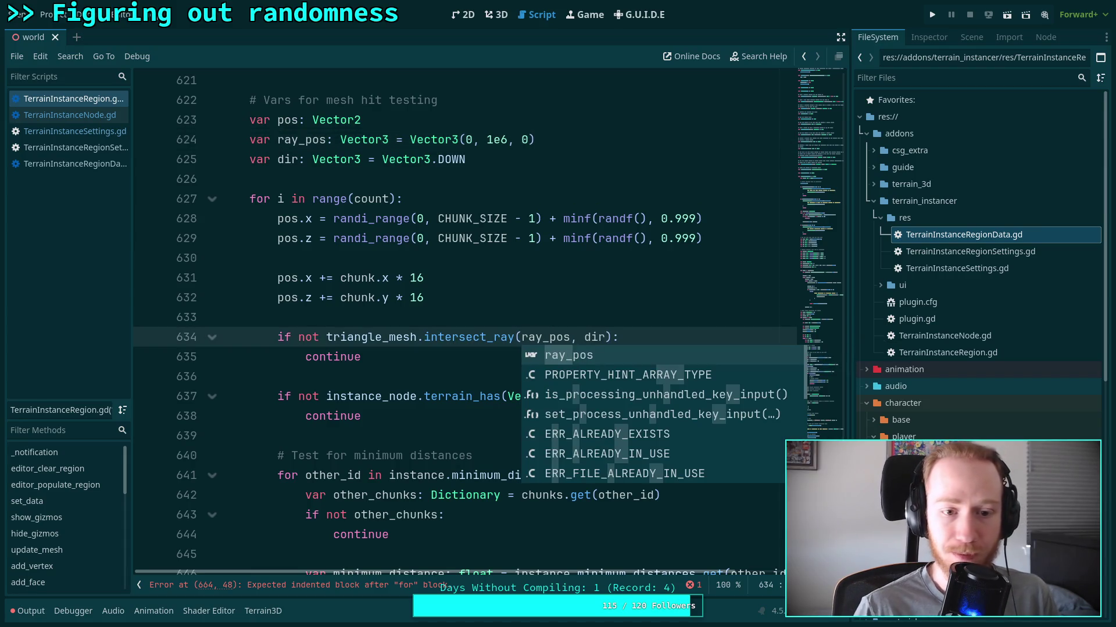
Change pos.z to pos.y in the chunk offset lines 629 and 632.
{"action": "left_click", "coordinate": [454, 297]}
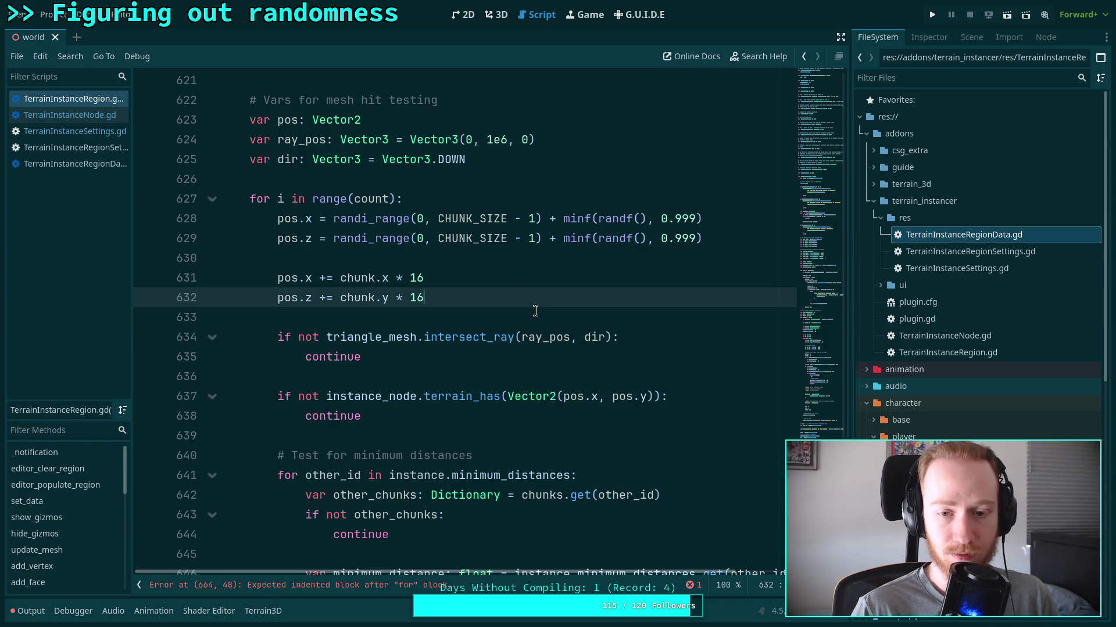
{"action": "left_click", "coordinate": [305, 238]}
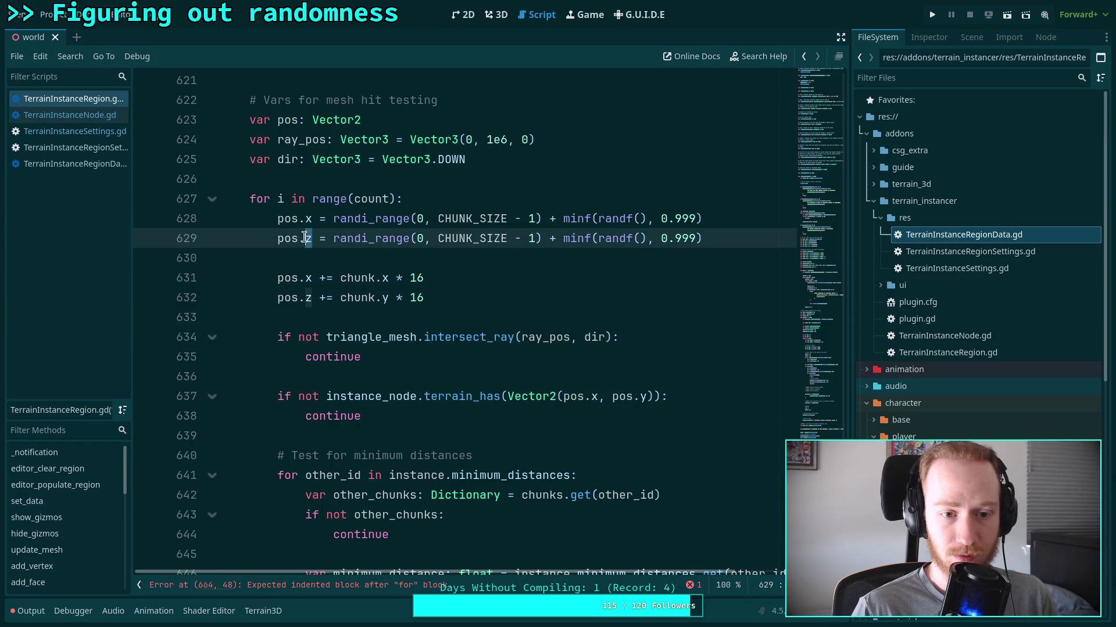
{"action": "key", "text": "BackSpace"}
{"action": "type", "text": "y"}
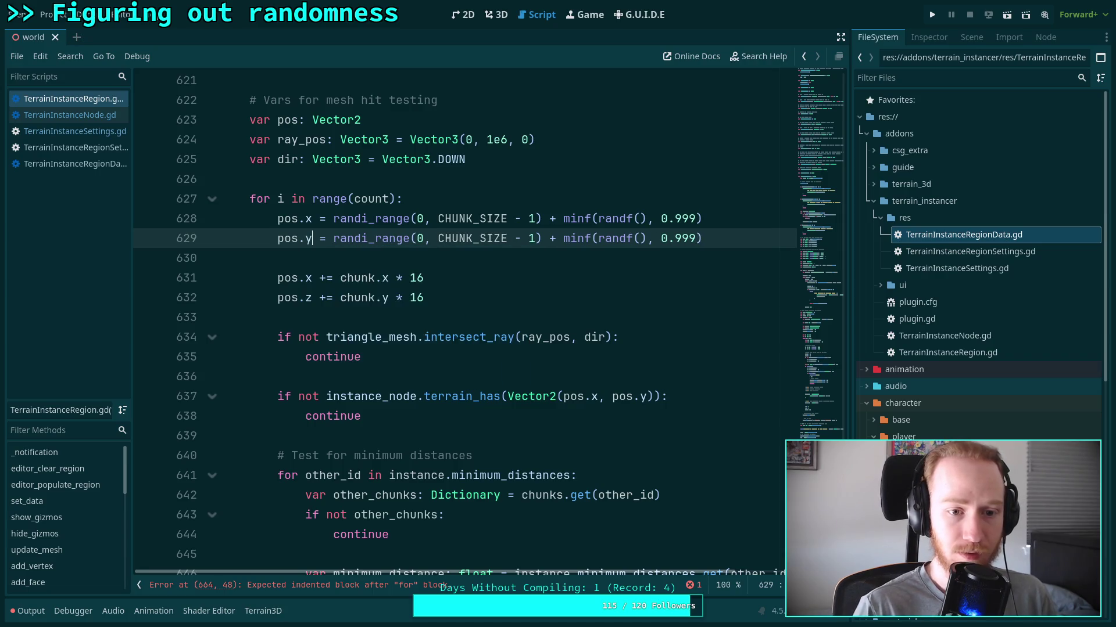
{"action": "double_click", "coordinate": [306, 298]}
{"action": "type", "text": "y"}
Add 'ray_pos.x = pos.x' and 'ray_pos.z = pos.y' after the chunk offsets.
{"action": "left_click", "coordinate": [522, 276]}
{"action": "left_click", "coordinate": [535, 302]}
{"action": "key", "text": "Return"}
{"action": "key", "text": "Return"}
{"action": "type", "text": "ray"}
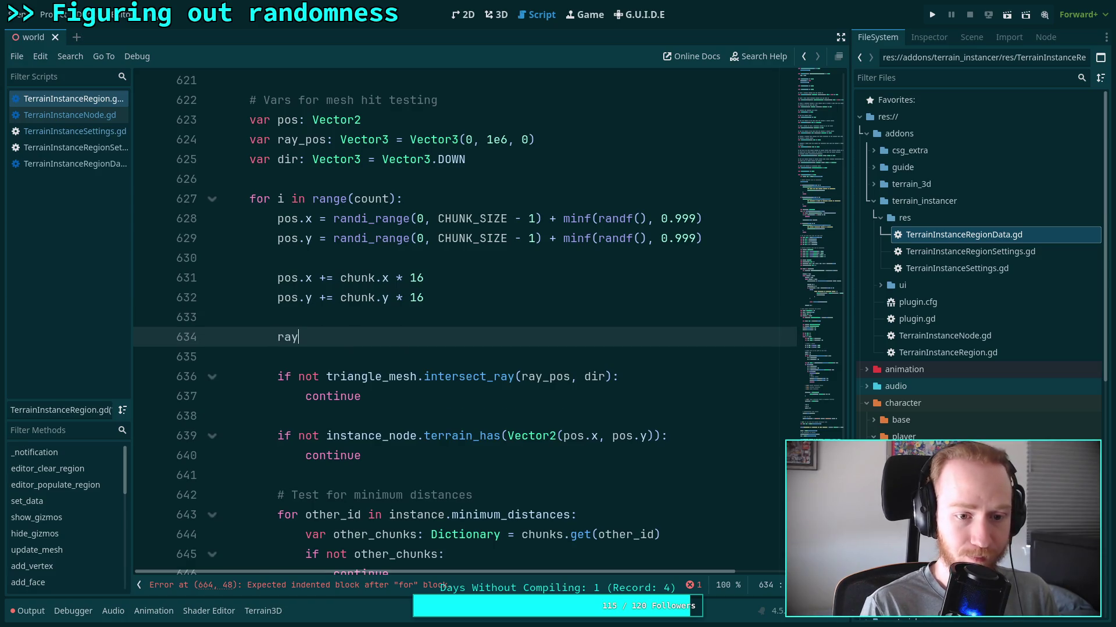
{"action": "type", "text": "_pos ."}
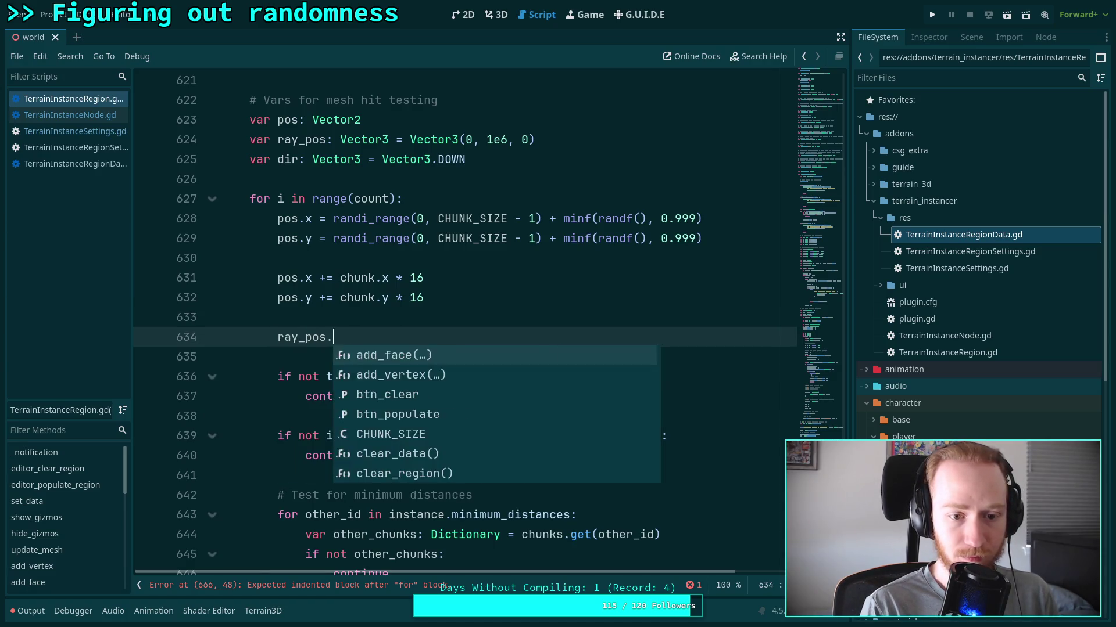
{"action": "type", "text": "x = pos.x"}
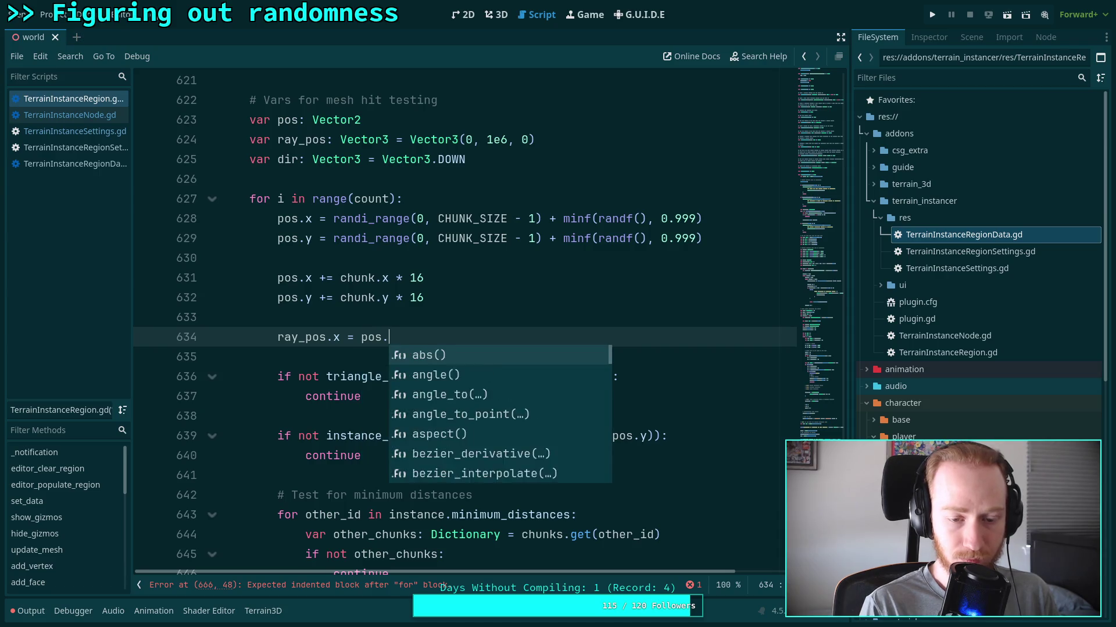
{"action": "key", "text": "Return"}
{"action": "type", "text": "ray-_pos.z = p"}
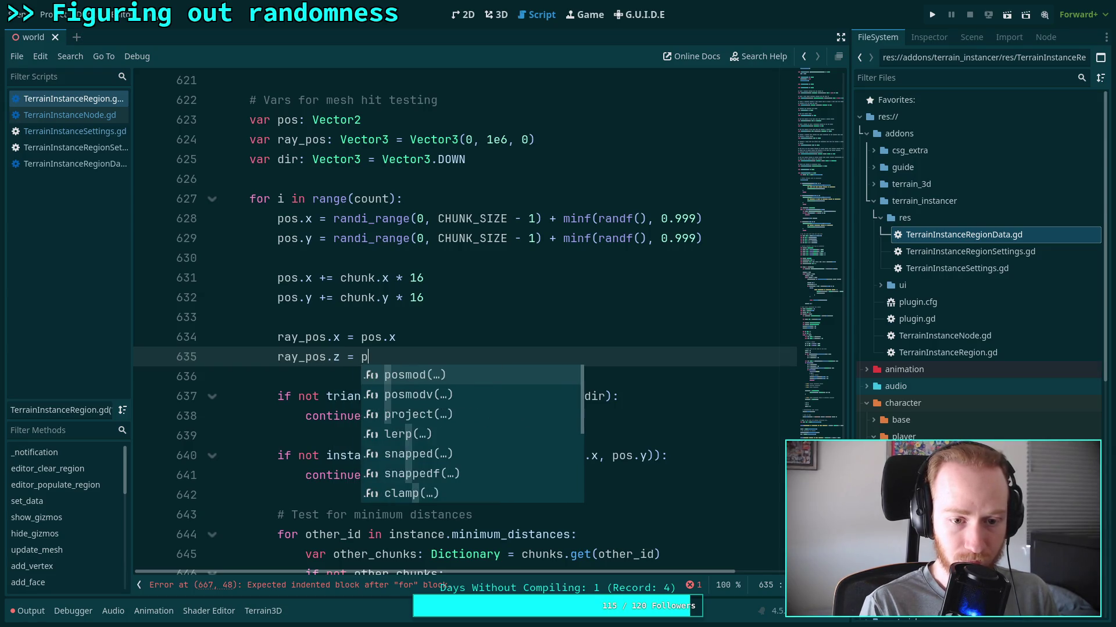
{"action": "type", "text": "os.y"}
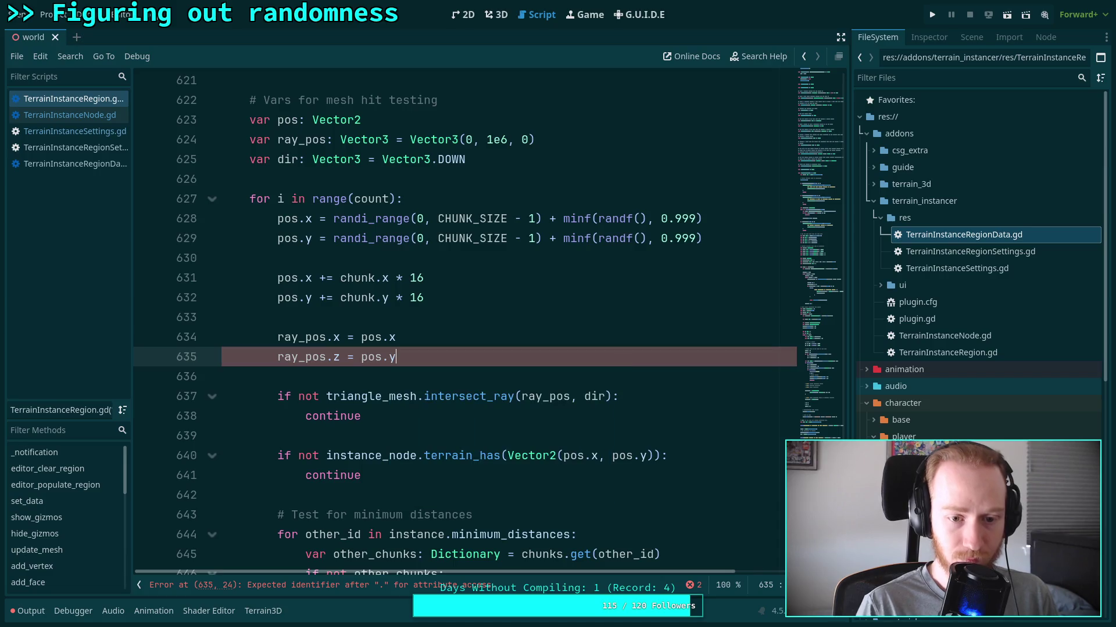
{"action": "left_click", "coordinate": [503, 296]}
{"action": "left_click", "coordinate": [497, 314]}
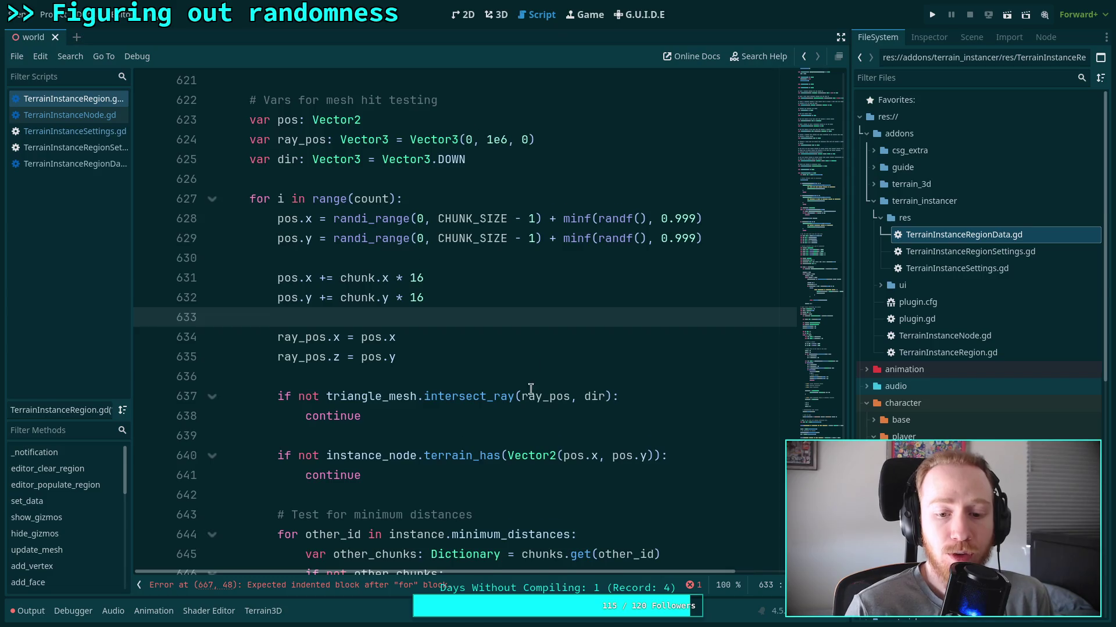
{"action": "scroll", "coordinate": [530, 388], "scroll_direction": "down", "scroll_amount": 2}
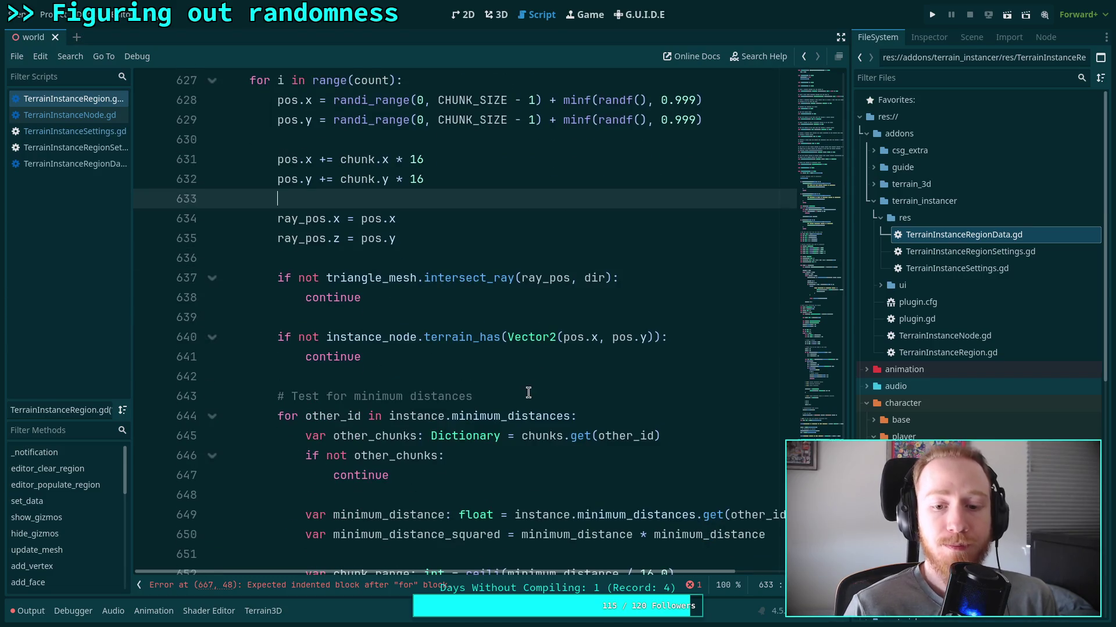
Remove the Vector2(pos.x, pos.y) wrapper so line 640 reads terrain_has(pos).
{"action": "left_click", "coordinate": [553, 338]}
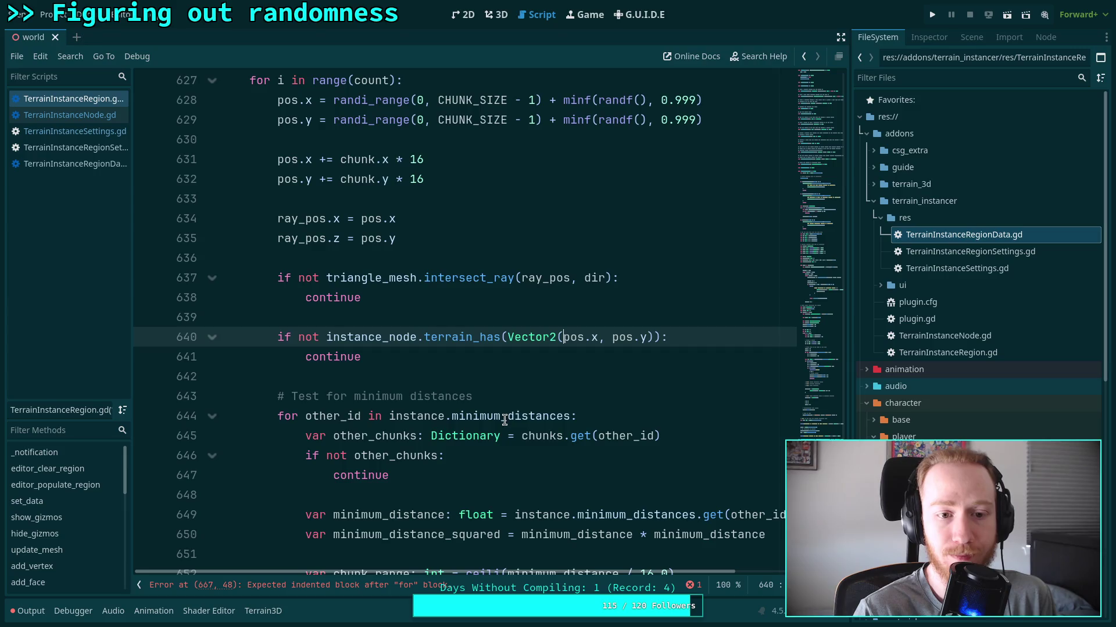
{"action": "scroll", "coordinate": [503, 417], "scroll_direction": "up", "scroll_amount": 1}
{"action": "scroll", "coordinate": [537, 423], "scroll_direction": "up", "scroll_amount": 2}
{"action": "scroll", "coordinate": [540, 418], "scroll_direction": "down", "scroll_amount": 2}
{"action": "left_click_drag", "start_coordinate": [506, 400], "coordinate": [591, 399]}
{"action": "key", "text": "BackSpace"}
{"action": "key", "text": "BackSpace"}
{"action": "key", "text": "BackSpace"}
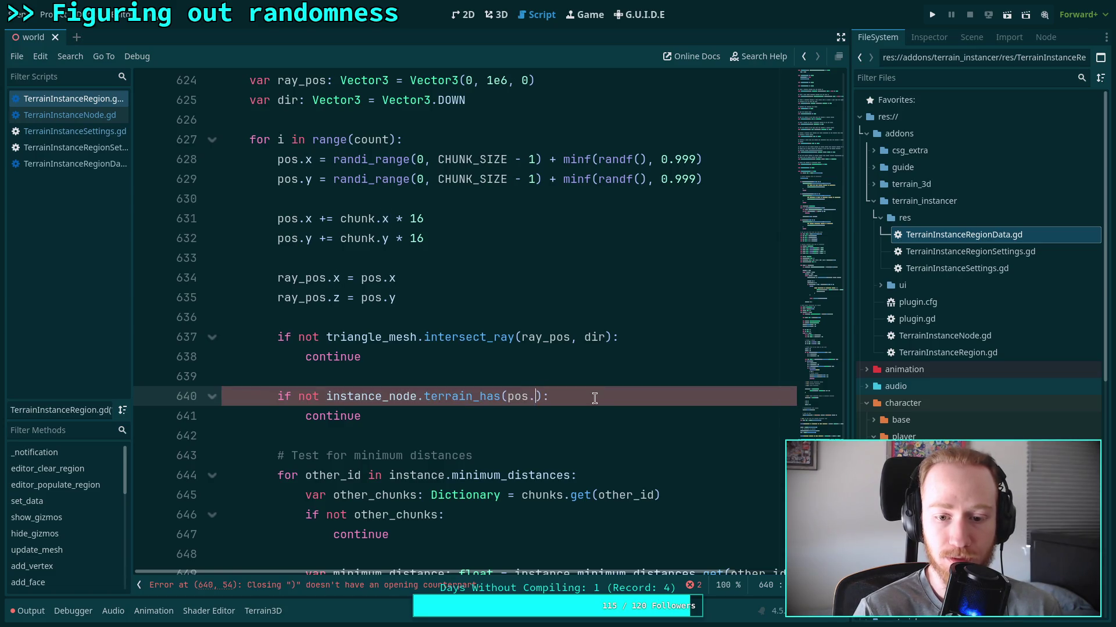
{"action": "key", "text": "Delete"}
{"action": "left_click", "coordinate": [481, 417]}
{"action": "scroll", "coordinate": [495, 421], "scroll_direction": "down", "scroll_amount": 7}
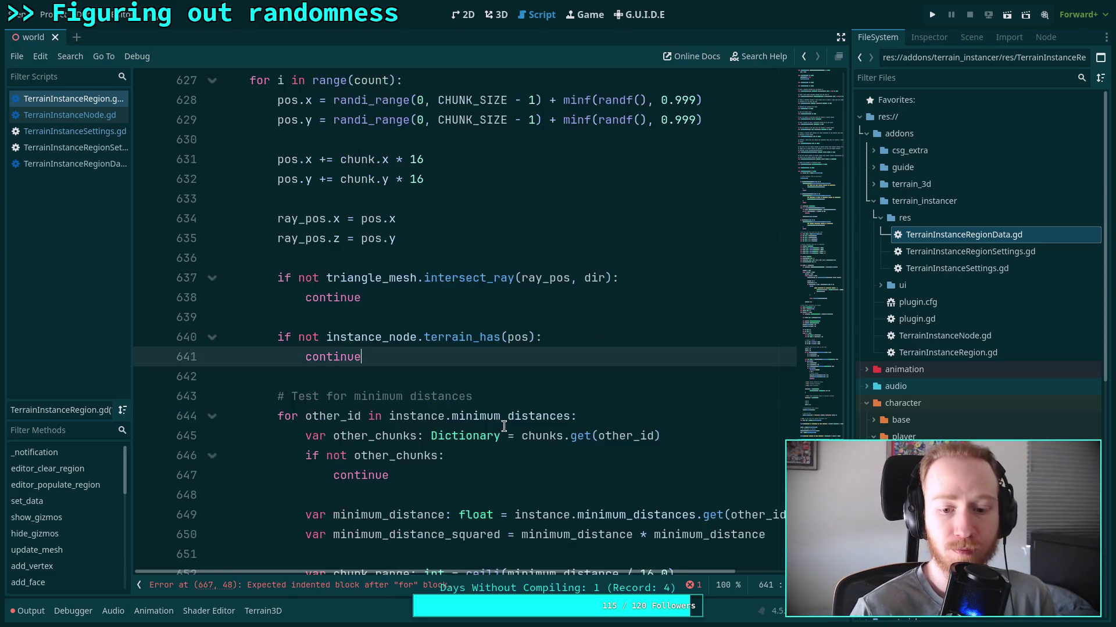
{"action": "scroll", "coordinate": [496, 398], "scroll_direction": "down", "scroll_amount": 2}
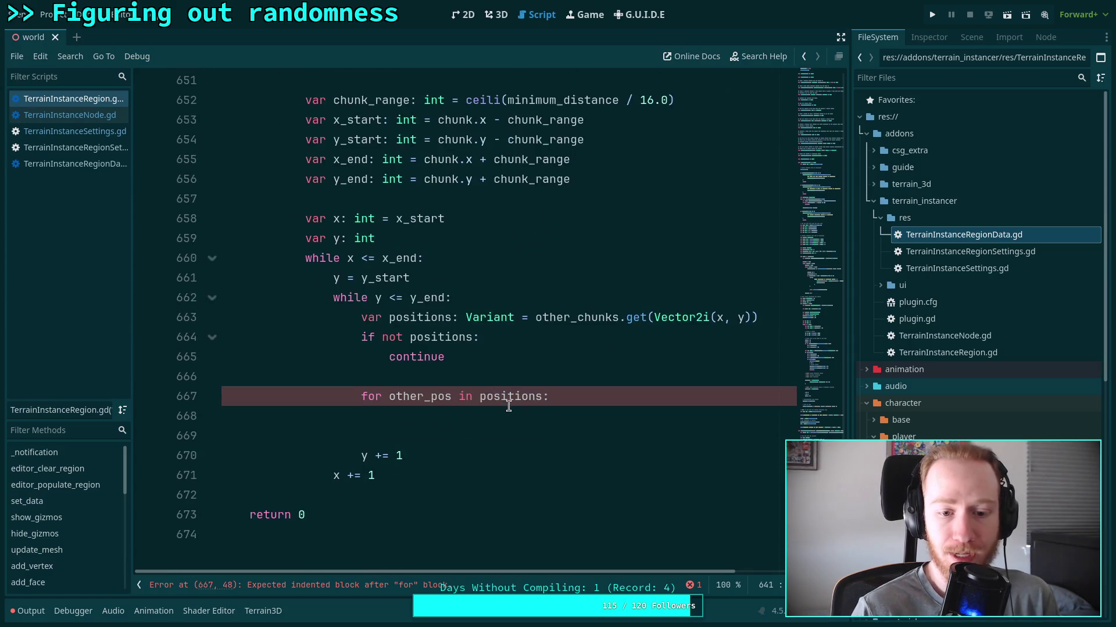
Write 'if pos.distance_squared_to(other_pos) < minimum_distance_squared:' inside the other_pos loop.
{"action": "left_click", "coordinate": [591, 417]}
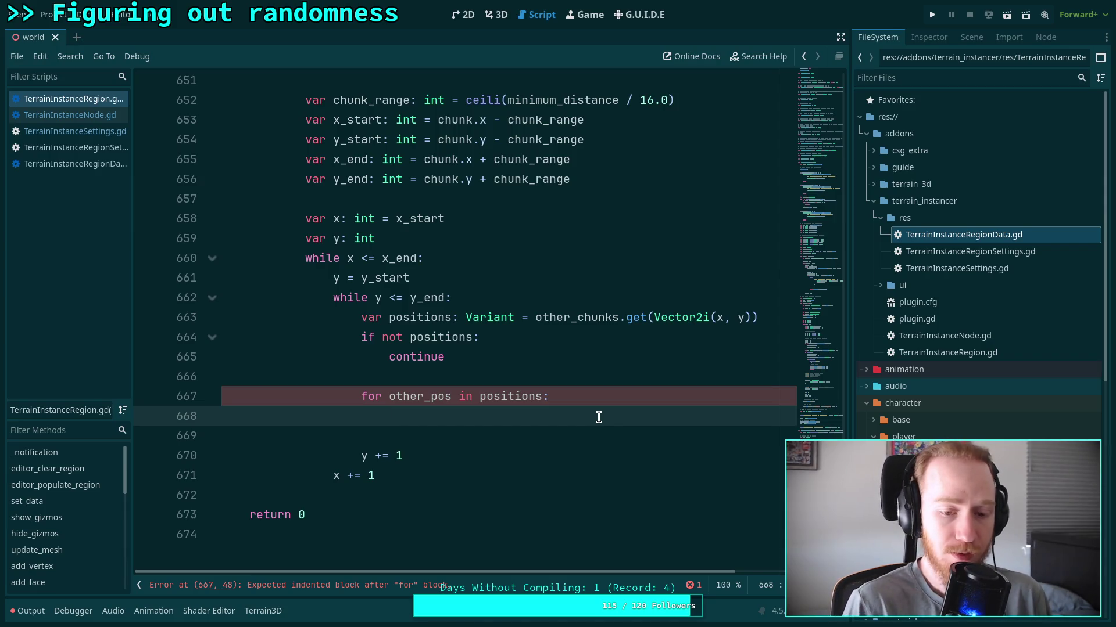
{"action": "type", "text": "if "}
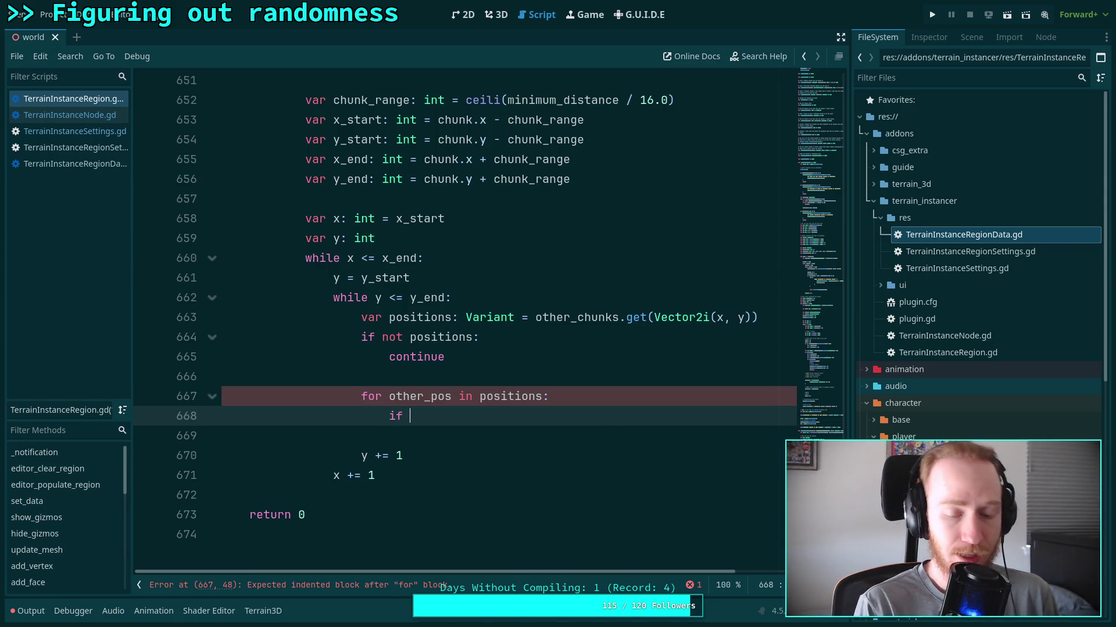
{"action": "type", "text": "pos.dist"}
{"action": "key", "text": "Return"}
{"action": "type", "text": "other"}
{"action": "key", "text": "Return"}
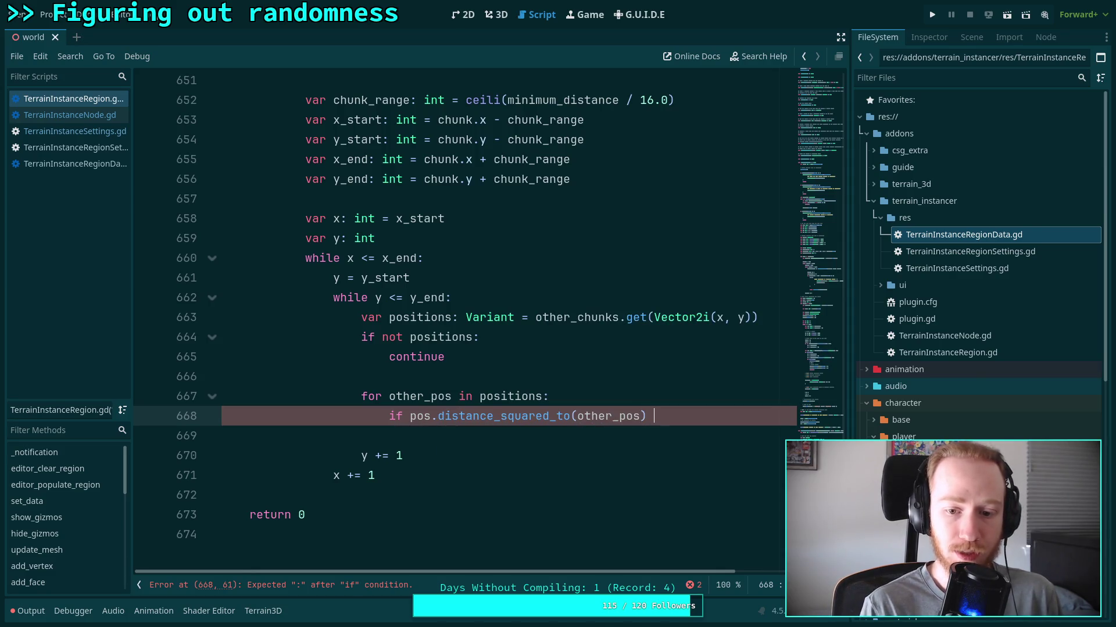
{"action": "type", "text": "min"}
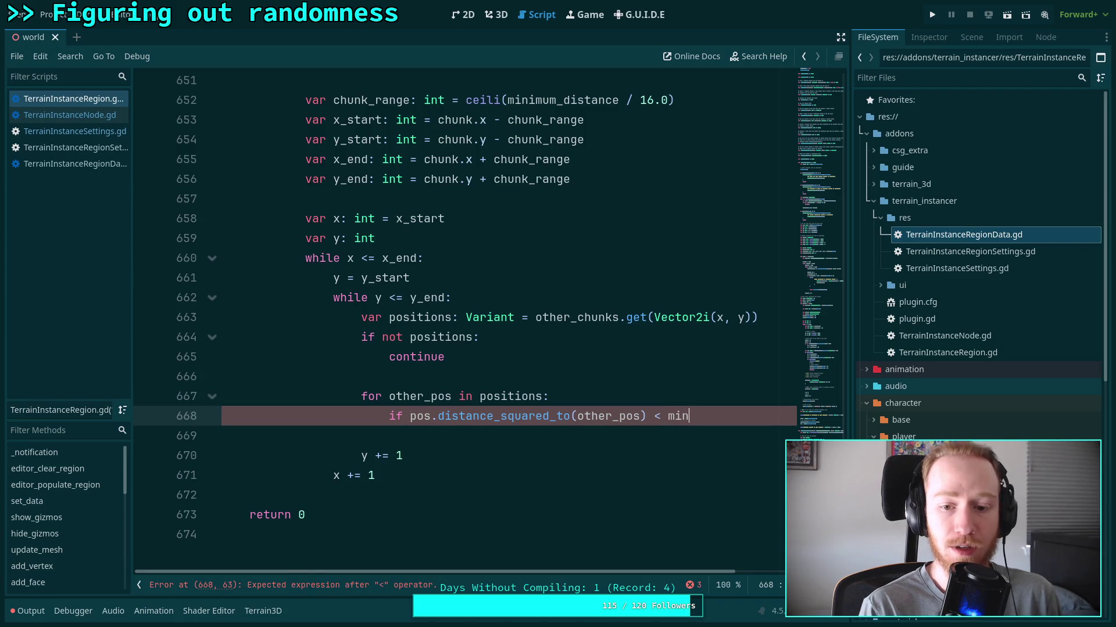
{"action": "key", "text": "Down"}
{"action": "key", "text": "Return"}
{"action": "type", "text": ":"}
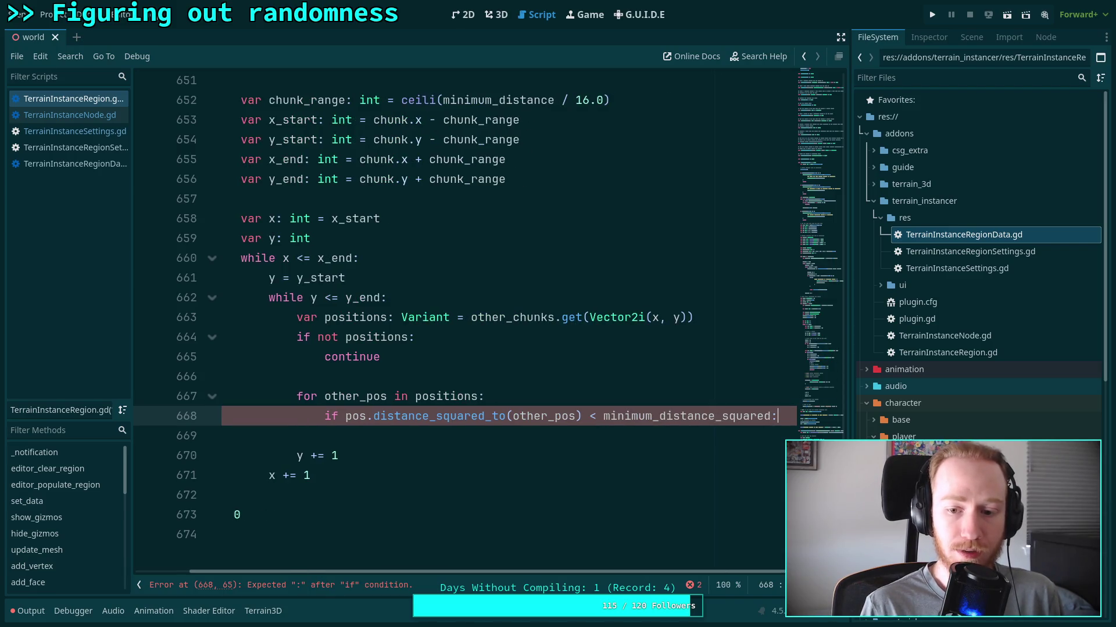
{"action": "key", "text": "Return"}
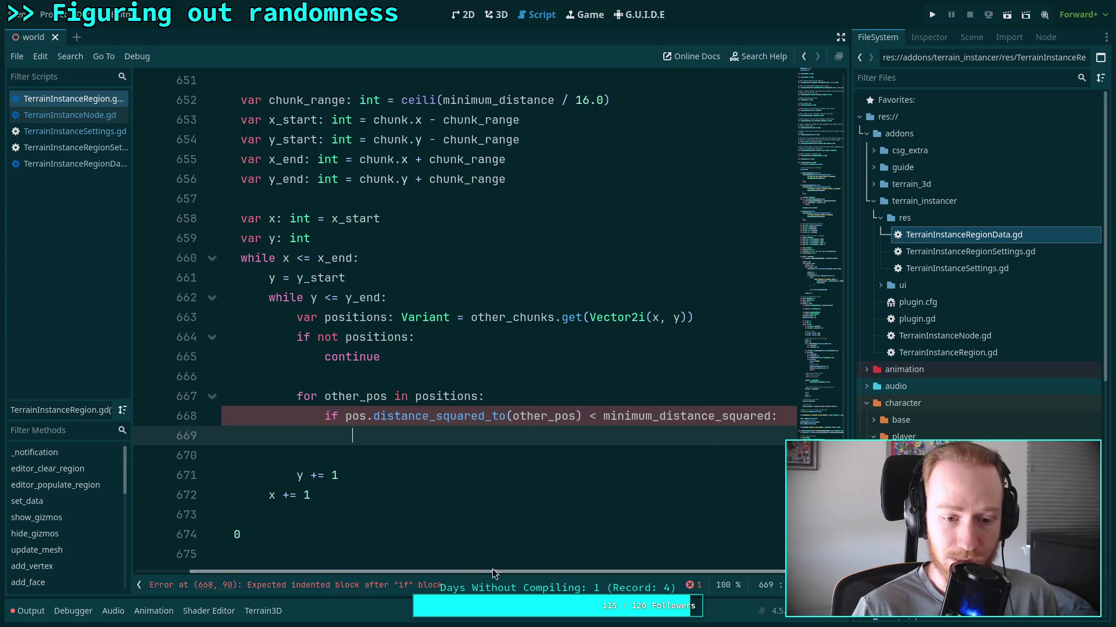
Review lines 627–642 above the new condition and return to the minimum distances comment.
{"action": "scroll", "coordinate": [493, 570], "scroll_direction": "left", "scroll_amount": 2}
{"action": "scroll", "coordinate": [438, 424], "scroll_direction": "up", "scroll_amount": 4}
{"action": "scroll", "coordinate": [406, 407], "scroll_direction": "up", "scroll_amount": 2}
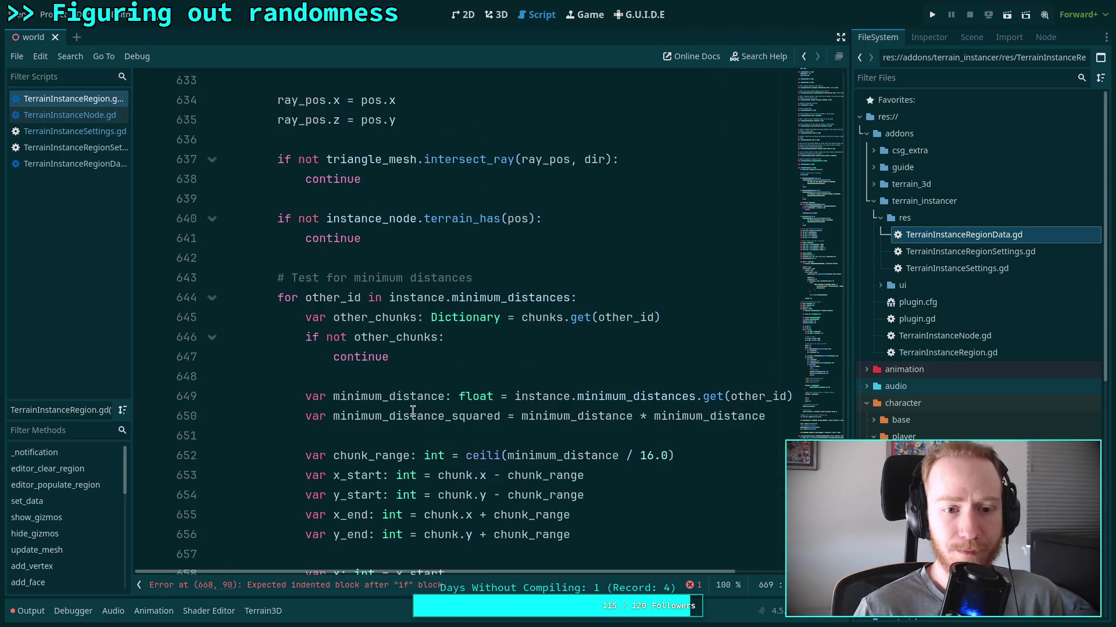
{"action": "scroll", "coordinate": [375, 390], "scroll_direction": "up", "scroll_amount": 2}
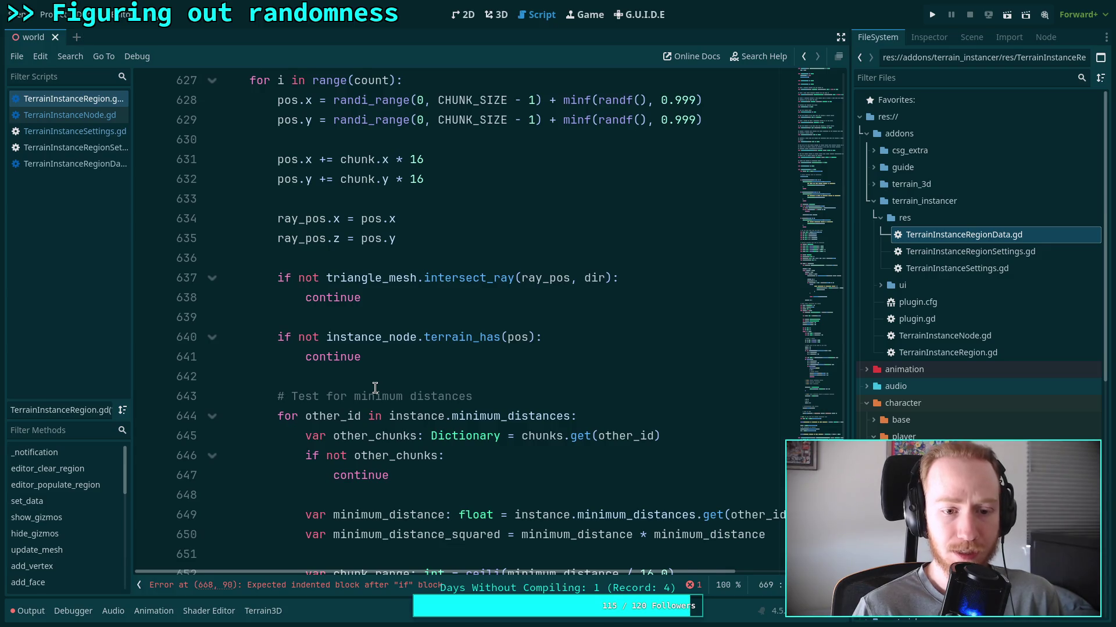
{"action": "scroll", "coordinate": [374, 388], "scroll_direction": "up", "scroll_amount": 1}
{"action": "left_click_drag", "start_coordinate": [284, 140], "coordinate": [398, 430]}
{"action": "left_click", "coordinate": [397, 427]}
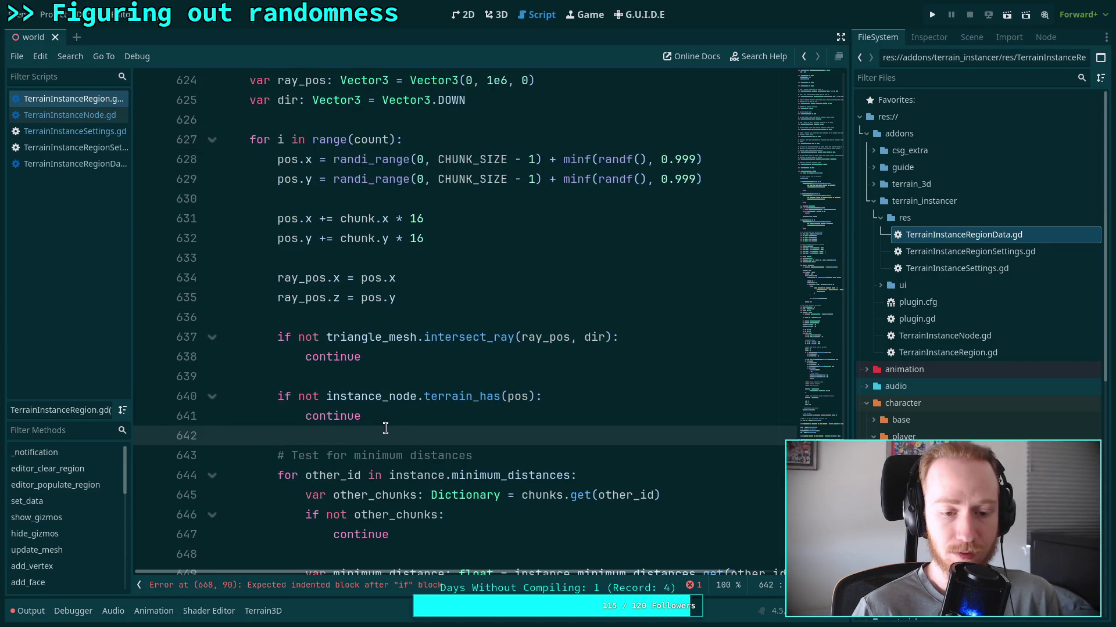
{"action": "scroll", "coordinate": [385, 424], "scroll_direction": "down", "scroll_amount": 10}
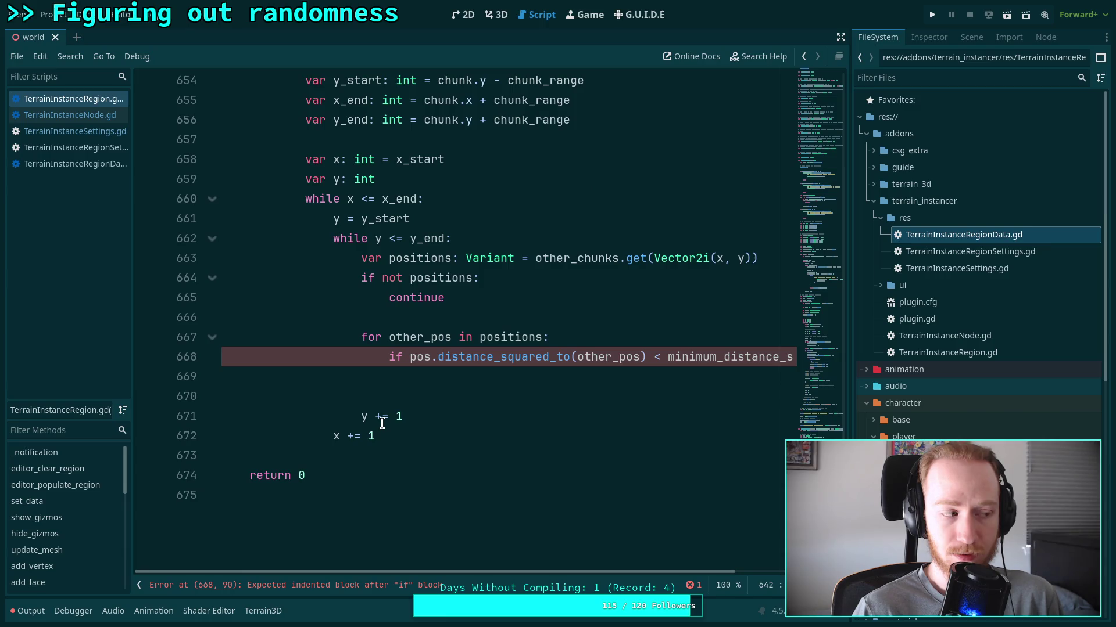
{"action": "left_click", "coordinate": [432, 376]}
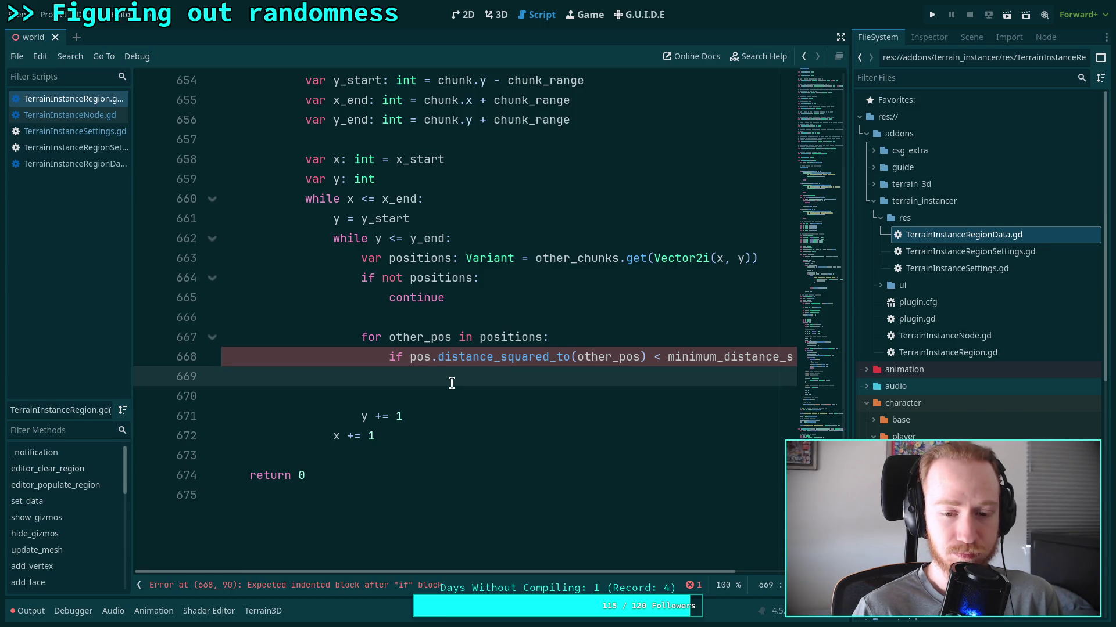
{"action": "scroll", "coordinate": [458, 384], "scroll_direction": "up", "scroll_amount": 6}
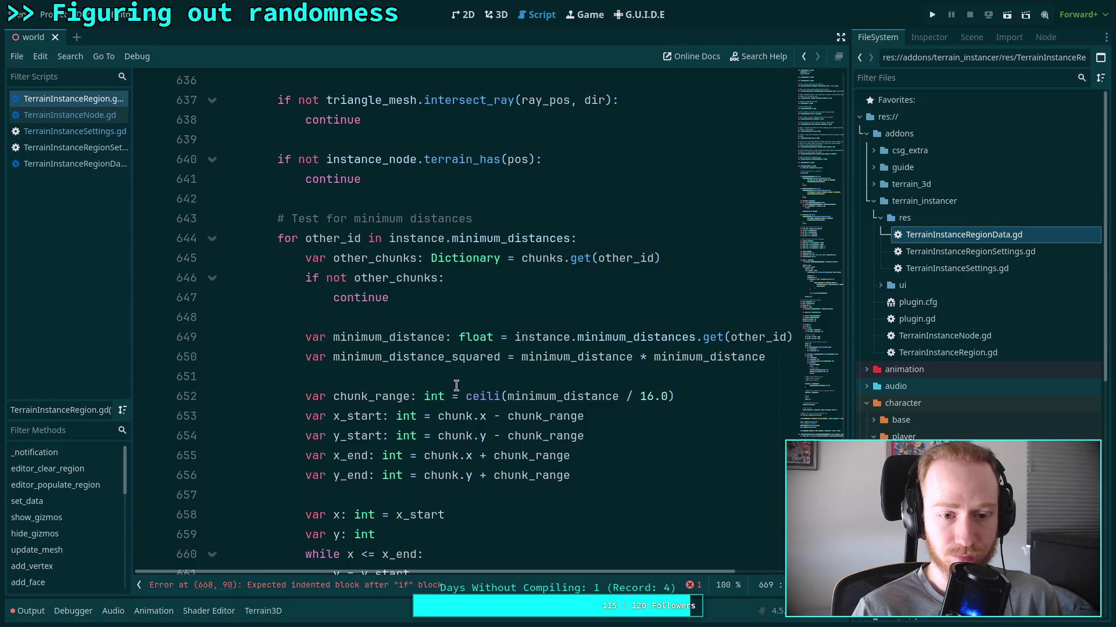
{"action": "scroll", "coordinate": [456, 386], "scroll_direction": "down", "scroll_amount": 2}
{"action": "scroll", "coordinate": [456, 386], "scroll_direction": "up", "scroll_amount": 2}
{"action": "scroll", "coordinate": [456, 386], "scroll_direction": "up", "scroll_amount": 4}
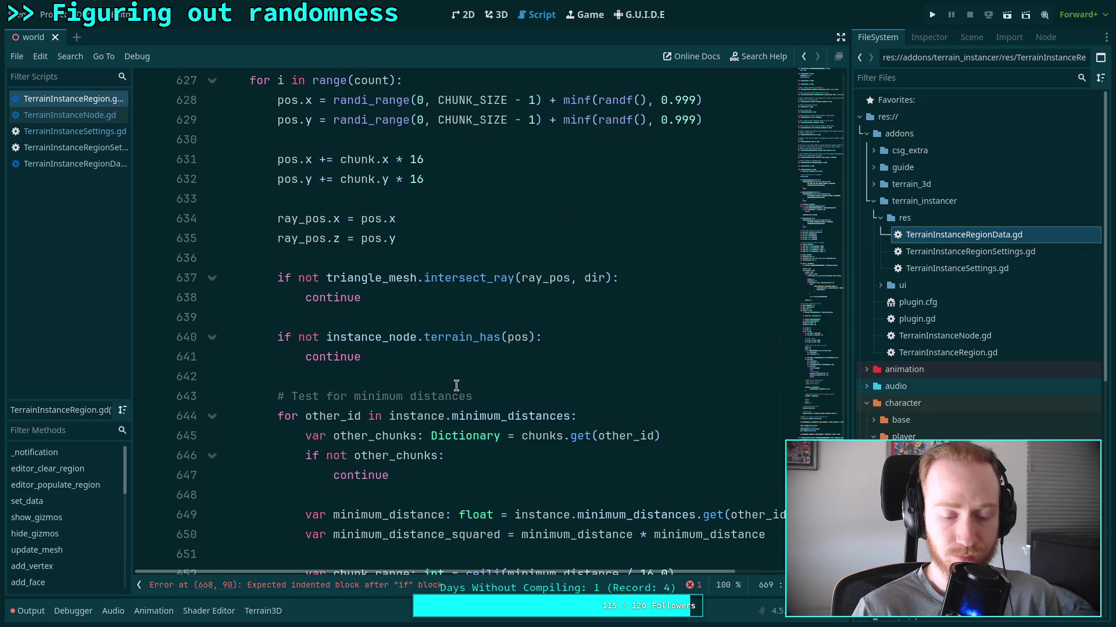
{"action": "scroll", "coordinate": [456, 386], "scroll_direction": "down", "scroll_amount": 6}
{"action": "scroll", "coordinate": [456, 385], "scroll_direction": "up", "scroll_amount": 3}
{"action": "left_click", "coordinate": [502, 282]}
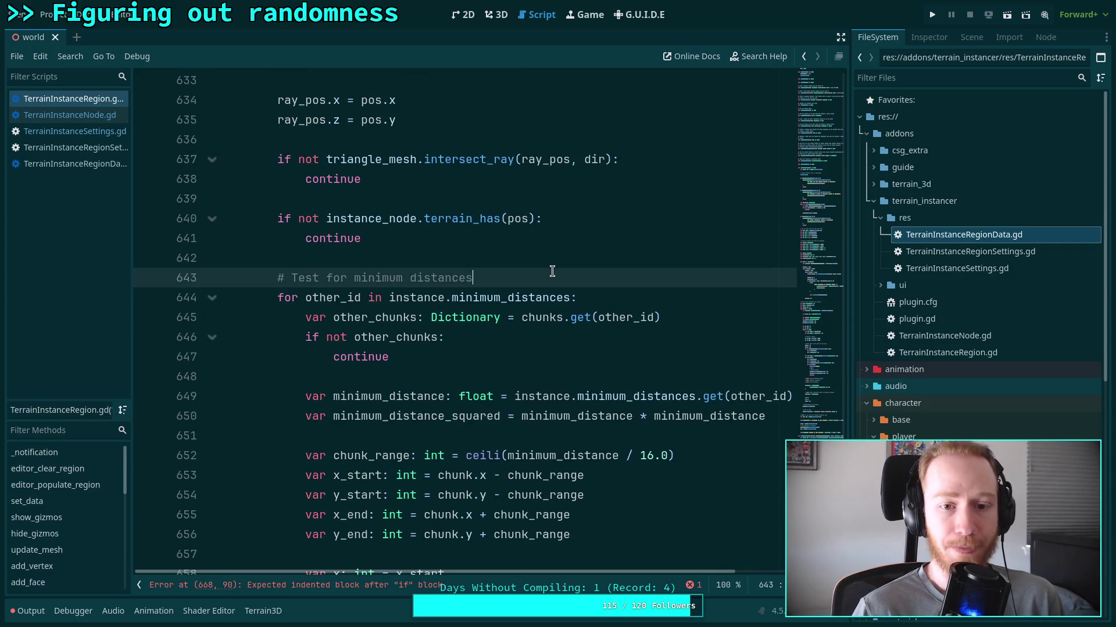
Declare `var too_close: bool = false` and set too_close = true under the distance condition.
{"action": "key", "text": "Return"}
{"action": "type", "text": "var"}
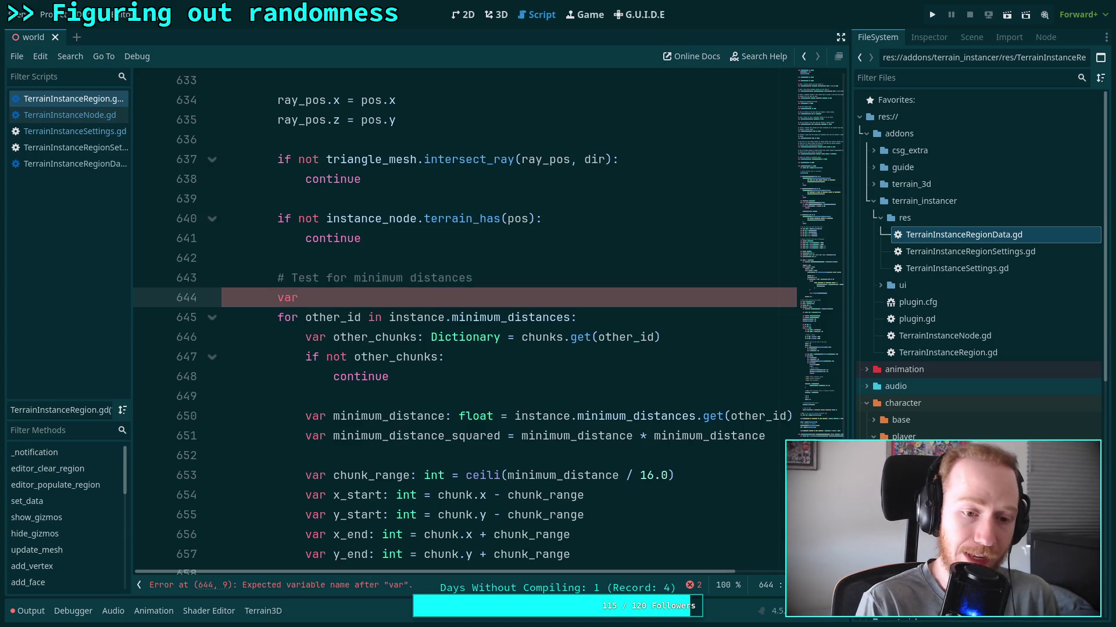
{"action": "type", "text": " too_close: bool = "}
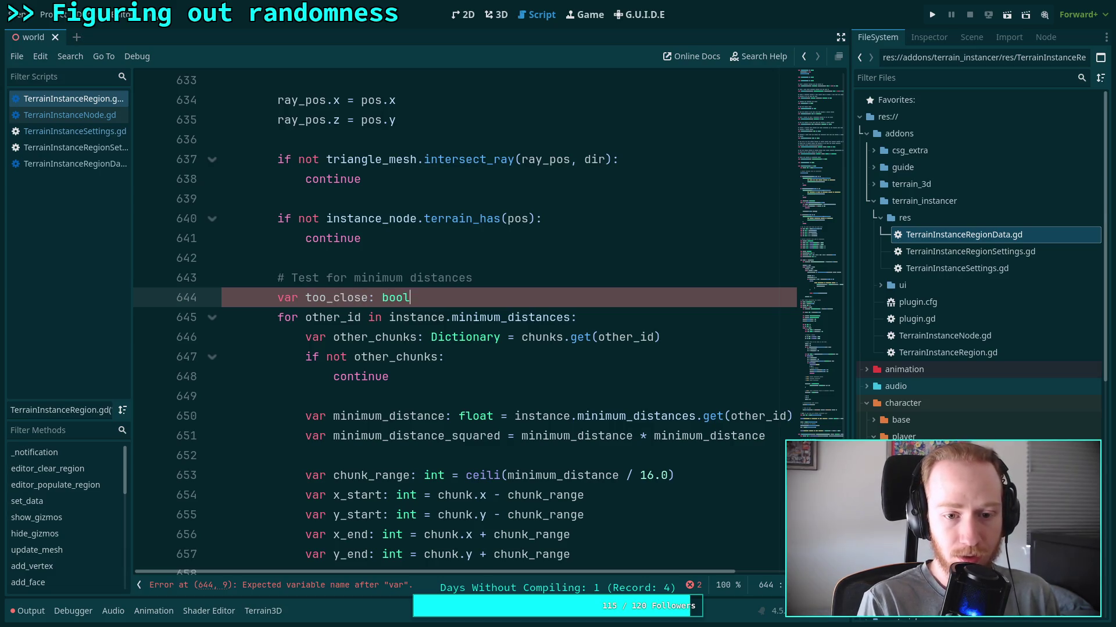
{"action": "type", "text": "false"}
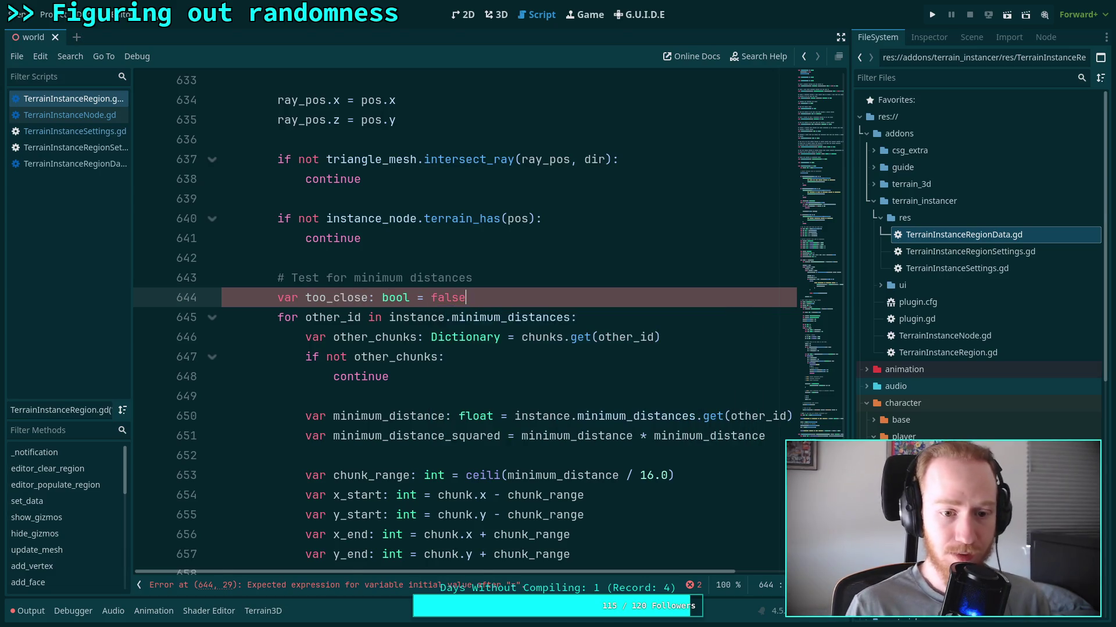
{"action": "scroll", "coordinate": [484, 341], "scroll_direction": "down", "scroll_amount": 5}
{"action": "scroll", "coordinate": [484, 339], "scroll_direction": "down", "scroll_amount": 3}
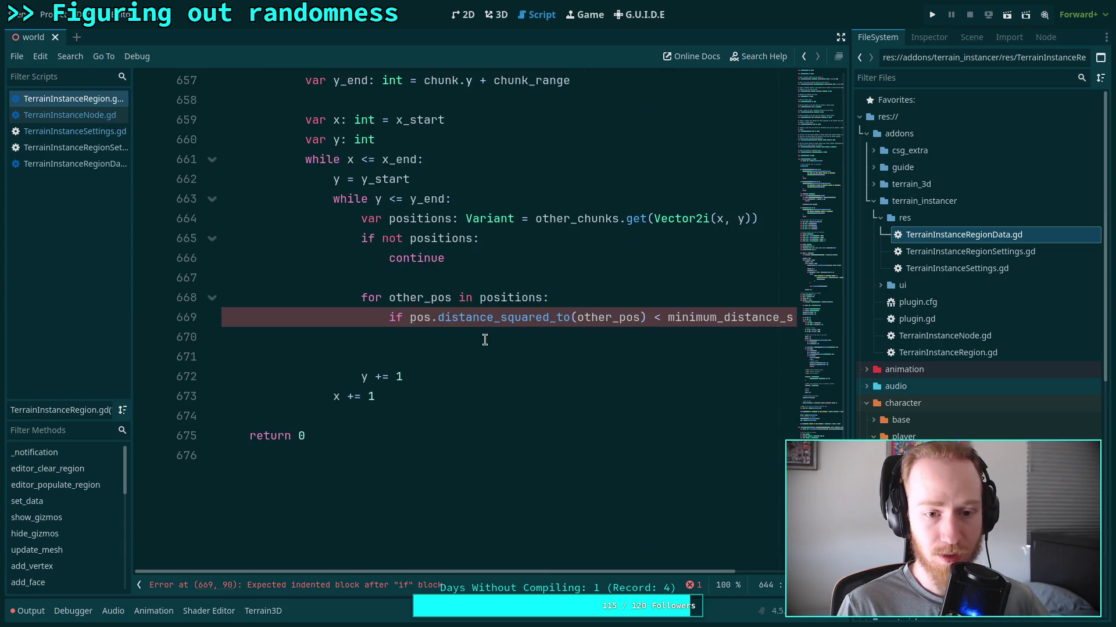
{"action": "left_click", "coordinate": [526, 336]}
{"action": "type", "text": "to_l"}
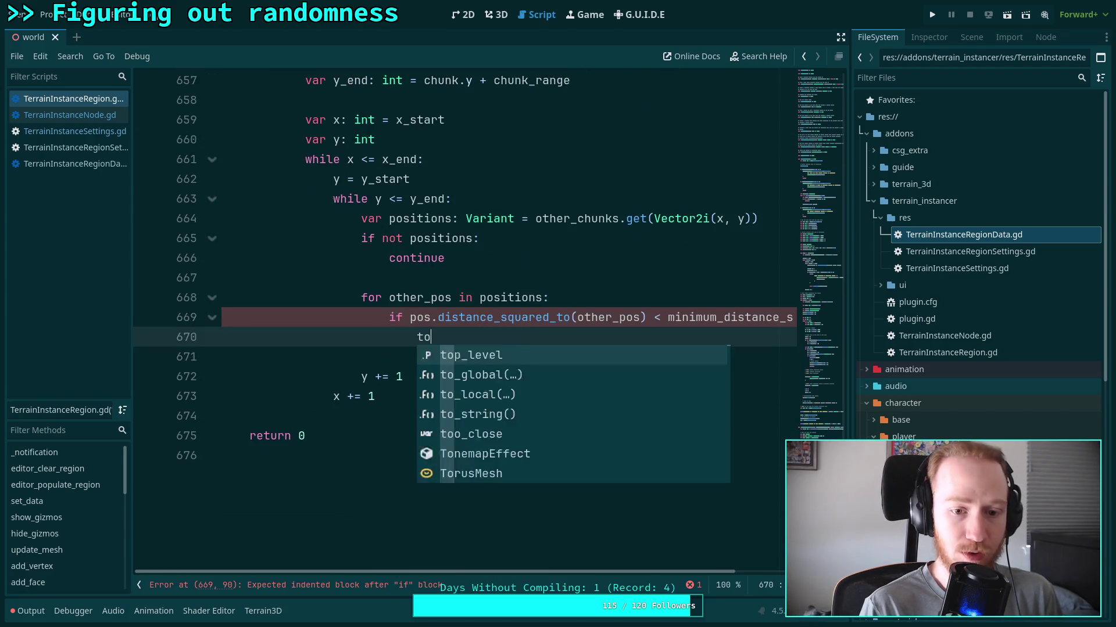
{"action": "key", "text": "BackSpace"}
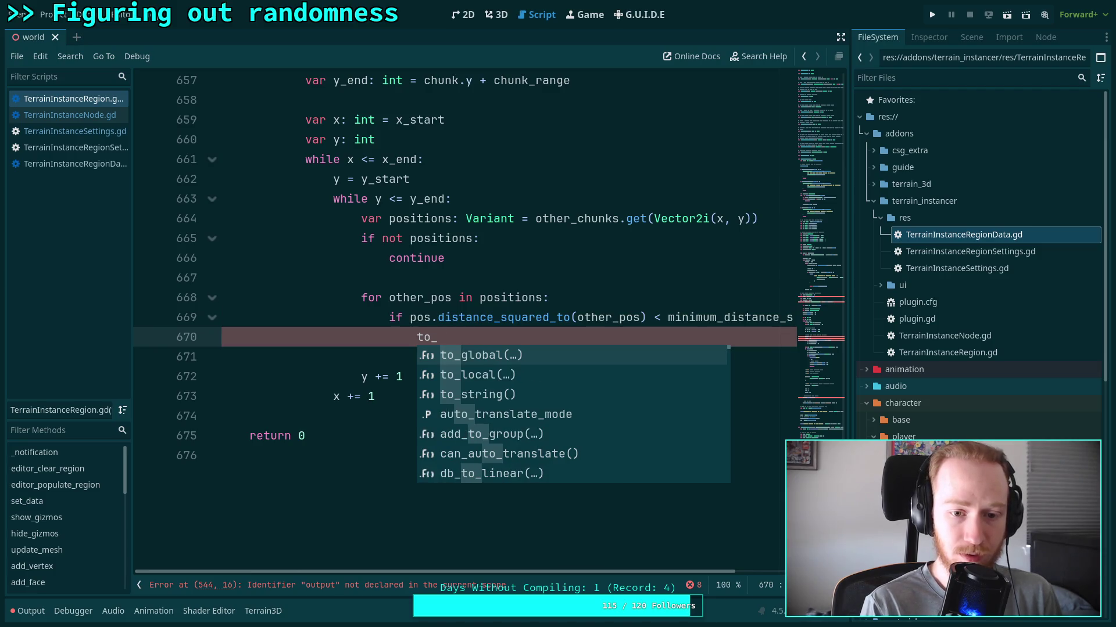
{"action": "type", "text": "cl"}
{"action": "key", "text": "Return"}
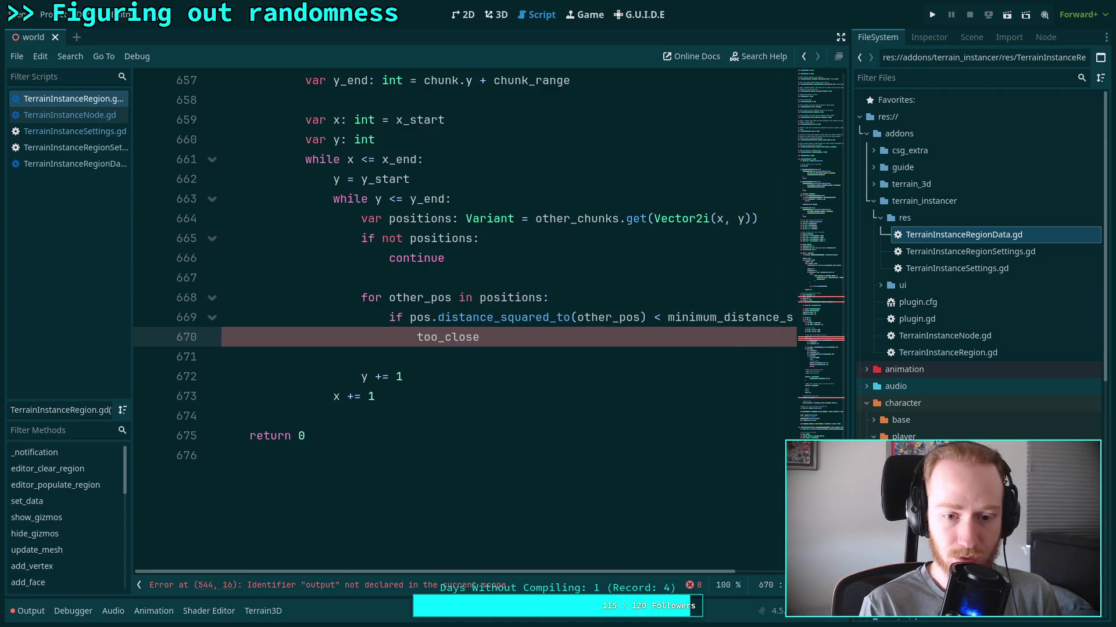
{"action": "type", "text": " = tru"}
{"action": "key", "text": "Return"}
Add an `if too_close: break` check below the too_close assignment.
{"action": "key", "text": "Return"}
{"action": "type", "text": "breaxk"}
{"action": "key", "text": "Return"}
{"action": "key", "text": "Return"}
{"action": "type", "text": "if too_close"}
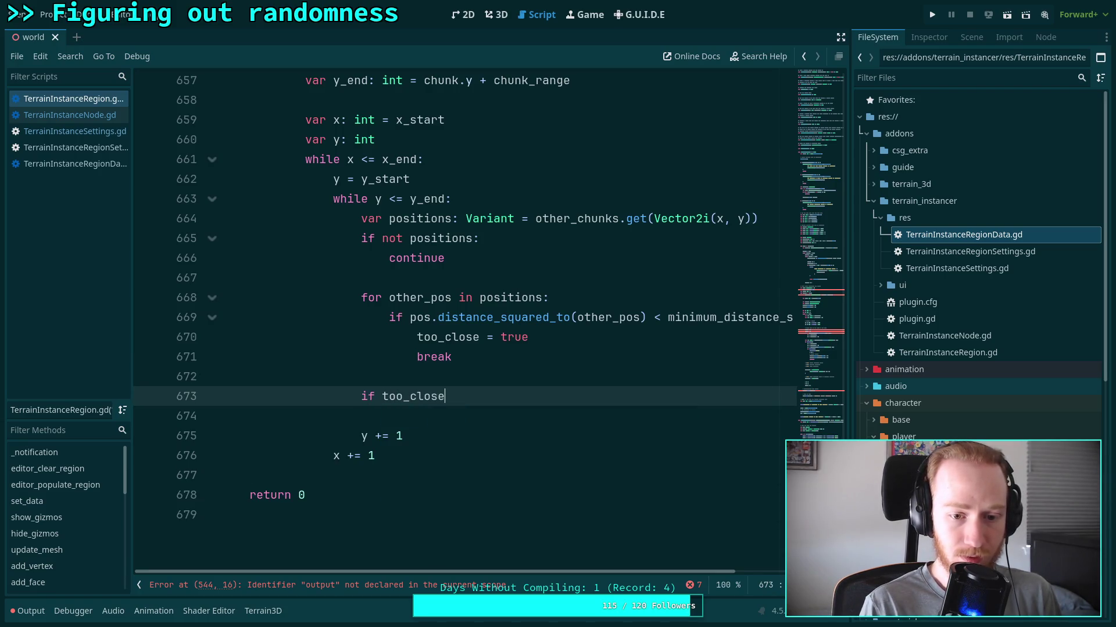
{"action": "type", "text": ":"}
{"action": "key", "text": "Return"}
{"action": "type", "text": "breax"}
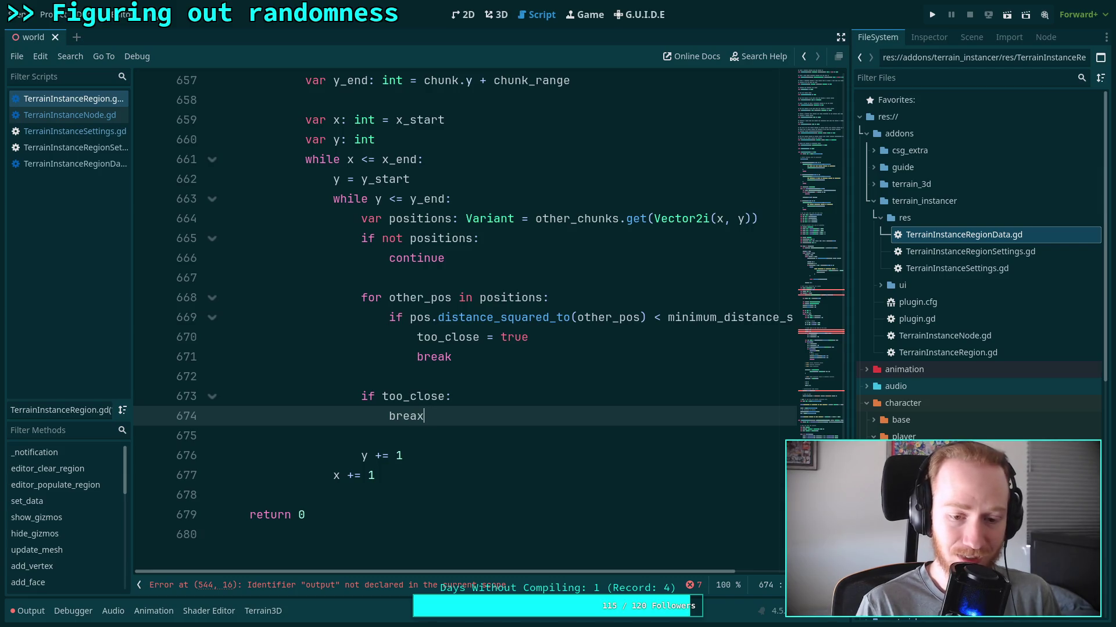
{"action": "key", "text": "BackSpace"}
{"action": "type", "text": "k"}
Select and cut the `if too_close: break` block, undoing an accidental overwrite.
{"action": "left_click_drag", "start_coordinate": [440, 424], "coordinate": [356, 401]}
{"action": "key", "text": "ctrl+c"}
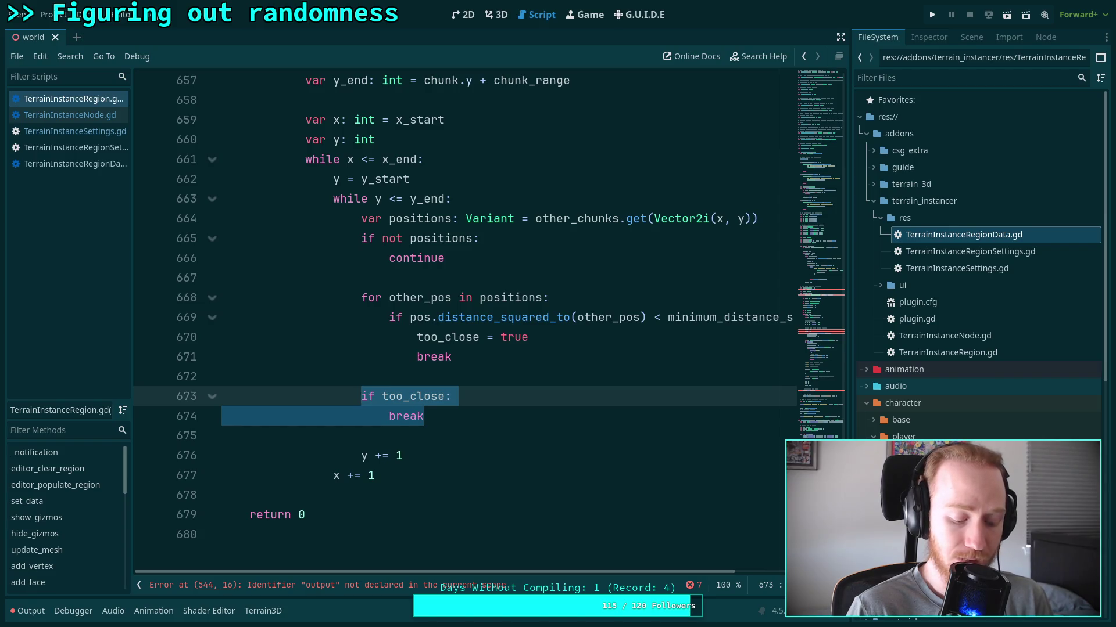
{"action": "type", "text": "g"}
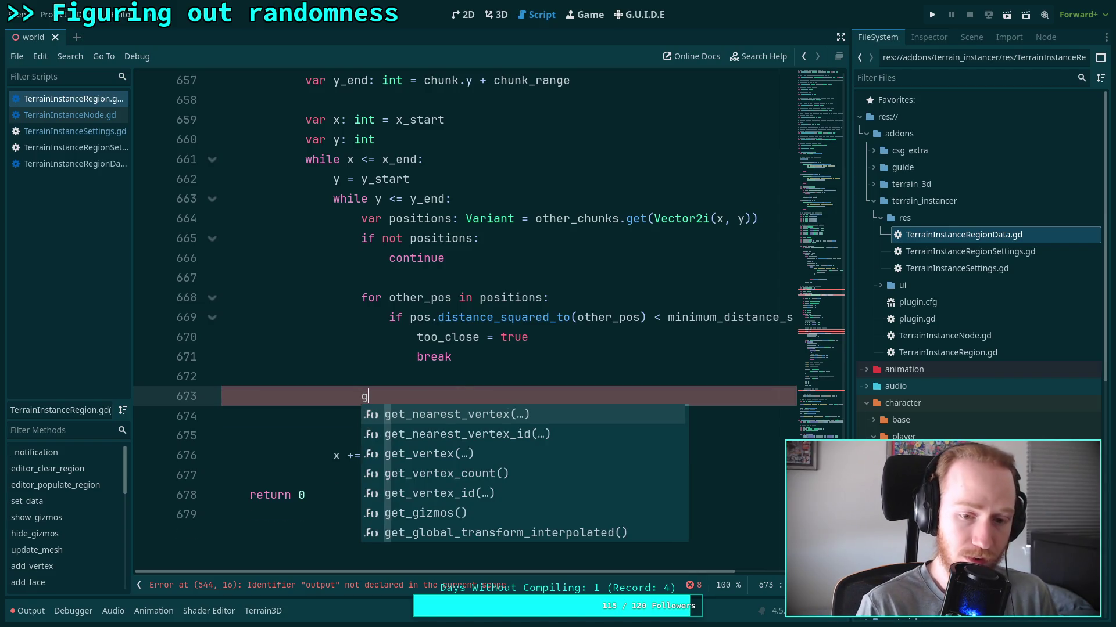
{"action": "key", "text": "ctrl+z"}
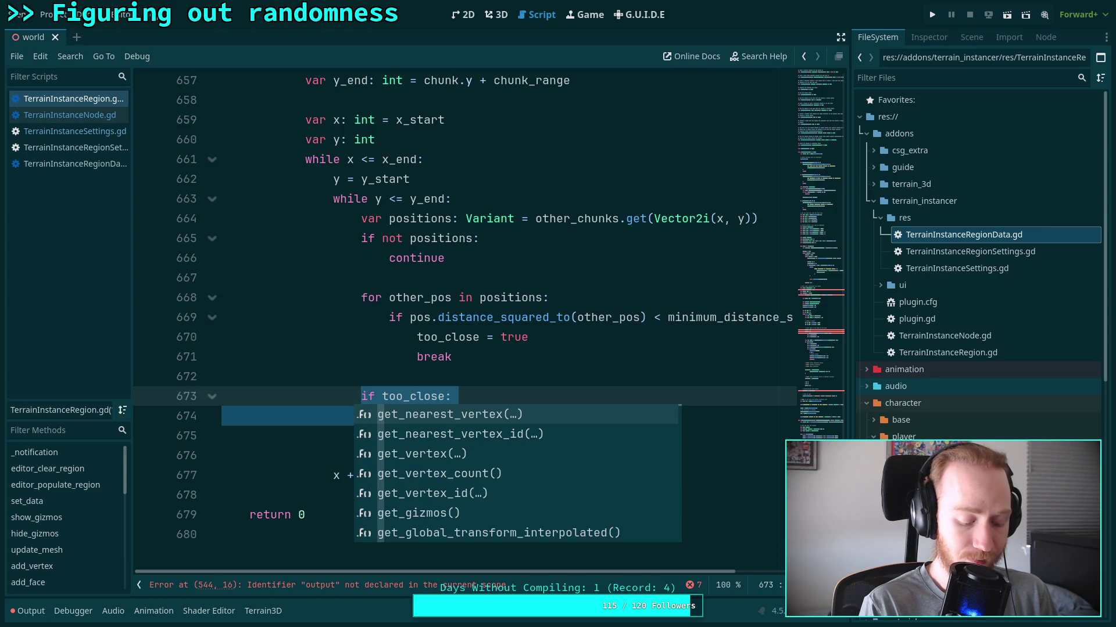
{"action": "key", "text": "BackSpace"}
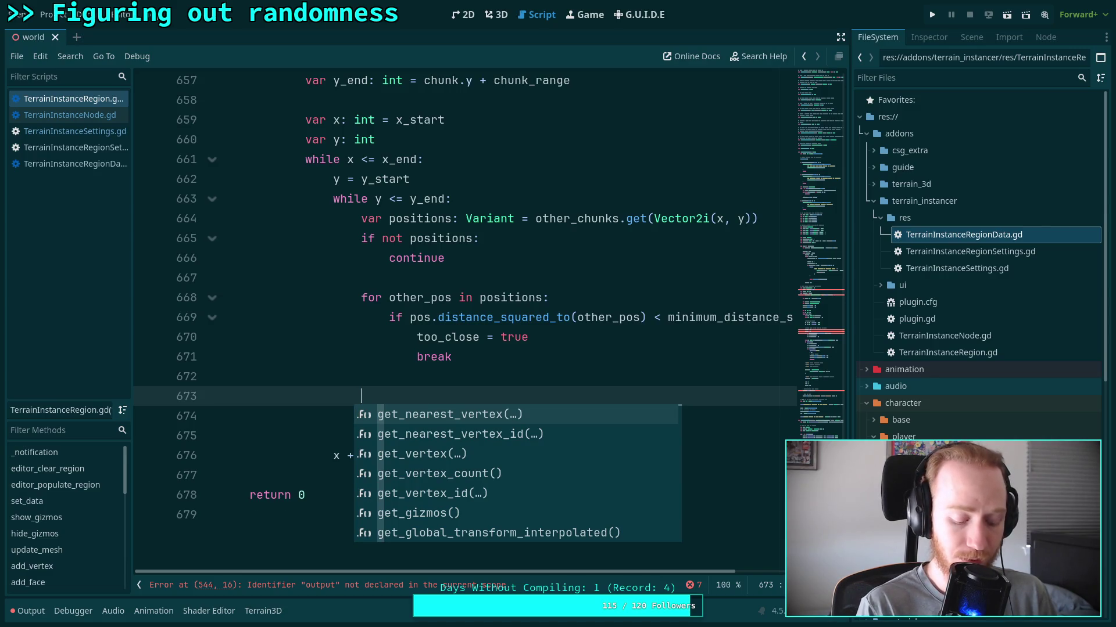
{"action": "key", "text": "ctrl+z"}
Set the y increment to 1 and paste the too_close check after the y loop, with blank lines around it.
{"action": "left_click", "coordinate": [456, 459]}
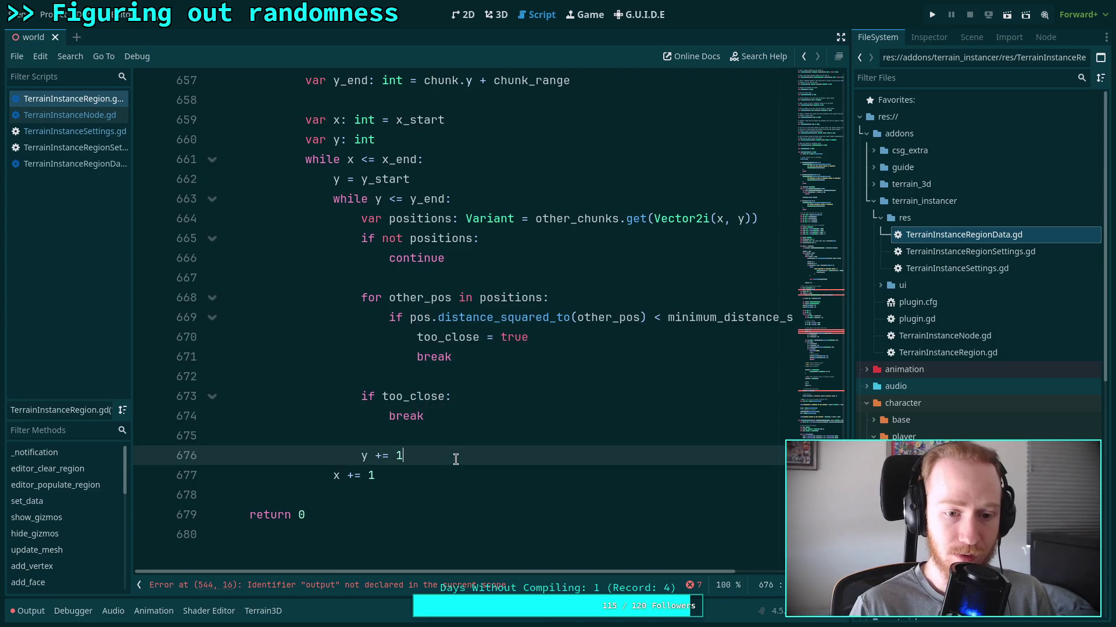
{"action": "key", "text": "BackSpace"}
{"action": "type", "text": "1"}
{"action": "key", "text": "Return"}
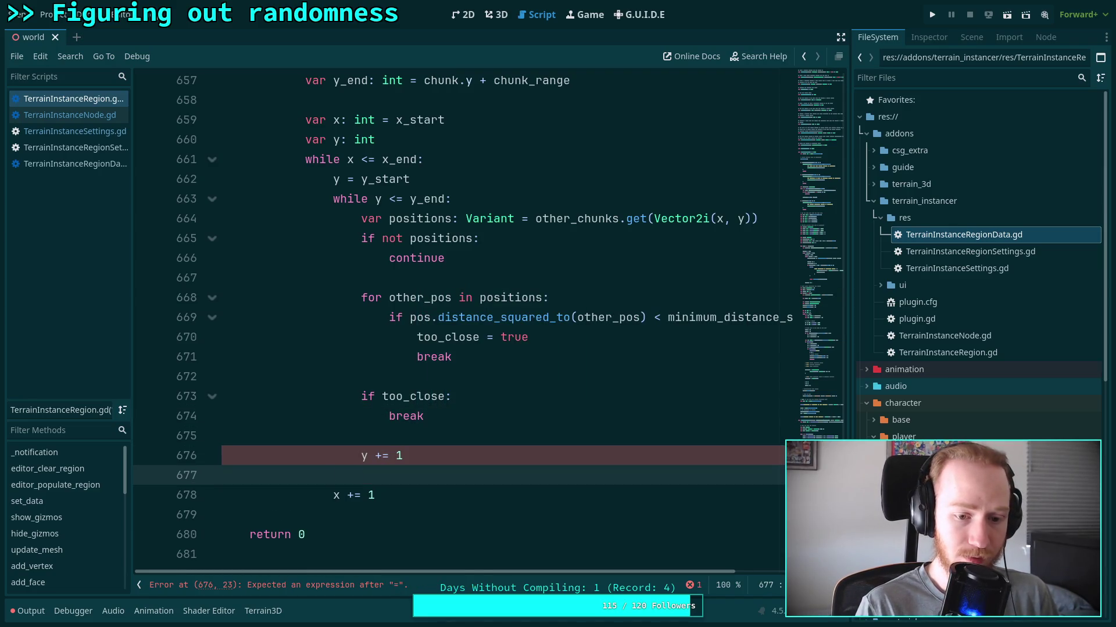
{"action": "key", "text": "ctrl+v"}
{"action": "key", "text": "shift+Tab"}
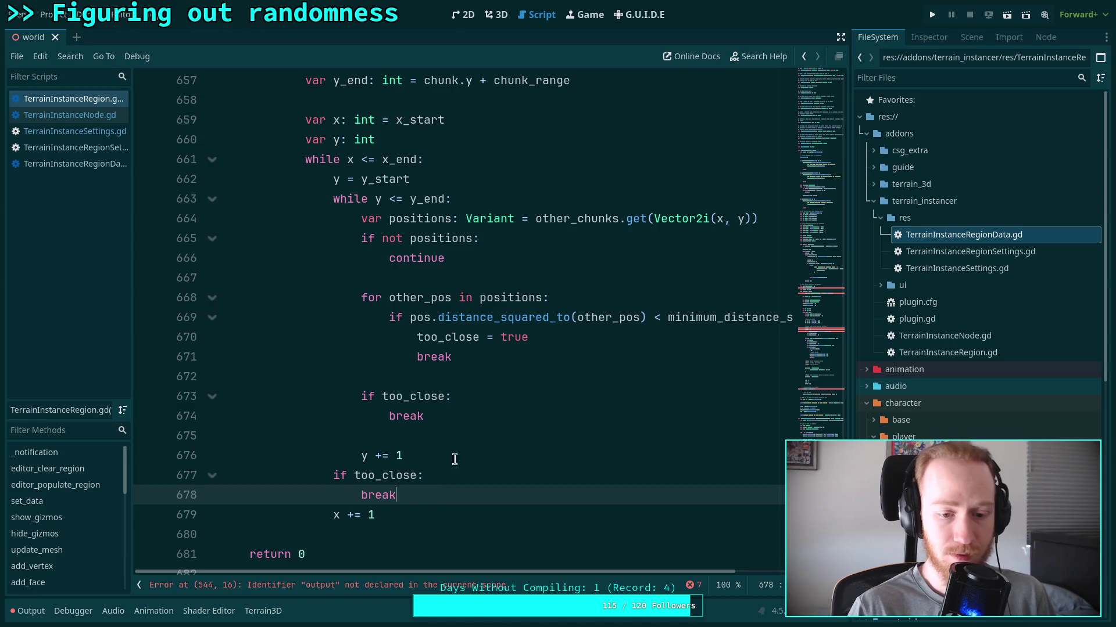
{"action": "left_click", "coordinate": [416, 458]}
{"action": "key", "text": "Return"}
{"action": "left_click", "coordinate": [423, 514]}
{"action": "key", "text": "Return"}
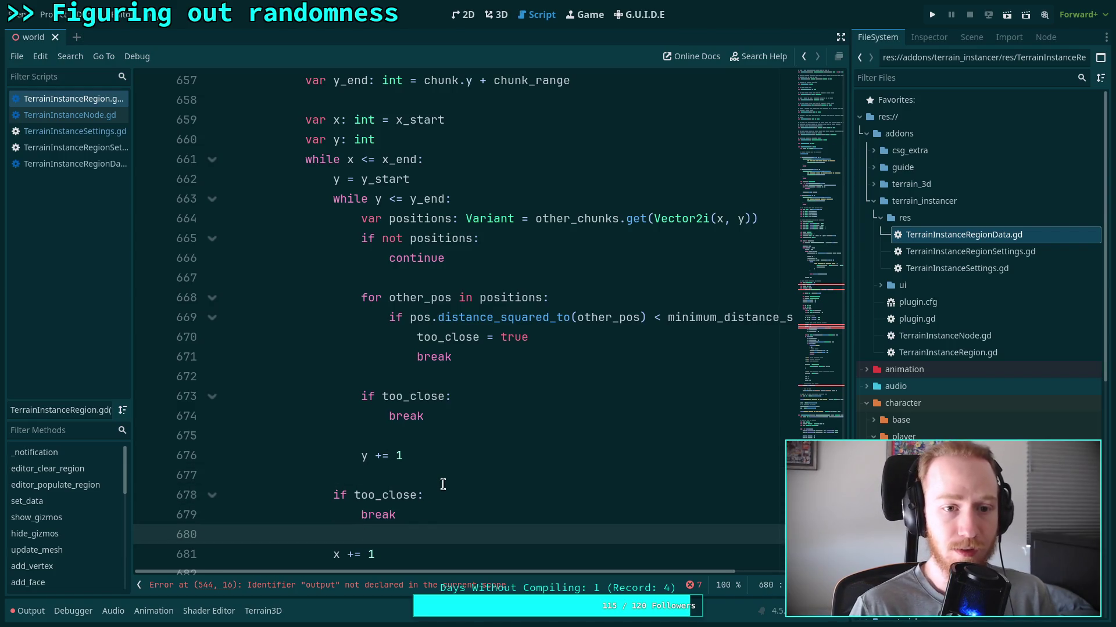
Paste the `if too_close: break` check after the folded outer x loop, correctly indented.
{"action": "scroll", "coordinate": [411, 453], "scroll_direction": "up", "scroll_amount": 4}
{"action": "left_click", "coordinate": [212, 396]}
{"action": "left_click", "coordinate": [407, 411]}
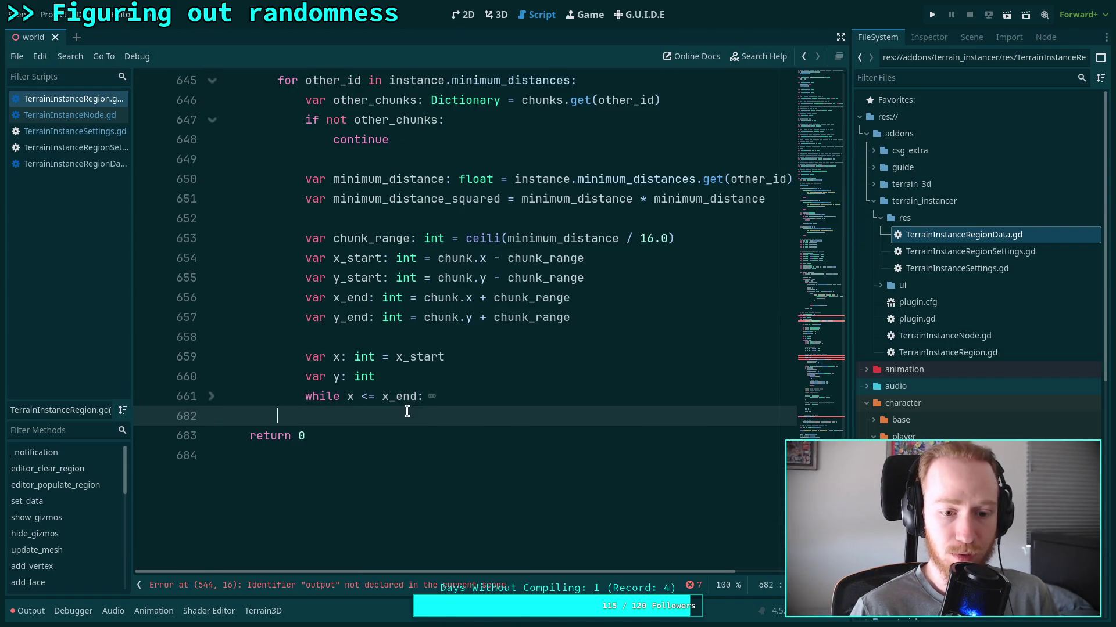
{"action": "key", "text": "Return"}
{"action": "key", "text": "Up"}
{"action": "key", "text": "Return"}
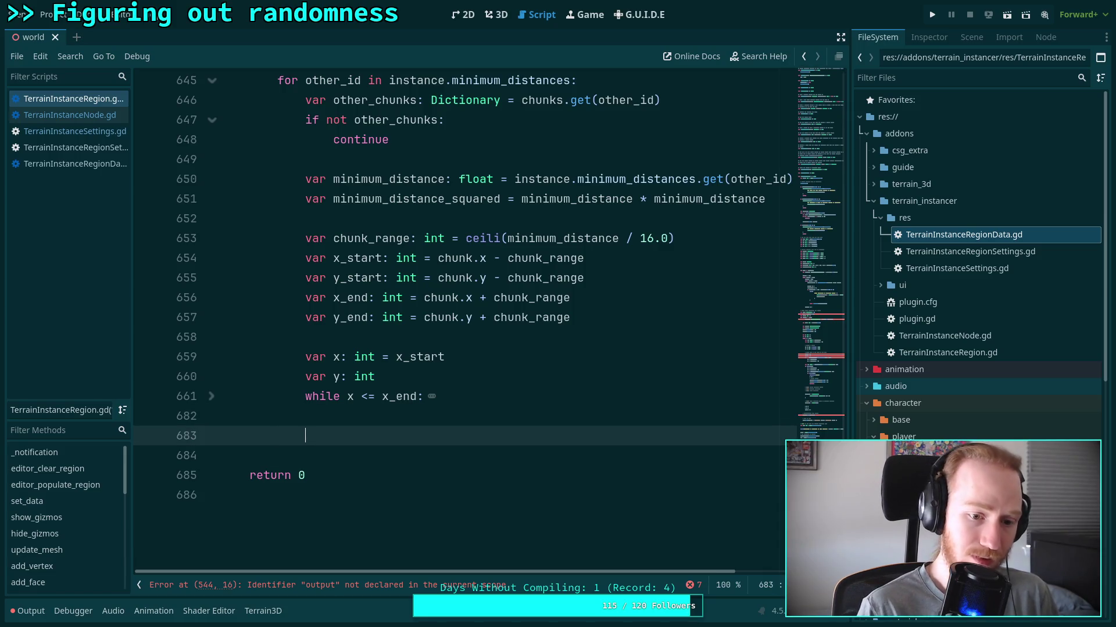
{"action": "key", "text": "ctrl+v"}
{"action": "key", "text": "shift+Tab"}
{"action": "key", "text": "shift+Tab"}
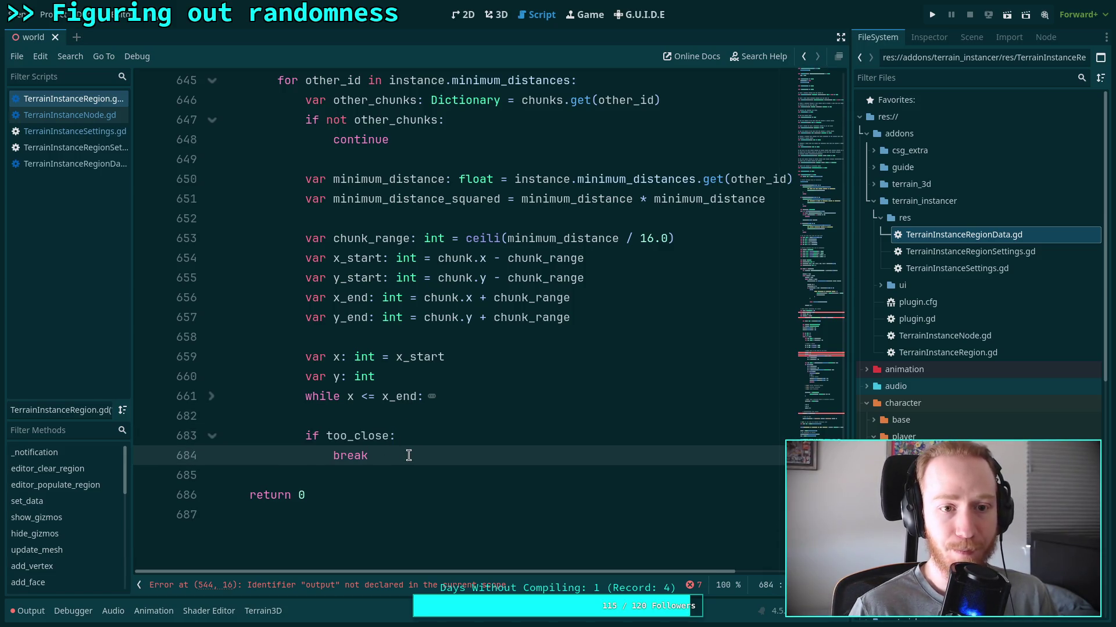
{"action": "key", "text": "Return"}
{"action": "key", "text": "Return"}
Add an `if too_close: continue` check after the other_id loop.
{"action": "type", "text": "if"}
{"action": "key", "text": "ctrl+v"}
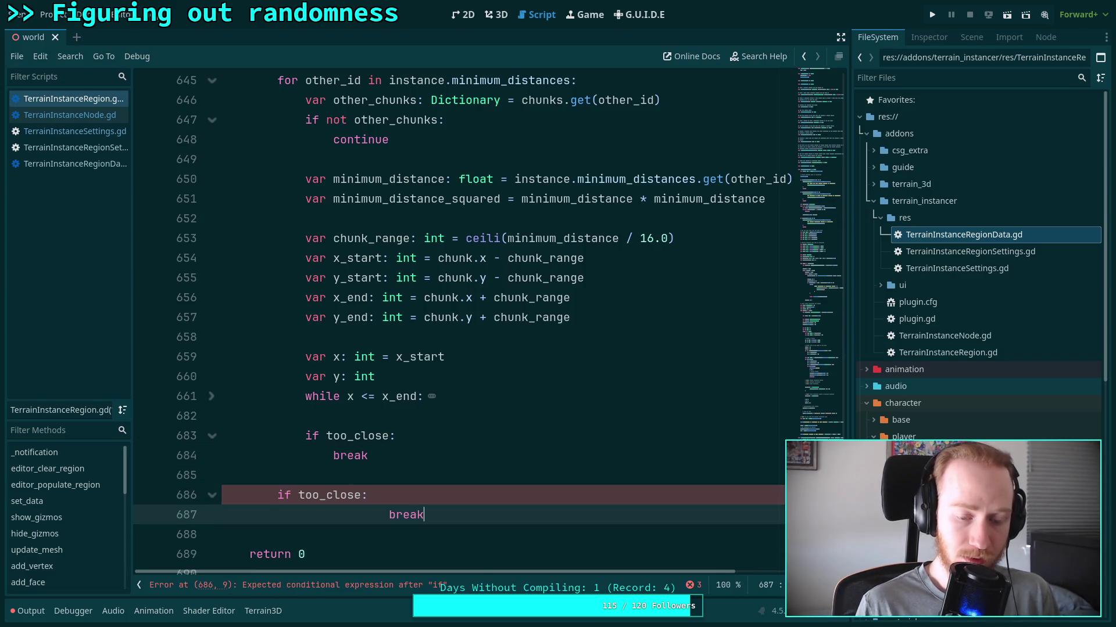
{"action": "left_click_drag", "start_coordinate": [551, 516], "coordinate": [284, 516]}
{"action": "key", "text": "BackSpace"}
{"action": "key", "text": "Tab"}
{"action": "type", "text": "continue"}
{"action": "scroll", "coordinate": [299, 431], "scroll_direction": "up", "scroll_amount": 4}
{"action": "scroll", "coordinate": [299, 432], "scroll_direction": "up", "scroll_amount": 5}
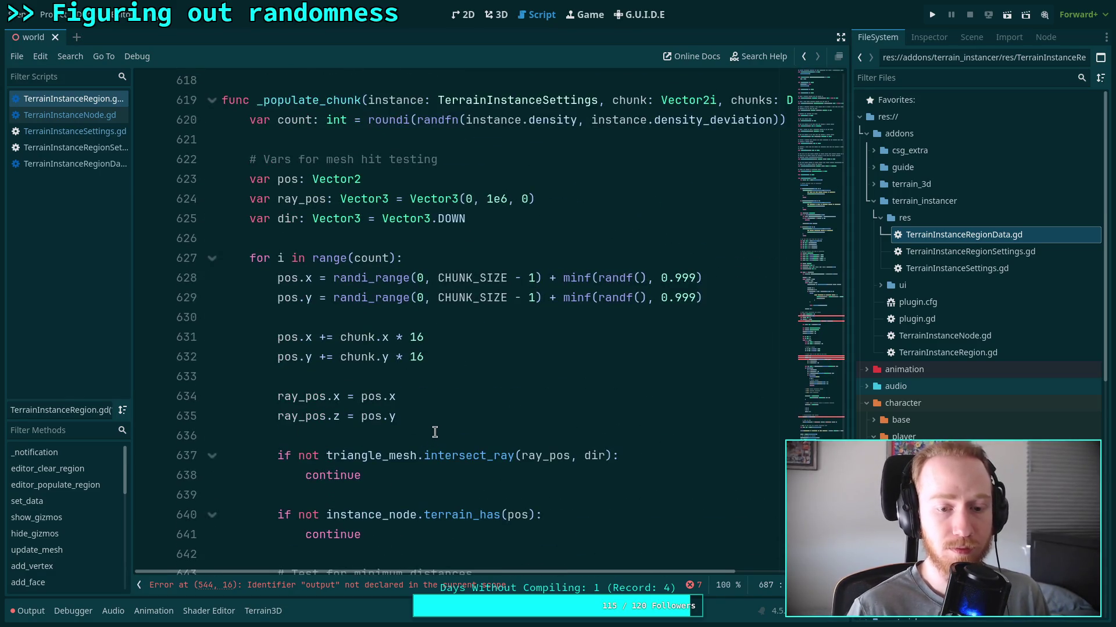
{"action": "scroll", "coordinate": [435, 431], "scroll_direction": "down", "scroll_amount": 1}
{"action": "scroll", "coordinate": [435, 441], "scroll_direction": "down", "scroll_amount": 10}
{"action": "scroll", "coordinate": [407, 441], "scroll_direction": "up", "scroll_amount": 3}
{"action": "scroll", "coordinate": [373, 428], "scroll_direction": "down", "scroll_amount": 2}
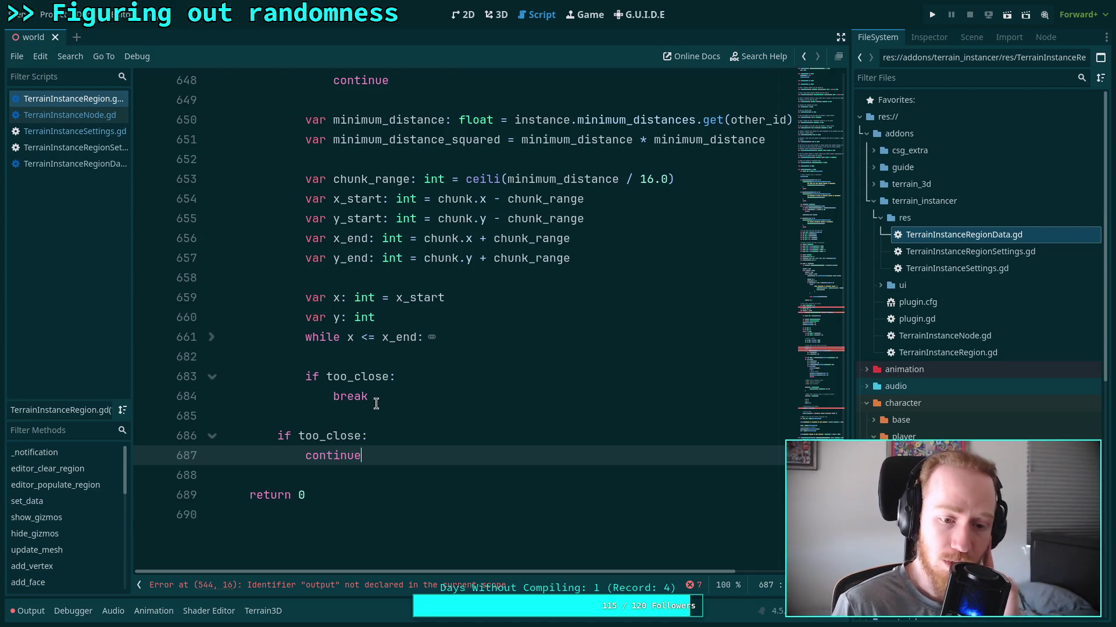
{"action": "scroll", "coordinate": [383, 410], "scroll_direction": "up", "scroll_amount": 10}
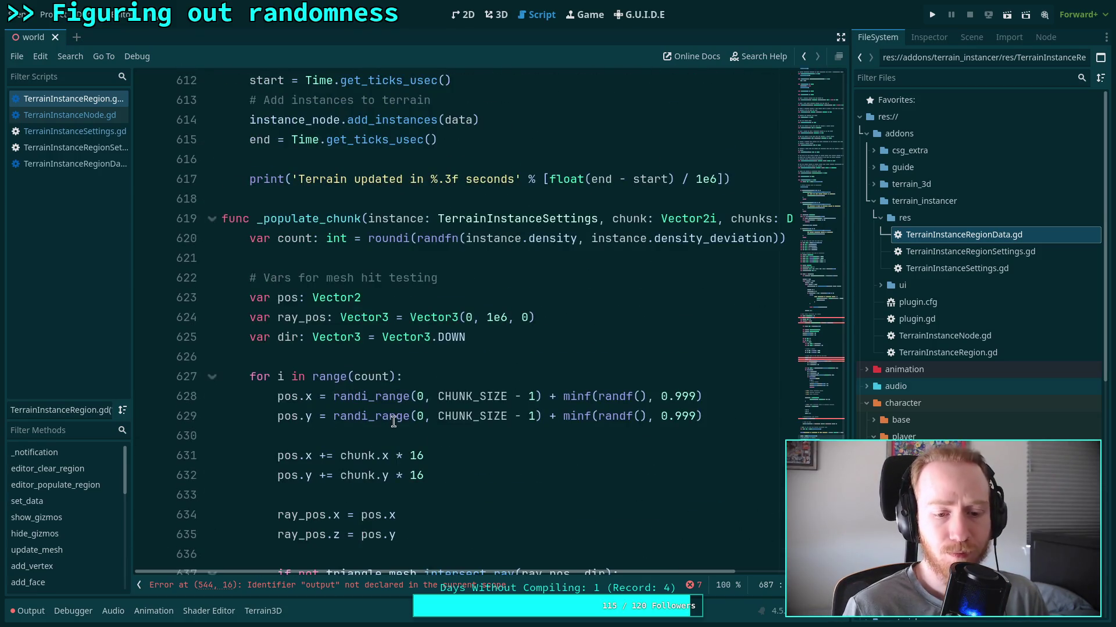
{"action": "scroll", "coordinate": [401, 421], "scroll_direction": "down", "scroll_amount": 6}
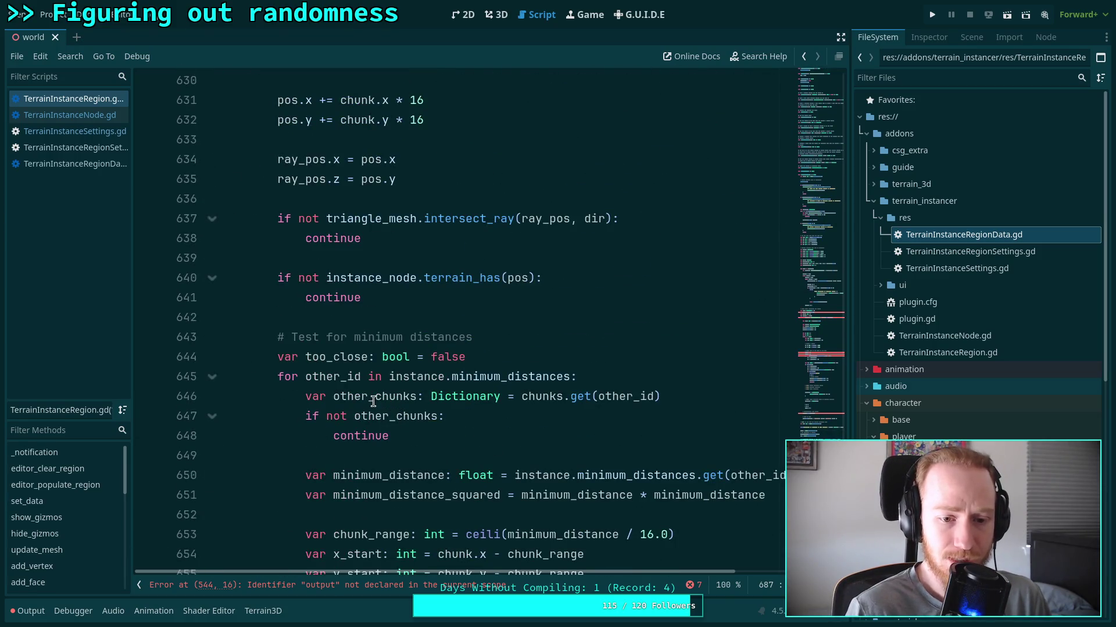
{"action": "scroll", "coordinate": [372, 401], "scroll_direction": "down", "scroll_amount": 3}
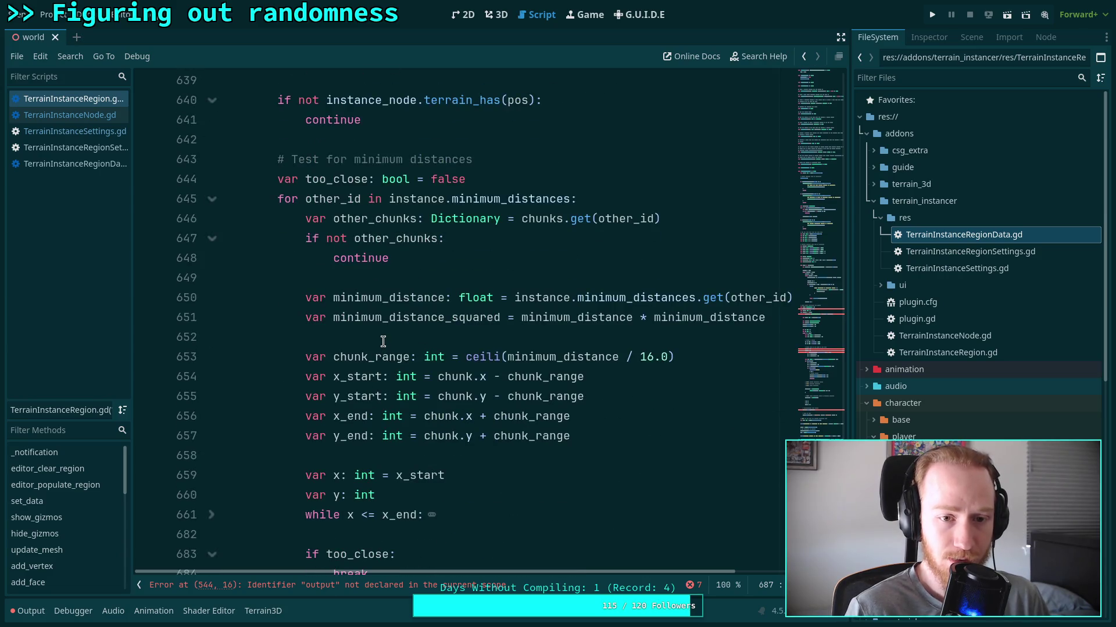
{"action": "scroll", "coordinate": [384, 341], "scroll_direction": "up", "scroll_amount": 8}
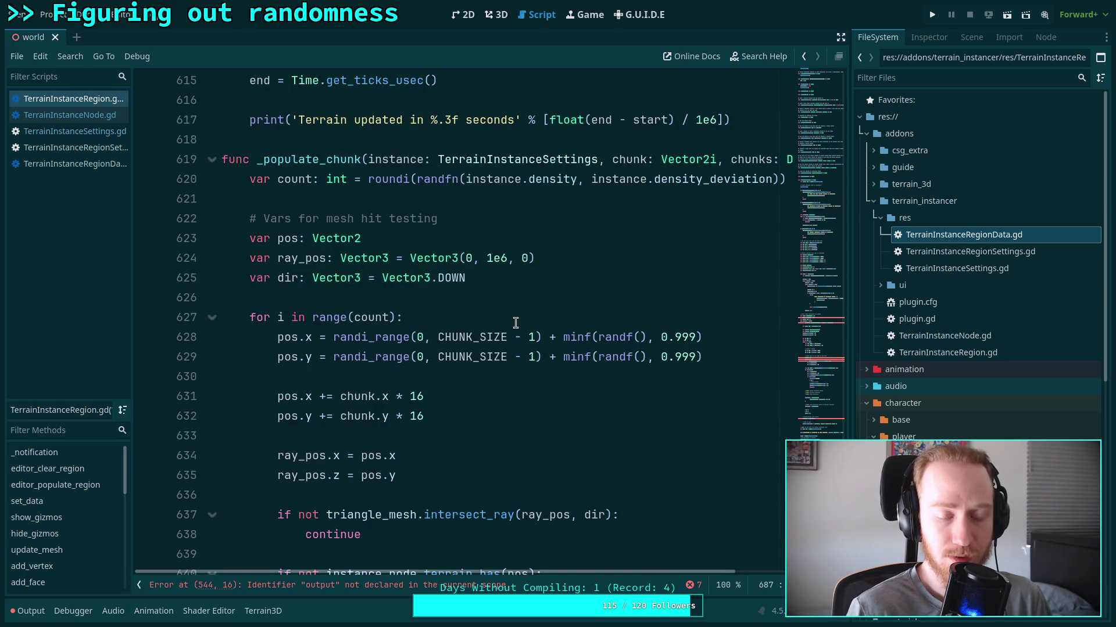
{"action": "scroll", "coordinate": [517, 325], "scroll_direction": "down", "scroll_amount": 2}
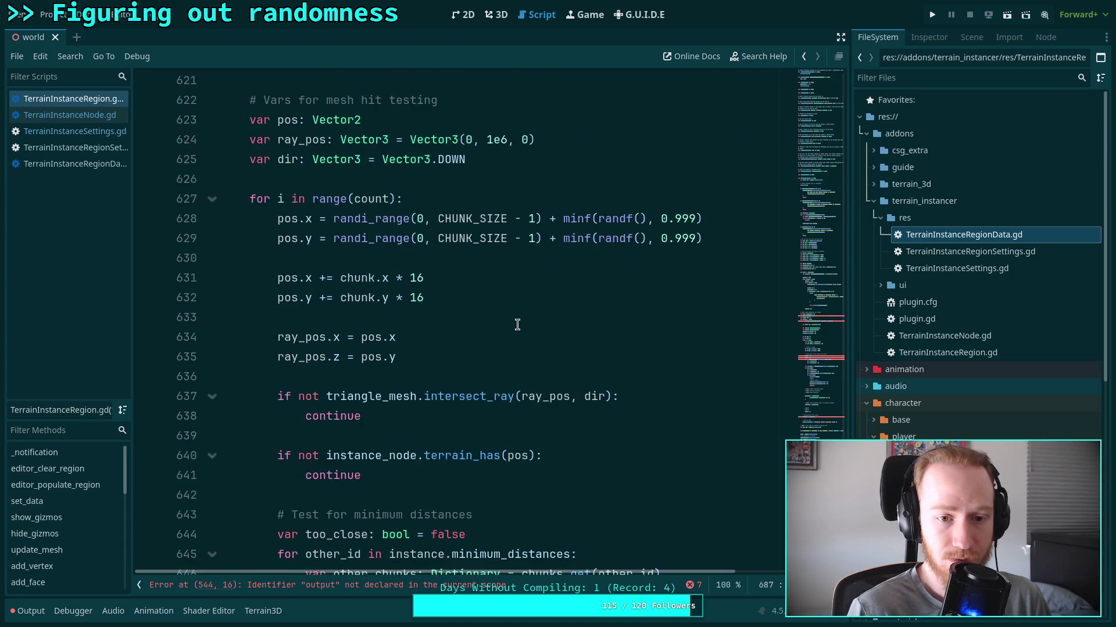
{"action": "scroll", "coordinate": [490, 317], "scroll_direction": "up", "scroll_amount": 2}
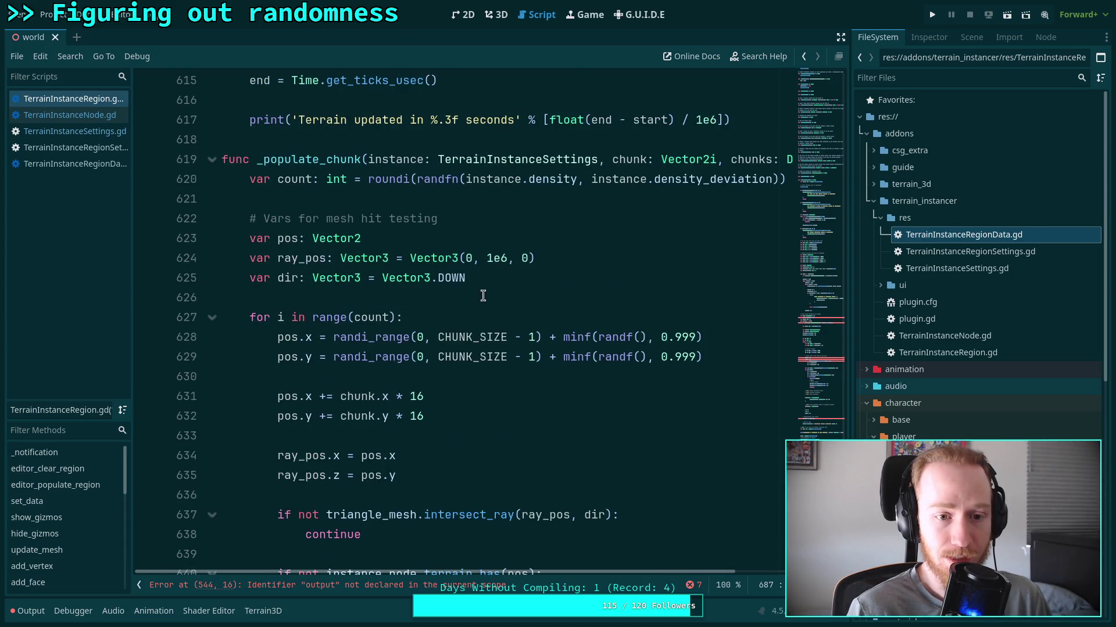
{"action": "left_click", "coordinate": [468, 301]}
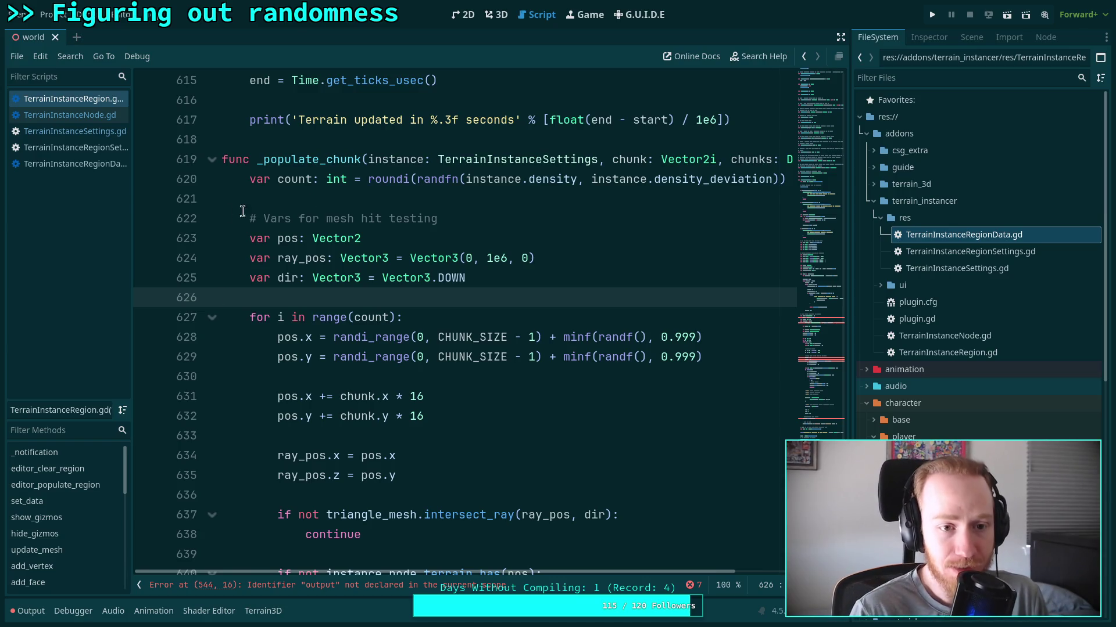
{"action": "left_click", "coordinate": [301, 200]}
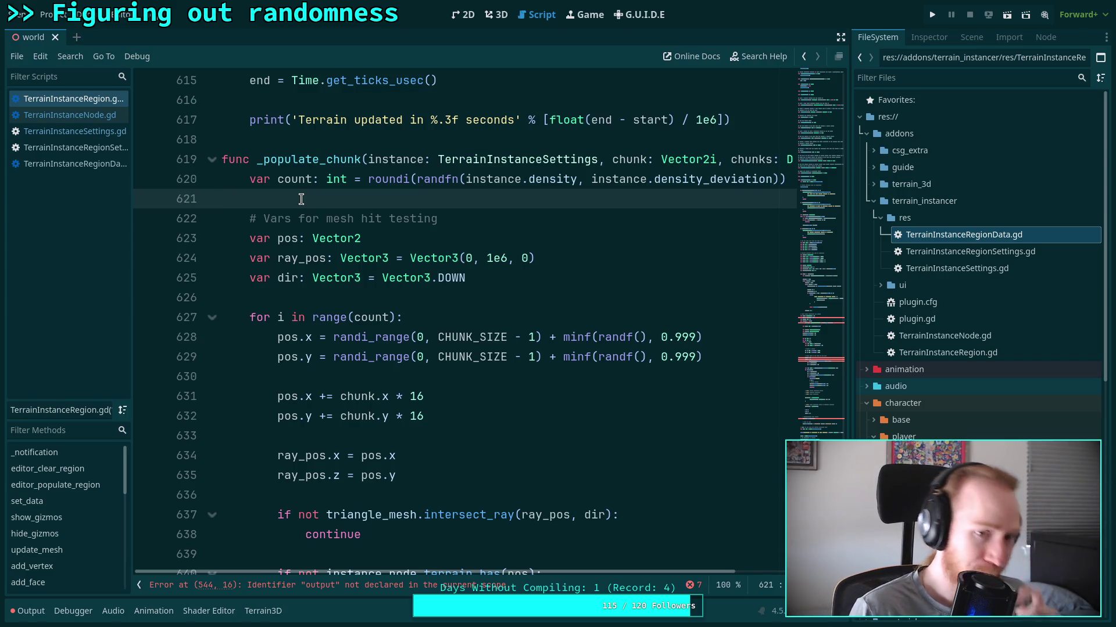
{"action": "key", "text": "Up"}
Write the comment line '# Test if this chunk contains any valid positions given the minimum distance'.
{"action": "key", "text": "Return"}
{"action": "key", "text": "Return"}
{"action": "key", "text": "Up"}
{"action": "key", "text": "Up"}
{"action": "type", "text": "# "}
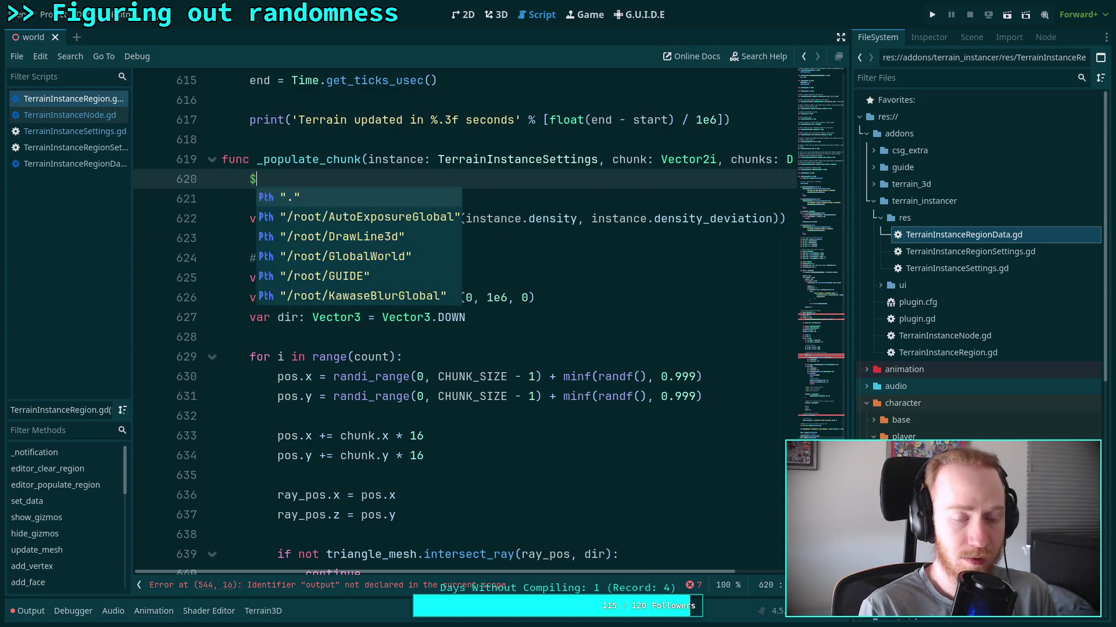
{"action": "type", "text": "Pr"}
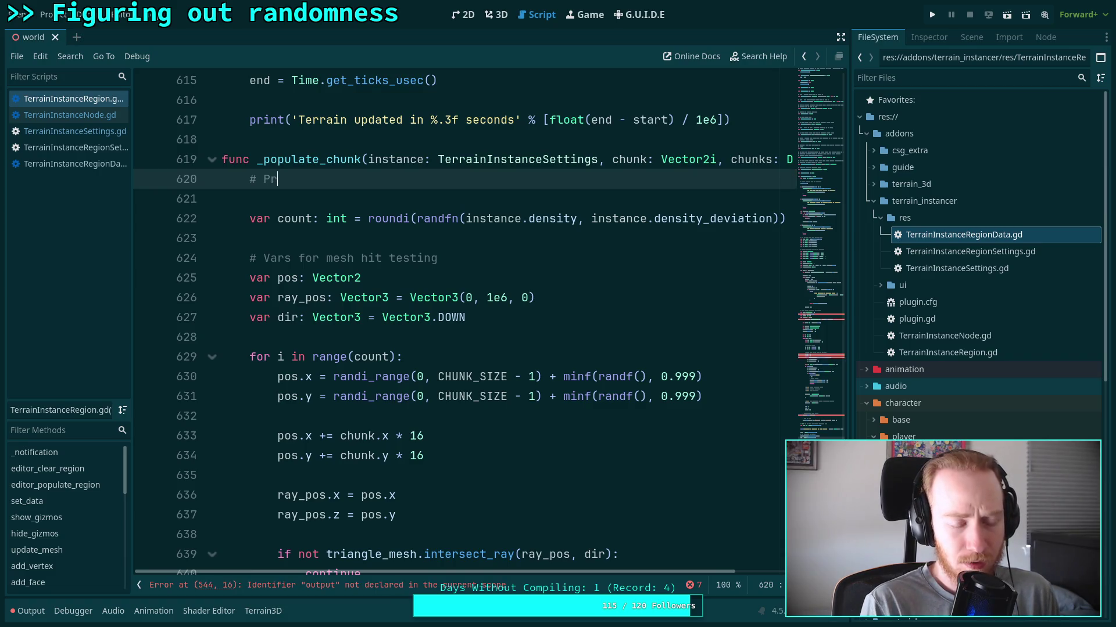
{"action": "key", "text": "BackSpace"}
{"action": "key", "text": "BackSpace"}
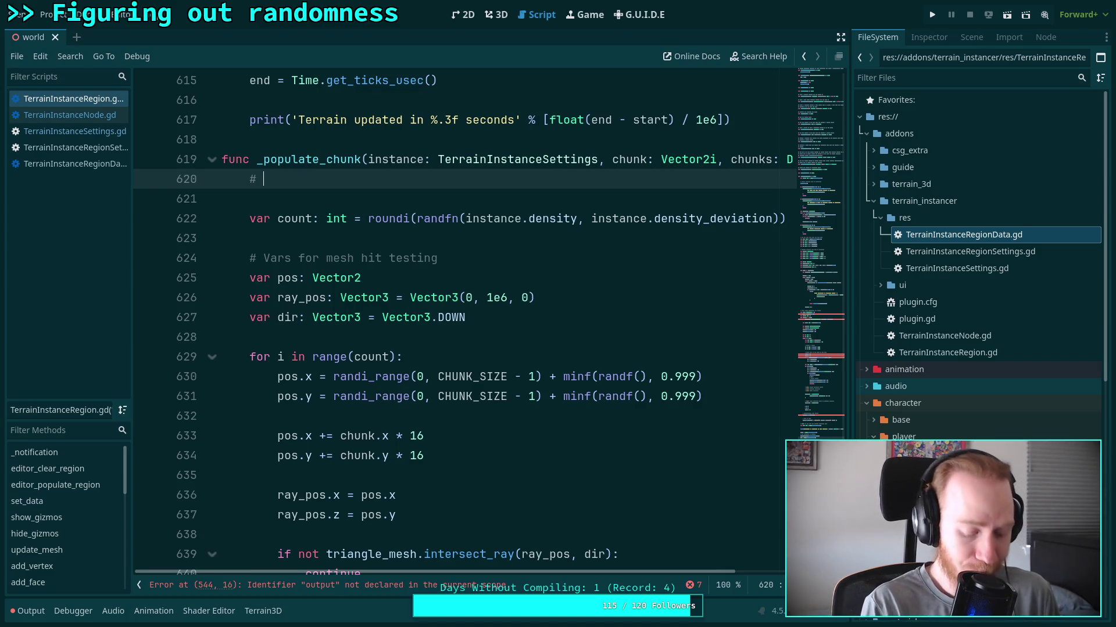
{"action": "type", "text": "Te"}
{"action": "key", "text": "BackSpace"}
{"action": "key", "text": "BackSpace"}
{"action": "type", "text": "Test if this chunk contains any valid positions"}
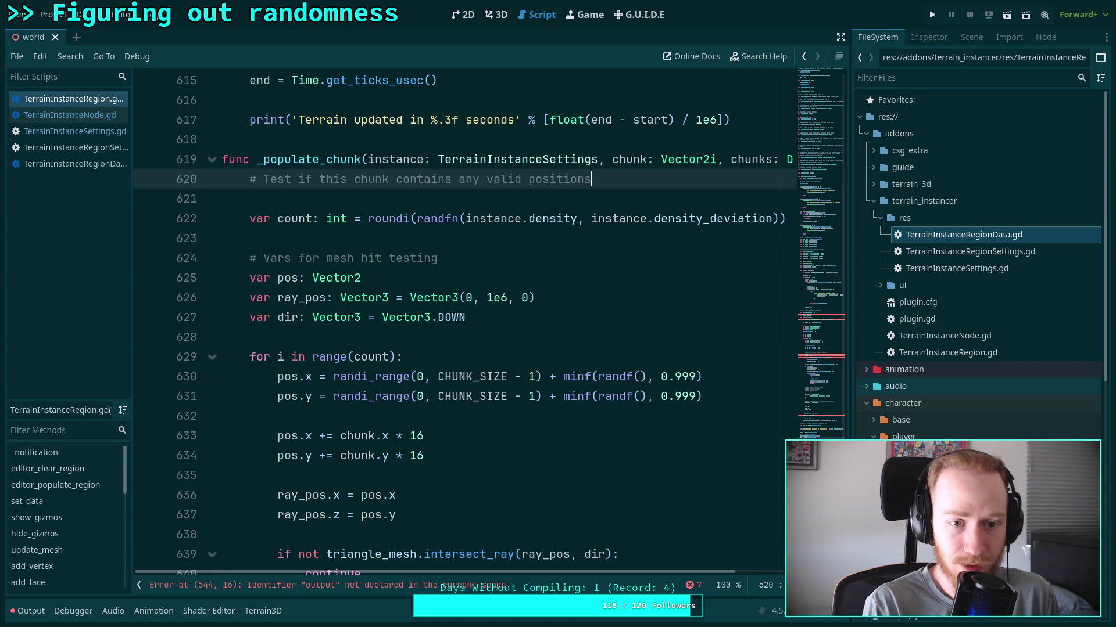
{"action": "type", "text": "ge"}
{"action": "type", "text": "ven the "}
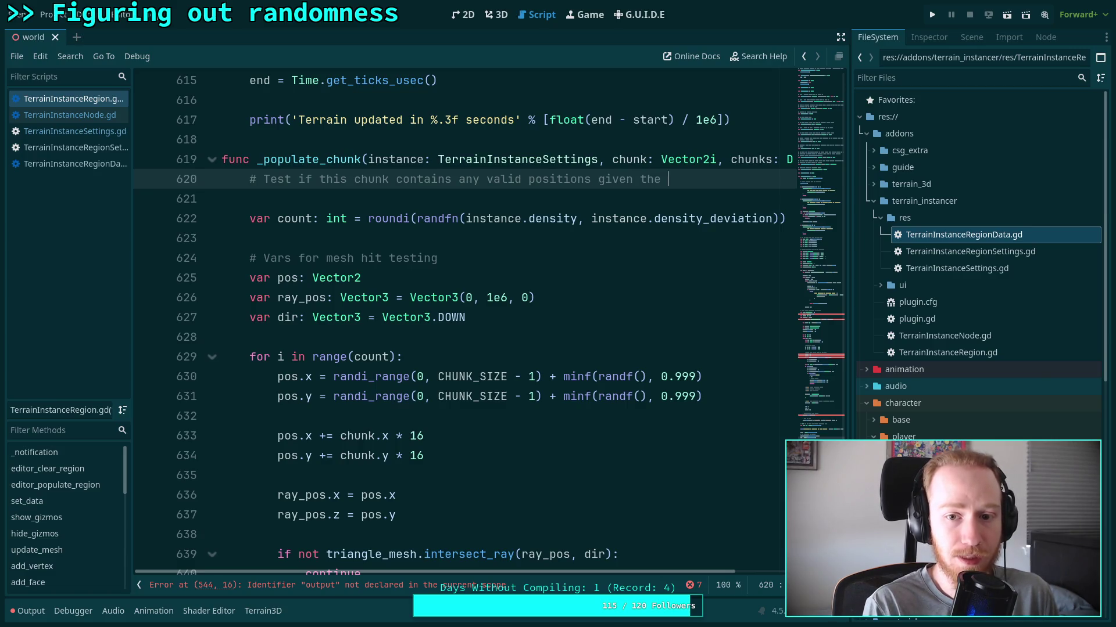
{"action": "type", "text": "mi"}
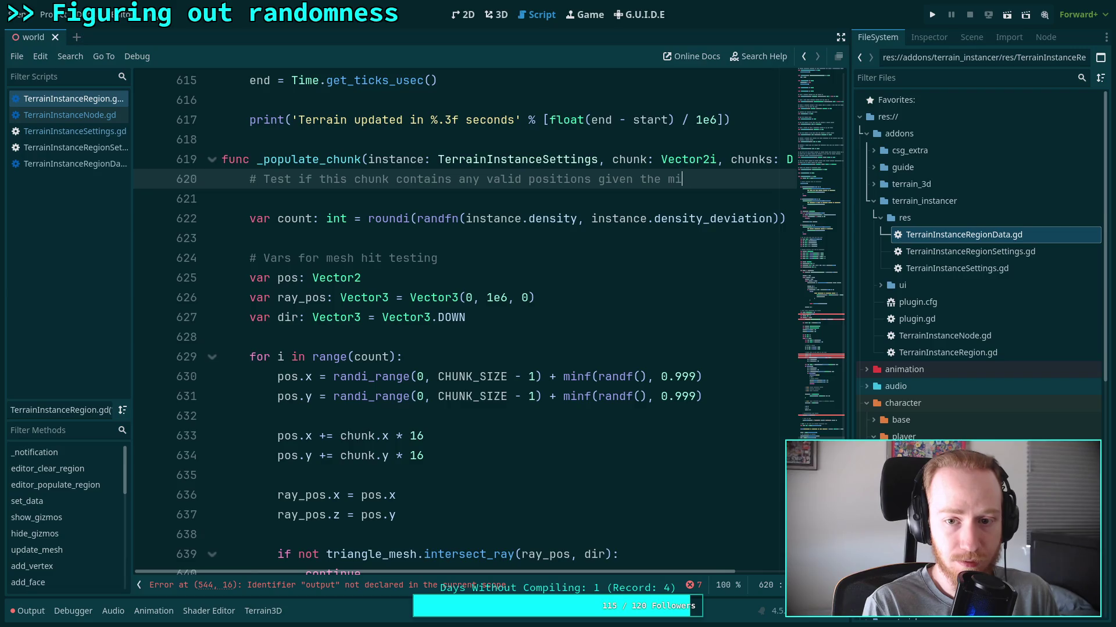
{"action": "type", "text": "nimum distanes"}
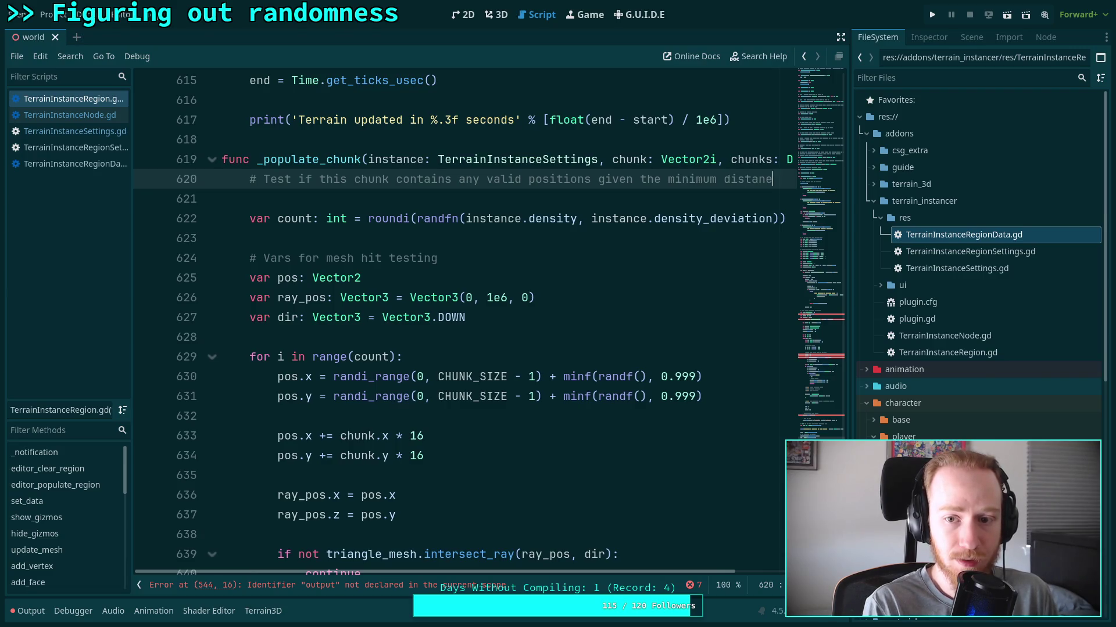
{"action": "key", "text": "BackSpace"}
{"action": "key", "text": "BackSpace"}
{"action": "type", "text": "ce"}
{"action": "key", "text": "Return"}
Add '# requirements. Can save a lot of time for high-density instances with large' and '# minimum distances to other instances.', then a blank line.
{"action": "type", "text": "# requirements. "}
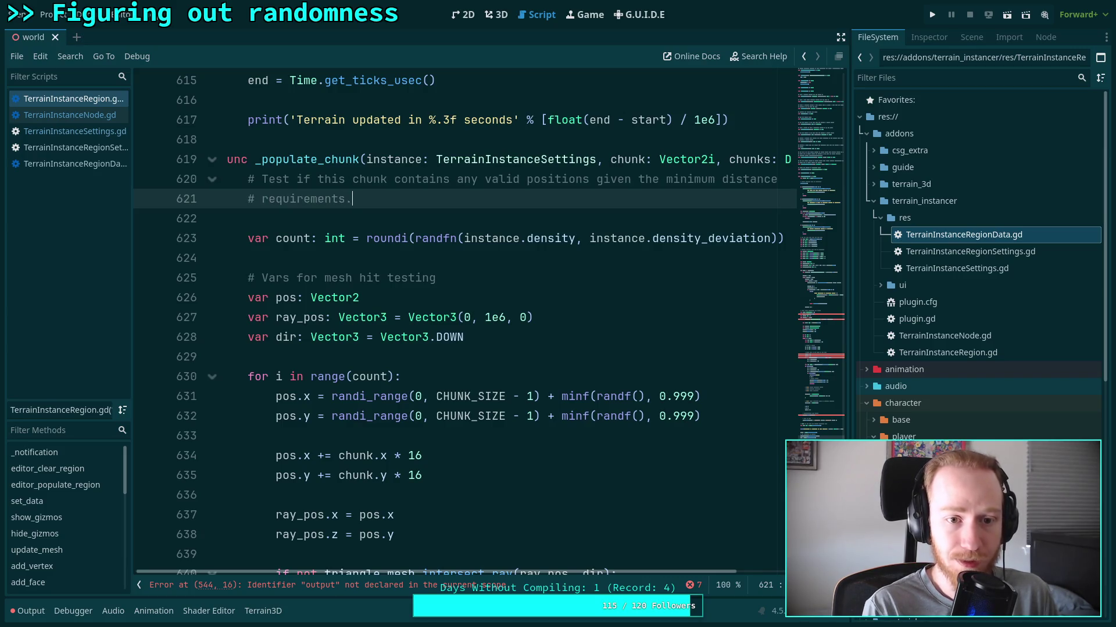
{"action": "type", "text": "Can save"}
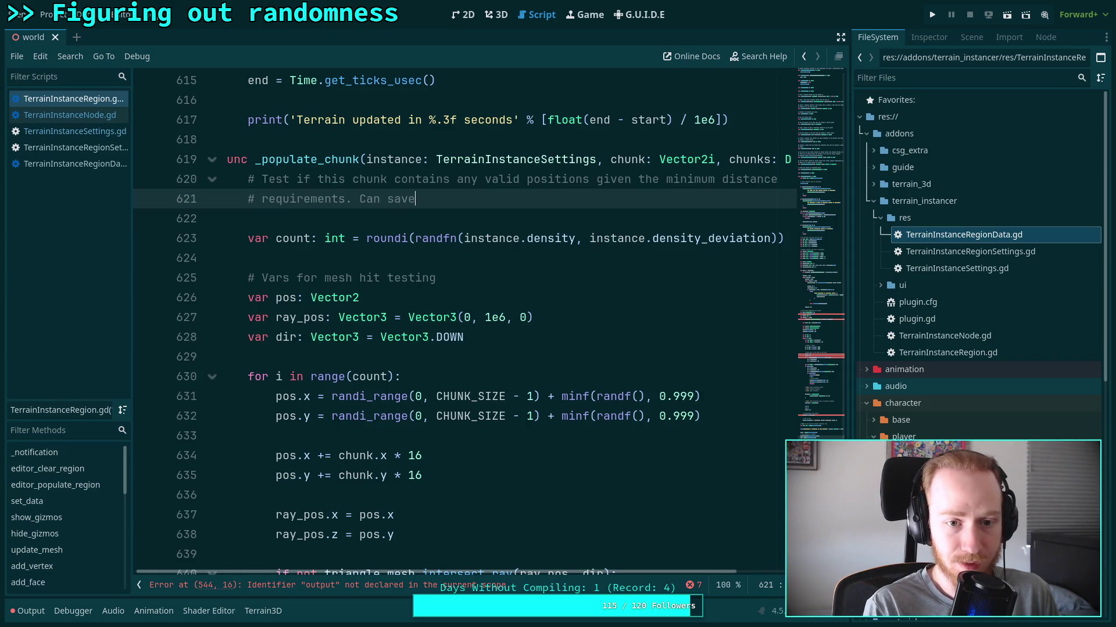
{"action": "type", "text": " a lot o"}
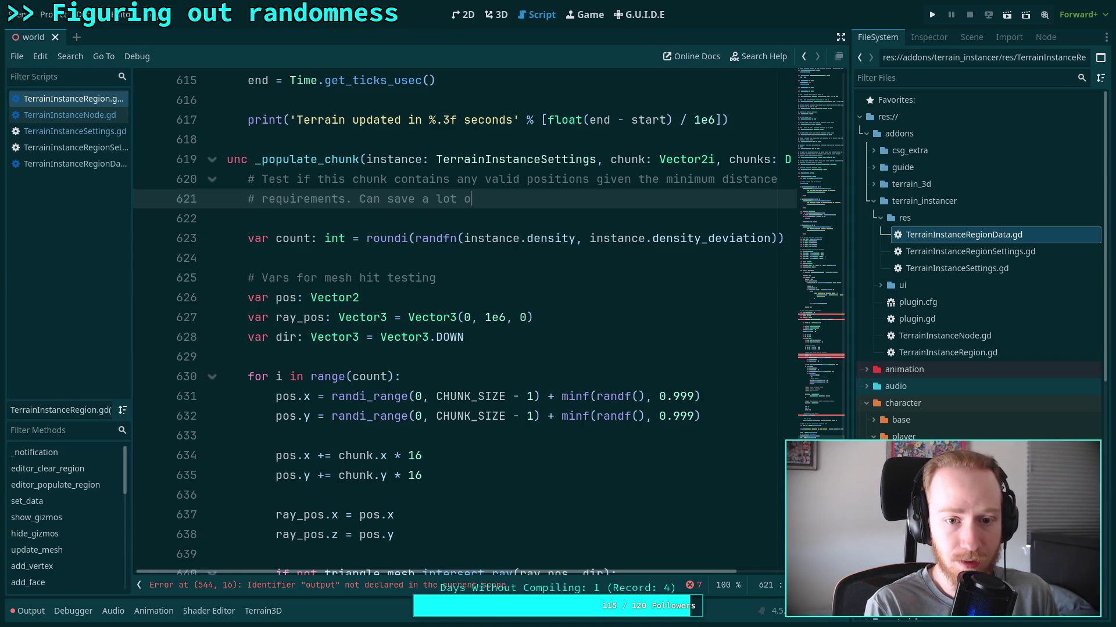
{"action": "type", "text": "f time for "}
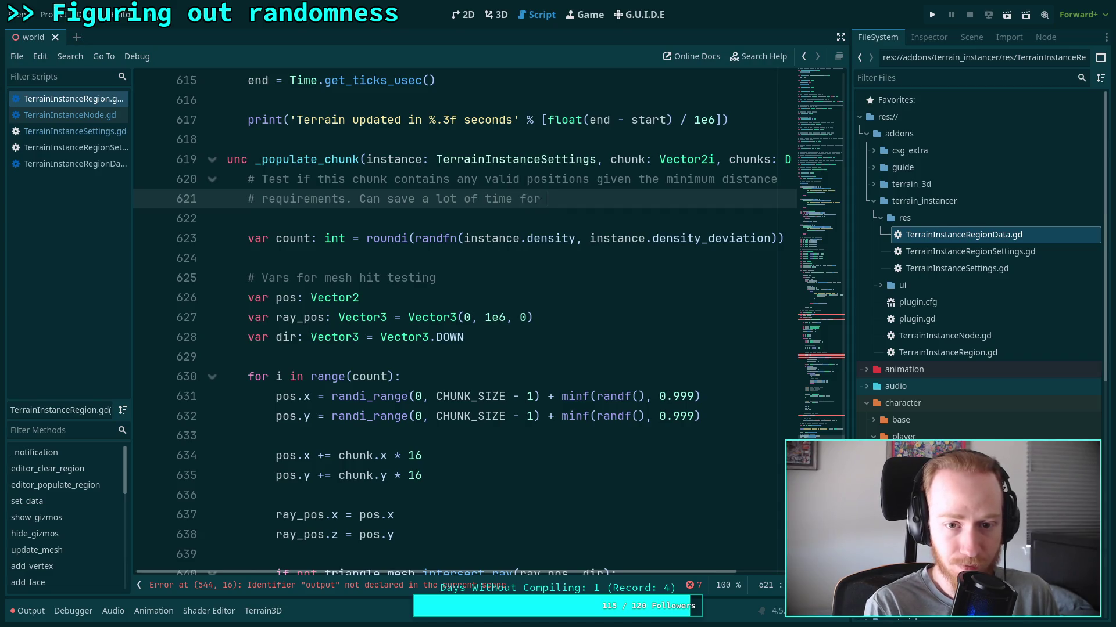
{"action": "type", "text": "high-dun"}
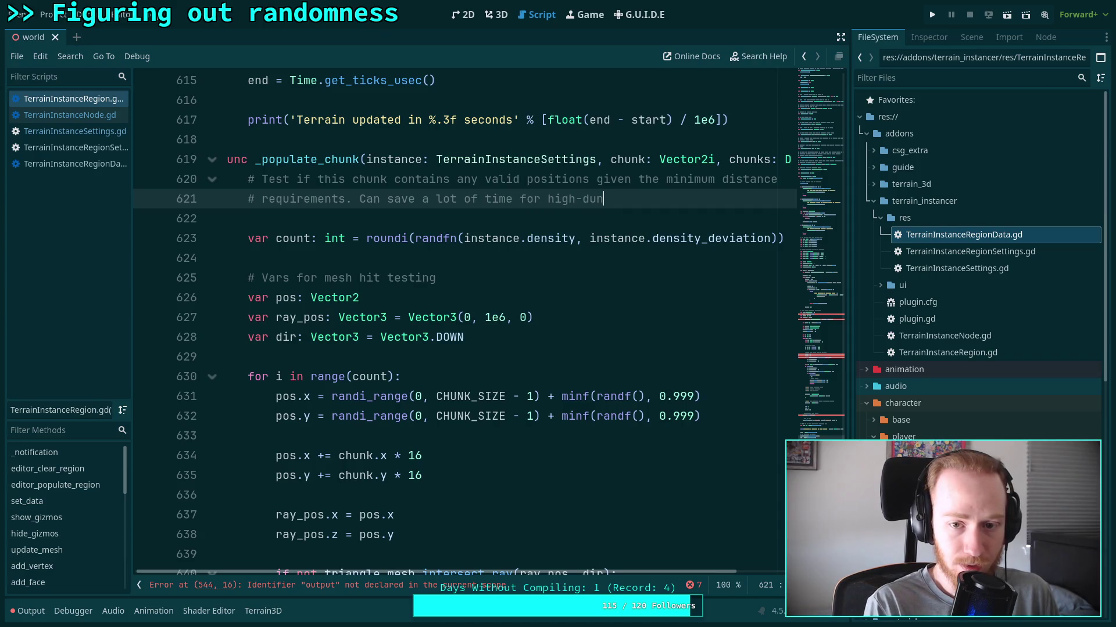
{"action": "key", "text": "BackSpace"}
{"action": "key", "text": "BackSpace"}
{"action": "type", "text": "ensit"}
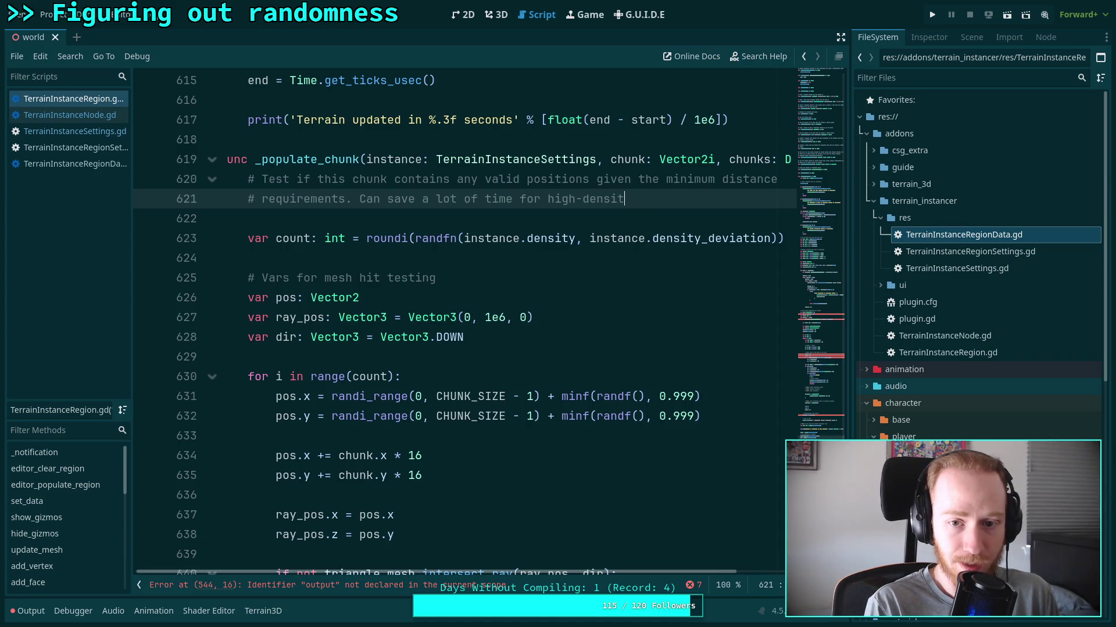
{"action": "type", "text": "y instanes"}
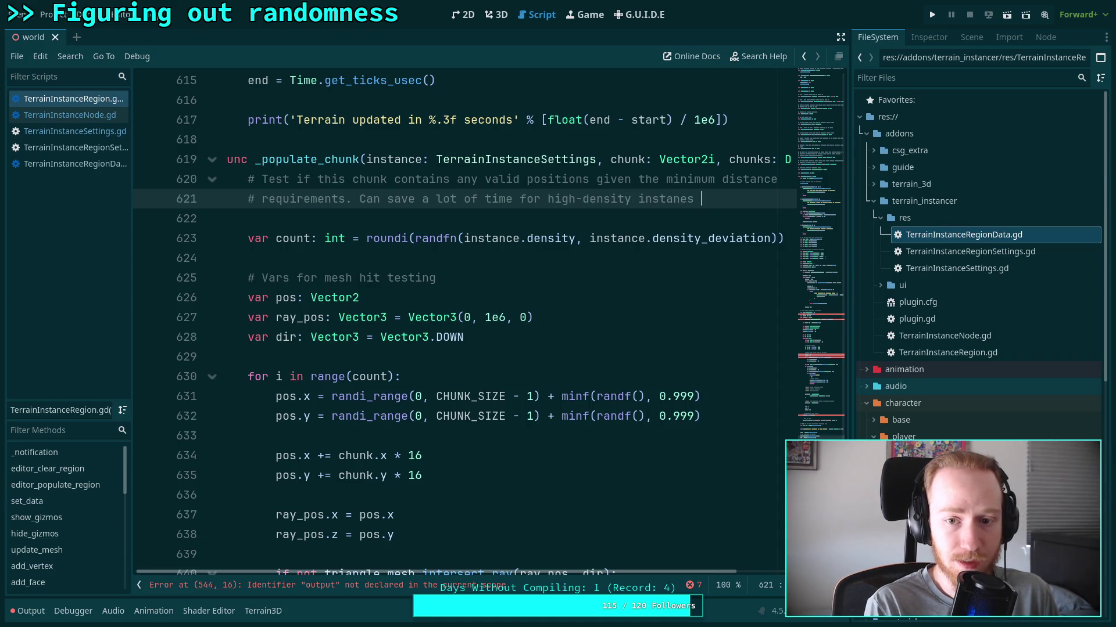
{"action": "key", "text": "BackSpace"}
{"action": "key", "text": "BackSpace"}
{"action": "type", "text": "ces with "}
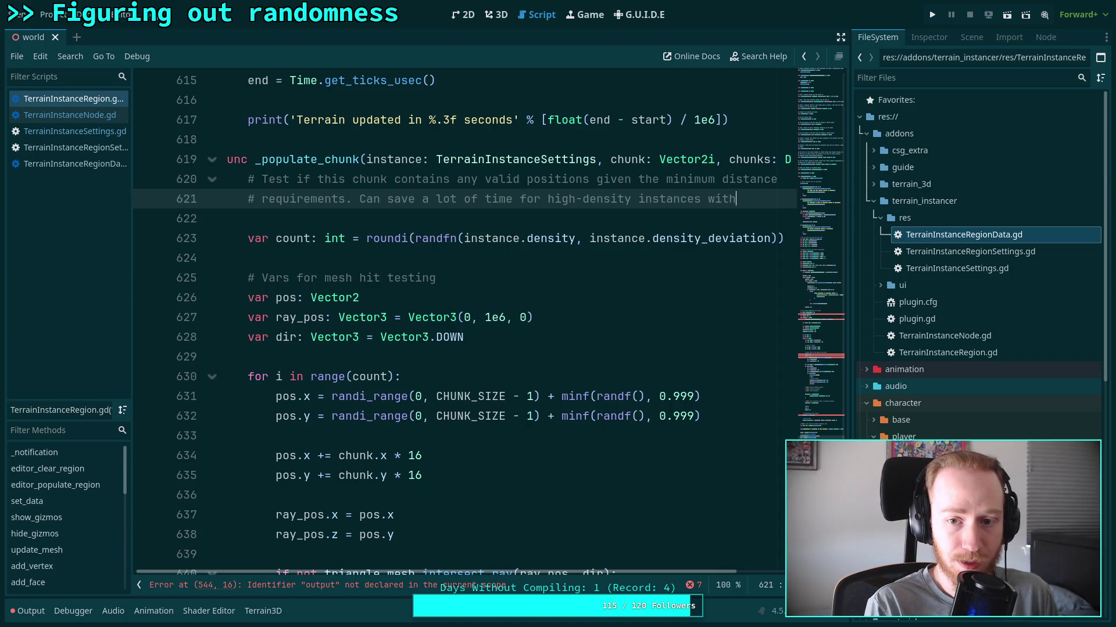
{"action": "type", "text": "lareg"}
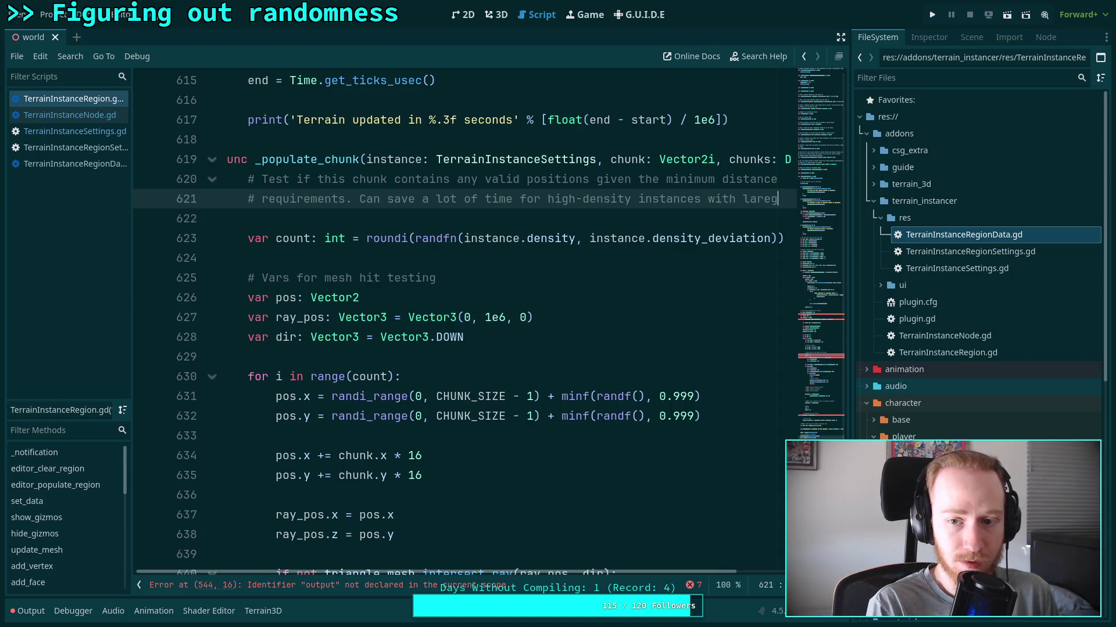
{"action": "key", "text": "BackSpace"}
{"action": "key", "text": "BackSpace"}
{"action": "type", "text": "ge"}
{"action": "key", "text": "Return"}
{"action": "type", "text": "# "}
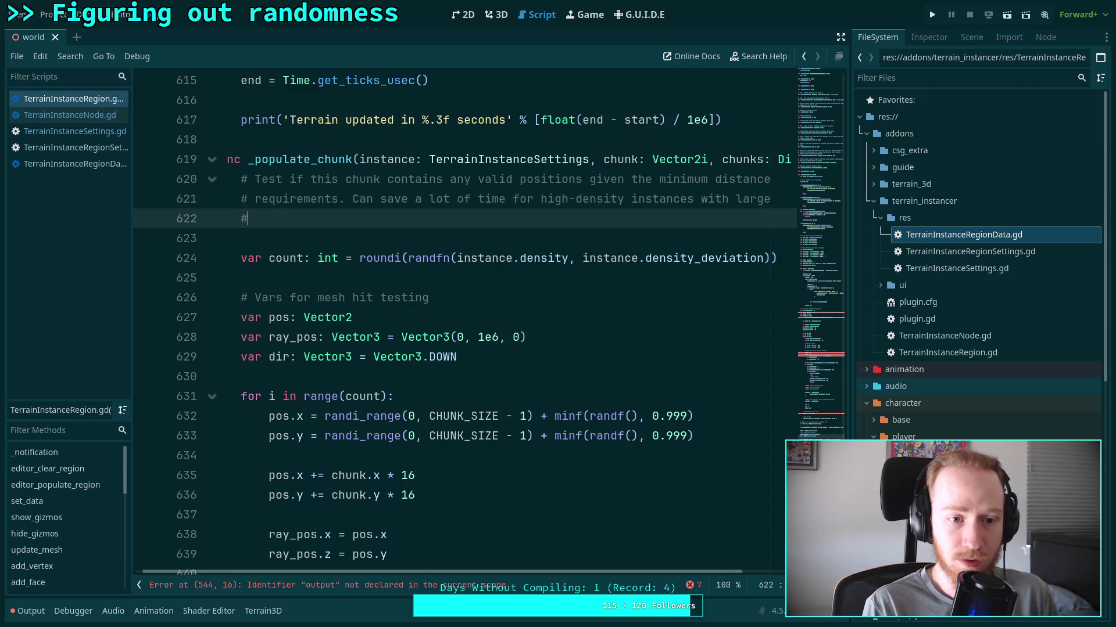
{"action": "type", "text": "min"}
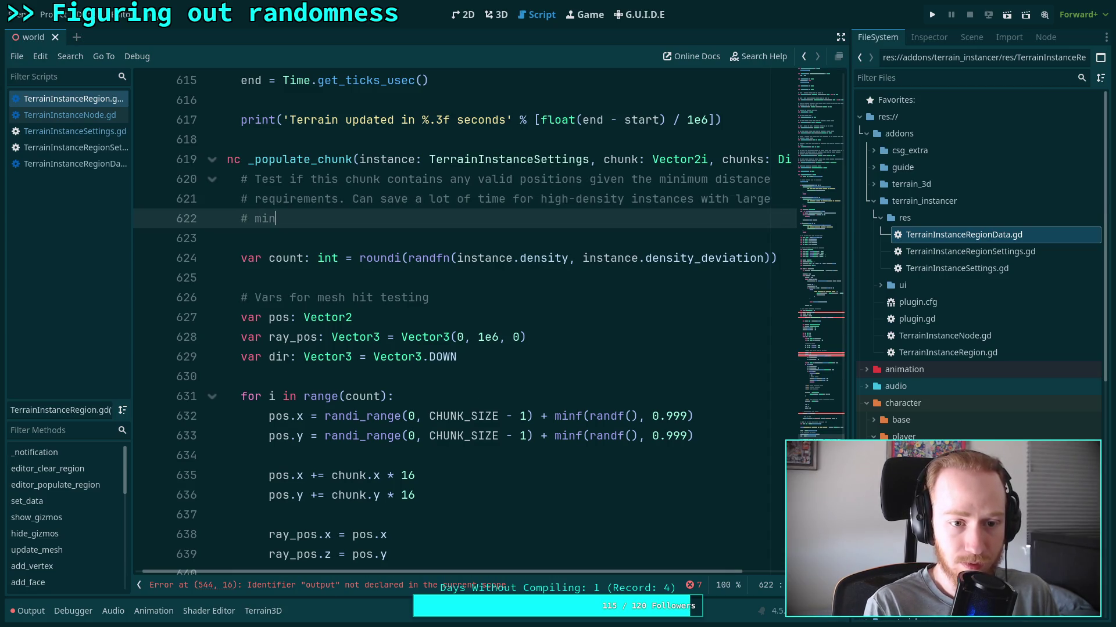
{"action": "type", "text": "imum dist"}
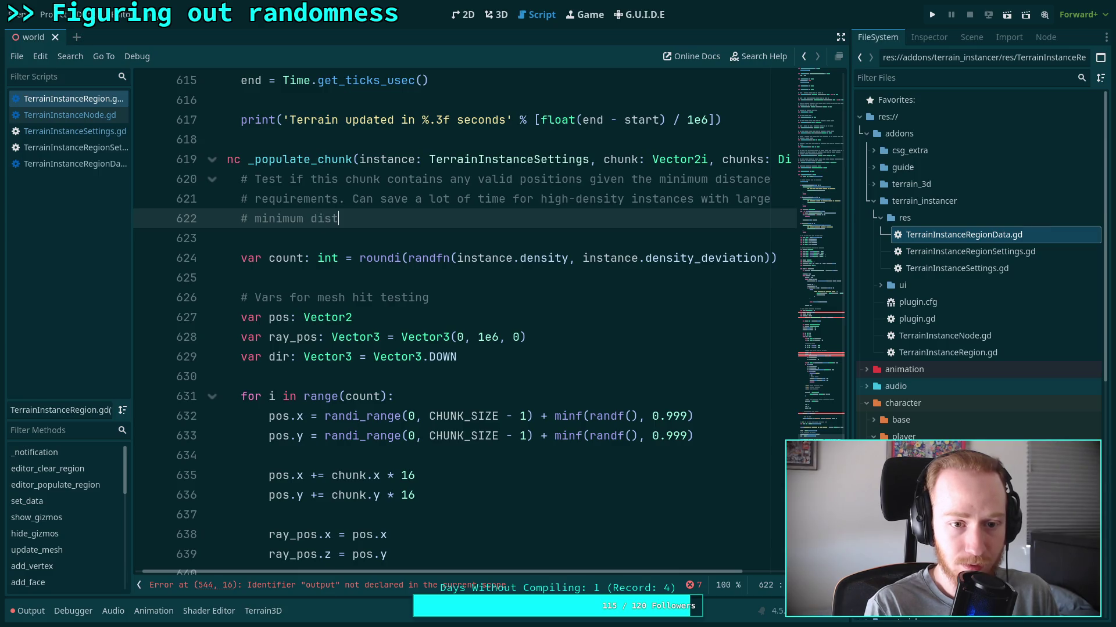
{"action": "type", "text": "ances."}
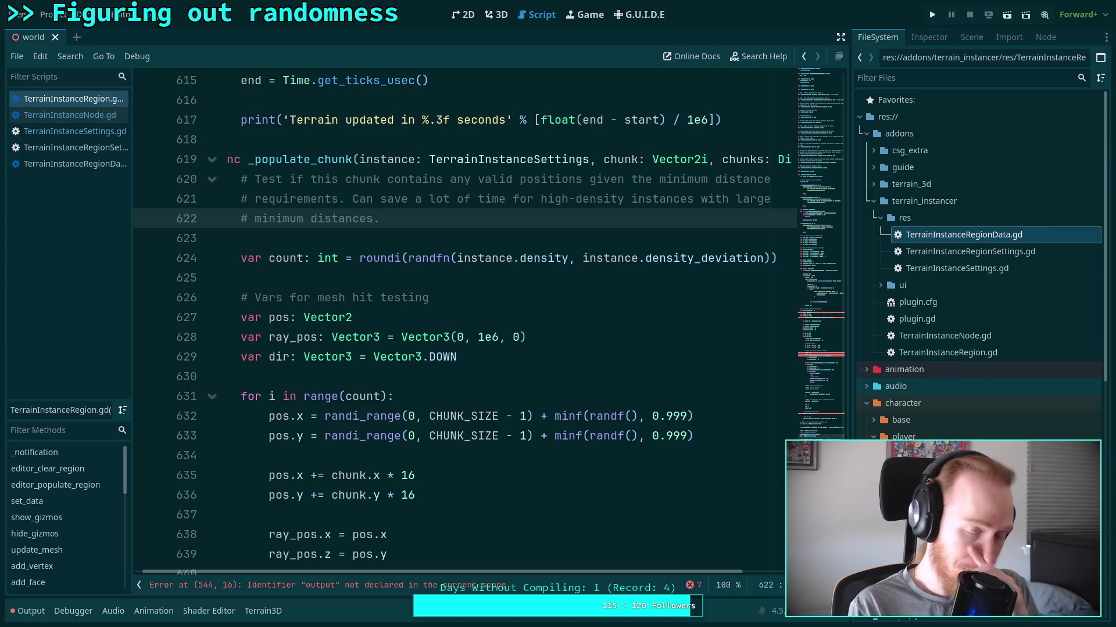
{"action": "key", "text": "BackSpace"}
{"action": "type", "text": " to other eb"}
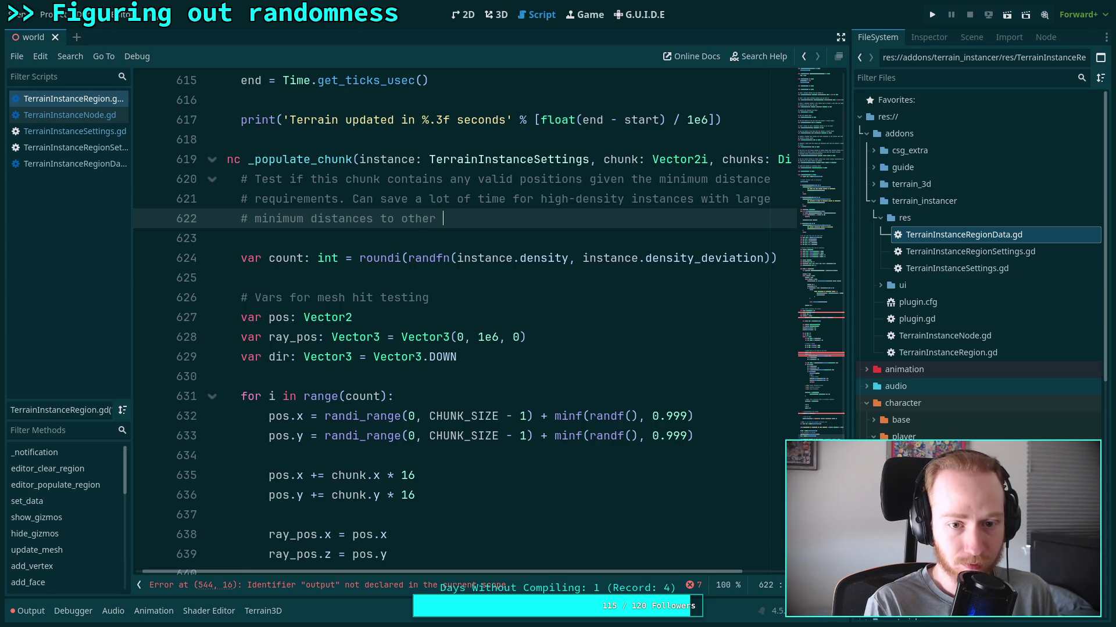
{"action": "key", "text": "BackSpace"}
{"action": "key", "text": "BackSpace"}
{"action": "type", "text": "instances."}
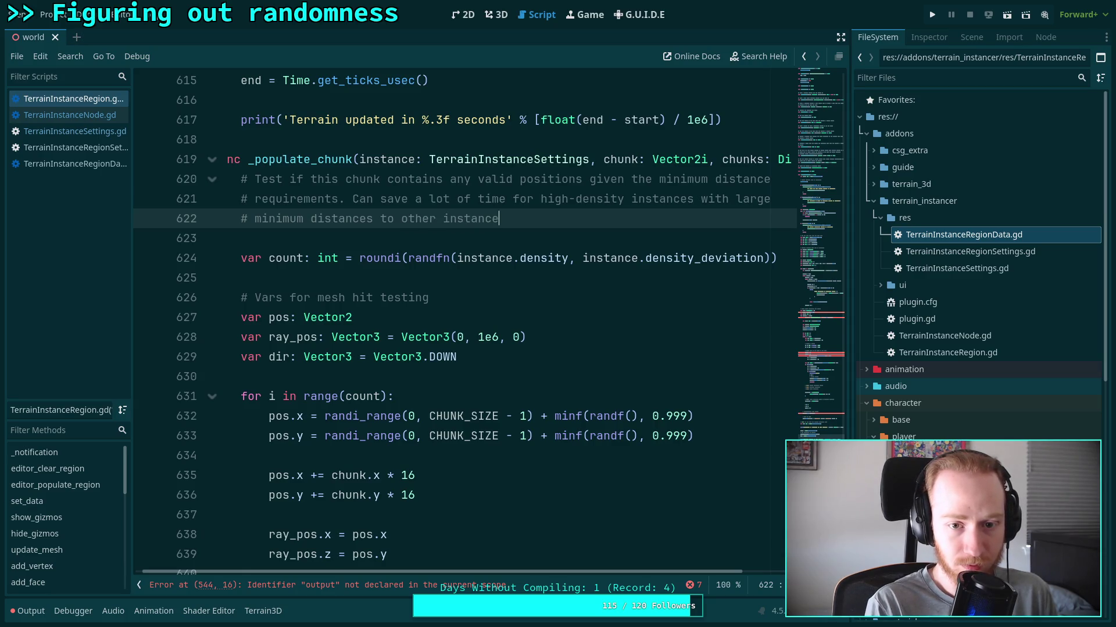
{"action": "key", "text": "Return"}
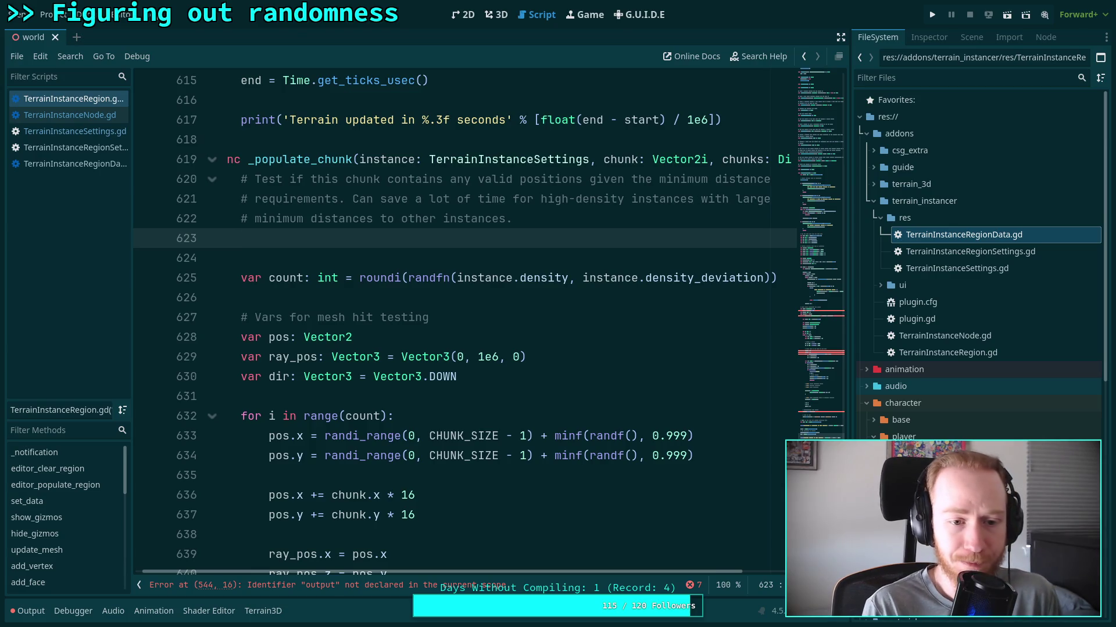
Type 'for' on line 623 beneath the three-line comment.
{"action": "type", "text": "for"}
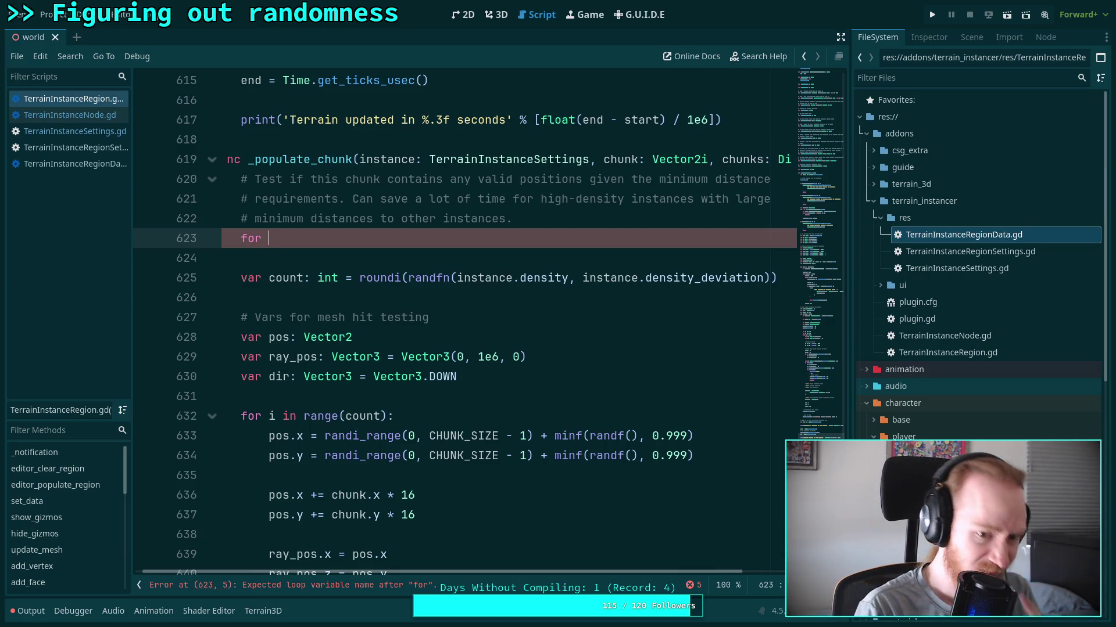
Write the loop header `for other_id in instance.minimum_distances:` with an indented line below.
{"action": "key", "text": "BackSpace"}
{"action": "key", "text": "BackSpace"}
{"action": "key", "text": "BackSpace"}
{"action": "type", "text": "va"}
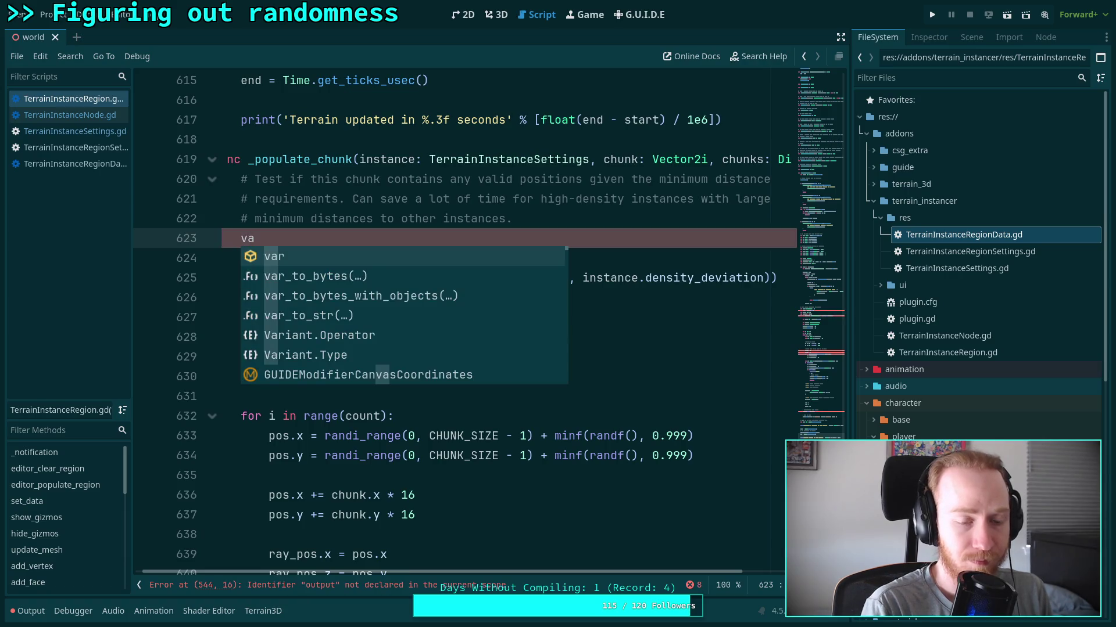
{"action": "key", "text": "BackSpace"}
{"action": "key", "text": "BackSpace"}
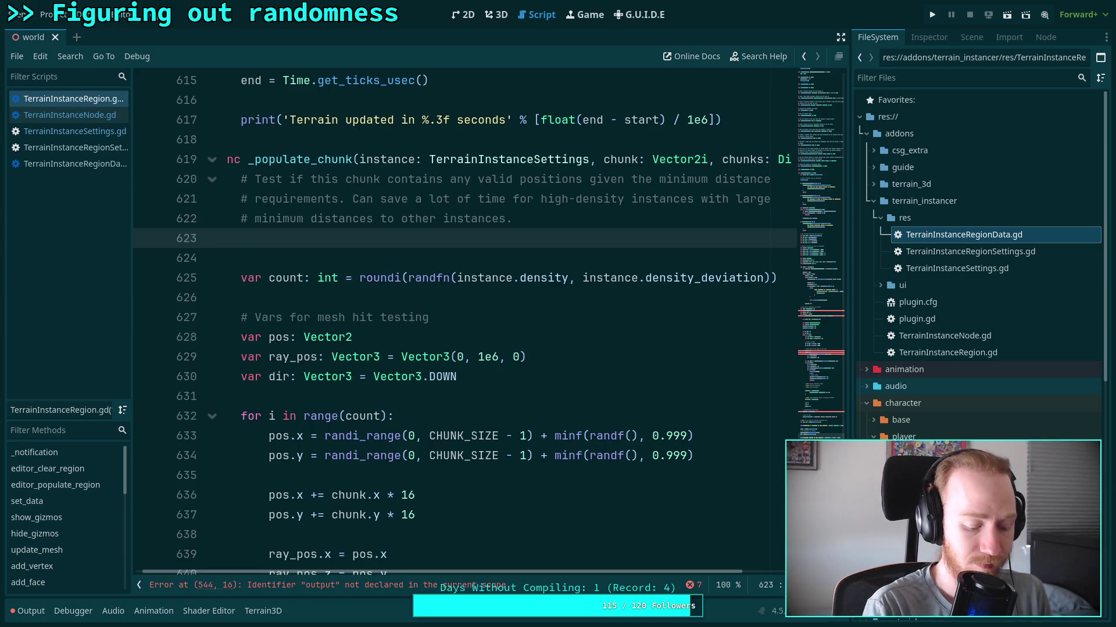
{"action": "type", "text": "for "}
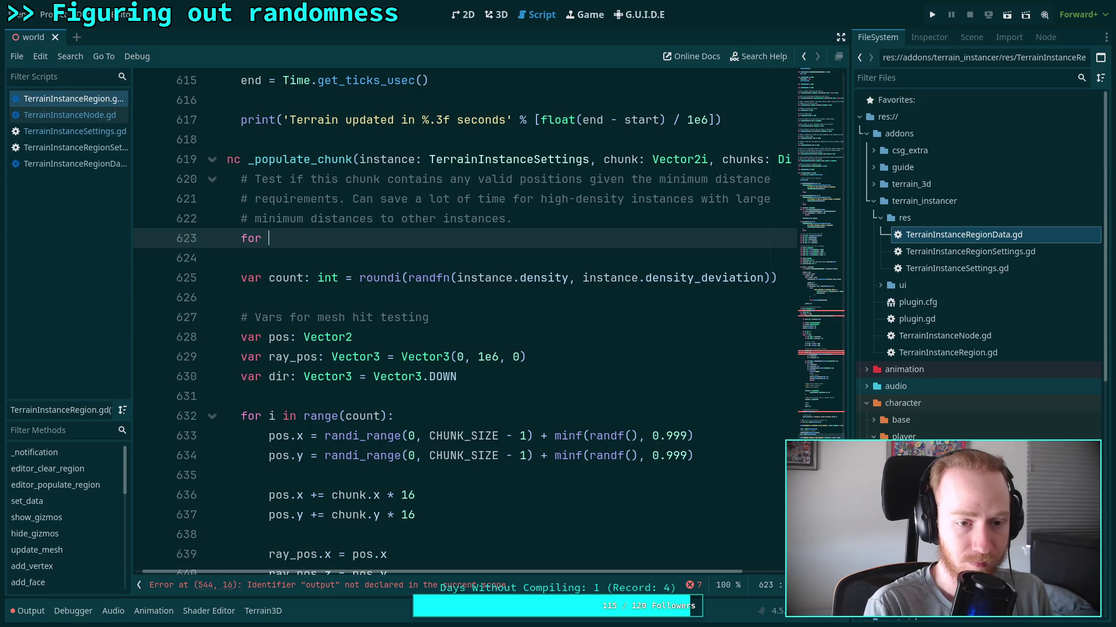
{"action": "type", "text": "x in"}
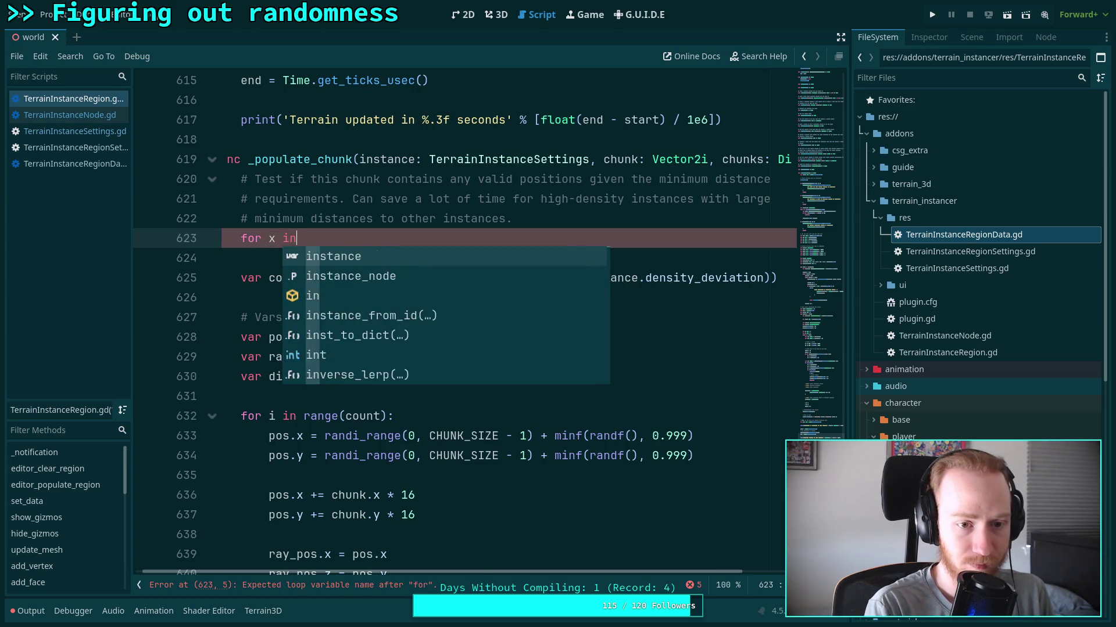
{"action": "type", "text": " range"}
{"action": "key", "text": "Return"}
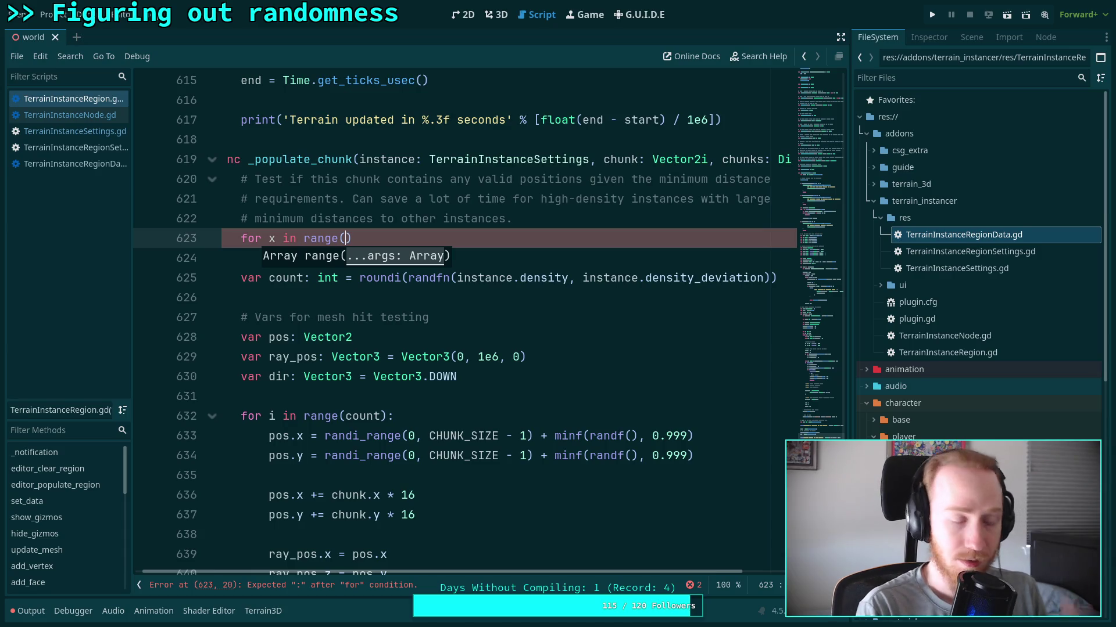
{"action": "key", "text": "BackSpace"}
{"action": "key", "text": "BackSpace"}
{"action": "key", "text": "BackSpace"}
{"action": "key", "text": "BackSpace"}
{"action": "key", "text": "BackSpace"}
{"action": "key", "text": "BackSpace"}
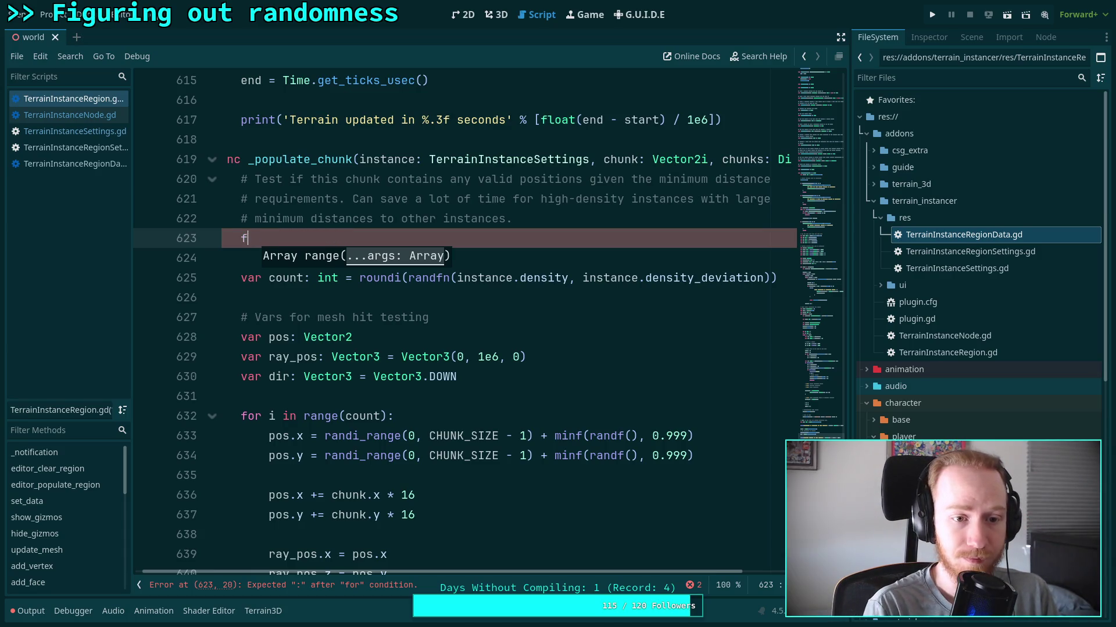
{"action": "type", "text": "for "}
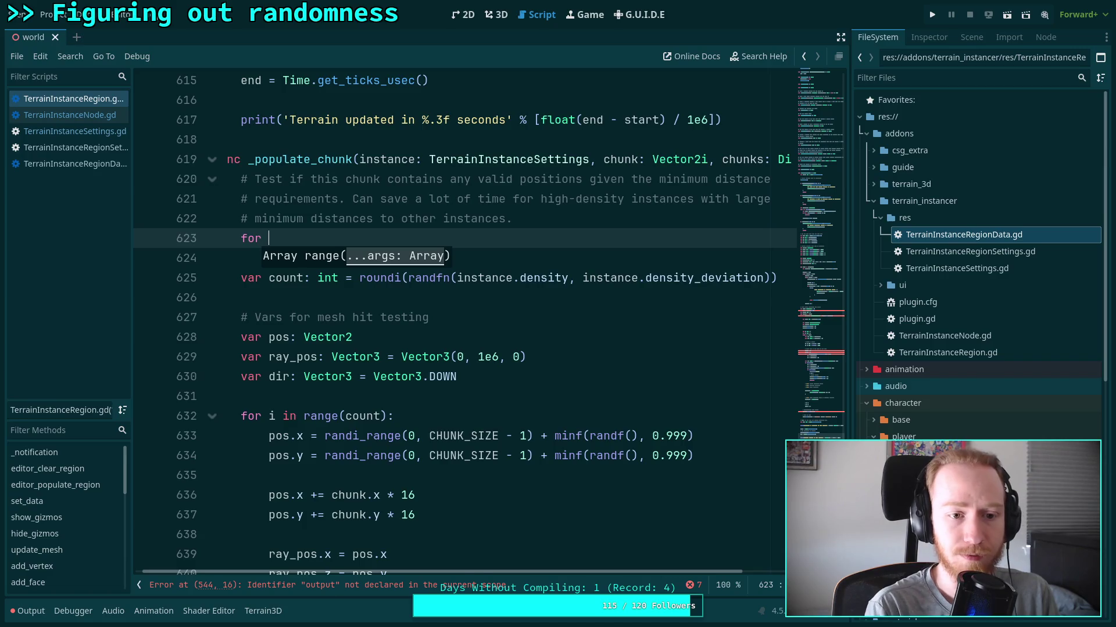
{"action": "type", "text": "other_id in "}
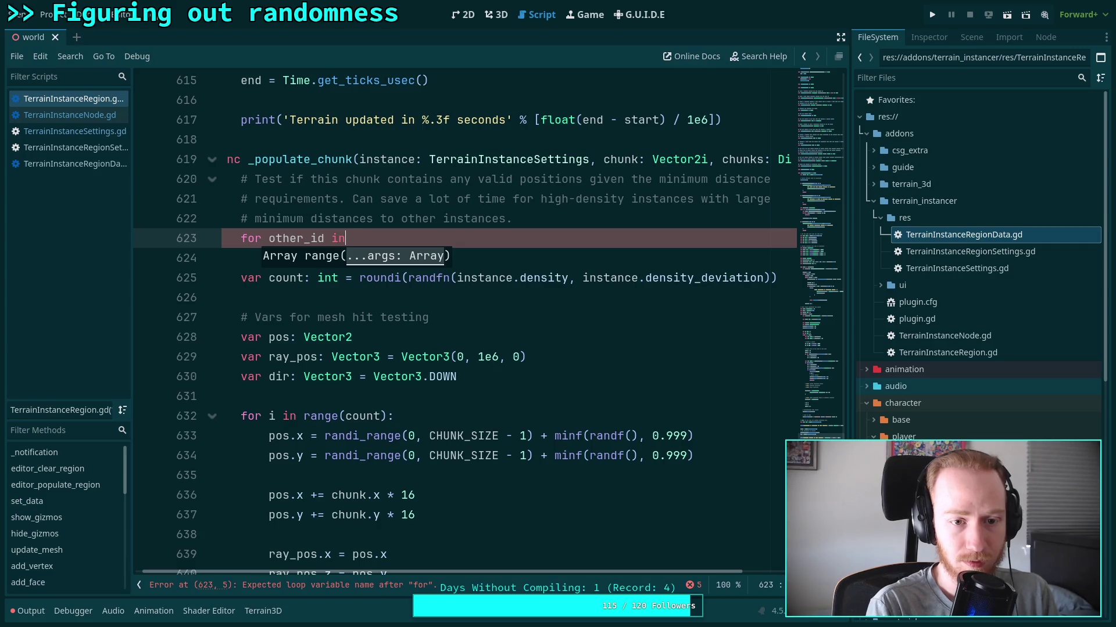
{"action": "type", "text": "instance"}
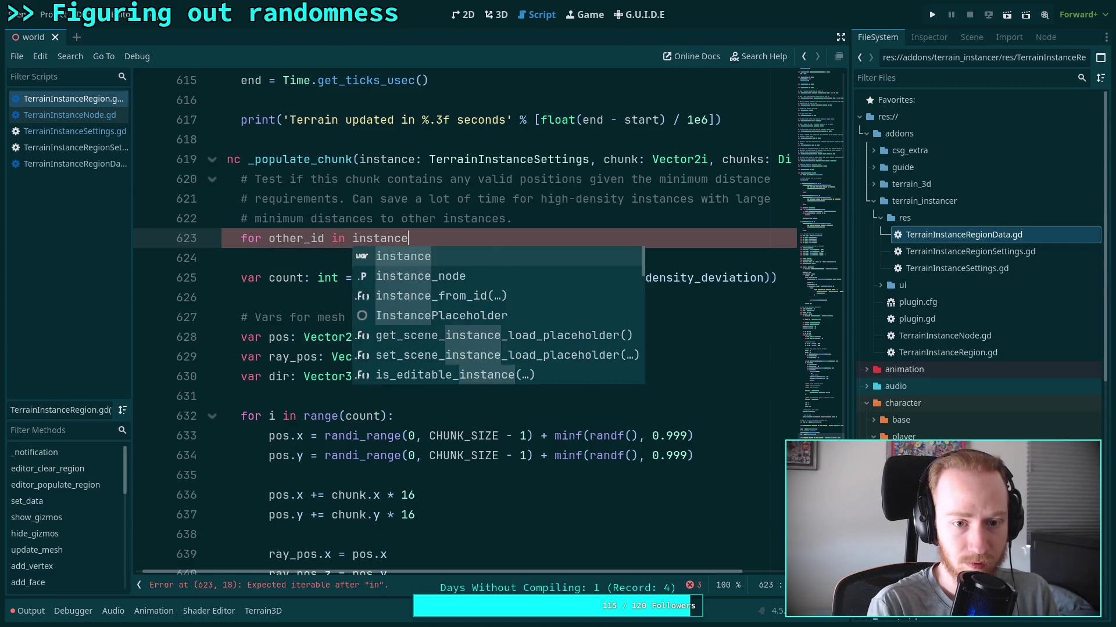
{"action": "type", "text": ".mi"}
{"action": "key", "text": "Return"}
{"action": "type", "text": ":"}
{"action": "key", "text": "Return"}
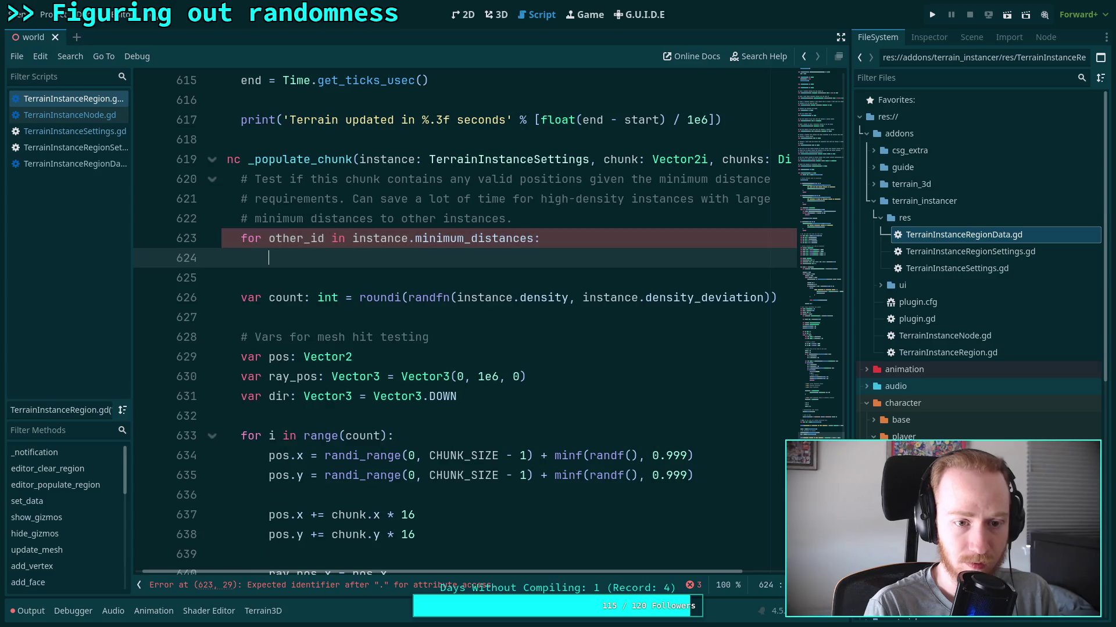
{"action": "type", "text": "var min"}
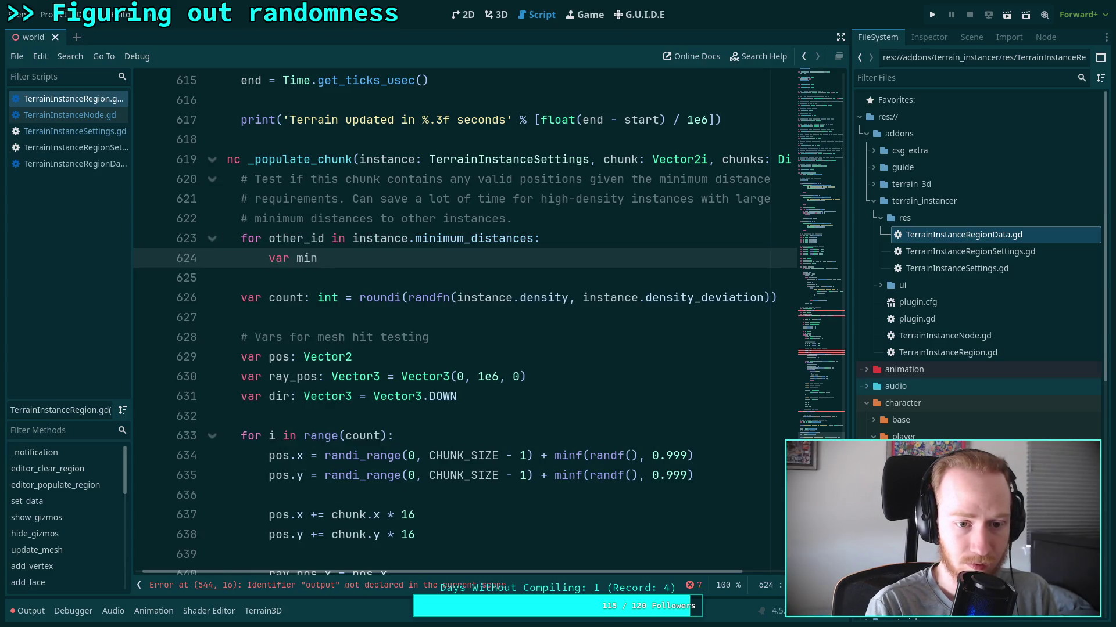
{"action": "key", "text": "BackSpace"}
{"action": "key", "text": "BackSpace"}
{"action": "key", "text": "BackSpace"}
{"action": "key", "text": "BackSpace"}
{"action": "key", "text": "BackSpace"}
{"action": "key", "text": "BackSpace"}
Move the other_chunks lookup and its empty-chunk skip check into the new loop.
{"action": "scroll", "coordinate": [257, 365], "scroll_direction": "down", "scroll_amount": 4}
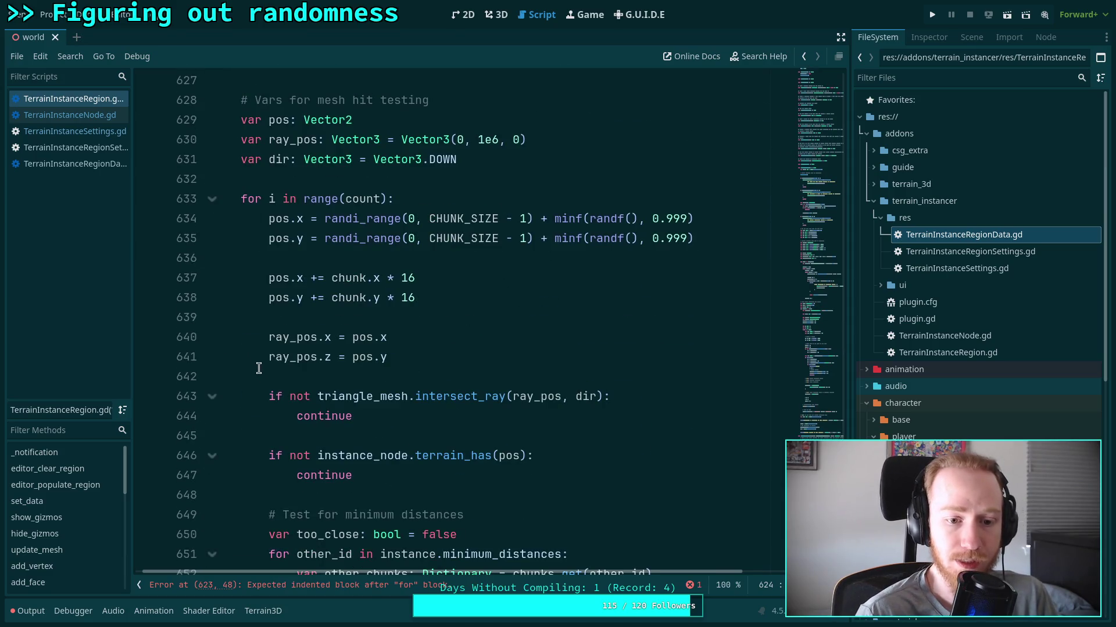
{"action": "scroll", "coordinate": [257, 365], "scroll_direction": "down", "scroll_amount": 3}
{"action": "scroll", "coordinate": [274, 378], "scroll_direction": "down", "scroll_amount": 1}
{"action": "left_click_drag", "start_coordinate": [295, 338], "coordinate": [406, 368]}
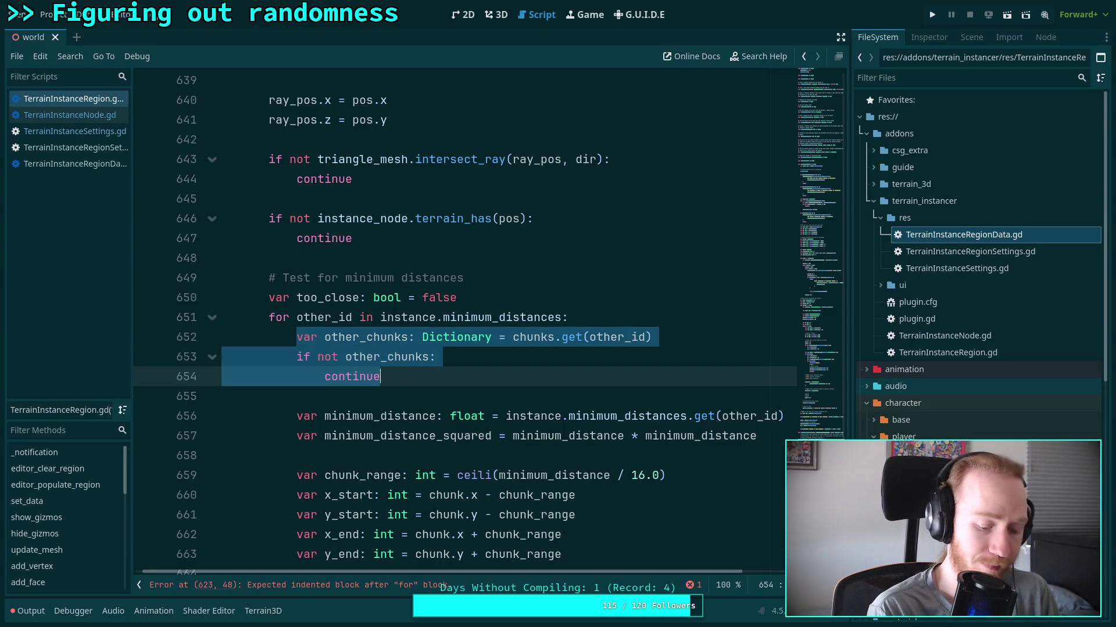
{"action": "key", "text": "ctrl+x"}
{"action": "scroll", "coordinate": [355, 256], "scroll_direction": "up", "scroll_amount": 8}
{"action": "left_click", "coordinate": [356, 256]}
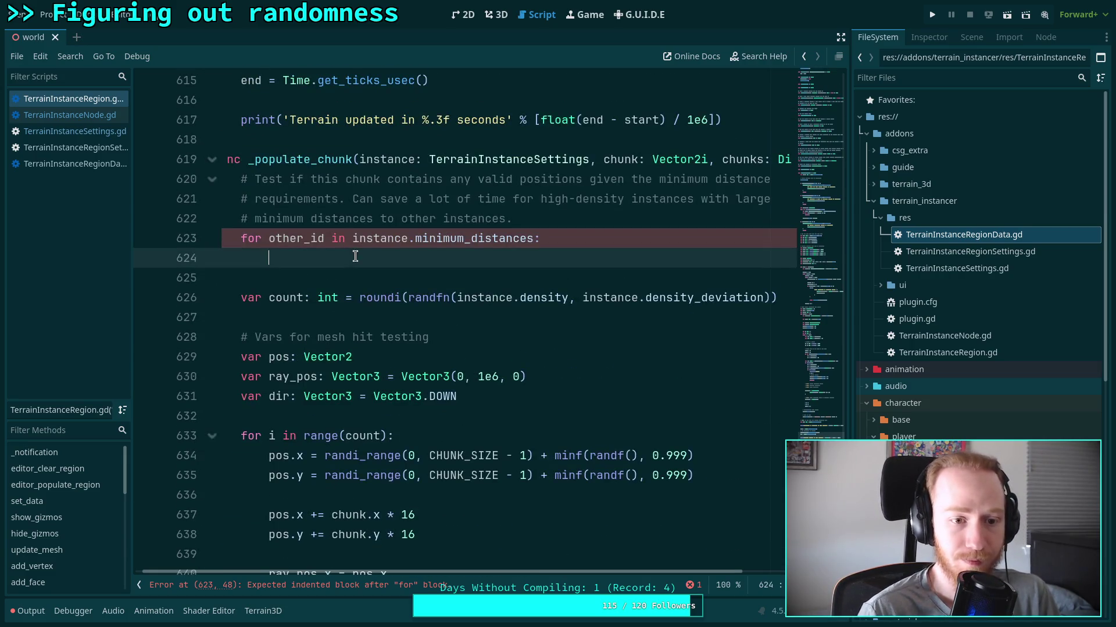
{"action": "key", "text": "ctrl+v"}
Align the pasted skip check under the loop body and add a blank line after it.
{"action": "left_click_drag", "start_coordinate": [334, 282], "coordinate": [367, 297]}
{"action": "key", "text": "Tab"}
{"action": "key", "text": "shift+Tab"}
{"action": "key", "text": "Tab"}
{"action": "key", "text": "shift+Tab"}
{"action": "key", "text": "shift+Tab"}
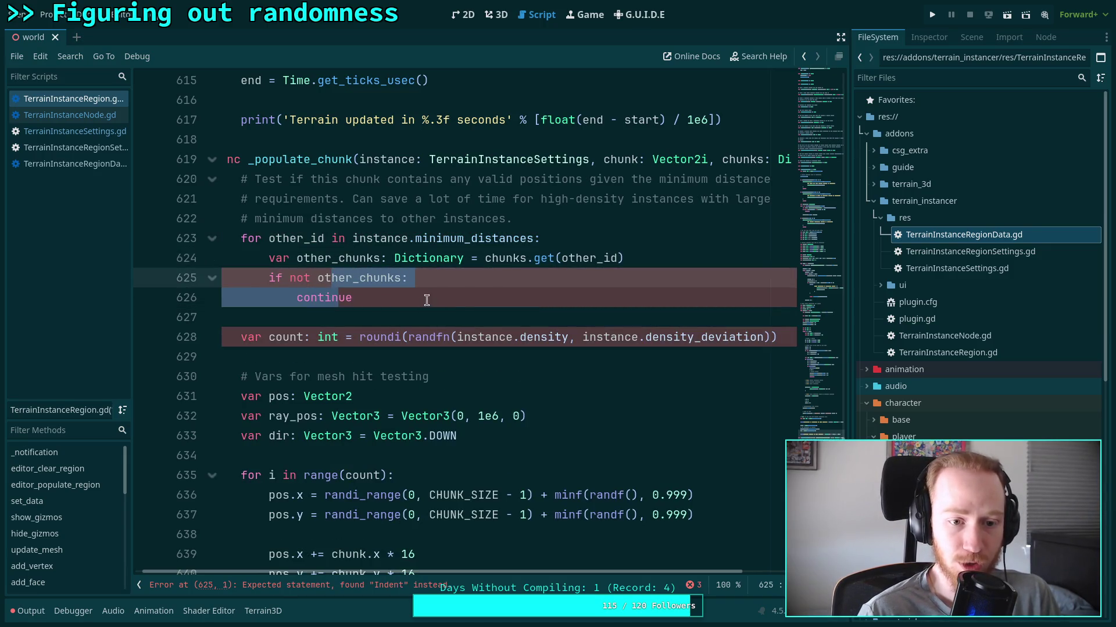
{"action": "left_click", "coordinate": [445, 294]}
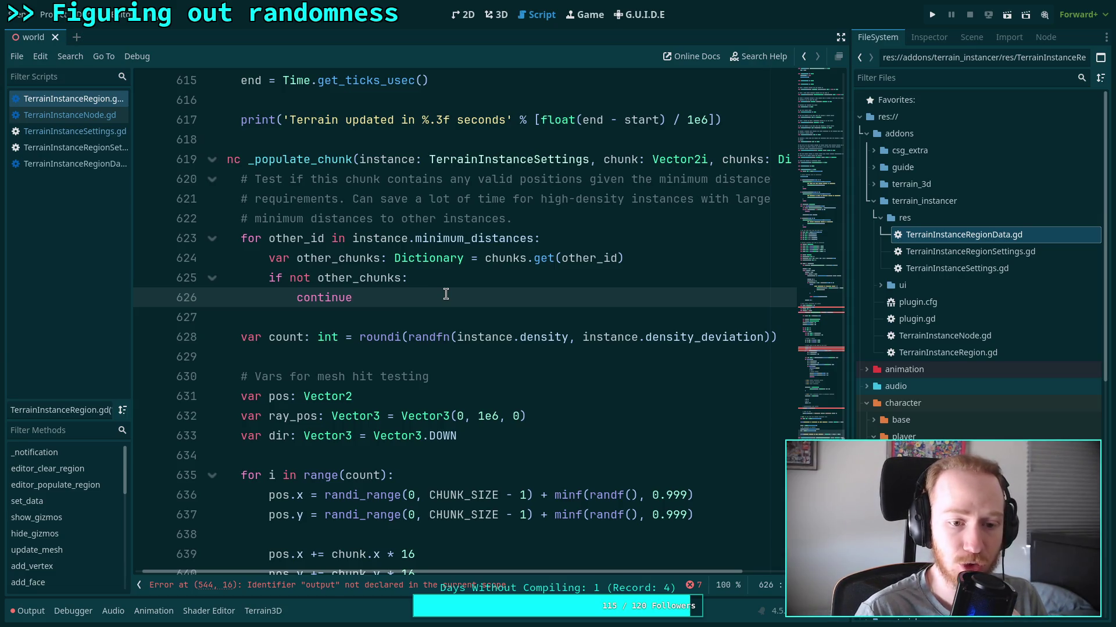
{"action": "key", "text": "Return"}
{"action": "key", "text": "Return"}
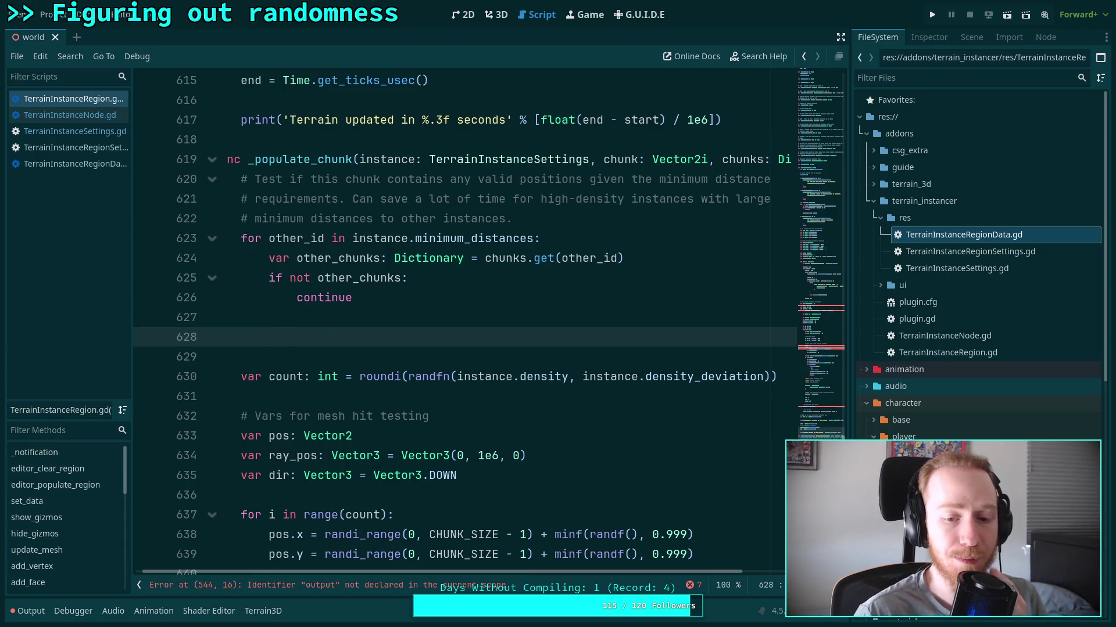
{"action": "scroll", "coordinate": [443, 299], "scroll_direction": "down", "scroll_amount": 10}
{"action": "left_click", "coordinate": [297, 318]}
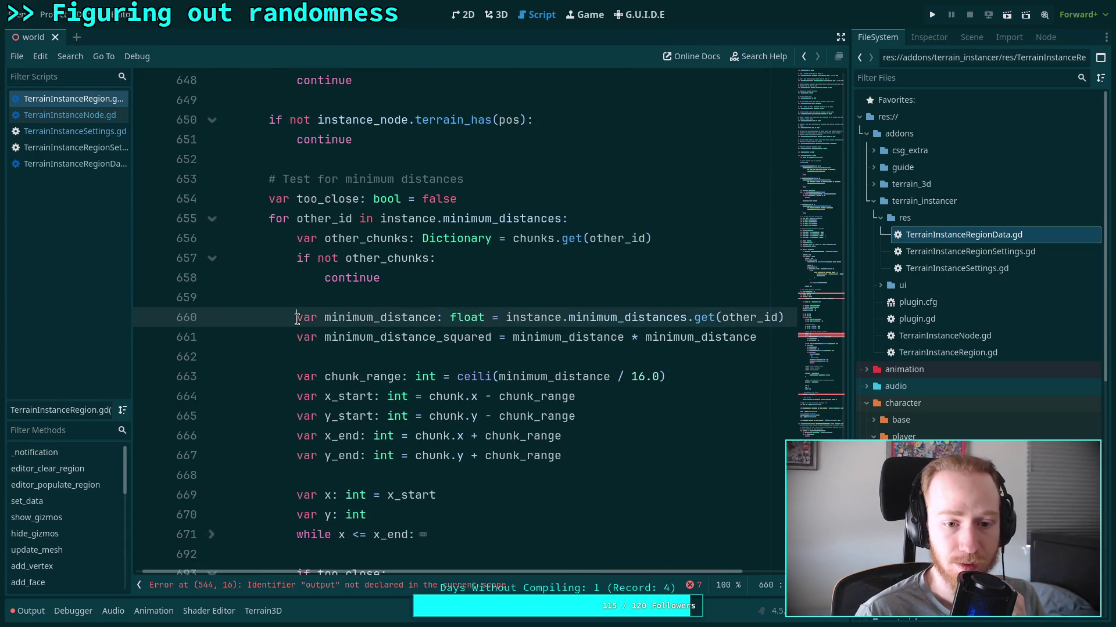
Paste the minimum_distance and squared-distance lines into the early loop body.
{"action": "left_click_drag", "start_coordinate": [297, 318], "coordinate": [295, 340]}
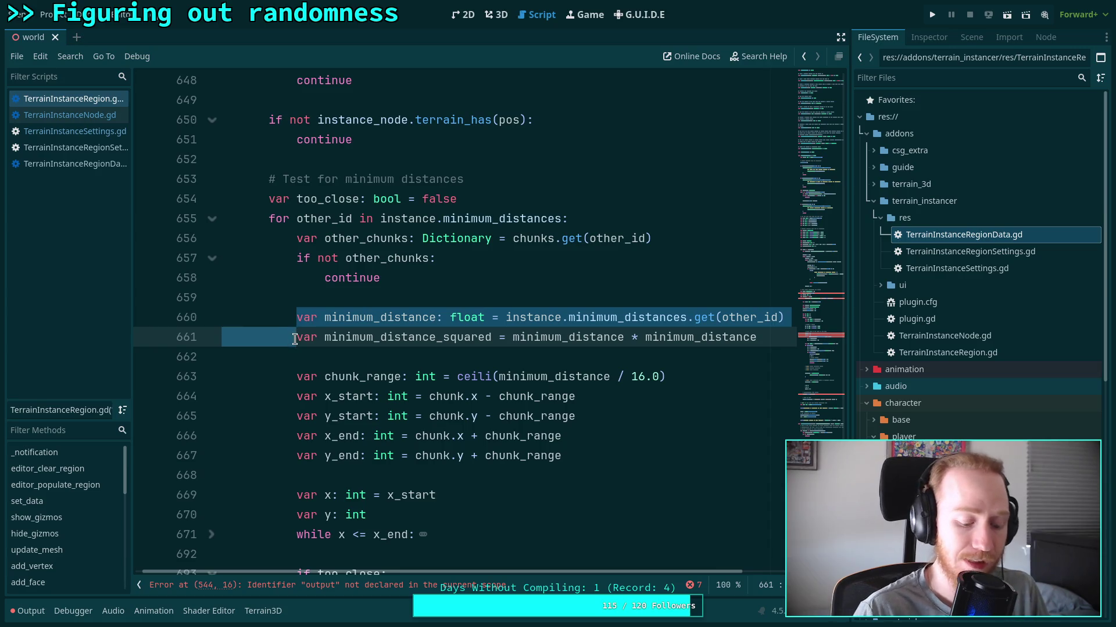
{"action": "scroll", "coordinate": [357, 197], "scroll_direction": "up", "scroll_amount": 9}
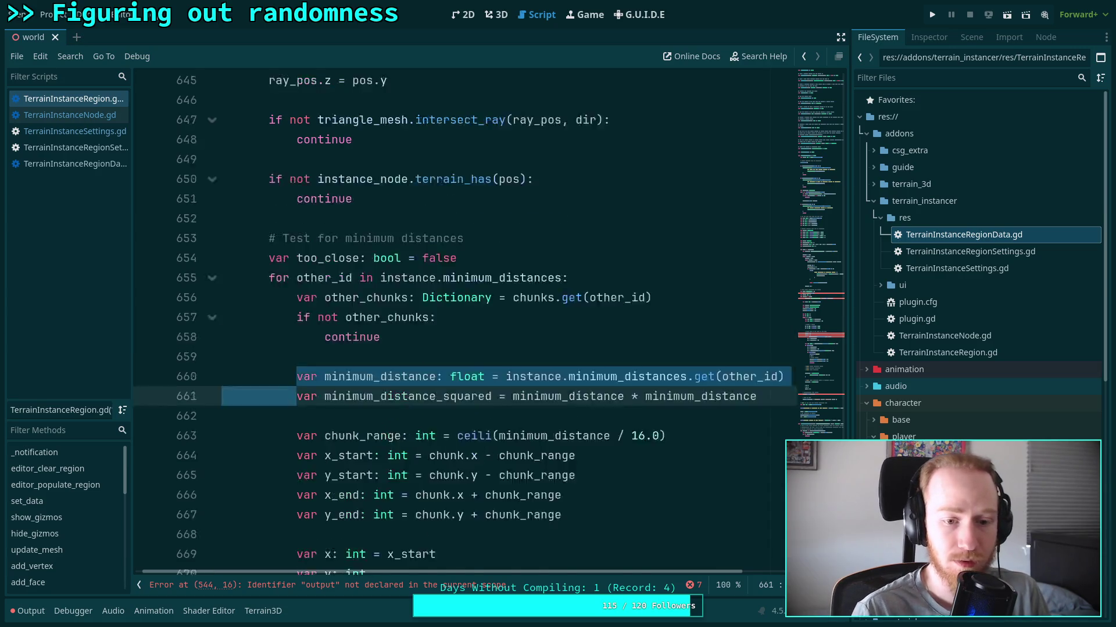
{"action": "left_click", "coordinate": [358, 198]}
{"action": "key", "text": "Return"}
{"action": "key", "text": "ctrl+v"}
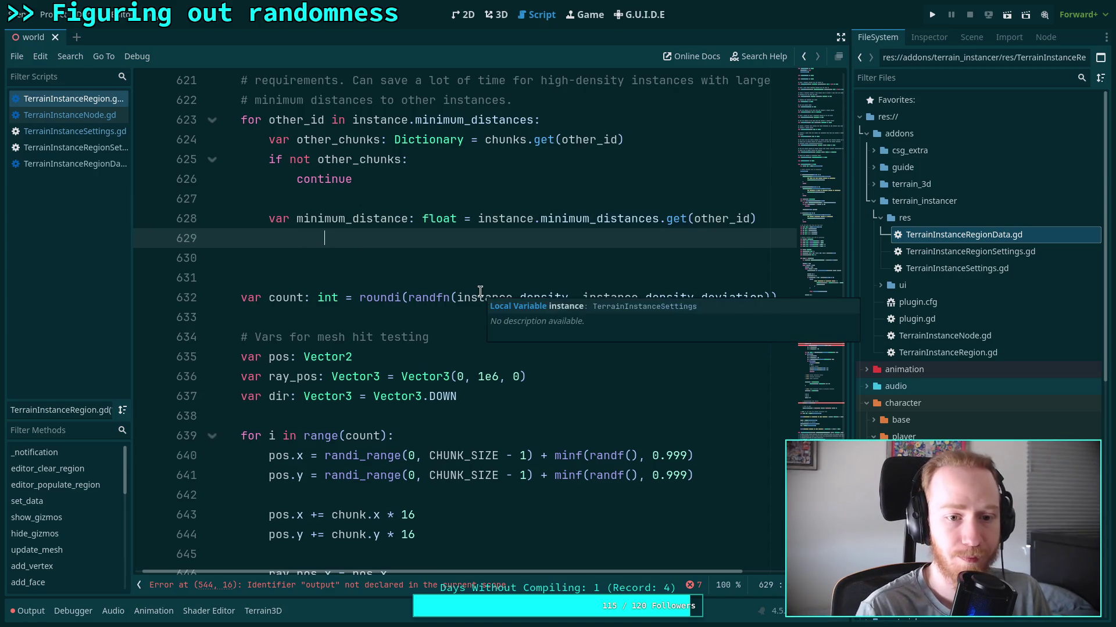
Expand the folded `while x <= x_end` block and copy the whole minimum-distance test, lines 655–699.
{"action": "scroll", "coordinate": [431, 353], "scroll_direction": "down", "scroll_amount": 13}
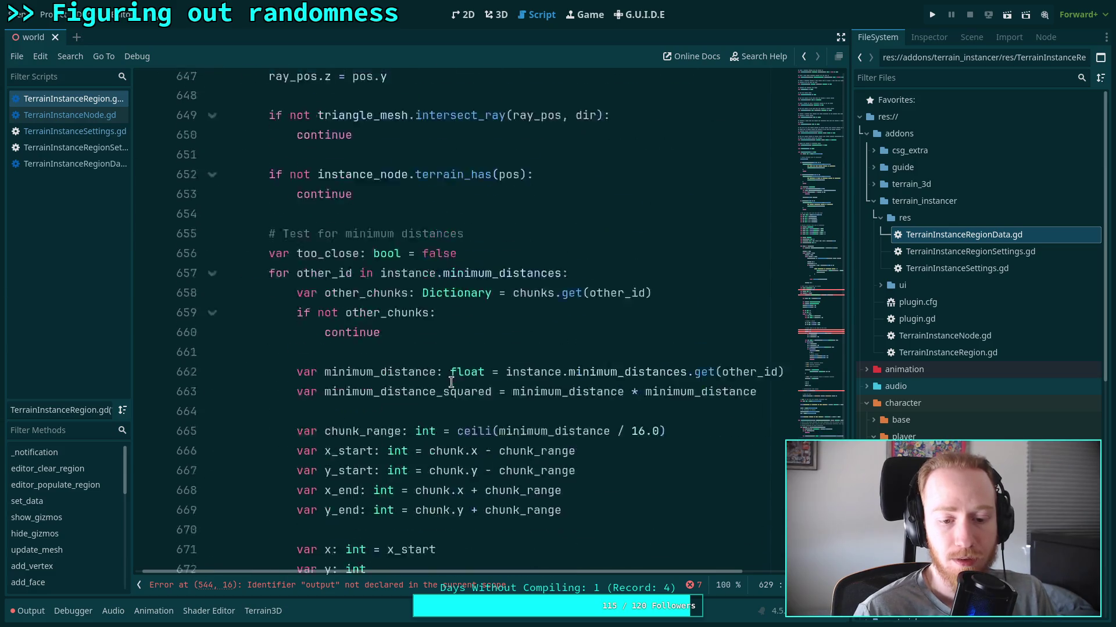
{"action": "scroll", "coordinate": [407, 348], "scroll_direction": "up", "scroll_amount": 1}
{"action": "mouse_move", "coordinate": [297, 238]}
{"action": "left_mouse_down"}
{"action": "mouse_move", "coordinate": [377, 277]}
{"action": "mouse_move", "coordinate": [592, 319]}
{"action": "left_mouse_up"}
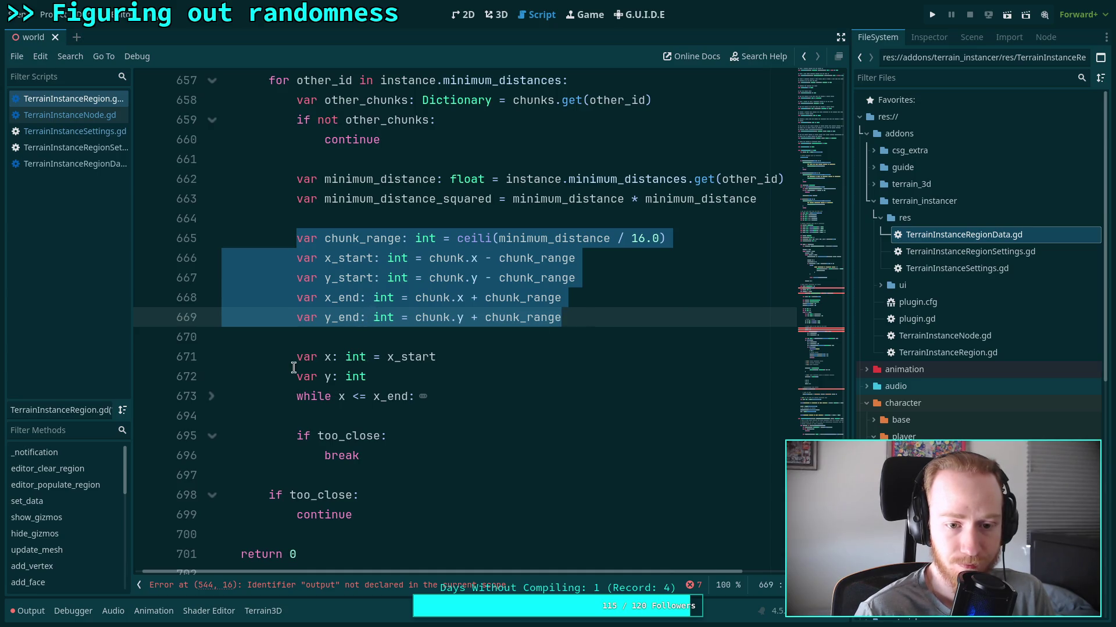
{"action": "left_click", "coordinate": [212, 396]}
{"action": "scroll", "coordinate": [255, 366], "scroll_direction": "down", "scroll_amount": 8}
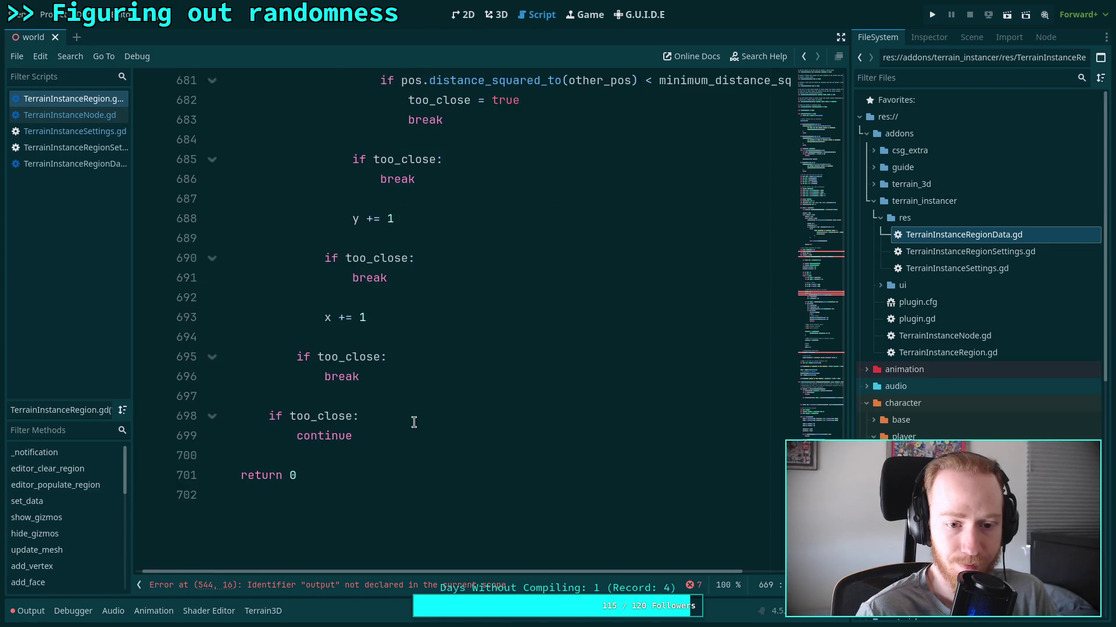
{"action": "scroll", "coordinate": [413, 422], "scroll_direction": "up", "scroll_amount": 1}
{"action": "mouse_move", "coordinate": [382, 495]}
{"action": "left_mouse_down"}
{"action": "mouse_move", "coordinate": [331, 399]}
{"action": "mouse_move", "coordinate": [360, 372]}
{"action": "mouse_move", "coordinate": [267, 396]}
{"action": "left_mouse_up"}
{"action": "right_click", "coordinate": [297, 395]}
{"action": "left_click", "coordinate": [349, 423]}
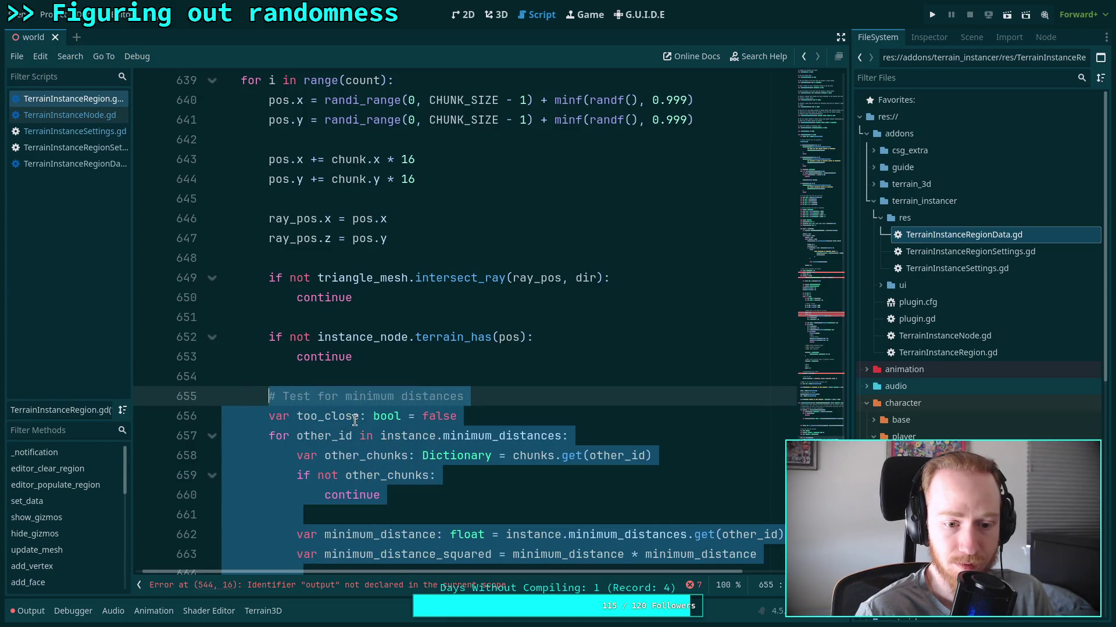
Paste the minimum-distance test block into the early loop at line 629.
{"action": "scroll", "coordinate": [349, 423], "scroll_direction": "up", "scroll_amount": 12}
{"action": "scroll", "coordinate": [352, 365], "scroll_direction": "down", "scroll_amount": 4}
{"action": "left_click", "coordinate": [352, 365]}
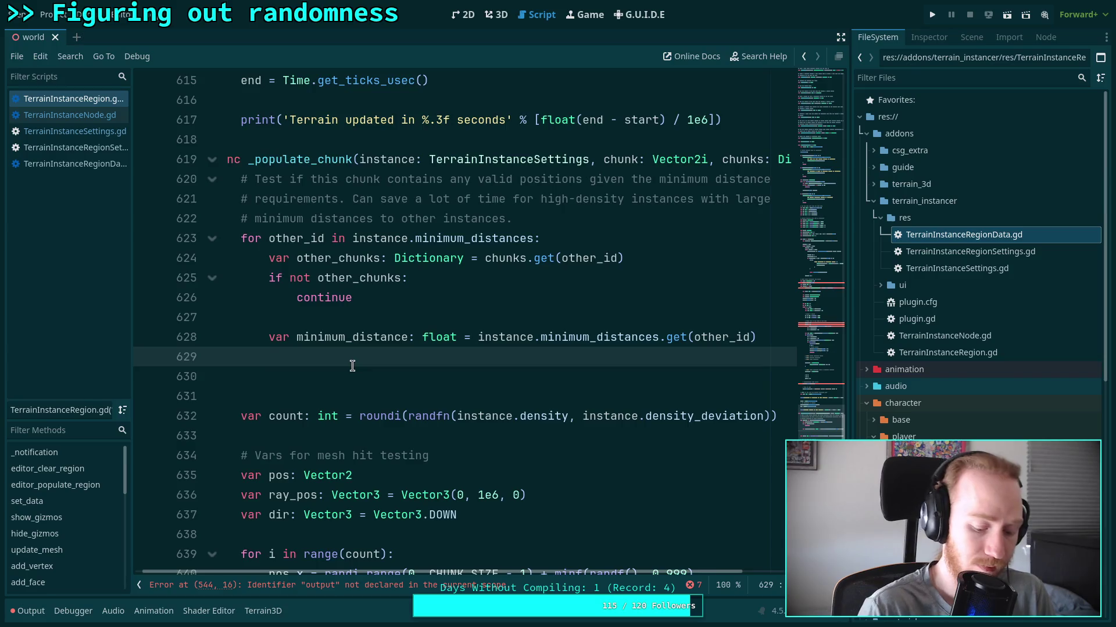
{"action": "key", "text": "ctrl+v"}
Delete the duplicated for header, other_chunks skip check and minimum_distance line from the pasted block.
{"action": "scroll", "coordinate": [343, 372], "scroll_direction": "up", "scroll_amount": 10}
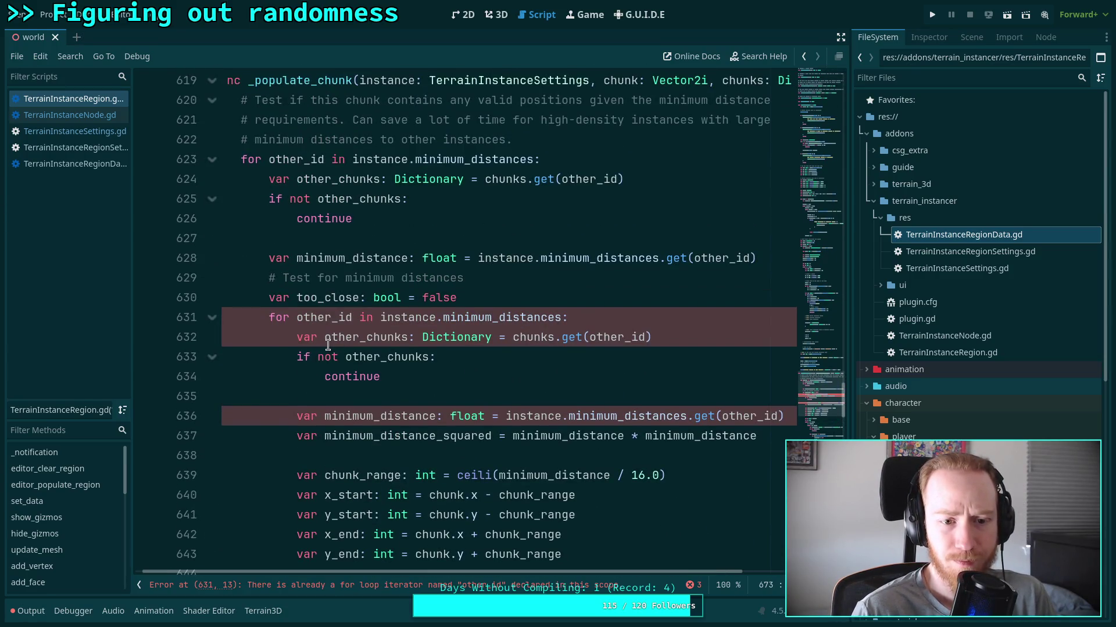
{"action": "left_click", "coordinate": [321, 317]}
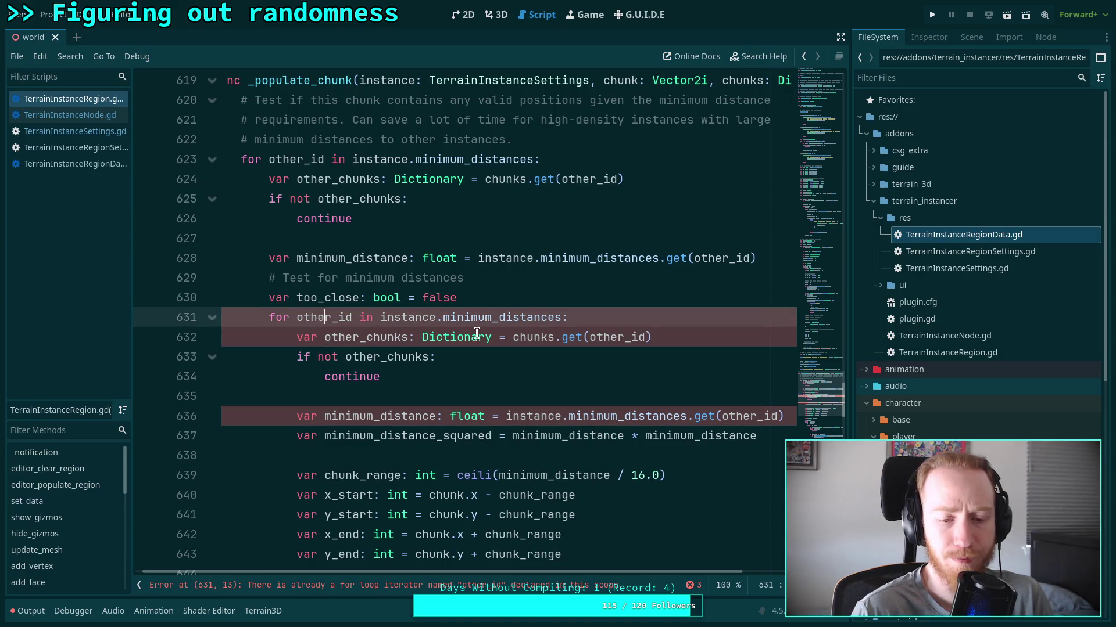
{"action": "mouse_move", "coordinate": [701, 336]}
{"action": "left_mouse_down"}
{"action": "mouse_move", "coordinate": [701, 317]}
{"action": "mouse_move", "coordinate": [612, 337]}
{"action": "left_mouse_up"}
{"action": "left_click", "coordinate": [496, 383]}
{"action": "left_click_drag", "start_coordinate": [495, 382], "coordinate": [535, 306]}
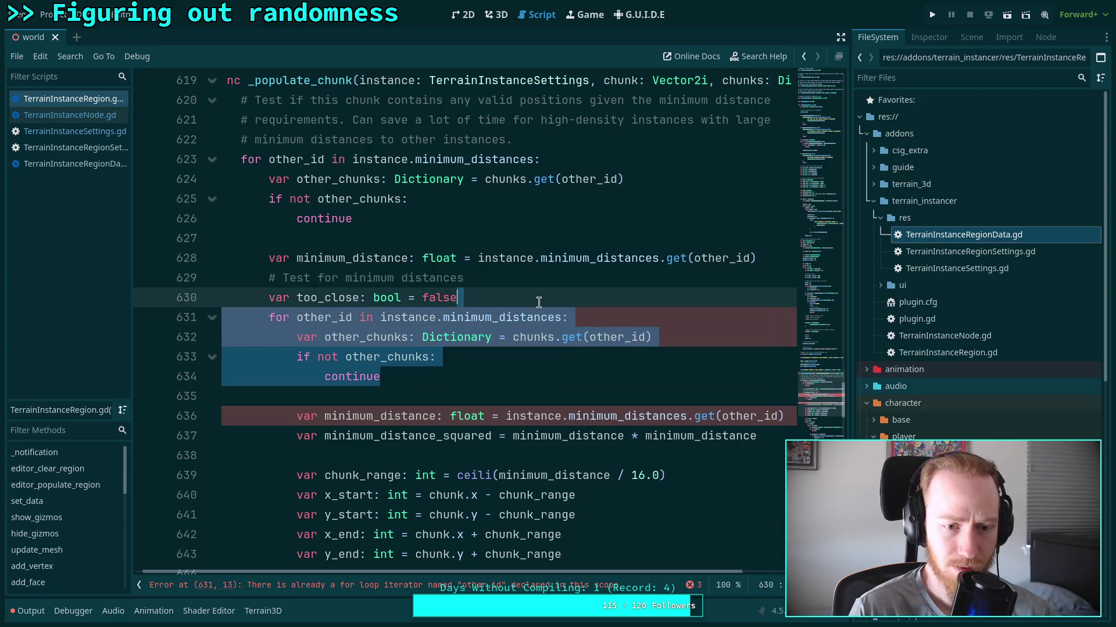
{"action": "key", "text": "BackSpace"}
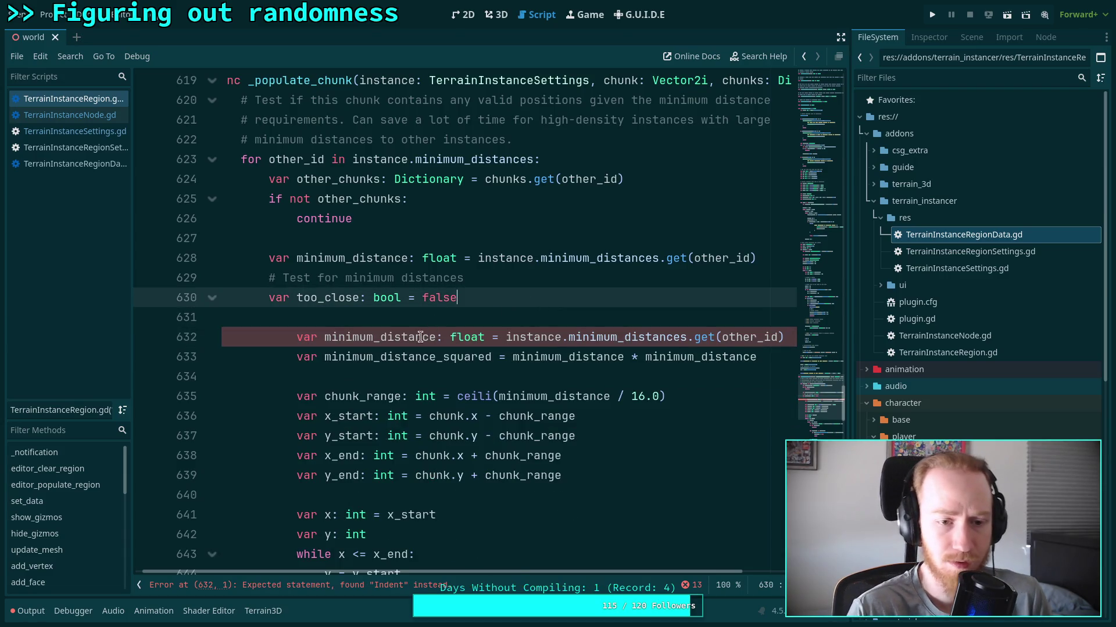
{"action": "mouse_move", "coordinate": [345, 375]}
{"action": "left_mouse_down"}
{"action": "mouse_move", "coordinate": [342, 323]}
{"action": "mouse_move", "coordinate": [349, 356]}
{"action": "mouse_move", "coordinate": [356, 344]}
{"action": "left_mouse_up"}
{"action": "key", "text": "BackSpace"}
Dedent the pasted test block one level.
{"action": "scroll", "coordinate": [349, 356], "scroll_direction": "down", "scroll_amount": 8}
{"action": "key", "text": "shift+Down"}
{"action": "key", "text": "shift+Down"}
{"action": "key", "text": "shift+Down"}
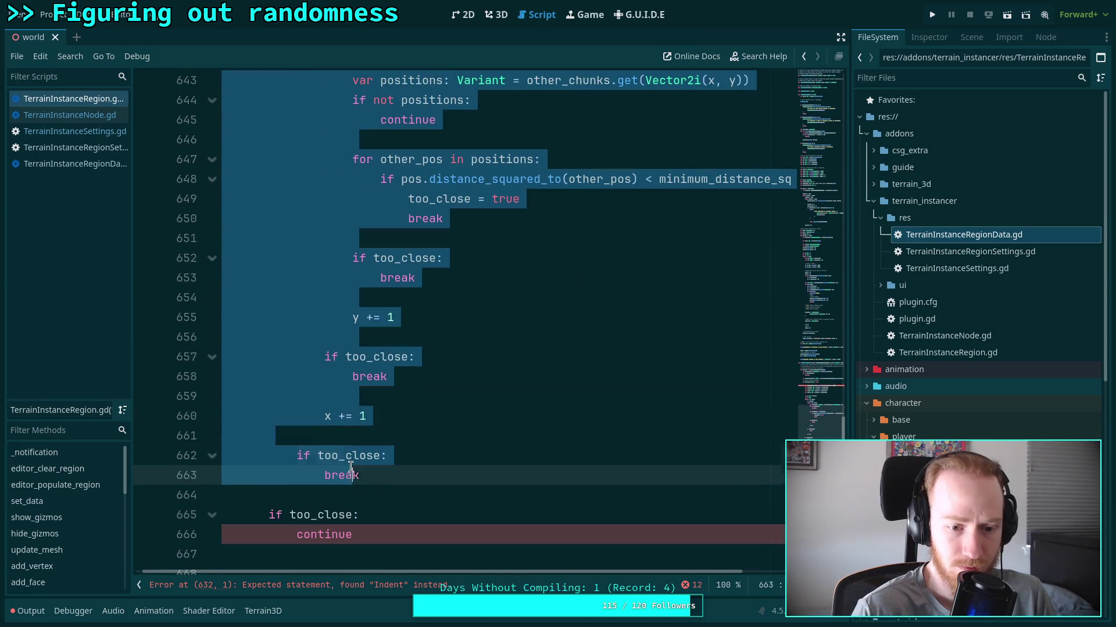
{"action": "key", "text": "shift+Tab"}
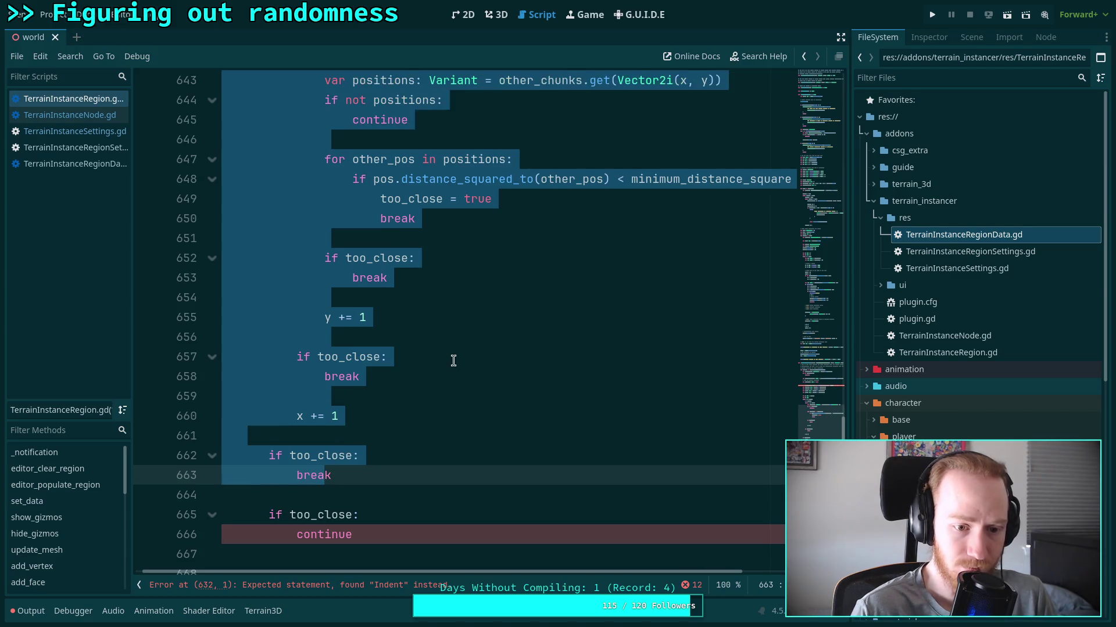
{"action": "scroll", "coordinate": [454, 348], "scroll_direction": "up", "scroll_amount": 5}
{"action": "scroll", "coordinate": [328, 312], "scroll_direction": "down", "scroll_amount": 1}
{"action": "scroll", "coordinate": [328, 312], "scroll_direction": "down", "scroll_amount": 4}
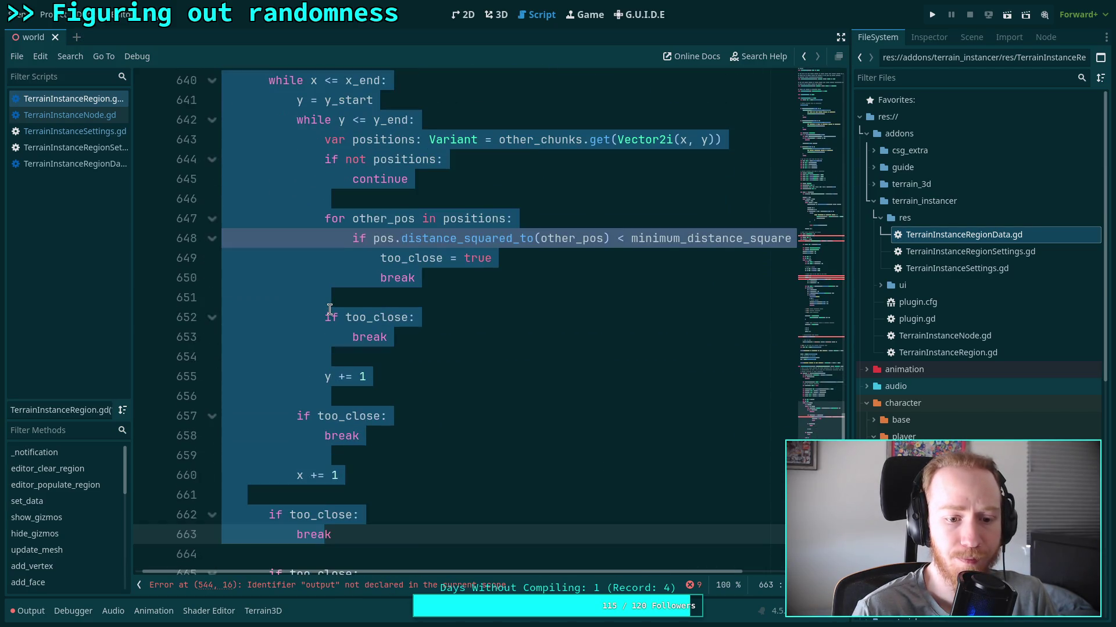
{"action": "scroll", "coordinate": [329, 312], "scroll_direction": "up", "scroll_amount": 8}
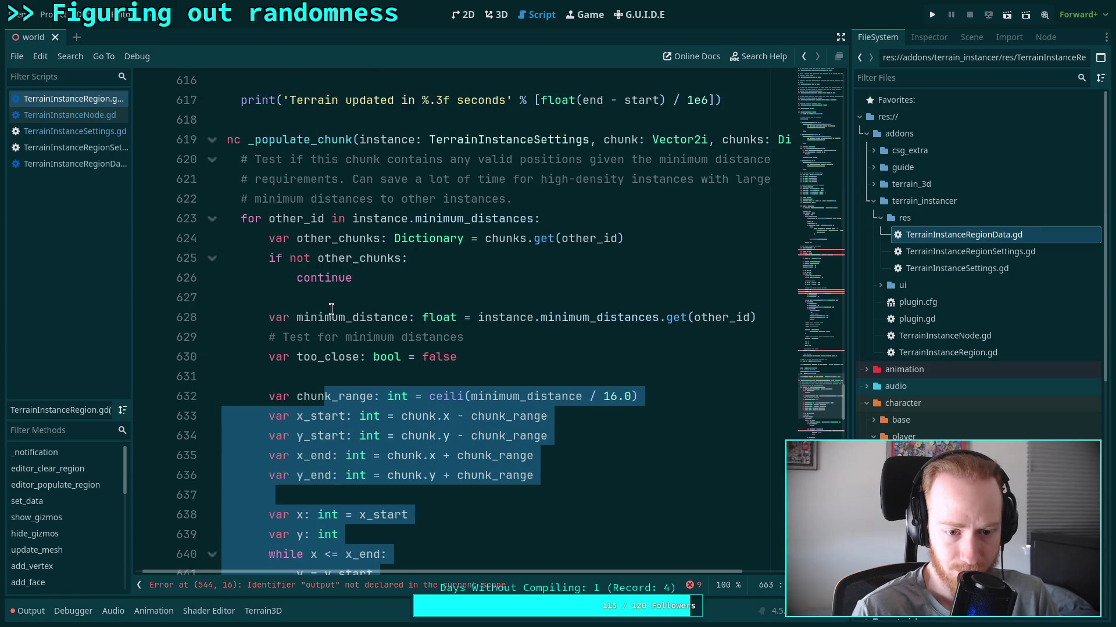
Delete the '# Test for minimum distances' comment line.
{"action": "left_click", "coordinate": [368, 371]}
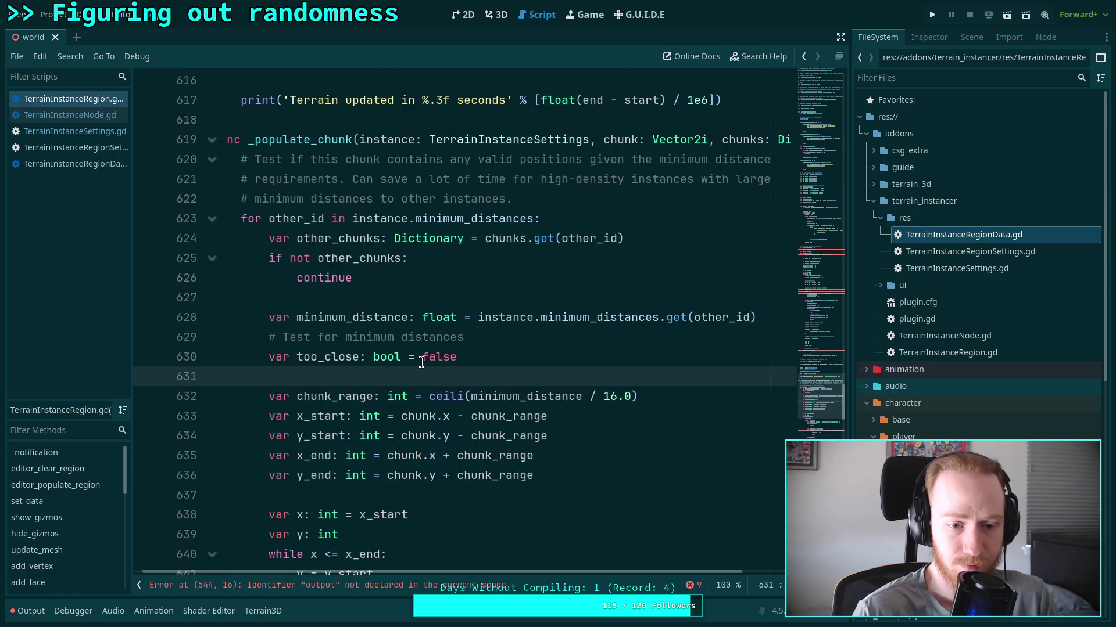
{"action": "scroll", "coordinate": [422, 360], "scroll_direction": "down", "scroll_amount": 2}
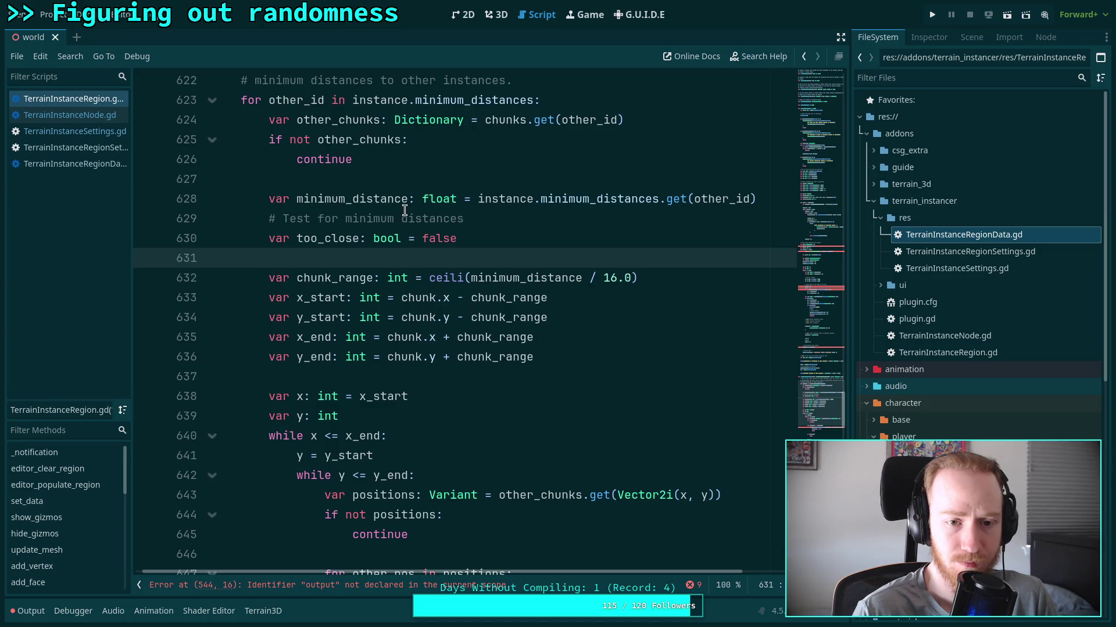
{"action": "left_click", "coordinate": [447, 219]}
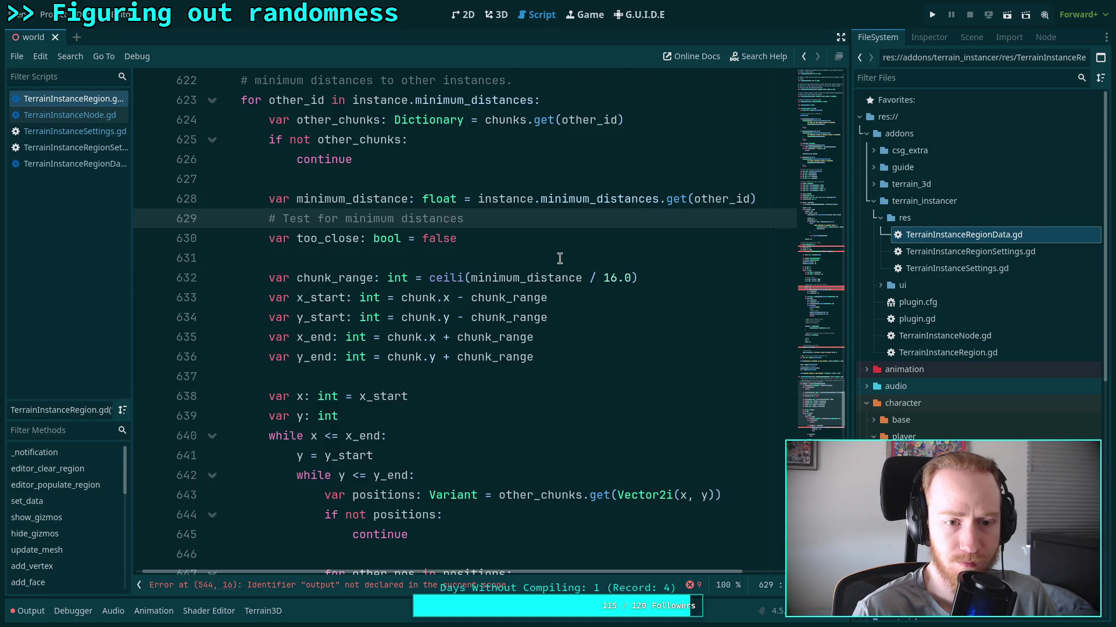
{"action": "scroll", "coordinate": [523, 268], "scroll_direction": "up", "scroll_amount": 1}
{"action": "triple_click", "coordinate": [500, 274]}
{"action": "key", "text": "BackSpace"}
{"action": "key", "text": "BackSpace"}
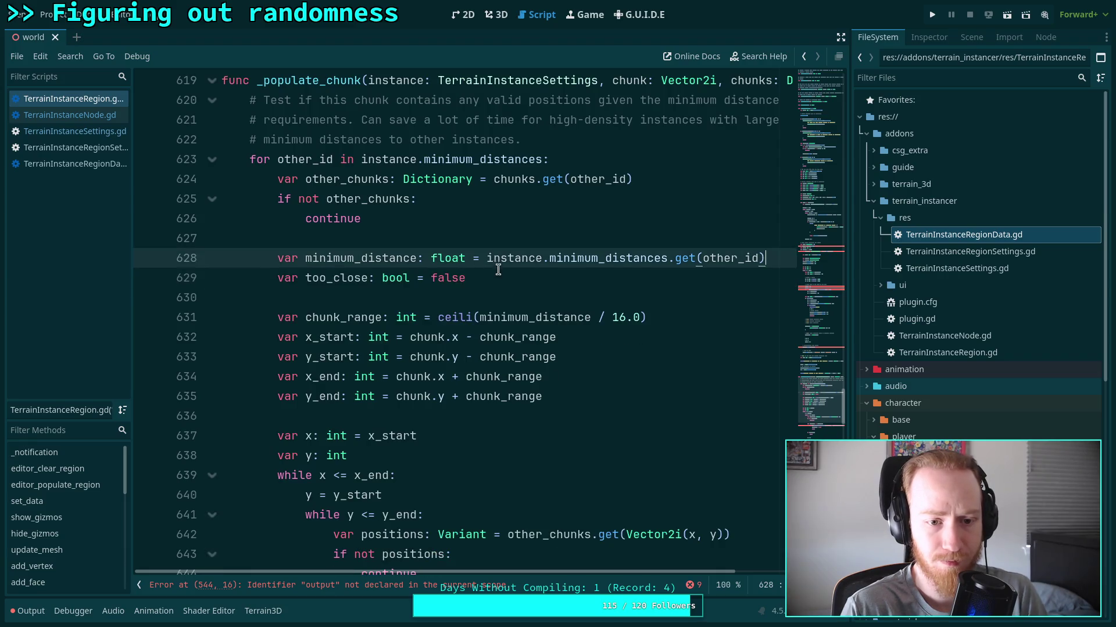
Remove the leftover empty line and move the too_close declaration below var y: int.
{"action": "key", "text": "Down"}
{"action": "key", "text": "alt+Down"}
{"action": "key", "text": "alt+Down"}
{"action": "key", "text": "alt+Down"}
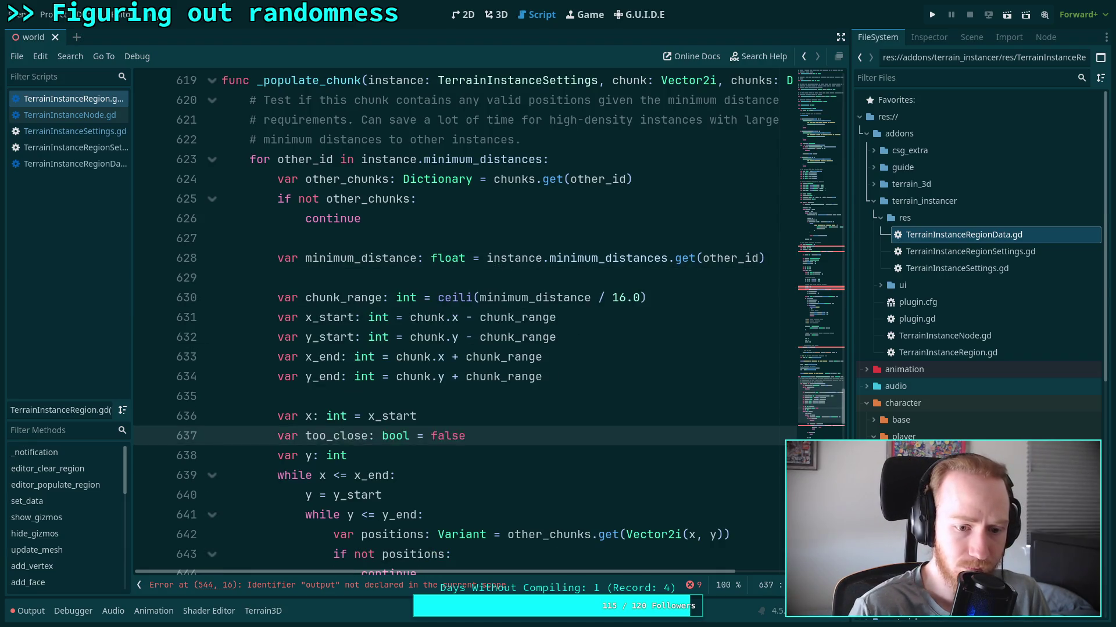
{"action": "scroll", "coordinate": [512, 302], "scroll_direction": "down", "scroll_amount": 3}
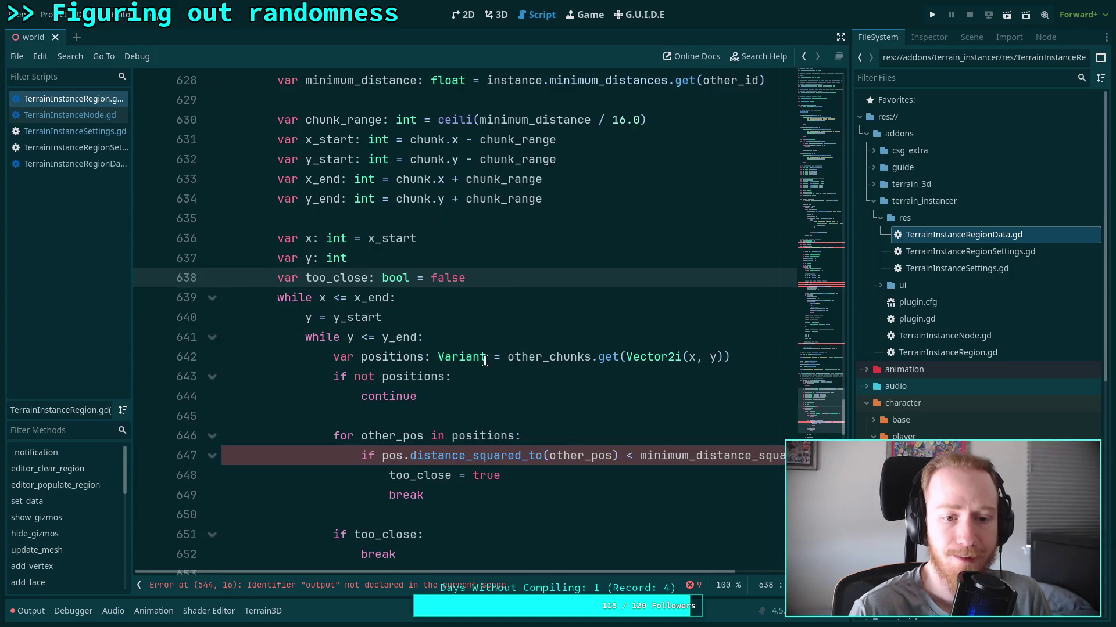
{"action": "scroll", "coordinate": [432, 353], "scroll_direction": "up", "scroll_amount": 4}
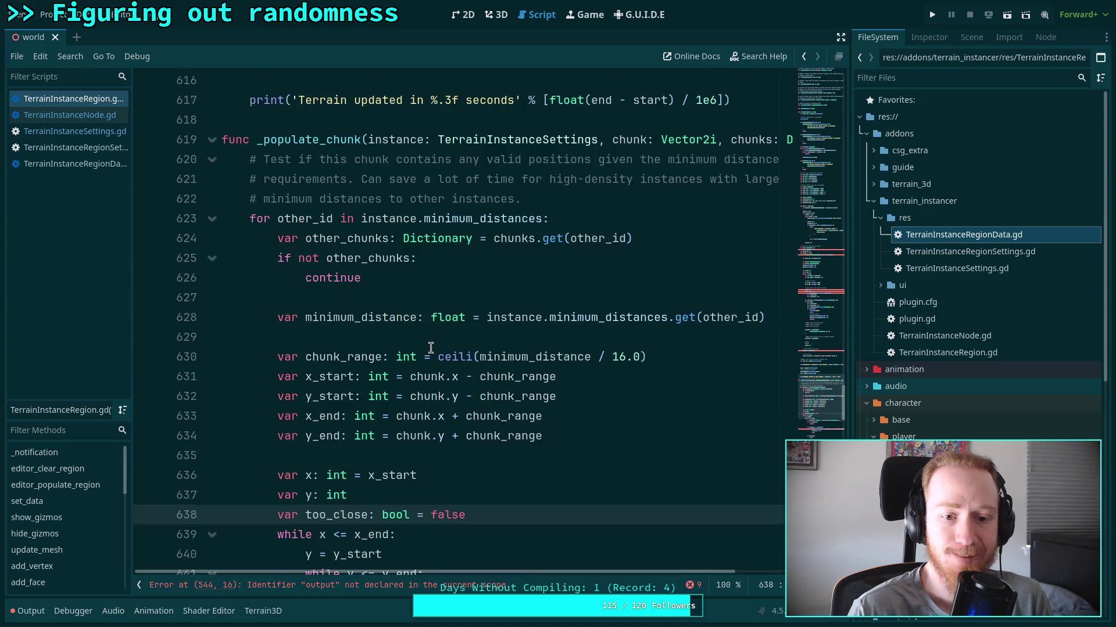
Change ceili to floori on line 630, then hide Godot to show the desktop.
{"action": "left_click_drag", "start_coordinate": [437, 357], "coordinate": [472, 356]}
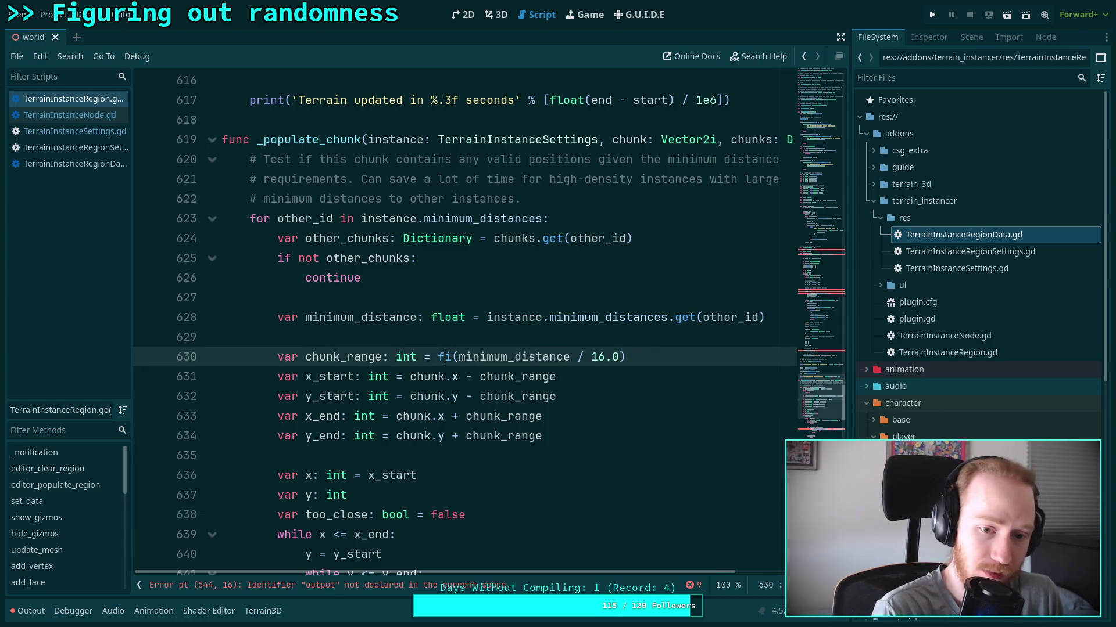
{"action": "type", "text": "floor"}
{"action": "left_click", "coordinate": [549, 339]}
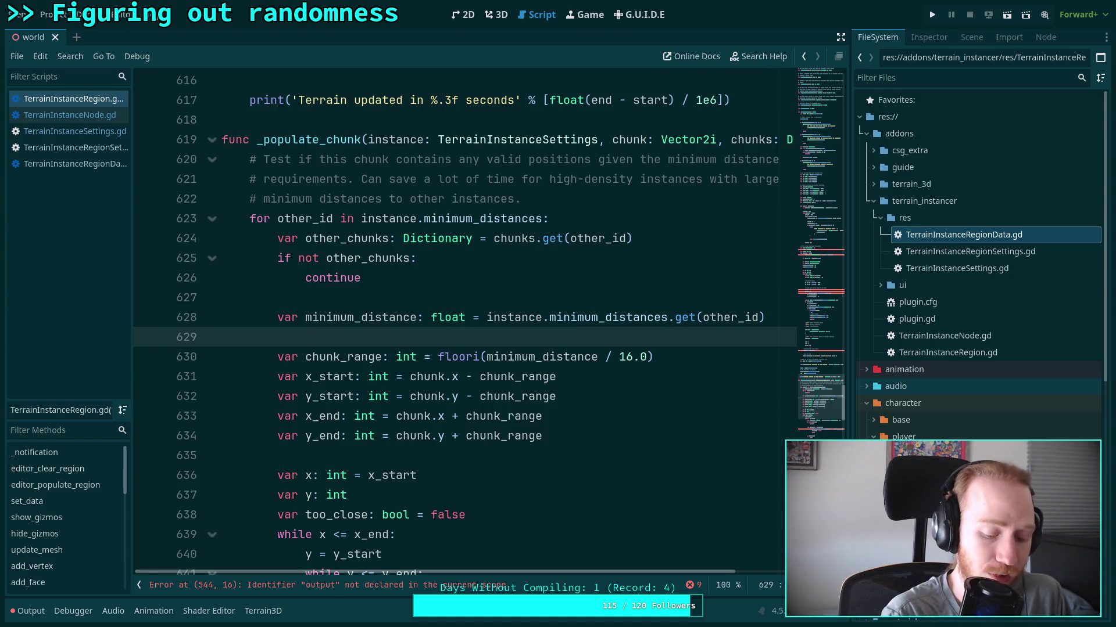
{"action": "key", "text": "super+4"}
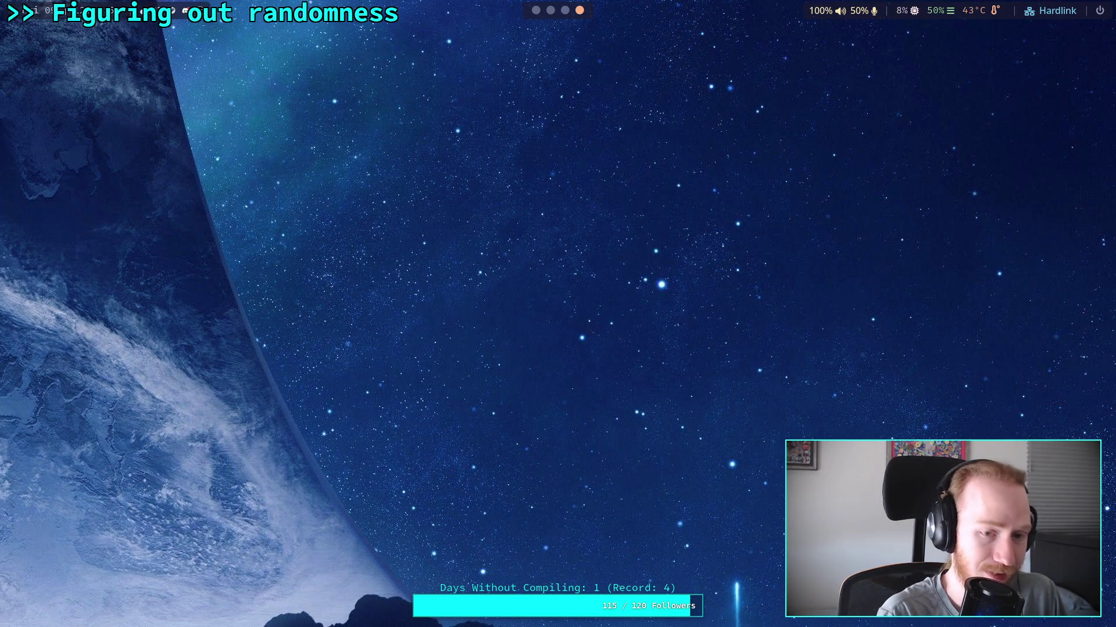
Launch Krita and create a new 2000×1000 image.
{"action": "key", "text": "super+d"}
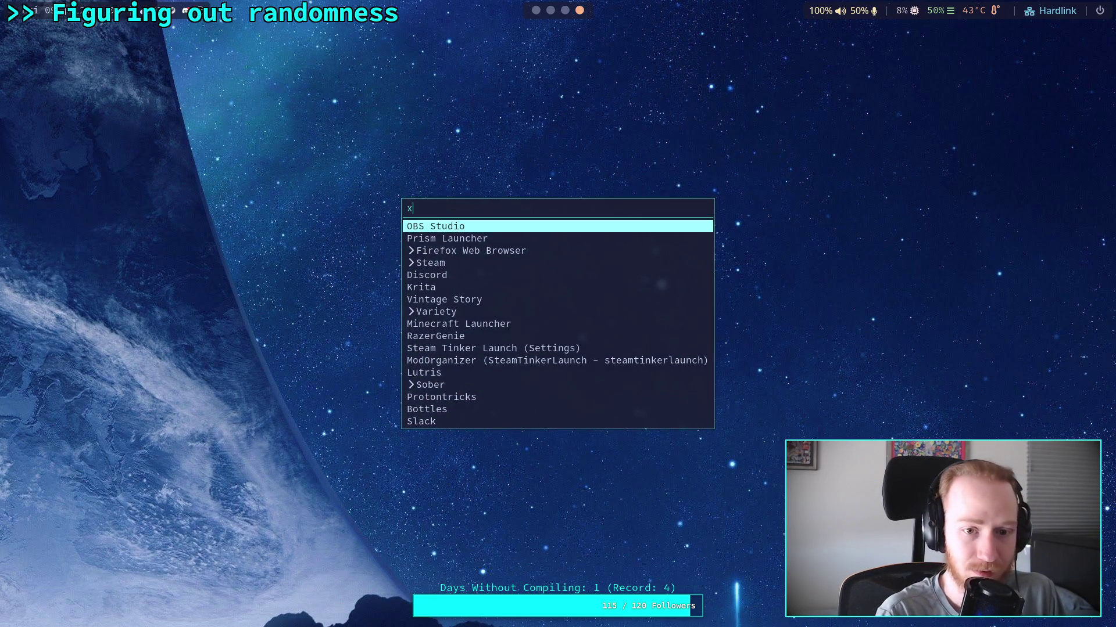
{"action": "type", "text": "kri"}
{"action": "key", "text": "Return"}
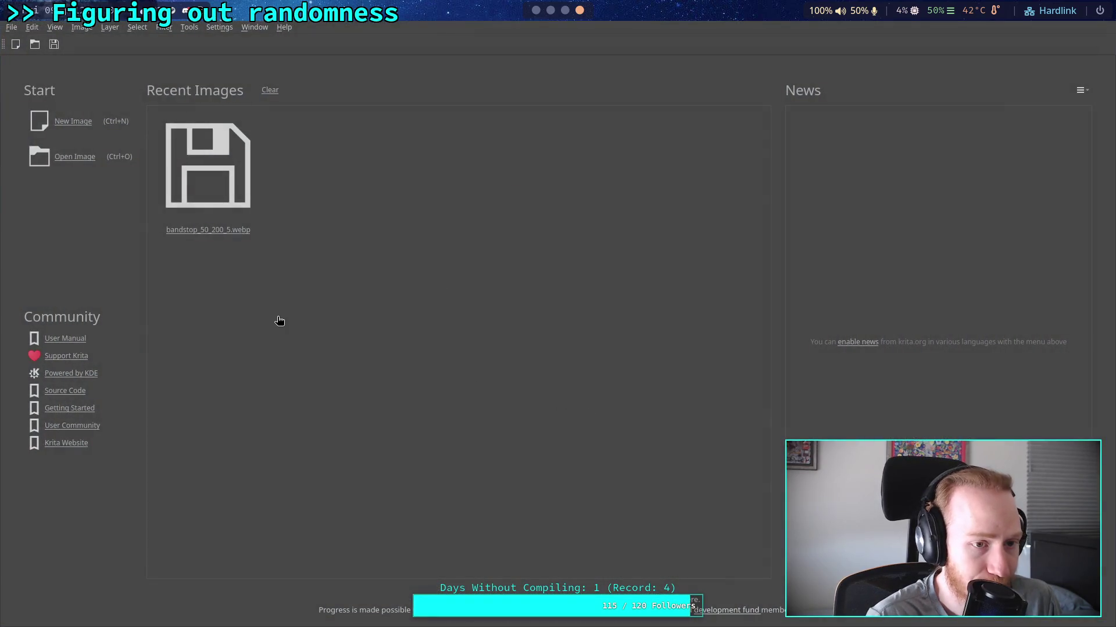
{"action": "left_click", "coordinate": [82, 123]}
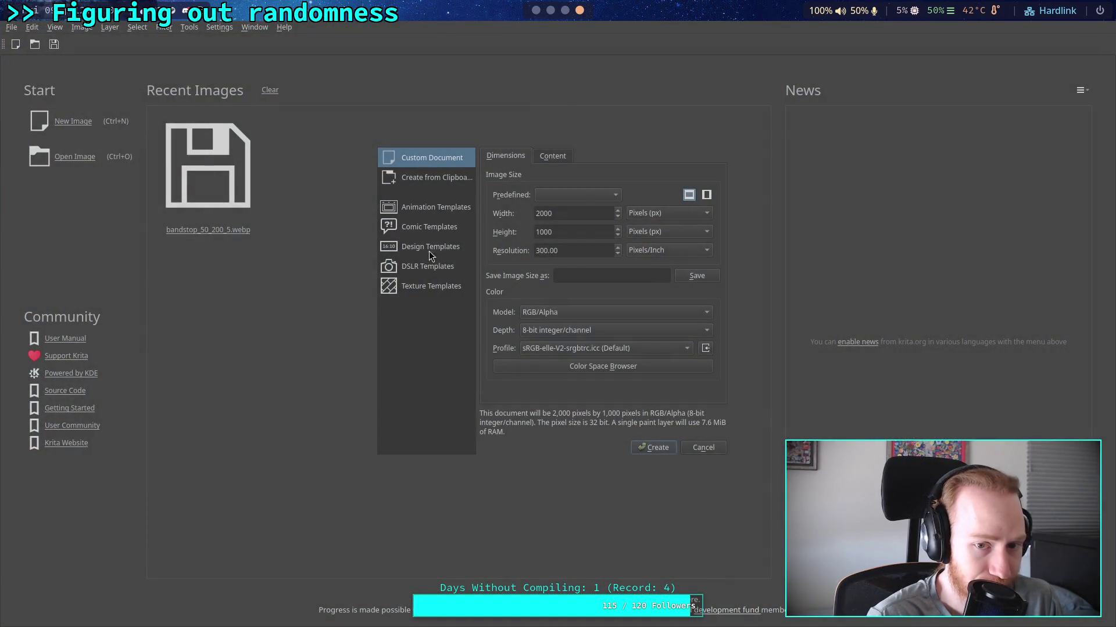
{"action": "left_click", "coordinate": [652, 446]}
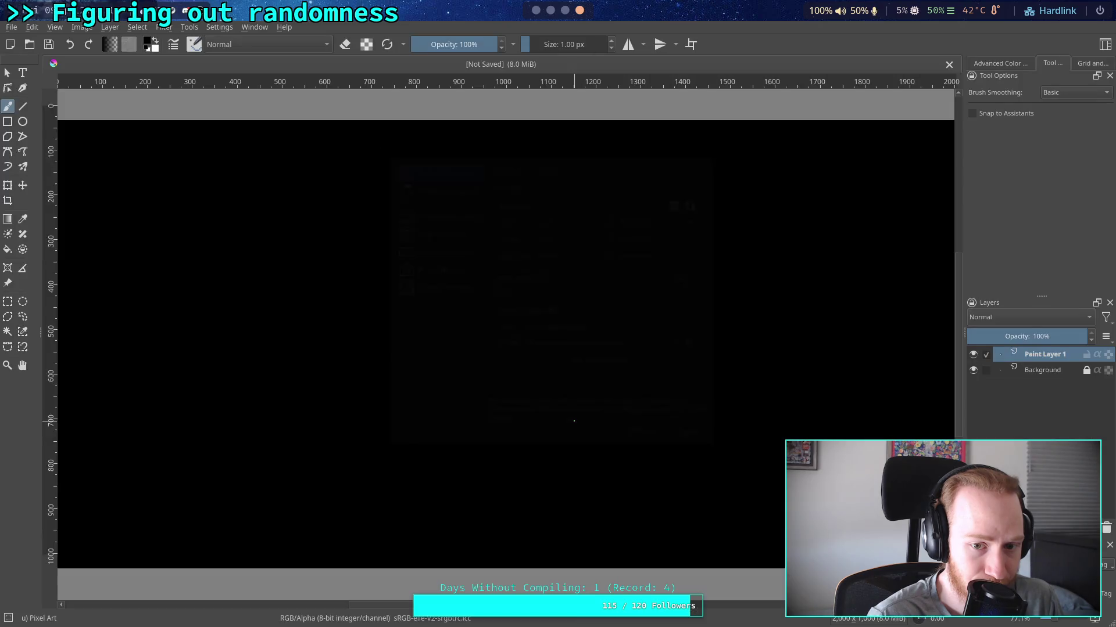
Zoom in on the canvas and paint a single grey test pixel.
{"action": "scroll", "coordinate": [439, 387], "scroll_direction": "up", "scroll_amount": 3}
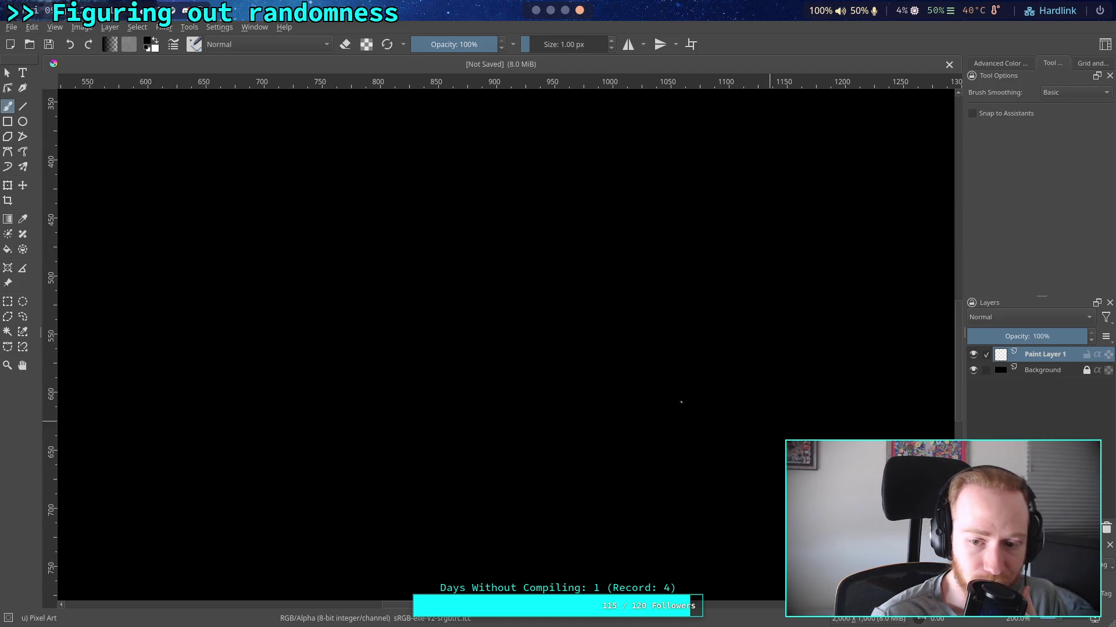
{"action": "scroll", "coordinate": [493, 326], "scroll_direction": "up", "scroll_amount": 10}
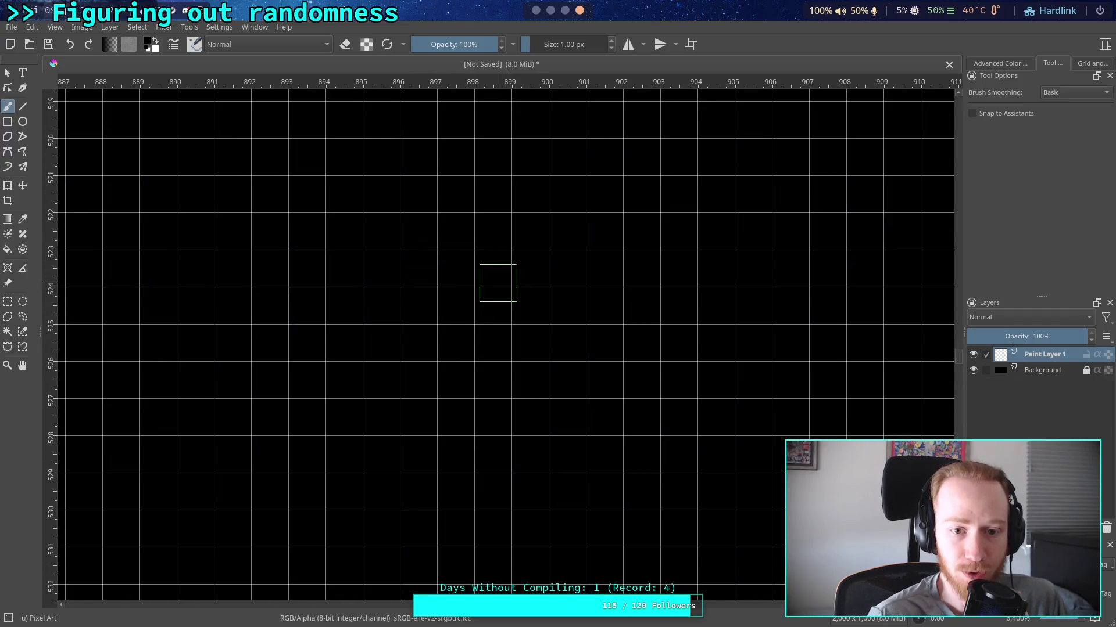
{"action": "left_click", "coordinate": [316, 157]}
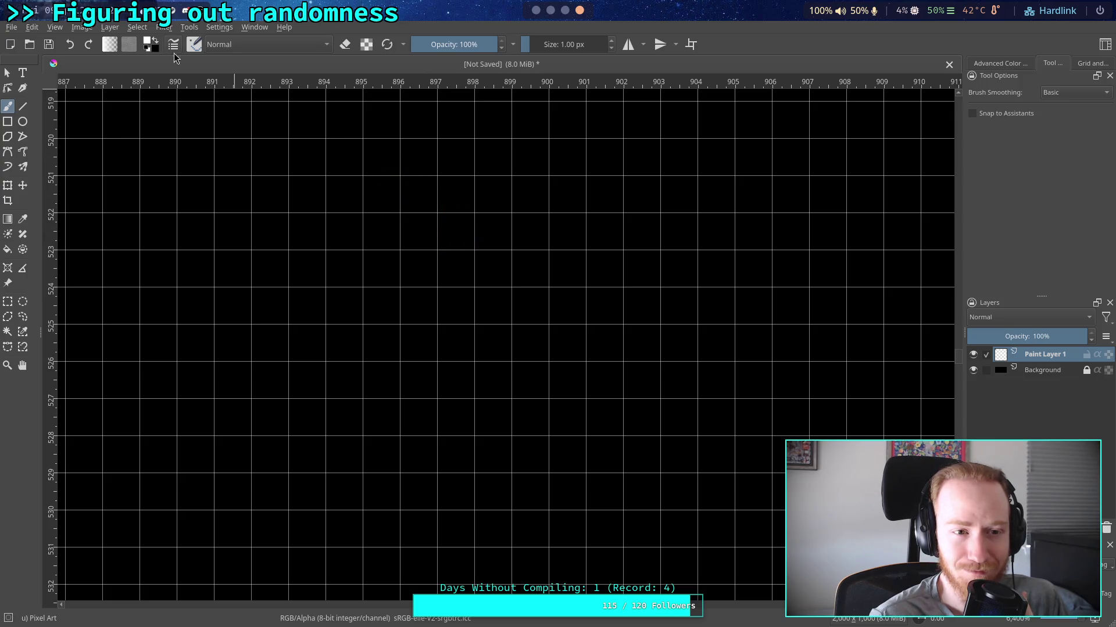
{"action": "left_click", "coordinate": [150, 43]}
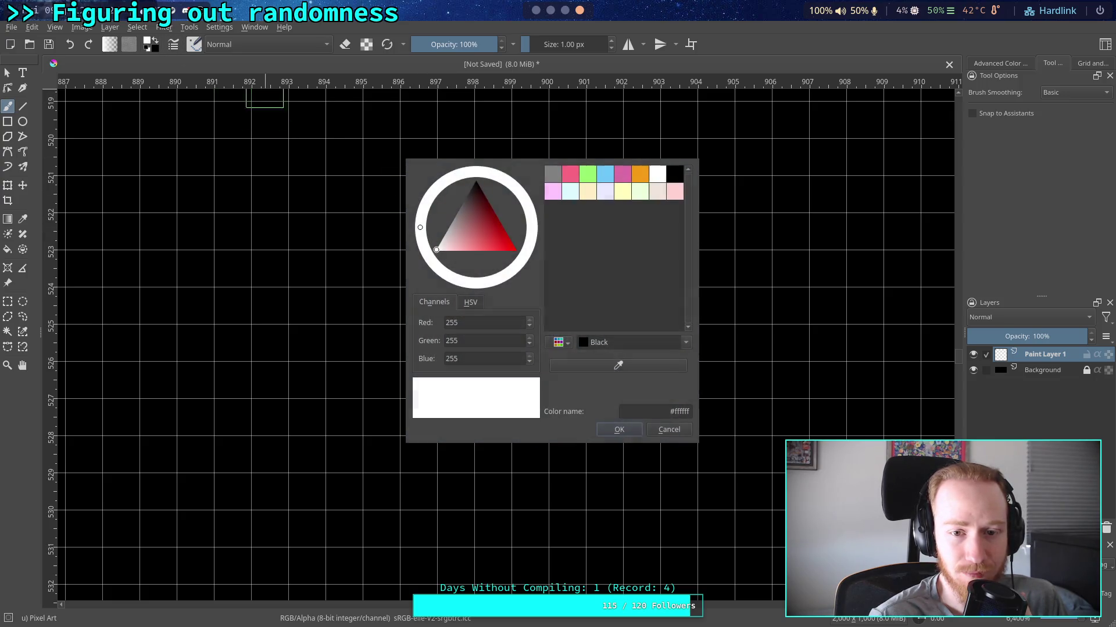
{"action": "left_click", "coordinate": [558, 201]}
{"action": "left_click", "coordinate": [616, 421]}
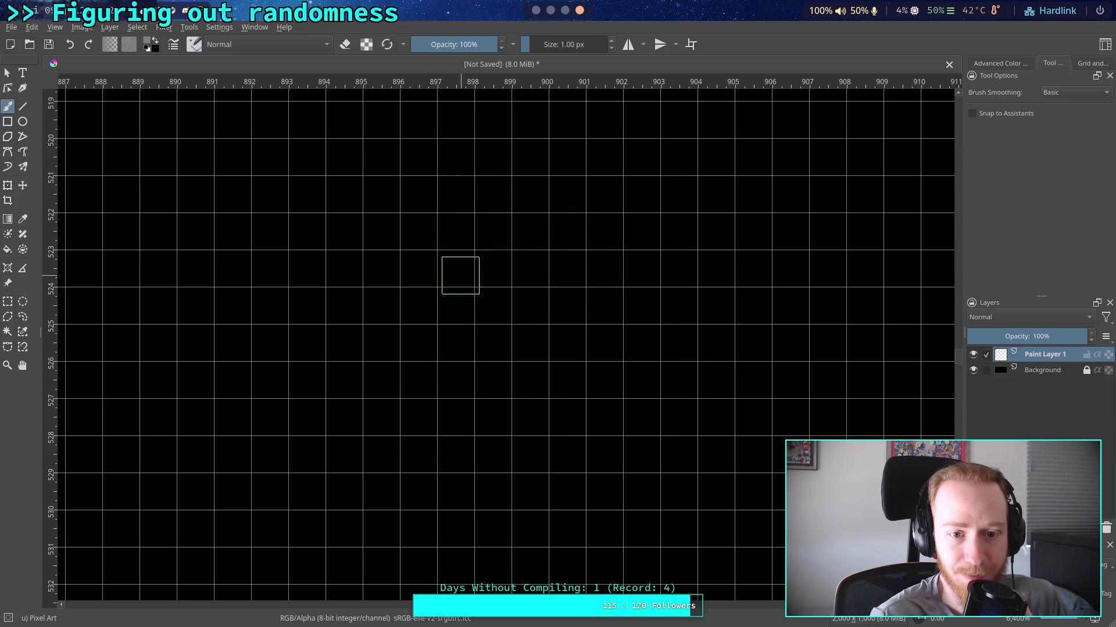
{"action": "left_click", "coordinate": [456, 268]}
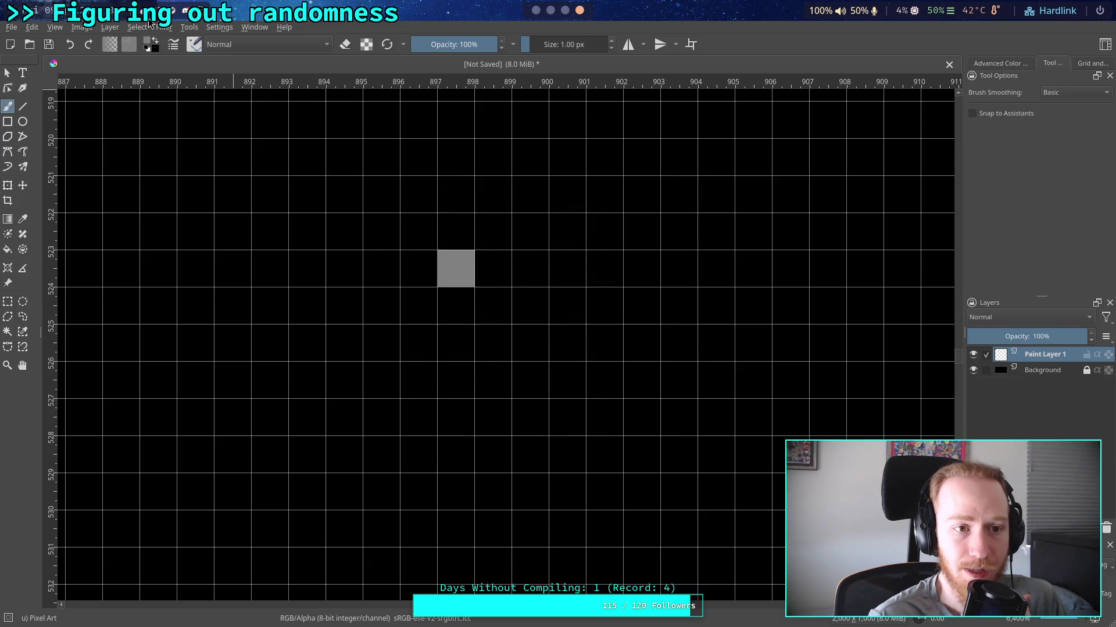
Paint a white pixel diagonally below the grey one, then undo the test pixels.
{"action": "left_click", "coordinate": [147, 50]}
{"action": "right_click", "coordinate": [486, 298]}
{"action": "left_click", "coordinate": [155, 40]}
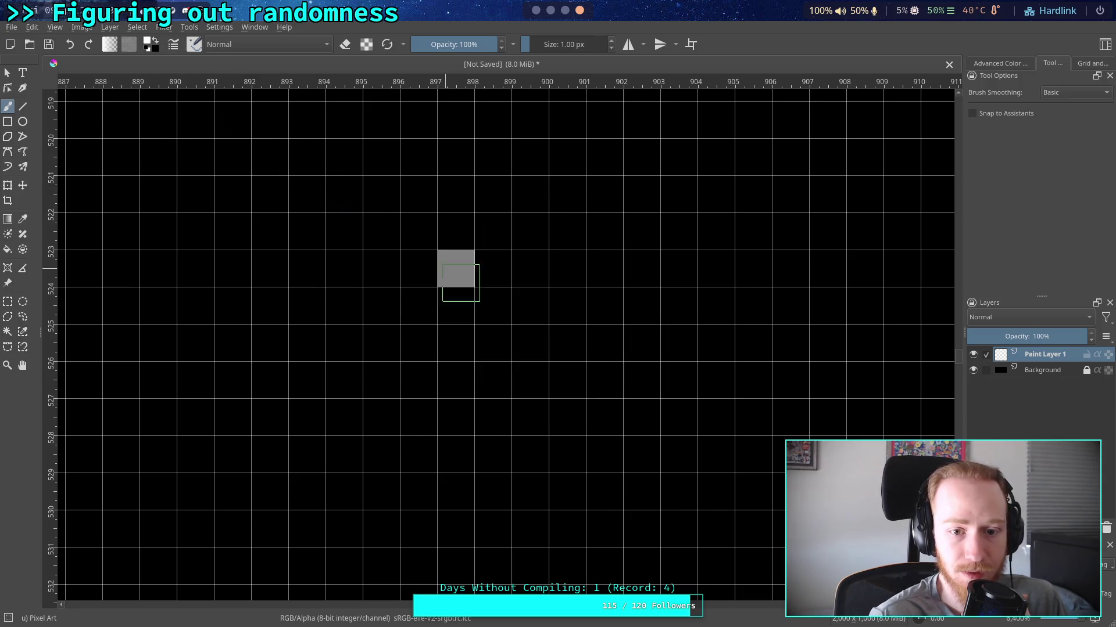
{"action": "left_click", "coordinate": [493, 305]}
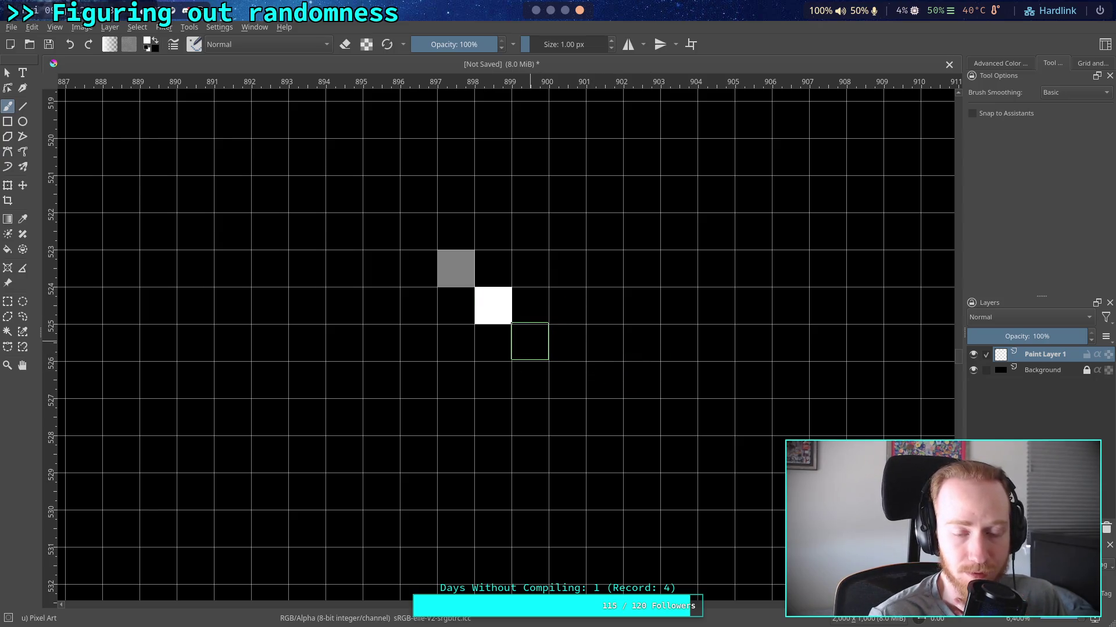
{"action": "left_click_drag", "start_coordinate": [458, 303], "coordinate": [465, 312]}
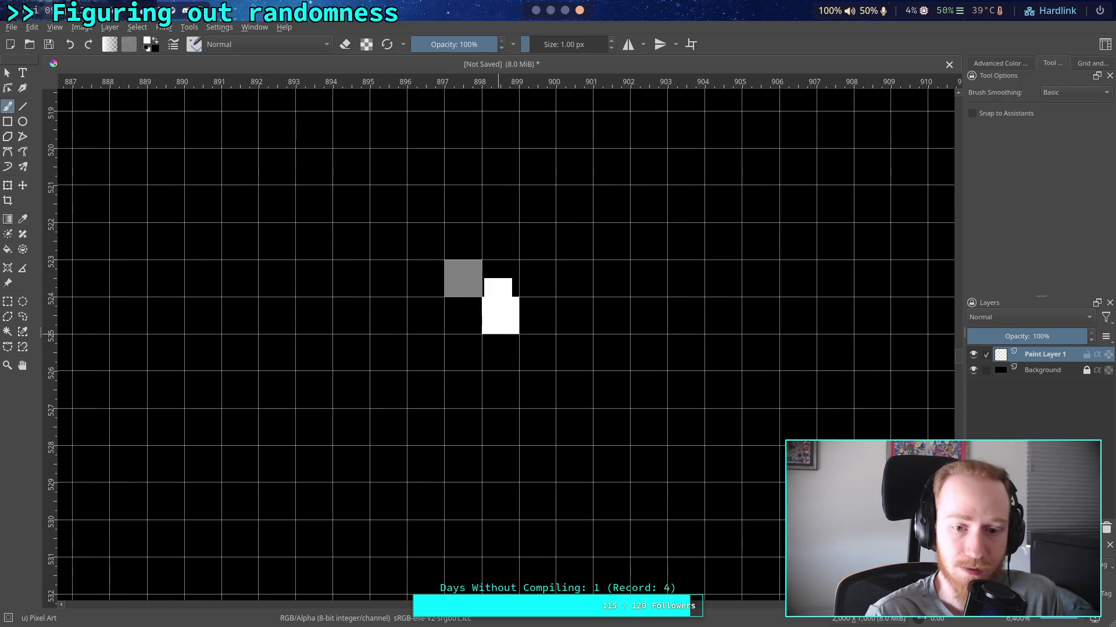
{"action": "key", "text": "ctrl+z"}
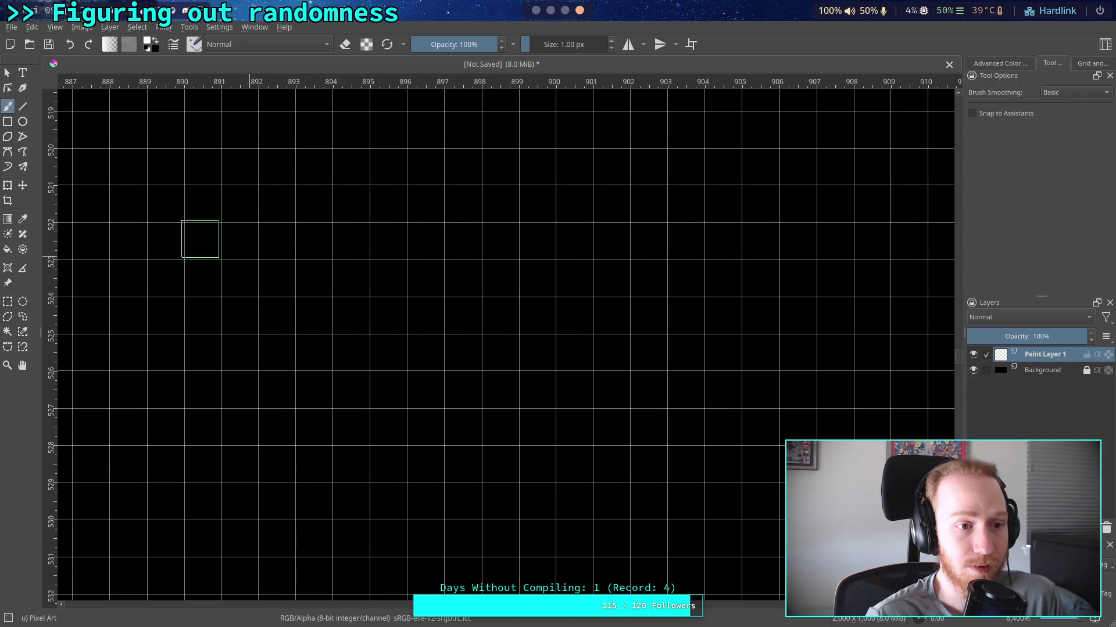
Paint two white 3×3 pixel blocks that touch diagonally at one corner.
{"action": "scroll", "coordinate": [281, 299], "scroll_direction": "down", "scroll_amount": 1}
{"action": "scroll", "coordinate": [280, 297], "scroll_direction": "up", "scroll_amount": 1}
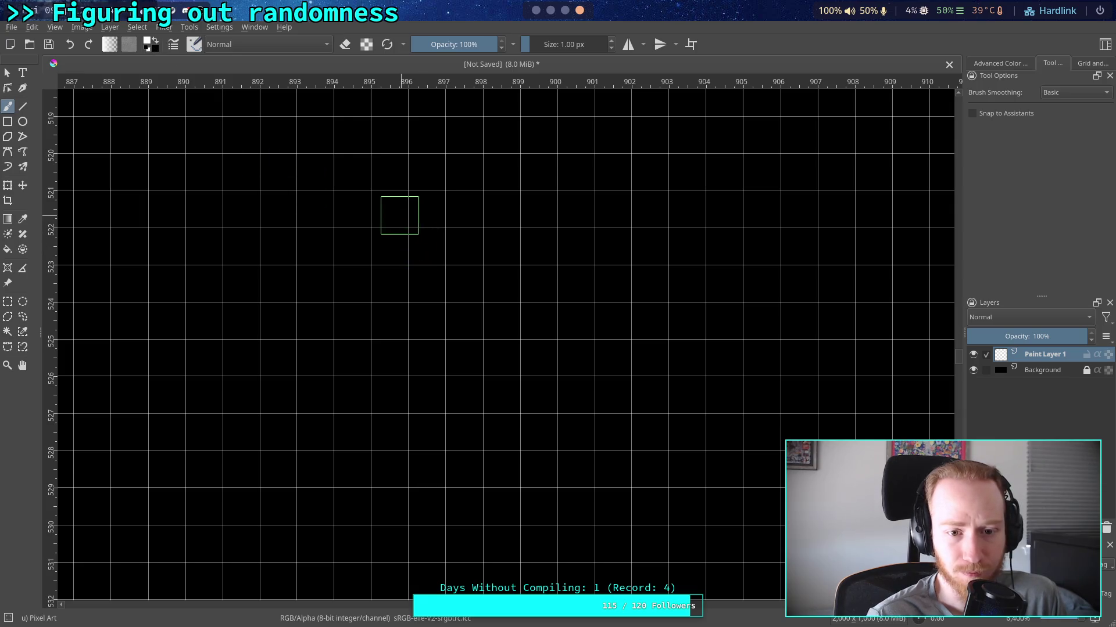
{"action": "left_click", "coordinate": [390, 210]}
{"action": "mouse_move", "coordinate": [390, 227]}
{"action": "left_mouse_down"}
{"action": "mouse_move", "coordinate": [462, 246]}
{"action": "mouse_move", "coordinate": [421, 256]}
{"action": "left_mouse_up"}
{"action": "mouse_move", "coordinate": [512, 358]}
{"action": "left_mouse_down"}
{"action": "mouse_move", "coordinate": [567, 387]}
{"action": "mouse_move", "coordinate": [528, 358]}
{"action": "left_mouse_up"}
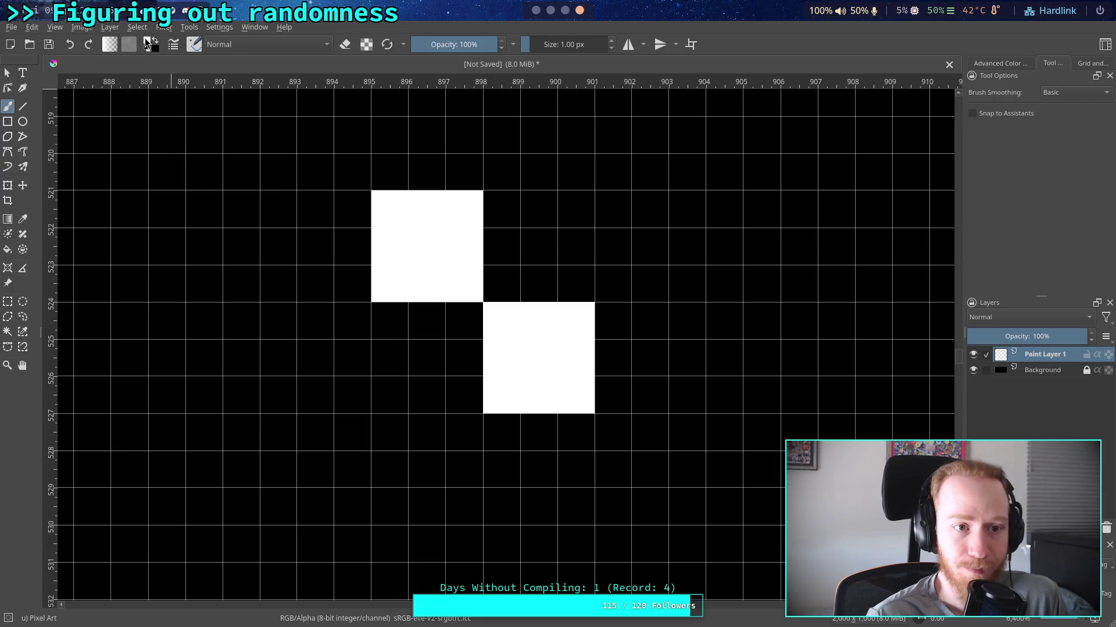
{"action": "left_click", "coordinate": [153, 43]}
Paint the upper block's top-left cell green.
{"action": "left_click", "coordinate": [570, 175]}
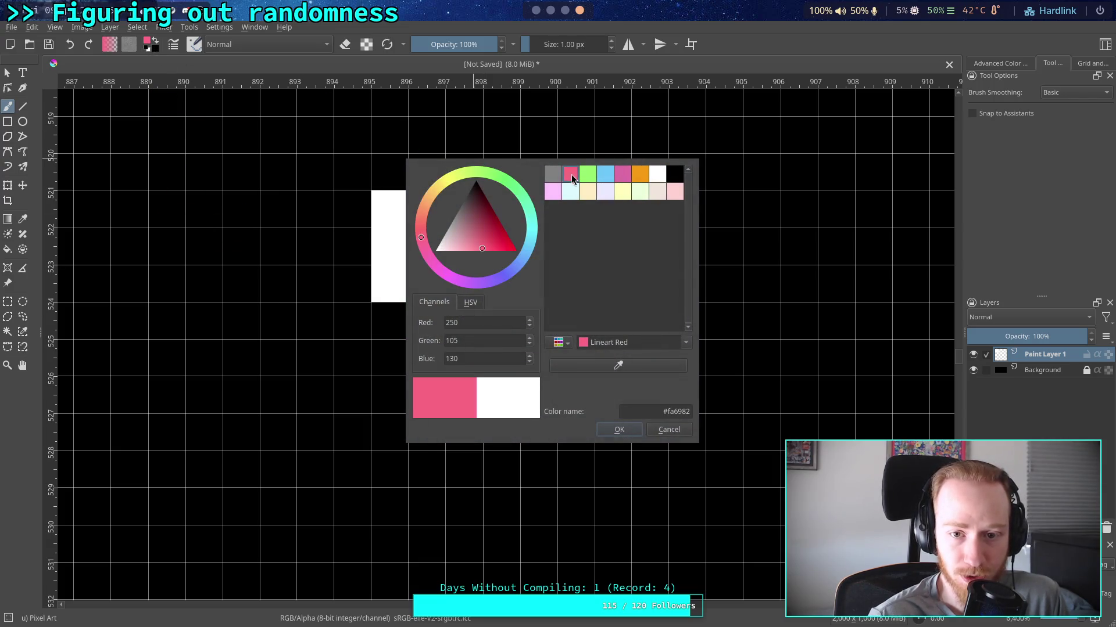
{"action": "left_click", "coordinate": [588, 192]}
{"action": "left_click", "coordinate": [587, 175]}
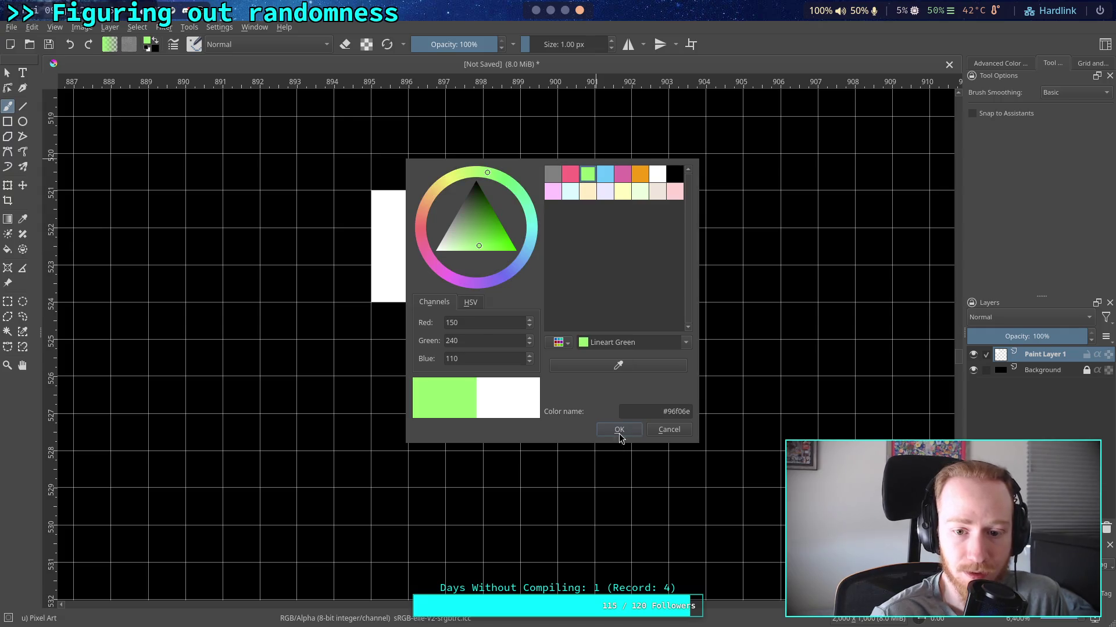
{"action": "left_click", "coordinate": [619, 431]}
{"action": "left_click", "coordinate": [403, 225]}
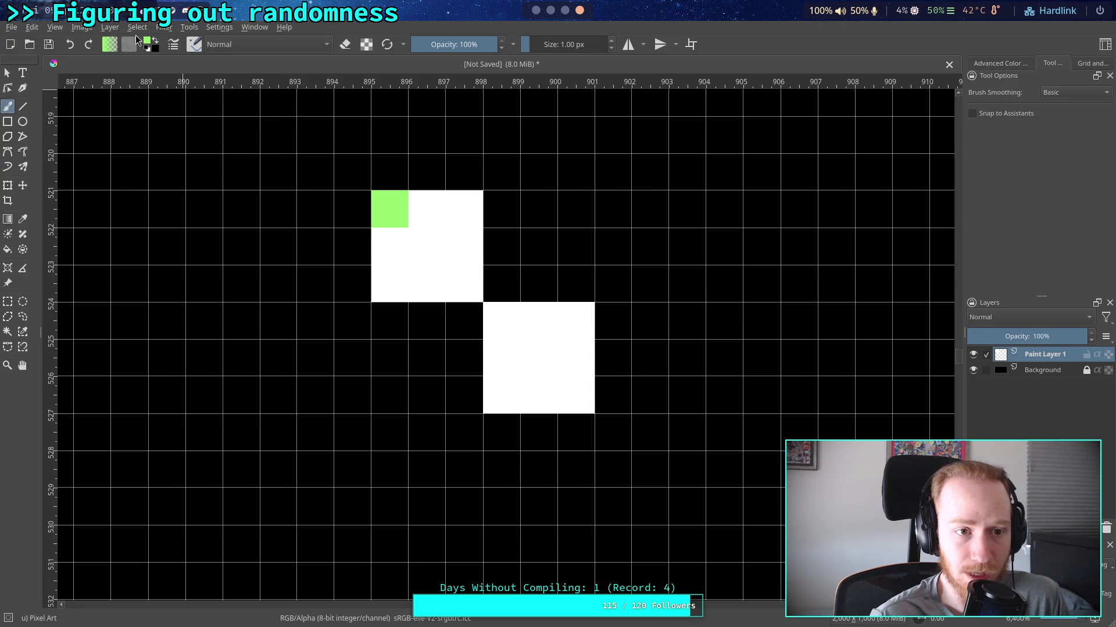
Paint the lower block's bottom-right cell blue.
{"action": "left_click", "coordinate": [147, 45]}
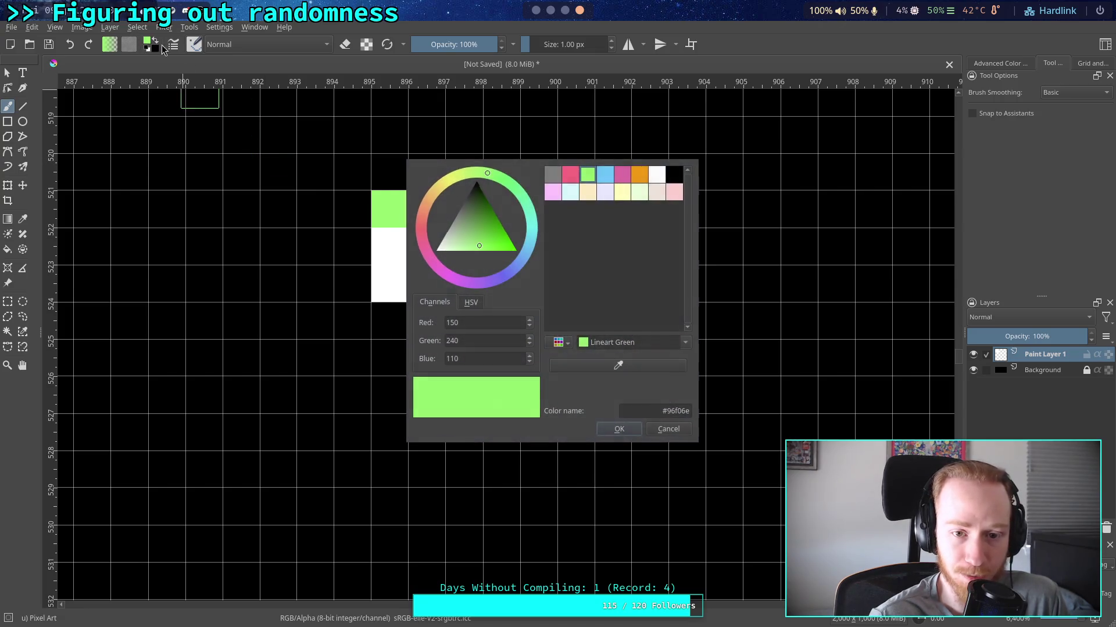
{"action": "left_click", "coordinate": [605, 177]}
{"action": "left_click", "coordinate": [617, 430]}
{"action": "left_click", "coordinate": [590, 413]}
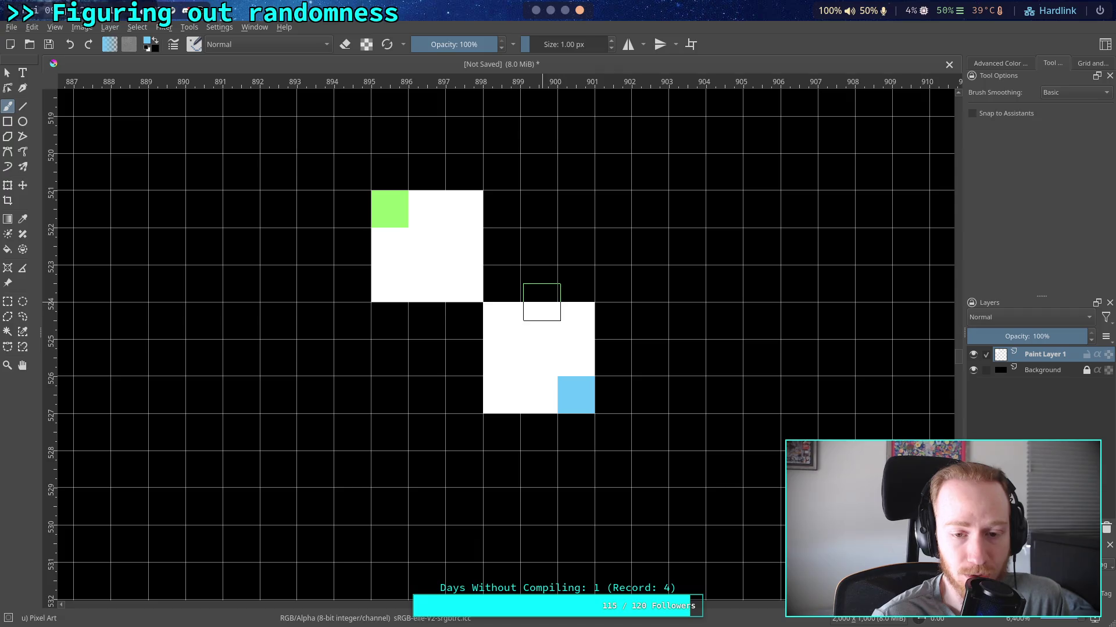
Paint a third white 3×3 block above the green cell.
{"action": "left_click_drag", "start_coordinate": [471, 291], "coordinate": [479, 329]}
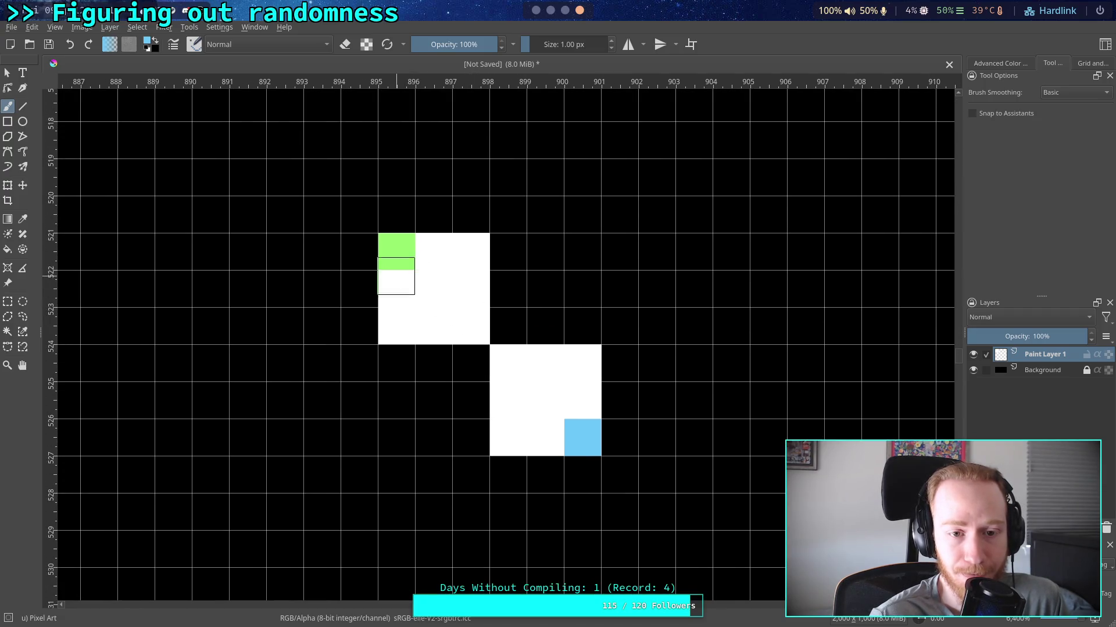
{"action": "left_click_drag", "start_coordinate": [329, 271], "coordinate": [374, 324]}
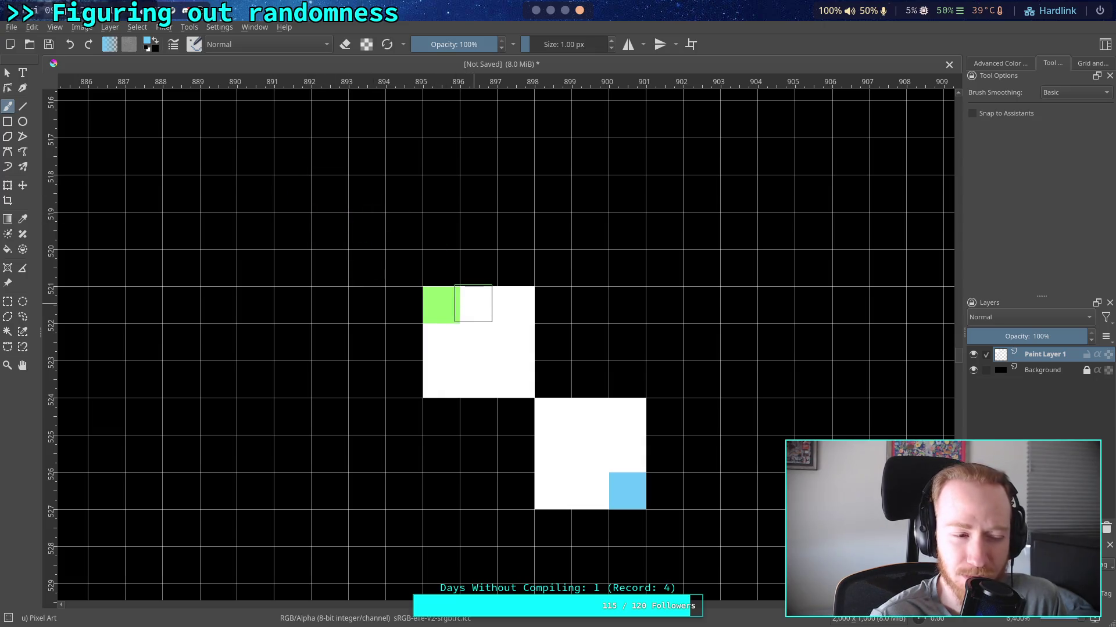
{"action": "mouse_move", "coordinate": [555, 322]}
{"action": "left_mouse_down"}
{"action": "mouse_move", "coordinate": [479, 276]}
{"action": "mouse_move", "coordinate": [553, 377]}
{"action": "left_mouse_up"}
{"action": "left_click", "coordinate": [147, 51]}
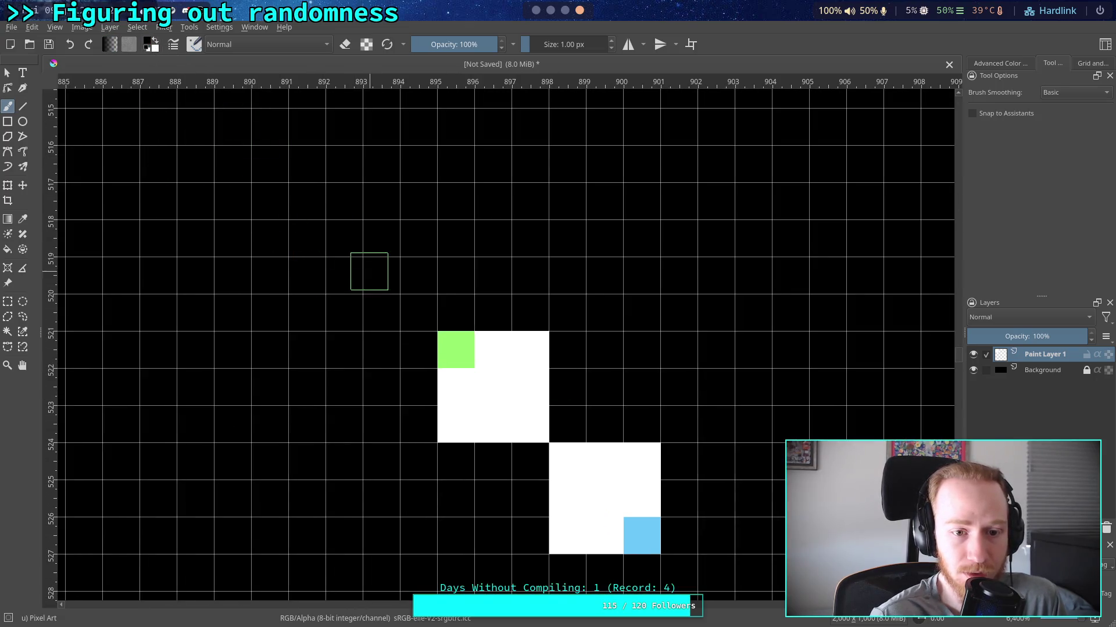
{"action": "left_click", "coordinate": [155, 38]}
{"action": "mouse_move", "coordinate": [333, 245]}
{"action": "left_mouse_down"}
{"action": "mouse_move", "coordinate": [381, 307]}
{"action": "mouse_move", "coordinate": [370, 259]}
{"action": "left_mouse_up"}
{"action": "left_click", "coordinate": [155, 42]}
Paint the light-blue cell at column 897, row 523.
{"action": "left_click", "coordinate": [154, 44]}
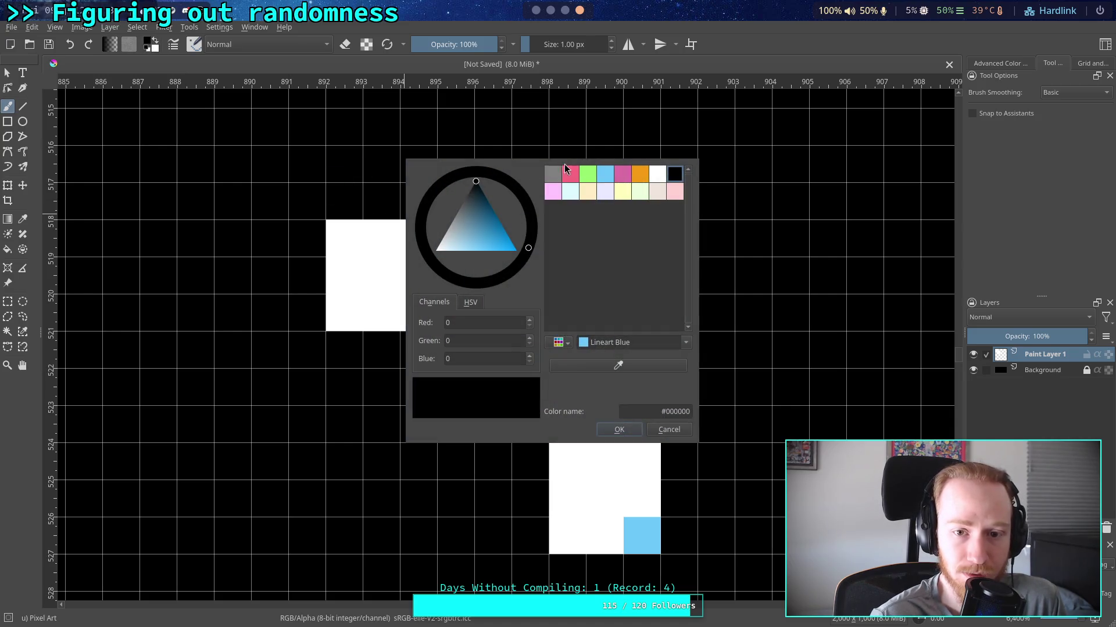
{"action": "left_click", "coordinate": [604, 175]}
{"action": "left_click", "coordinate": [618, 427]}
{"action": "left_click", "coordinate": [530, 424]}
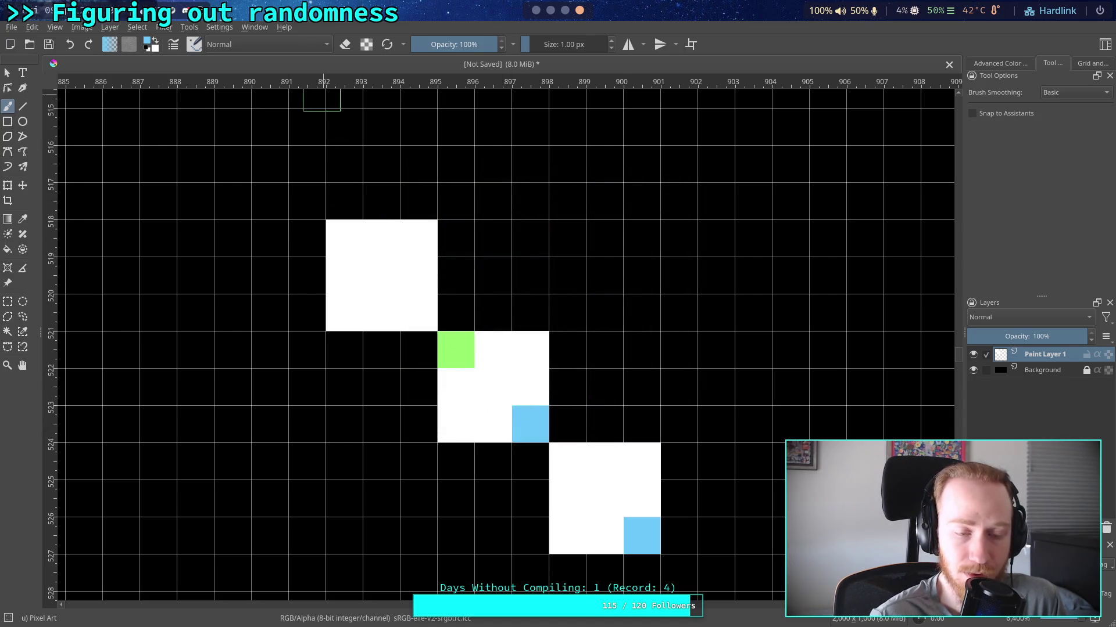
Paint the top block's corner cell in Lineart Green.
{"action": "left_click", "coordinate": [150, 44]}
{"action": "left_click", "coordinate": [587, 175]}
{"action": "left_click", "coordinate": [619, 428]}
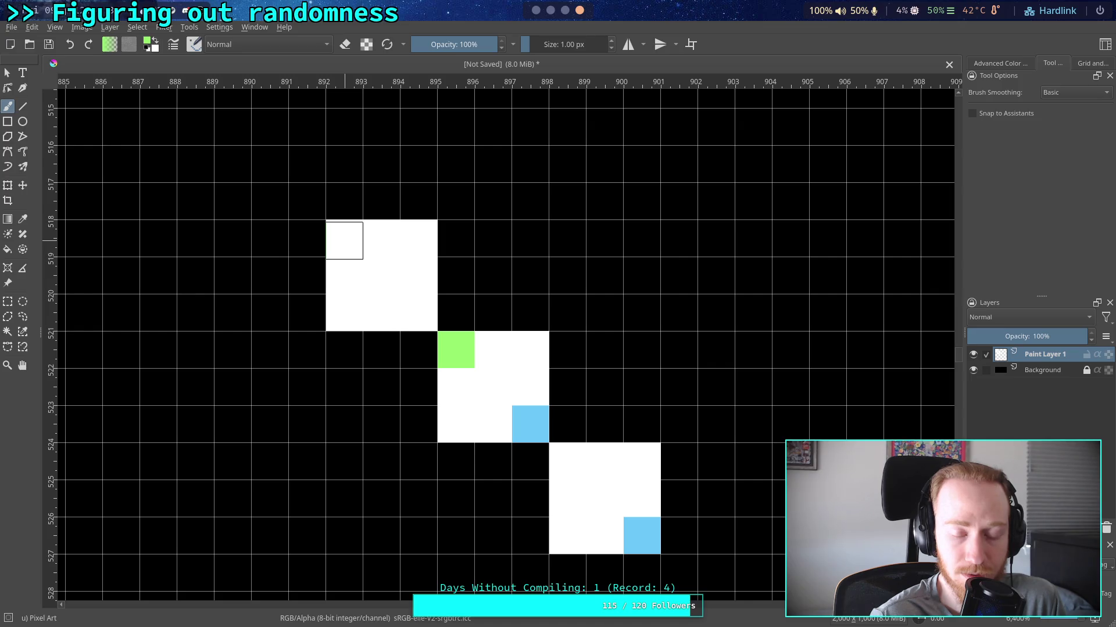
{"action": "left_click", "coordinate": [344, 240]}
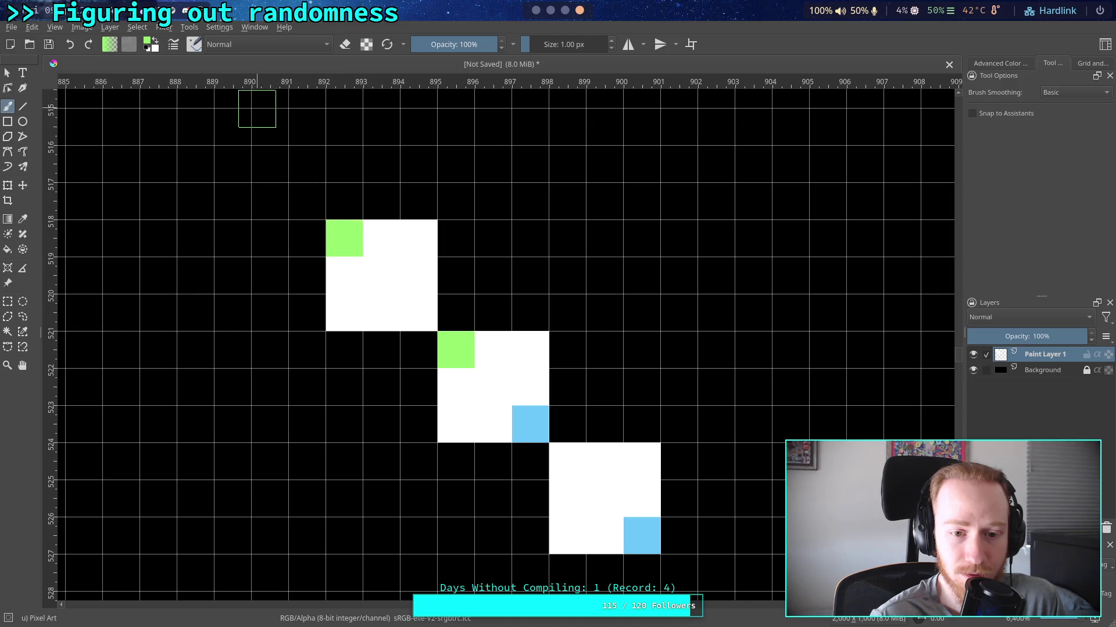
{"action": "left_click_drag", "start_coordinate": [584, 247], "coordinate": [550, 211]}
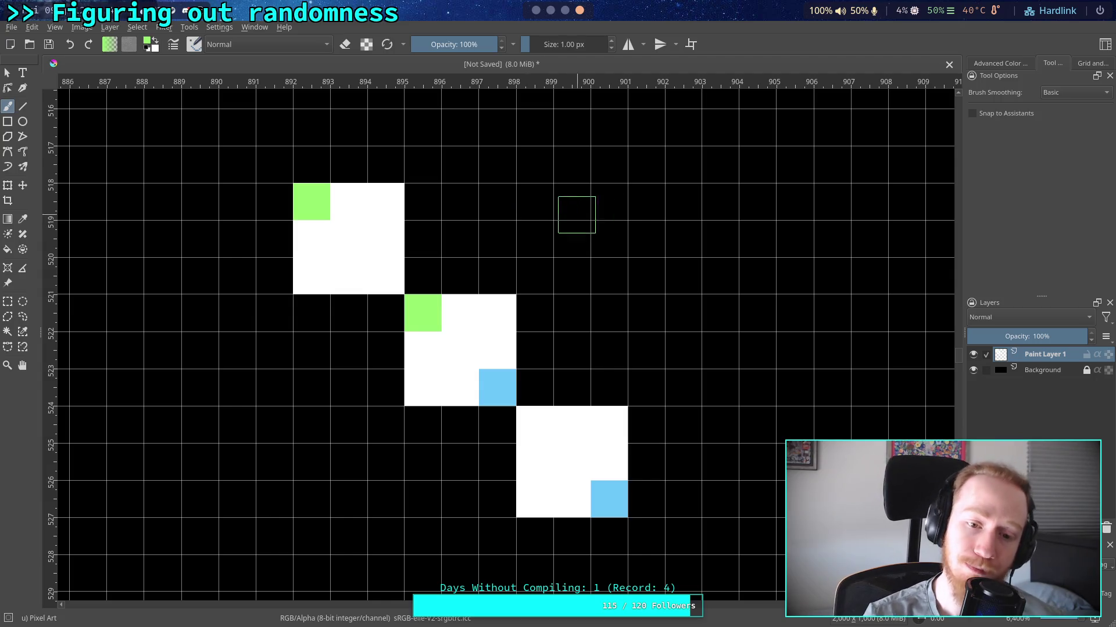
Paint the top and bottom blocks grey (#808080), undoing a stray stroke on the middle block.
{"action": "left_click", "coordinate": [155, 43]}
{"action": "left_click", "coordinate": [554, 175]}
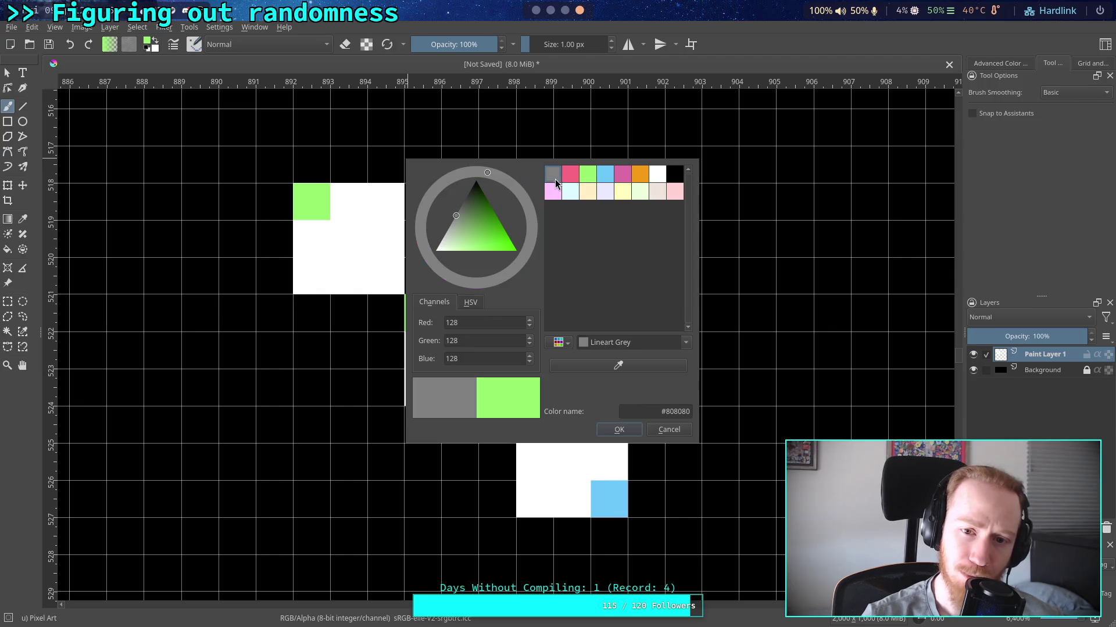
{"action": "left_click", "coordinate": [619, 430]}
{"action": "mouse_move", "coordinate": [314, 235]}
{"action": "left_mouse_down"}
{"action": "mouse_move", "coordinate": [316, 276]}
{"action": "mouse_move", "coordinate": [362, 208]}
{"action": "mouse_move", "coordinate": [444, 384]}
{"action": "left_mouse_up"}
{"action": "key", "text": "ctrl+z"}
{"action": "mouse_move", "coordinate": [535, 425]}
{"action": "left_mouse_down"}
{"action": "mouse_move", "coordinate": [569, 490]}
{"action": "mouse_move", "coordinate": [609, 425]}
{"action": "left_mouse_up"}
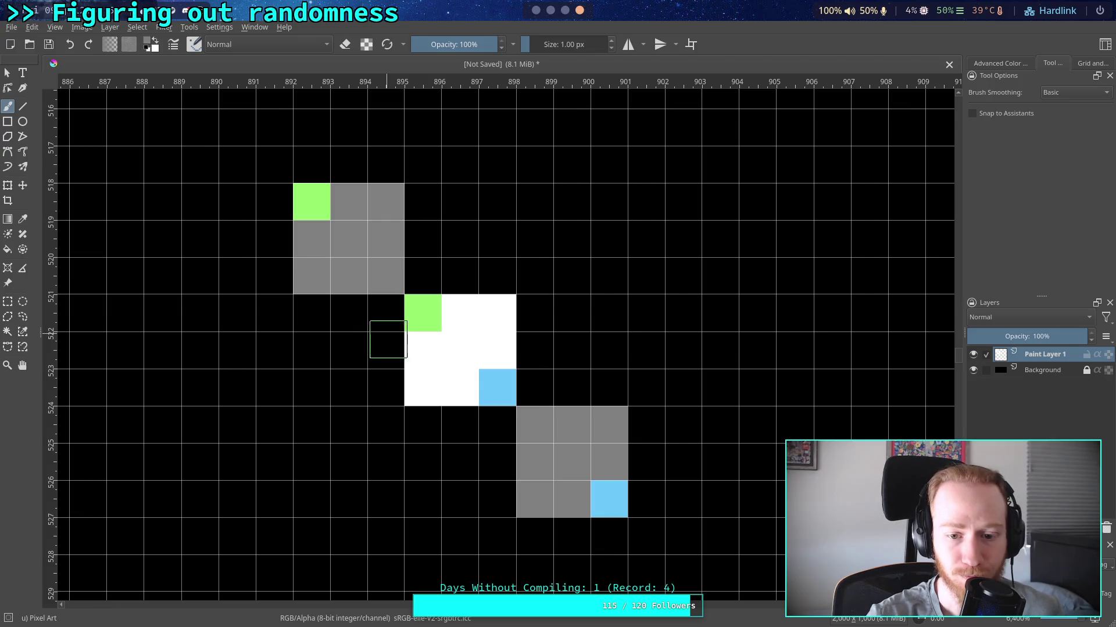
{"action": "left_click_drag", "start_coordinate": [347, 295], "coordinate": [355, 290]}
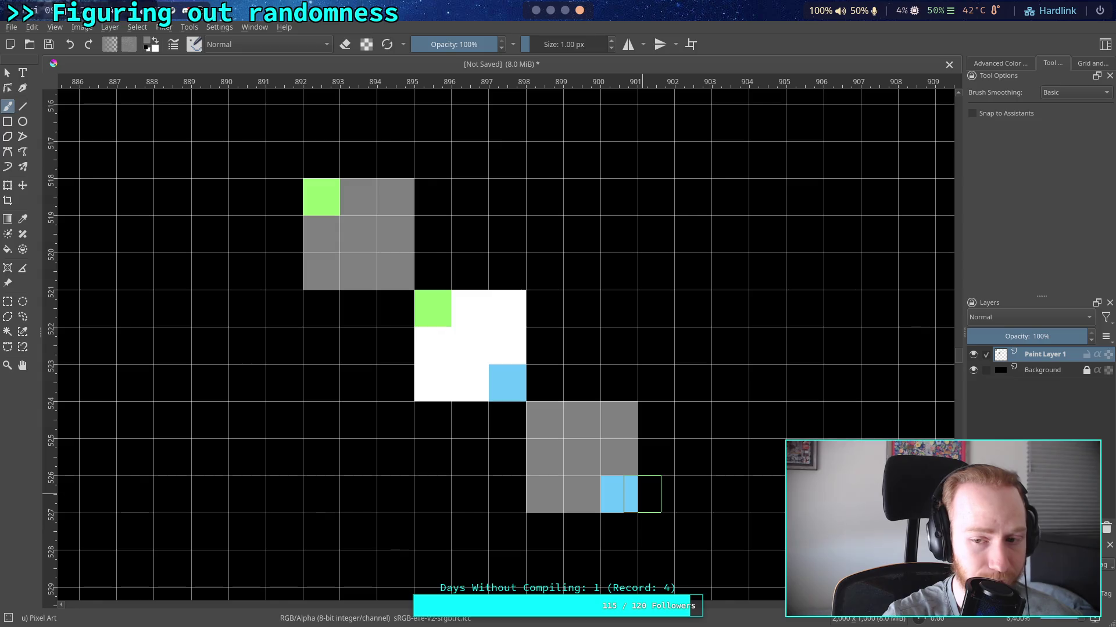
{"action": "left_click_drag", "start_coordinate": [648, 387], "coordinate": [636, 401]}
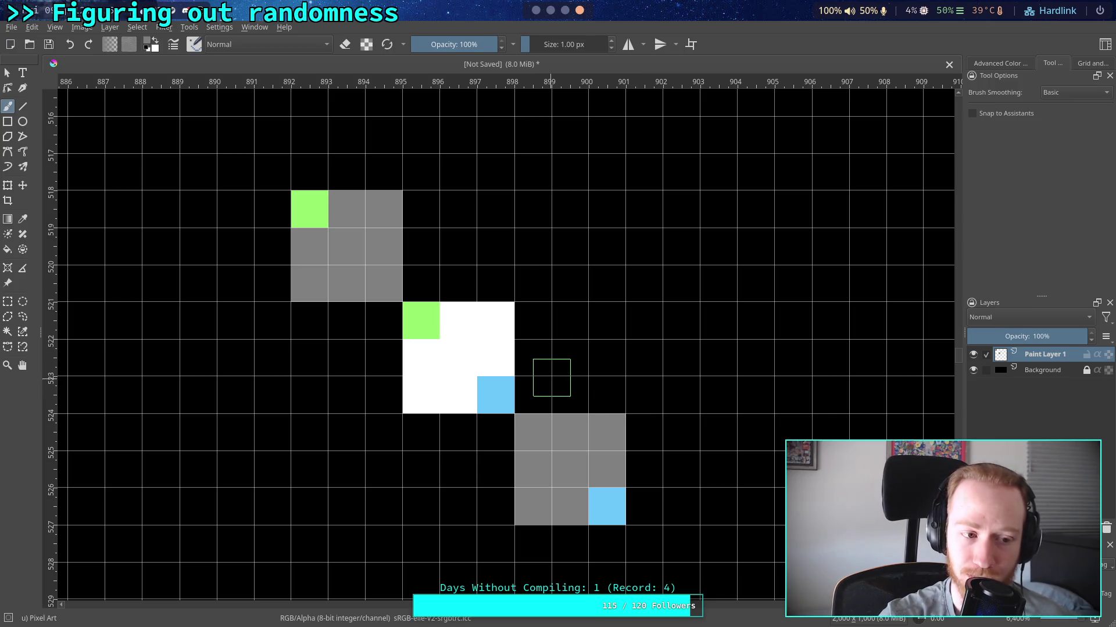
{"action": "left_click_drag", "start_coordinate": [616, 336], "coordinate": [620, 361]}
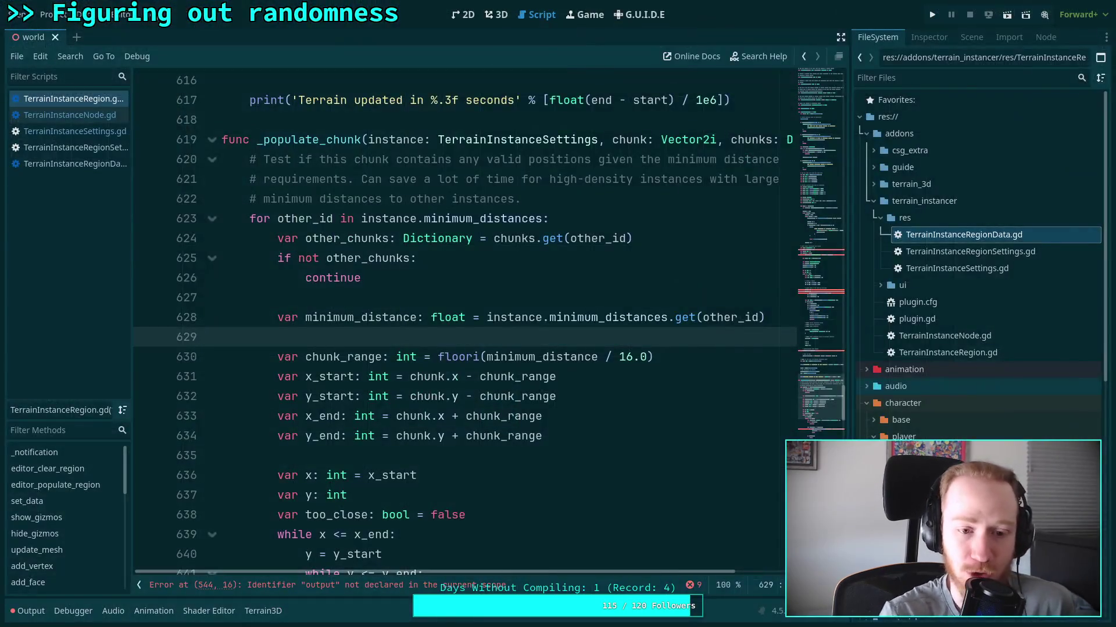
Delete the pre-check loop on lines 620–665 and the blank lines before var count.
{"action": "mouse_move", "coordinate": [246, 152]}
{"action": "left_mouse_down"}
{"action": "mouse_move", "coordinate": [349, 278]}
{"action": "mouse_move", "coordinate": [466, 332]}
{"action": "mouse_move", "coordinate": [401, 413]}
{"action": "mouse_move", "coordinate": [453, 429]}
{"action": "mouse_move", "coordinate": [456, 454]}
{"action": "left_mouse_up"}
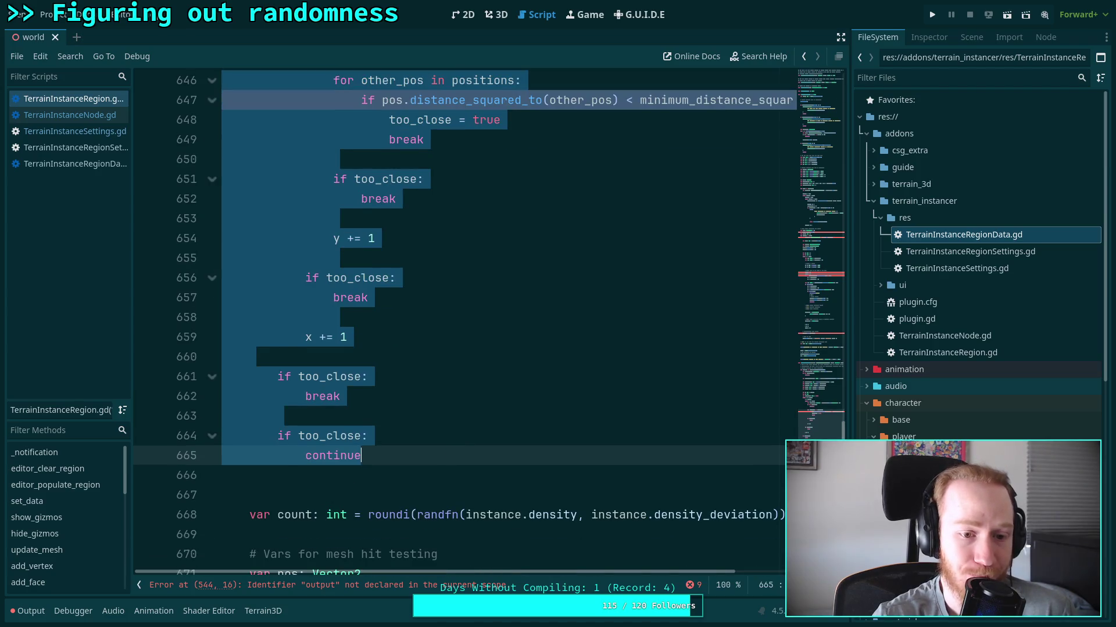
{"action": "key", "text": "BackSpace"}
{"action": "key", "text": "Return"}
{"action": "key", "text": "BackSpace"}
{"action": "key", "text": "BackSpace"}
{"action": "key", "text": "BackSpace"}
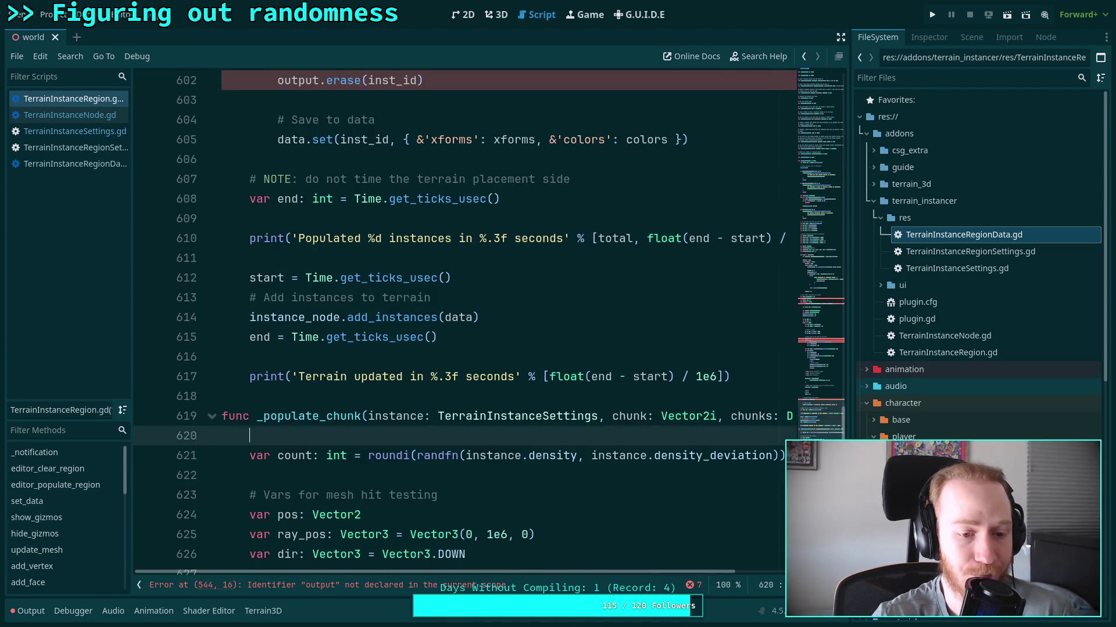
{"action": "key", "text": "BackSpace"}
{"action": "key", "text": "Down"}
{"action": "key", "text": "Down"}
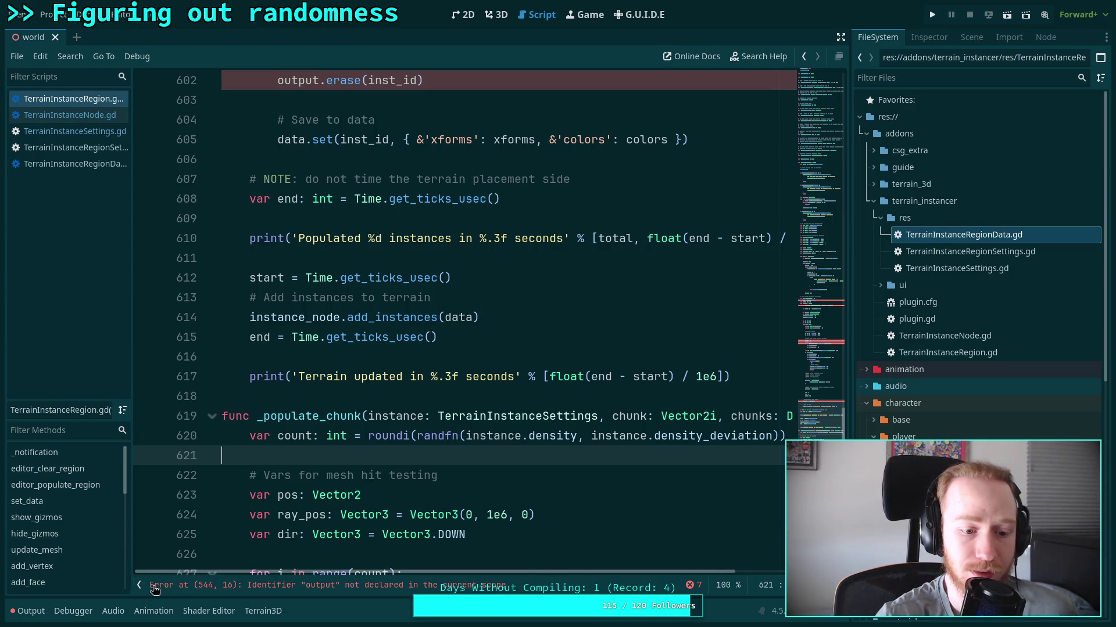
Collapse the script list to widen the editor and save the script.
{"action": "left_click", "coordinate": [140, 586]}
{"action": "scroll", "coordinate": [465, 489], "scroll_direction": "down", "scroll_amount": 4}
{"action": "left_click", "coordinate": [436, 319]}
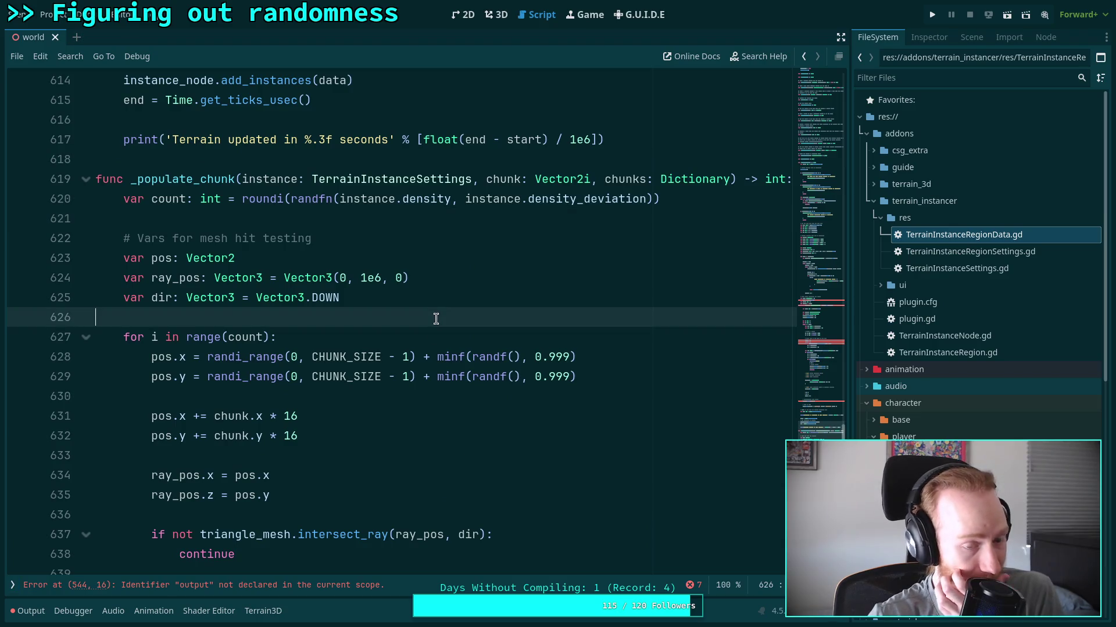
{"action": "key", "text": "ctrl+s"}
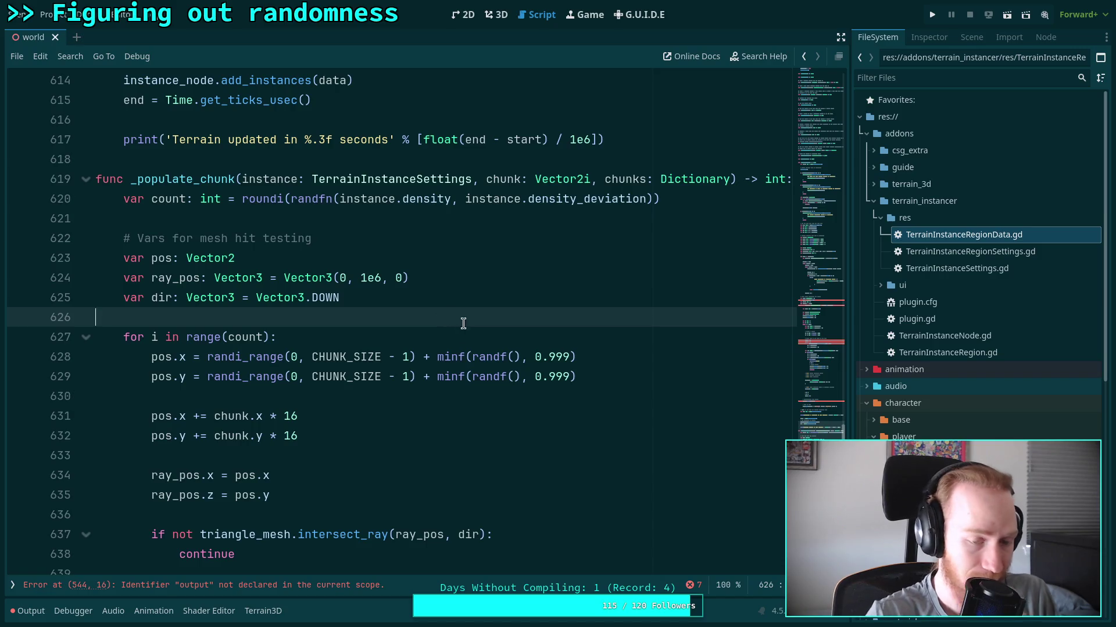
Scroll through the sample loop, placing the caret on lines 642 and 669–671.
{"action": "scroll", "coordinate": [463, 322], "scroll_direction": "down", "scroll_amount": 5}
{"action": "left_click", "coordinate": [445, 336]}
{"action": "scroll", "coordinate": [442, 319], "scroll_direction": "down", "scroll_amount": 9}
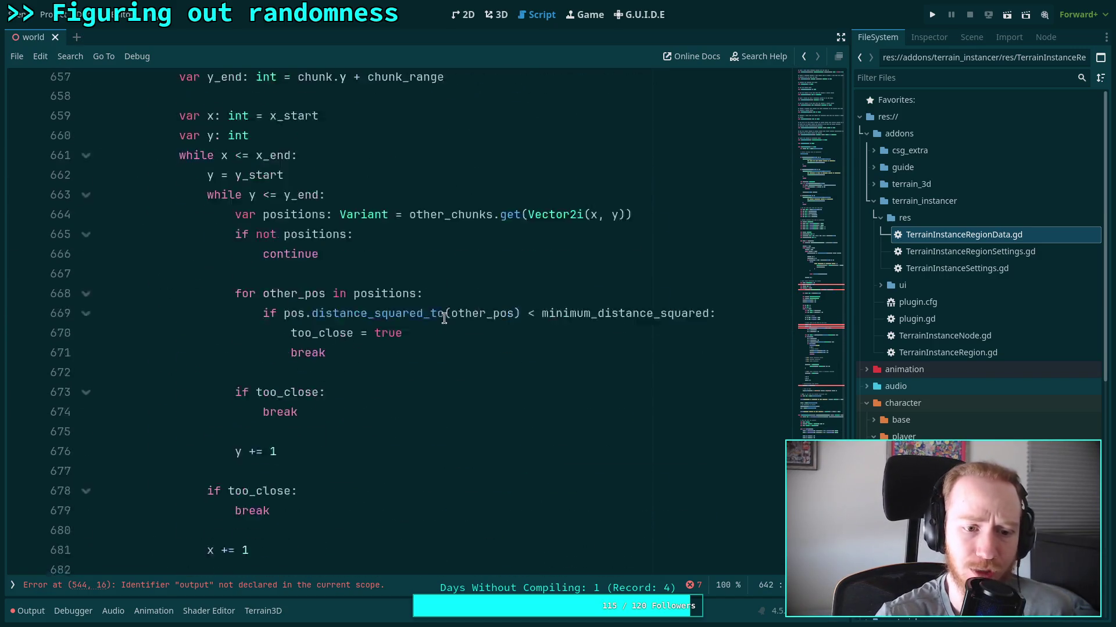
{"action": "scroll", "coordinate": [442, 319], "scroll_direction": "down", "scroll_amount": 3}
{"action": "scroll", "coordinate": [433, 304], "scroll_direction": "up", "scroll_amount": 2}
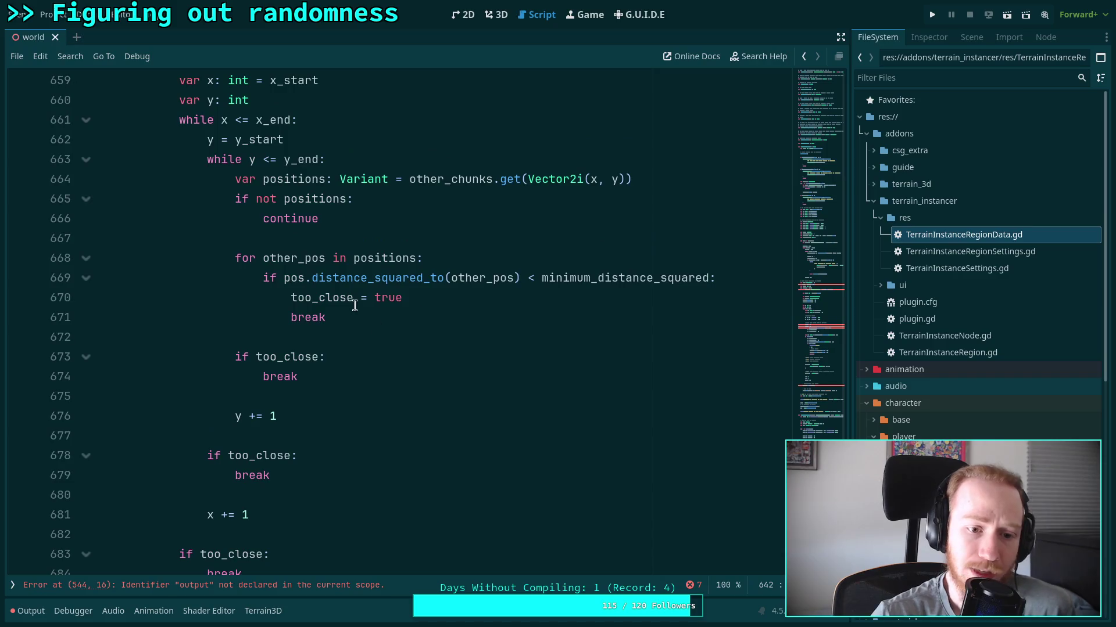
{"action": "left_click_drag", "start_coordinate": [310, 378], "coordinate": [235, 357]}
{"action": "left_click", "coordinate": [336, 319]}
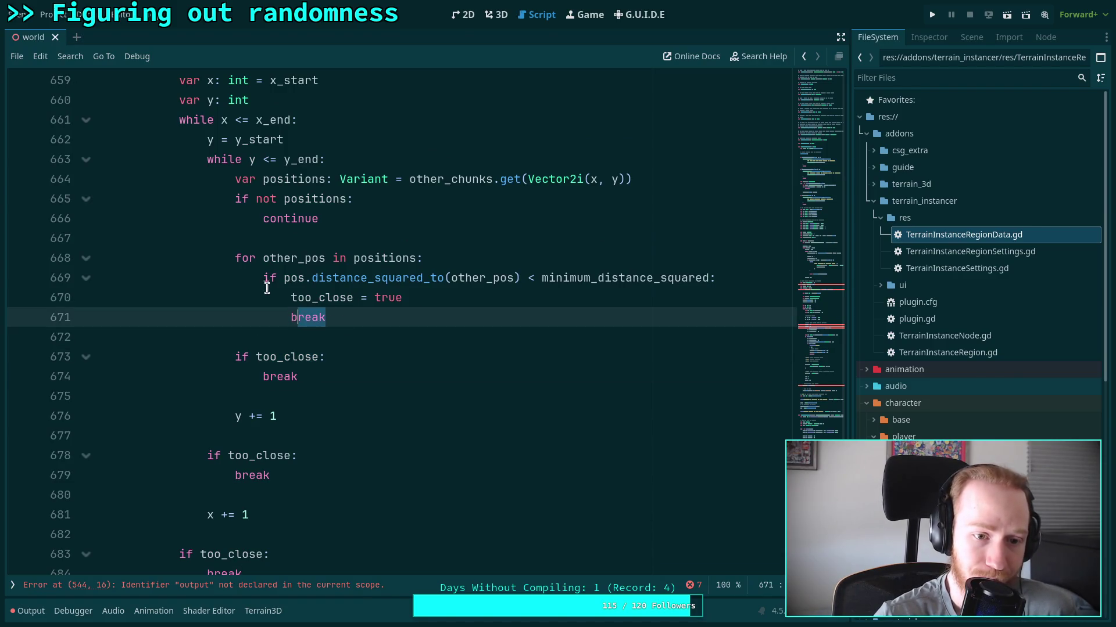
{"action": "left_click", "coordinate": [308, 299]}
{"action": "left_click", "coordinate": [274, 278]}
Highlight the break statements on lines 671–684 and the continue on line 687.
{"action": "double_click", "coordinate": [302, 316]}
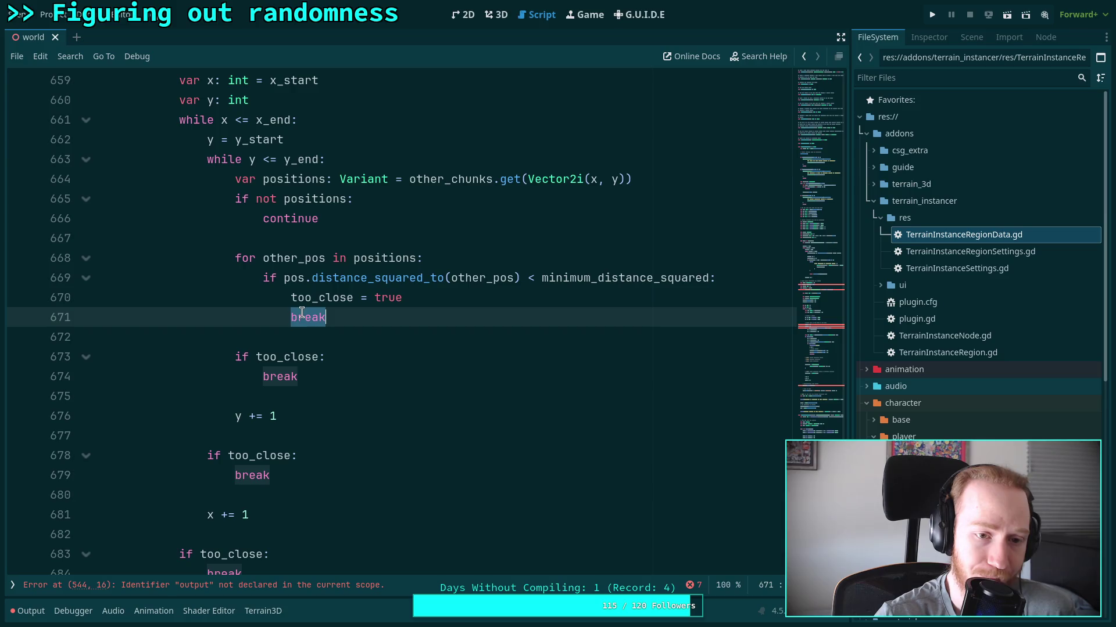
{"action": "double_click", "coordinate": [277, 377]}
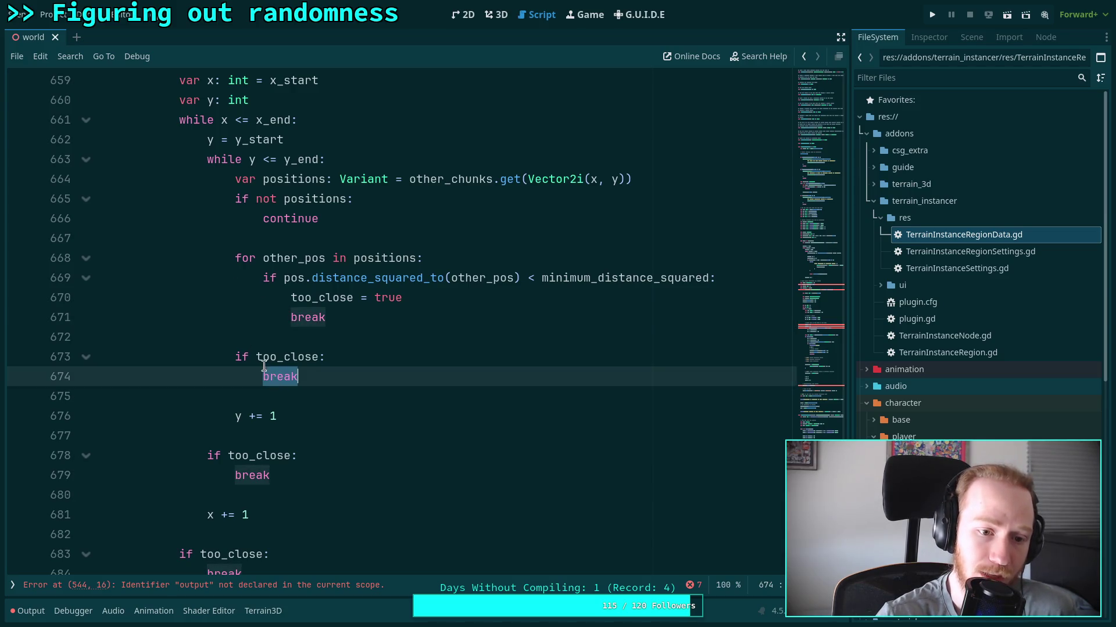
{"action": "double_click", "coordinate": [253, 475]}
{"action": "scroll", "coordinate": [261, 481], "scroll_direction": "down", "scroll_amount": 4}
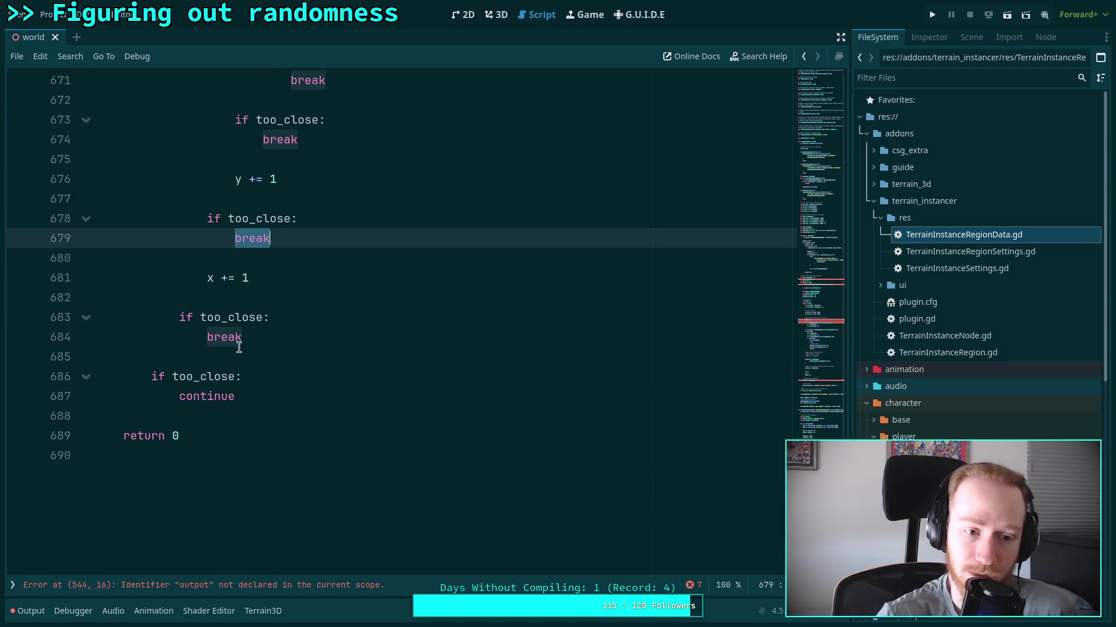
{"action": "double_click", "coordinate": [228, 337]}
{"action": "double_click", "coordinate": [207, 396]}
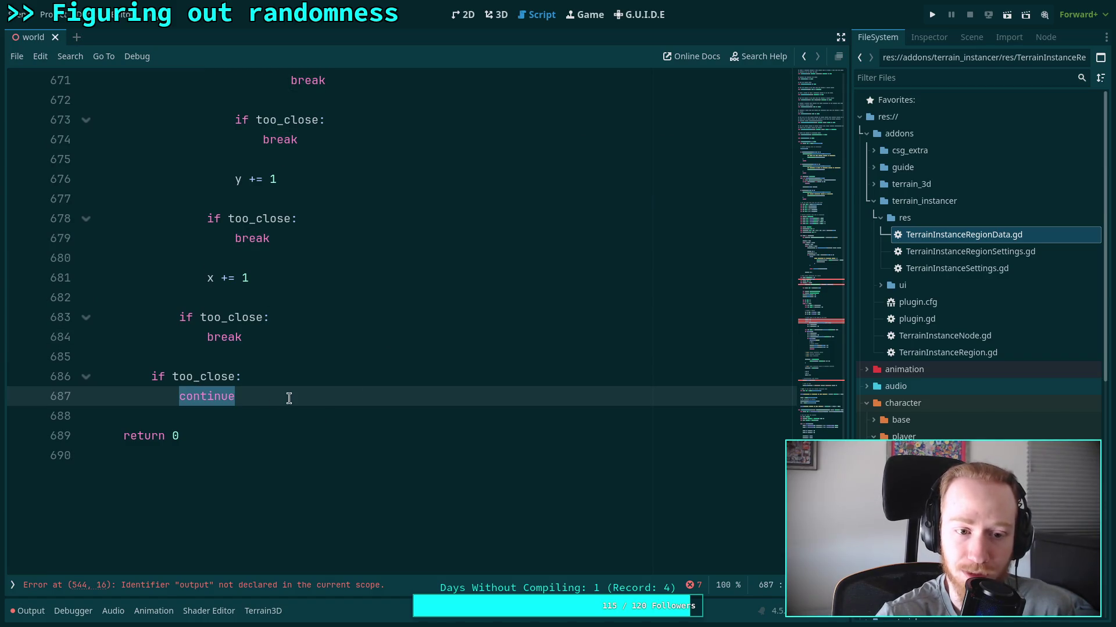
{"action": "left_click", "coordinate": [288, 398]}
Select too_close on line 644 to review where it is used.
{"action": "scroll", "coordinate": [355, 391], "scroll_direction": "up", "scroll_amount": 3}
{"action": "left_click_drag", "start_coordinate": [300, 504], "coordinate": [314, 323]}
{"action": "left_click", "coordinate": [372, 376]}
{"action": "scroll", "coordinate": [416, 411], "scroll_direction": "down", "scroll_amount": 4}
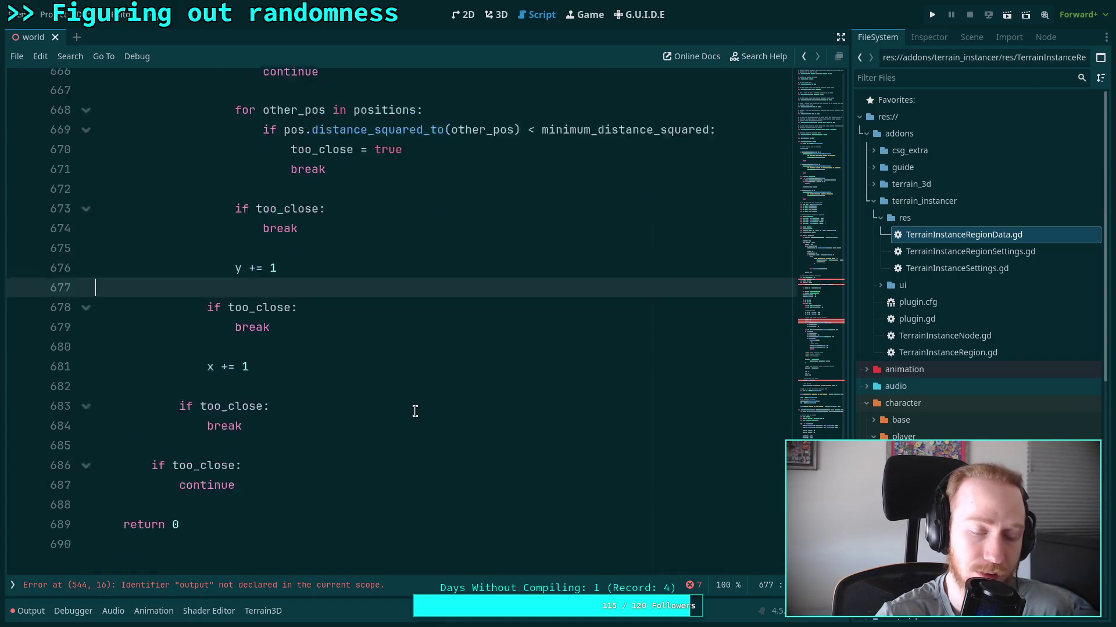
{"action": "scroll", "coordinate": [415, 412], "scroll_direction": "up", "scroll_amount": 5}
{"action": "scroll", "coordinate": [415, 411], "scroll_direction": "up", "scroll_amount": 4}
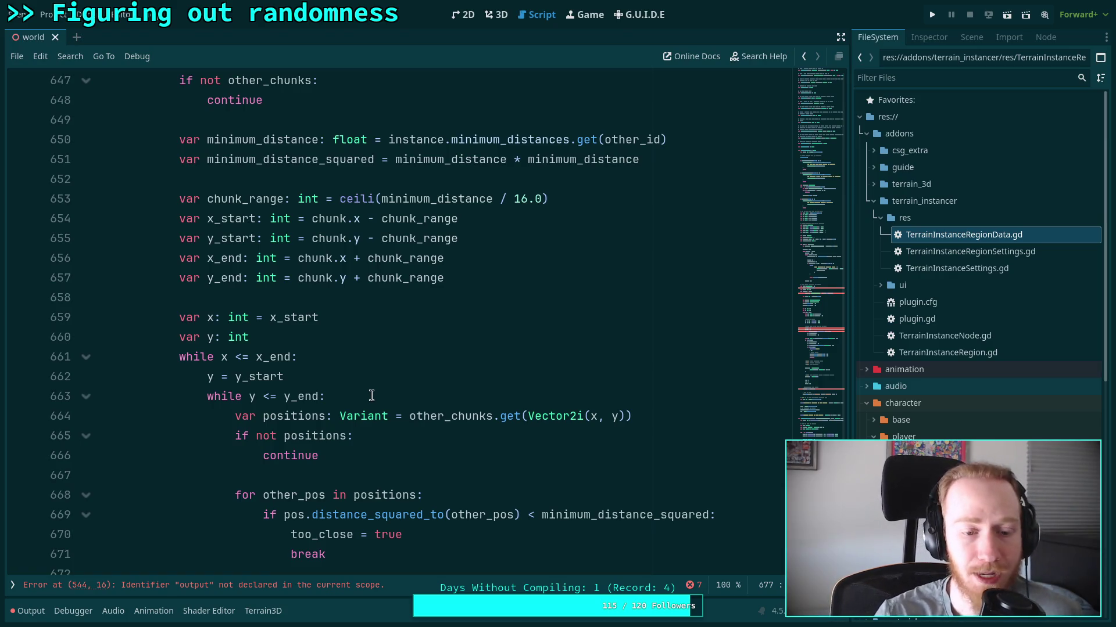
{"action": "scroll", "coordinate": [443, 292], "scroll_direction": "up", "scroll_amount": 2}
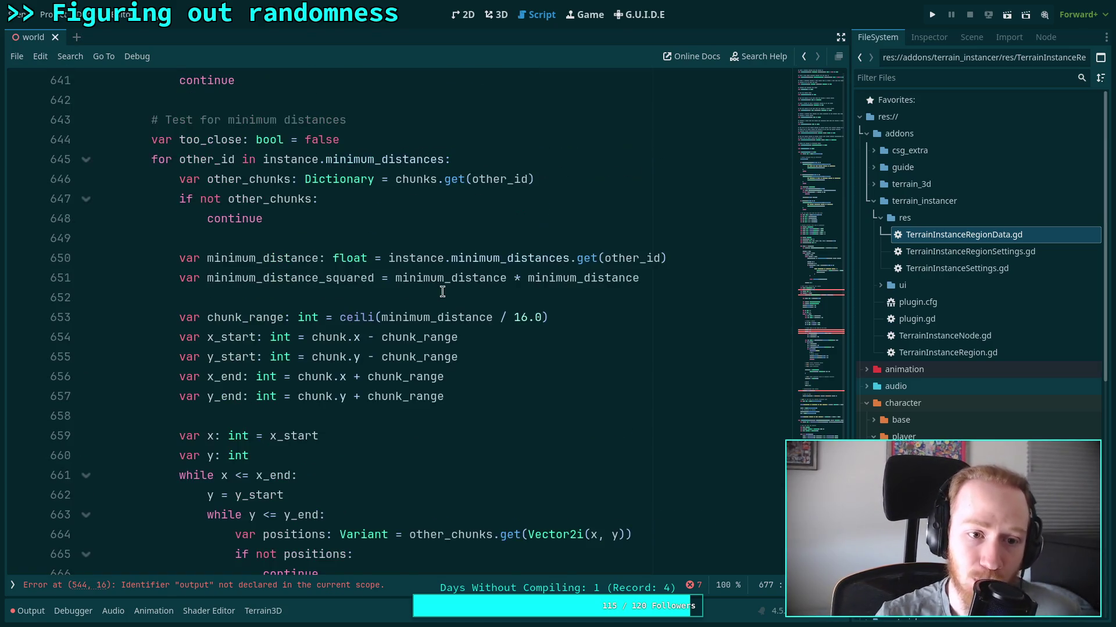
{"action": "double_click", "coordinate": [188, 140]}
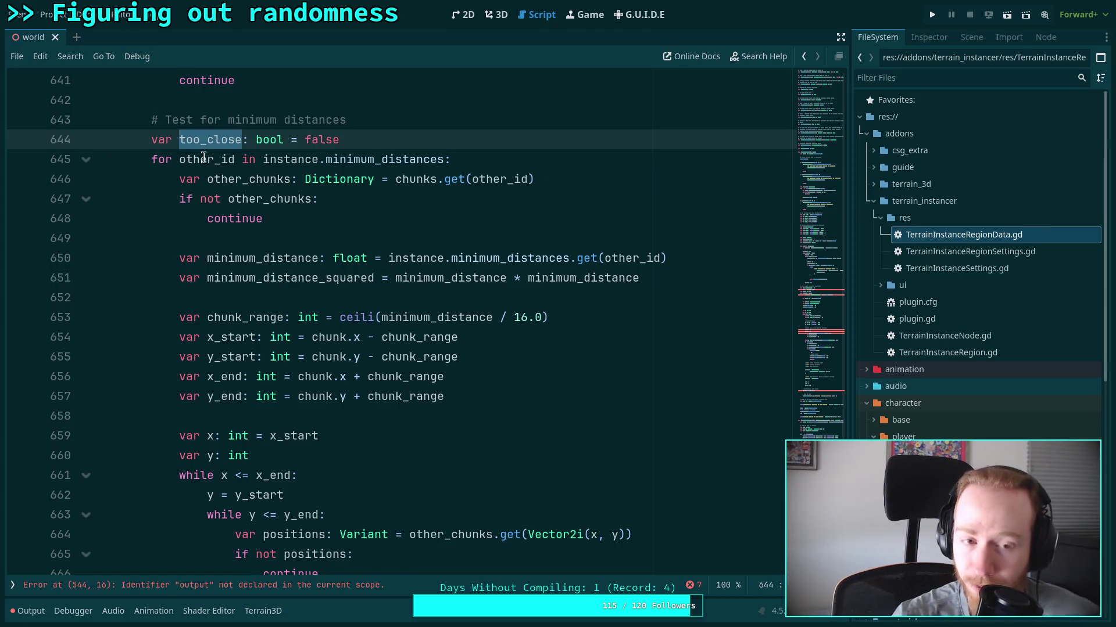
{"action": "left_click", "coordinate": [199, 142]}
Select chunks on line 646 to highlight its uses.
{"action": "scroll", "coordinate": [296, 331], "scroll_direction": "up", "scroll_amount": 7}
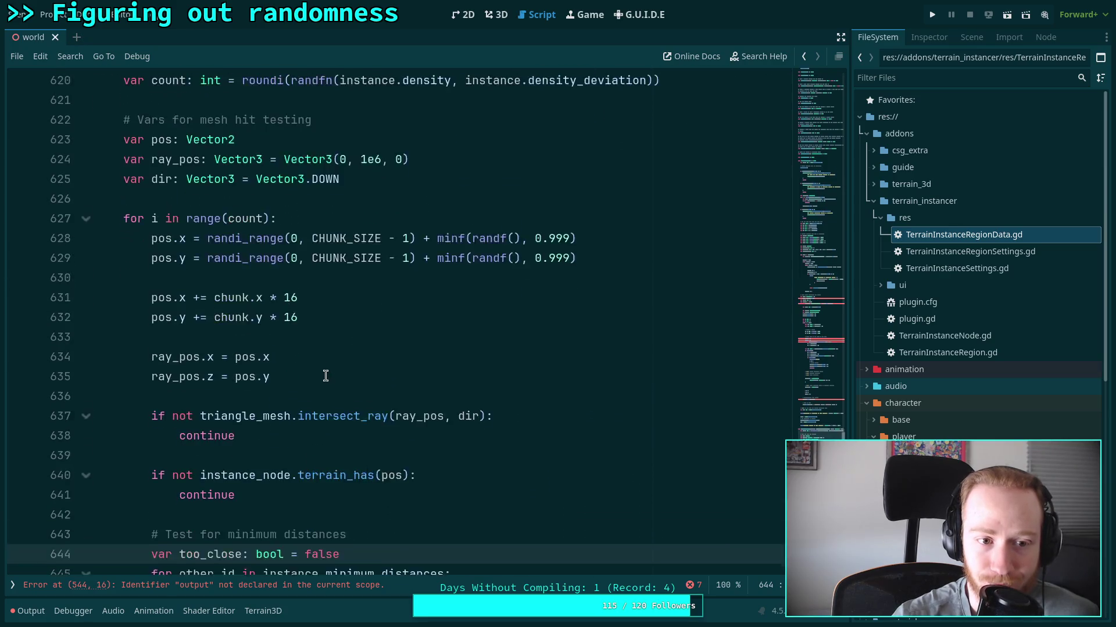
{"action": "scroll", "coordinate": [326, 376], "scroll_direction": "down", "scroll_amount": 3}
{"action": "left_click", "coordinate": [344, 340]}
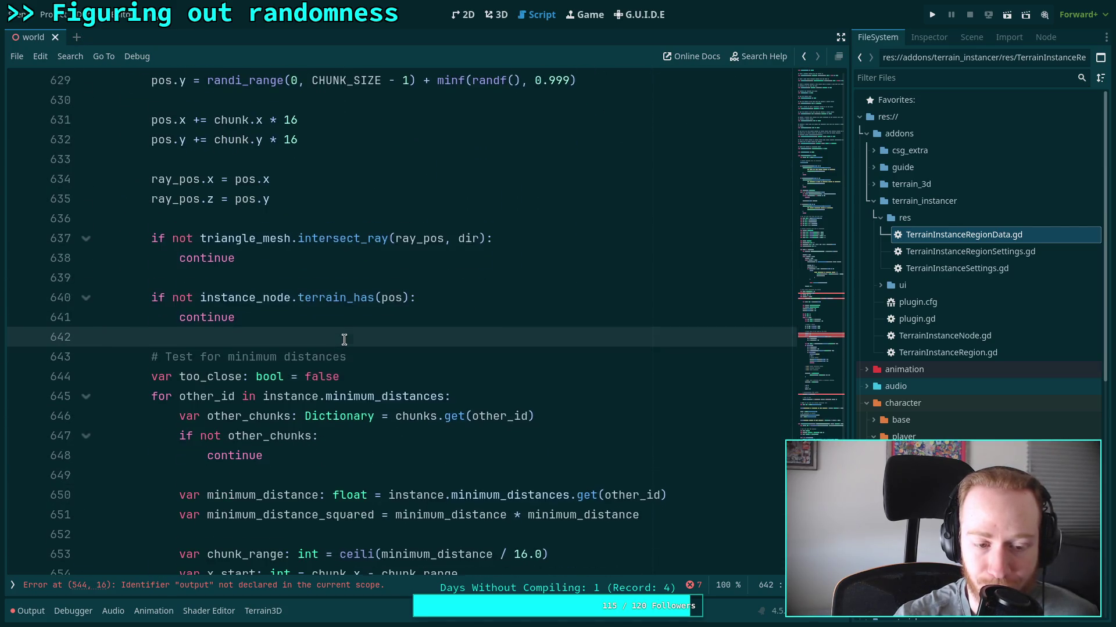
{"action": "scroll", "coordinate": [477, 357], "scroll_direction": "down", "scroll_amount": 4}
{"action": "scroll", "coordinate": [488, 361], "scroll_direction": "up", "scroll_amount": 4}
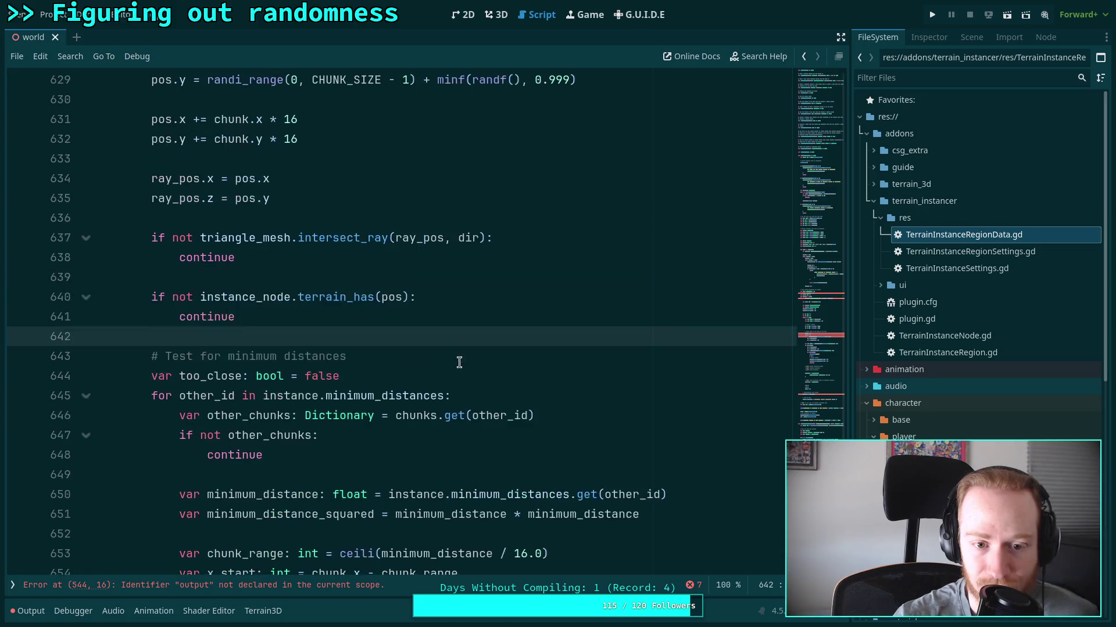
{"action": "double_click", "coordinate": [405, 412]}
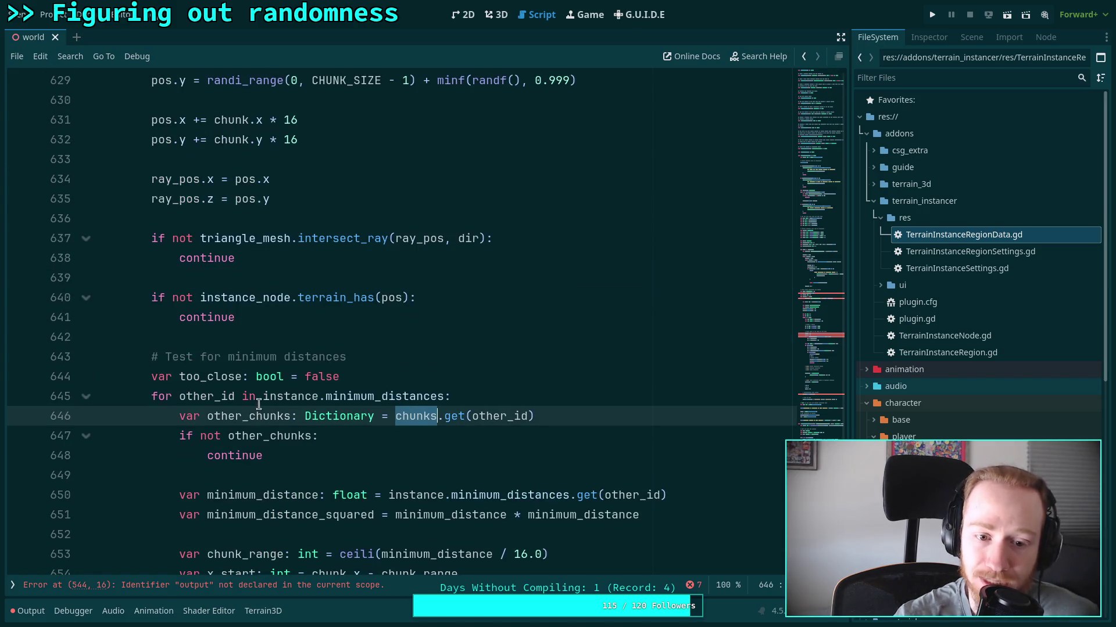
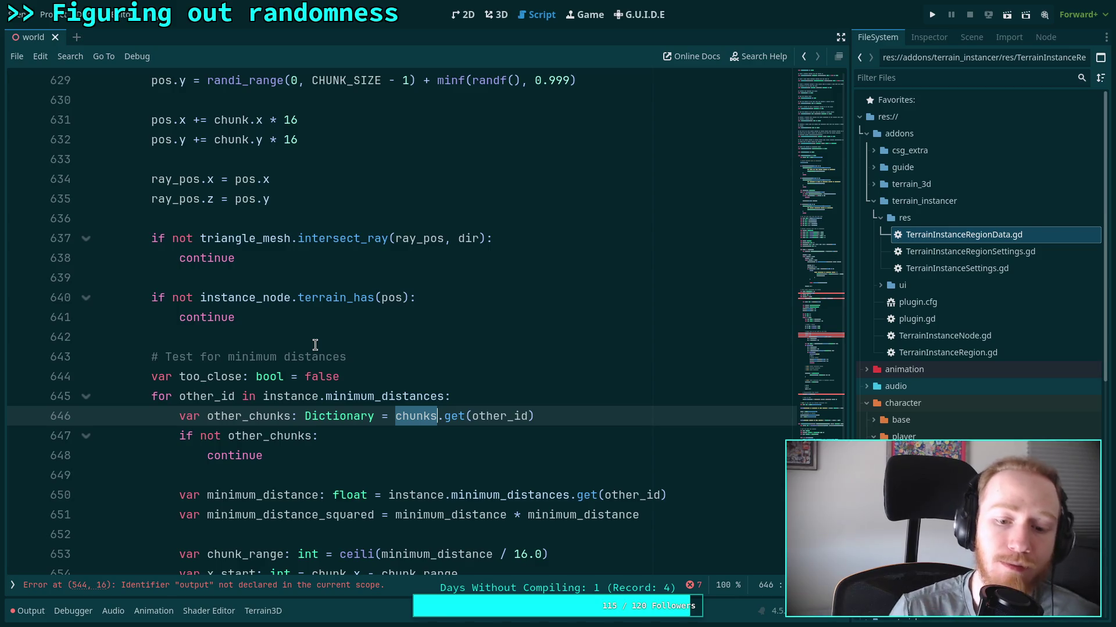
Add the condition 'if _pos_too_close(pos, instance, chunk, chunks):' below the minimum-distances comment.
{"action": "scroll", "coordinate": [337, 348], "scroll_direction": "down", "scroll_amount": 6}
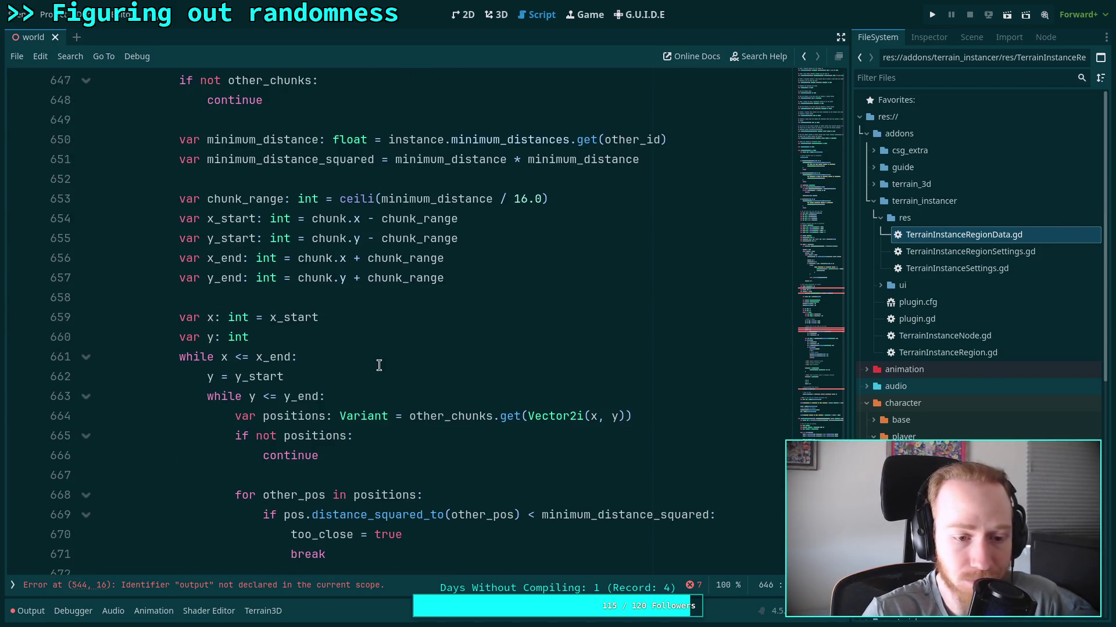
{"action": "scroll", "coordinate": [356, 350], "scroll_direction": "up", "scroll_amount": 8}
{"action": "scroll", "coordinate": [385, 448], "scroll_direction": "down", "scroll_amount": 2}
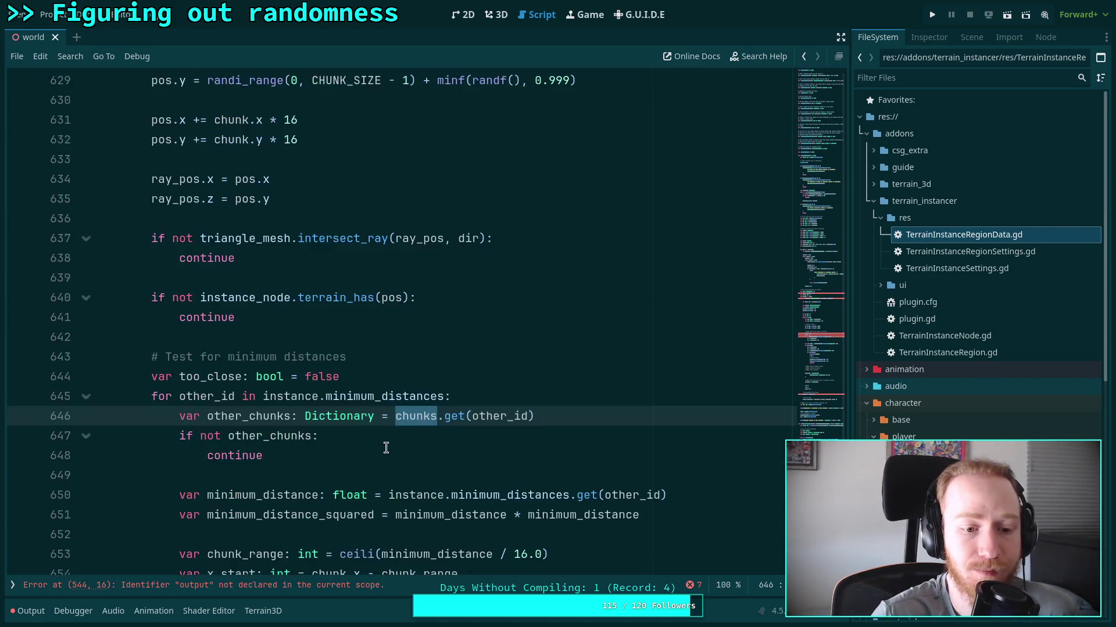
{"action": "left_click", "coordinate": [446, 369]}
{"action": "left_click", "coordinate": [456, 366]}
{"action": "key", "text": "Return"}
{"action": "type", "text": "if _"}
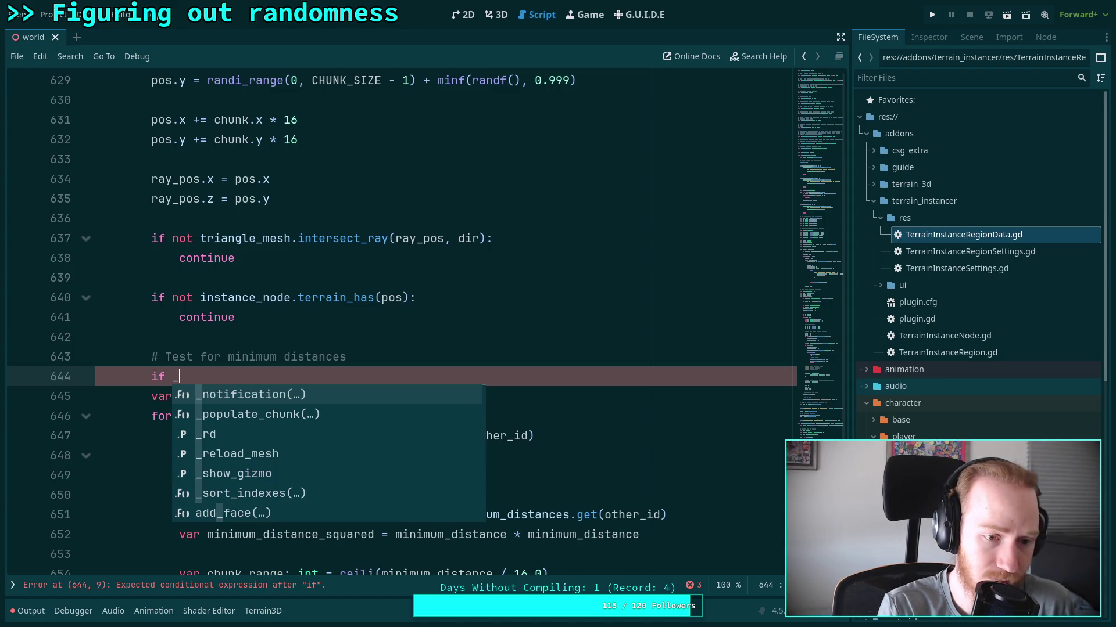
{"action": "type", "text": "pos_"}
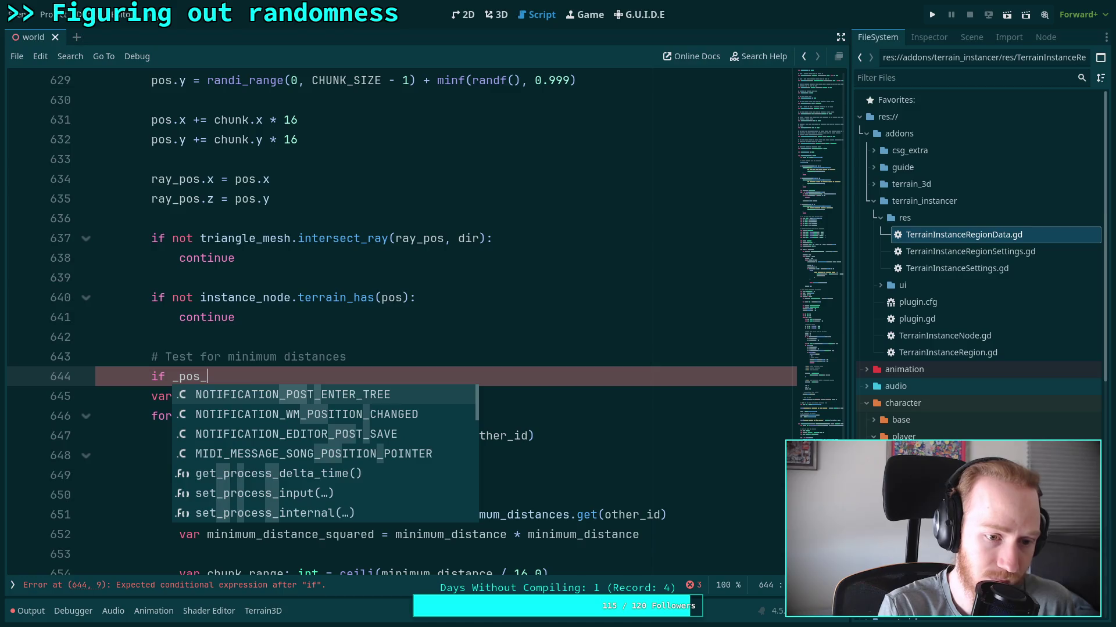
{"action": "type", "text": "too_close("}
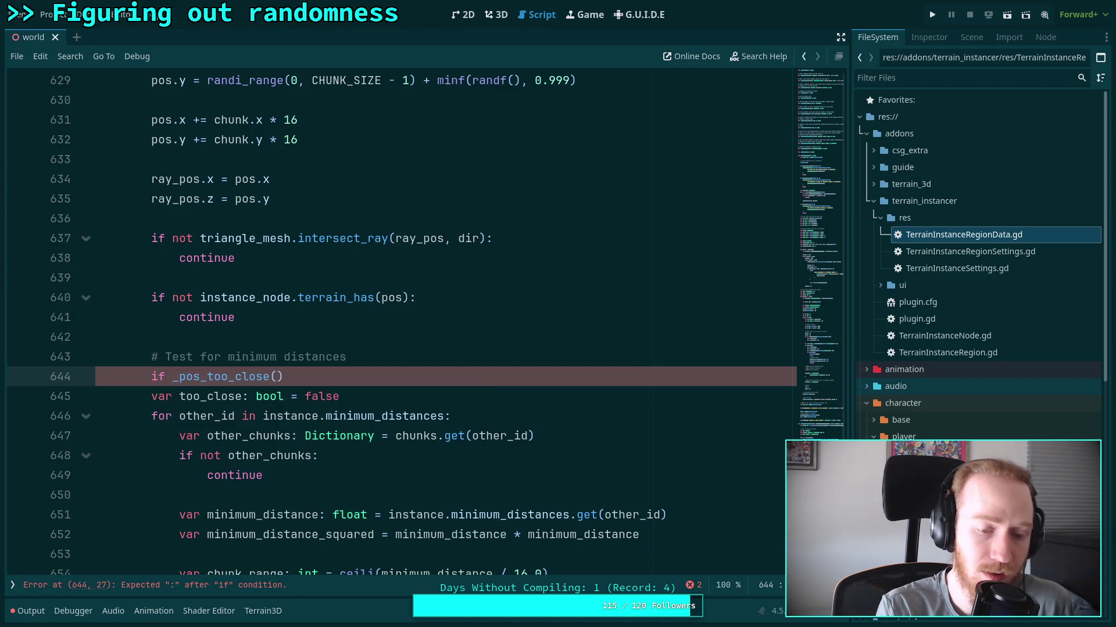
{"action": "type", "text": "pos, instanc"}
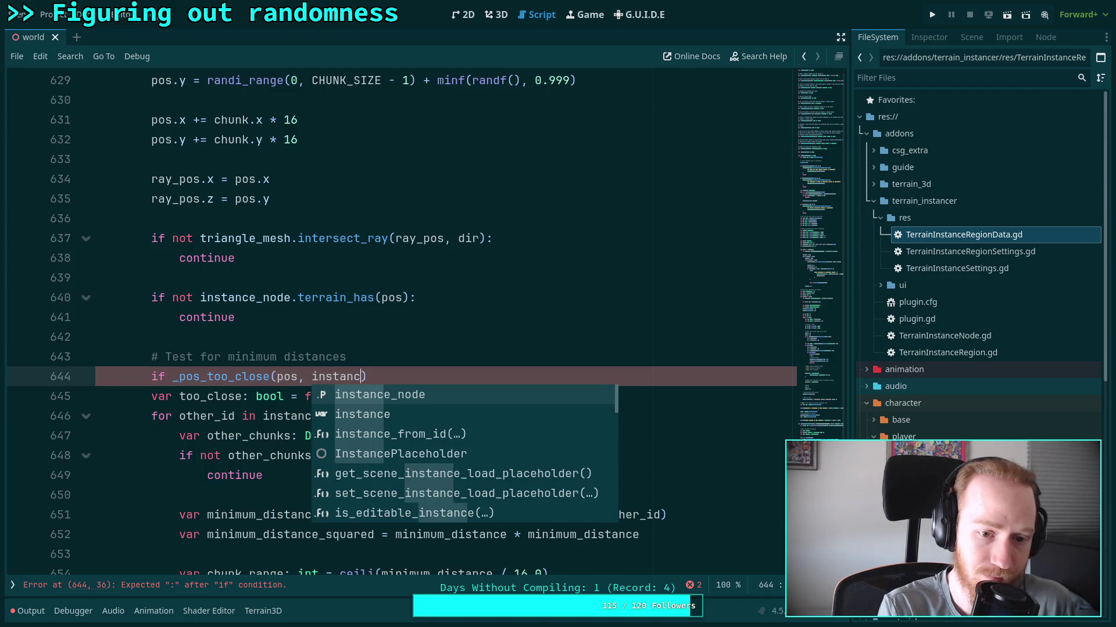
{"action": "type", "text": "e, chunk"}
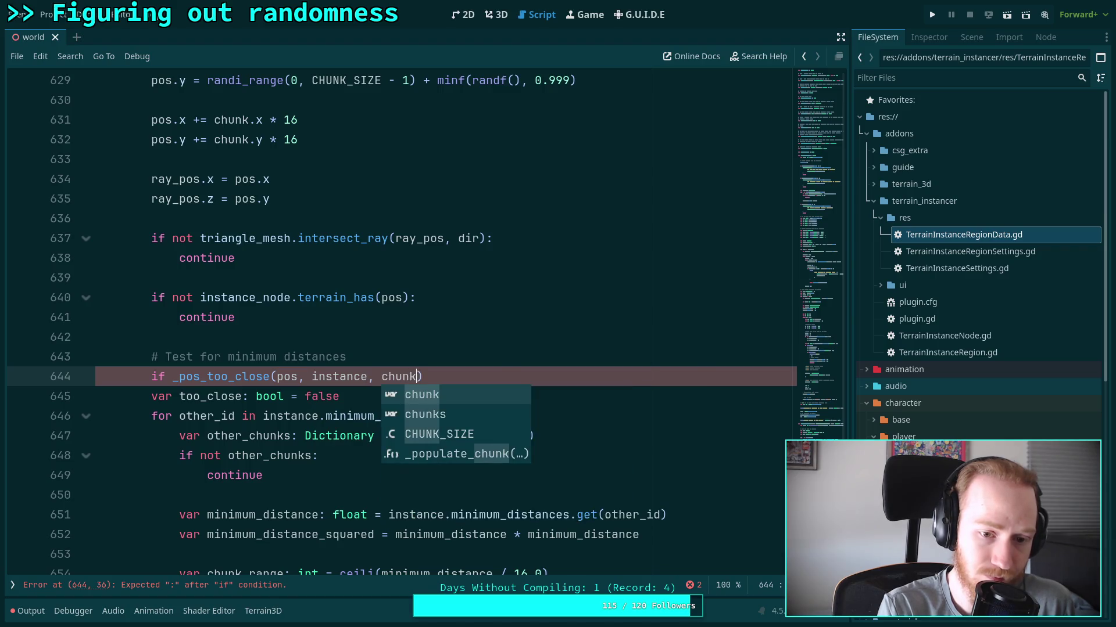
{"action": "type", "text": ", ch"}
{"action": "key", "text": "Down"}
{"action": "key", "text": "Return"}
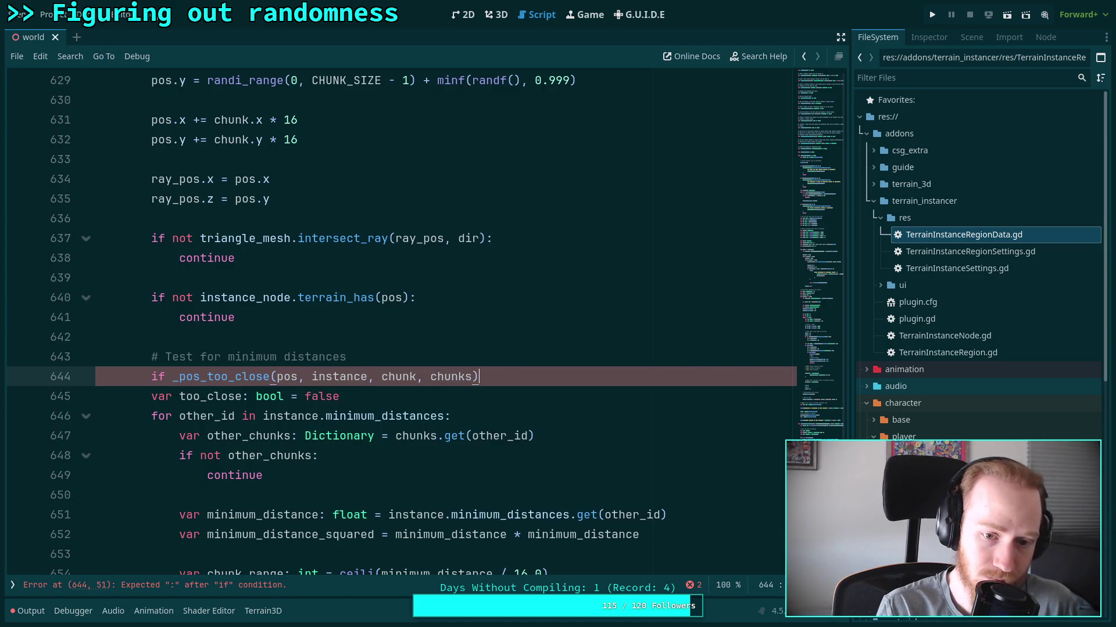
{"action": "type", "text": ":"}
Give the check a 'continue' body and begin a new func declaration below it.
{"action": "key", "text": "Return"}
{"action": "type", "text": "ont"}
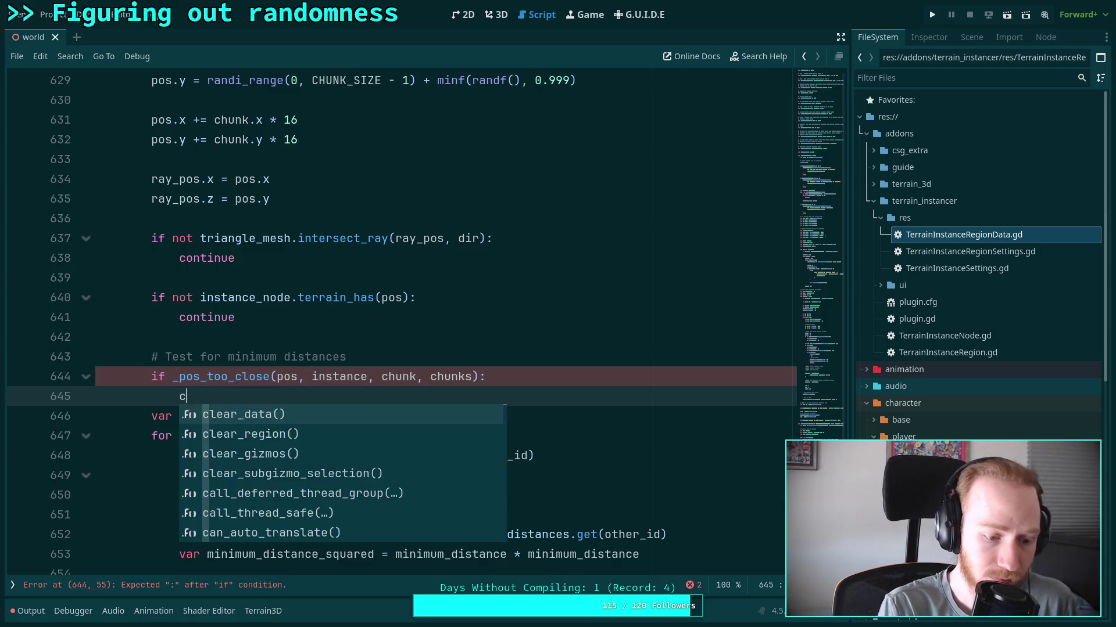
{"action": "type", "text": "inue"}
{"action": "key", "text": "Return"}
{"action": "key", "text": "Return"}
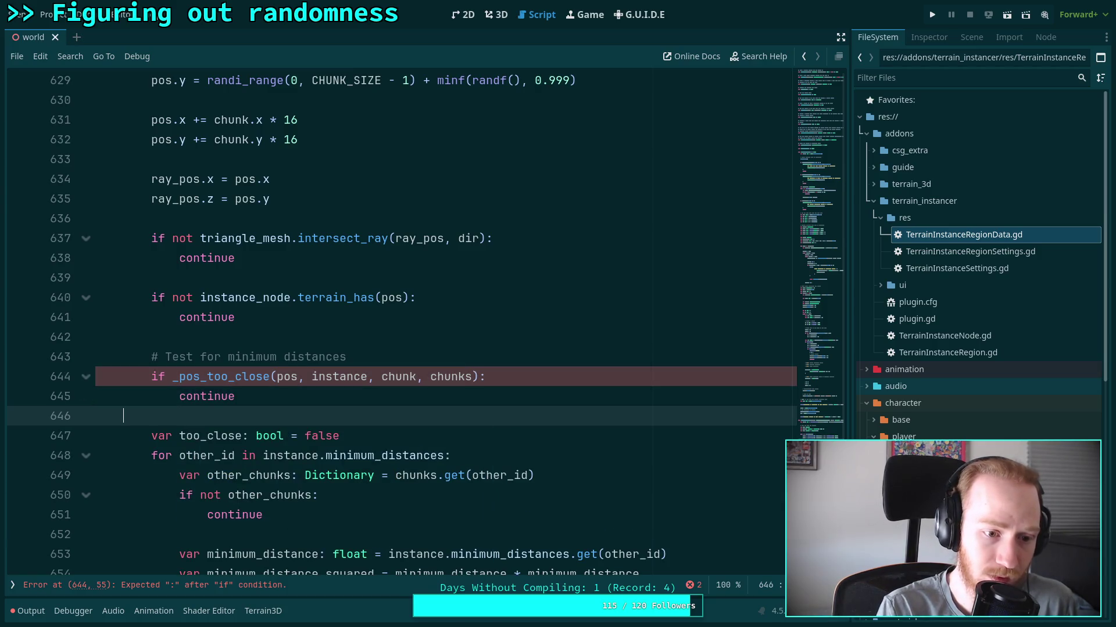
{"action": "key", "text": "Return"}
{"action": "type", "text": "func _"}
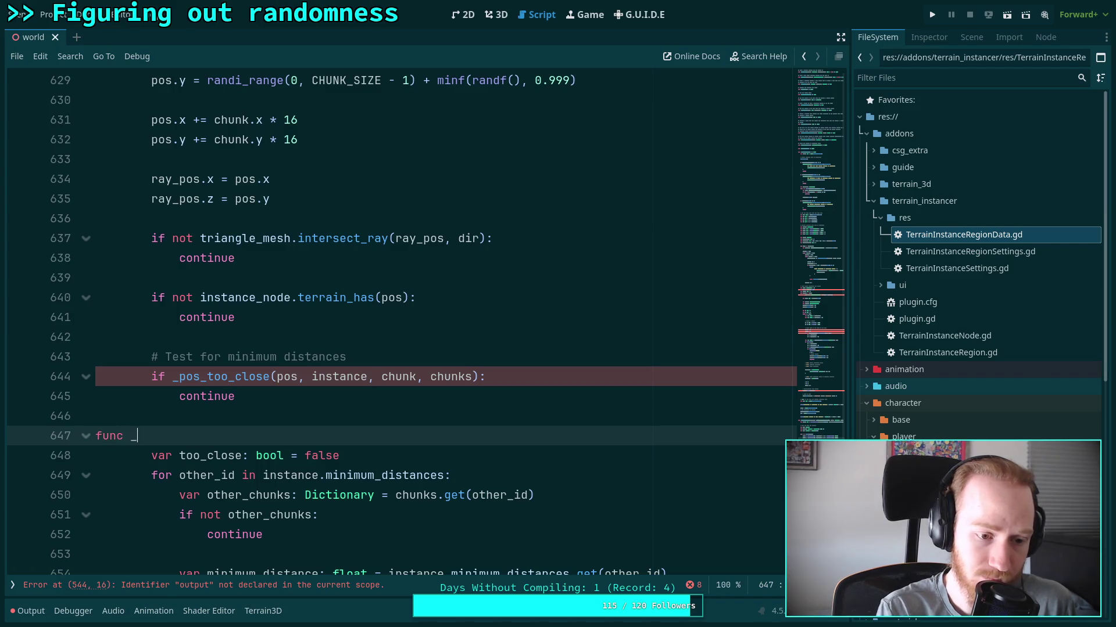
Declare '_pos_too_close(pos: Vector2, instance: TerrainInstanceSettings, chunk: Vector2i, chunks: Dictionary) -> bool'.
{"action": "type", "text": "pos_too"}
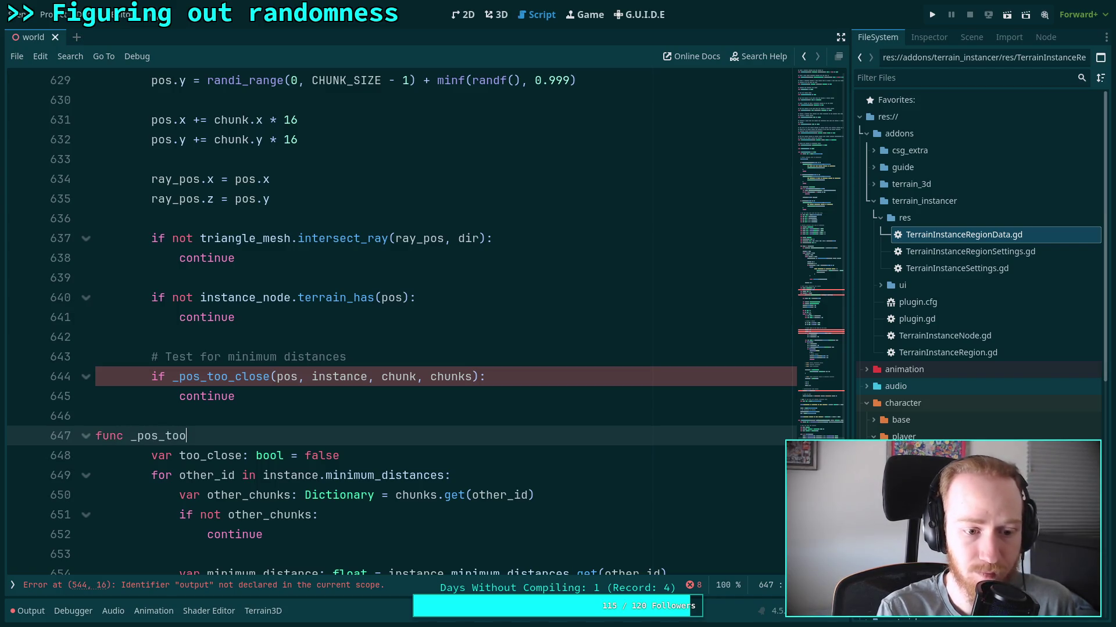
{"action": "type", "text": "_close("}
{"action": "type", "text": "pos"}
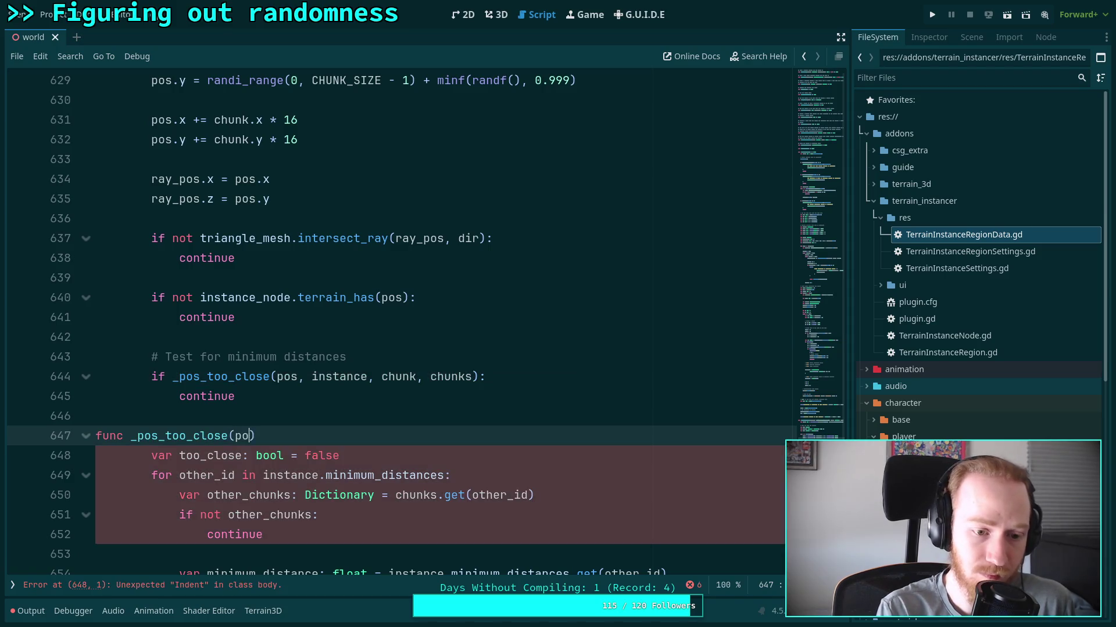
{"action": "type", "text": ": Vector2,"}
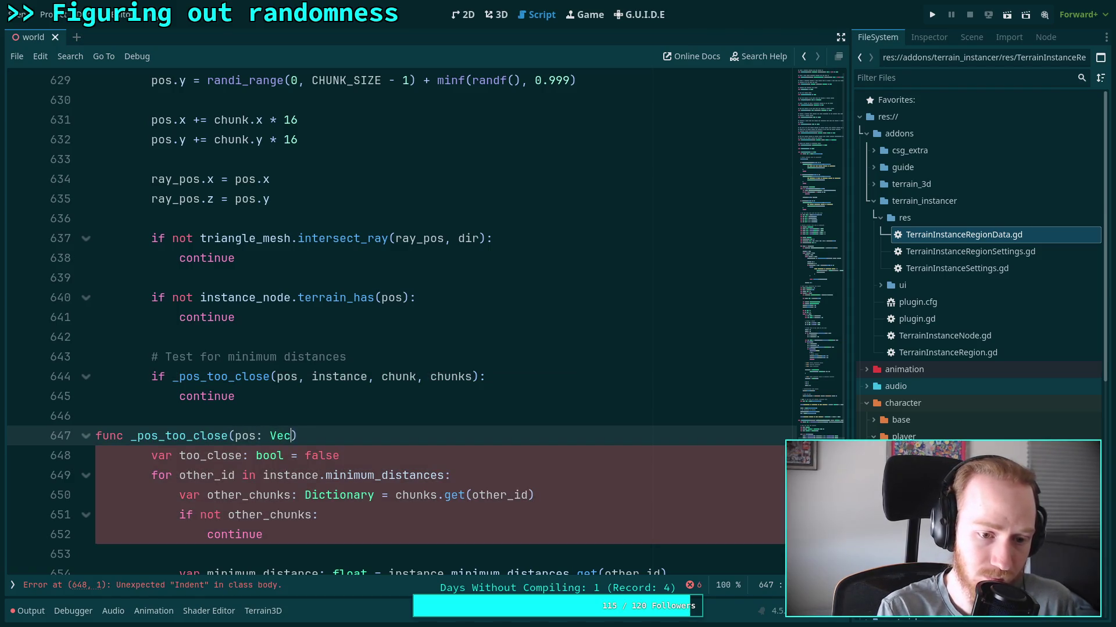
{"action": "type", "text": " instance: In"}
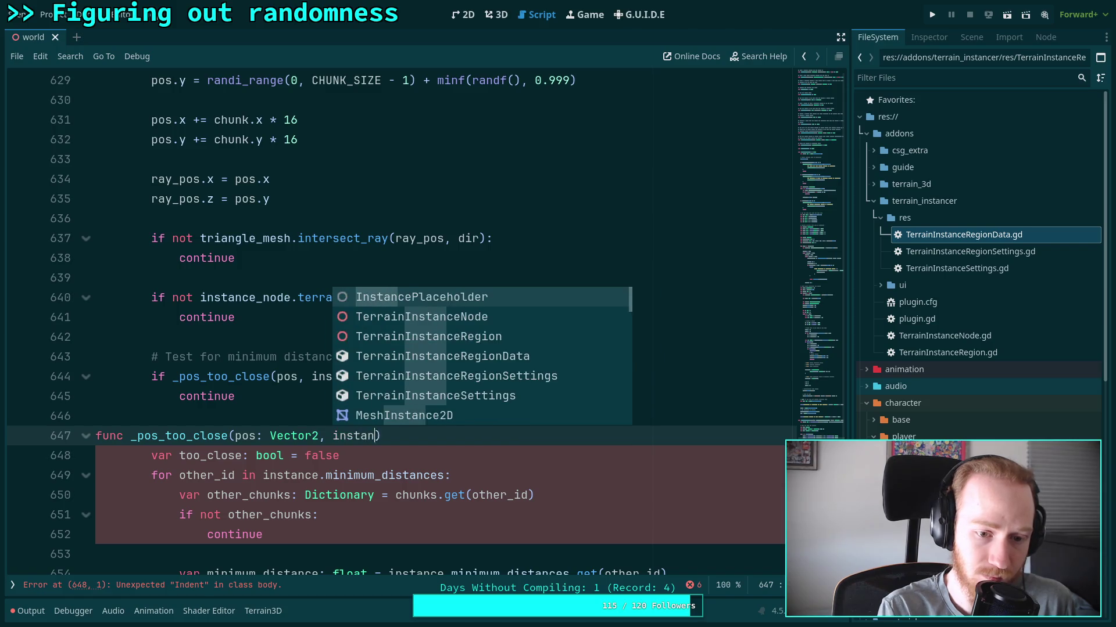
{"action": "type", "text": "stane"}
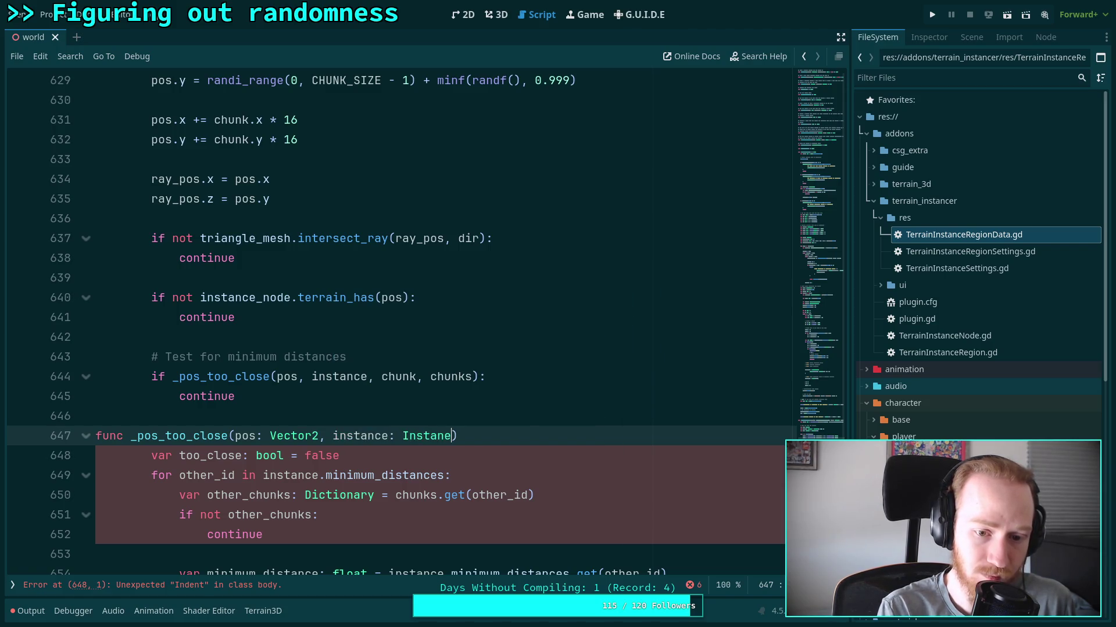
{"action": "key", "text": "Down"}
{"action": "key", "text": "Down"}
{"action": "key", "text": "Down"}
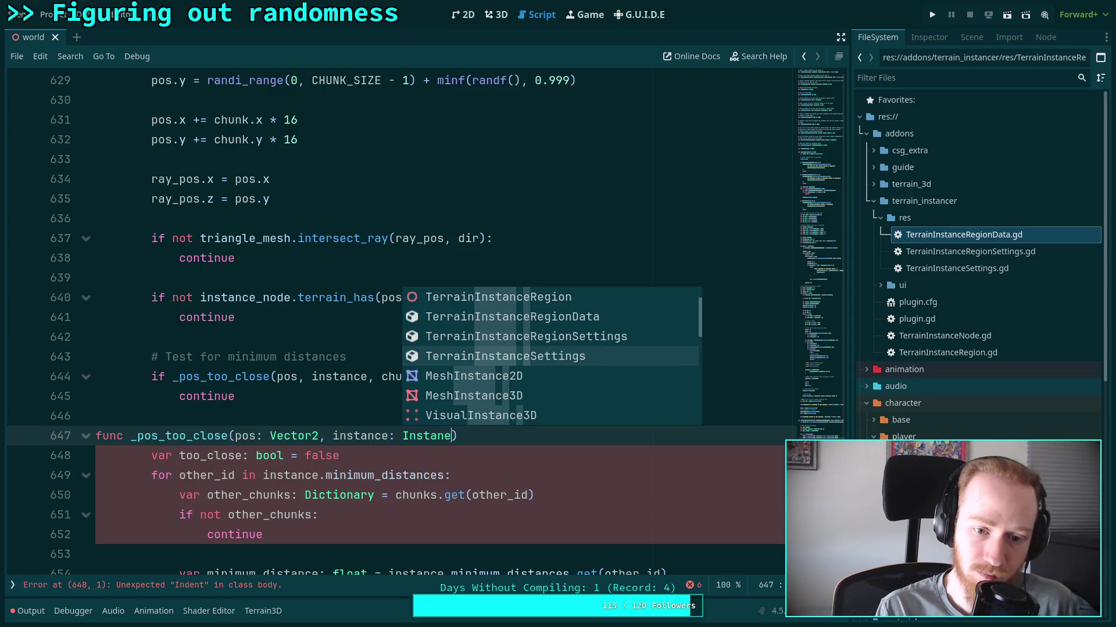
{"action": "key", "text": "Return"}
{"action": "type", "text": "chunk, V"}
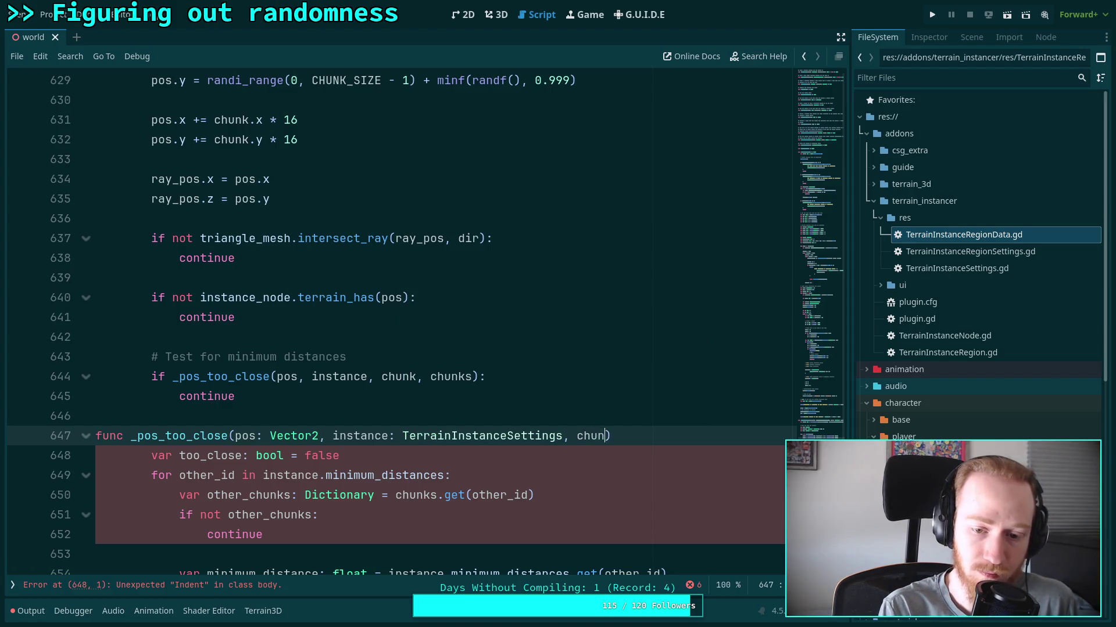
{"action": "key", "text": "BackSpace"}
{"action": "key", "text": "BackSpace"}
{"action": "key", "text": "BackSpace"}
{"action": "type", "text": ": Vector2"}
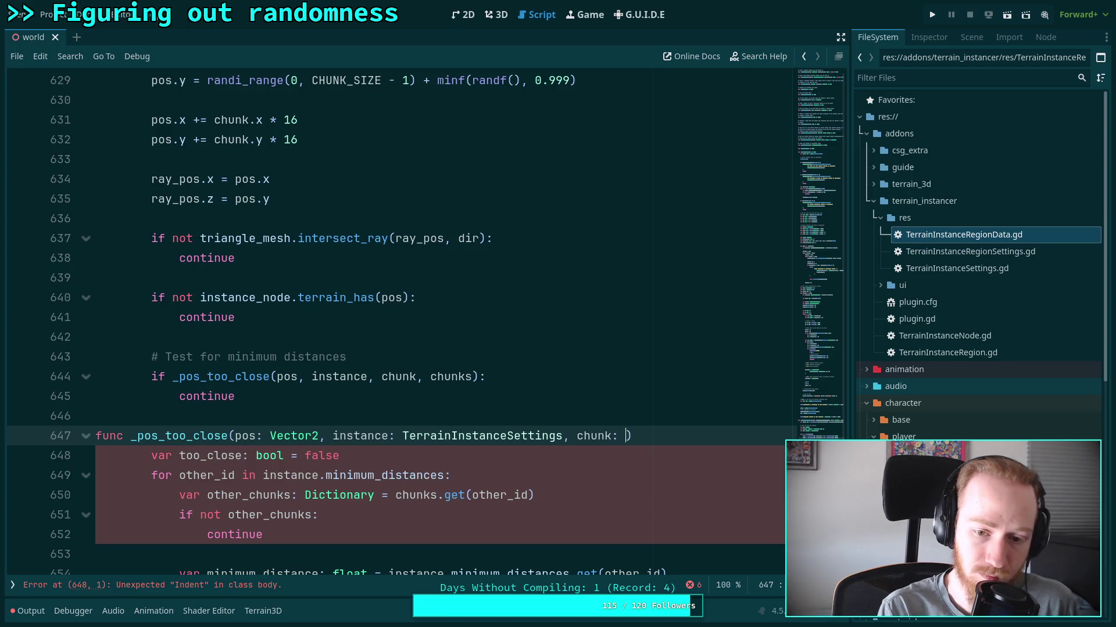
{"action": "type", "text": "i, "}
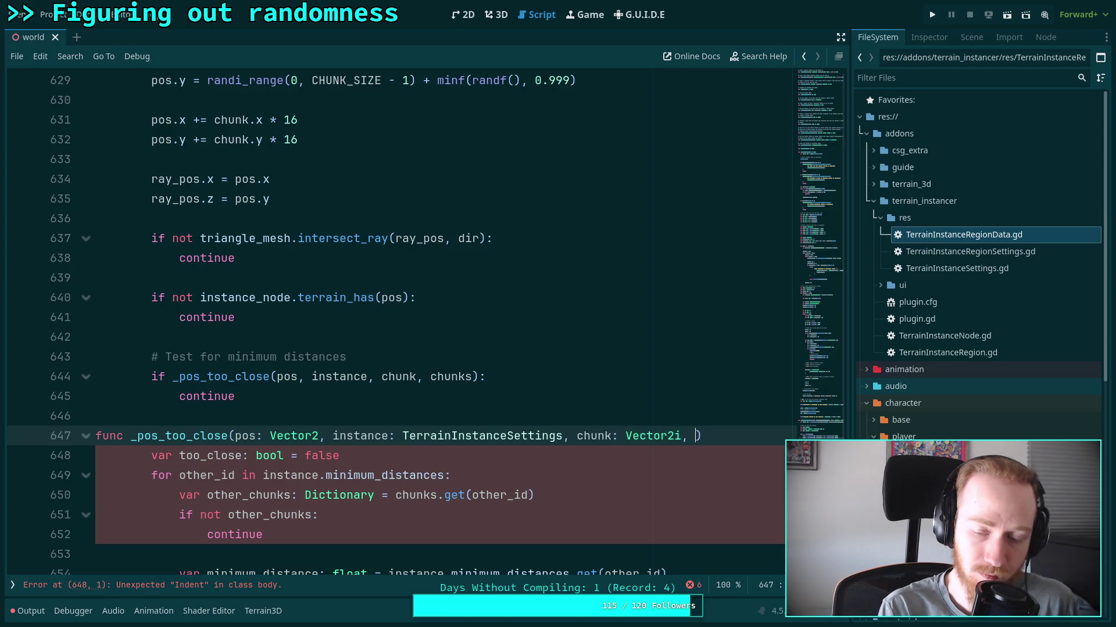
{"action": "type", "text": "chunks:"}
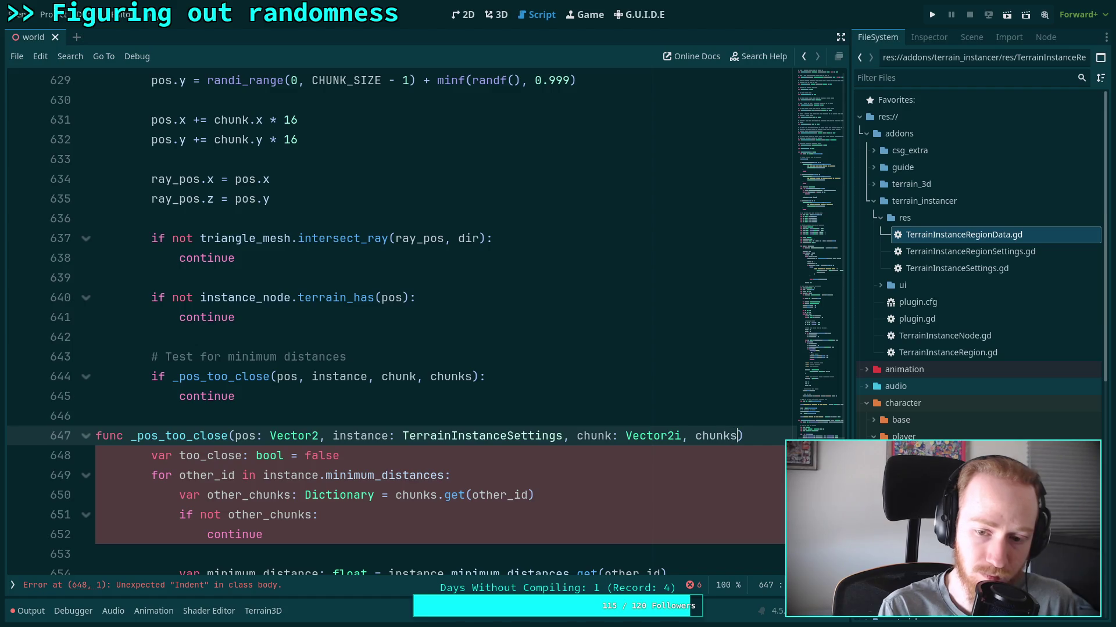
{"action": "type", "text": " Dictiona"}
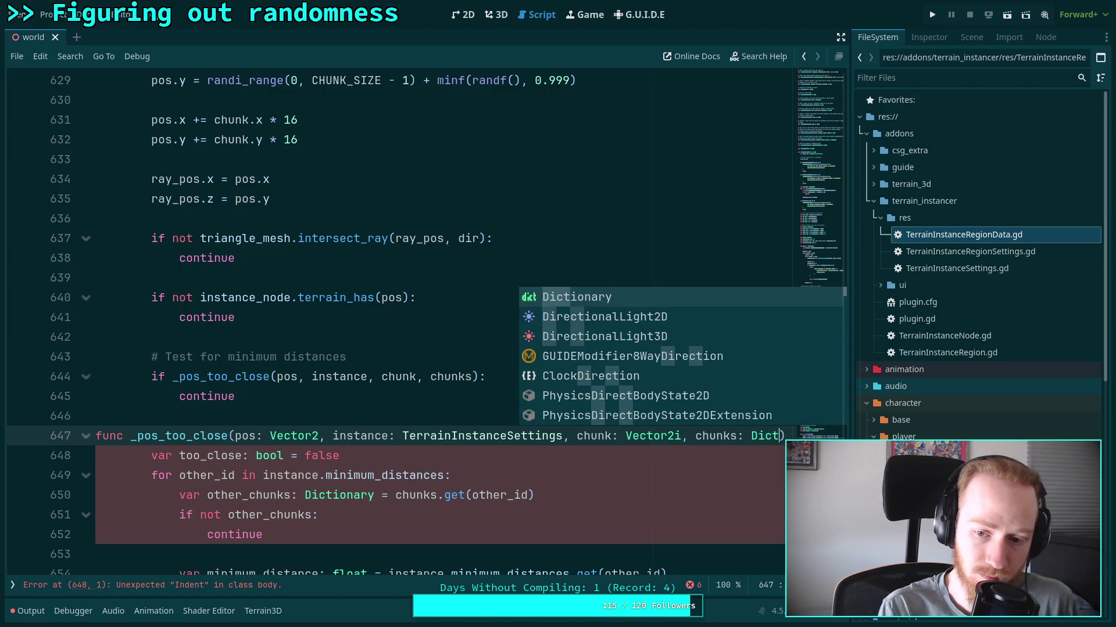
{"action": "key", "text": "Return"}
{"action": "key", "text": "End"}
{"action": "type", "text": "-> bool"}
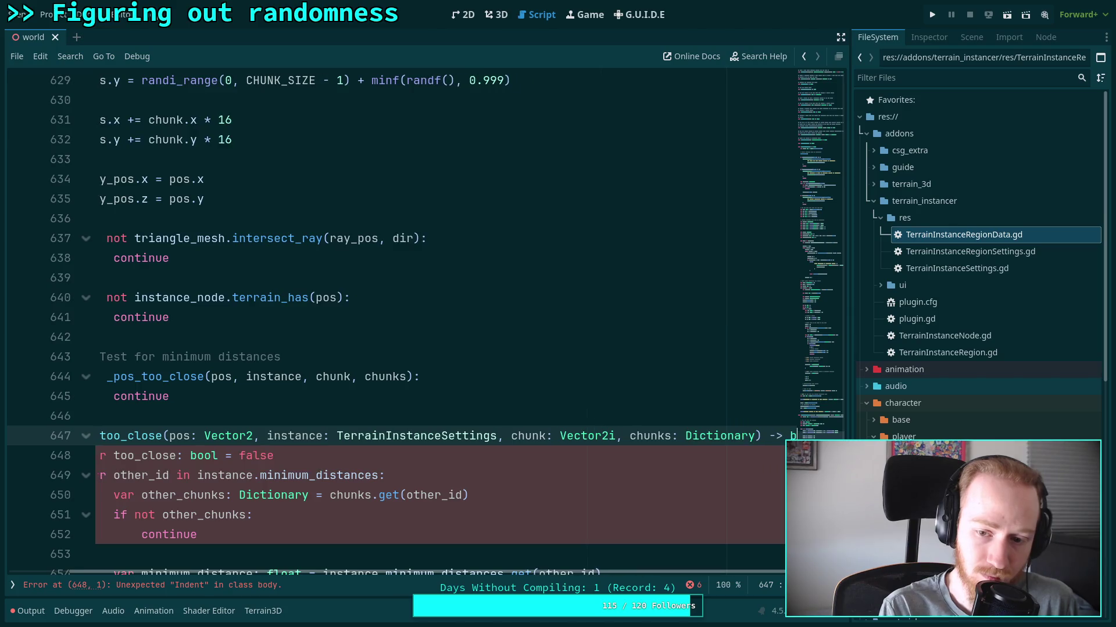
{"action": "key", "text": "Home"}
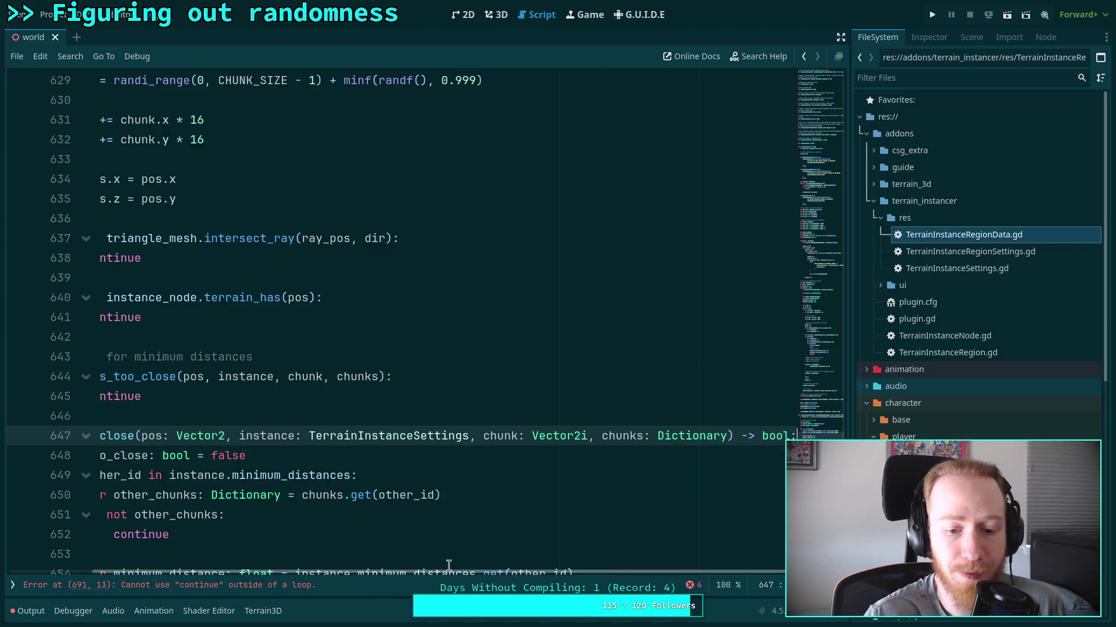
Delete the leftover too_close variable line and dedent the new function's body.
{"action": "scroll", "coordinate": [254, 465], "scroll_direction": "down", "scroll_amount": 5}
{"action": "mouse_move", "coordinate": [347, 160]}
{"action": "left_mouse_down"}
{"action": "mouse_move", "coordinate": [75, 180]}
{"action": "mouse_move", "coordinate": [14, 163]}
{"action": "left_mouse_up"}
{"action": "key", "text": "BackSpace"}
{"action": "key", "text": "BackSpace"}
{"action": "mouse_move", "coordinate": [152, 161]}
{"action": "left_mouse_down"}
{"action": "mouse_move", "coordinate": [169, 179]}
{"action": "mouse_move", "coordinate": [117, 418]}
{"action": "mouse_move", "coordinate": [314, 391]}
{"action": "mouse_move", "coordinate": [291, 413]}
{"action": "mouse_move", "coordinate": [260, 495]}
{"action": "mouse_move", "coordinate": [269, 448]}
{"action": "left_mouse_up"}
{"action": "key", "text": "shift+Tab"}
{"action": "left_click_drag", "start_coordinate": [213, 495], "coordinate": [214, 476]}
{"action": "key", "text": "ctrl+k"}
{"action": "key", "text": "BackSpace"}
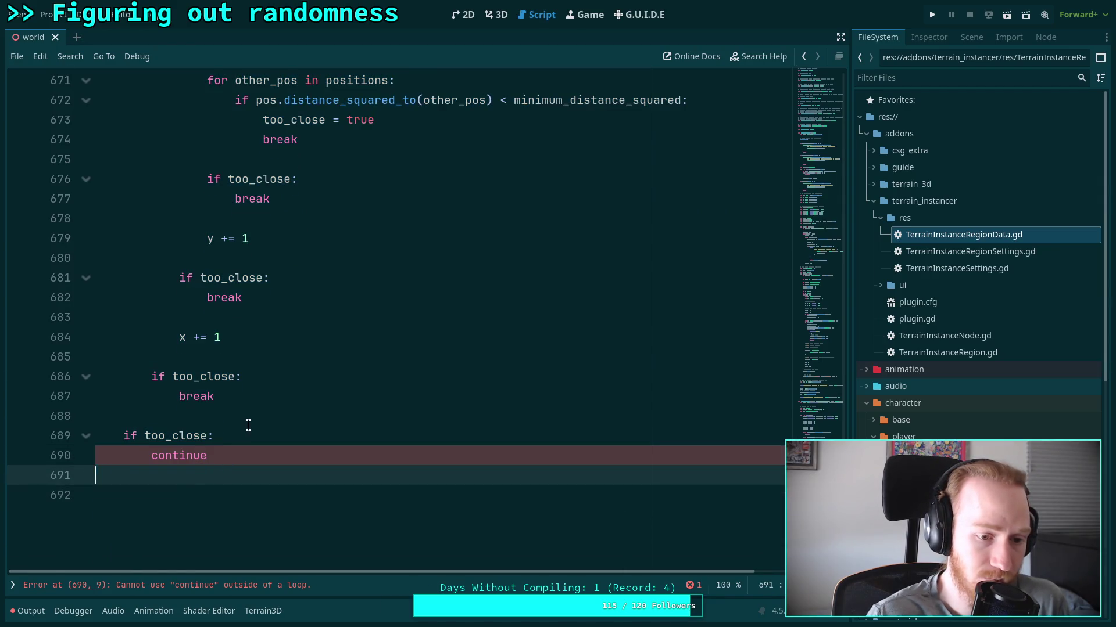
End the chunk loop with 'return 0' after the too-close check.
{"action": "scroll", "coordinate": [316, 453], "scroll_direction": "up", "scroll_amount": 15}
{"action": "left_click", "coordinate": [316, 452]}
{"action": "key", "text": "Return"}
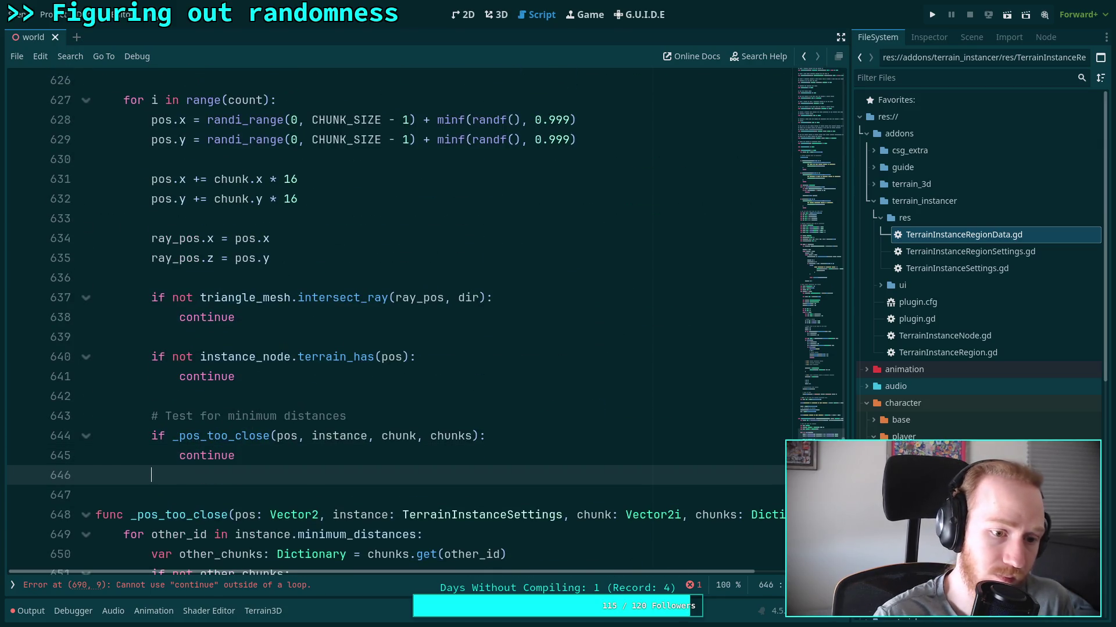
{"action": "key", "text": "Return"}
{"action": "type", "text": "return 0"}
Review the new function's lines, highlighting every use of instance.
{"action": "scroll", "coordinate": [395, 320], "scroll_direction": "down", "scroll_amount": 7}
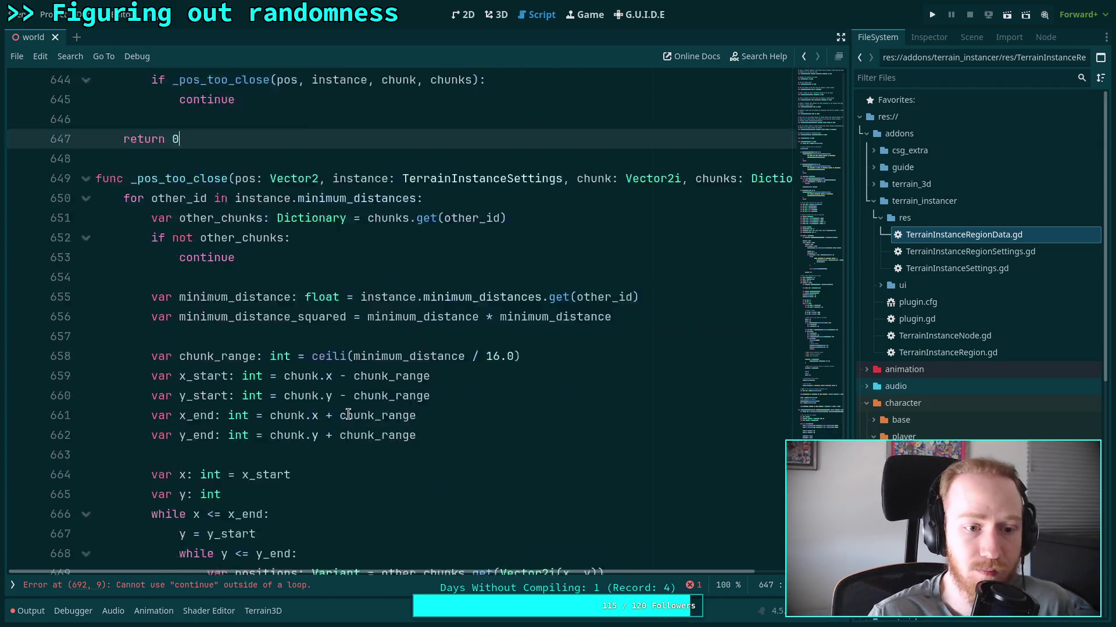
{"action": "left_click_drag", "start_coordinate": [197, 163], "coordinate": [228, 261]}
{"action": "mouse_move", "coordinate": [226, 310]}
{"action": "left_mouse_down"}
{"action": "mouse_move", "coordinate": [237, 369]}
{"action": "mouse_move", "coordinate": [214, 301]}
{"action": "left_mouse_up"}
{"action": "scroll", "coordinate": [294, 321], "scroll_direction": "up", "scroll_amount": 10}
{"action": "left_click_drag", "start_coordinate": [296, 323], "coordinate": [296, 321]}
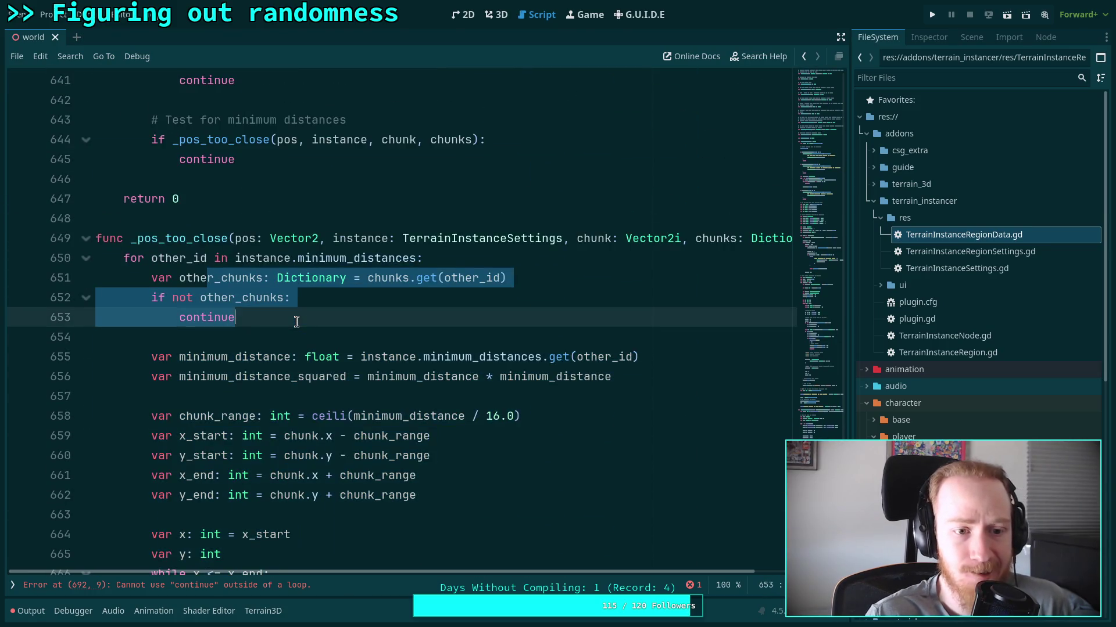
{"action": "left_click", "coordinate": [296, 321]}
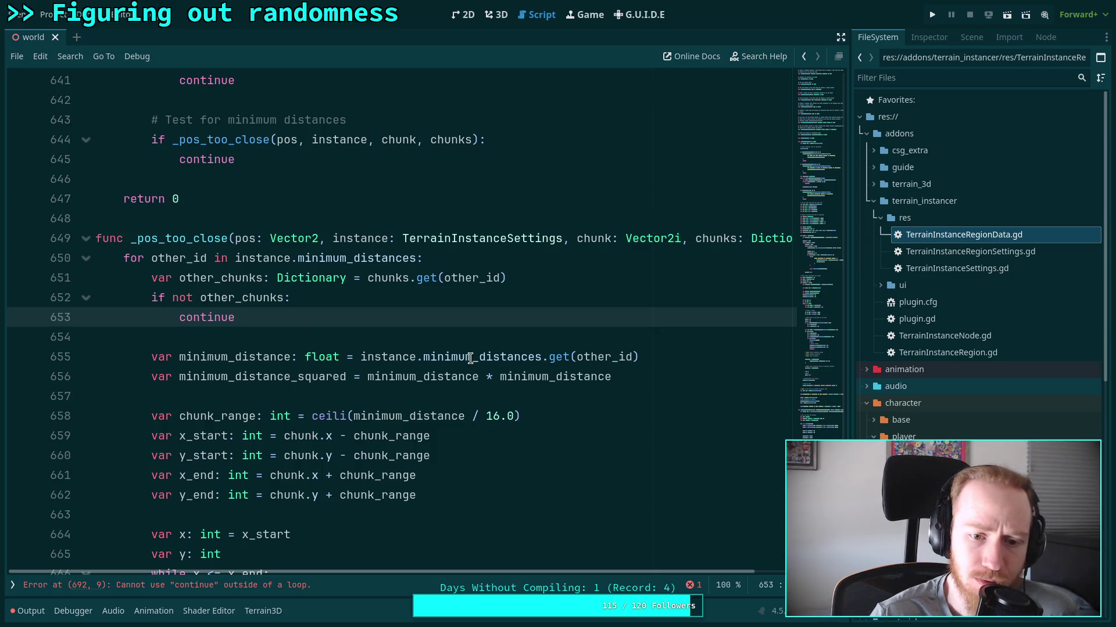
{"action": "double_click", "coordinate": [390, 357]}
{"action": "scroll", "coordinate": [494, 354], "scroll_direction": "up", "scroll_amount": 12}
Put each _populate_chunk parameter on its own indented line, with the return type unindented.
{"action": "left_click", "coordinate": [242, 356]}
{"action": "key", "text": "Return"}
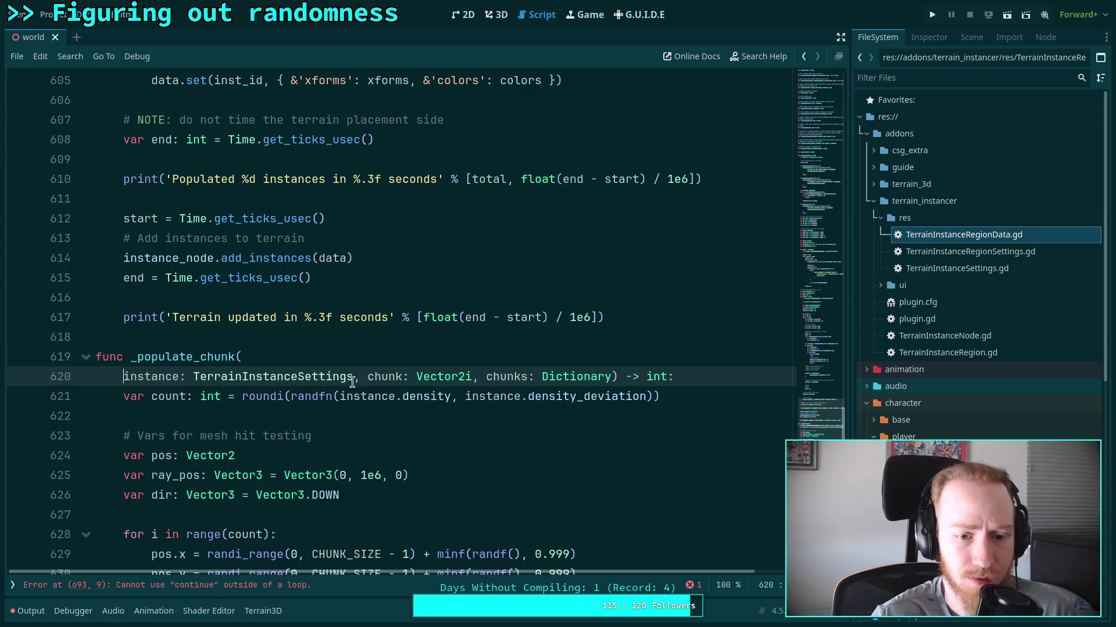
{"action": "key", "text": "Tab"}
{"action": "left_click", "coordinate": [397, 376]}
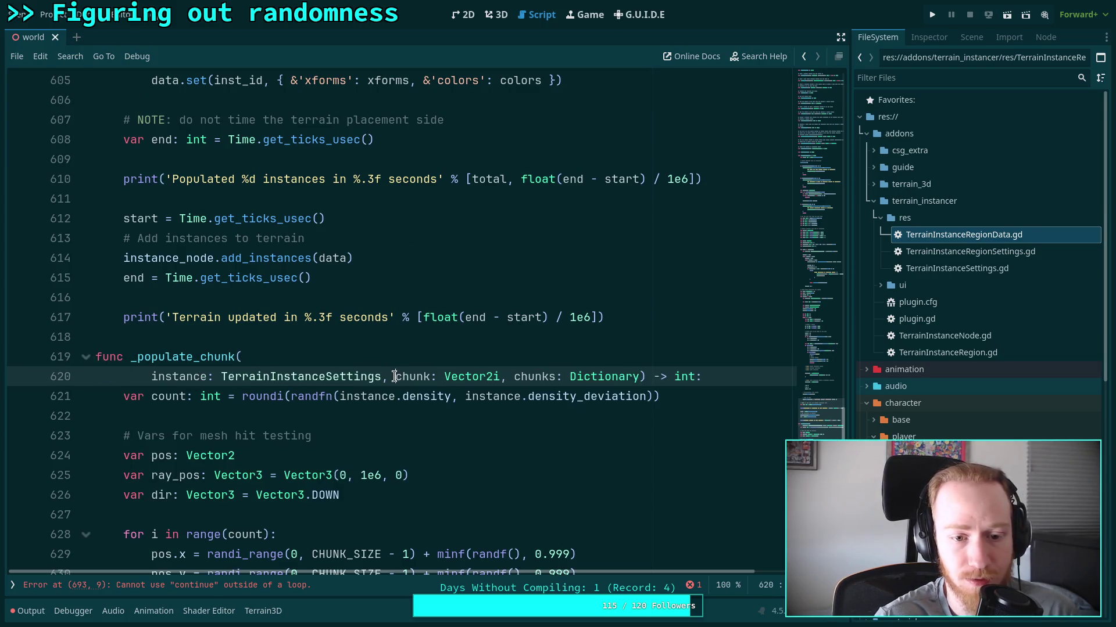
{"action": "key", "text": "Return"}
{"action": "left_click", "coordinate": [270, 396]}
{"action": "key", "text": "Return"}
{"action": "left_click", "coordinate": [277, 416]}
{"action": "key", "text": "Return"}
{"action": "key", "text": "BackSpace"}
{"action": "key", "text": "BackSpace"}
{"action": "key", "text": "BackSpace"}
{"action": "key", "text": "Return"}
{"action": "key", "text": "BackSpace"}
{"action": "key", "text": "BackSpace"}
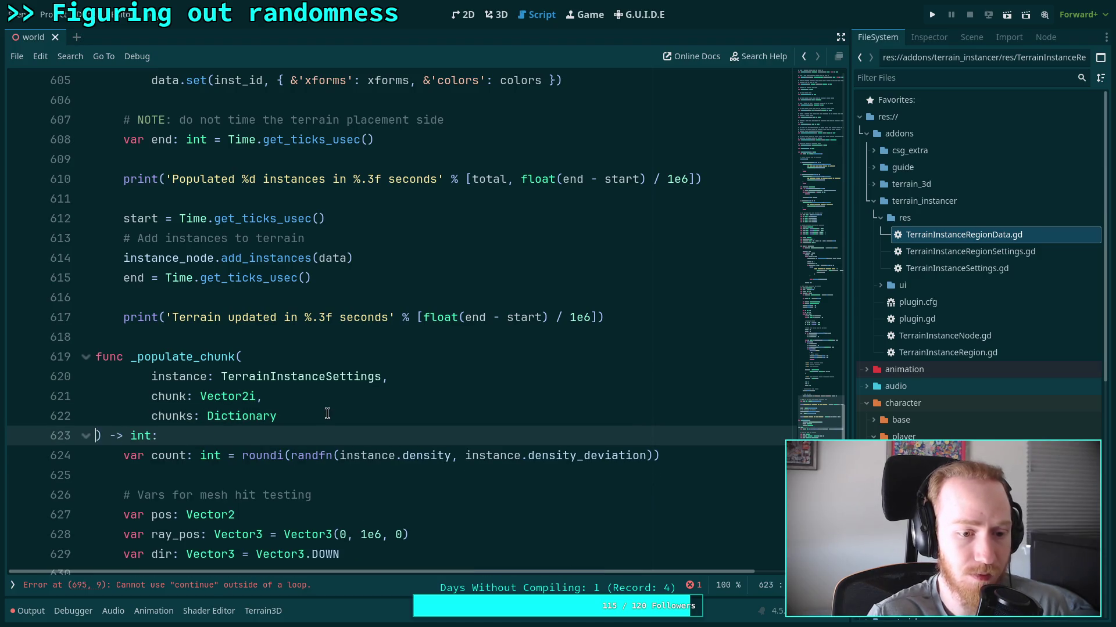
{"action": "left_click", "coordinate": [325, 416]}
Put each _pos_too_close parameter on its own line, closed by ') -> bool:' at func level.
{"action": "scroll", "coordinate": [365, 415], "scroll_direction": "down", "scroll_amount": 6}
{"action": "scroll", "coordinate": [283, 387], "scroll_direction": "down", "scroll_amount": 6}
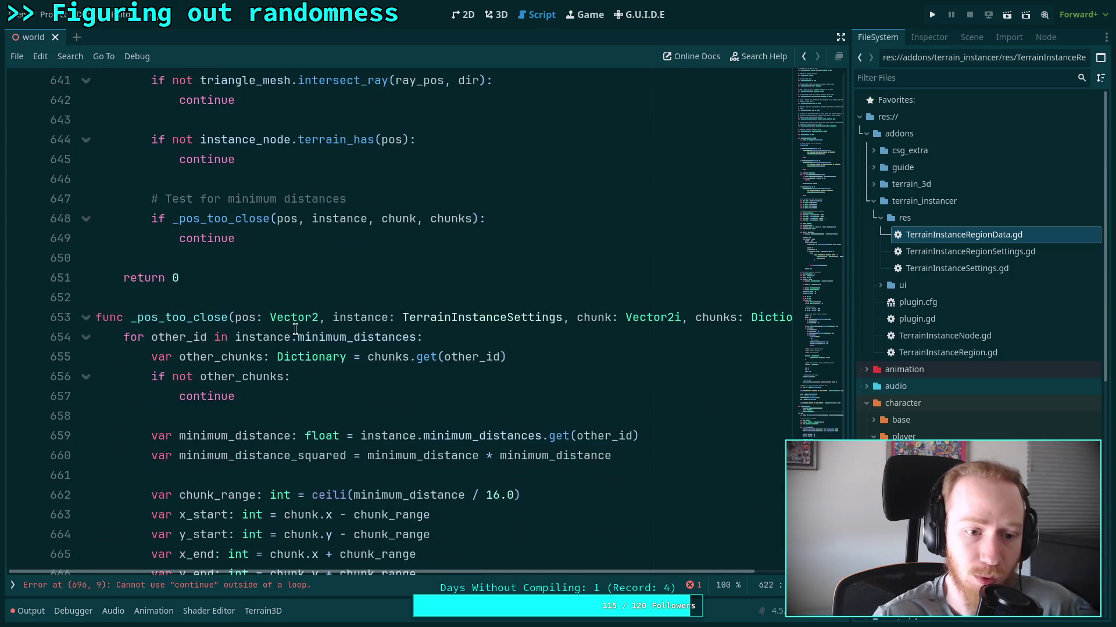
{"action": "left_click", "coordinate": [234, 318]}
{"action": "key", "text": "Return"}
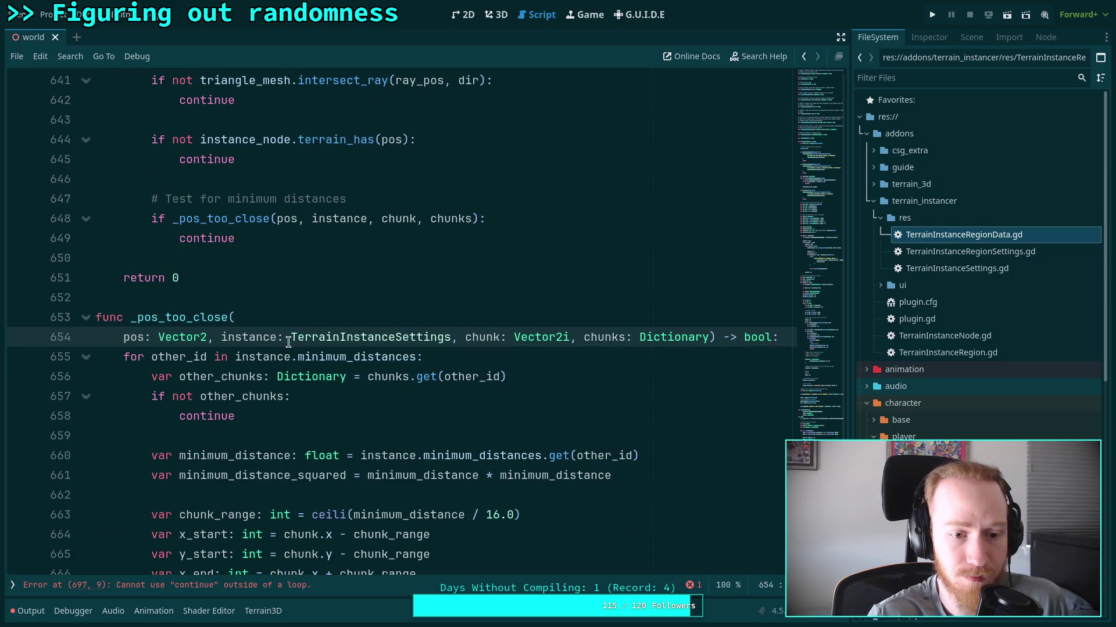
{"action": "key", "text": "Tab"}
{"action": "left_click", "coordinate": [242, 337]}
{"action": "key", "text": "Return"}
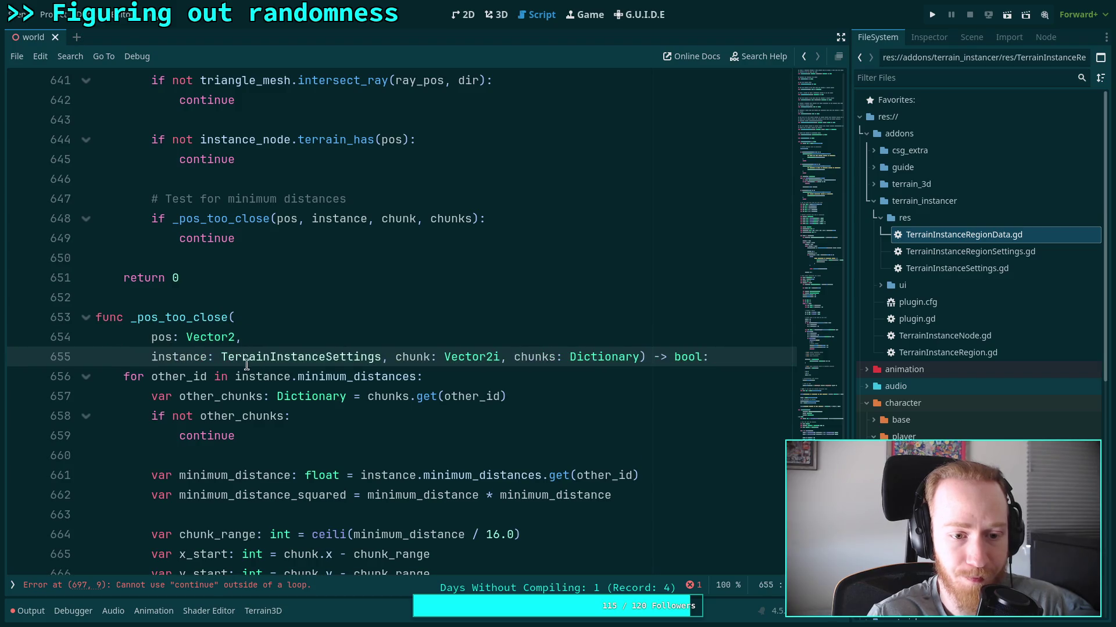
{"action": "left_click", "coordinate": [390, 357]}
{"action": "key", "text": "Return"}
{"action": "left_click", "coordinate": [265, 377]}
{"action": "key", "text": "Return"}
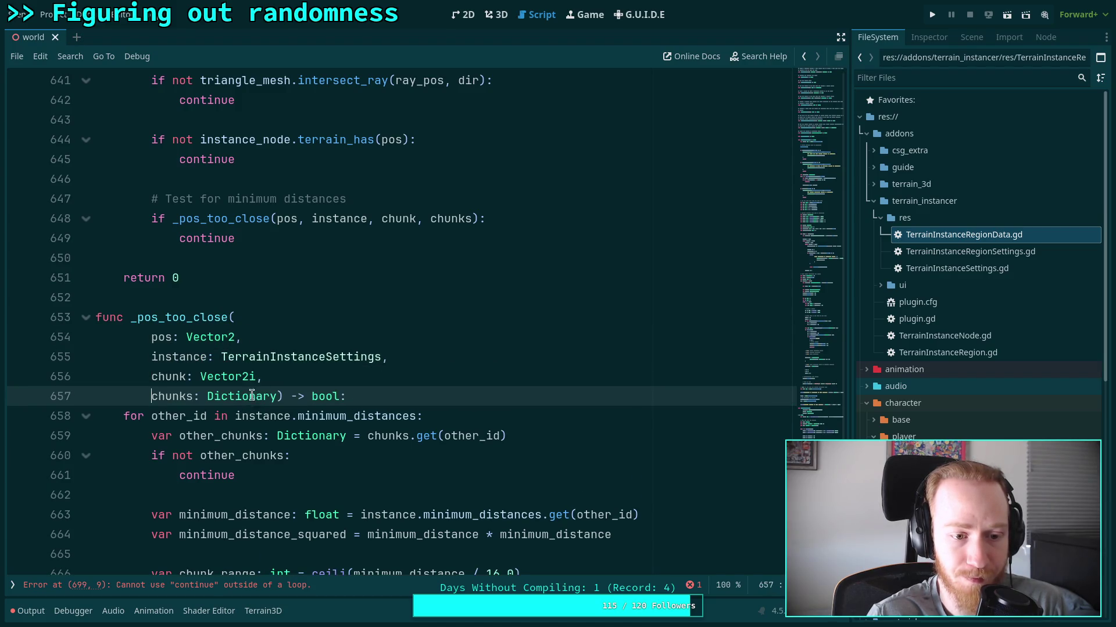
{"action": "left_click", "coordinate": [280, 396]}
{"action": "type", "text": ","}
{"action": "key", "text": "Return"}
{"action": "key", "text": "BackSpace"}
{"action": "key", "text": "BackSpace"}
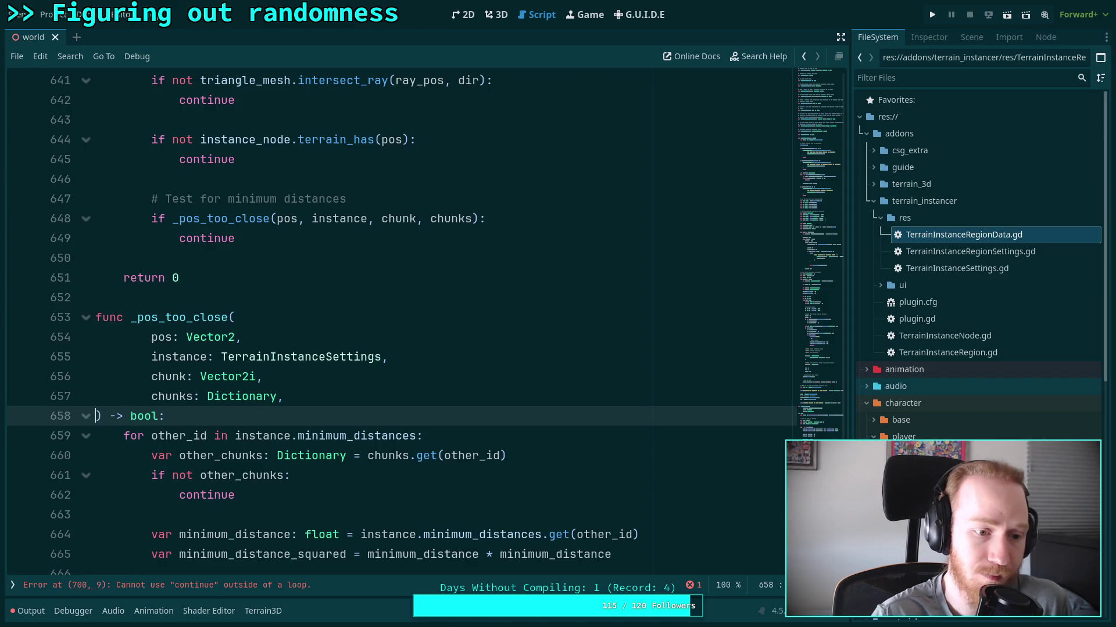
Delete the '# Test for minimum distances' comment.
{"action": "scroll", "coordinate": [341, 386], "scroll_direction": "up", "scroll_amount": 4}
{"action": "scroll", "coordinate": [348, 372], "scroll_direction": "down", "scroll_amount": 2}
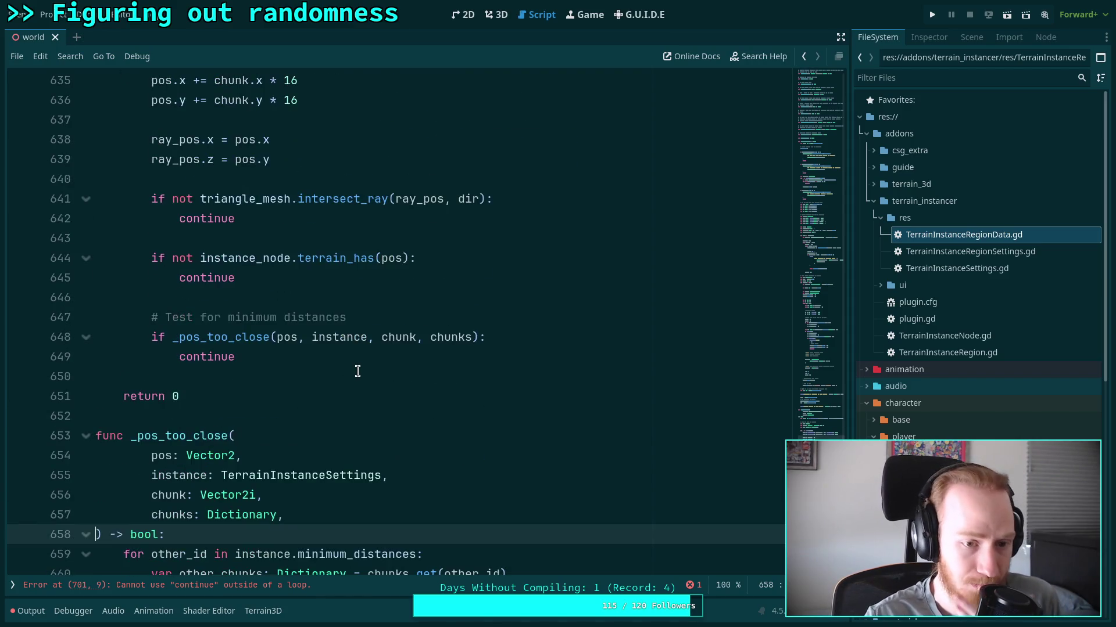
{"action": "left_click_drag", "start_coordinate": [375, 317], "coordinate": [382, 305]}
{"action": "key", "text": "BackSpace"}
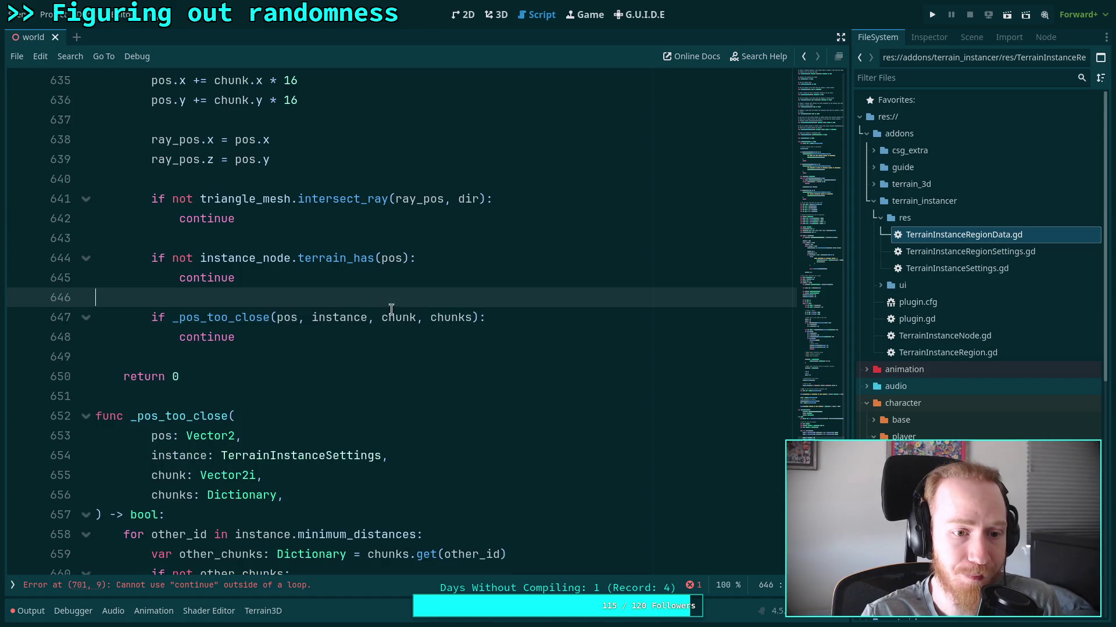
Replace the 'too_close = true' and break lines with 'return true'.
{"action": "scroll", "coordinate": [395, 318], "scroll_direction": "up", "scroll_amount": 3}
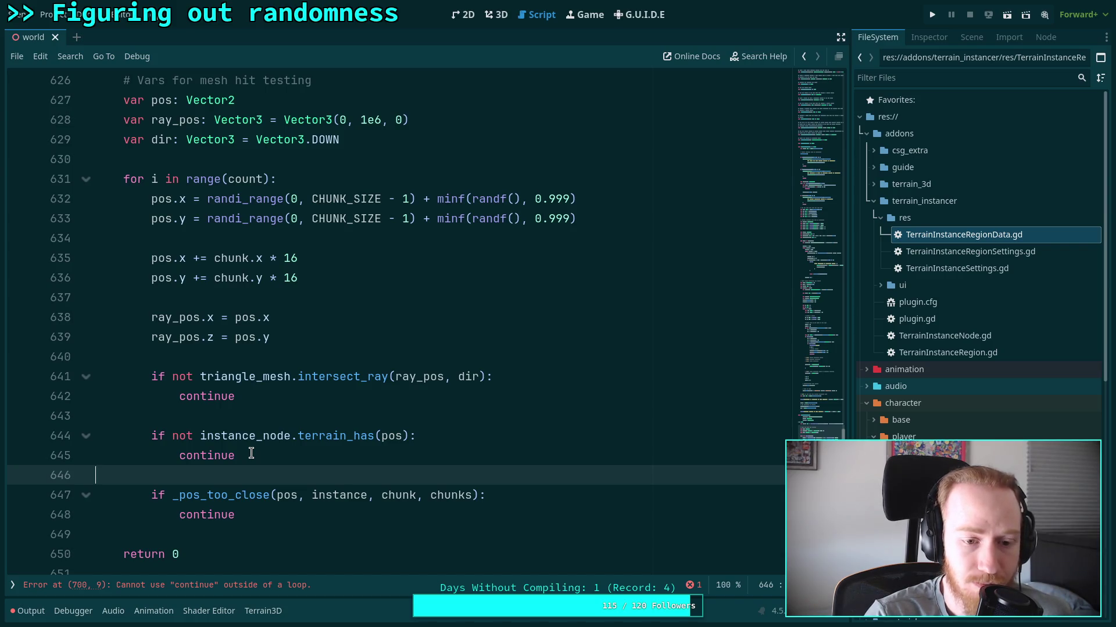
{"action": "scroll", "coordinate": [251, 454], "scroll_direction": "down", "scroll_amount": 7}
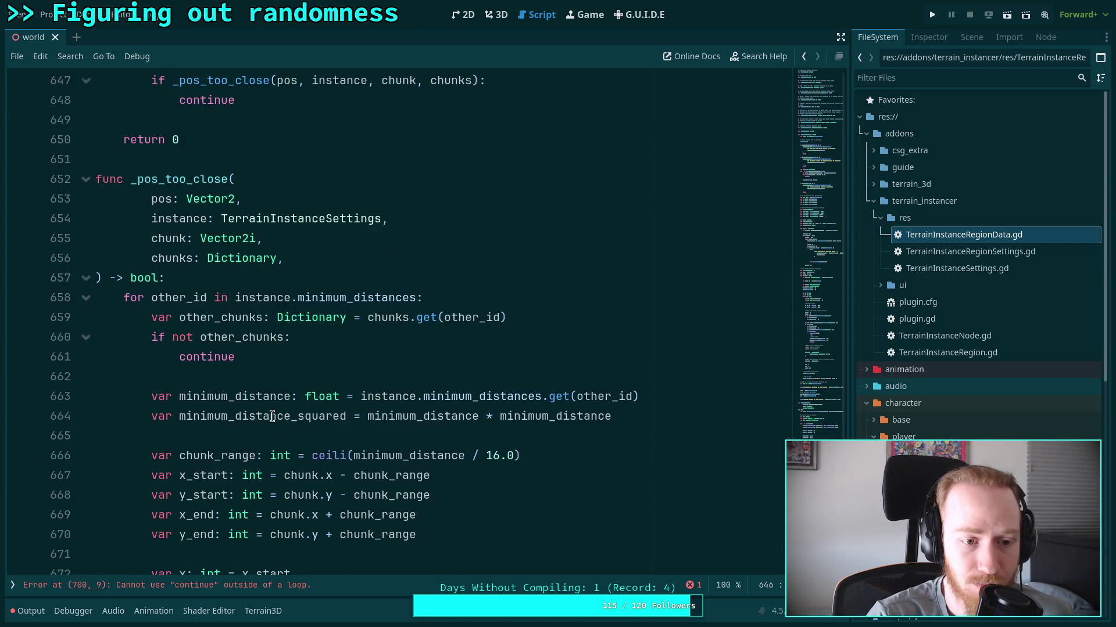
{"action": "scroll", "coordinate": [272, 418], "scroll_direction": "down", "scroll_amount": 7}
{"action": "left_click_drag", "start_coordinate": [302, 395], "coordinate": [264, 376]}
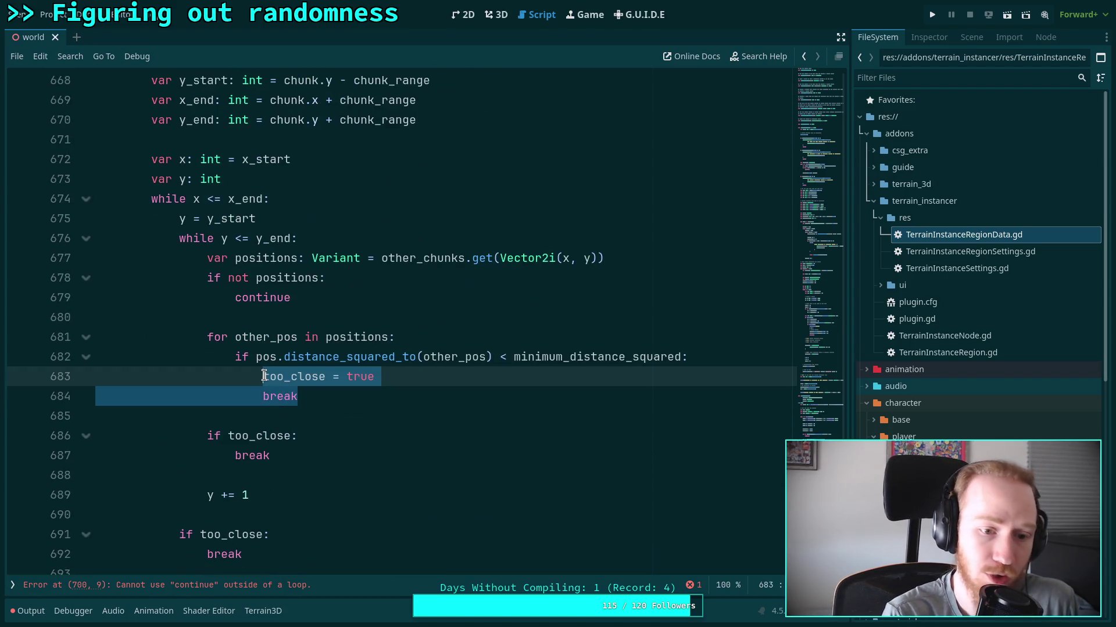
{"action": "type", "text": "return false"}
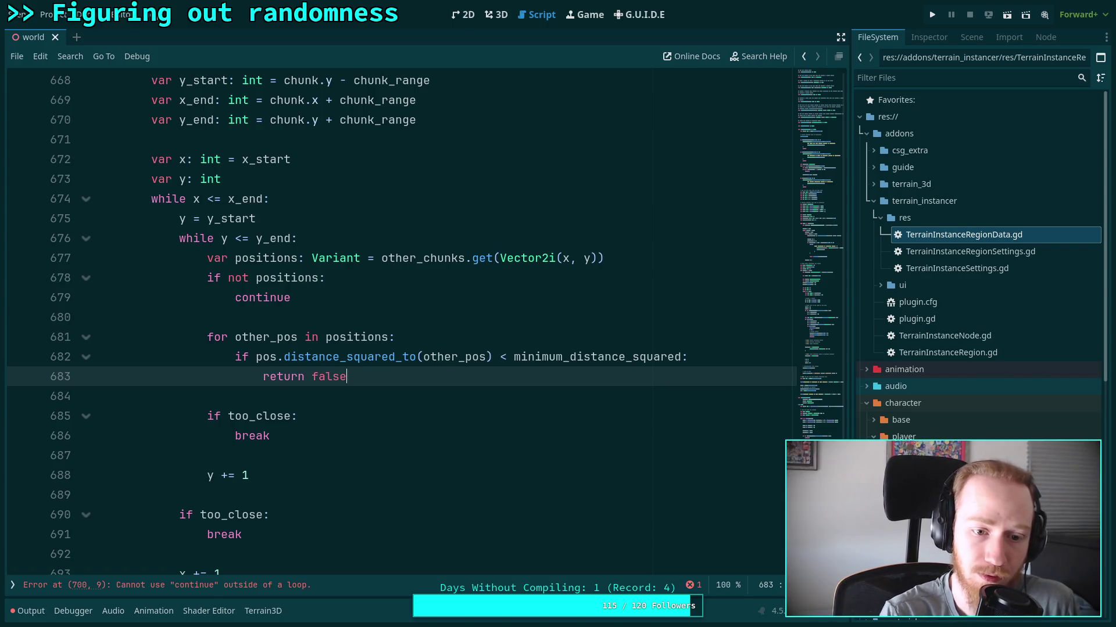
{"action": "double_click", "coordinate": [336, 379]}
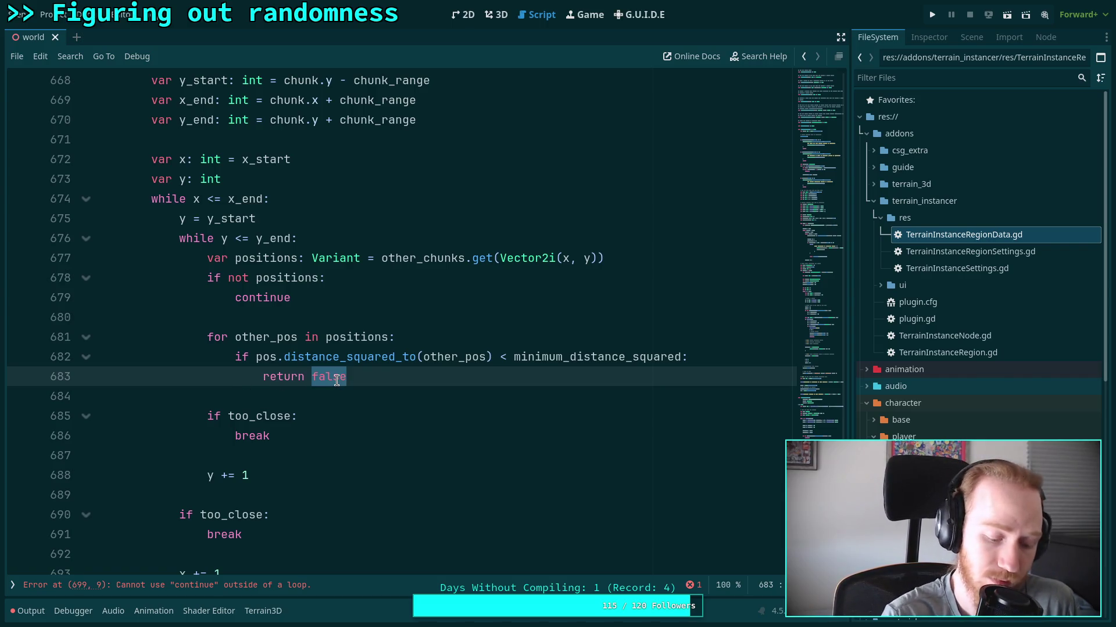
{"action": "type", "text": "true"}
Delete the 'if too_close: break' blocks and add 'return false' at the function's end.
{"action": "double_click", "coordinate": [250, 436]}
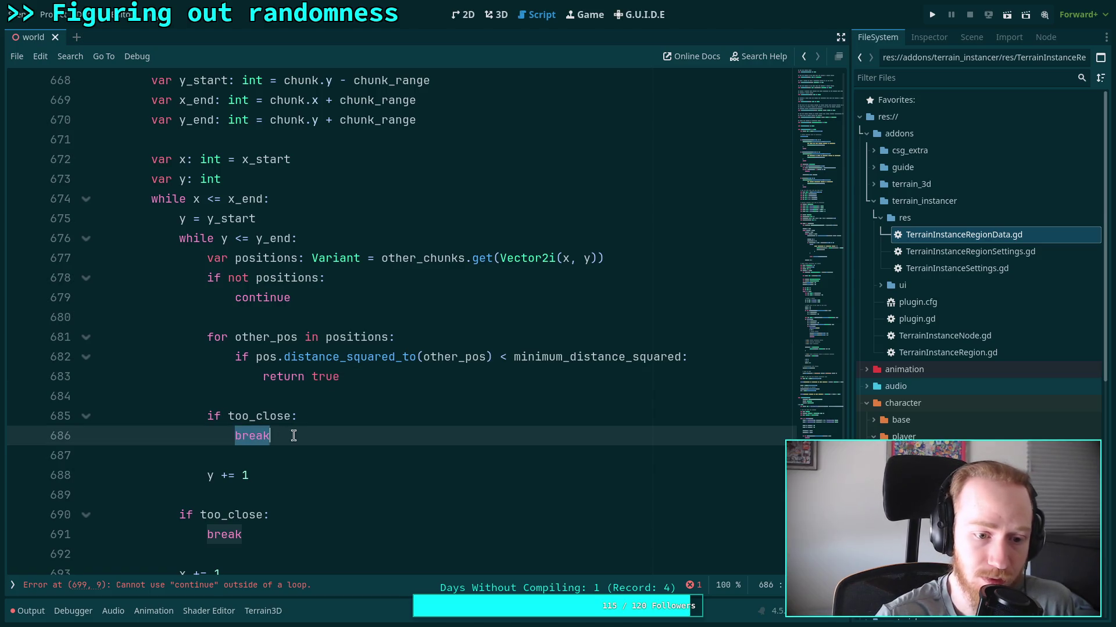
{"action": "key", "text": "BackSpace"}
{"action": "key", "text": "BackSpace"}
{"action": "key", "text": "BackSpace"}
{"action": "scroll", "coordinate": [285, 363], "scroll_direction": "down", "scroll_amount": 2}
{"action": "left_click_drag", "start_coordinate": [285, 364], "coordinate": [282, 321]}
{"action": "key", "text": "BackSpace"}
{"action": "mouse_move", "coordinate": [244, 398]}
{"action": "left_mouse_down"}
{"action": "mouse_move", "coordinate": [266, 369]}
{"action": "mouse_move", "coordinate": [122, 377]}
{"action": "left_mouse_up"}
{"action": "key", "text": "BackSpace"}
{"action": "key", "text": "BackSpace"}
{"action": "type", "text": "ret"}
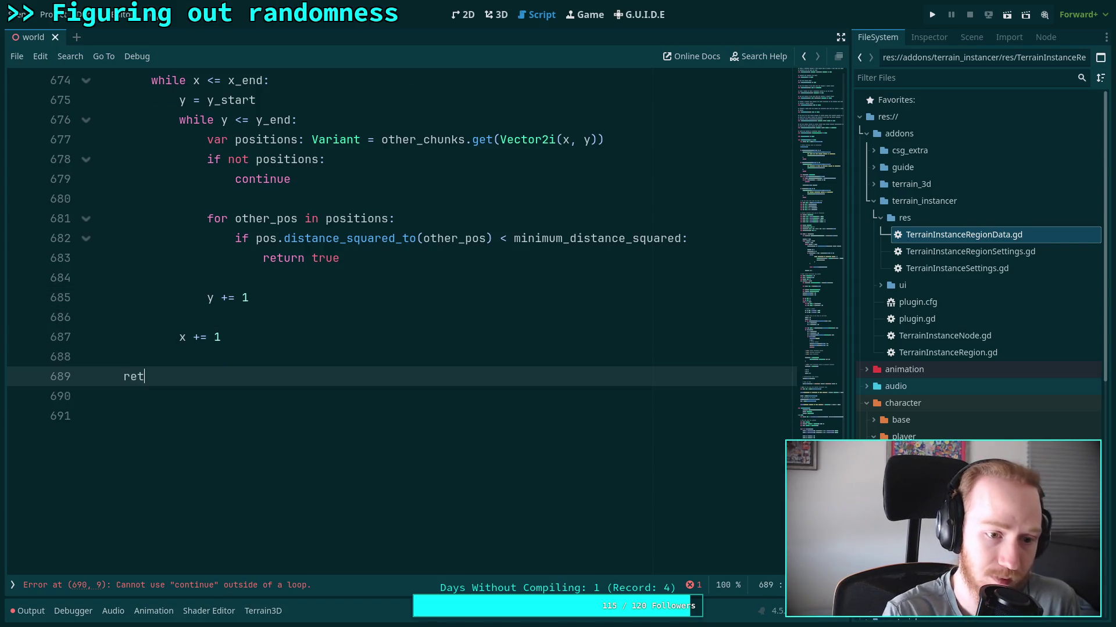
{"action": "type", "text": "urn false"}
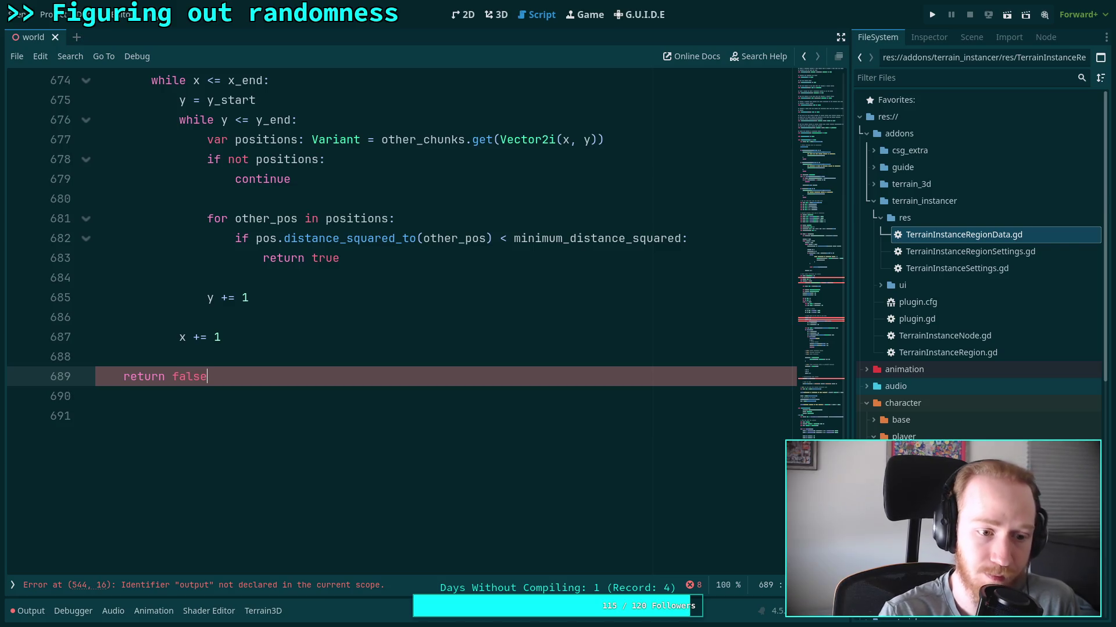
Rename the helper and its call on line 647 to _is_pos_too_close.
{"action": "left_click", "coordinate": [126, 407]}
{"action": "key", "text": "BackSpace"}
{"action": "scroll", "coordinate": [278, 403], "scroll_direction": "up", "scroll_amount": 8}
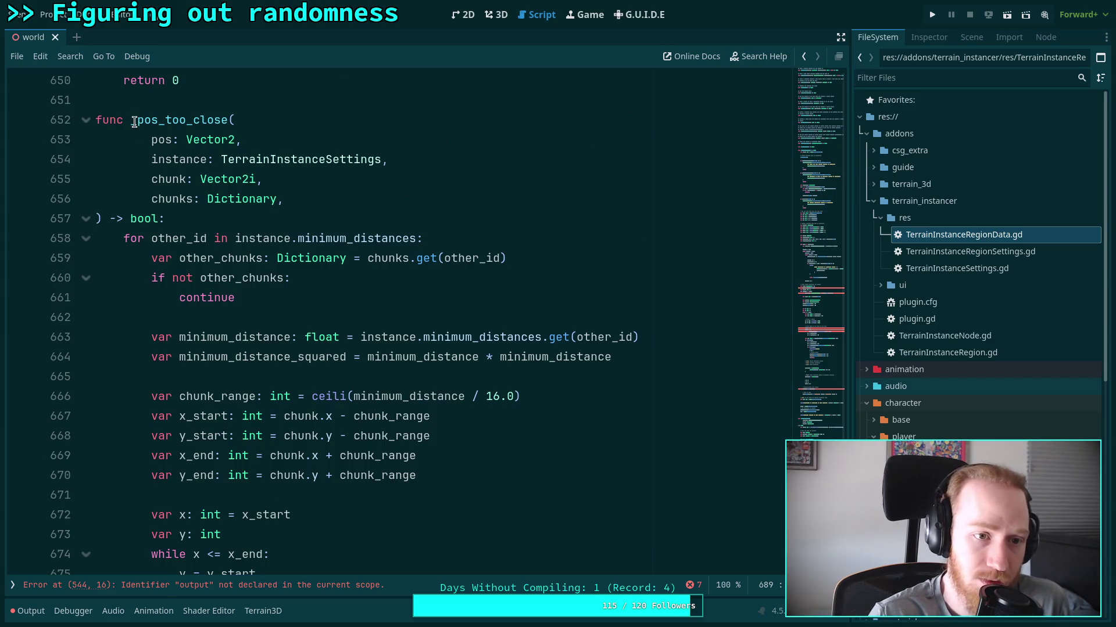
{"action": "left_click", "coordinate": [134, 124]}
{"action": "type", "text": "_i"}
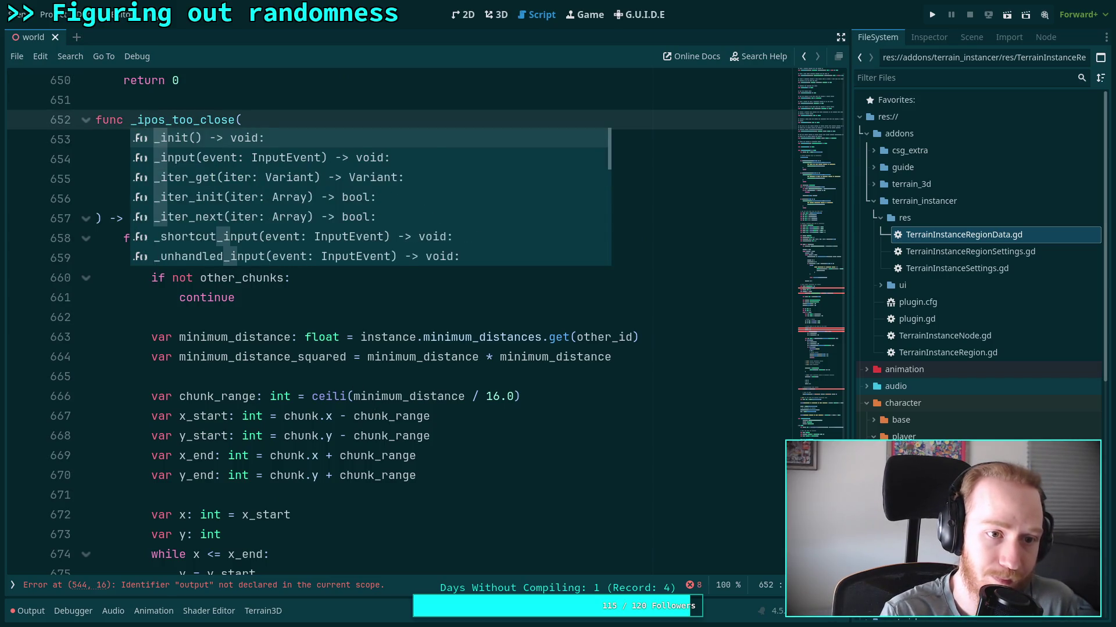
{"action": "type", "text": "s_"}
{"action": "scroll", "coordinate": [220, 310], "scroll_direction": "up", "scroll_amount": 6}
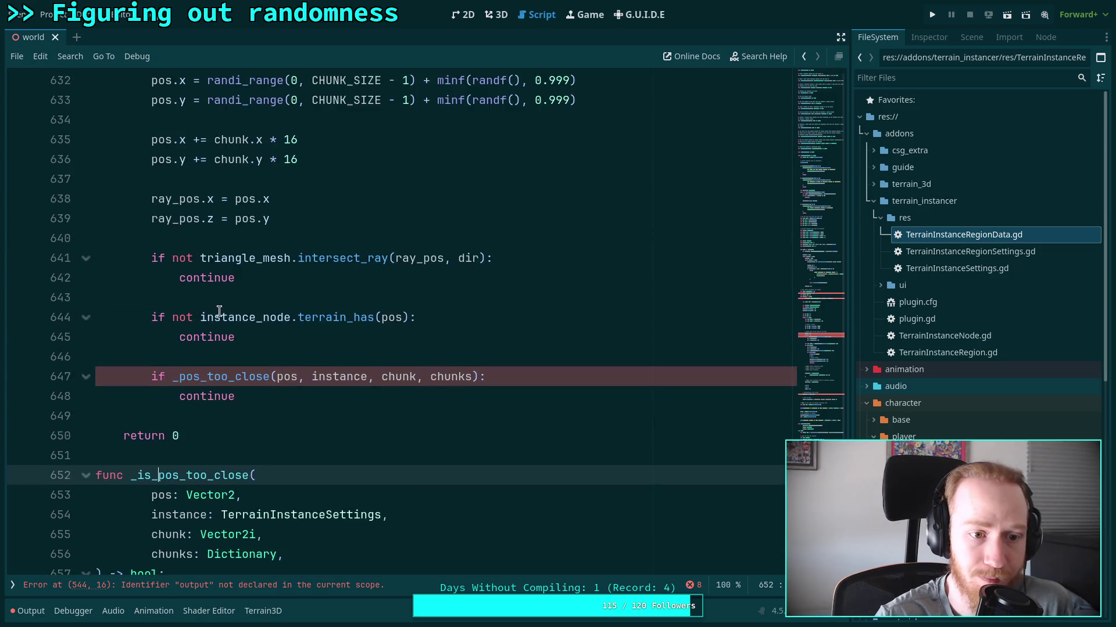
{"action": "left_click", "coordinate": [180, 377]}
{"action": "type", "text": "is_"}
{"action": "left_click", "coordinate": [197, 366]}
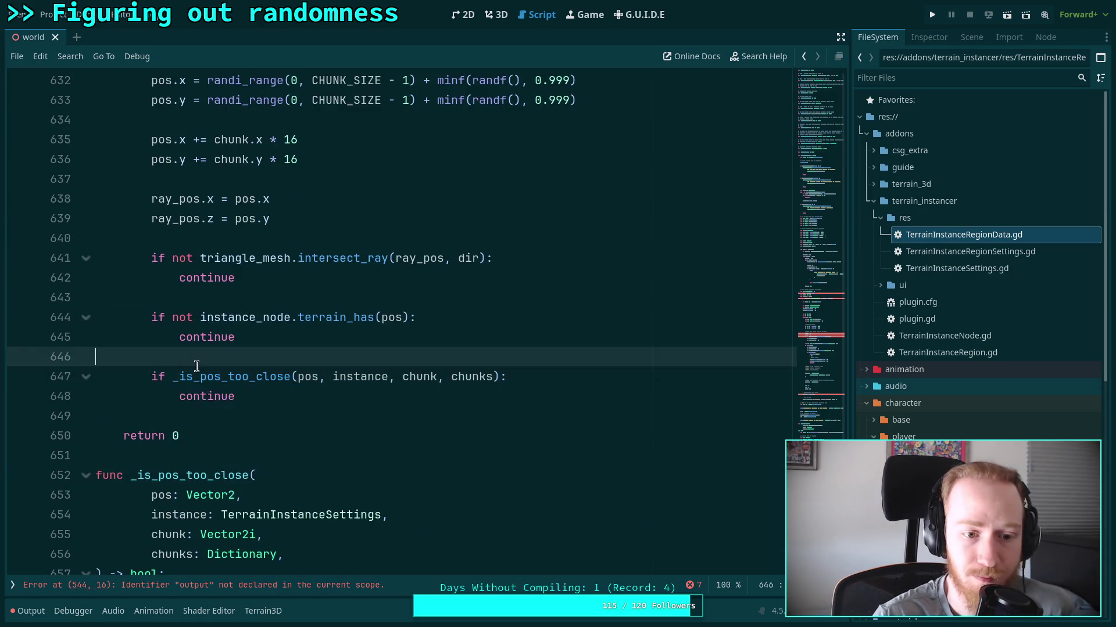
Remove the blank lines before 'y += 1' and 'x += 1' in the helper's loops.
{"action": "scroll", "coordinate": [233, 372], "scroll_direction": "down", "scroll_amount": 5}
{"action": "scroll", "coordinate": [283, 376], "scroll_direction": "down", "scroll_amount": 3}
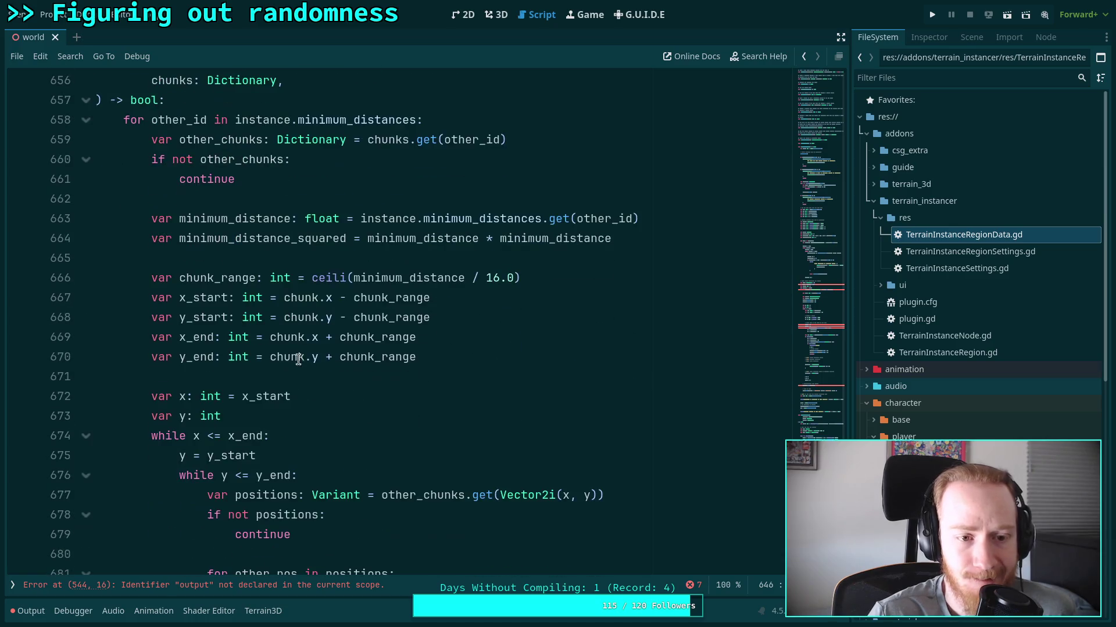
{"action": "scroll", "coordinate": [325, 311], "scroll_direction": "down", "scroll_amount": 3}
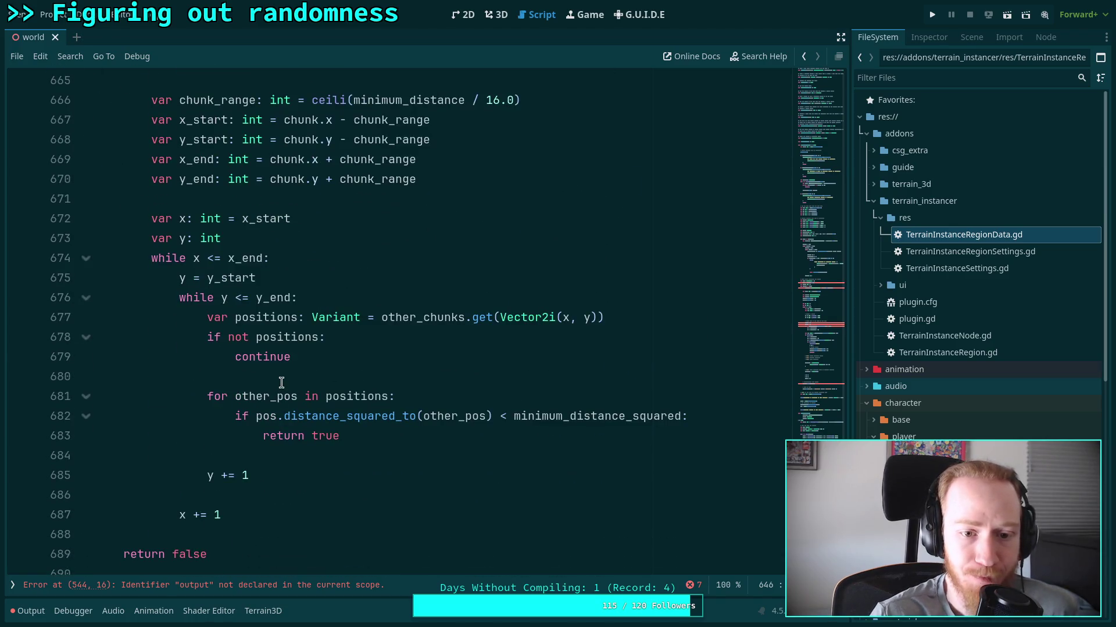
{"action": "left_click", "coordinate": [279, 417]}
{"action": "double_click", "coordinate": [279, 396]}
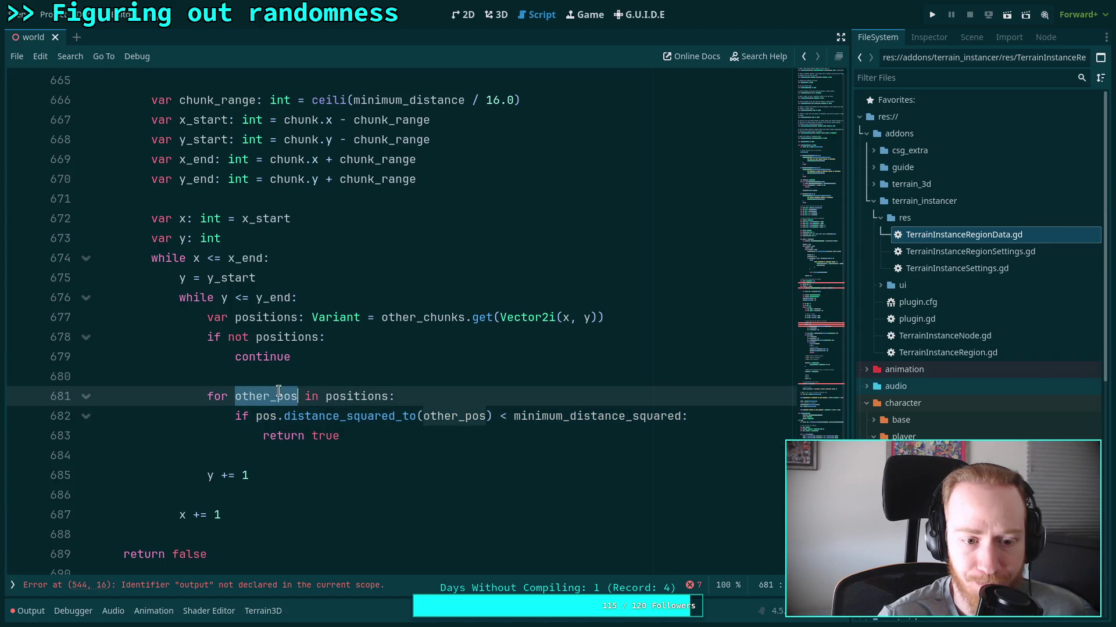
{"action": "scroll", "coordinate": [312, 392], "scroll_direction": "down", "scroll_amount": 1}
{"action": "left_click", "coordinate": [313, 395]}
{"action": "key", "text": "Delete"}
{"action": "key", "text": "End"}
{"action": "key", "text": "Delete"}
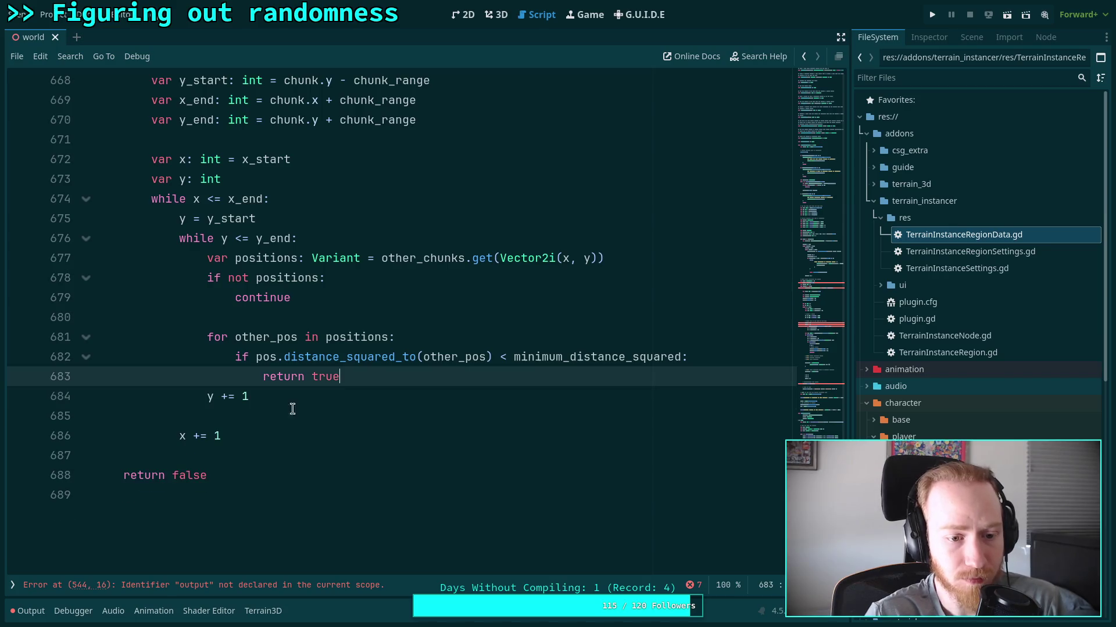
{"action": "scroll", "coordinate": [289, 367], "scroll_direction": "up", "scroll_amount": 1}
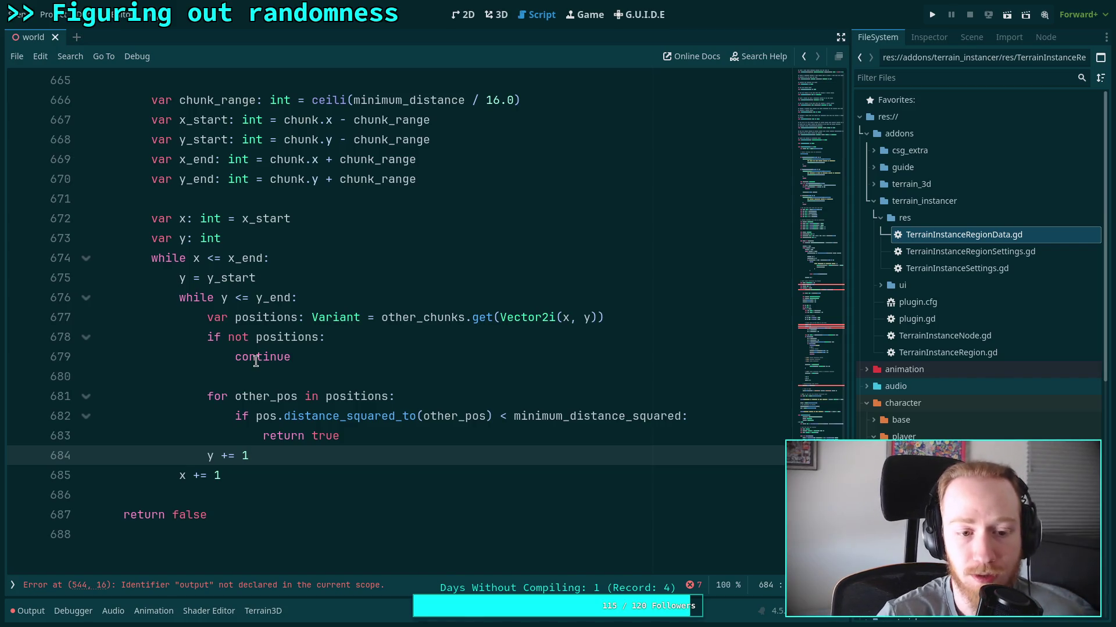
Insert a blank line after 'return true' and save the script.
{"action": "left_click", "coordinate": [282, 379]}
{"action": "left_click", "coordinate": [384, 432]}
{"action": "key", "text": "Return"}
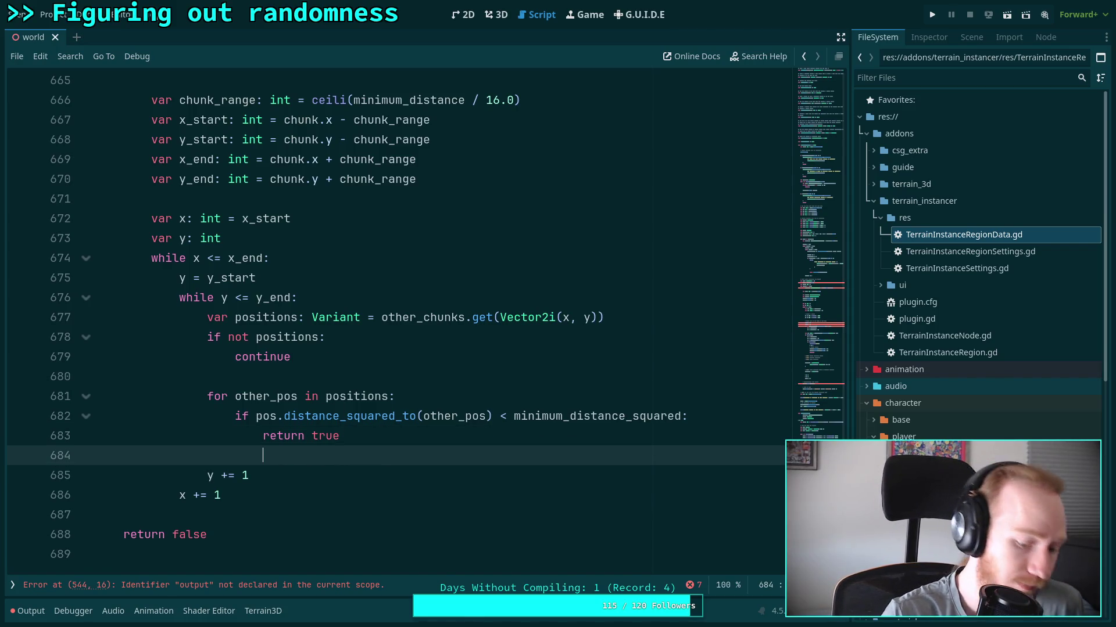
{"action": "key", "text": "ctrl+s"}
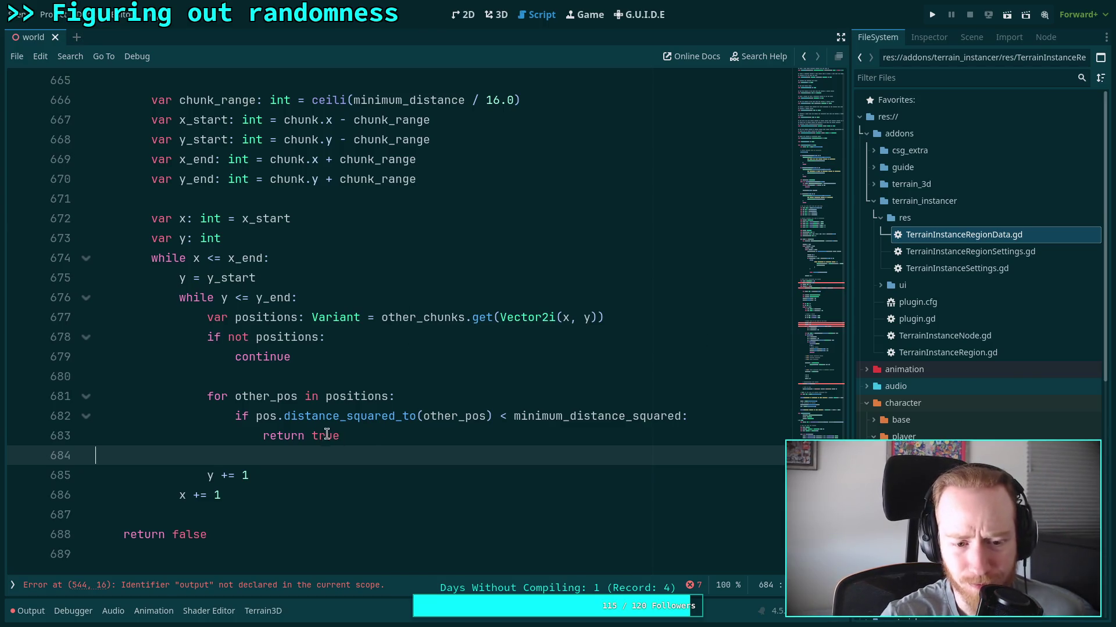
Add a new line after the too-close continue in _populate_chunk.
{"action": "double_click", "coordinate": [328, 436]}
{"action": "scroll", "coordinate": [362, 396], "scroll_direction": "up", "scroll_amount": 2}
{"action": "scroll", "coordinate": [364, 398], "scroll_direction": "up", "scroll_amount": 5}
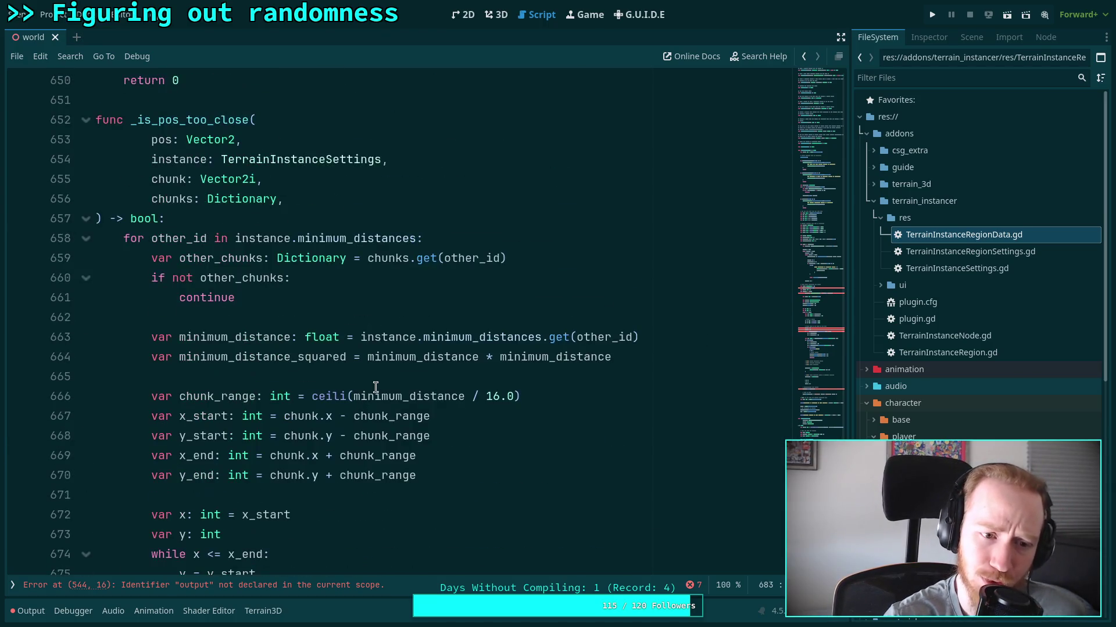
{"action": "scroll", "coordinate": [375, 389], "scroll_direction": "up", "scroll_amount": 5}
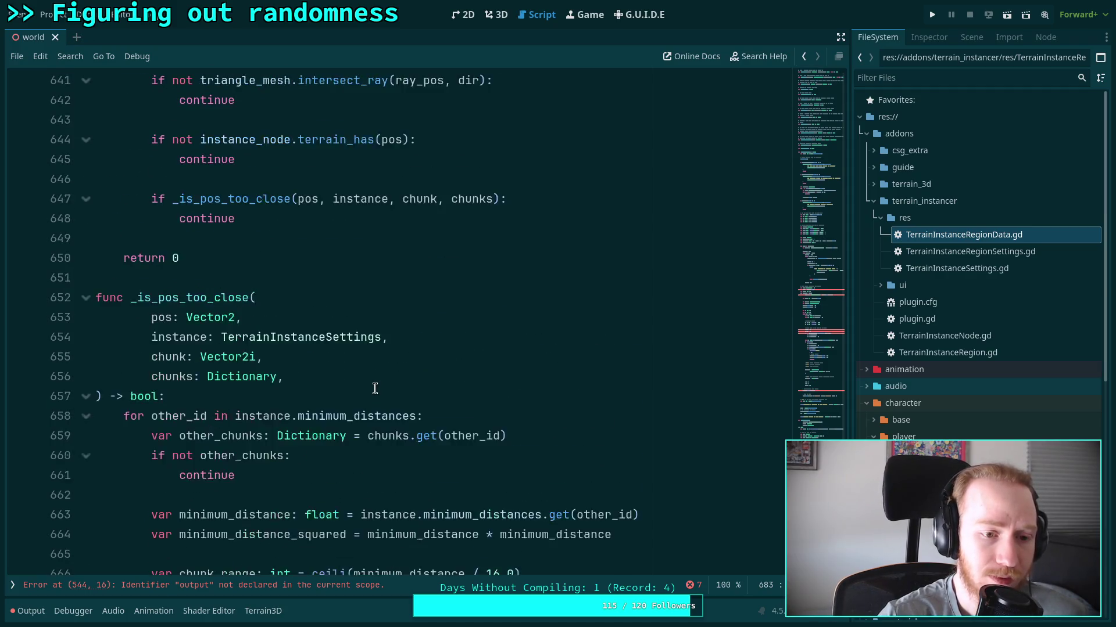
{"action": "left_click", "coordinate": [295, 451]}
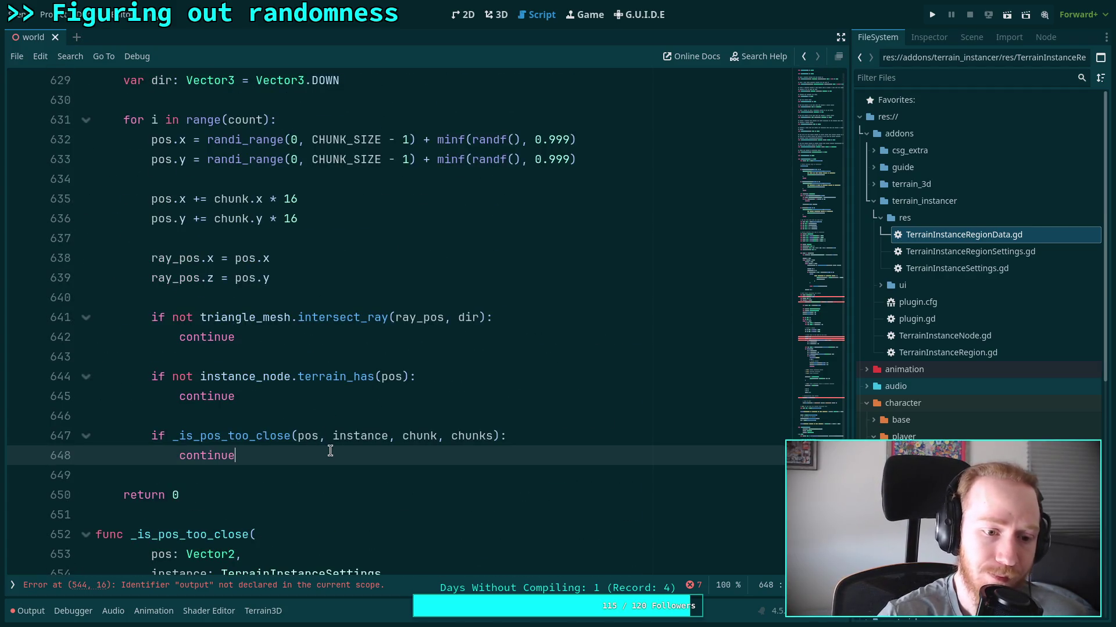
{"action": "key", "text": "Return"}
{"action": "key", "text": "Return"}
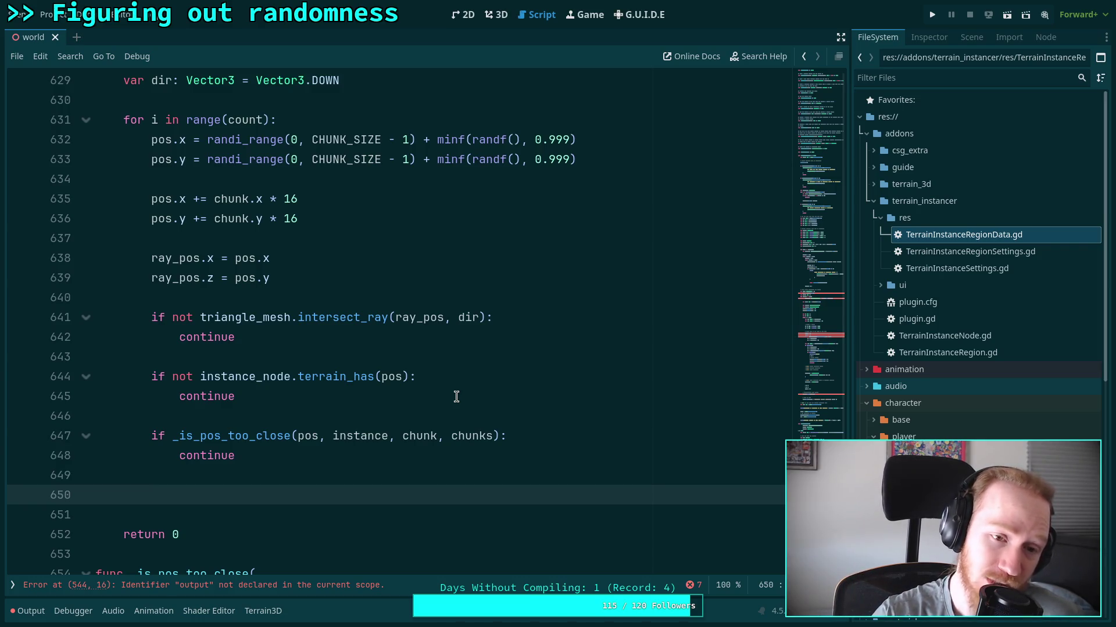
On line 650, start typing 'if not chunks.has(' below the _is_pos_too_close skip check.
{"action": "scroll", "coordinate": [456, 397], "scroll_direction": "down", "scroll_amount": 14}
{"action": "scroll", "coordinate": [456, 397], "scroll_direction": "up", "scroll_amount": 8}
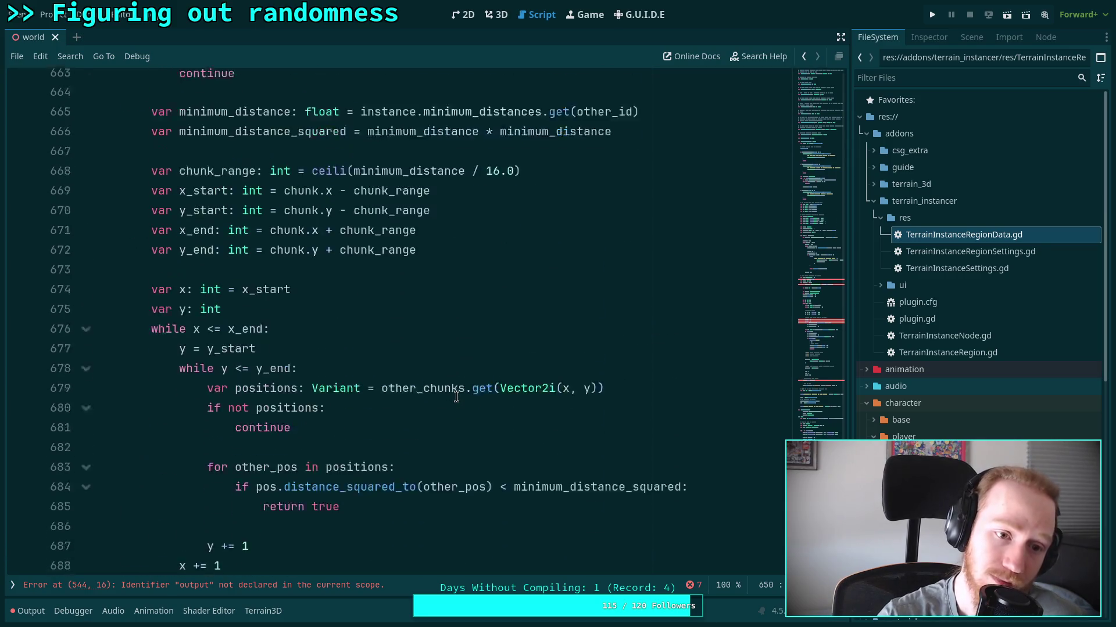
{"action": "scroll", "coordinate": [456, 397], "scroll_direction": "up", "scroll_amount": 14}
{"action": "scroll", "coordinate": [451, 397], "scroll_direction": "down", "scroll_amount": 2}
{"action": "scroll", "coordinate": [449, 397], "scroll_direction": "down", "scroll_amount": 5}
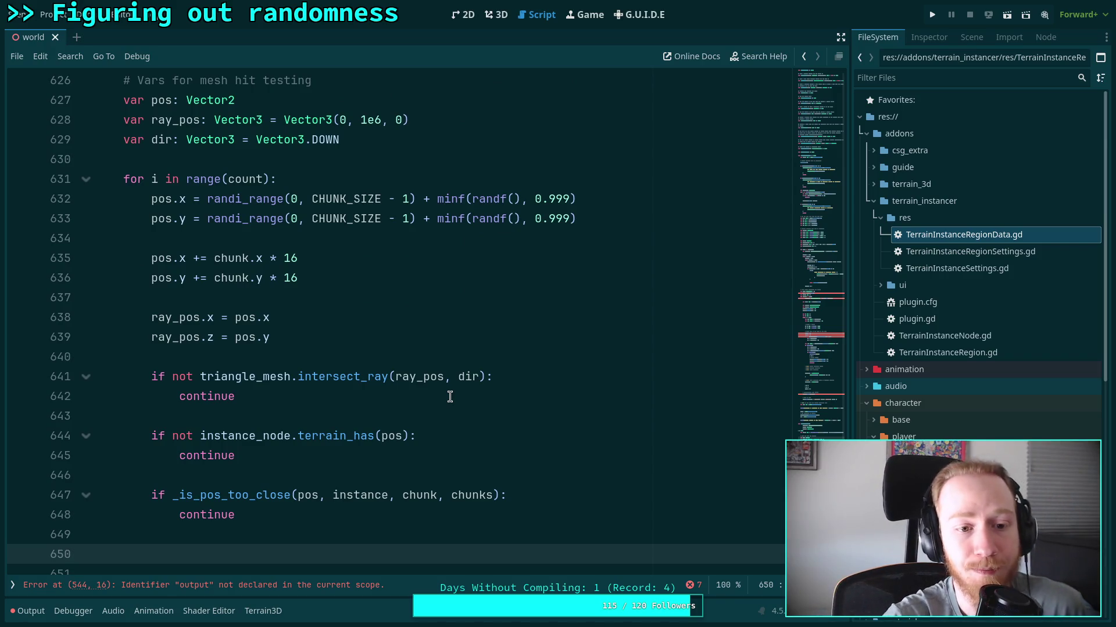
{"action": "scroll", "coordinate": [461, 419], "scroll_direction": "down", "scroll_amount": 1}
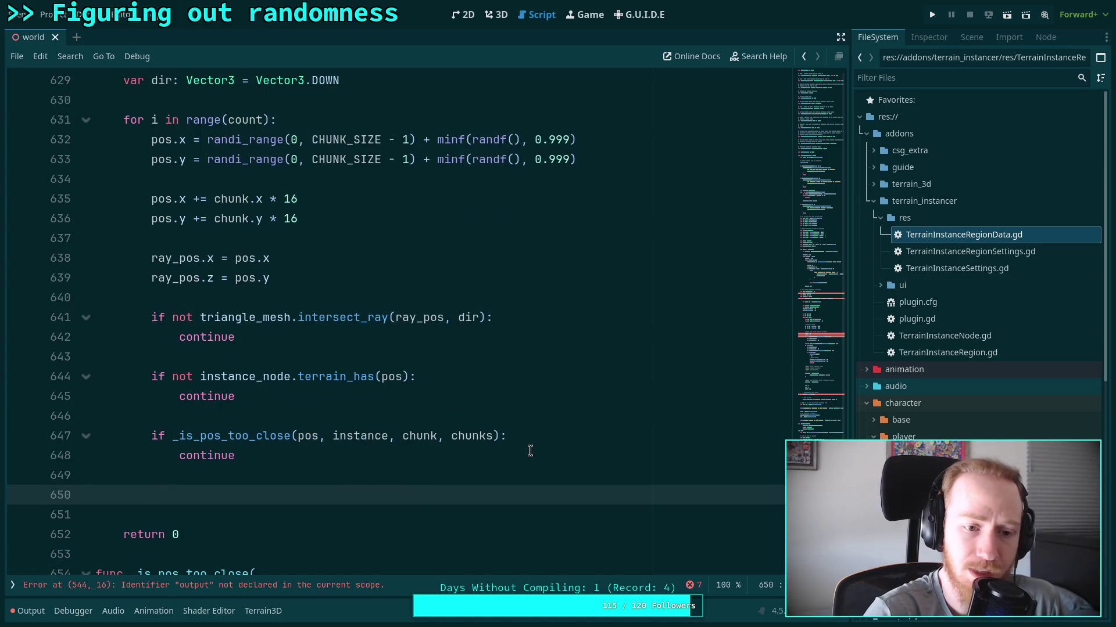
{"action": "scroll", "coordinate": [530, 448], "scroll_direction": "up", "scroll_amount": 3}
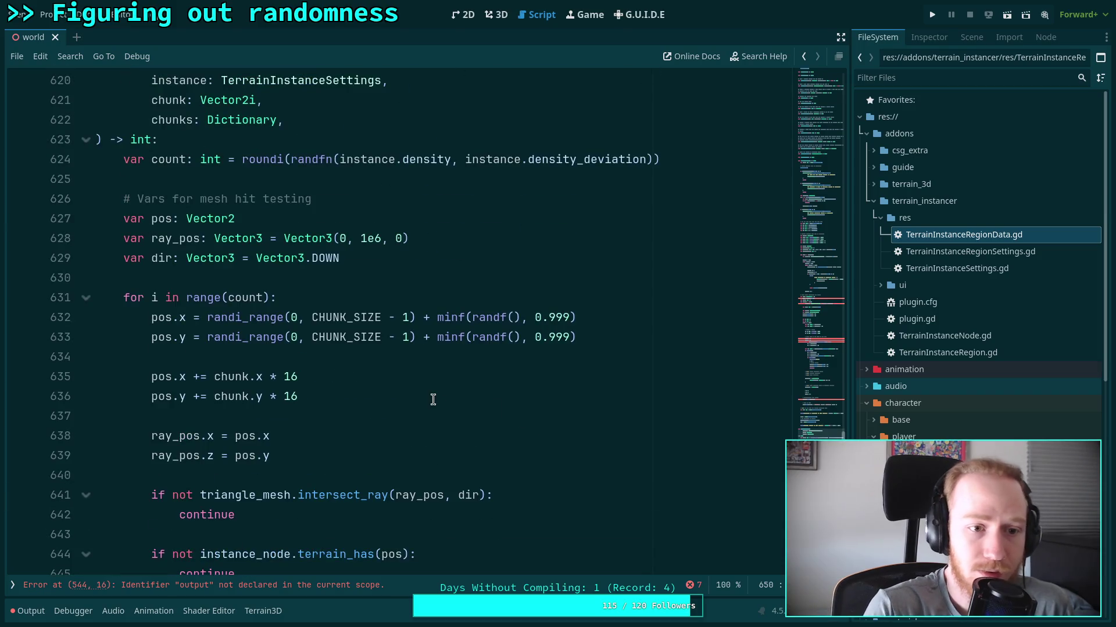
{"action": "scroll", "coordinate": [389, 403], "scroll_direction": "down", "scroll_amount": 3}
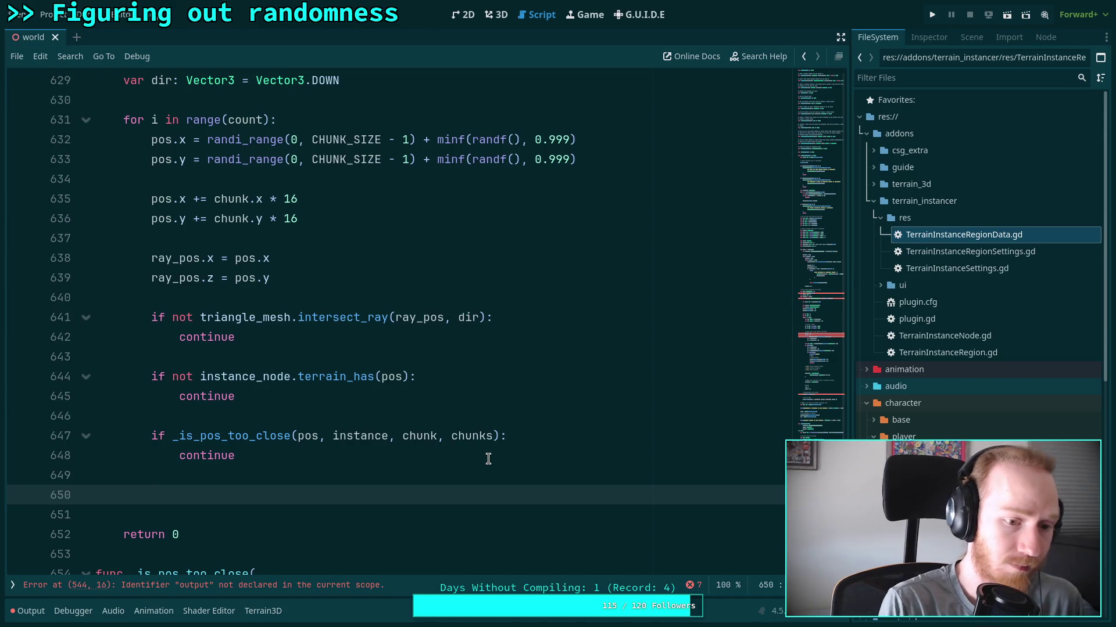
{"action": "type", "text": "if not "}
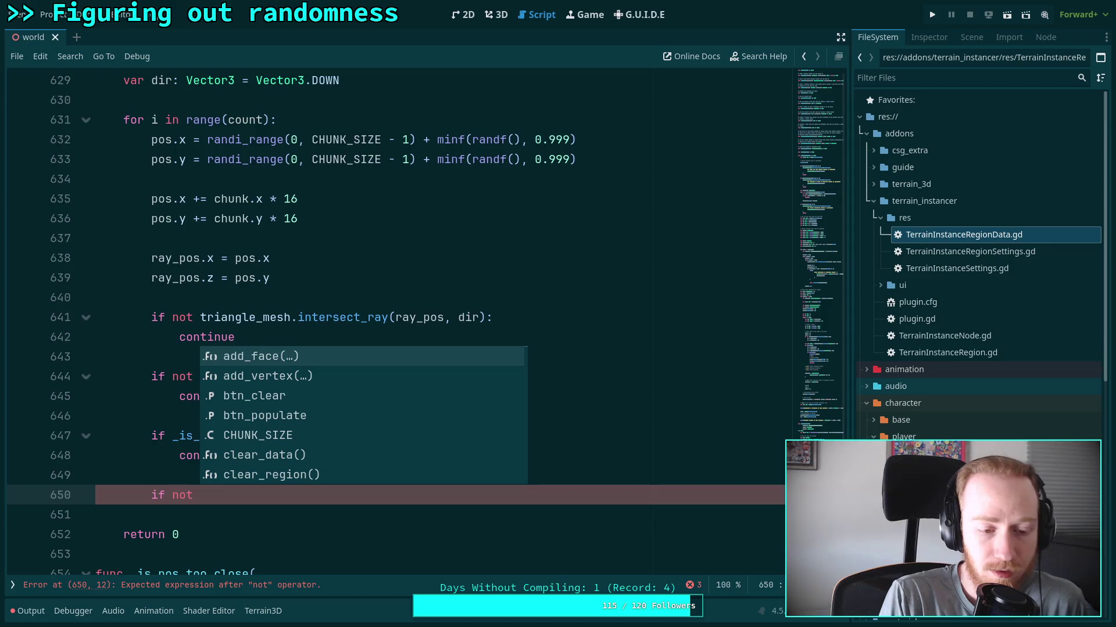
{"action": "type", "text": "ch"}
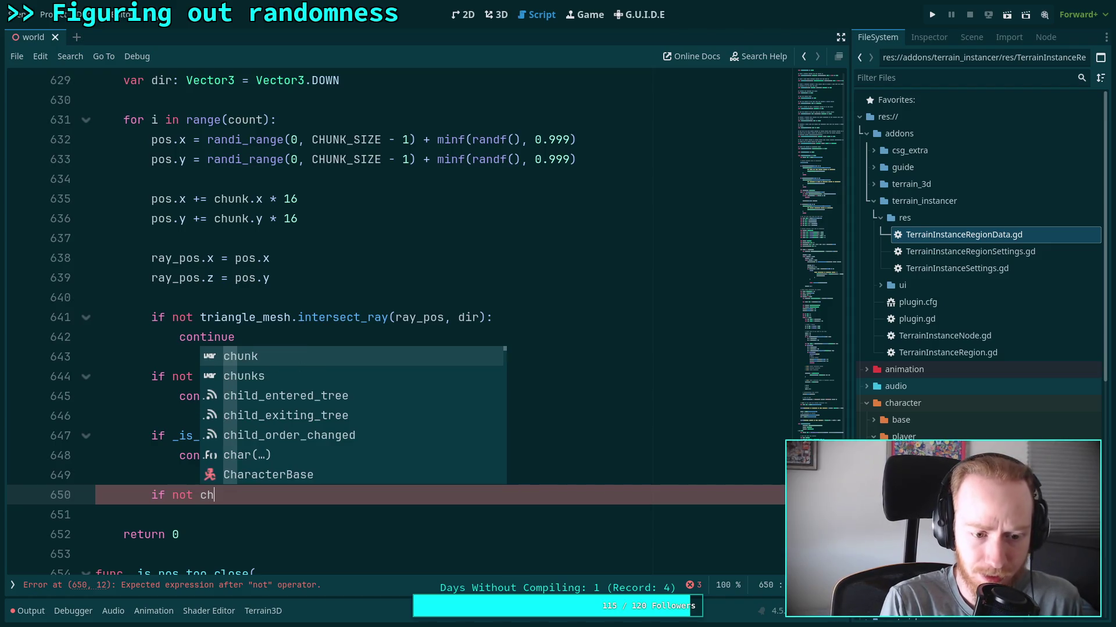
{"action": "key", "text": "Down"}
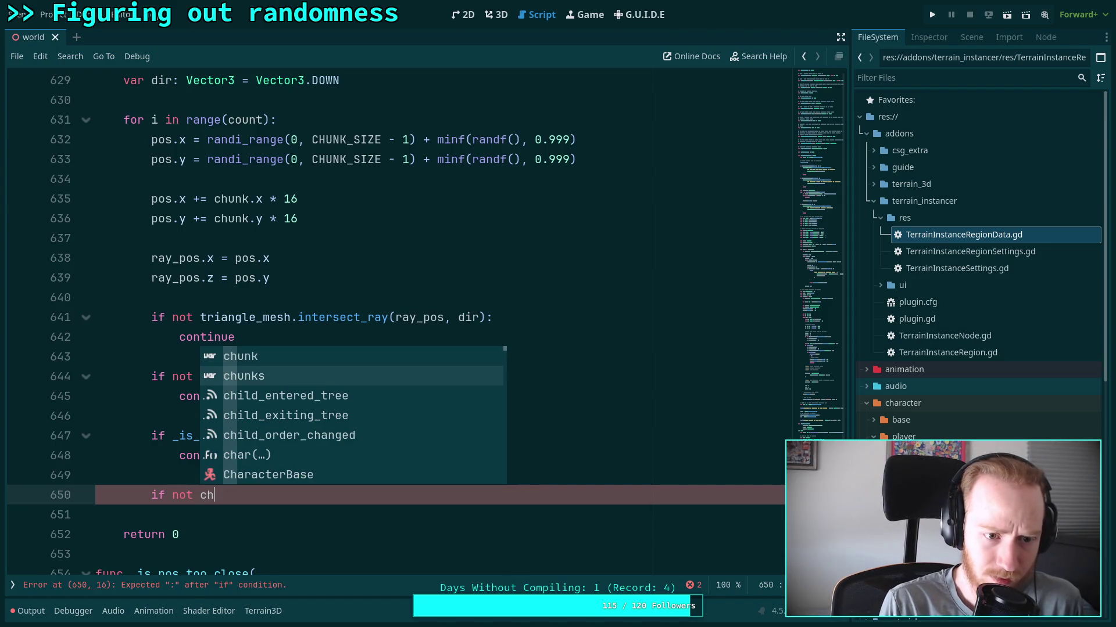
{"action": "key", "text": "Return"}
{"action": "type", "text": ".has"}
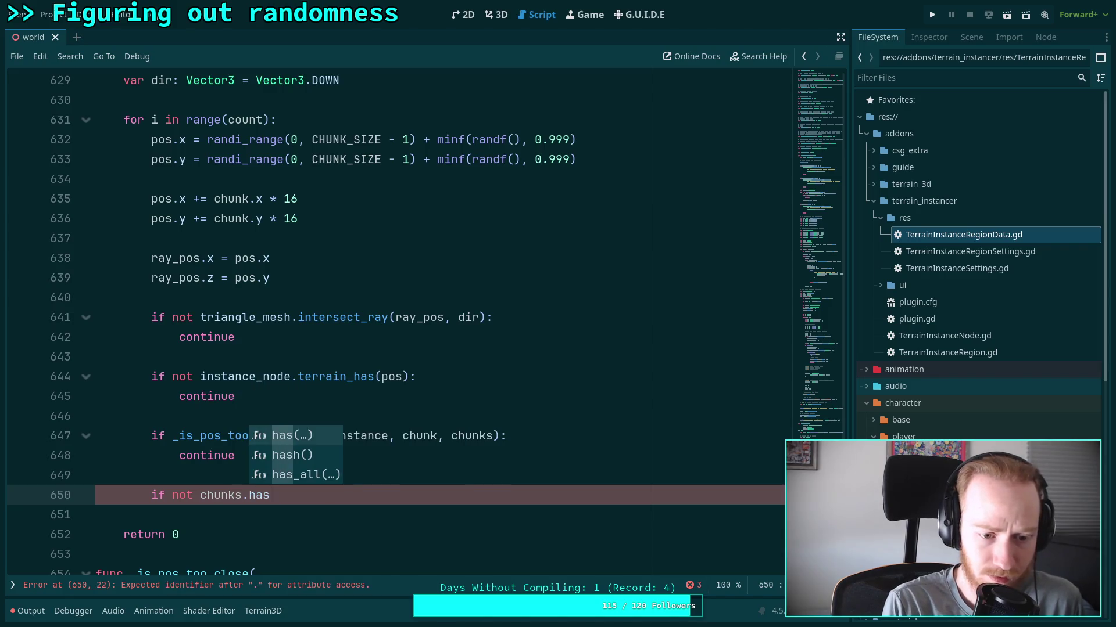
{"action": "key", "text": "Return"}
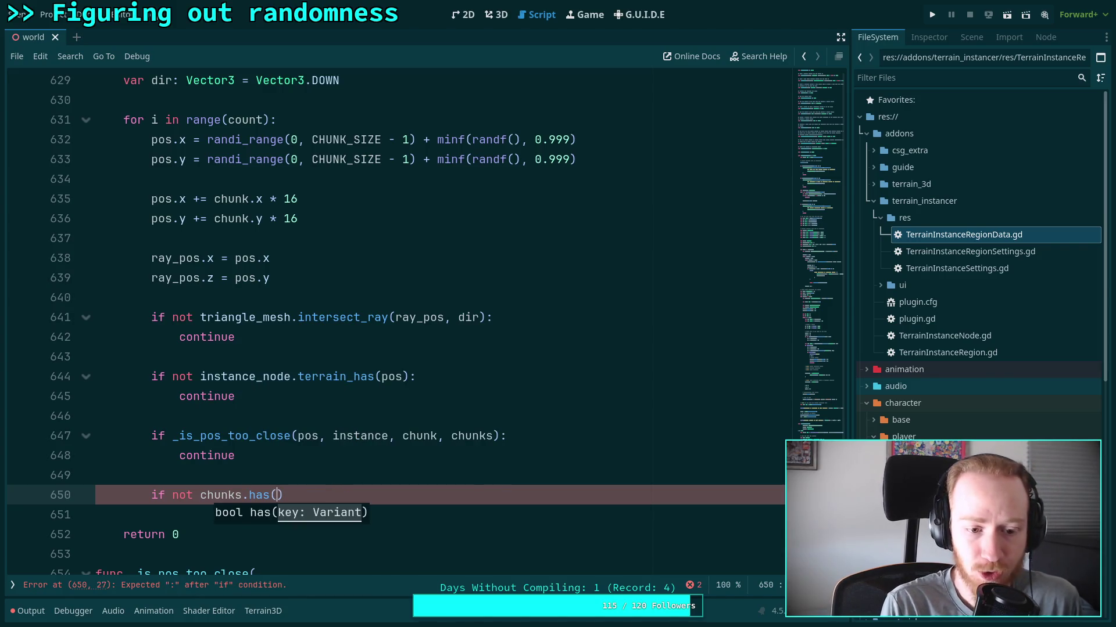
{"action": "type", "text": "ch"}
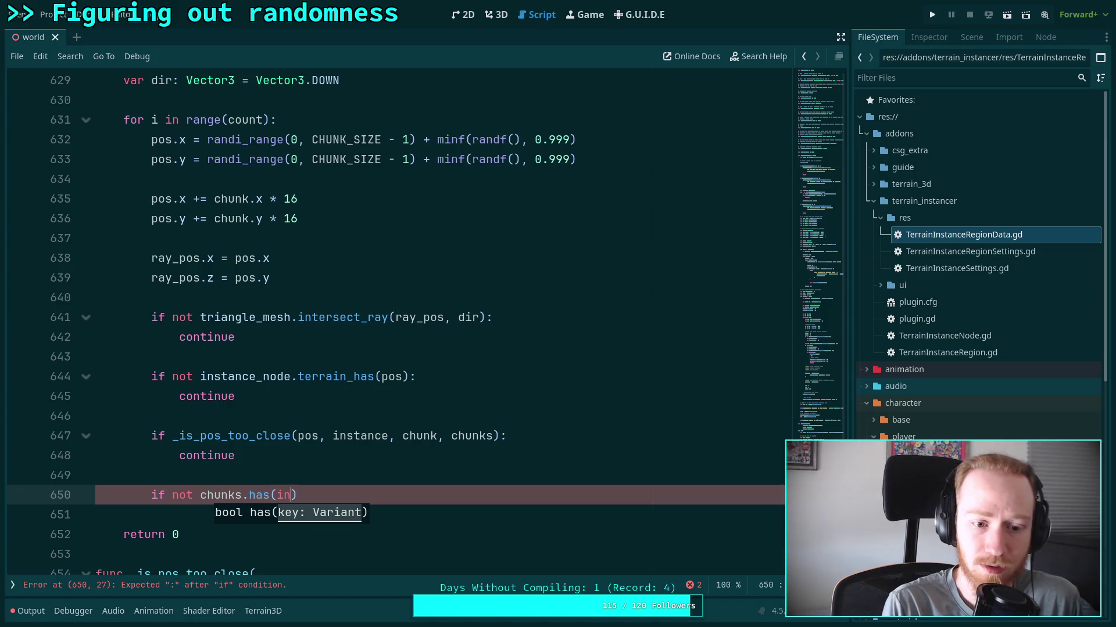
{"action": "scroll", "coordinate": [379, 413], "scroll_direction": "up", "scroll_amount": 5}
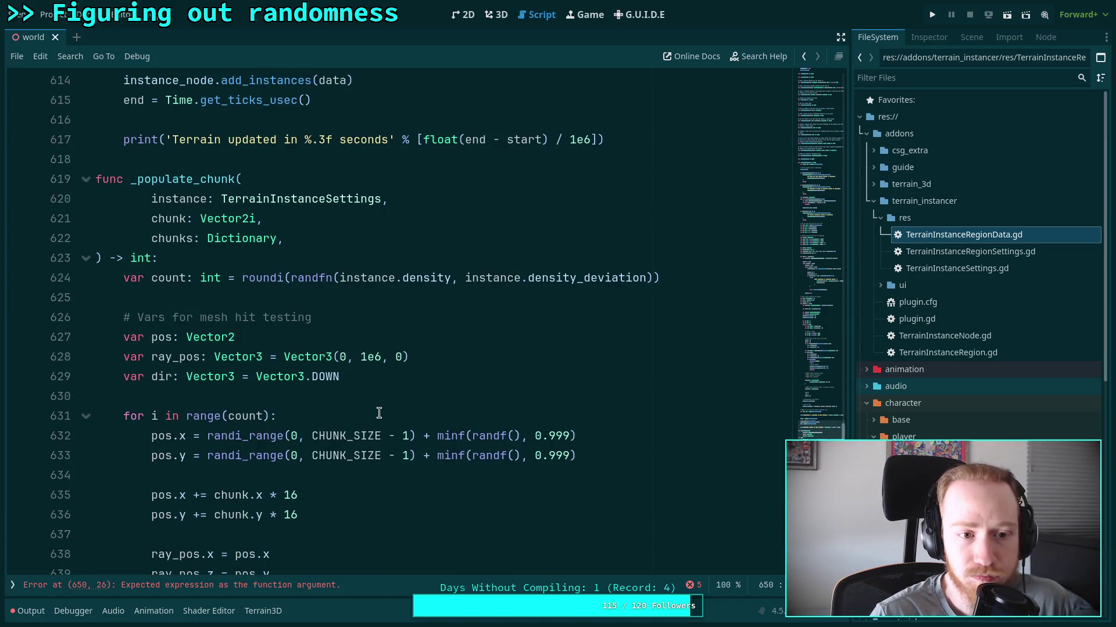
{"action": "scroll", "coordinate": [379, 413], "scroll_direction": "up", "scroll_amount": 4}
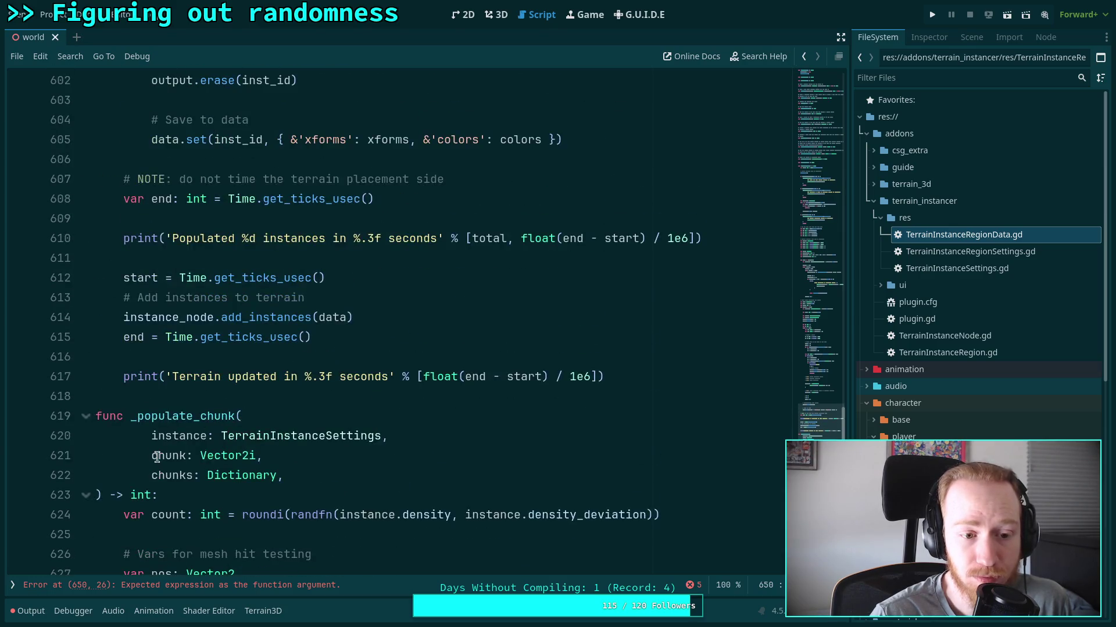
Replace the 'int' after '->' in the _populate_chunk signature with Array[Vector2].
{"action": "left_click", "coordinate": [180, 435]}
{"action": "double_click", "coordinate": [180, 436]}
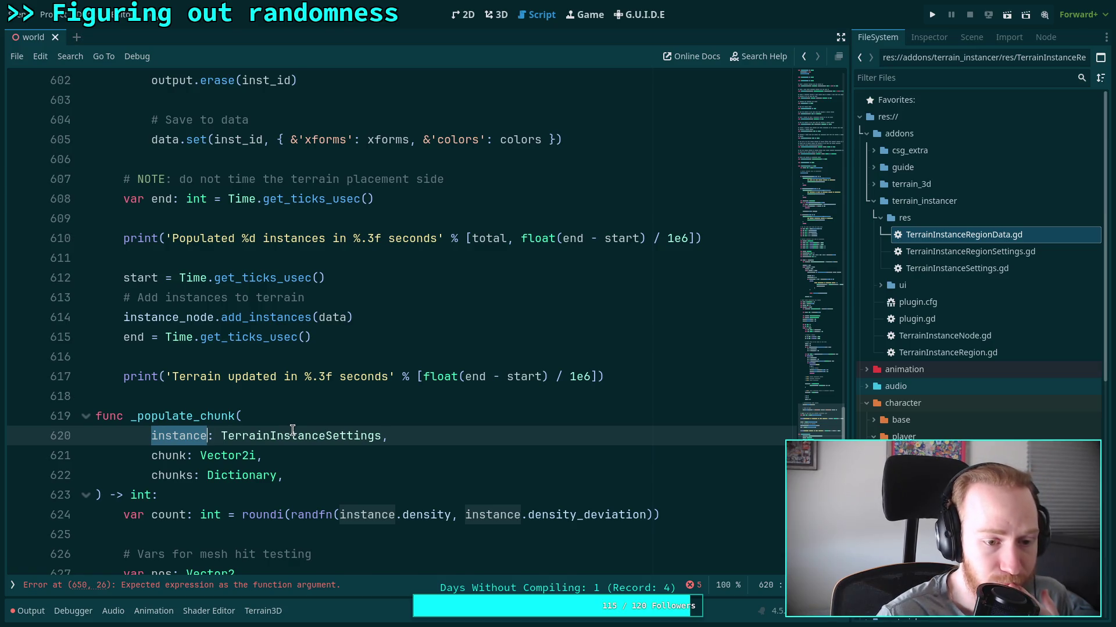
{"action": "scroll", "coordinate": [292, 430], "scroll_direction": "down", "scroll_amount": 2}
{"action": "double_click", "coordinate": [146, 380]}
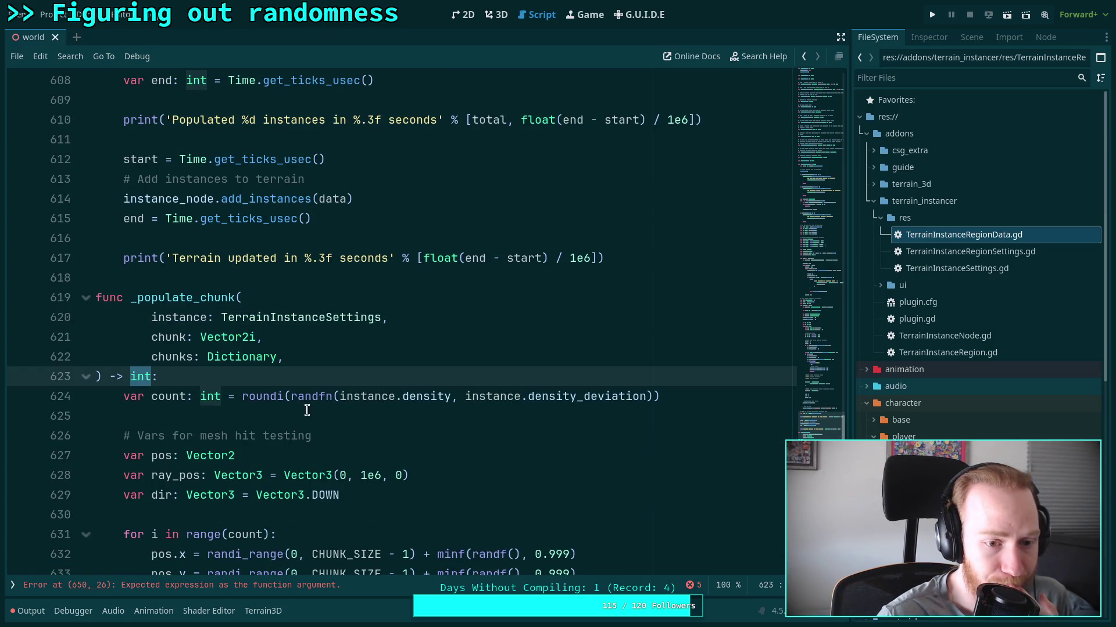
{"action": "scroll", "coordinate": [307, 410], "scroll_direction": "up", "scroll_amount": 1}
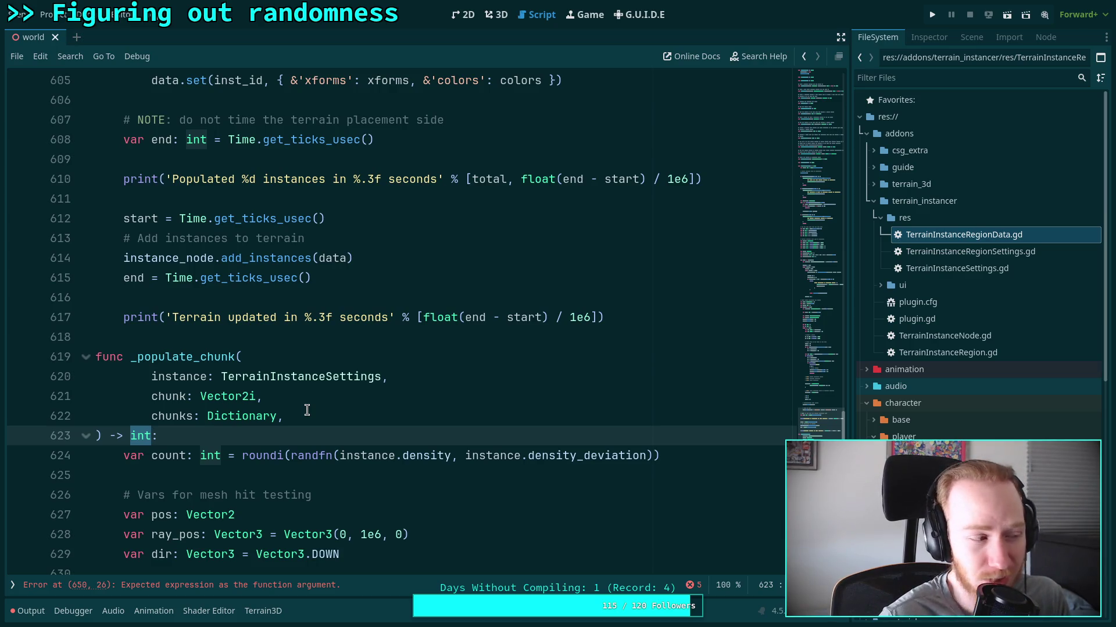
{"action": "type", "text": "Array"}
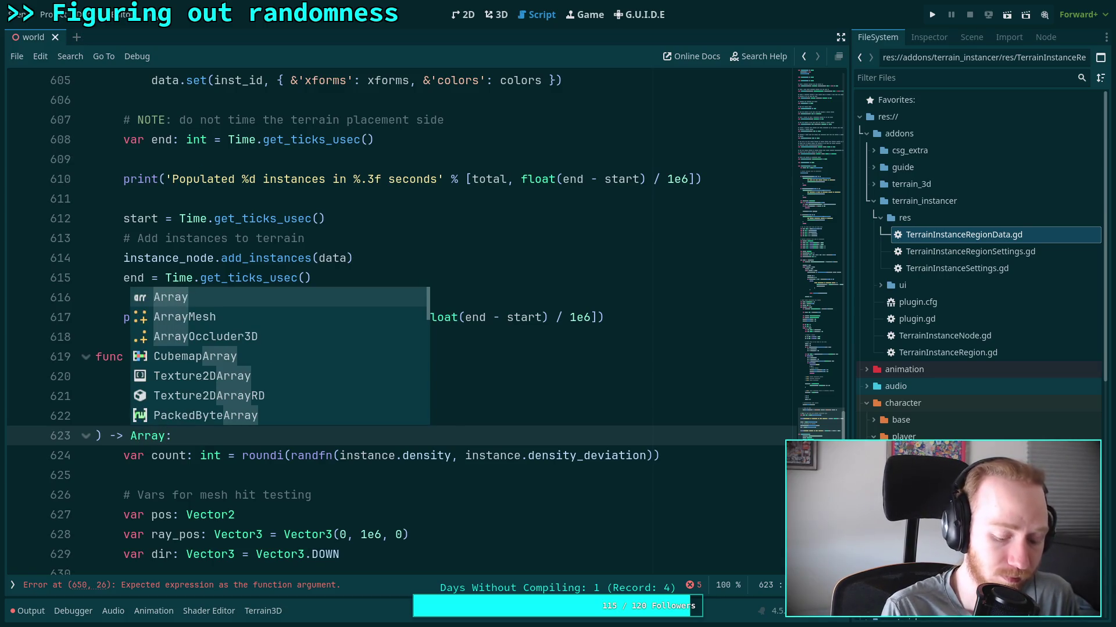
{"action": "type", "text": "[Vector2"}
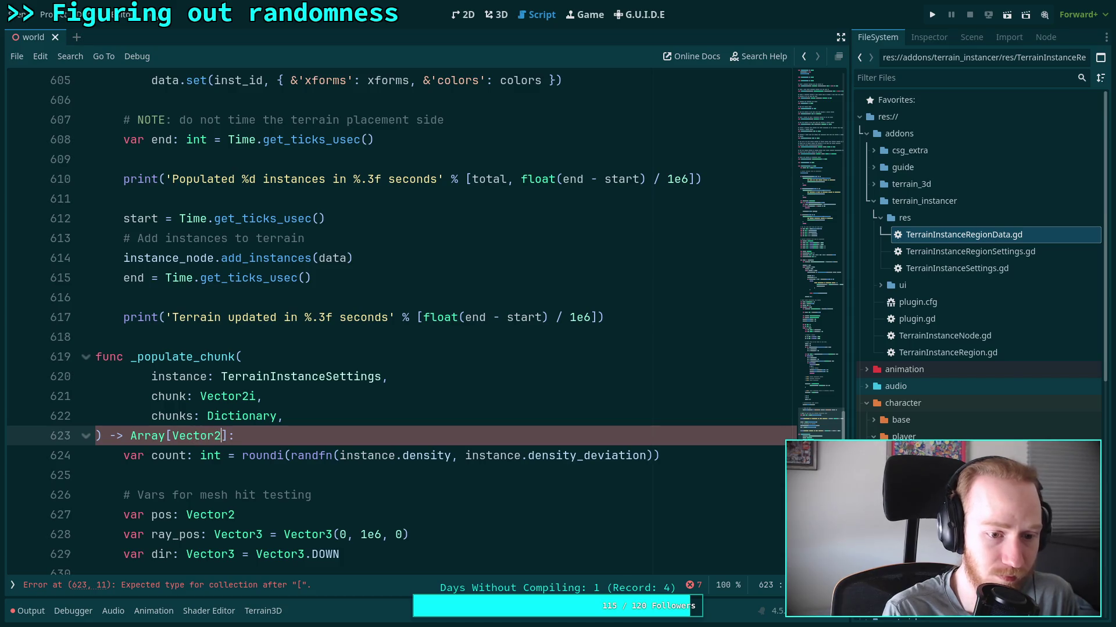
{"action": "left_click", "coordinate": [528, 399]}
{"action": "scroll", "coordinate": [481, 393], "scroll_direction": "down", "scroll_amount": 10}
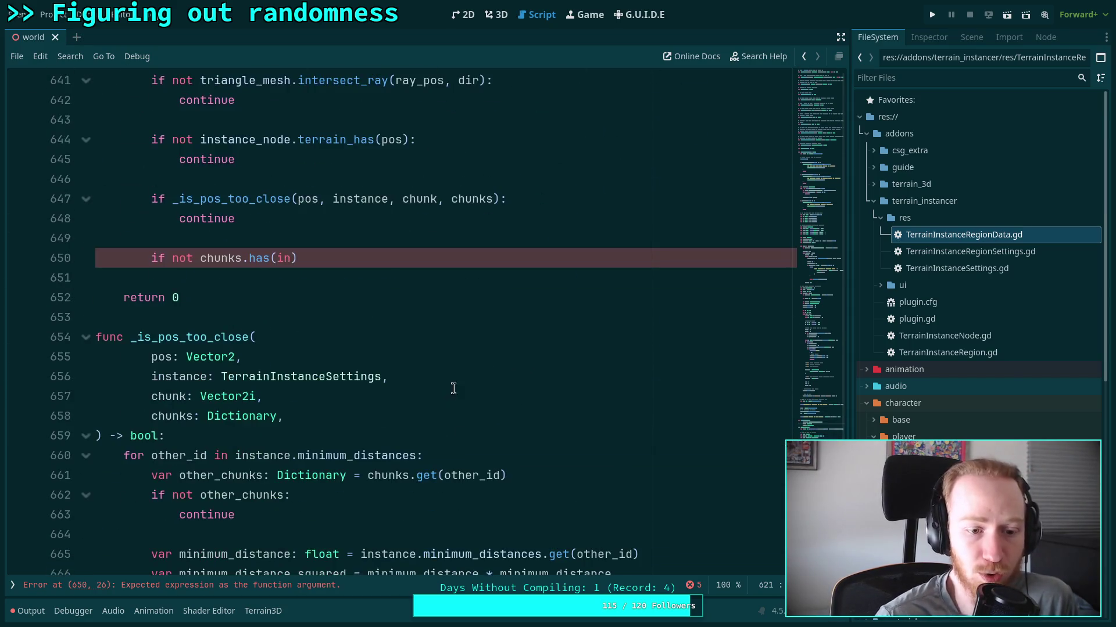
{"action": "scroll", "coordinate": [402, 382], "scroll_direction": "up", "scroll_amount": 1}
{"action": "left_click_drag", "start_coordinate": [314, 436], "coordinate": [154, 437]}
{"action": "scroll", "coordinate": [154, 437], "scroll_direction": "up", "scroll_amount": 5}
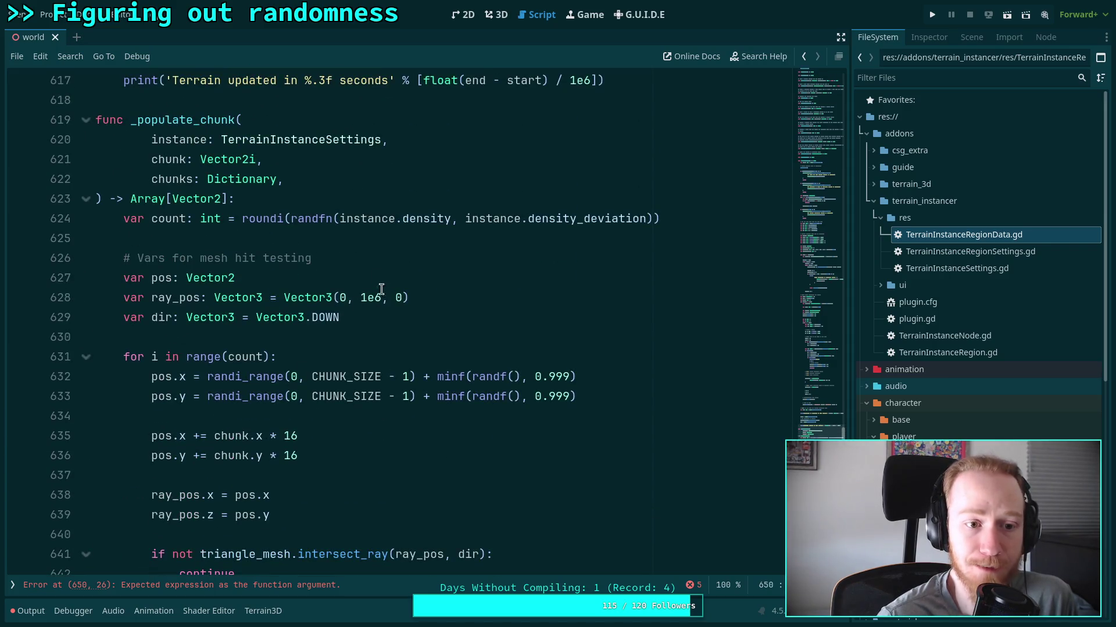
{"action": "left_click", "coordinate": [684, 218]}
{"action": "key", "text": "Return"}
{"action": "type", "text": "var"}
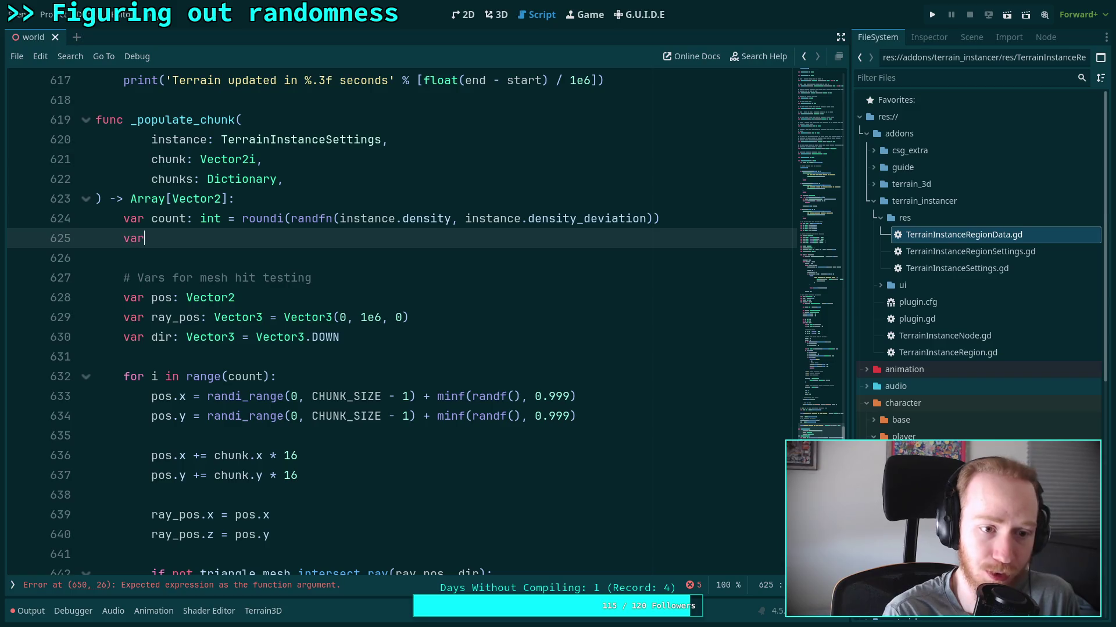
{"action": "type", "text": " results:"}
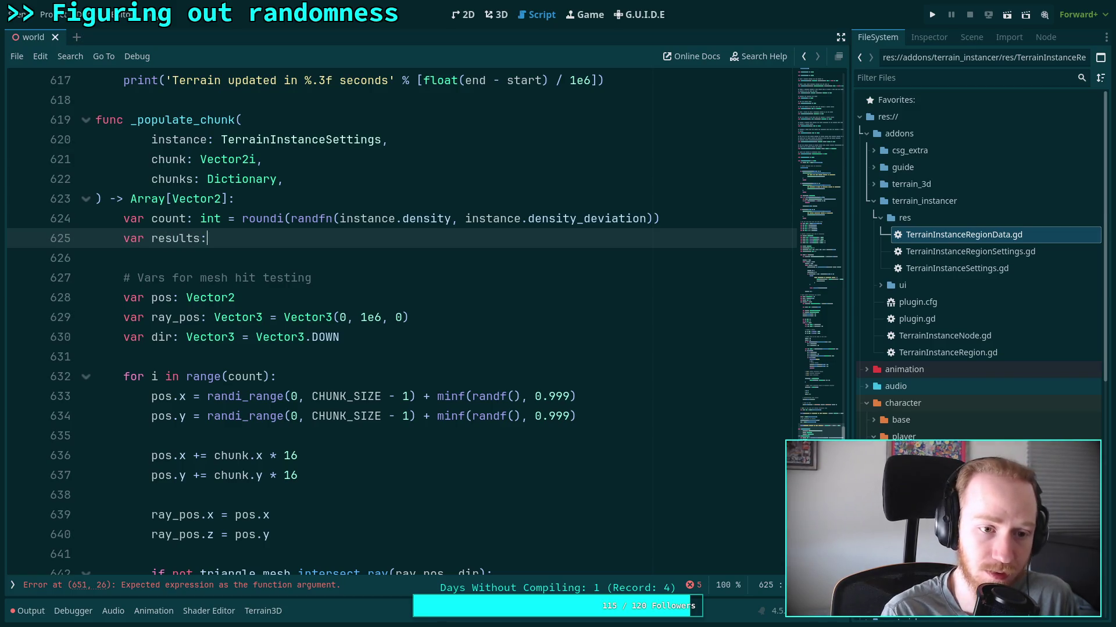
{"action": "type", "text": "Arra"}
{"action": "type", "text": "Vector2"}
{"action": "key", "text": "Escape"}
{"action": "scroll", "coordinate": [373, 355], "scroll_direction": "down", "scroll_amount": 6}
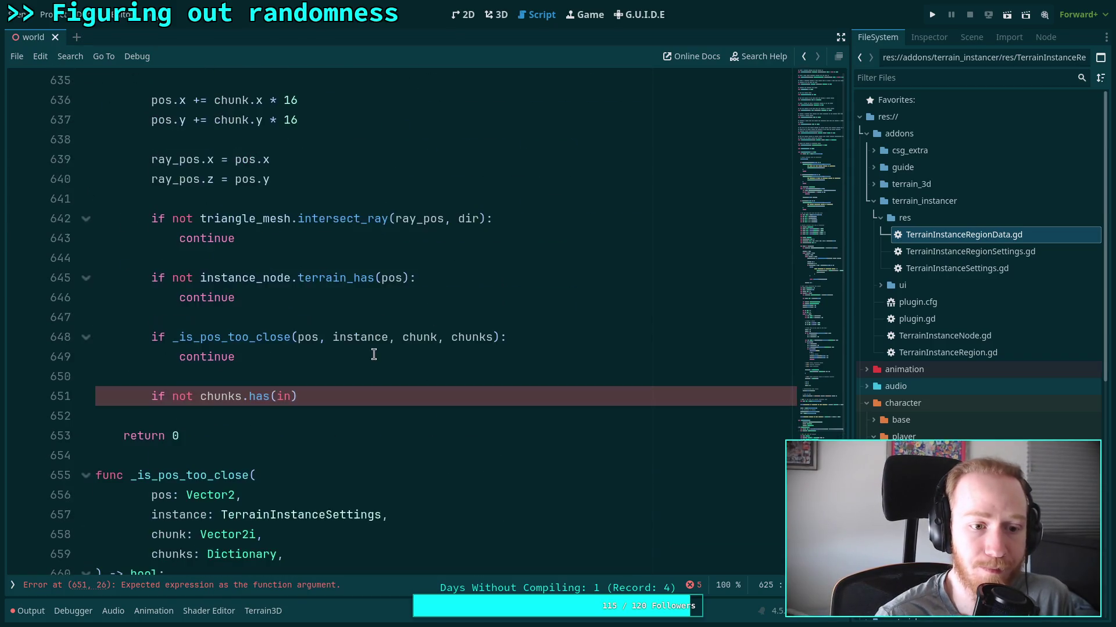
{"action": "left_click_drag", "start_coordinate": [356, 396], "coordinate": [150, 396]}
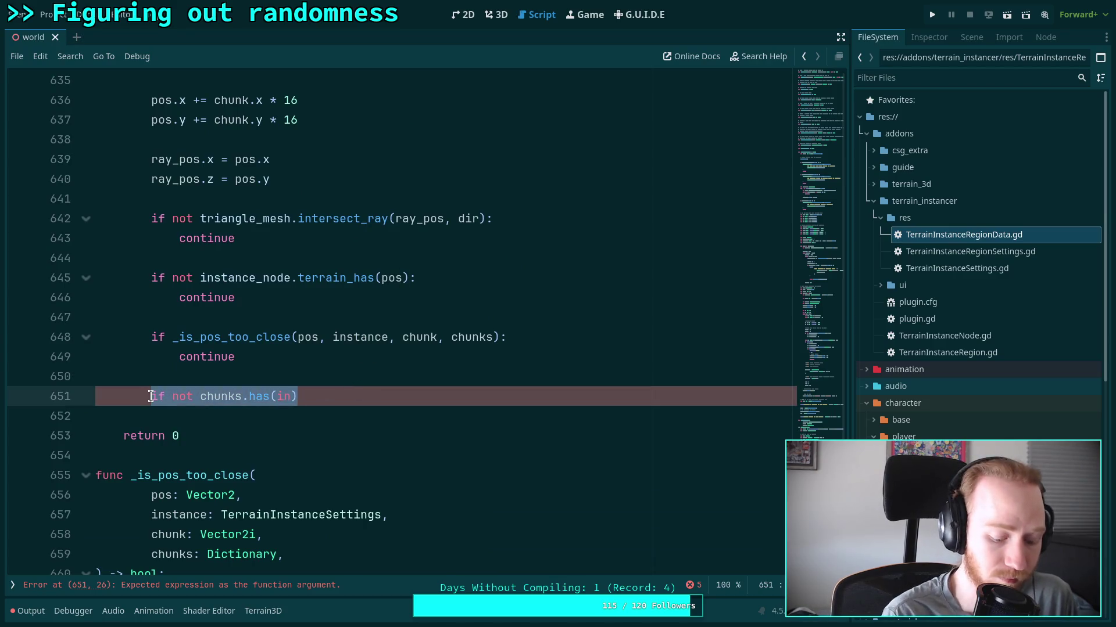
{"action": "type", "text": "results."}
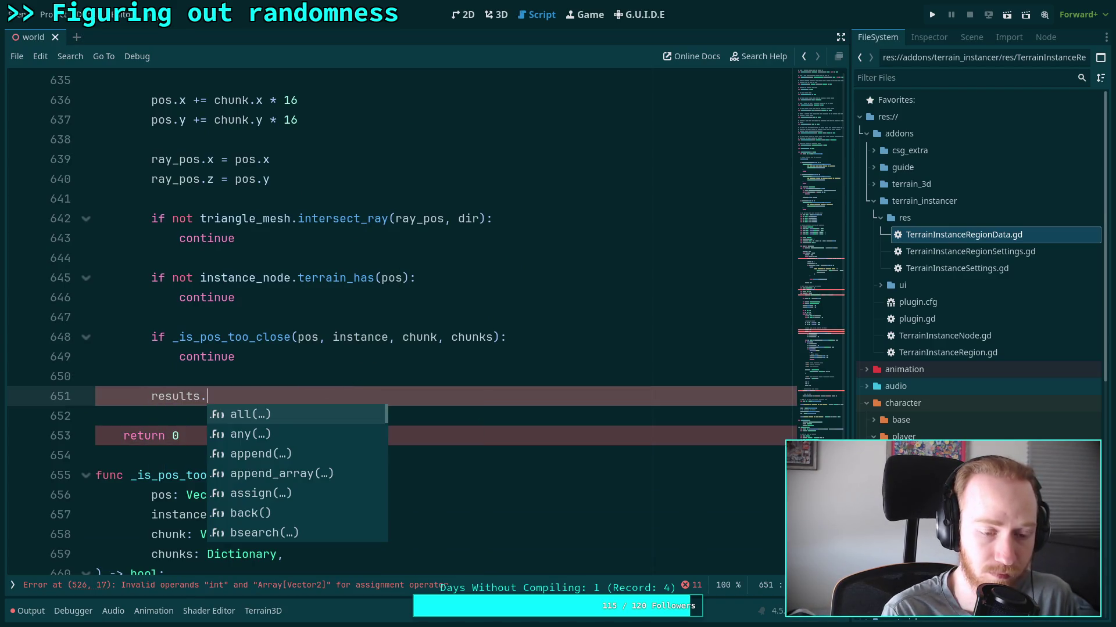
{"action": "type", "text": "append"}
{"action": "key", "text": "Return"}
{"action": "type", "text": "pos)"}
{"action": "key", "text": "Down"}
{"action": "key", "text": "Down"}
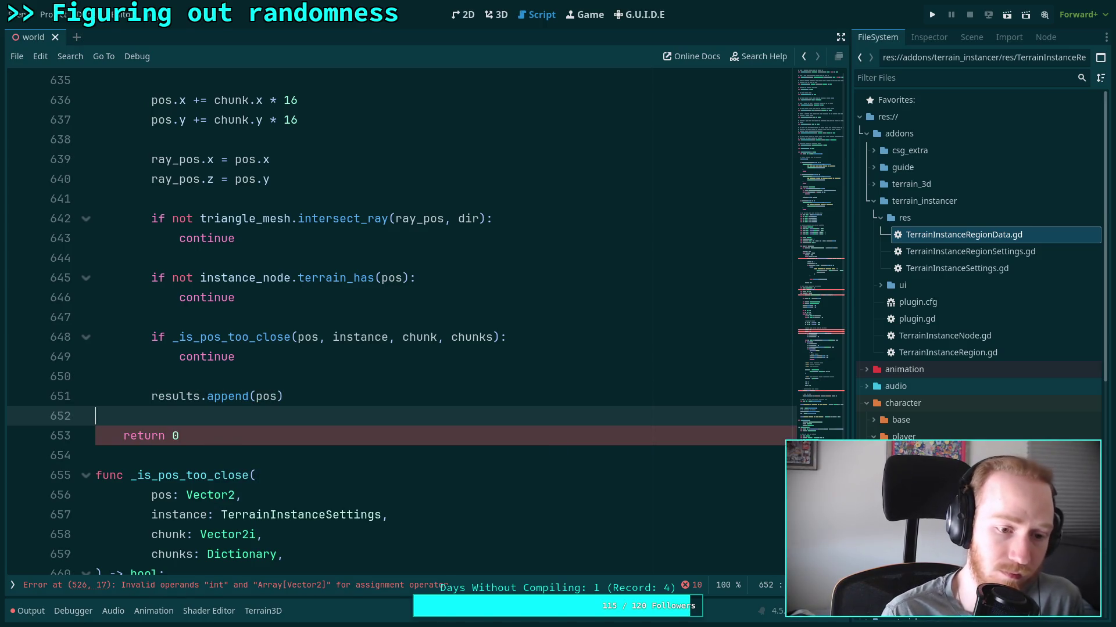
{"action": "type", "text": "results"}
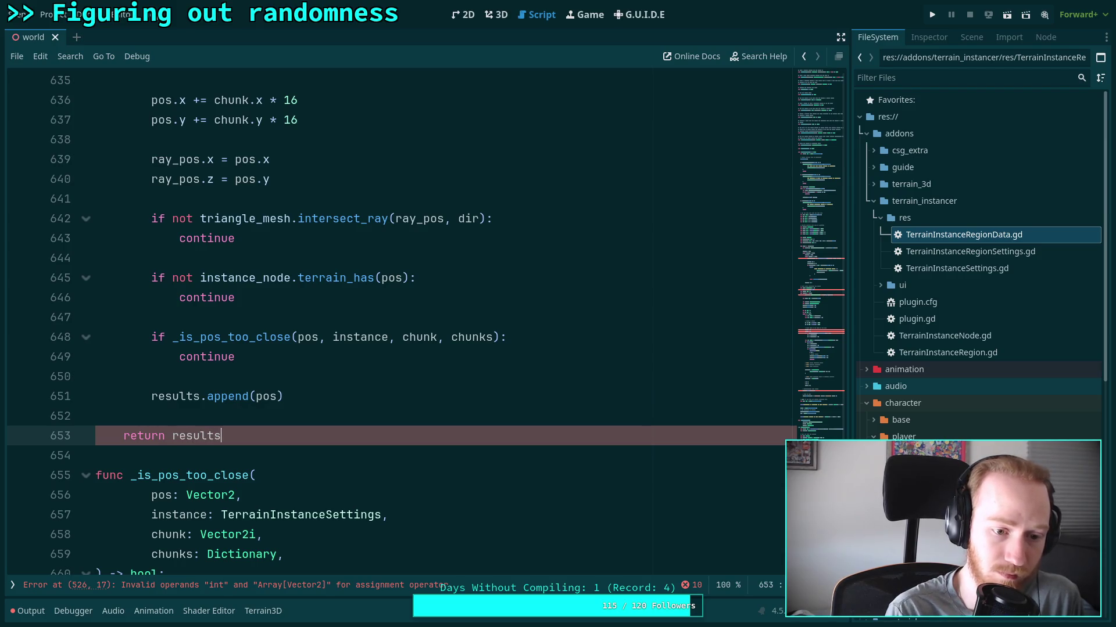
{"action": "key", "text": "ctrl+s"}
{"action": "scroll", "coordinate": [150, 396], "scroll_direction": "up", "scroll_amount": 8}
{"action": "scroll", "coordinate": [260, 384], "scroll_direction": "down", "scroll_amount": 6}
{"action": "scroll", "coordinate": [259, 383], "scroll_direction": "up", "scroll_amount": 20}
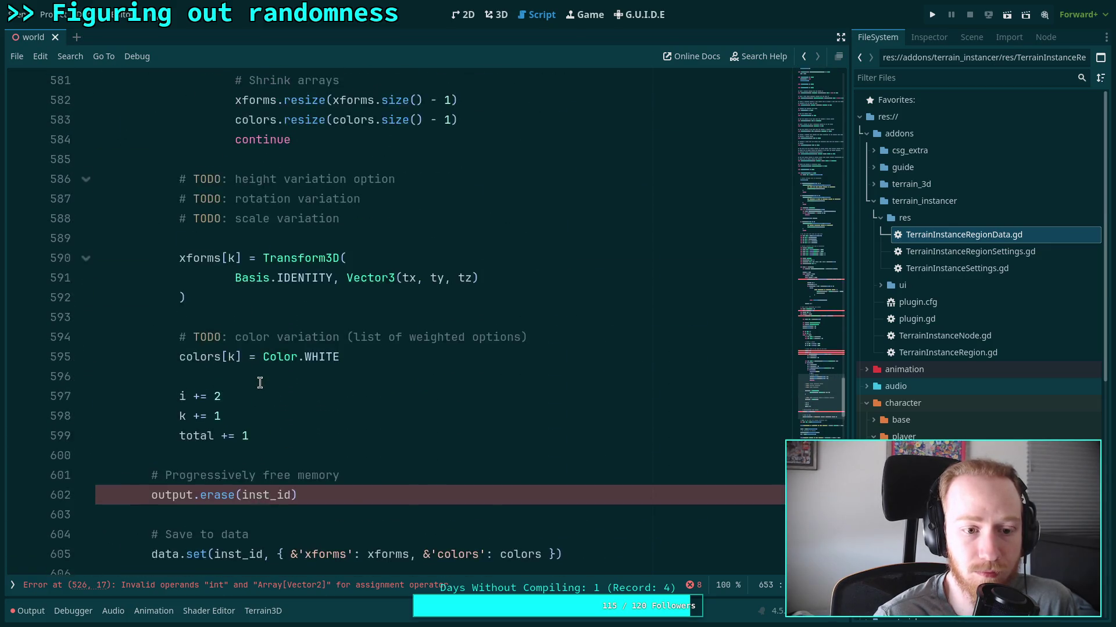
{"action": "scroll", "coordinate": [247, 382], "scroll_direction": "up", "scroll_amount": 9}
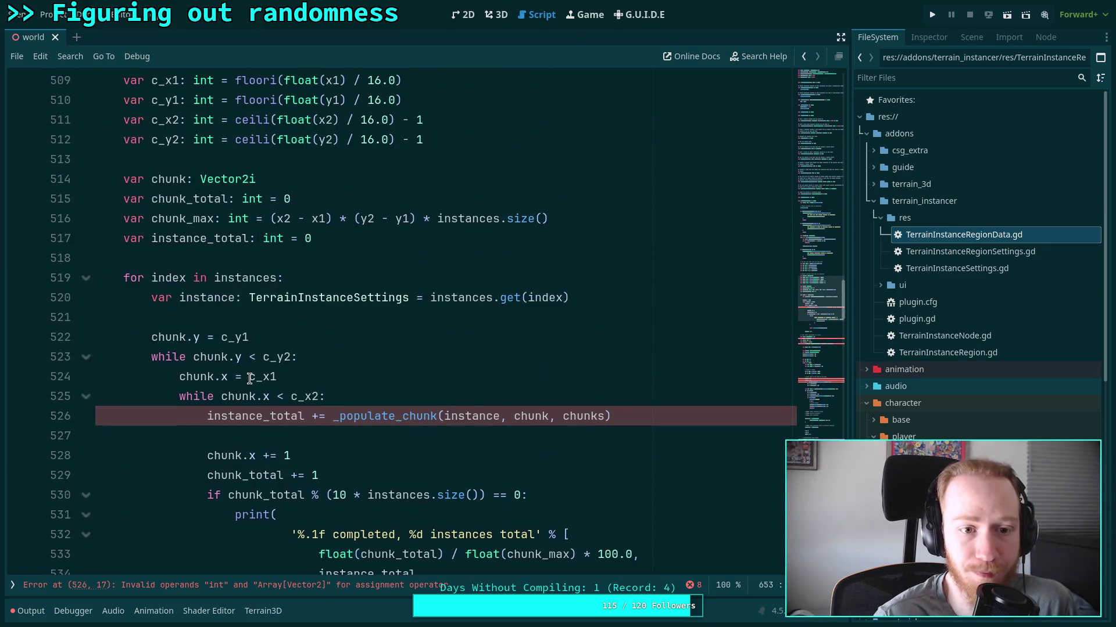
{"action": "scroll", "coordinate": [251, 377], "scroll_direction": "down", "scroll_amount": 1}
{"action": "left_click", "coordinate": [356, 341]}
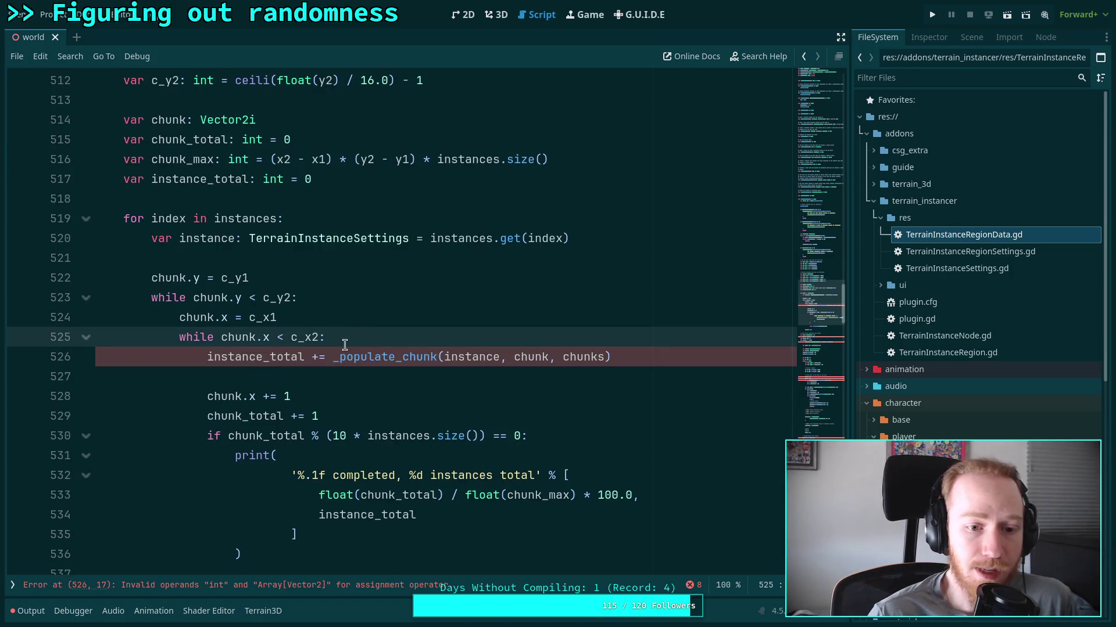
{"action": "scroll", "coordinate": [374, 351], "scroll_direction": "up", "scroll_amount": 1}
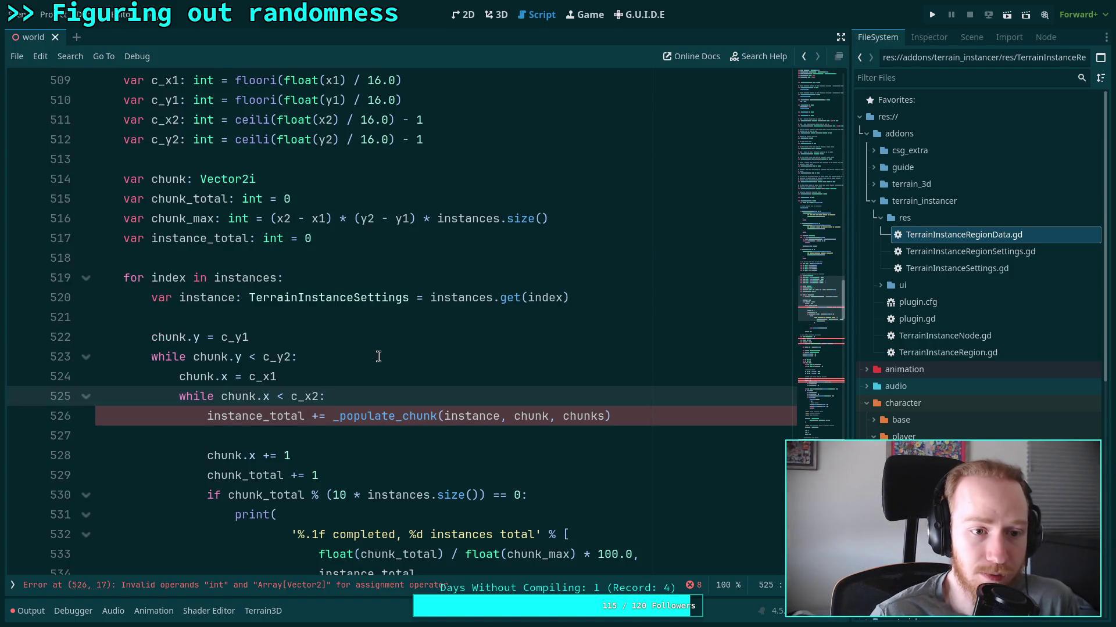
{"action": "scroll", "coordinate": [378, 357], "scroll_direction": "up", "scroll_amount": 3}
{"action": "scroll", "coordinate": [379, 357], "scroll_direction": "up", "scroll_amount": 2}
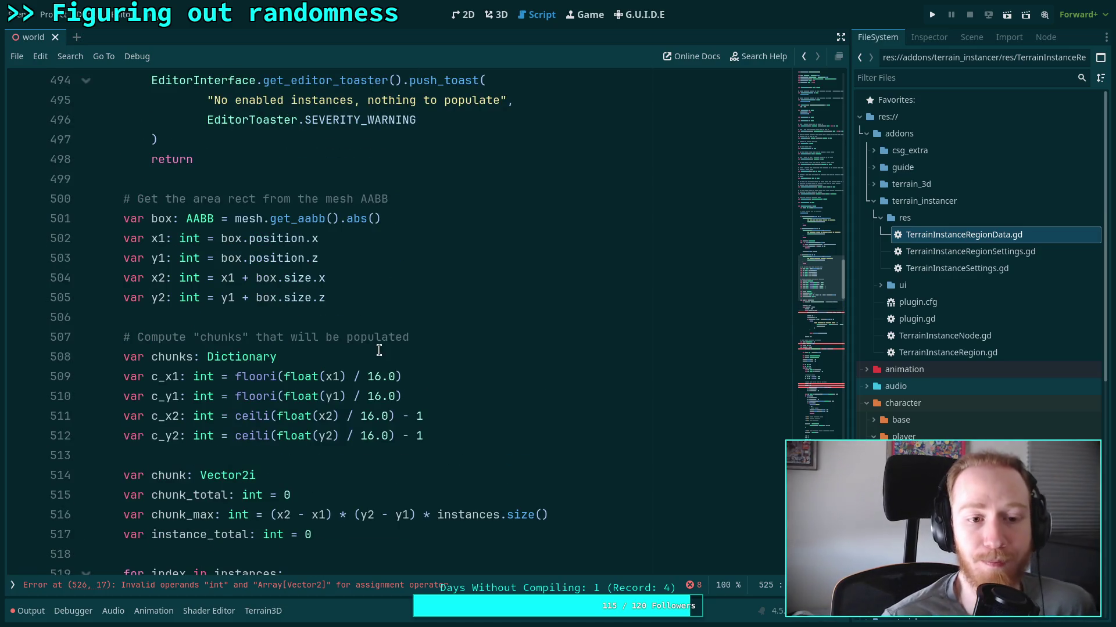
{"action": "scroll", "coordinate": [379, 350], "scroll_direction": "down", "scroll_amount": 5}
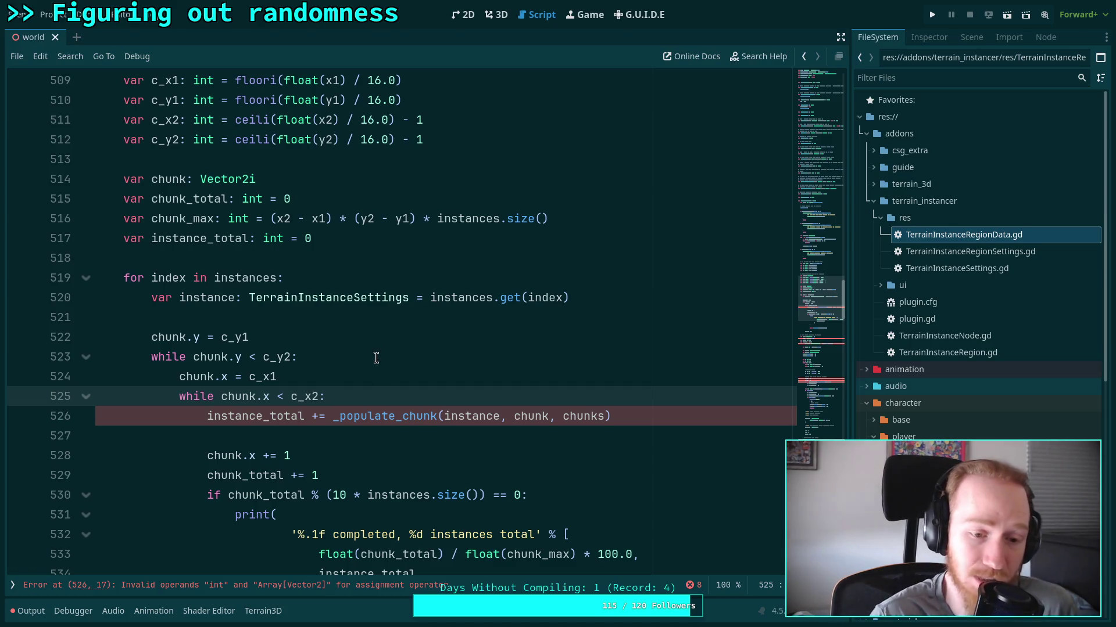
{"action": "scroll", "coordinate": [423, 355], "scroll_direction": "down", "scroll_amount": 11}
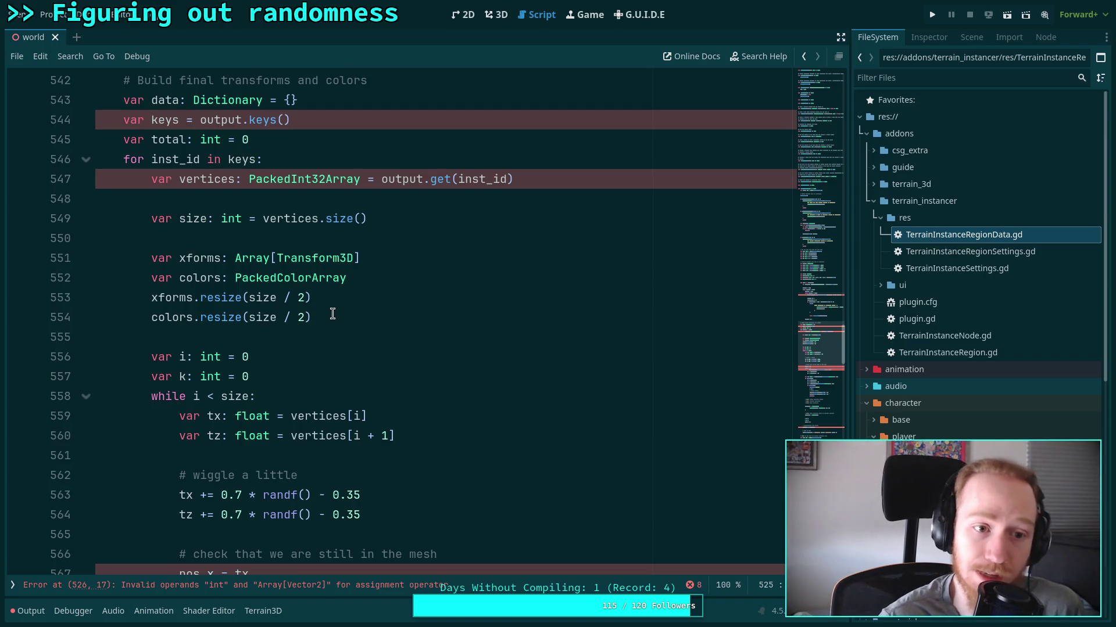
{"action": "scroll", "coordinate": [335, 329], "scroll_direction": "up", "scroll_amount": 2}
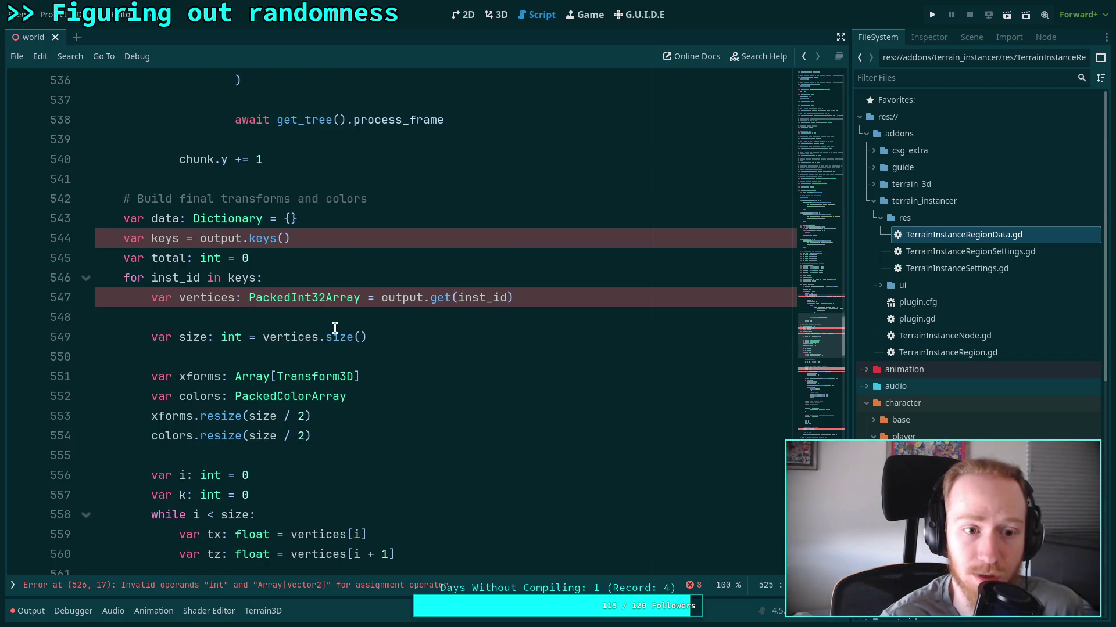
{"action": "scroll", "coordinate": [335, 328], "scroll_direction": "down", "scroll_amount": 7}
{"action": "scroll", "coordinate": [334, 328], "scroll_direction": "up", "scroll_amount": 7}
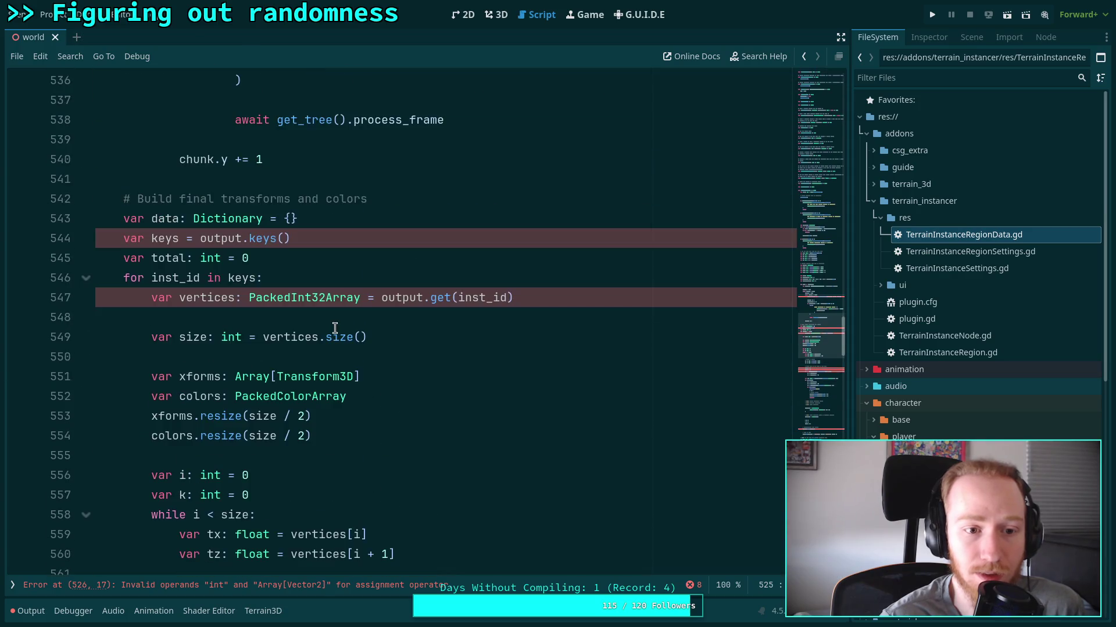
{"action": "left_click", "coordinate": [166, 219]}
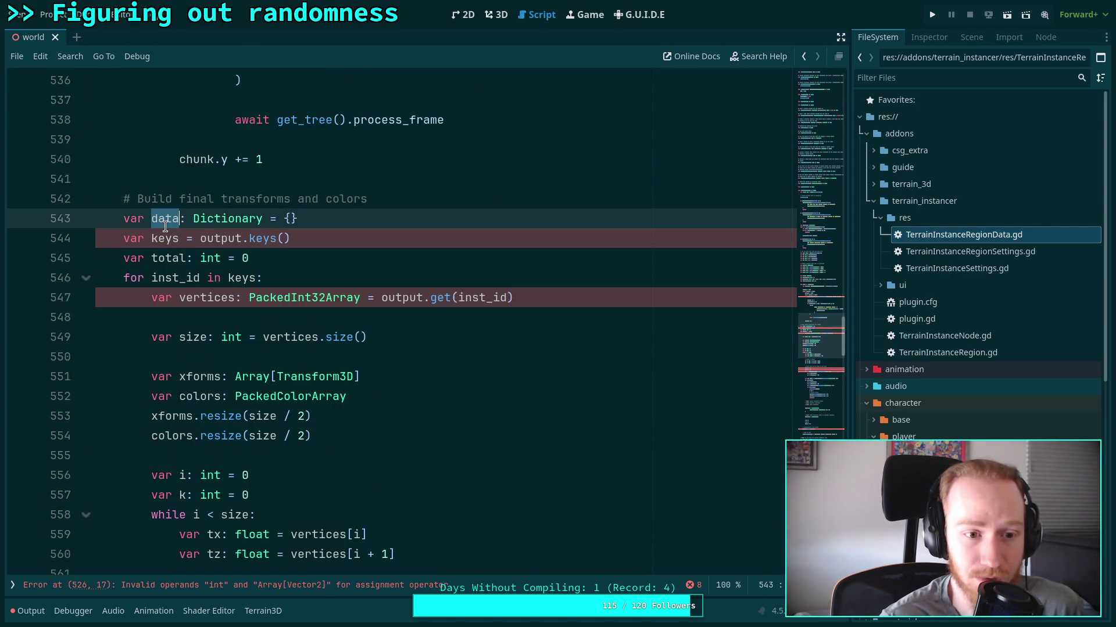
{"action": "scroll", "coordinate": [360, 300], "scroll_direction": "down", "scroll_amount": 9}
{"action": "scroll", "coordinate": [369, 303], "scroll_direction": "down", "scroll_amount": 10}
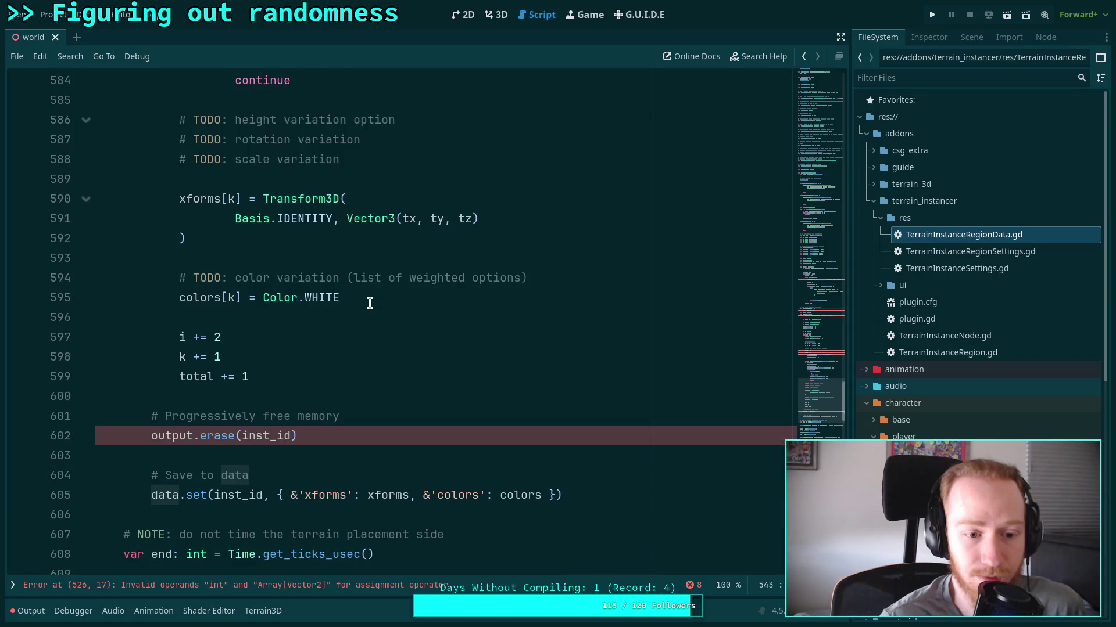
{"action": "left_click", "coordinate": [324, 316]}
{"action": "double_click", "coordinate": [401, 322]}
{"action": "scroll", "coordinate": [431, 340], "scroll_direction": "up", "scroll_amount": 2}
{"action": "scroll", "coordinate": [432, 337], "scroll_direction": "up", "scroll_amount": 1}
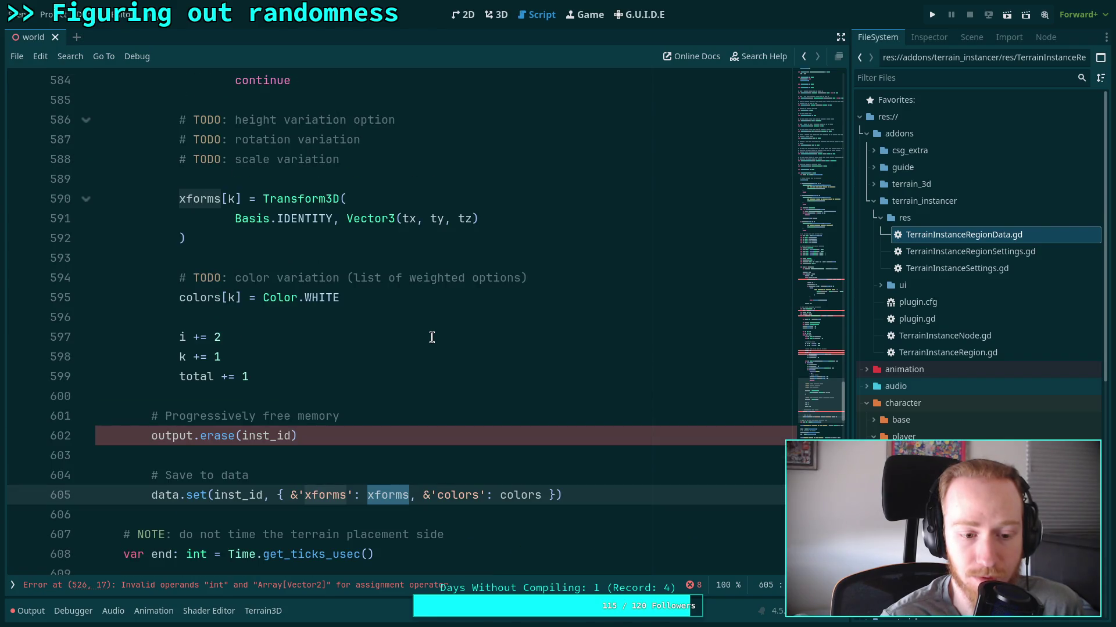
{"action": "double_click", "coordinate": [227, 495]}
{"action": "scroll", "coordinate": [298, 353], "scroll_direction": "up", "scroll_amount": 10}
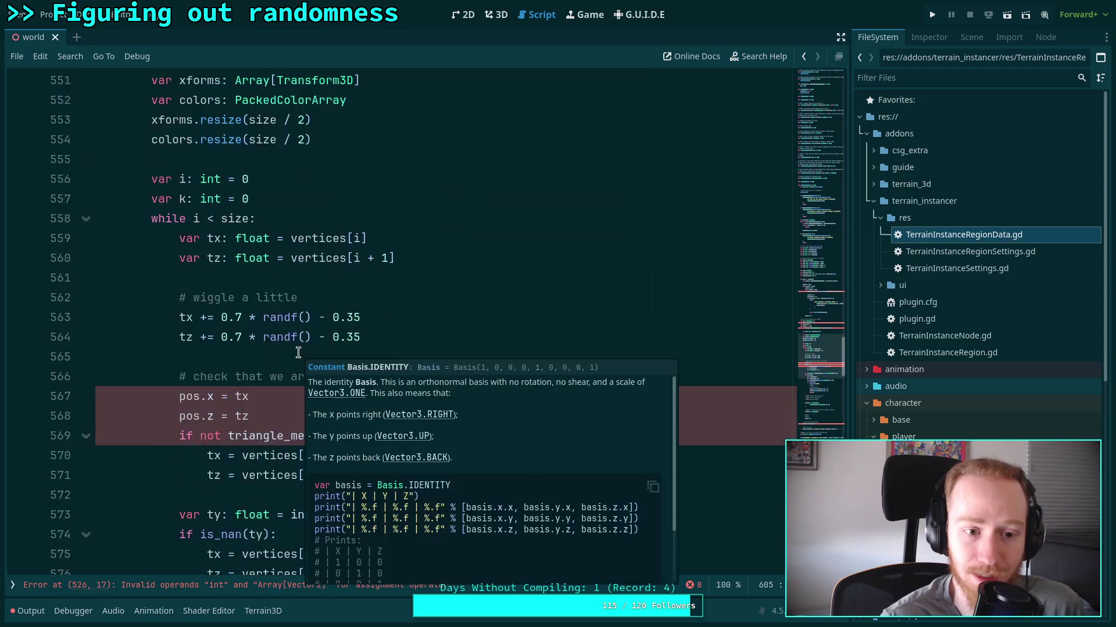
{"action": "scroll", "coordinate": [298, 352], "scroll_direction": "up", "scroll_amount": 6}
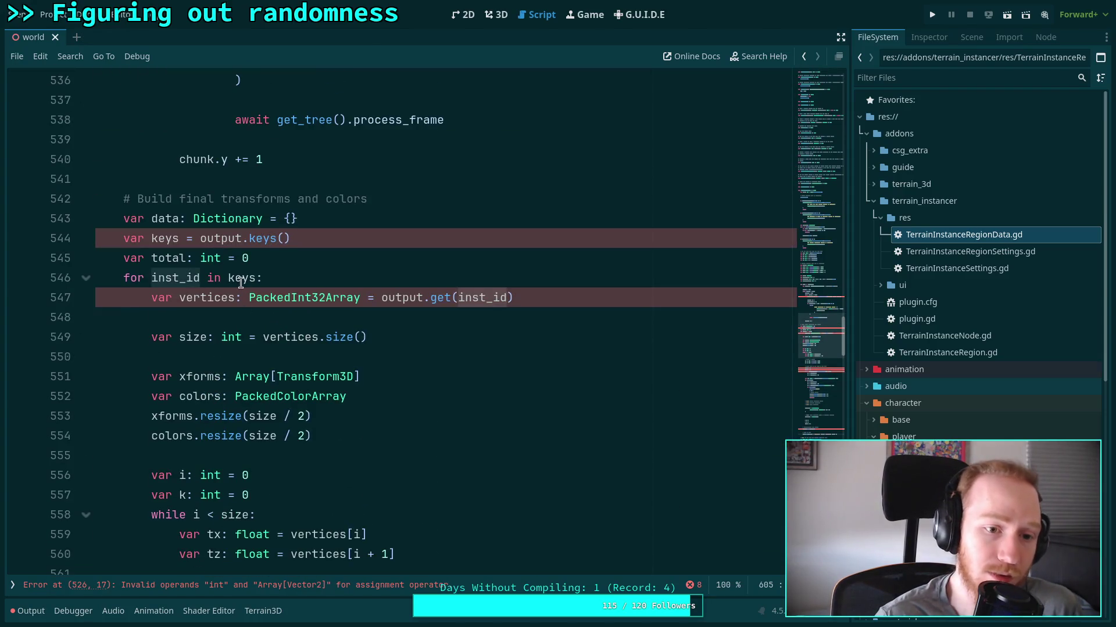
{"action": "scroll", "coordinate": [238, 283], "scroll_direction": "up", "scroll_amount": 2}
{"action": "double_click", "coordinate": [221, 357]}
{"action": "scroll", "coordinate": [311, 352], "scroll_direction": "up", "scroll_amount": 7}
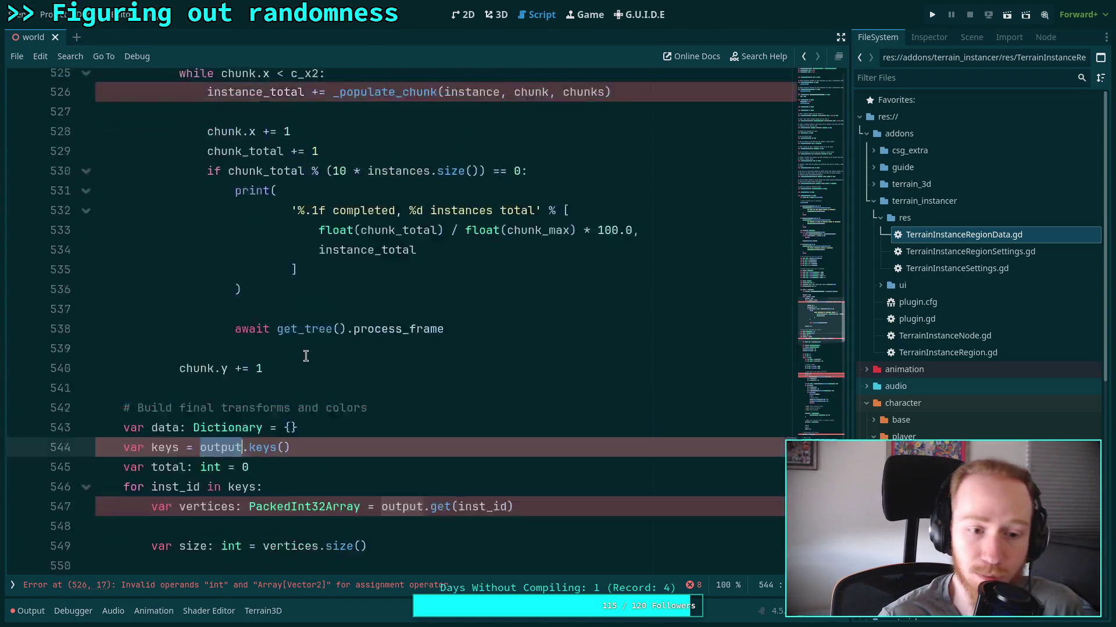
{"action": "scroll", "coordinate": [311, 353], "scroll_direction": "up", "scroll_amount": 12}
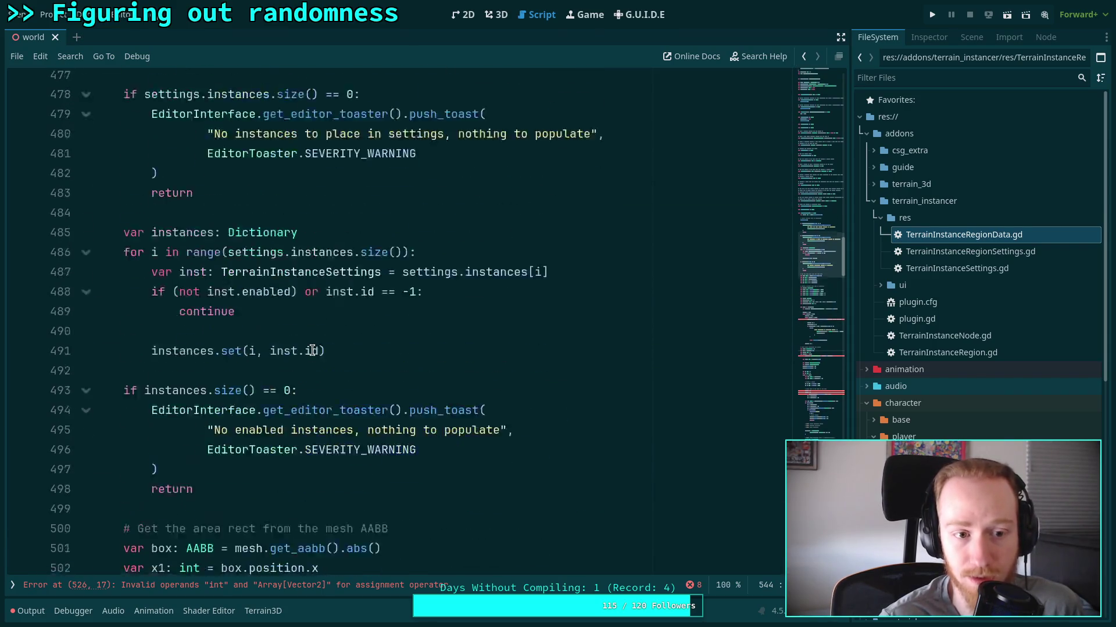
{"action": "scroll", "coordinate": [312, 350], "scroll_direction": "up", "scroll_amount": 7}
{"action": "scroll", "coordinate": [308, 351], "scroll_direction": "down", "scroll_amount": 8}
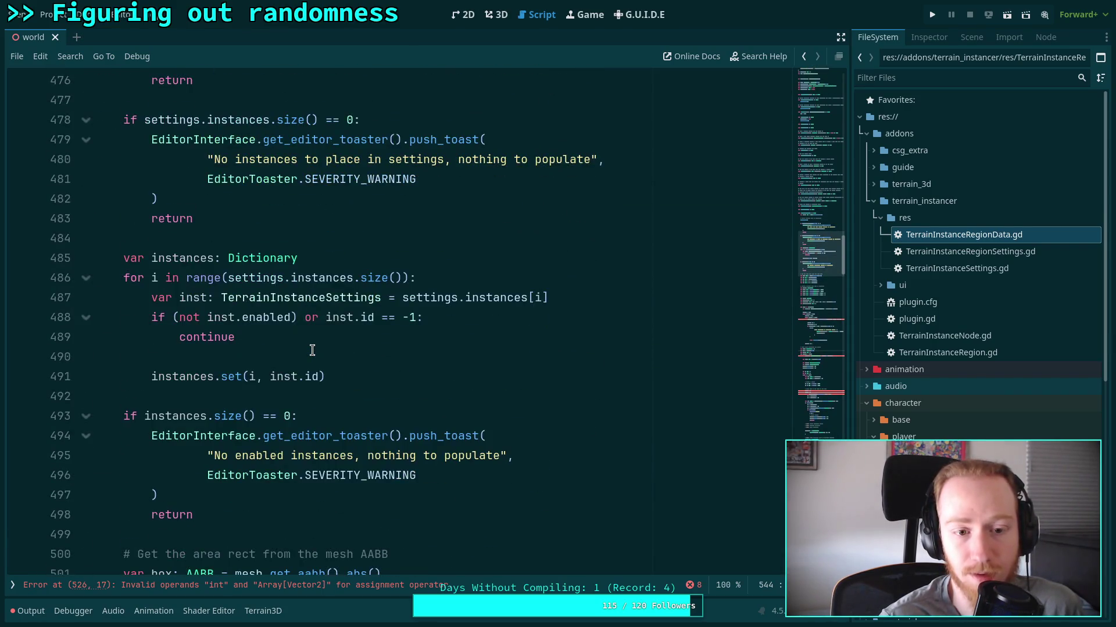
{"action": "double_click", "coordinate": [176, 259]}
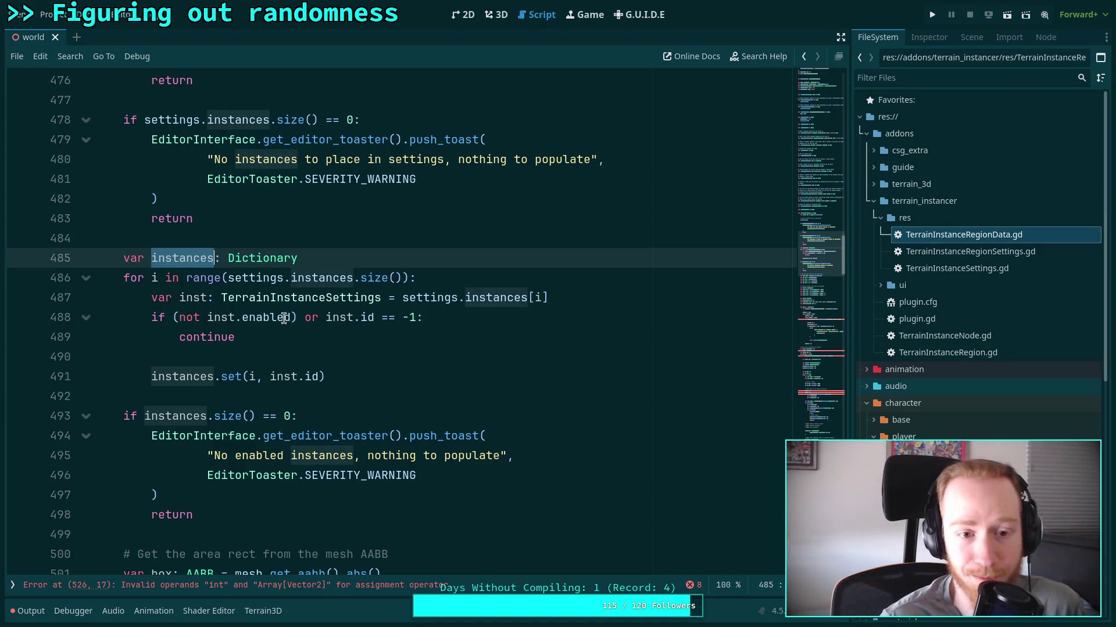
{"action": "left_click_drag", "start_coordinate": [402, 299], "coordinate": [549, 298]}
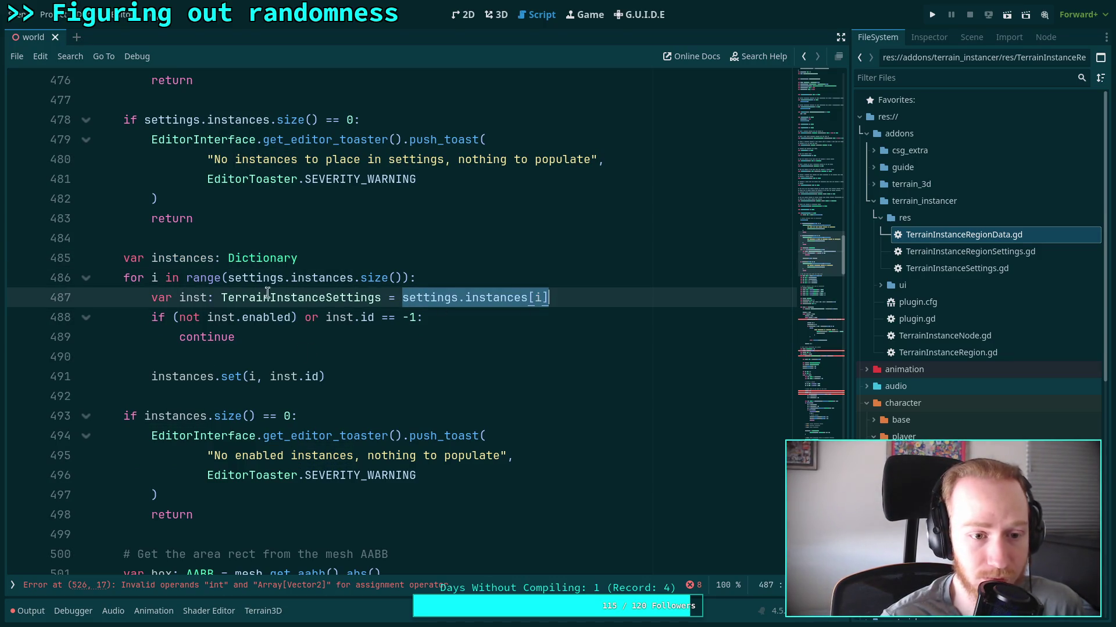
{"action": "left_click", "coordinate": [164, 279]}
{"action": "double_click", "coordinate": [156, 278]}
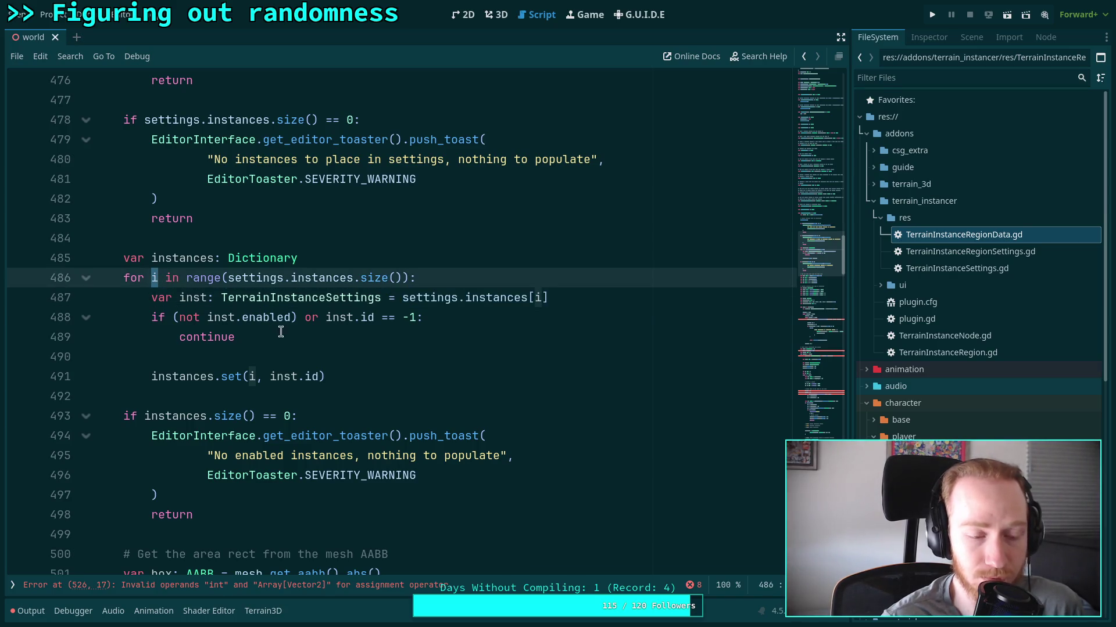
{"action": "left_click", "coordinate": [265, 354]}
{"action": "scroll", "coordinate": [266, 355], "scroll_direction": "down", "scroll_amount": 2}
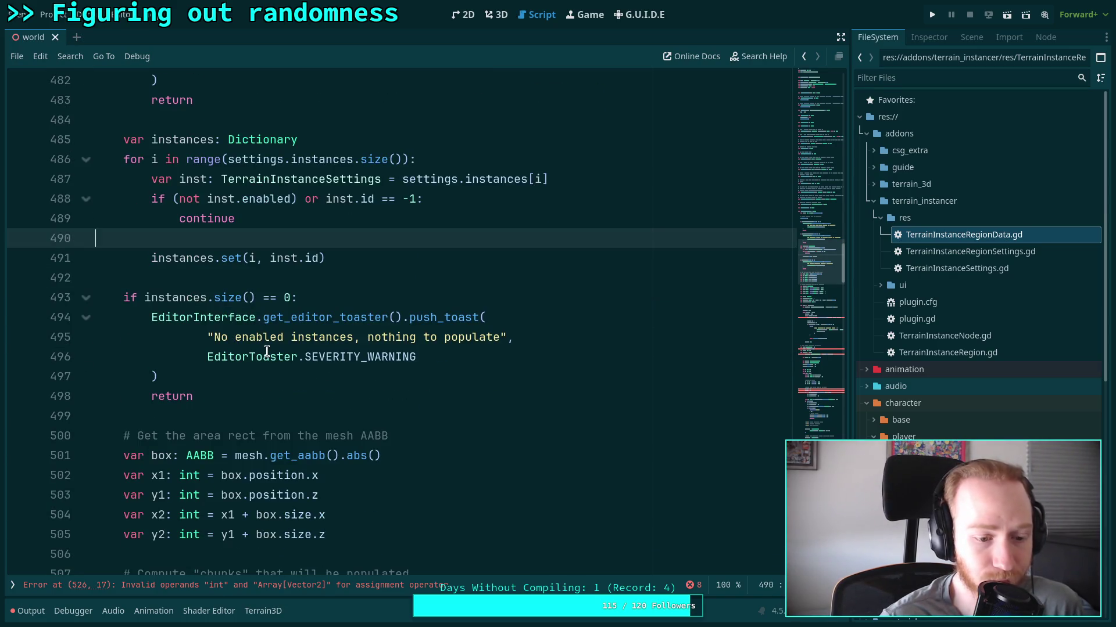
{"action": "mouse_move", "coordinate": [268, 349]}
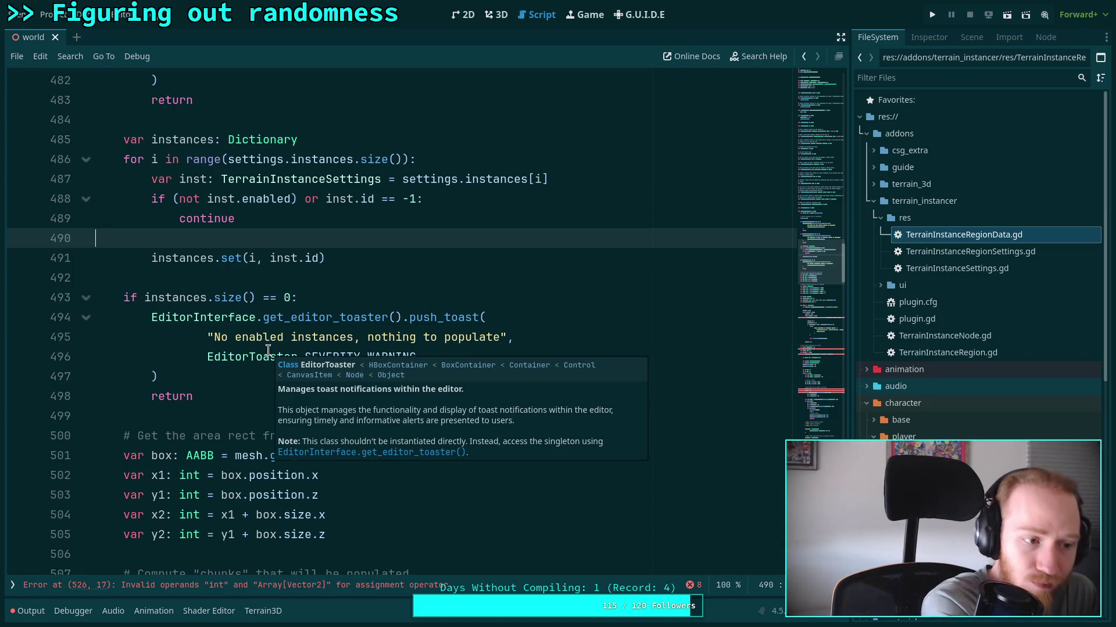
{"action": "left_click", "coordinate": [337, 261]}
{"action": "left_click", "coordinate": [331, 271]}
{"action": "scroll", "coordinate": [316, 311], "scroll_direction": "down", "scroll_amount": 2}
{"action": "scroll", "coordinate": [325, 313], "scroll_direction": "down", "scroll_amount": 4}
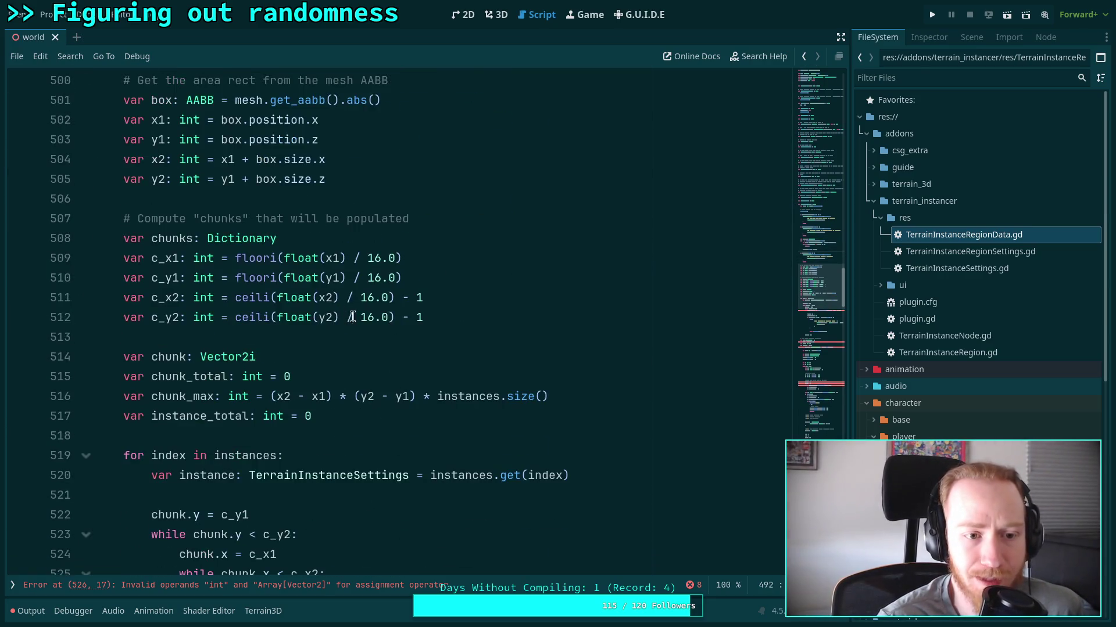
{"action": "scroll", "coordinate": [398, 315], "scroll_direction": "down", "scroll_amount": 4}
{"action": "scroll", "coordinate": [398, 316], "scroll_direction": "up", "scroll_amount": 2}
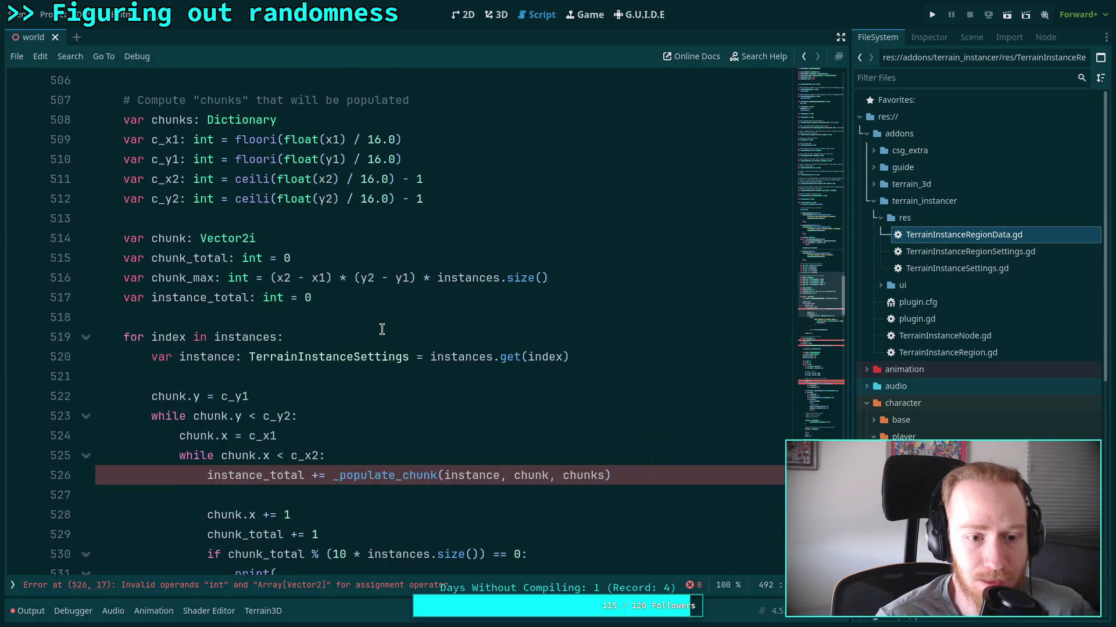
{"action": "left_click", "coordinate": [392, 297]}
Add 'var data: Dictionary' after instance_total and review the later data usage.
{"action": "key", "text": "Return"}
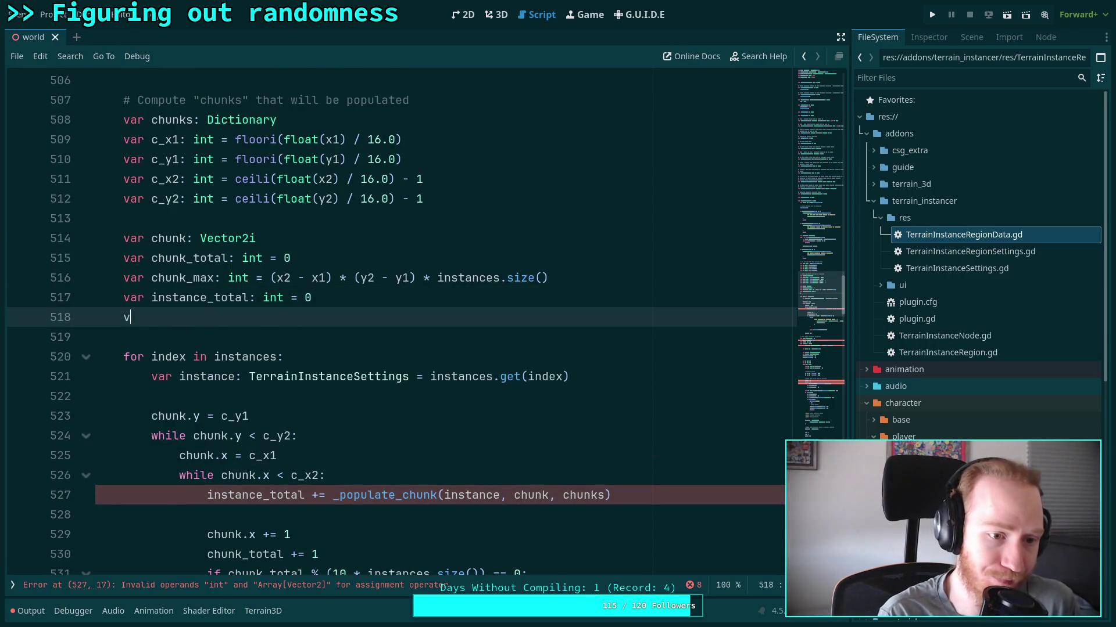
{"action": "type", "text": "ar data: Dictionary"}
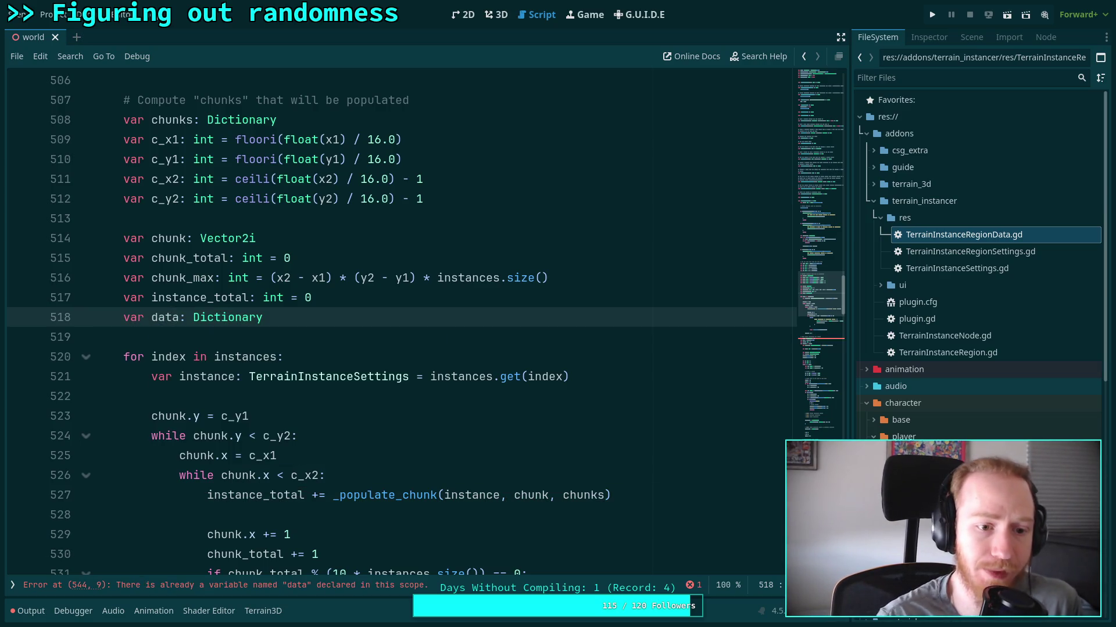
{"action": "scroll", "coordinate": [421, 281], "scroll_direction": "down", "scroll_amount": 10}
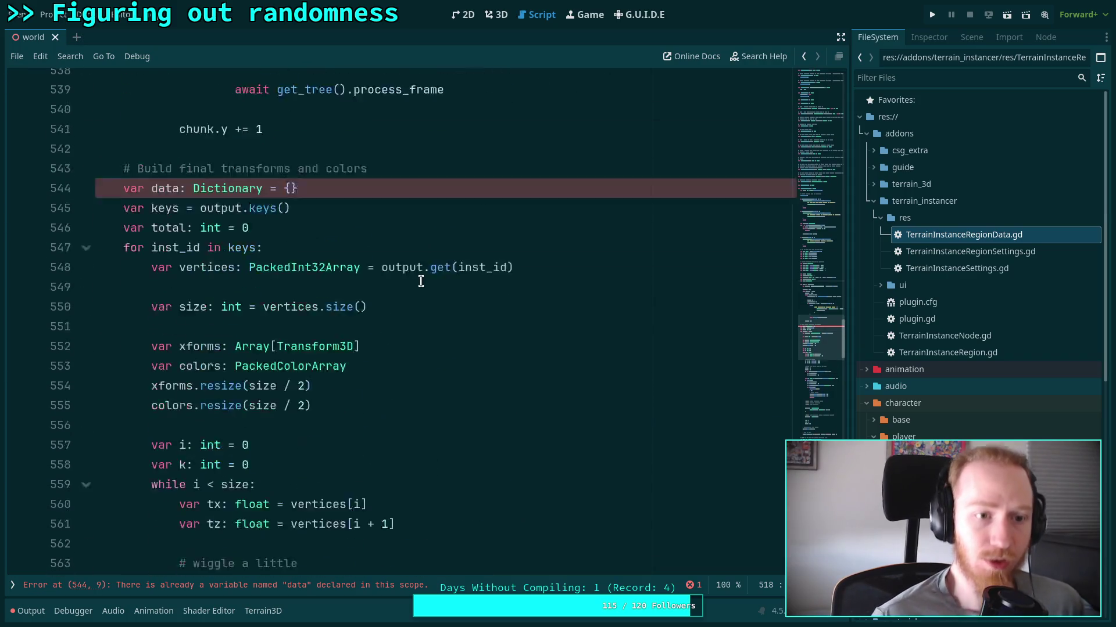
{"action": "left_click", "coordinate": [420, 244]}
{"action": "scroll", "coordinate": [422, 243], "scroll_direction": "down", "scroll_amount": 15}
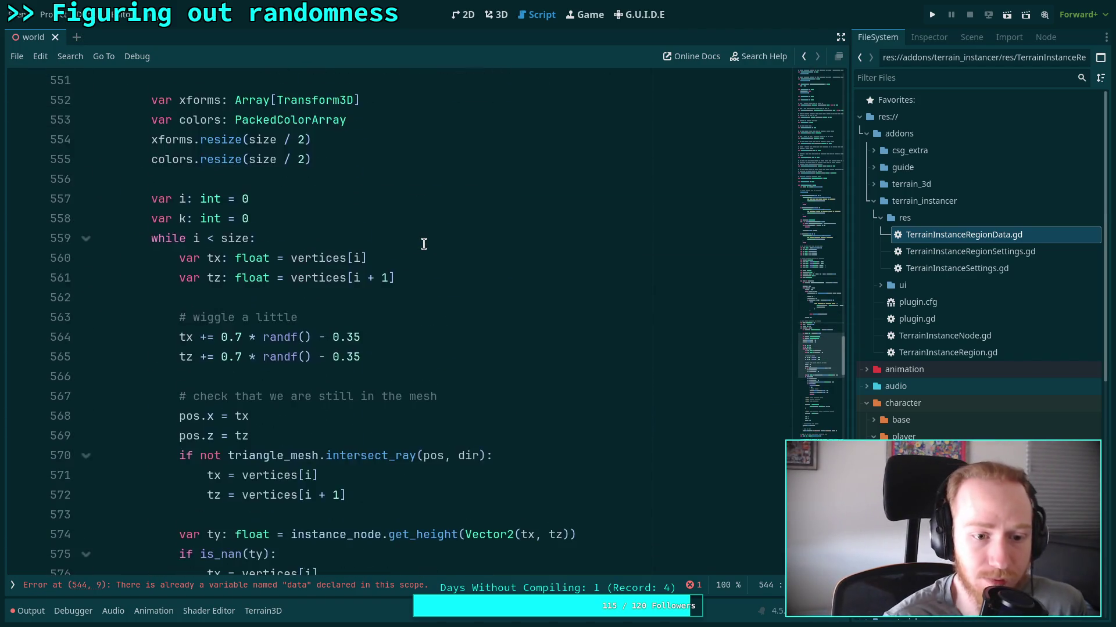
{"action": "scroll", "coordinate": [365, 369], "scroll_direction": "down", "scroll_amount": 2}
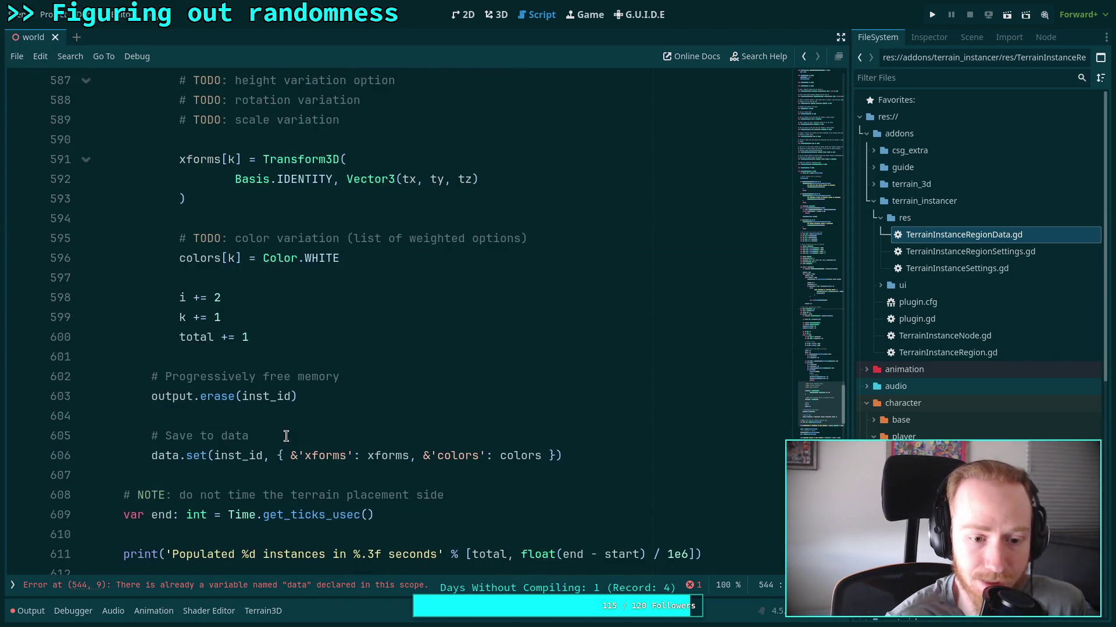
{"action": "double_click", "coordinate": [252, 457]}
{"action": "scroll", "coordinate": [477, 312], "scroll_direction": "up", "scroll_amount": 20}
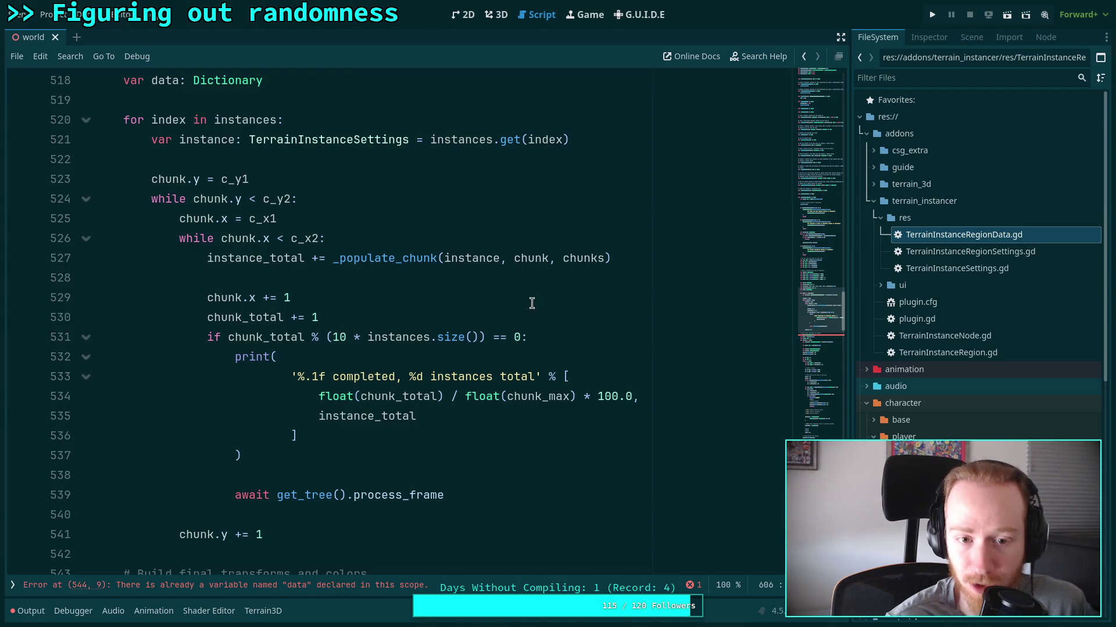
Replace instance_total in the _populate_chunk call line with 'var positions: Array[Vector2]'.
{"action": "left_click", "coordinate": [304, 258]}
{"action": "double_click", "coordinate": [303, 258]}
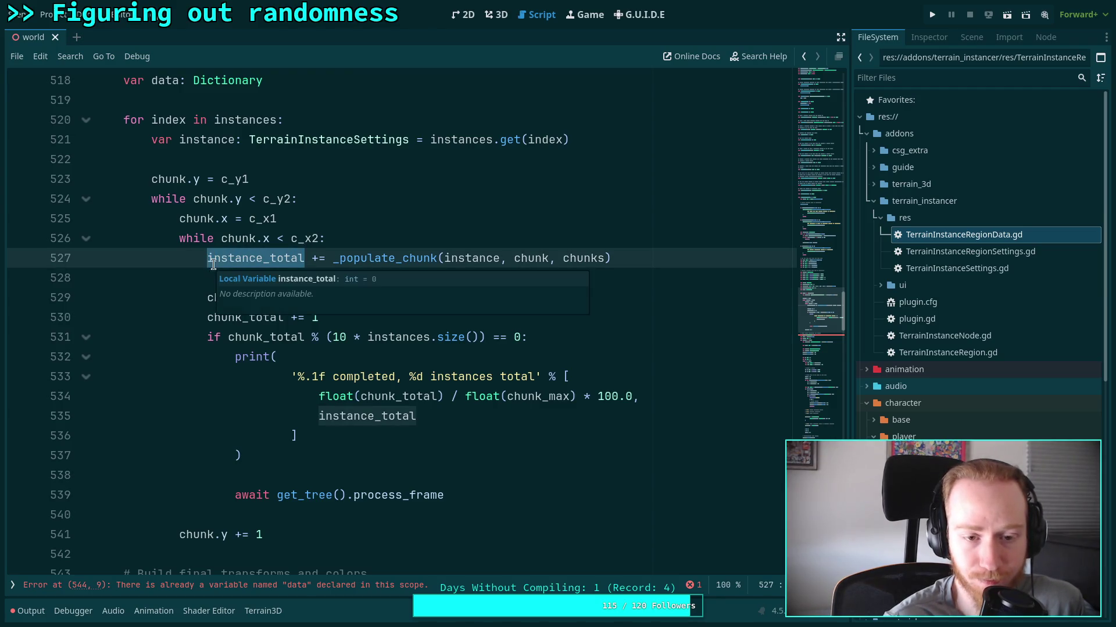
{"action": "type", "text": "var "}
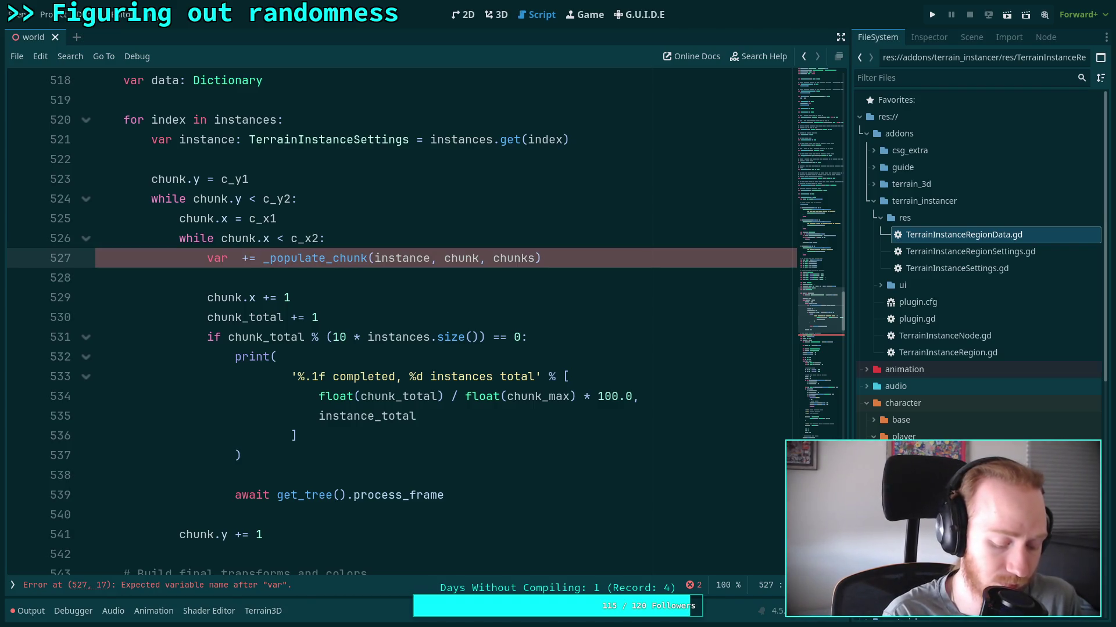
{"action": "type", "text": "positions"}
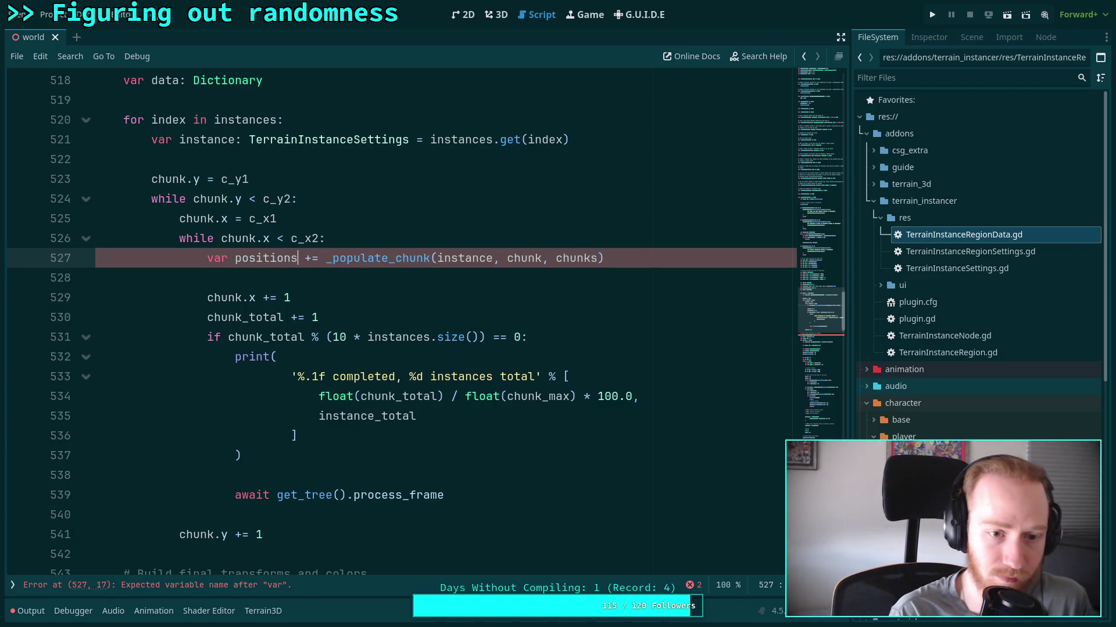
{"action": "type", "text": ": Array"}
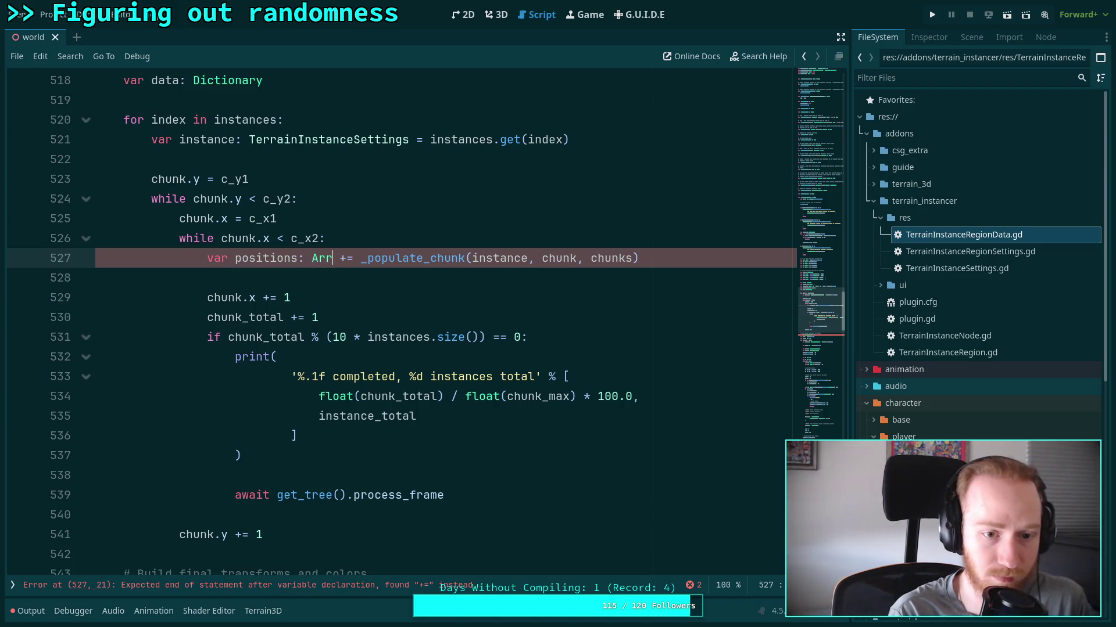
{"action": "type", "text": "[Vecto"}
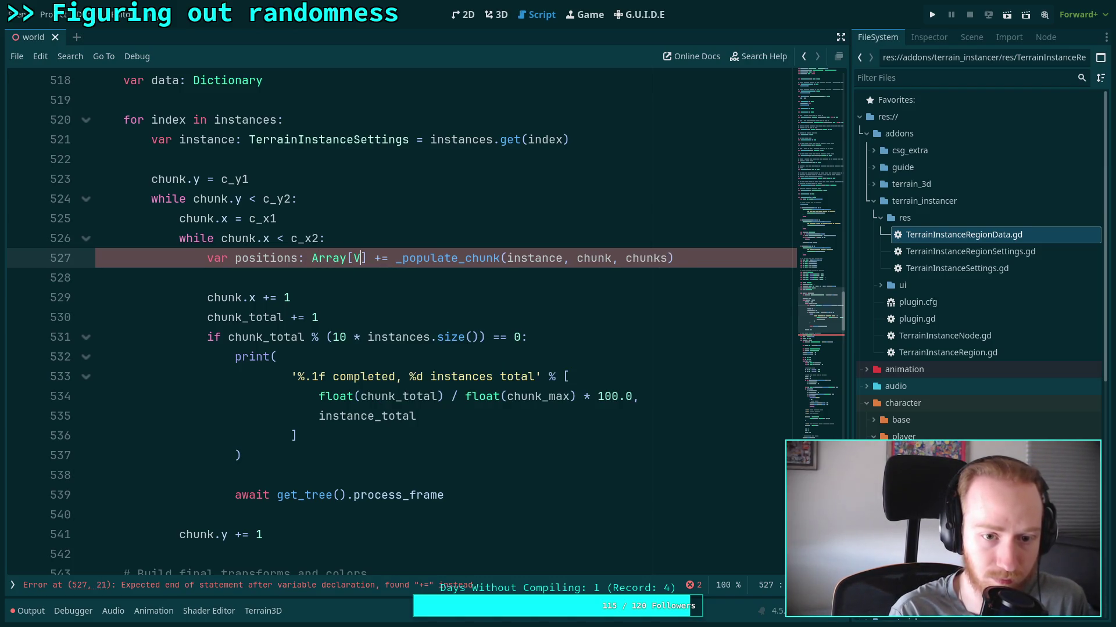
{"action": "type", "text": "r2"}
Complete the Array[Vector2] type for positions and remove the stray '+'.
{"action": "key", "text": "Right"}
{"action": "key", "text": "Right"}
{"action": "key", "text": "Right"}
{"action": "key", "text": "BackSpace"}
{"action": "left_click", "coordinate": [577, 298]}
{"action": "left_click", "coordinate": [596, 276]}
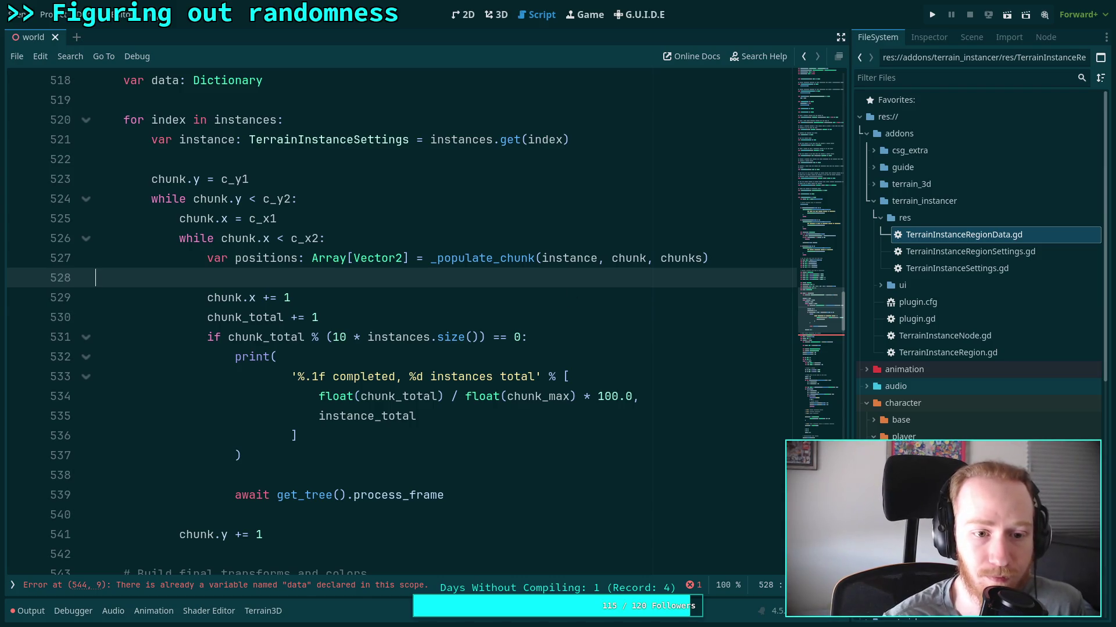
Add 'instance_total += positions.size()' on a new line.
{"action": "key", "text": "Return"}
{"action": "key", "text": "Return"}
{"action": "key", "text": "Up"}
{"action": "type", "text": "inst"}
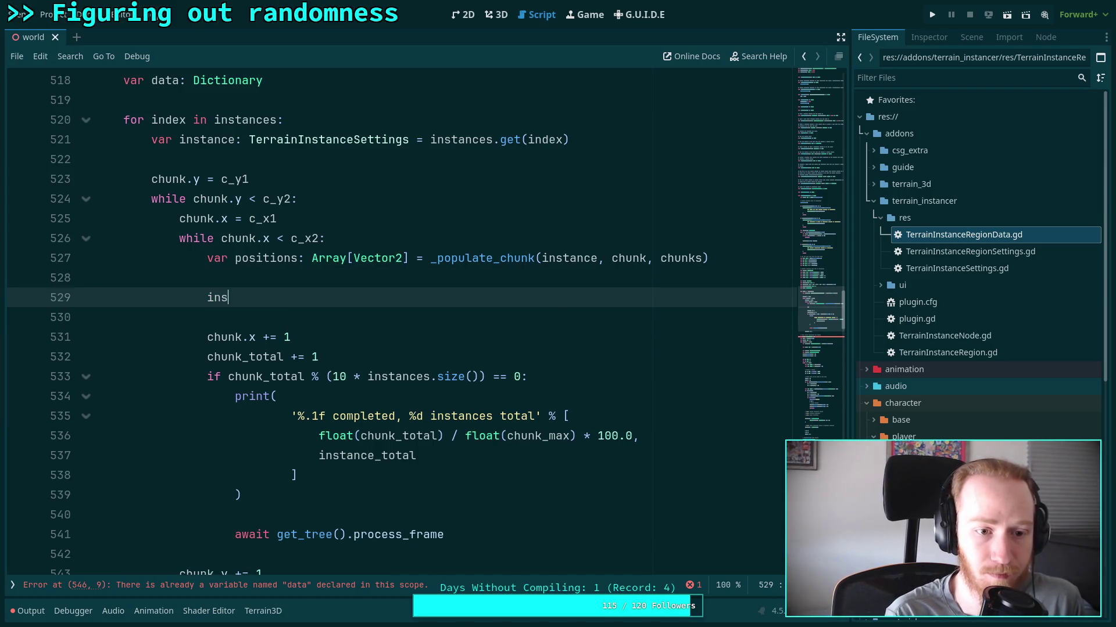
{"action": "key", "text": "Down"}
{"action": "key", "text": "Down"}
{"action": "key", "text": "Down"}
{"action": "key", "text": "Return"}
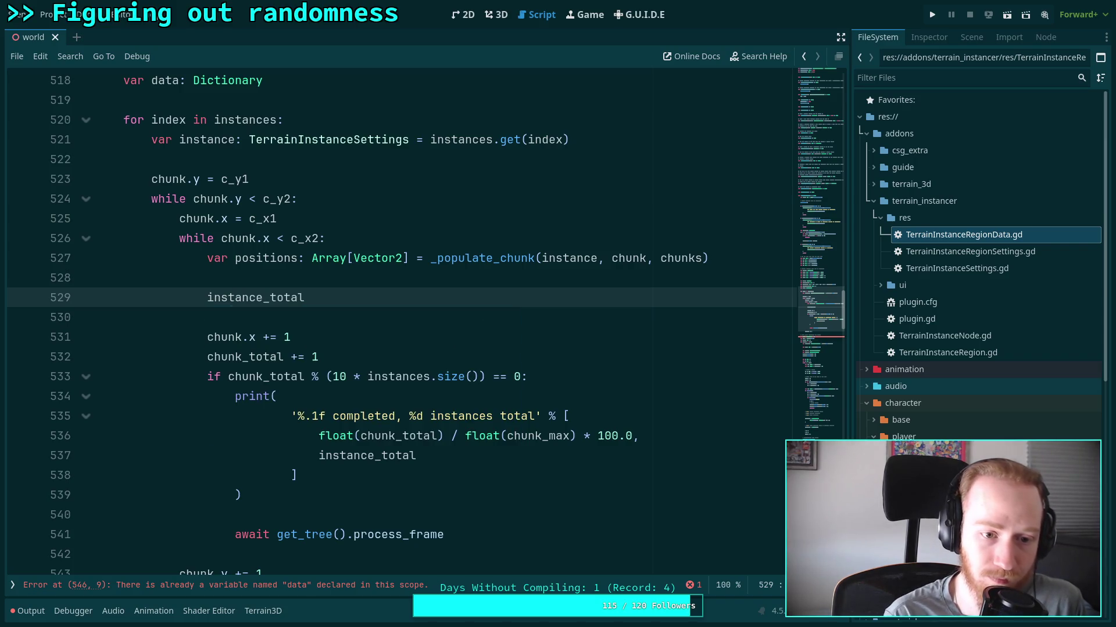
{"action": "type", "text": " += positions.si"}
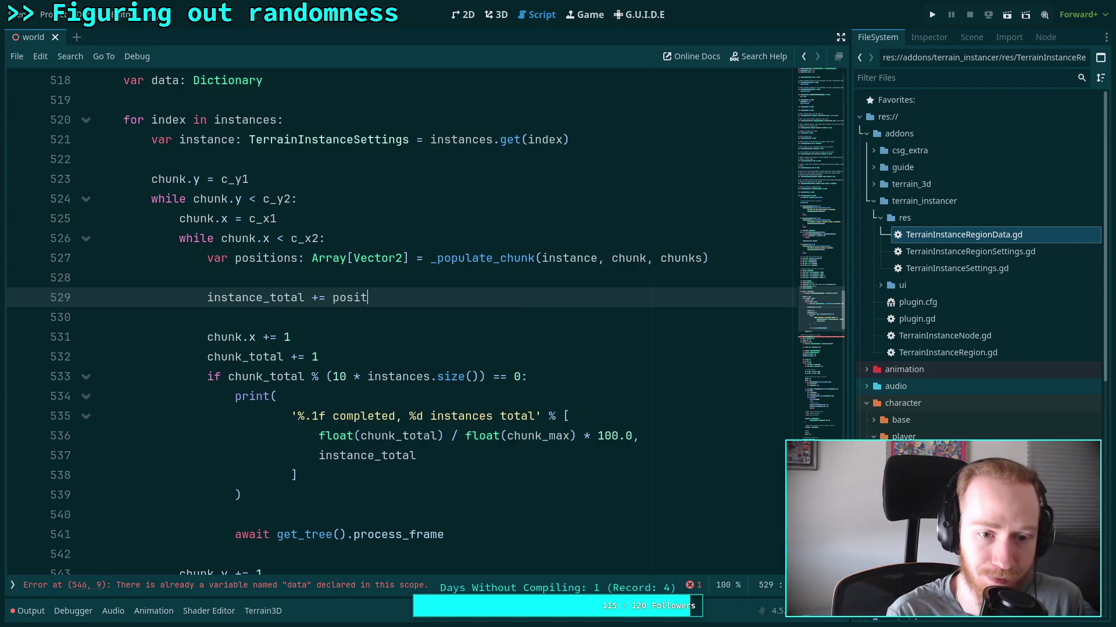
{"action": "key", "text": "Return"}
{"action": "key", "text": "Return"}
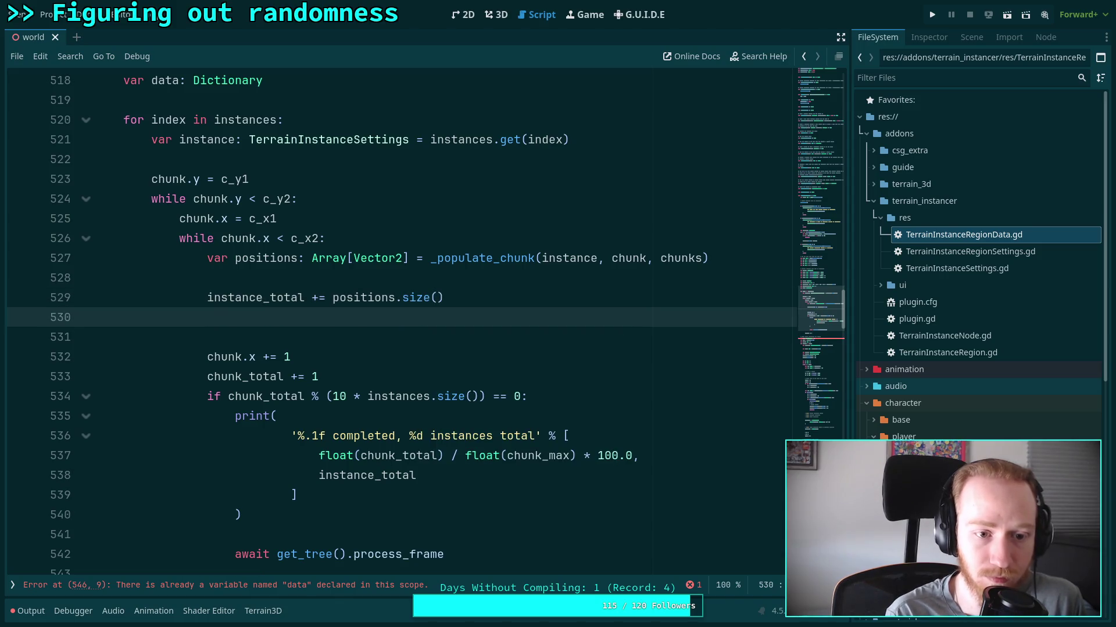
Write 'for pos in positions:' with an indented body and tidy the blank lines.
{"action": "type", "text": "for pos in pos"}
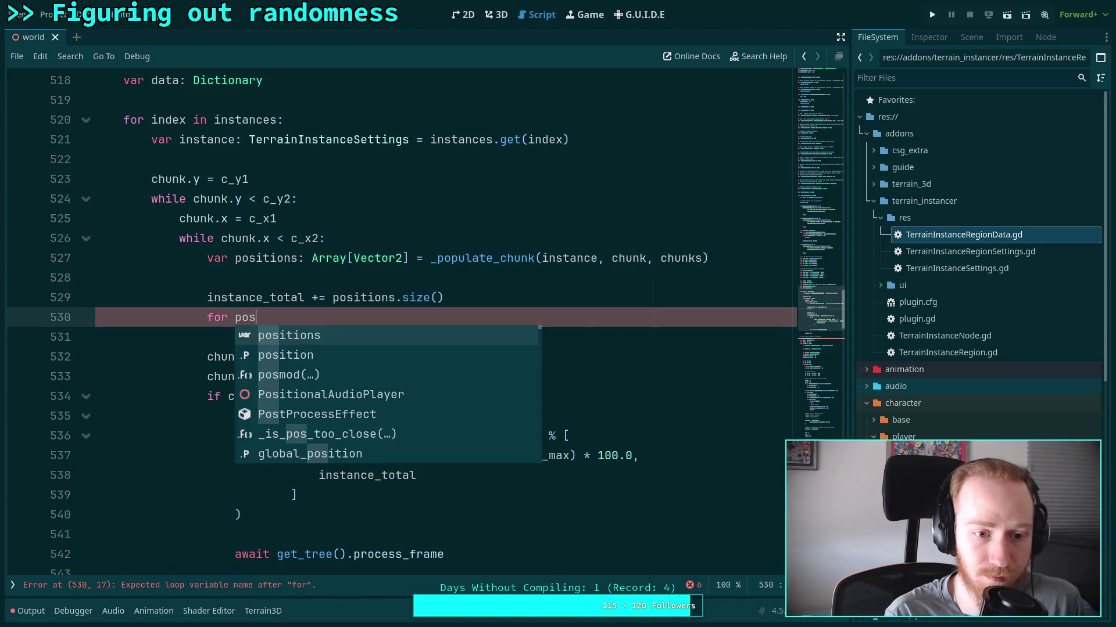
{"action": "key", "text": "Return"}
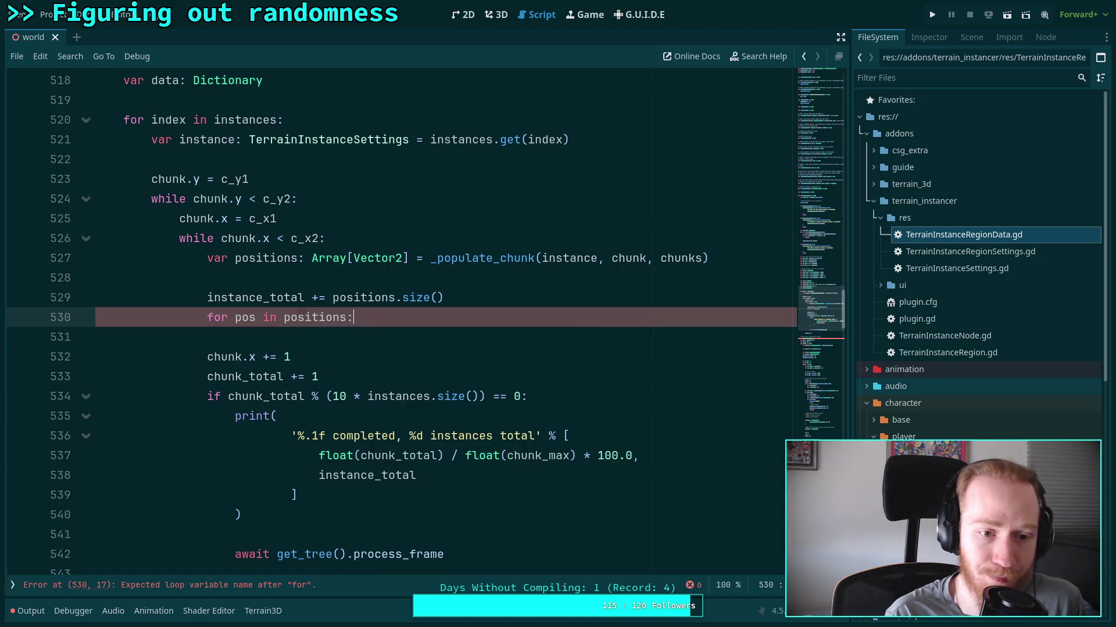
{"action": "key", "text": "Return"}
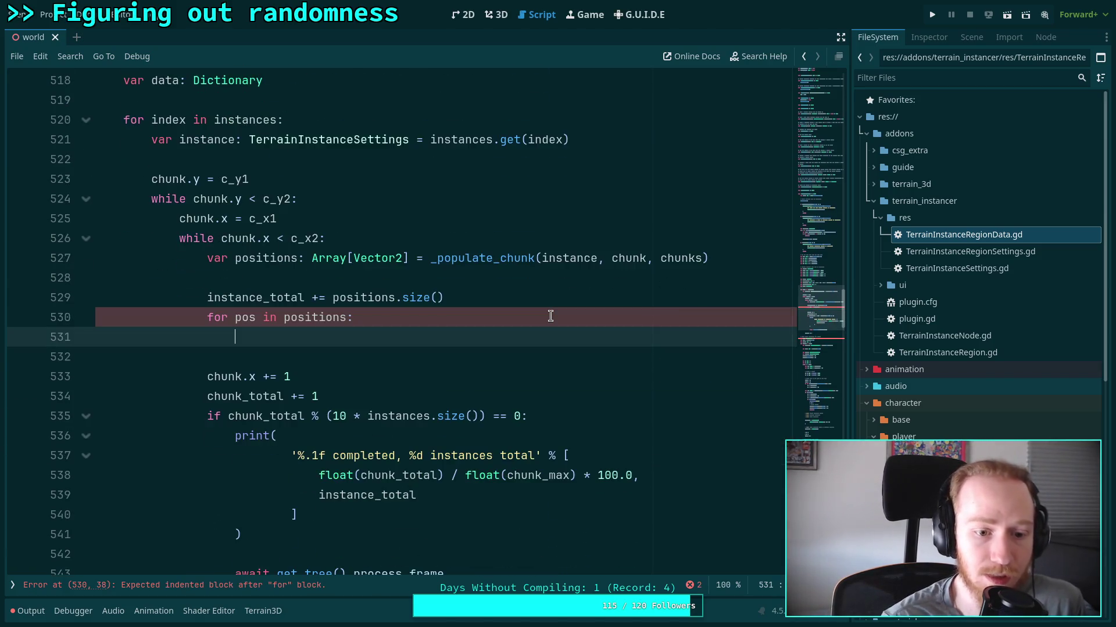
{"action": "left_click", "coordinate": [527, 302]}
{"action": "key", "text": "Return"}
{"action": "key", "text": "Return"}
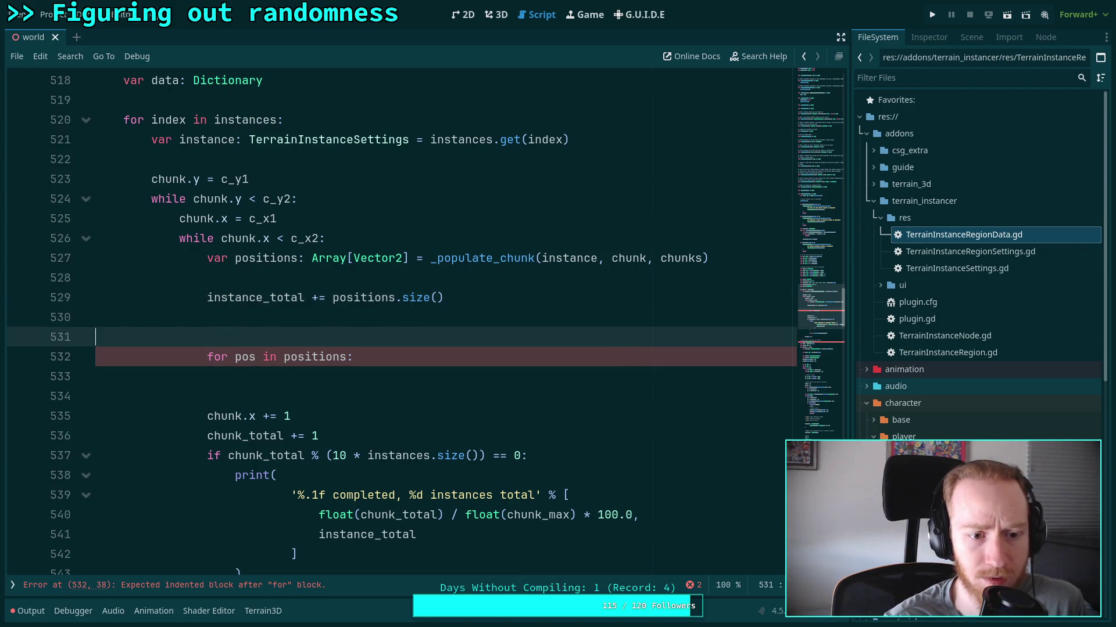
{"action": "key", "text": "BackSpace"}
{"action": "left_click", "coordinate": [621, 138]}
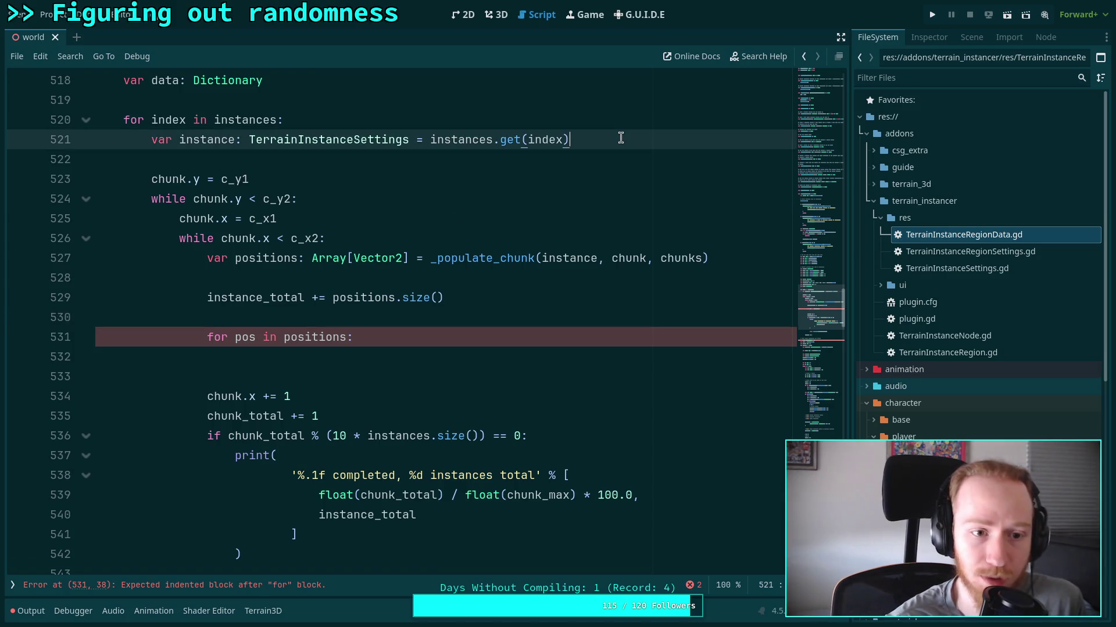
Declare 'var xforms: Array[Transform3D]' after the instance lookup line.
{"action": "key", "text": "Return"}
{"action": "key", "text": "BackSpace"}
{"action": "type", "text": "var xform"}
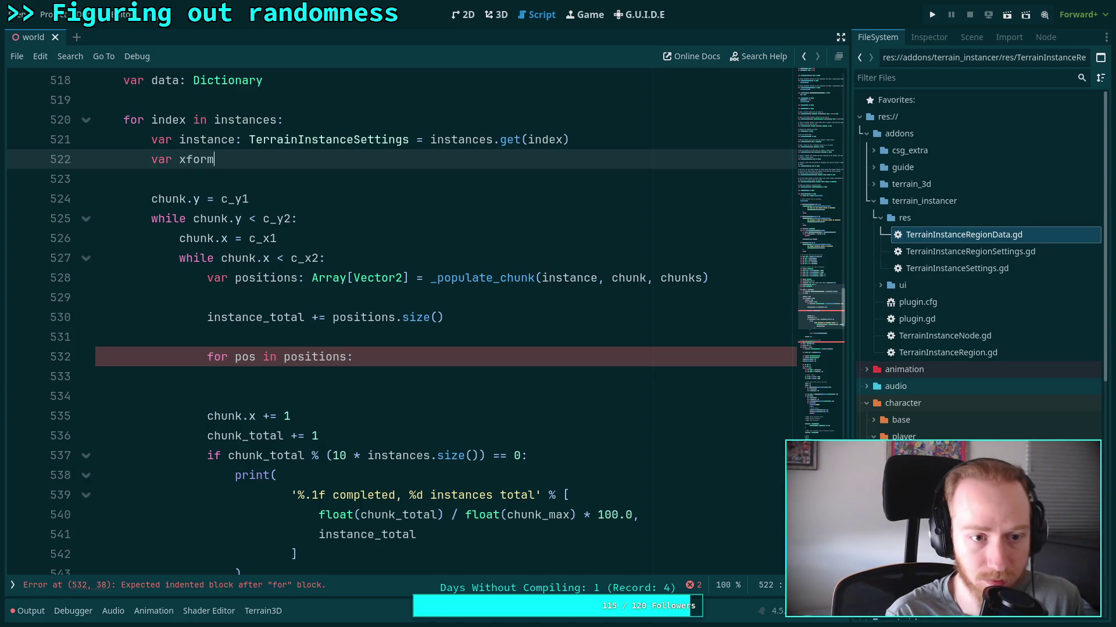
{"action": "type", "text": "s: T"}
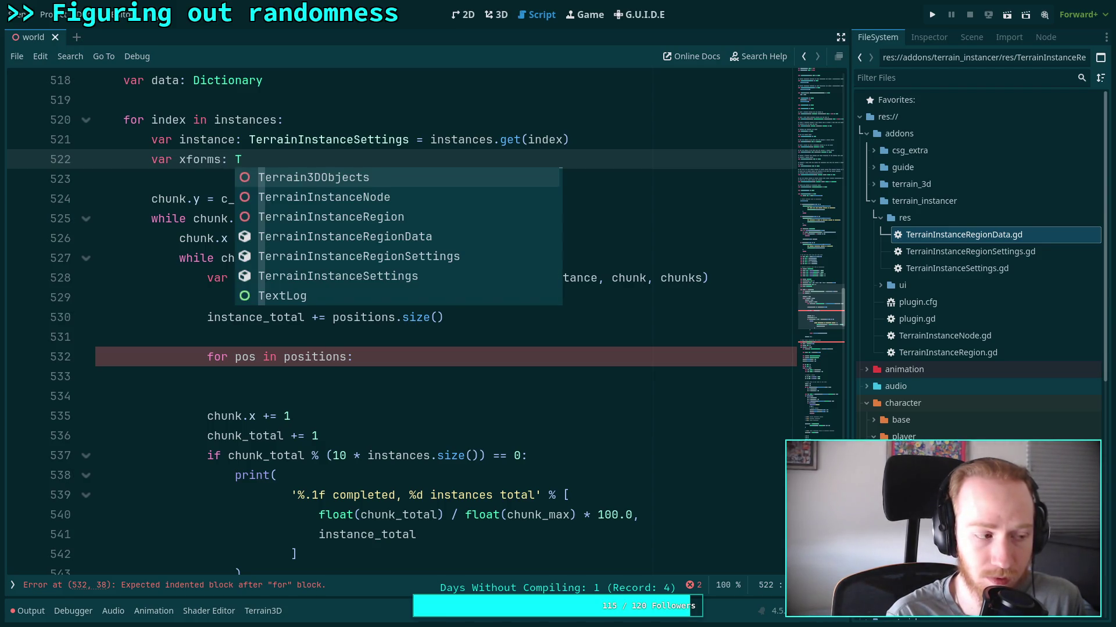
{"action": "scroll", "coordinate": [497, 358], "scroll_direction": "down", "scroll_amount": 12}
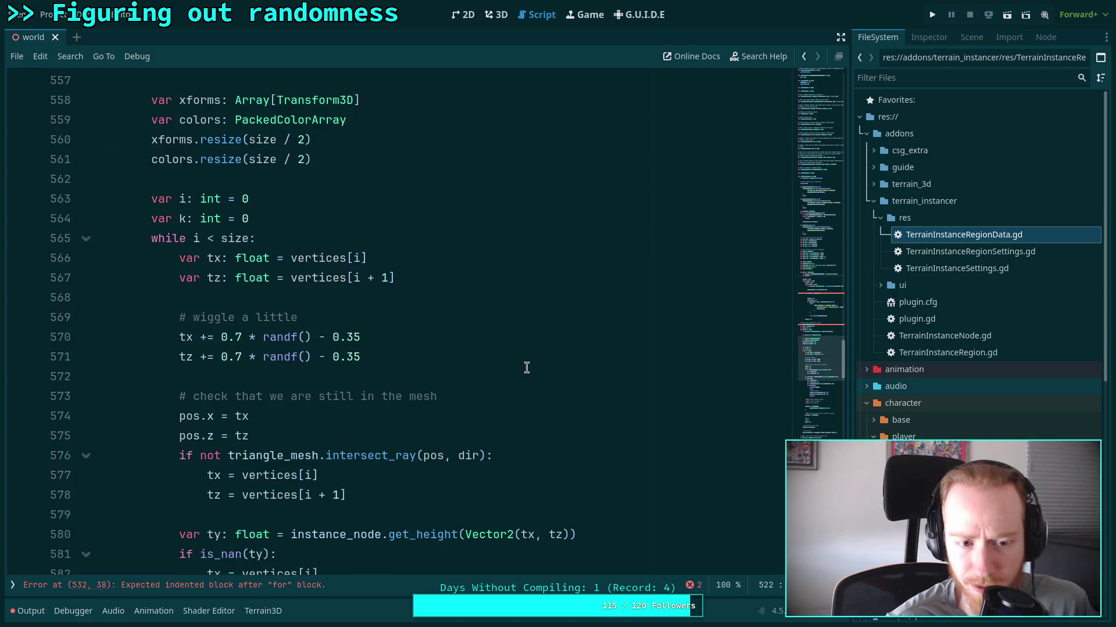
{"action": "scroll", "coordinate": [496, 358], "scroll_direction": "down", "scroll_amount": 5}
{"action": "scroll", "coordinate": [498, 360], "scroll_direction": "down", "scroll_amount": 6}
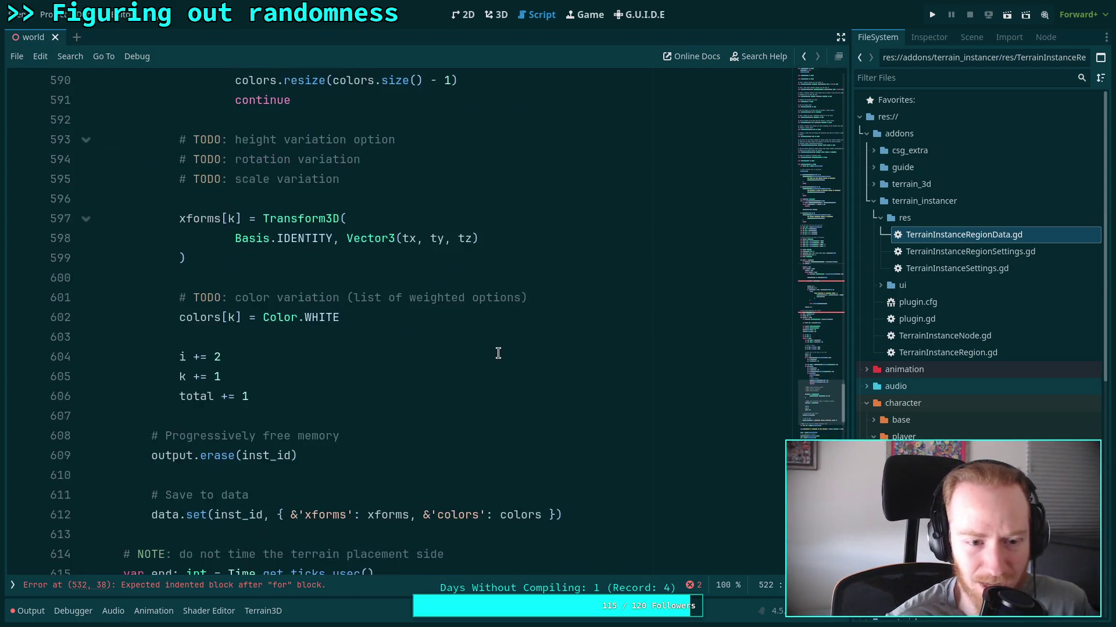
{"action": "scroll", "coordinate": [496, 348], "scroll_direction": "up", "scroll_amount": 11}
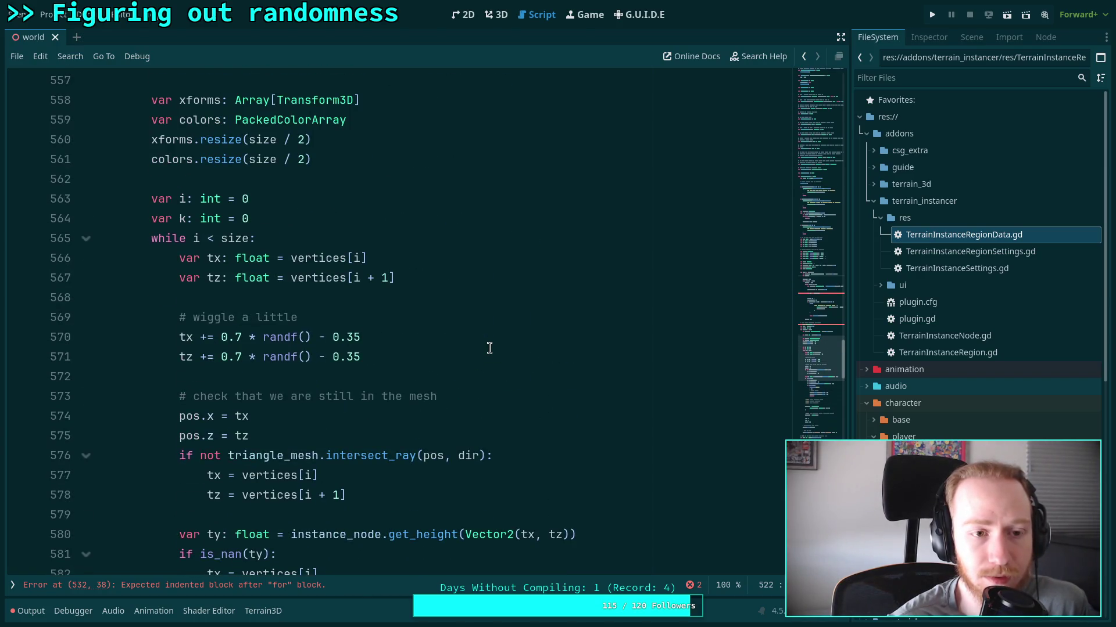
{"action": "scroll", "coordinate": [489, 348], "scroll_direction": "up", "scroll_amount": 4}
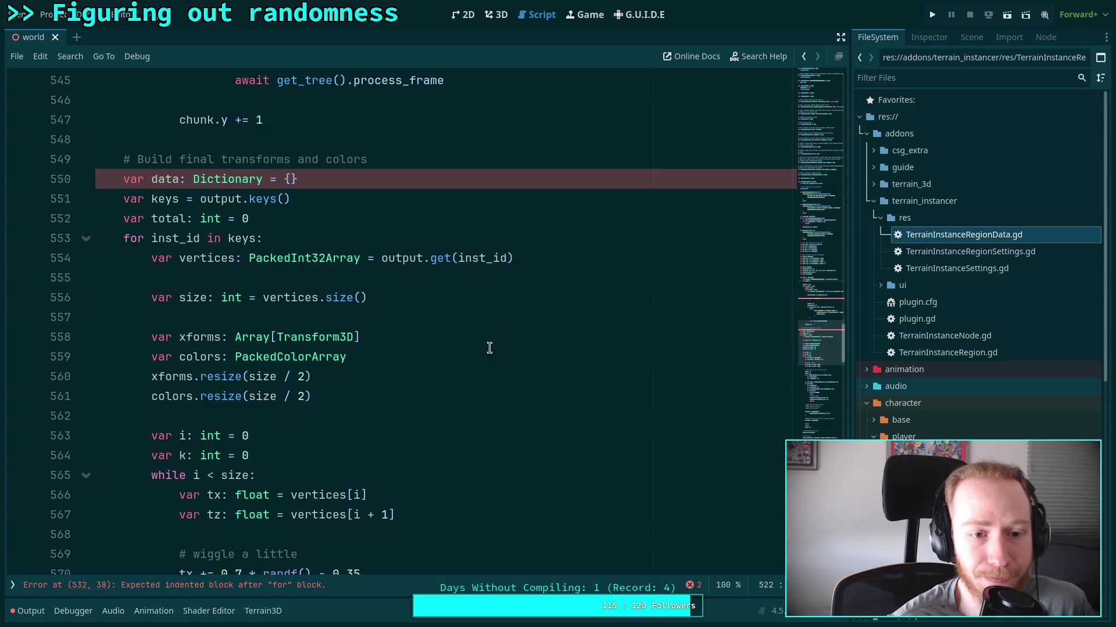
{"action": "scroll", "coordinate": [489, 348], "scroll_direction": "up", "scroll_amount": 9}
{"action": "key", "text": "BackSpace"}
{"action": "type", "text": "ay[Tr"}
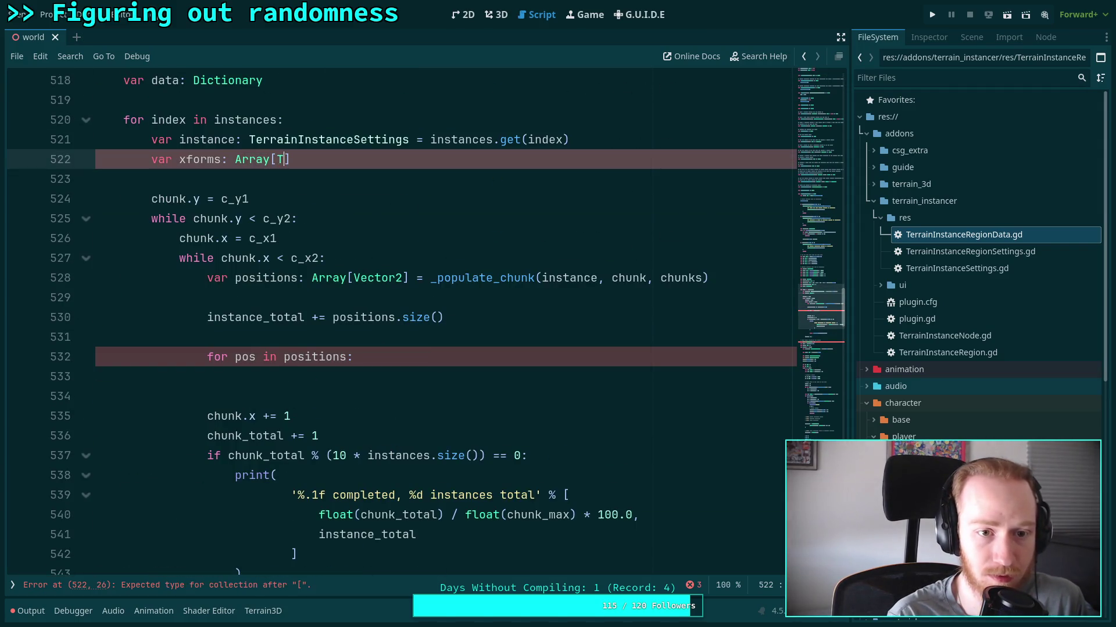
{"action": "type", "text": "ans"}
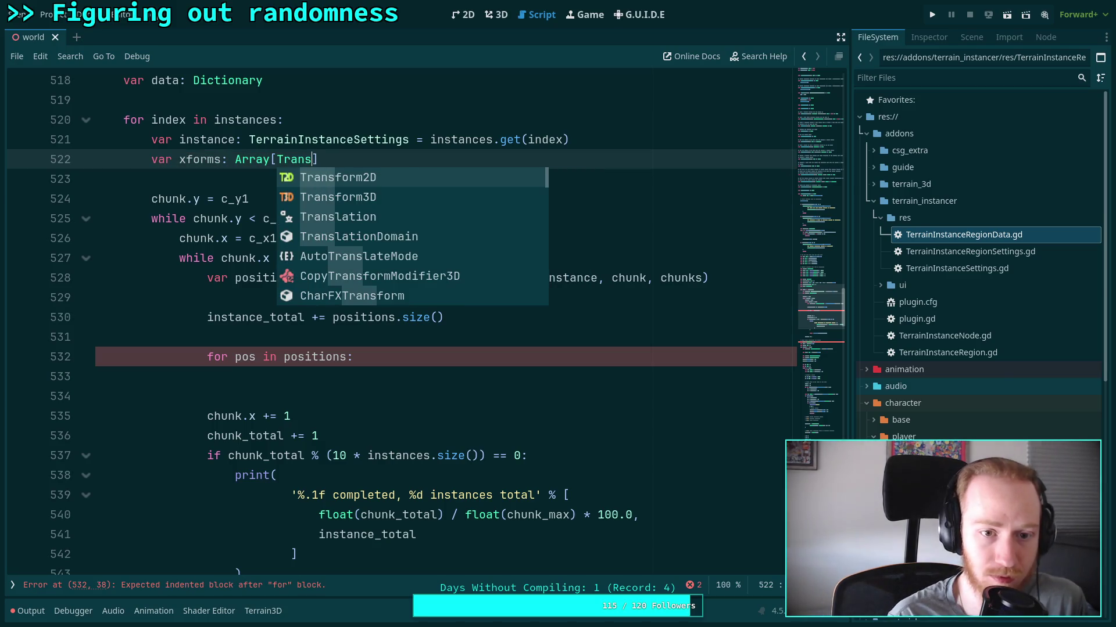
{"action": "key", "text": "Down"}
{"action": "key", "text": "Return"}
{"action": "key", "text": "End"}
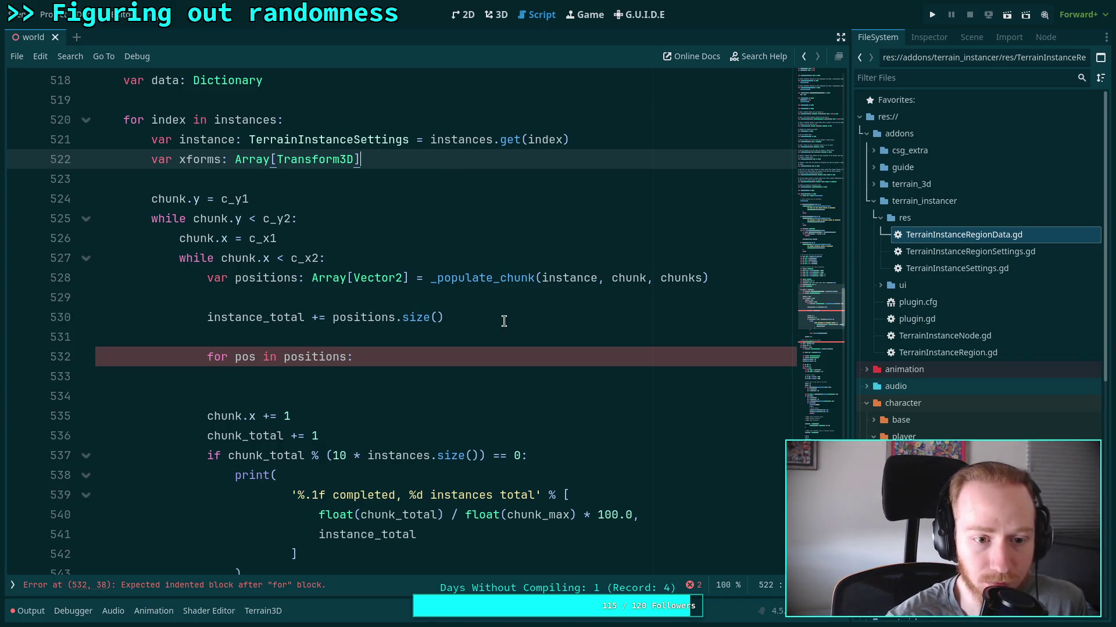
Move the instance_total update below the for loop and delete the blank line above it.
{"action": "left_click", "coordinate": [433, 374]}
{"action": "key", "text": "shift+Up"}
{"action": "key", "text": "shift+Home"}
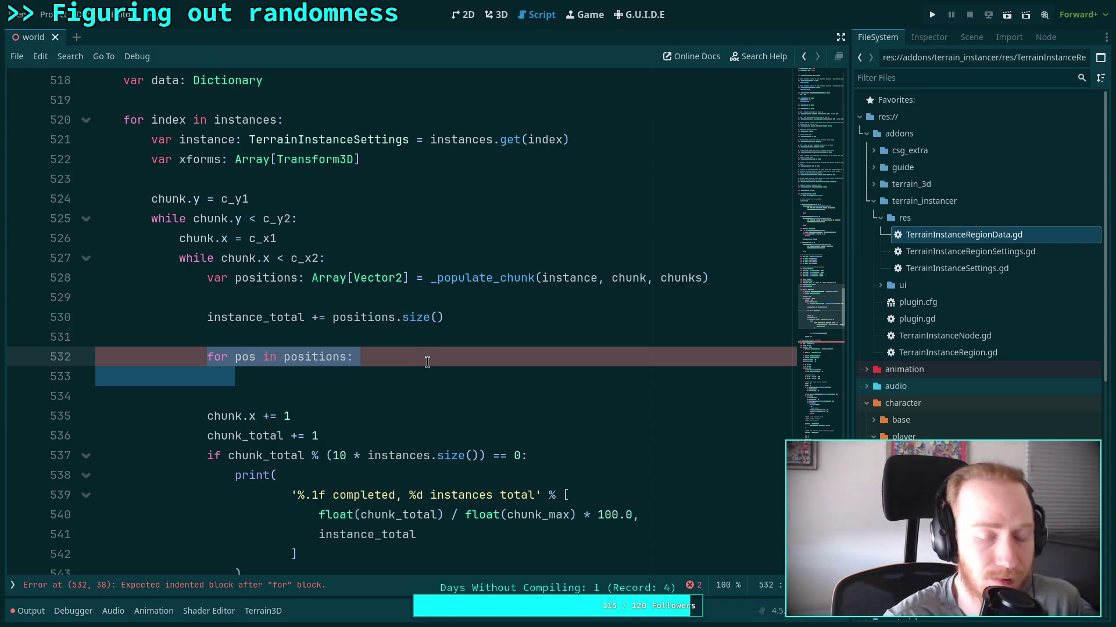
{"action": "left_click", "coordinate": [491, 320]}
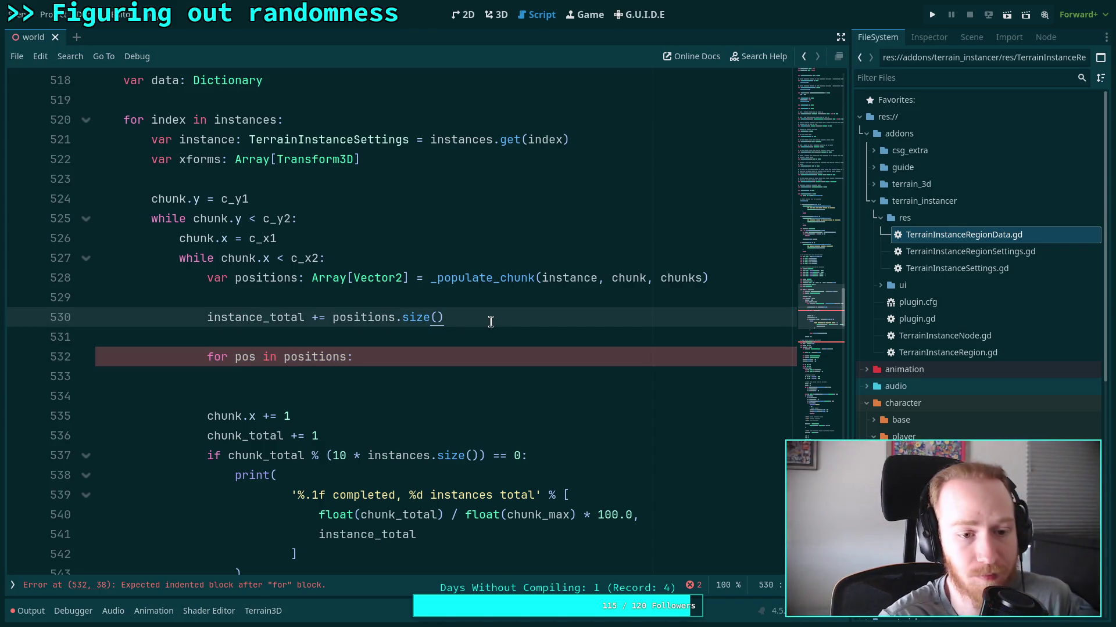
{"action": "key", "text": "alt+Down"}
{"action": "key", "text": "alt+Down"}
{"action": "key", "text": "alt+Down"}
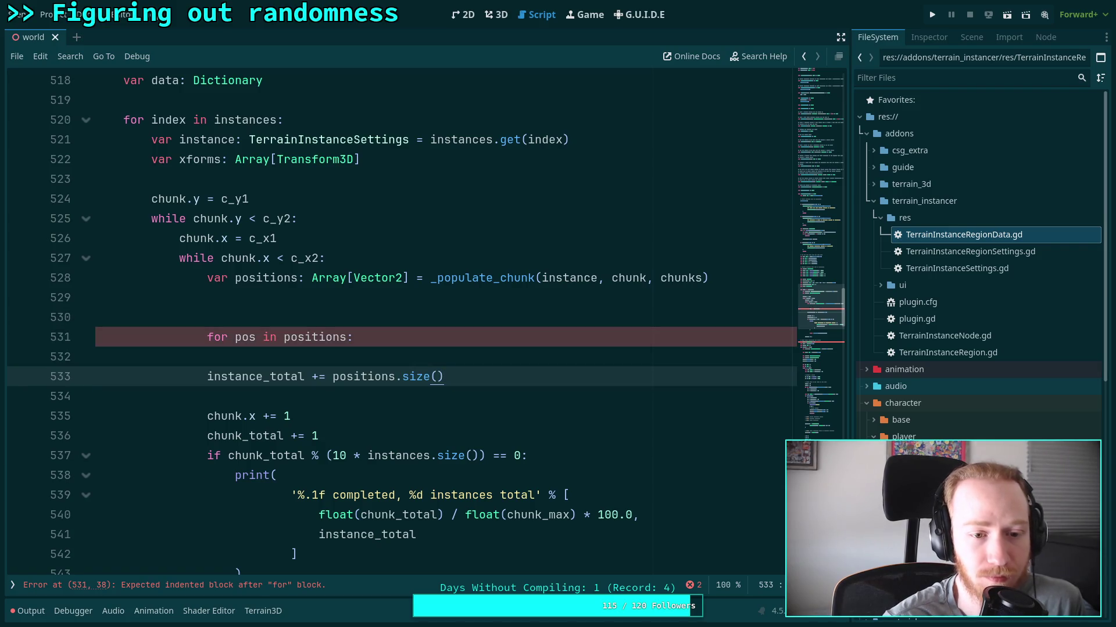
{"action": "left_click", "coordinate": [346, 307]}
{"action": "key", "text": "BackSpace"}
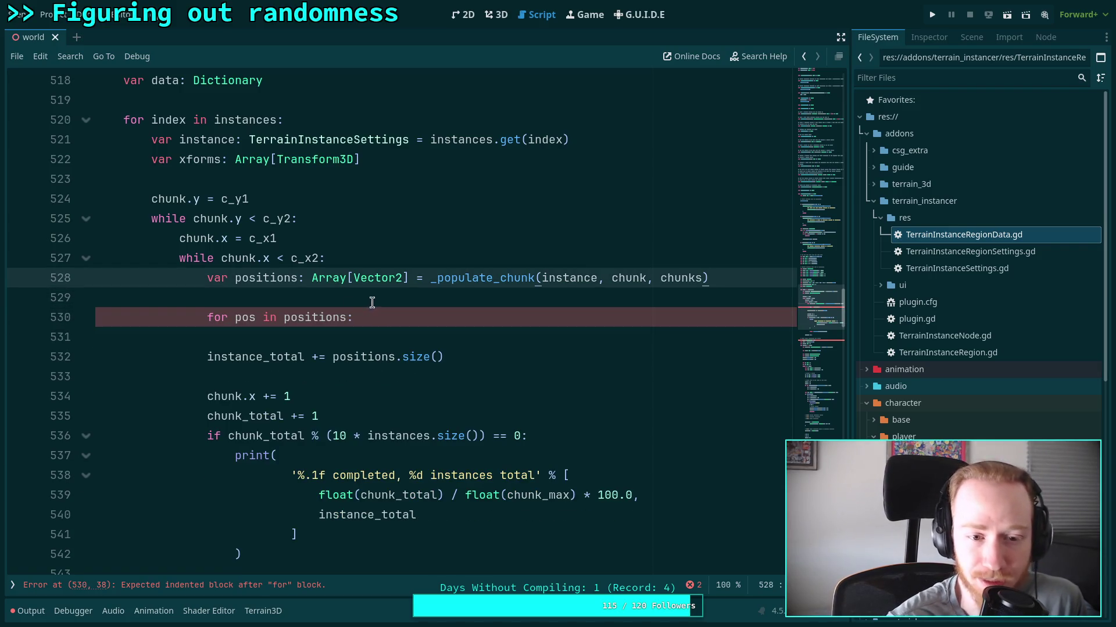
Add 'var added_positions: int = positions.size()' after the positions line.
{"action": "left_click", "coordinate": [398, 317]}
{"action": "left_click", "coordinate": [415, 302]}
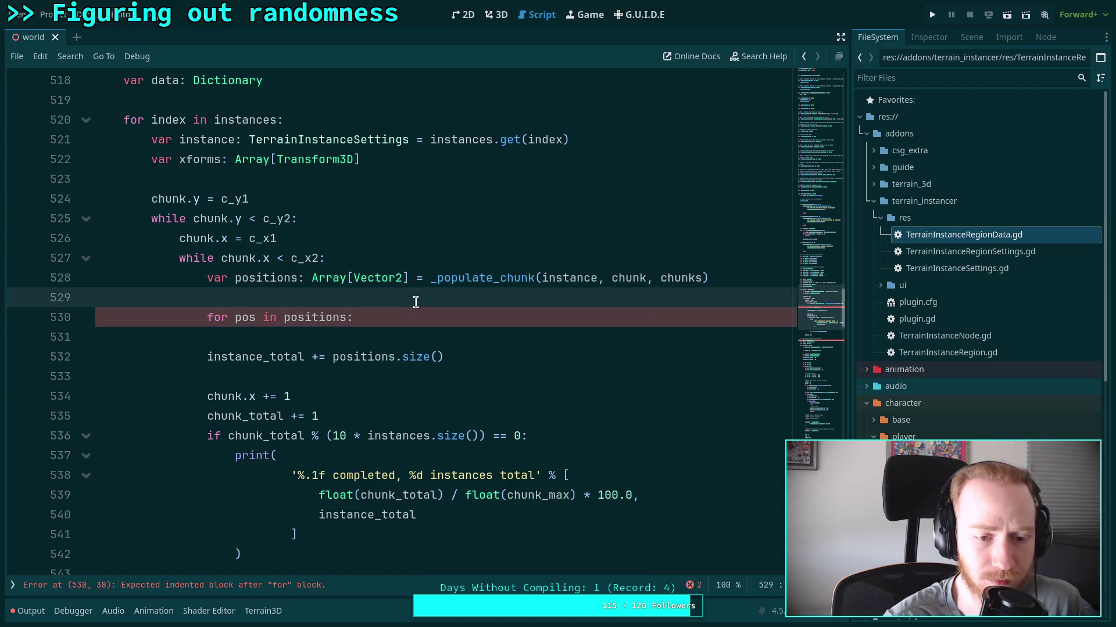
{"action": "key", "text": "Return"}
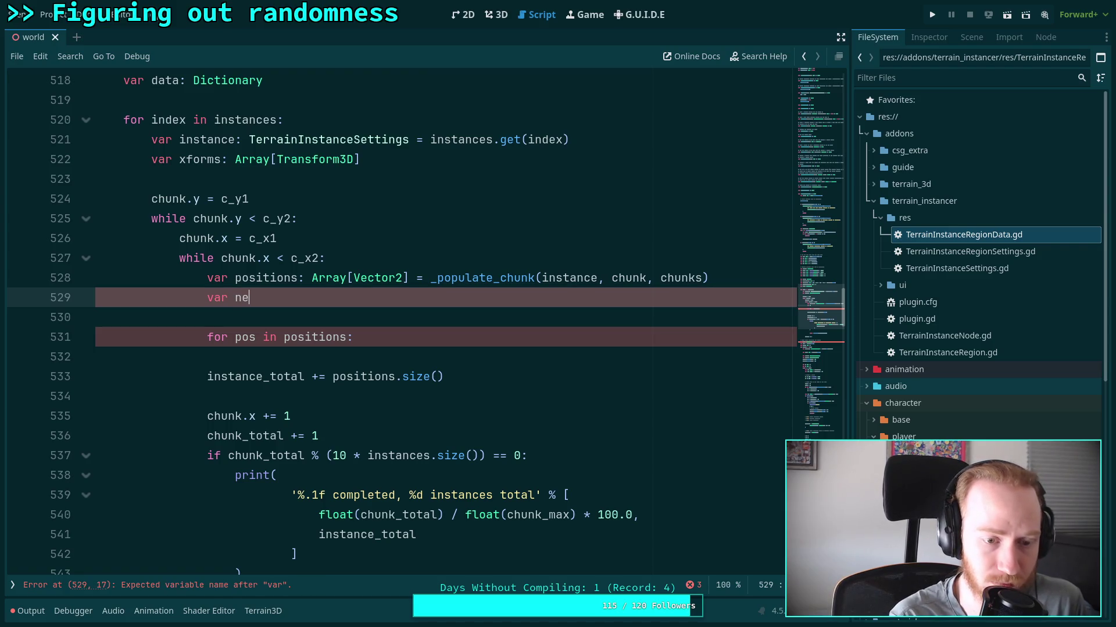
{"action": "key", "text": "BackSpace"}
{"action": "type", "text": "add"}
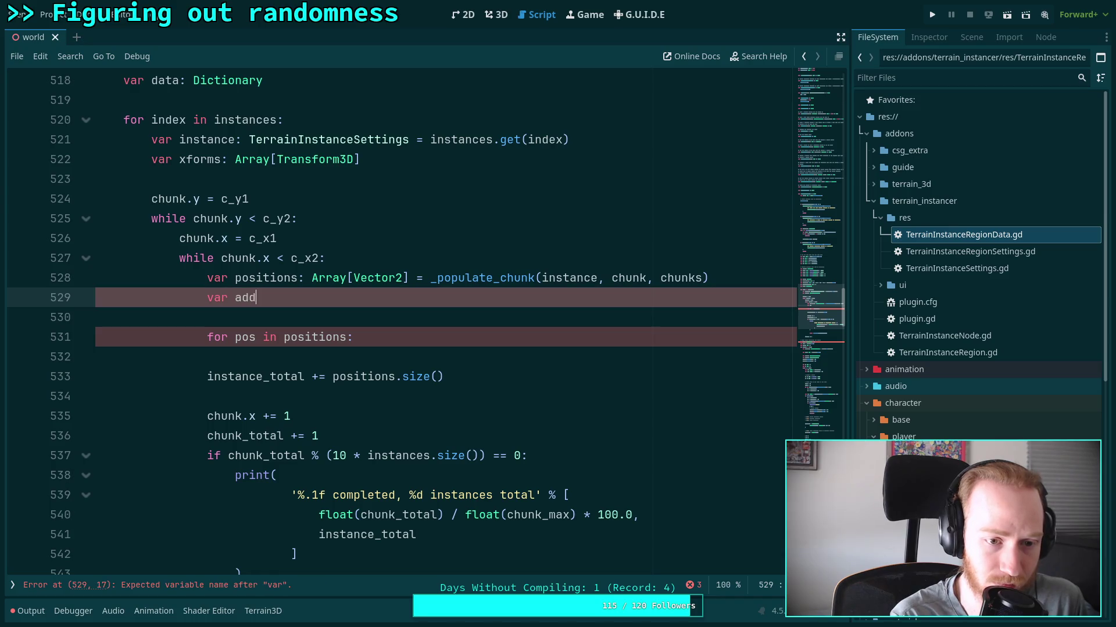
{"action": "type", "text": "ed_positions:"}
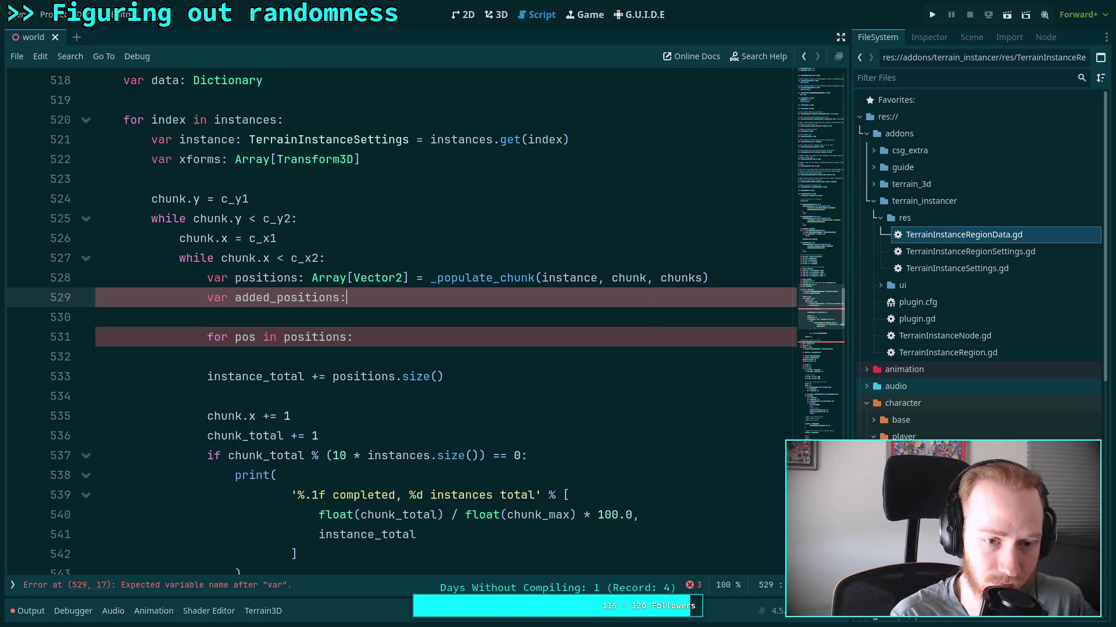
{"action": "type", "text": " int = position"}
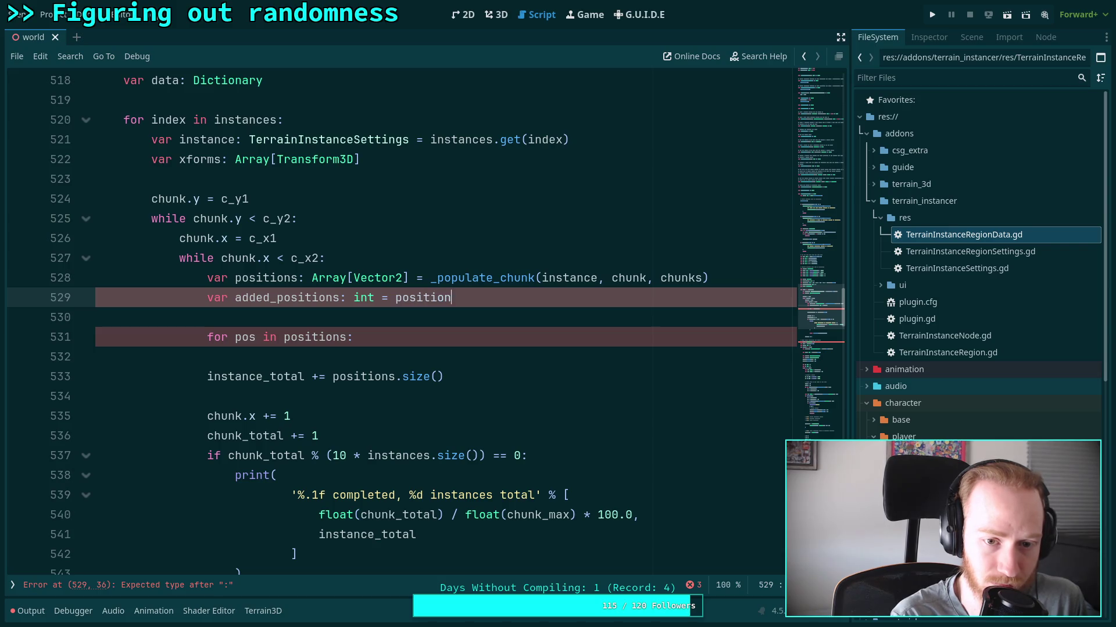
{"action": "type", "text": "s.zi"}
{"action": "type", "text": "size"}
{"action": "key", "text": "Return"}
{"action": "left_click", "coordinate": [388, 335]}
{"action": "key", "text": "shift+Home"}
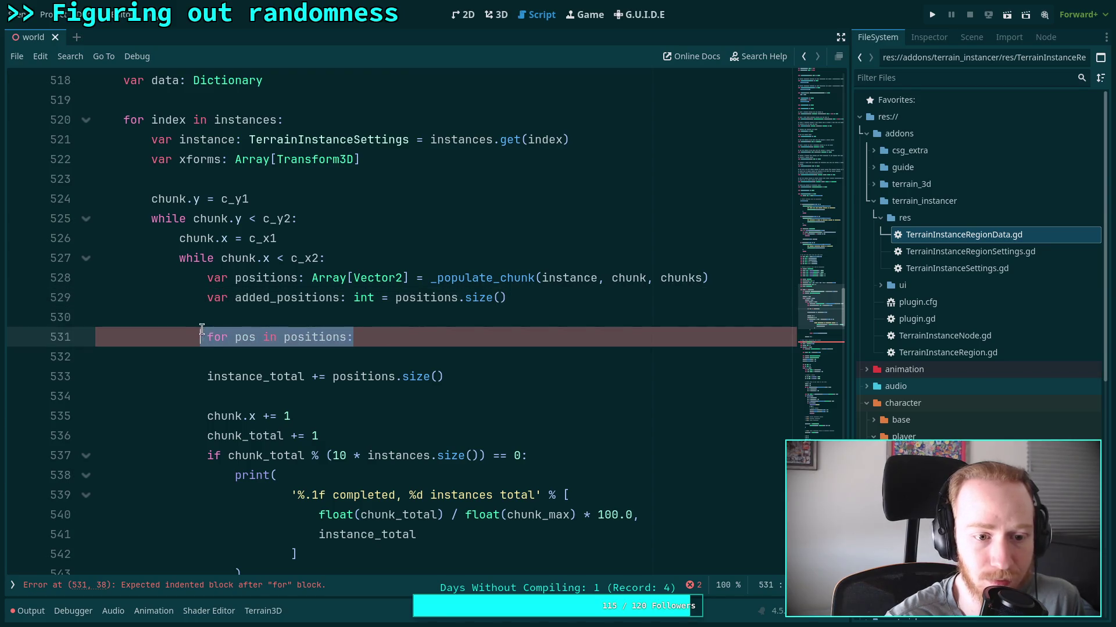
Add an 'if added_positions' block resizing xforms by added_positions and begin a 'for i in range()' loop.
{"action": "type", "text": "if "}
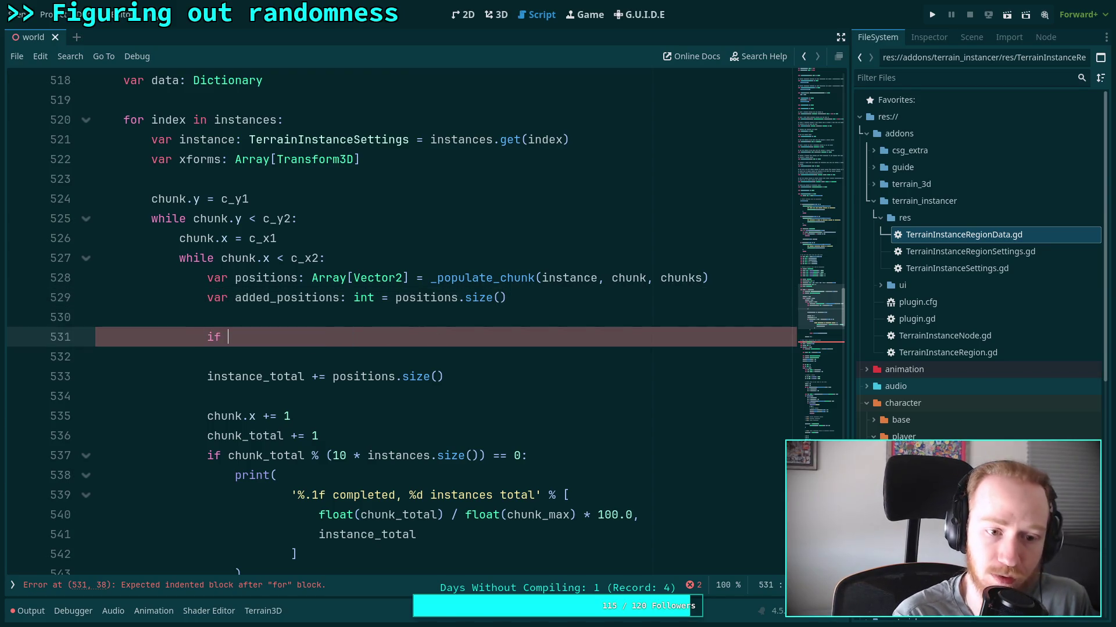
{"action": "type", "text": "add"}
{"action": "key", "text": "Return"}
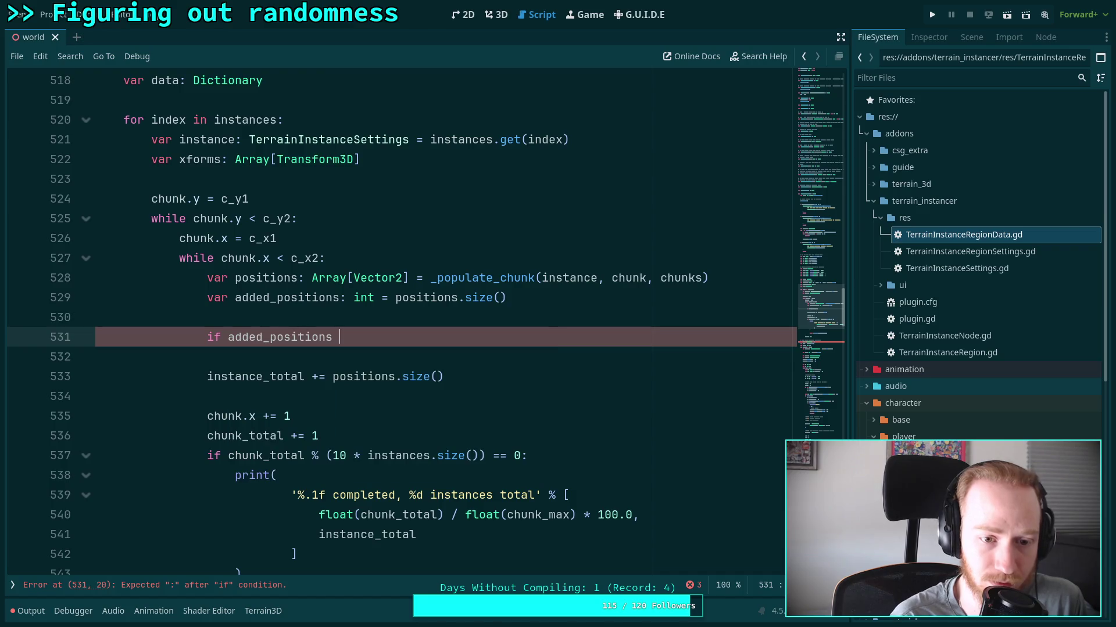
{"action": "type", "text": "> 0:"}
{"action": "key", "text": "Return"}
{"action": "type", "text": "xforms.resu"}
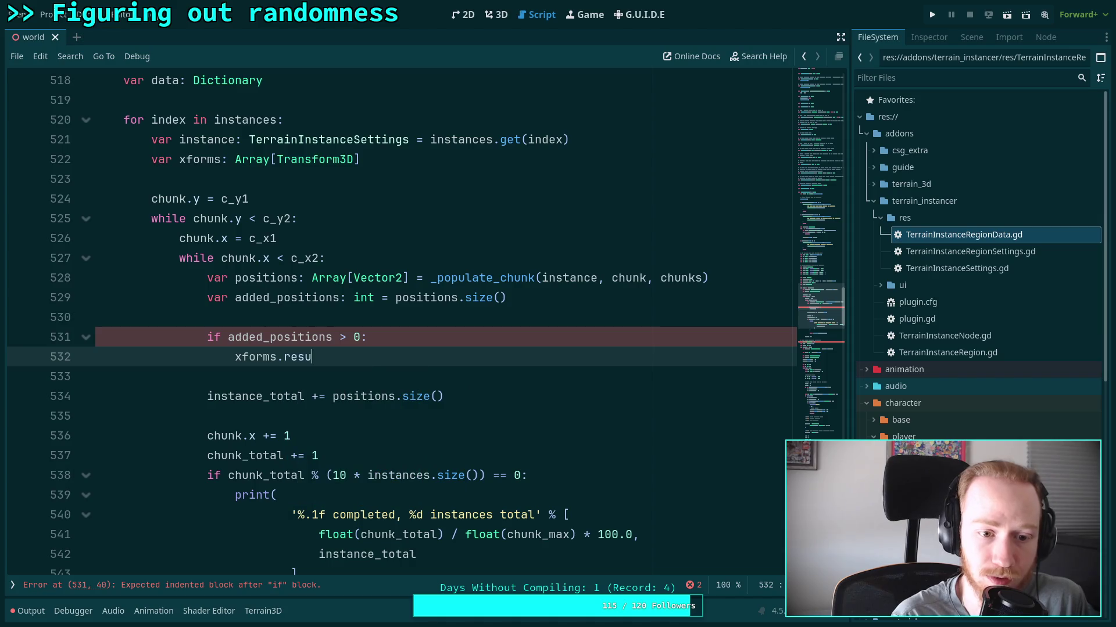
{"action": "key", "text": "BackSpace"}
{"action": "type", "text": "ize("}
{"action": "key", "text": "Escape"}
{"action": "type", "text": "xforms.size() "}
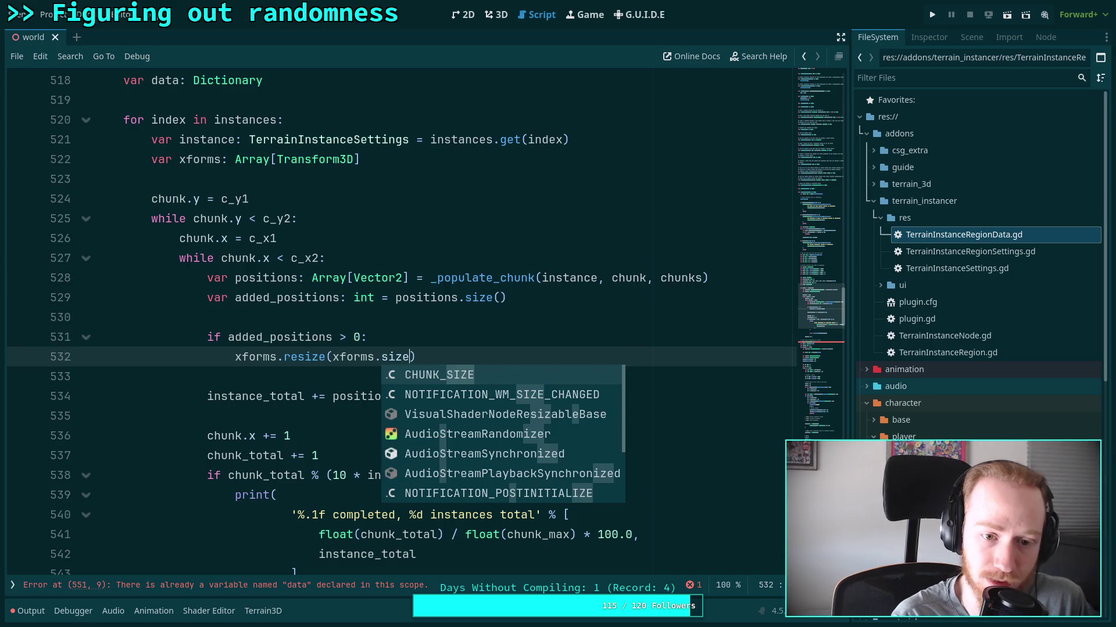
{"action": "type", "text": "+ add"}
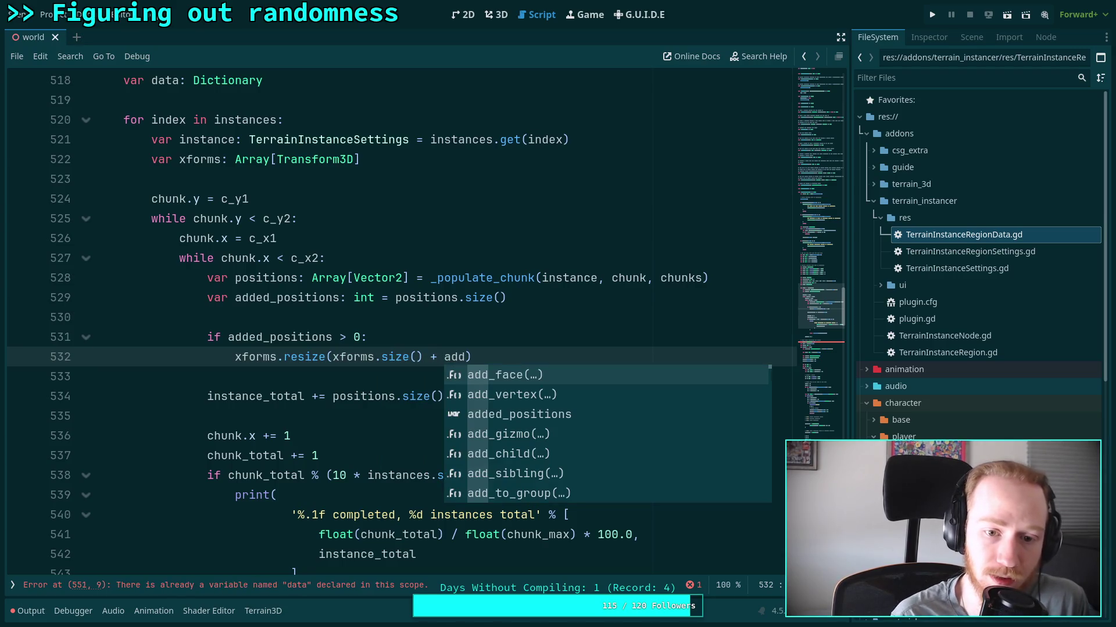
{"action": "key", "text": "Down"}
{"action": "key", "text": "Return"}
{"action": "key", "text": "Return"}
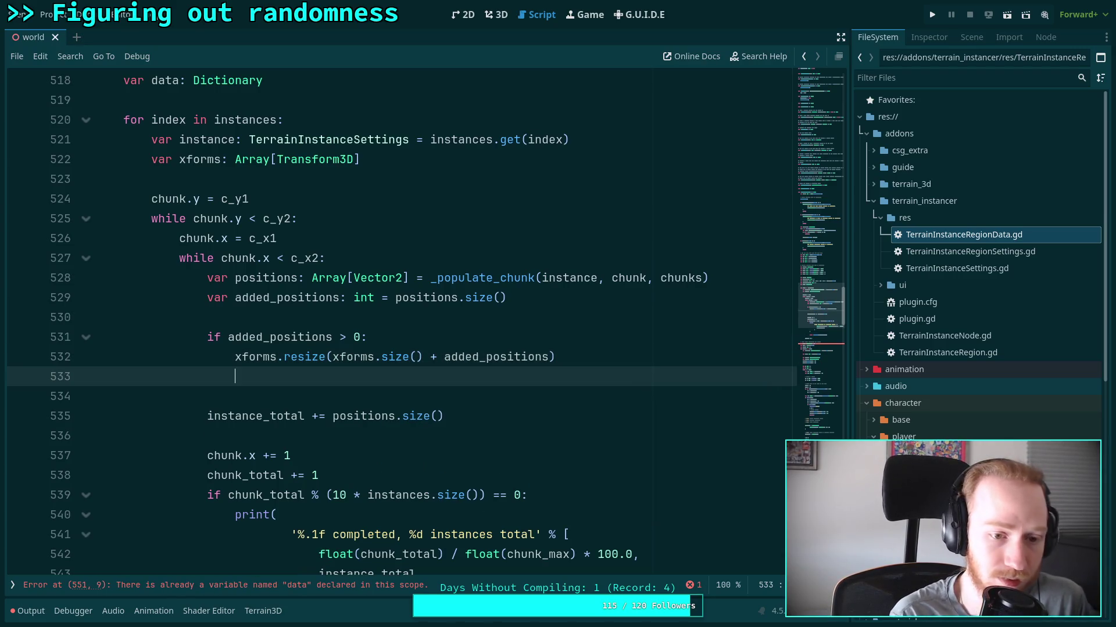
{"action": "type", "text": "for "}
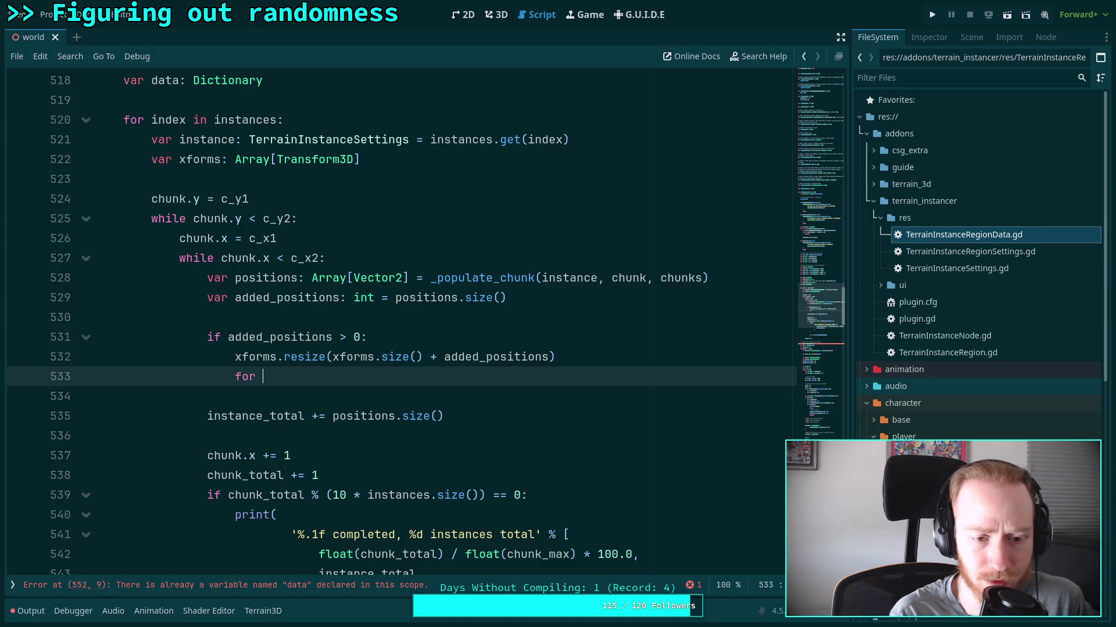
{"action": "type", "text": "i in range("}
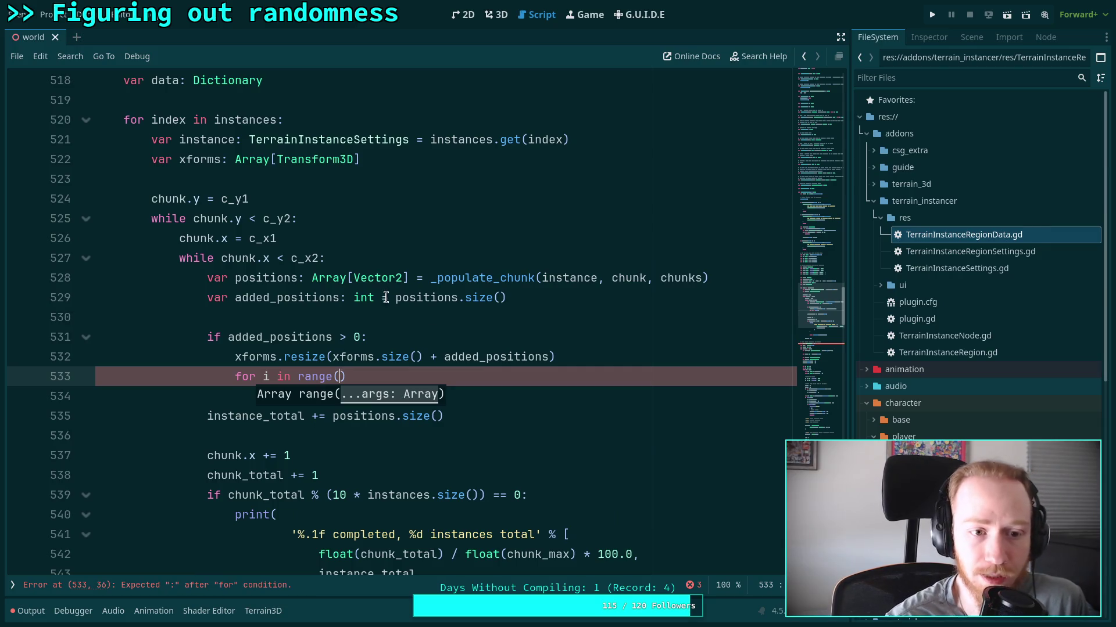
Declare 'var colors: PackedColorArray' and resize colors by the added count alongside xforms.
{"action": "scroll", "coordinate": [401, 326], "scroll_direction": "up", "scroll_amount": 1}
{"action": "left_click", "coordinate": [363, 218]}
{"action": "key", "text": "Return"}
{"action": "type", "text": "var"}
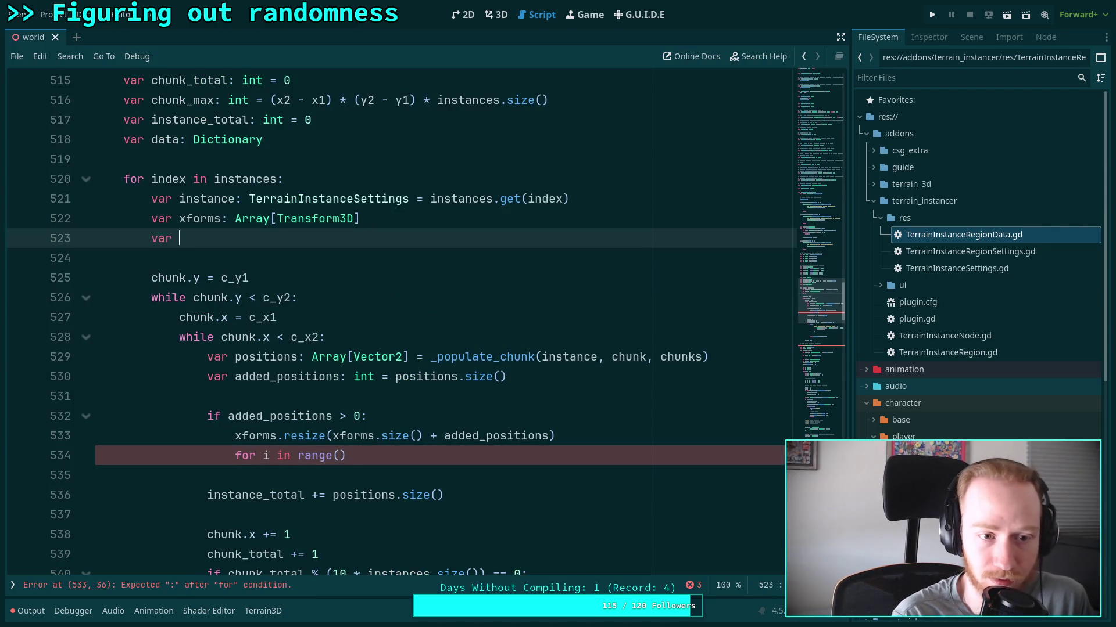
{"action": "type", "text": "o"}
{"action": "type", "text": "olo"}
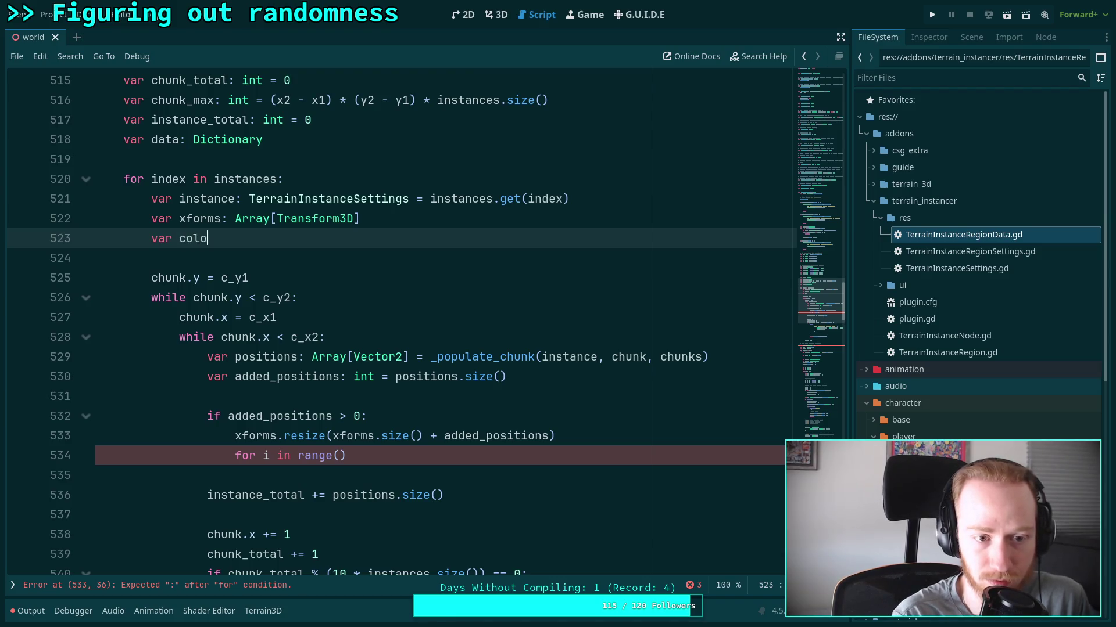
{"action": "type", "text": "ck"}
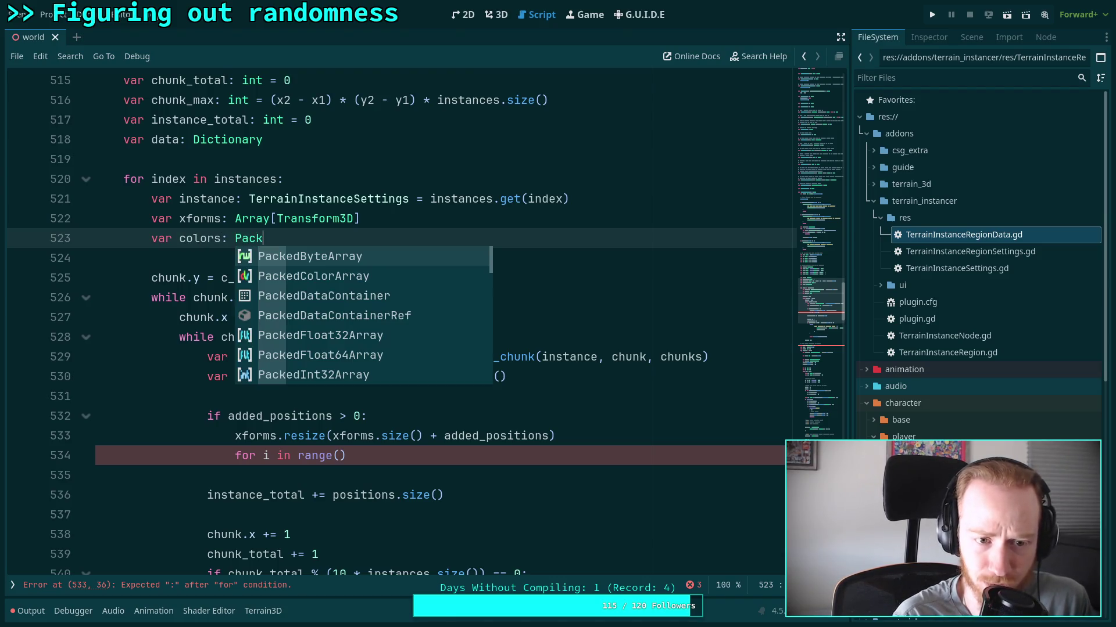
{"action": "key", "text": "Down"}
{"action": "key", "text": "Return"}
{"action": "scroll", "coordinate": [603, 375], "scroll_direction": "down", "scroll_amount": 1}
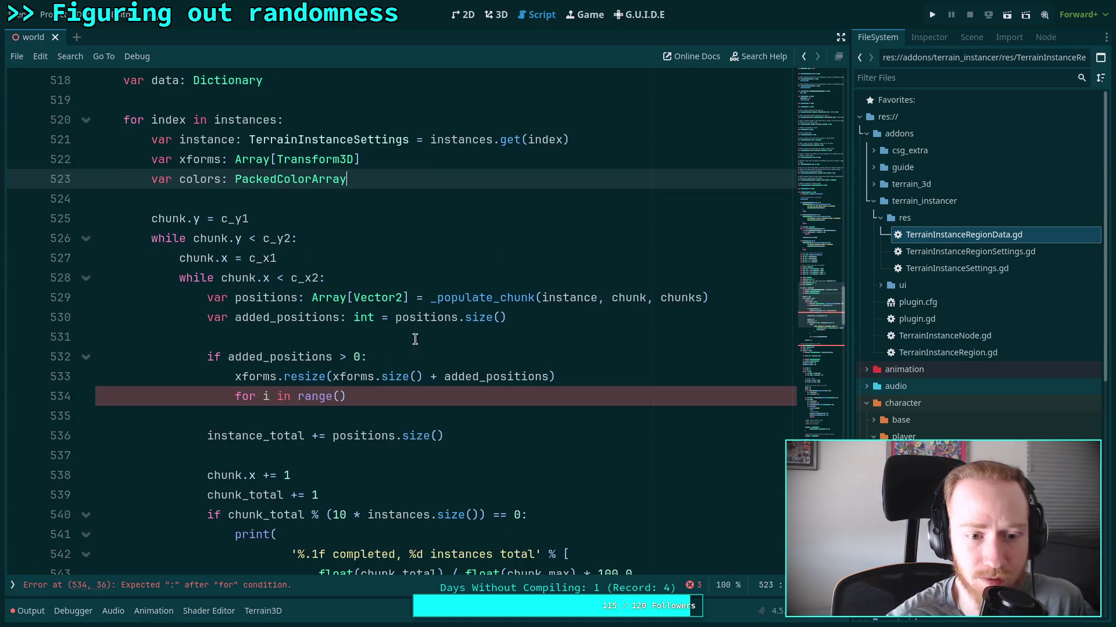
{"action": "left_click", "coordinate": [603, 375]}
{"action": "key", "text": "Return"}
{"action": "type", "text": "olors.resize(colors"}
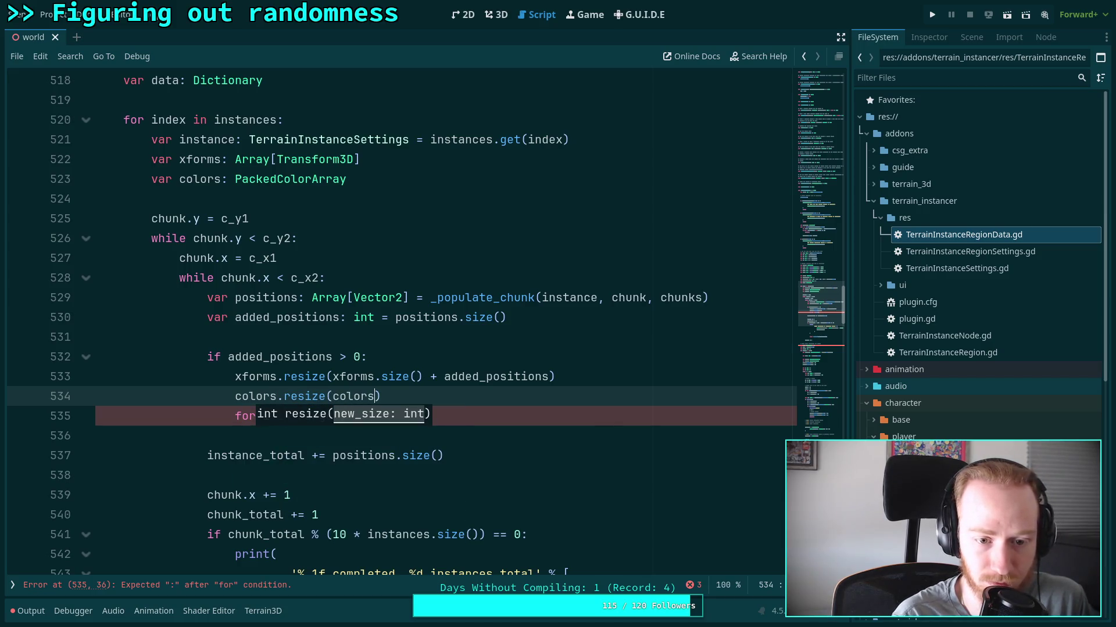
{"action": "type", "text": ".size() + added_"}
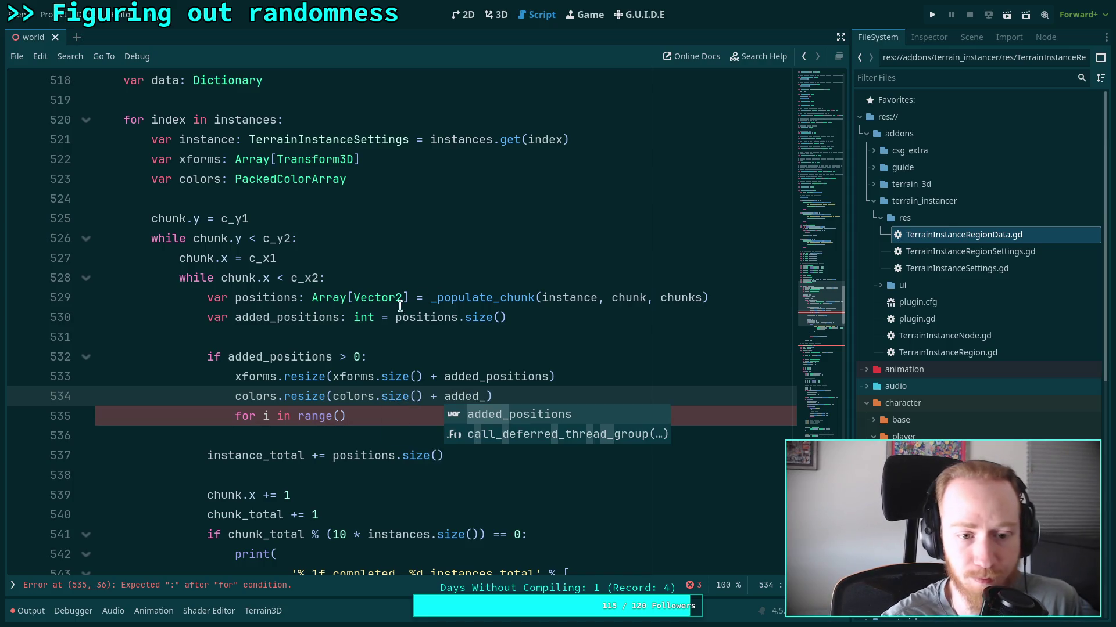
Rename added_positions to count_added in the declaration, both resize calls and the instance_total update.
{"action": "left_click_drag", "start_coordinate": [234, 318], "coordinate": [339, 311]}
{"action": "type", "text": "count_added"}
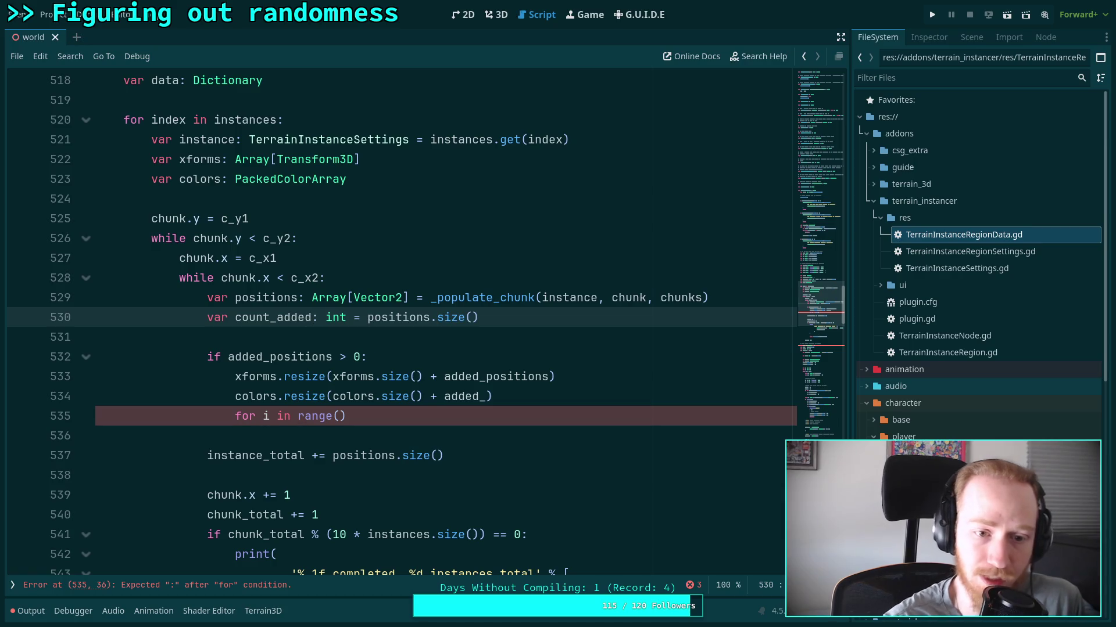
{"action": "double_click", "coordinate": [274, 317]}
{"action": "key", "text": "ctrl+c"}
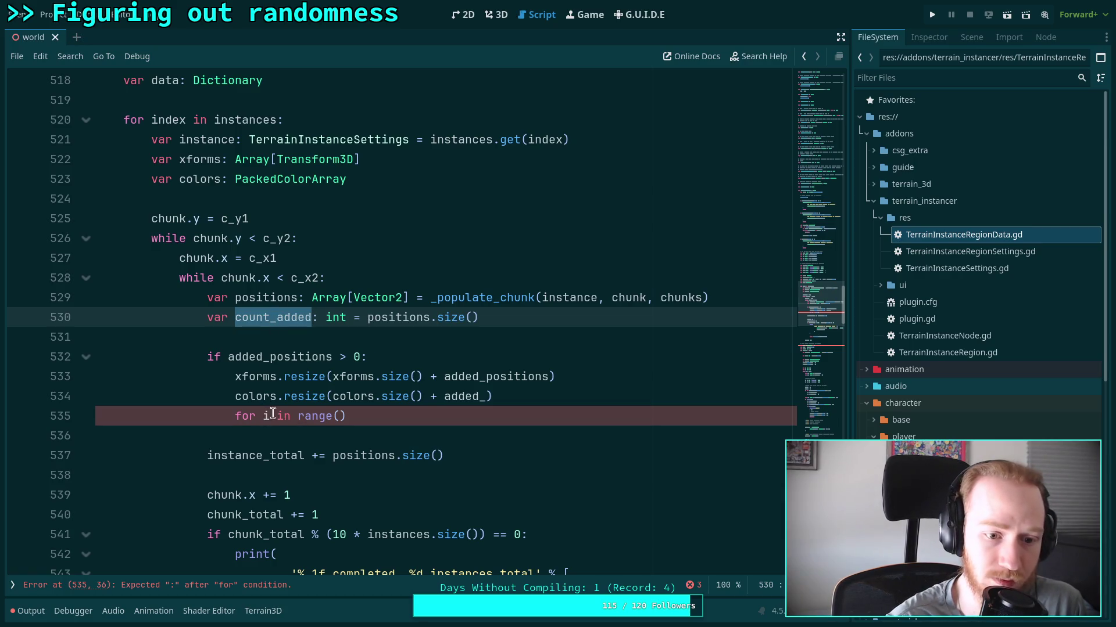
{"action": "left_click", "coordinate": [493, 376]}
{"action": "double_click", "coordinate": [494, 377]}
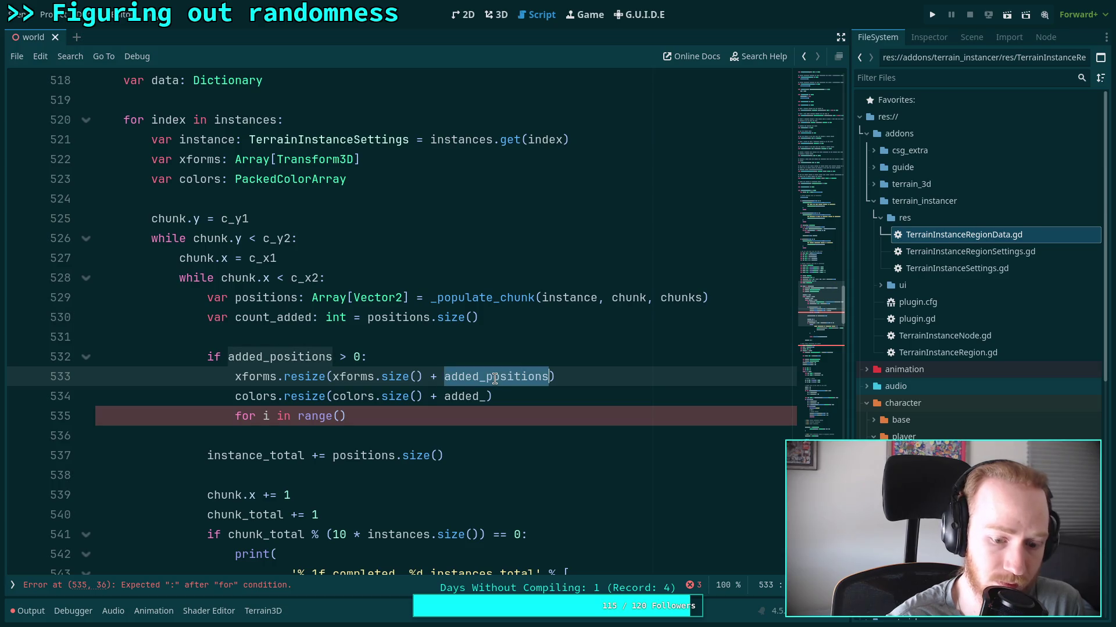
{"action": "key", "text": "ctrl+v"}
{"action": "double_click", "coordinate": [473, 396]}
{"action": "key", "text": "ctrl+v"}
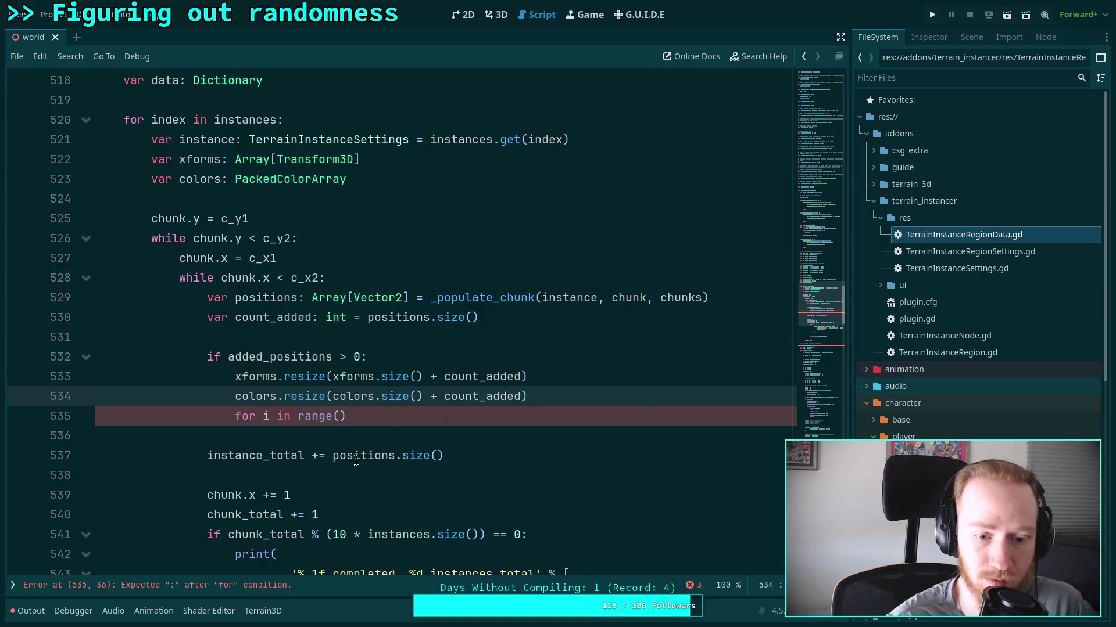
{"action": "left_click_drag", "start_coordinate": [330, 455], "coordinate": [446, 455]}
{"action": "key", "text": "ctrl+v"}
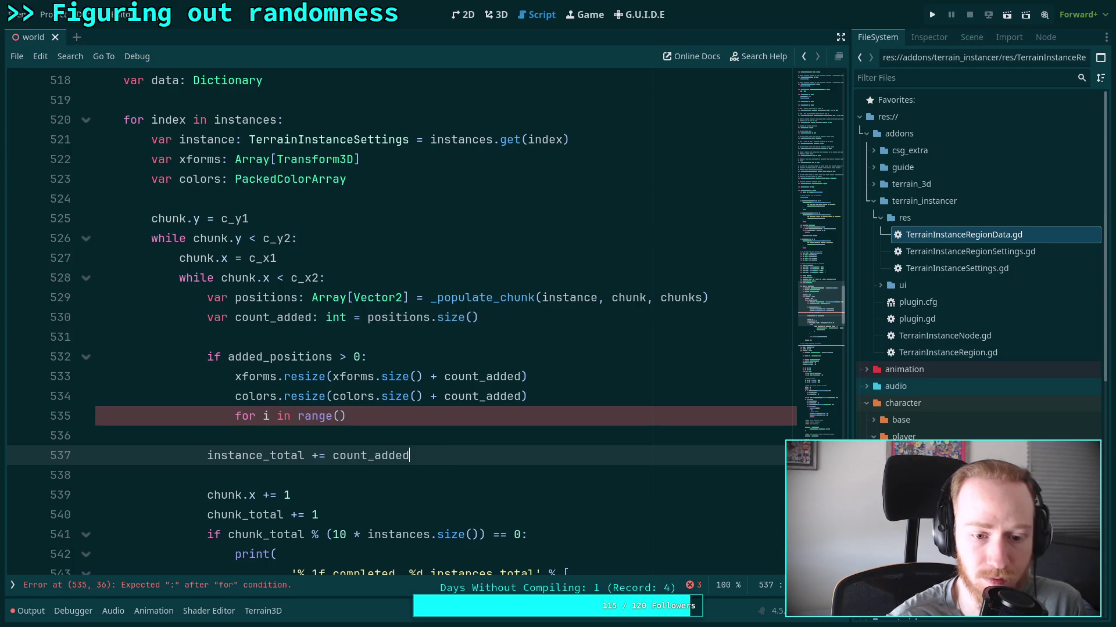
{"action": "left_click", "coordinate": [342, 416]}
Fill the loop as range(instance_total, instance_total + count_added) and start 'xforms[i] = Transform3D'.
{"action": "type", "text": "inst"}
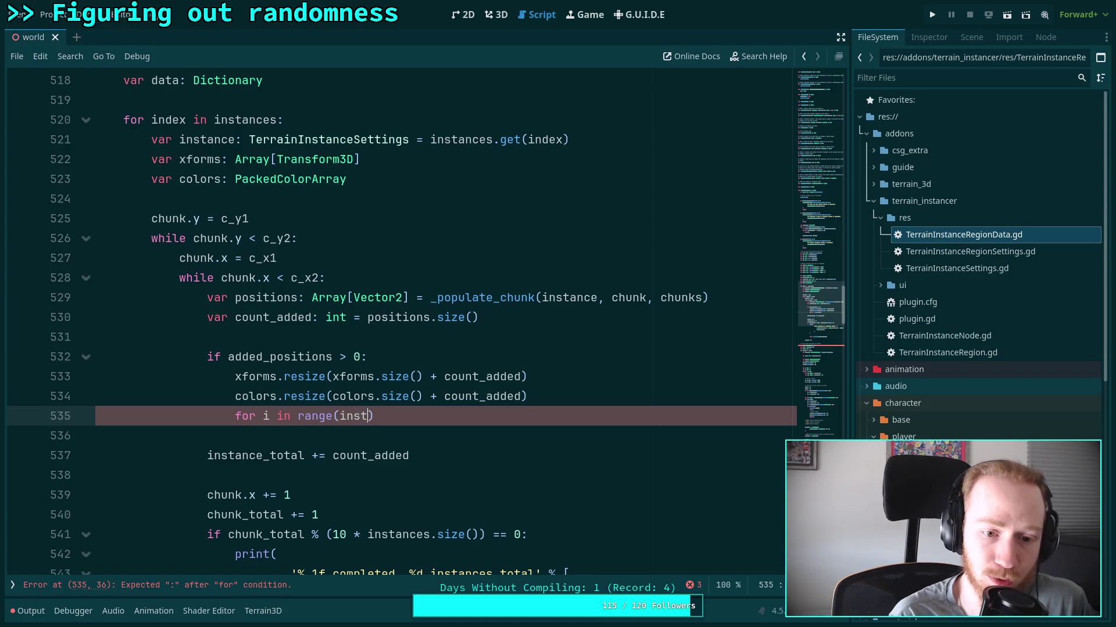
{"action": "key", "text": "Down"}
{"action": "key", "text": "Down"}
{"action": "key", "text": "Down"}
{"action": "key", "text": "Return"}
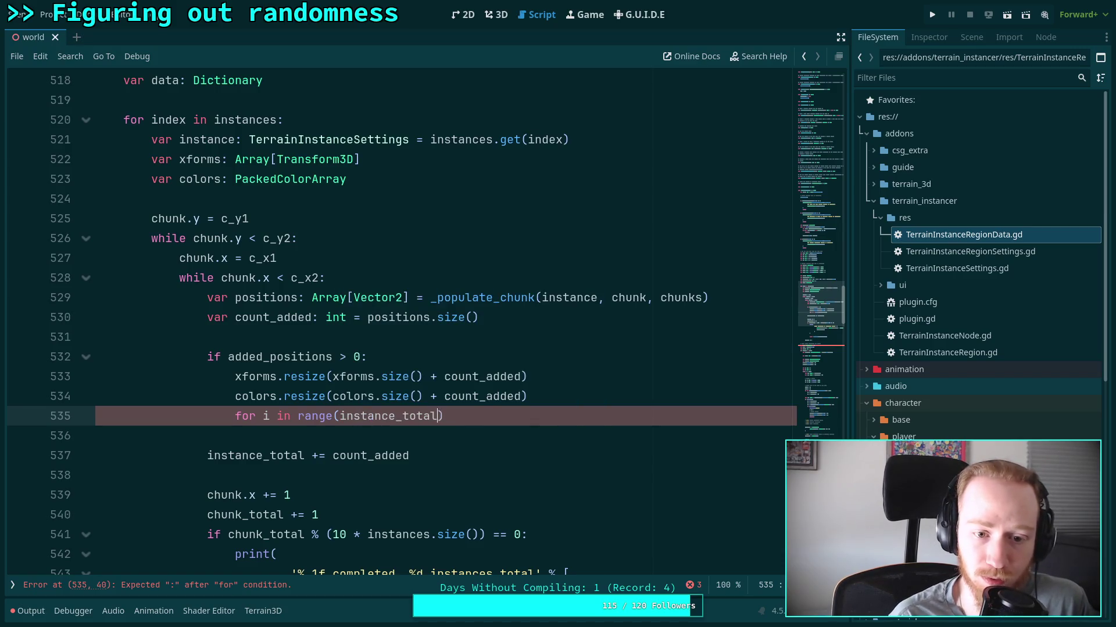
{"action": "type", "text": ", in"}
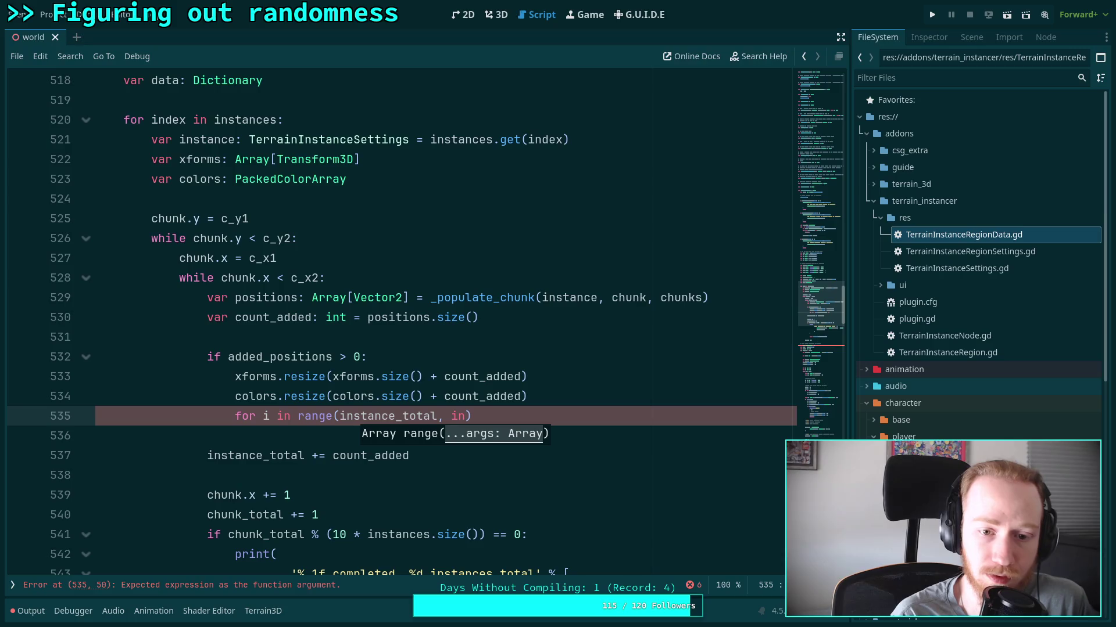
{"action": "type", "text": "stance_"}
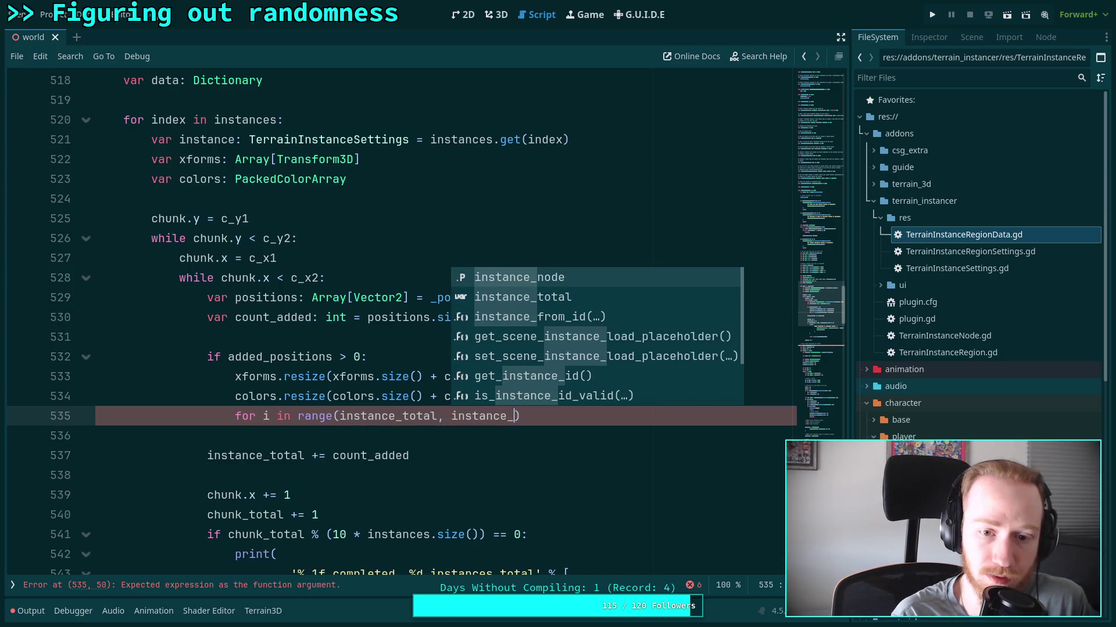
{"action": "key", "text": "Down"}
{"action": "key", "text": "Return"}
{"action": "type", "text": "+ "}
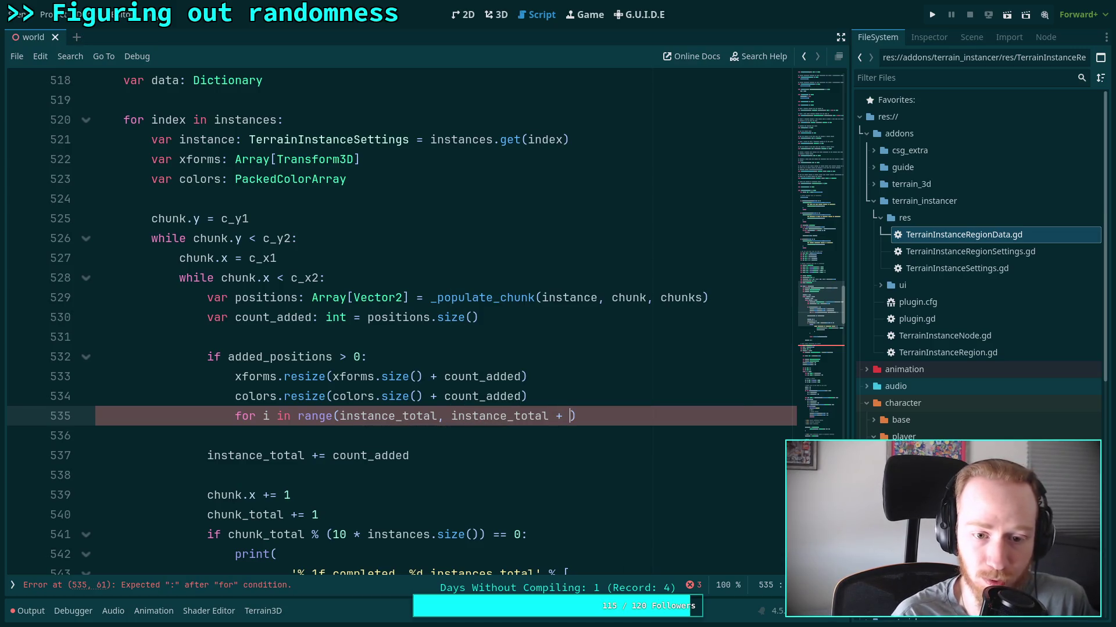
{"action": "type", "text": "count_added)"}
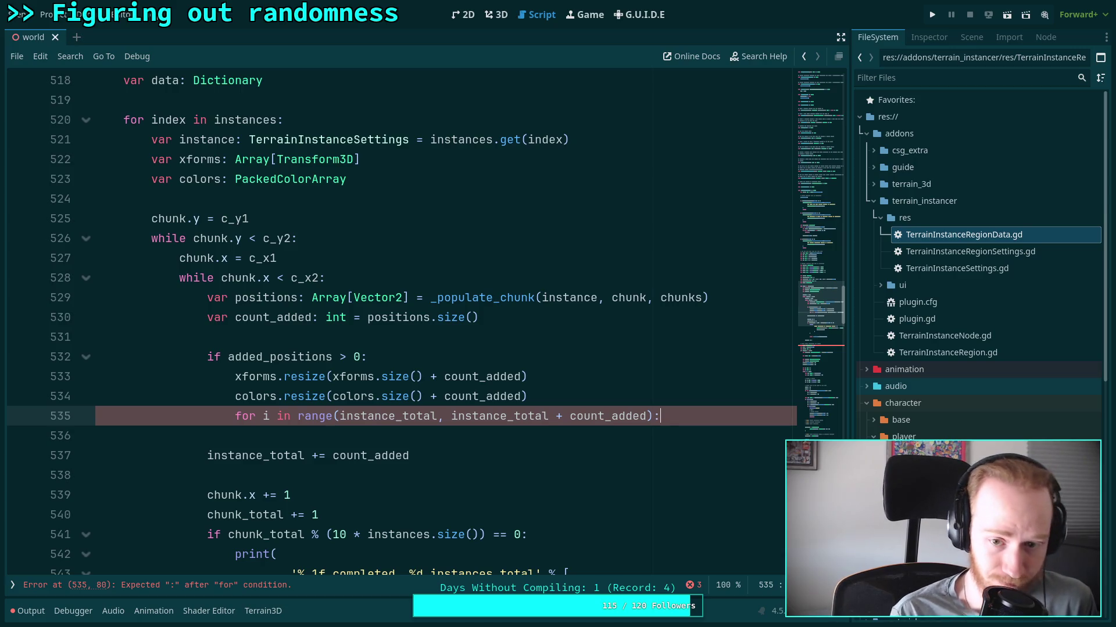
{"action": "key", "text": "Return"}
{"action": "type", "text": "xforms"}
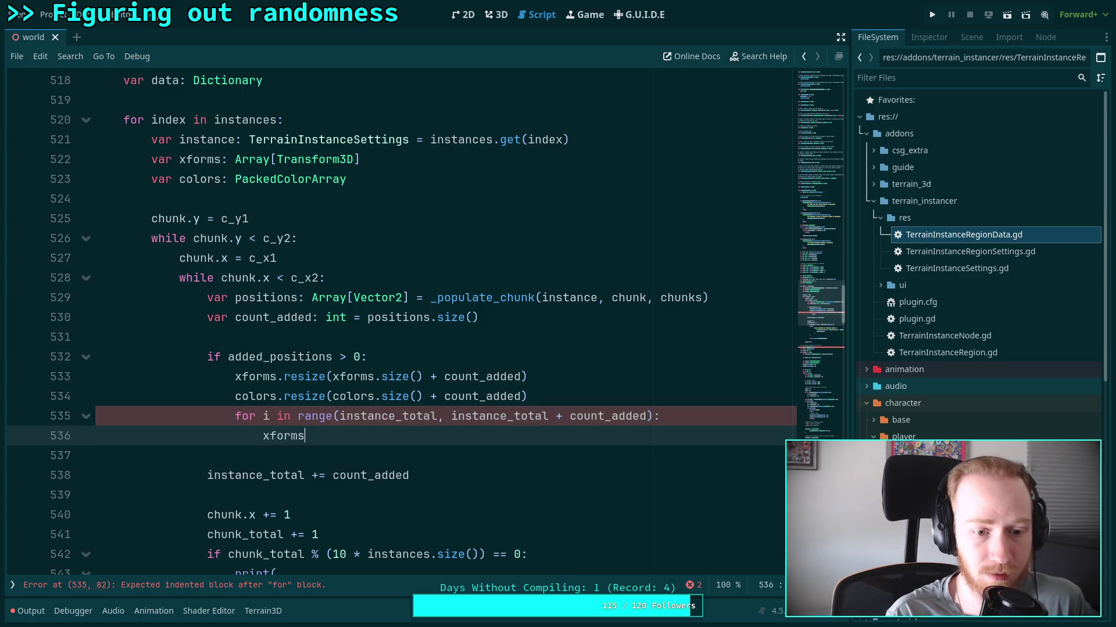
{"action": "type", "text": "[i] = "}
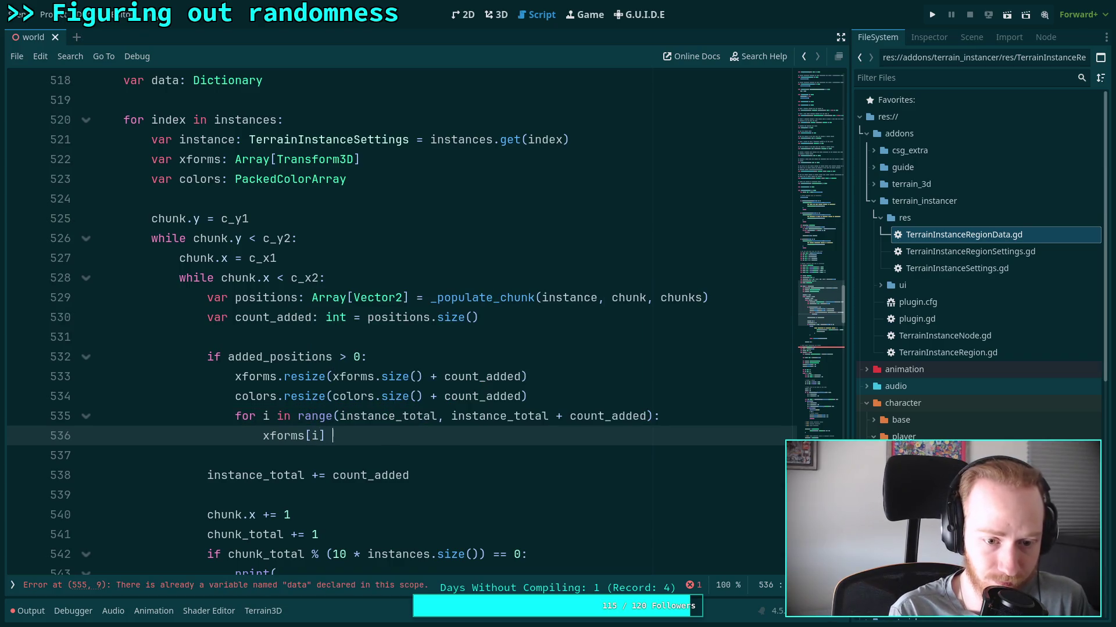
{"action": "type", "text": "Trans"}
{"action": "key", "text": "Return"}
Copy the get_height lookup and is_nan(ty) check lines (585–586).
{"action": "scroll", "coordinate": [402, 382], "scroll_direction": "down", "scroll_amount": 20}
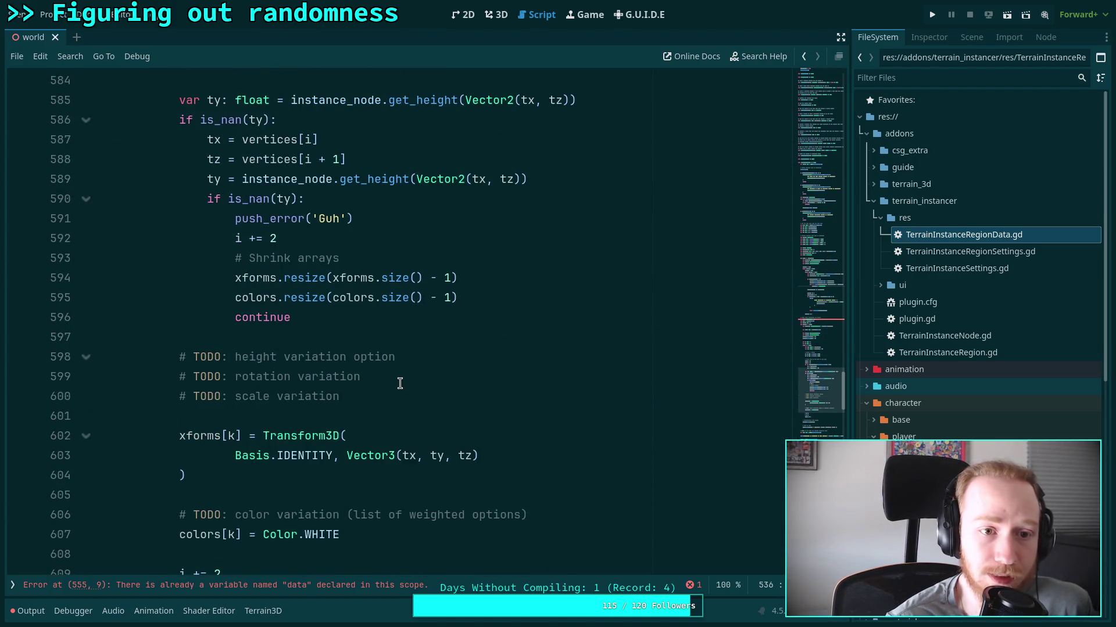
{"action": "scroll", "coordinate": [399, 360], "scroll_direction": "up", "scroll_amount": 3}
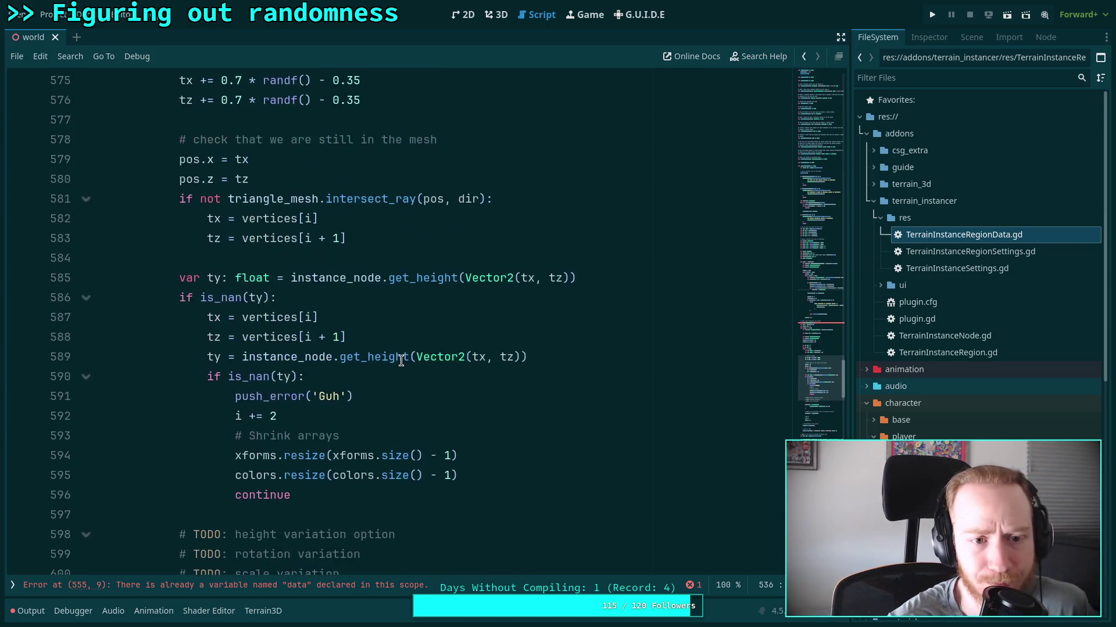
{"action": "scroll", "coordinate": [366, 357], "scroll_direction": "up", "scroll_amount": 2}
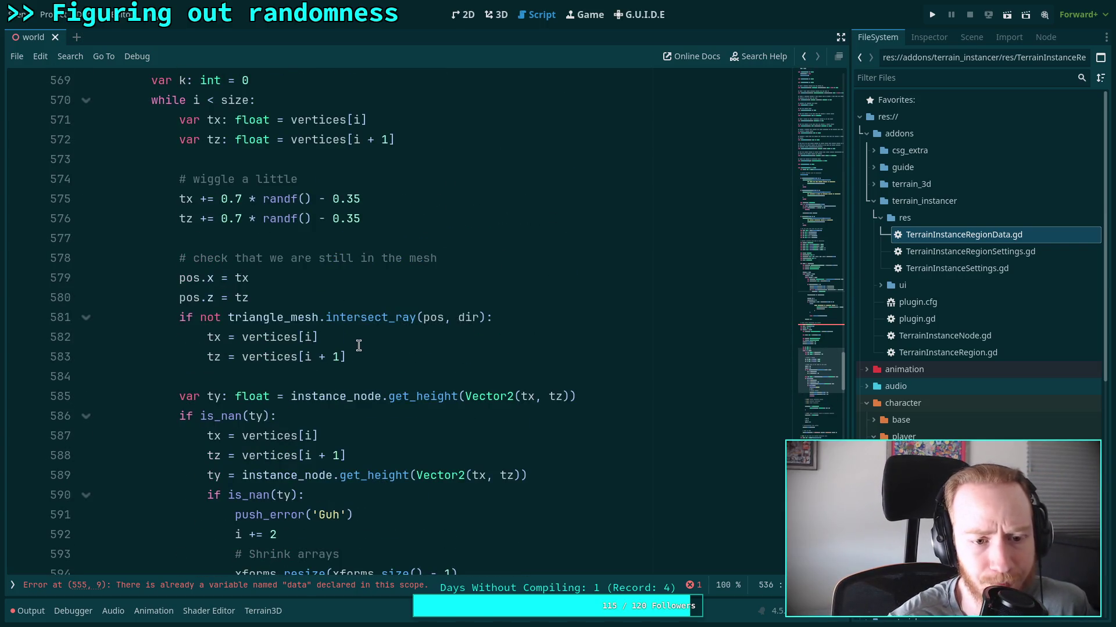
{"action": "left_click", "coordinate": [259, 308]}
{"action": "left_click", "coordinate": [416, 330]}
{"action": "scroll", "coordinate": [399, 378], "scroll_direction": "down", "scroll_amount": 4}
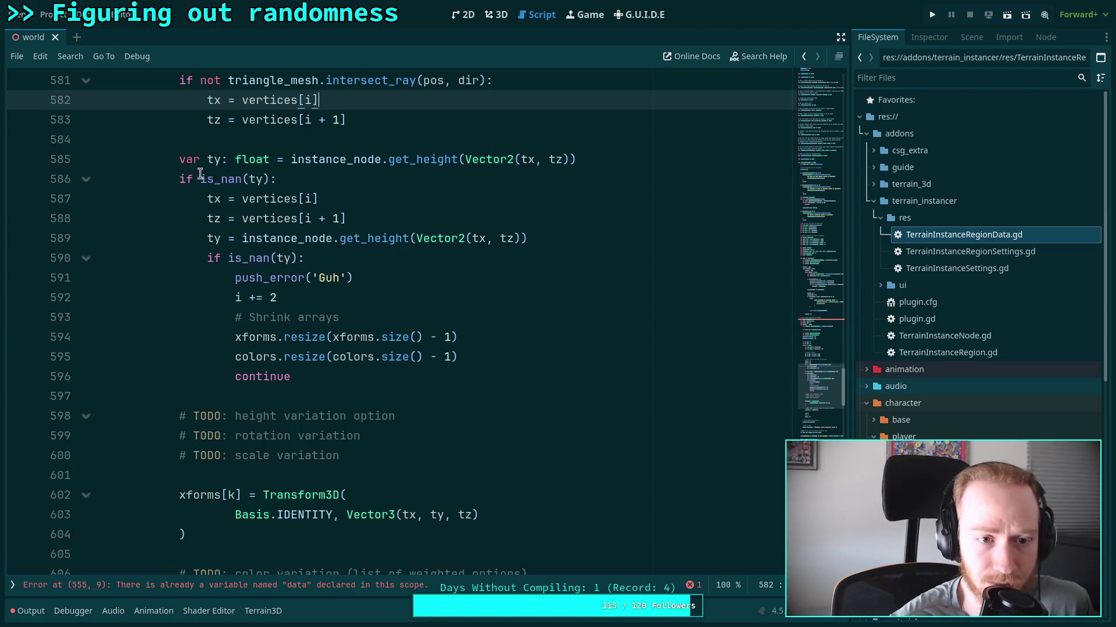
{"action": "left_click_drag", "start_coordinate": [178, 160], "coordinate": [313, 265]}
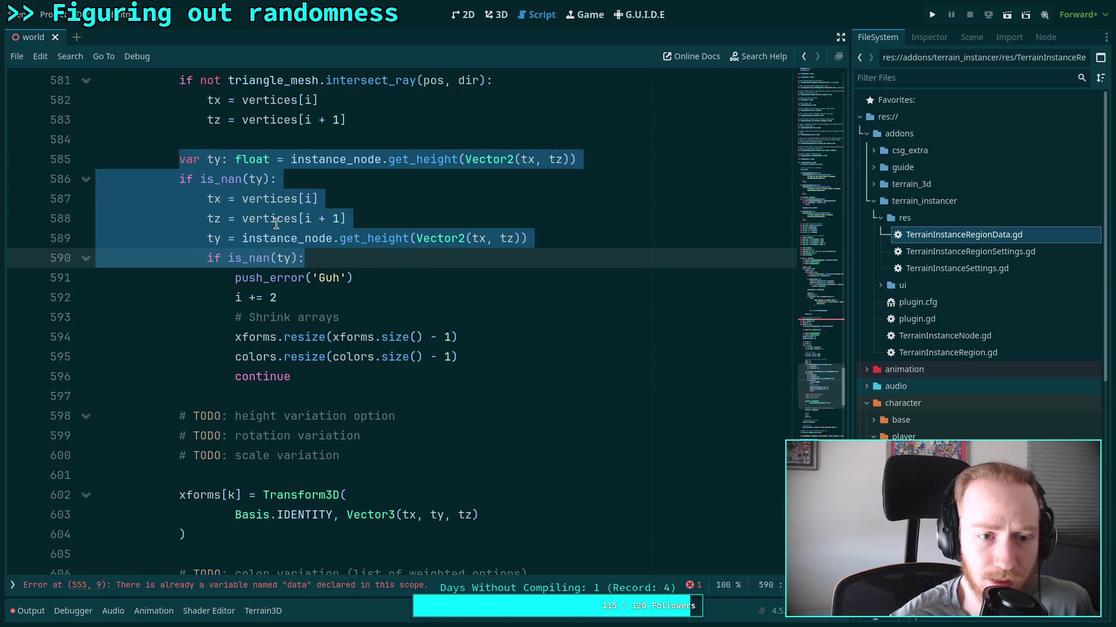
{"action": "left_click", "coordinate": [276, 220]}
{"action": "mouse_move", "coordinate": [392, 163]}
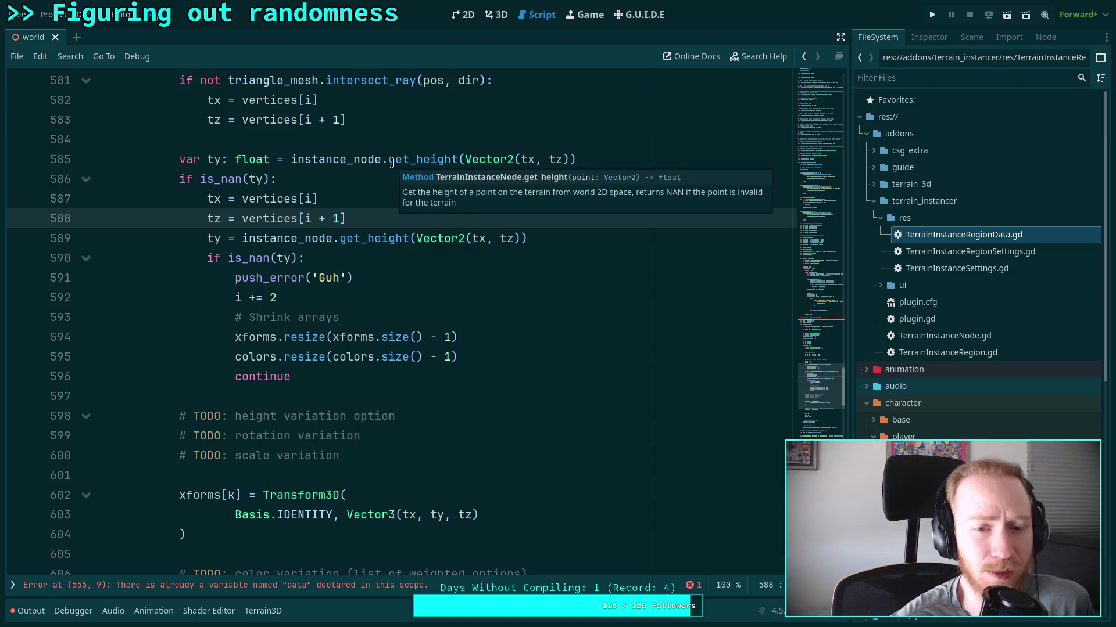
{"action": "scroll", "coordinate": [357, 360], "scroll_direction": "down", "scroll_amount": 1}
{"action": "scroll", "coordinate": [340, 356], "scroll_direction": "up", "scroll_amount": 1}
{"action": "left_click_drag", "start_coordinate": [176, 159], "coordinate": [306, 174]}
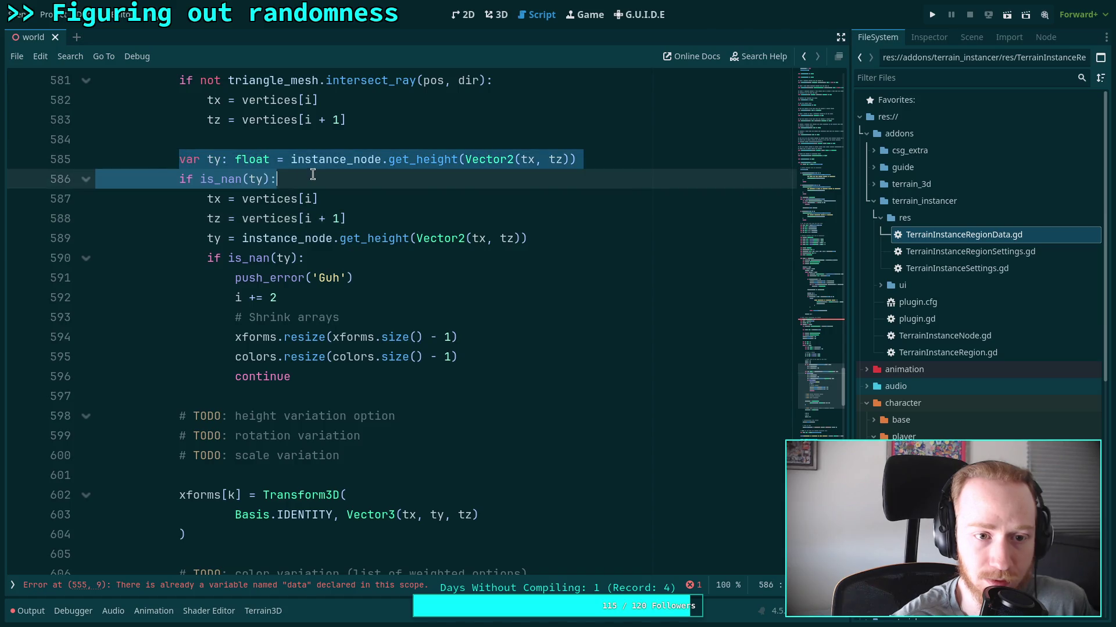
{"action": "right_click", "coordinate": [238, 176]}
{"action": "left_click", "coordinate": [267, 240]}
Paste them at the top of the for-loop body, indent the is_nan check, and add a line under it.
{"action": "scroll", "coordinate": [421, 296], "scroll_direction": "up", "scroll_amount": 14}
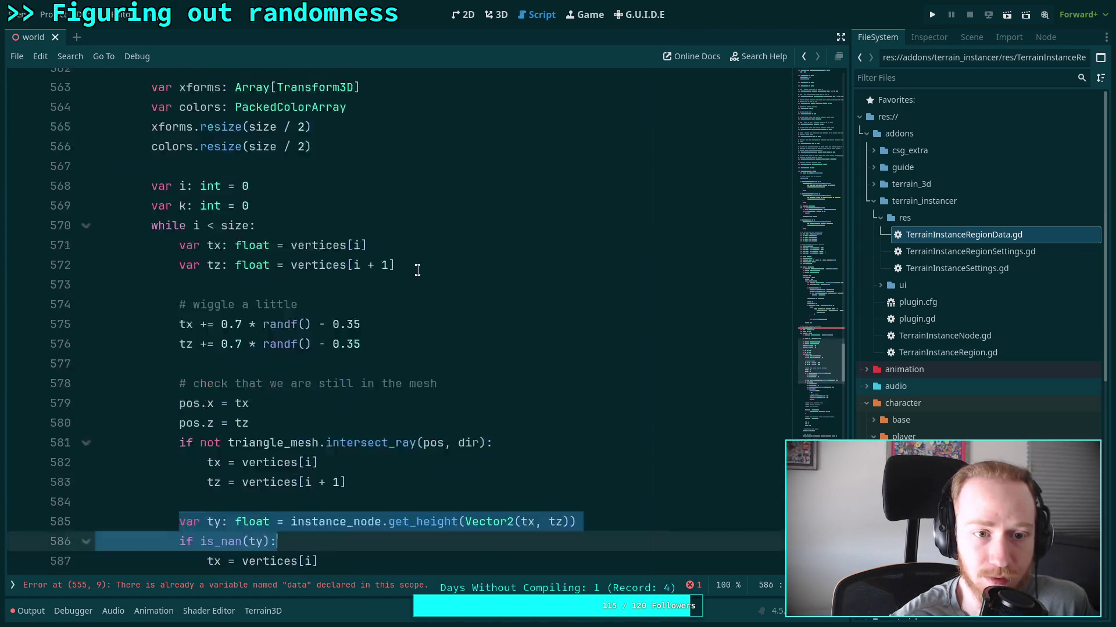
{"action": "scroll", "coordinate": [420, 296], "scroll_direction": "up", "scroll_amount": 7}
{"action": "scroll", "coordinate": [503, 324], "scroll_direction": "down", "scroll_amount": 2}
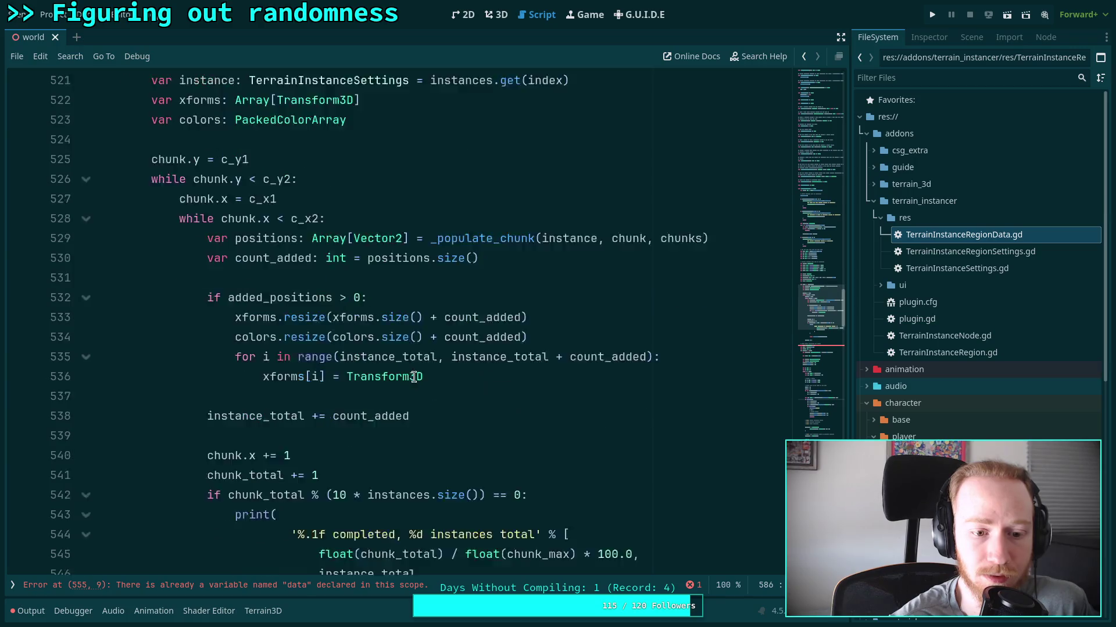
{"action": "left_click", "coordinate": [522, 318]}
{"action": "left_click", "coordinate": [667, 294]}
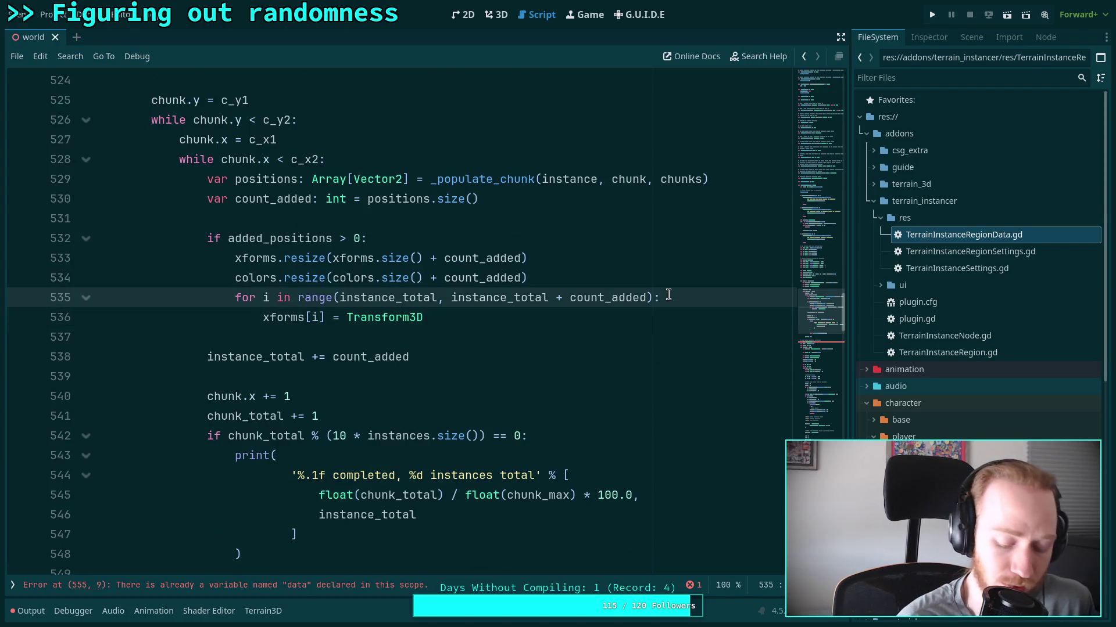
{"action": "key", "text": "Return"}
{"action": "key", "text": "ctrl+v"}
{"action": "left_click", "coordinate": [209, 337]}
{"action": "key", "text": "Tab"}
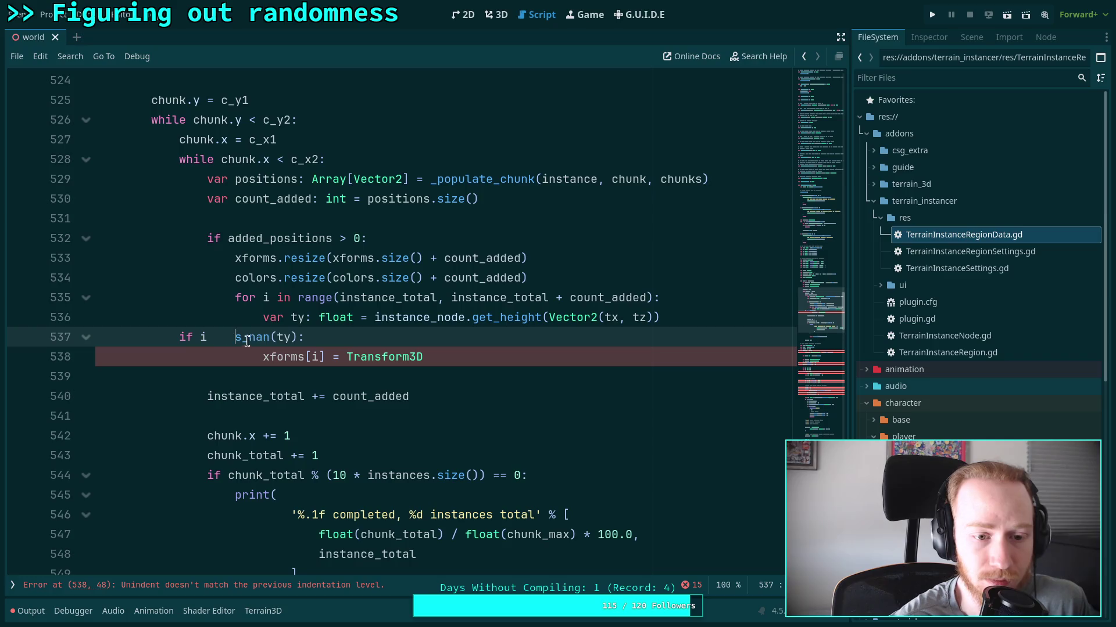
{"action": "key", "text": "BackSpace"}
{"action": "key", "text": "Home"}
{"action": "key", "text": "Tab"}
{"action": "key", "text": "Tab"}
{"action": "key", "text": "Tab"}
{"action": "left_click", "coordinate": [481, 334]}
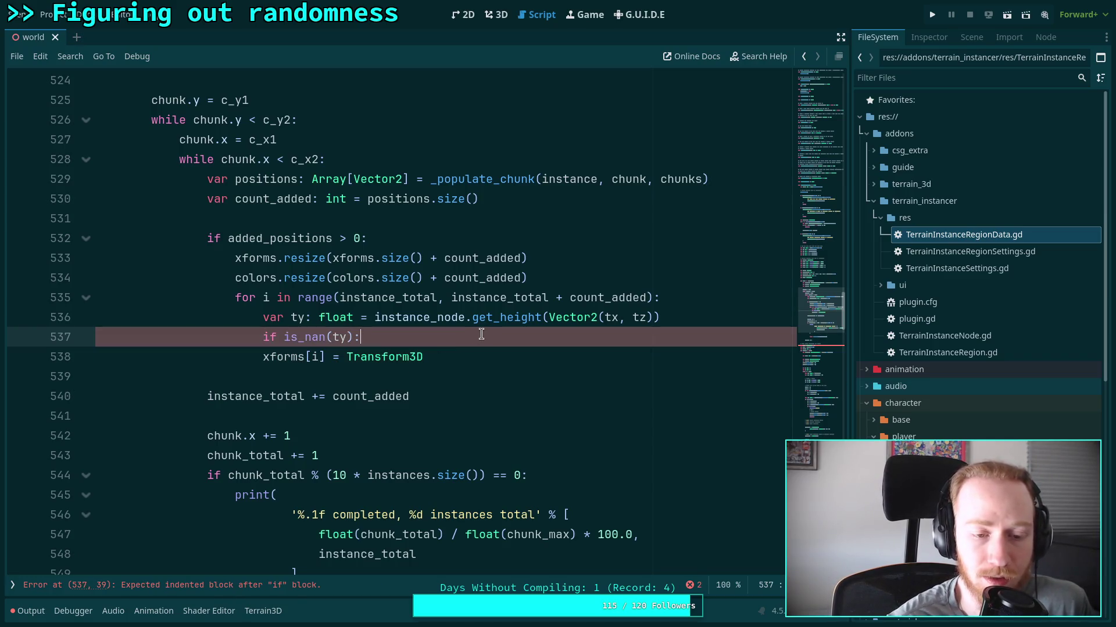
{"action": "key", "text": "Return"}
{"action": "type", "text": "x"}
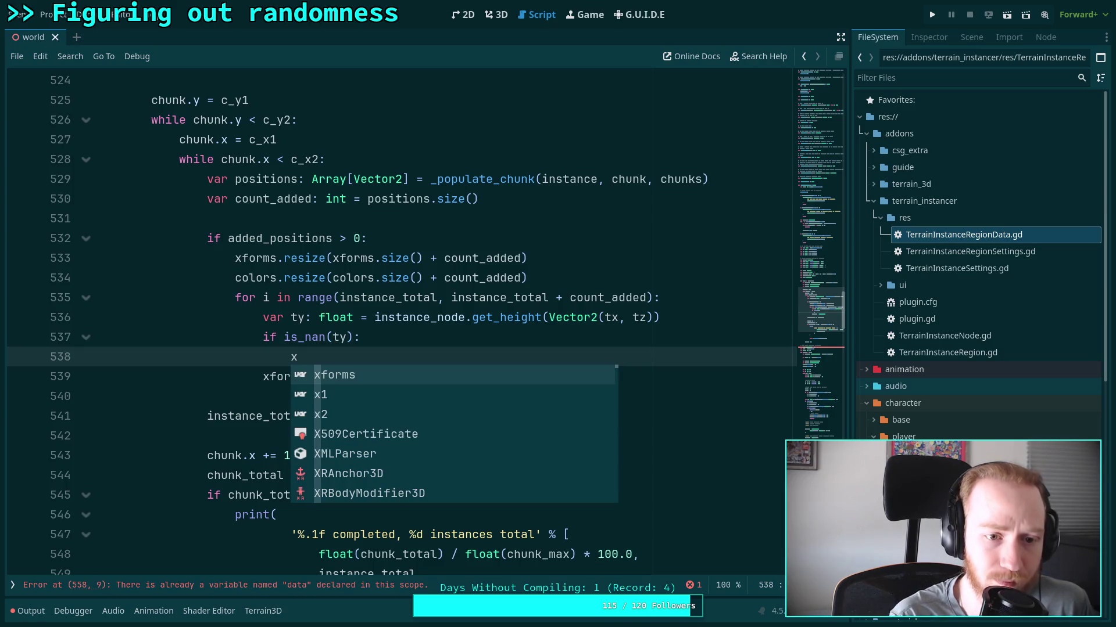
Begin typing 'form' under the NaN check and open a blank line above the for loop.
{"action": "mouse_move", "coordinate": [477, 241]}
{"action": "left_click", "coordinate": [521, 199]}
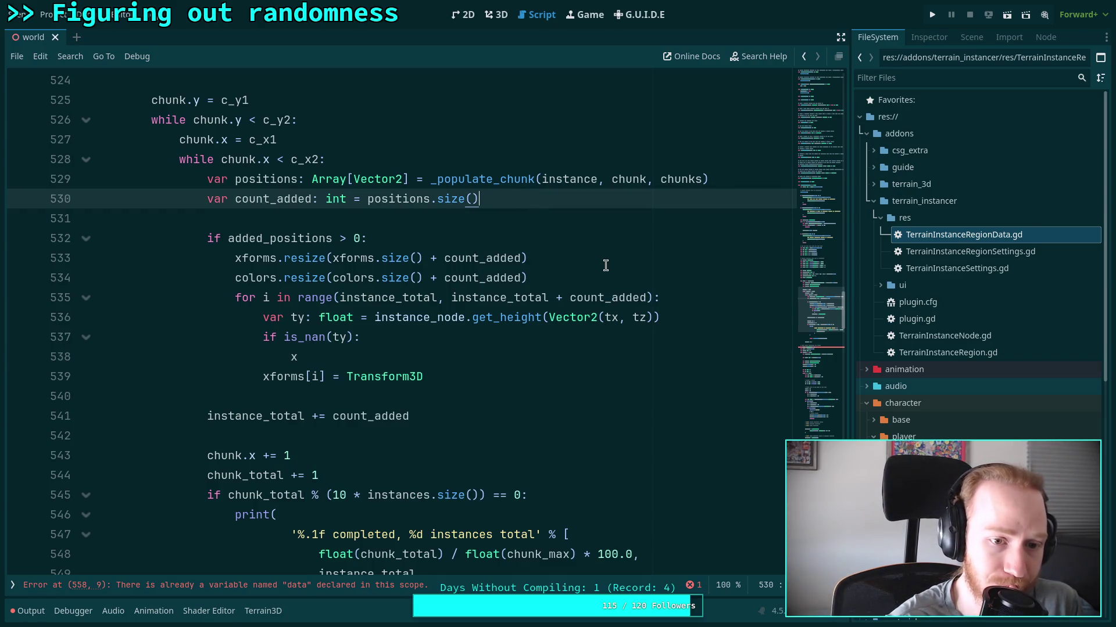
{"action": "left_click", "coordinate": [744, 187]}
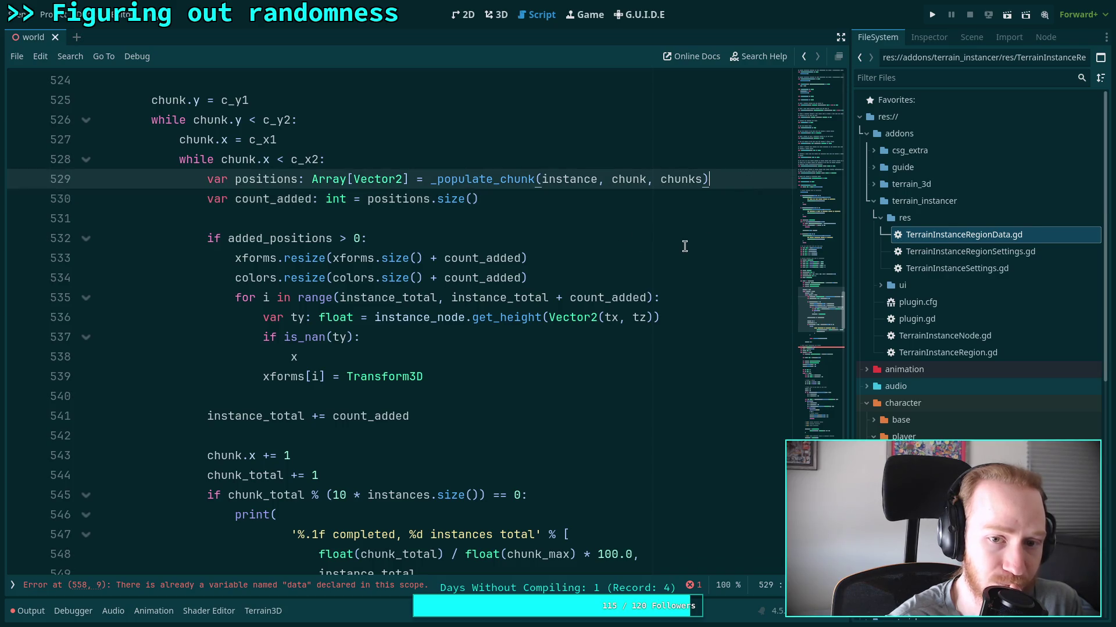
{"action": "key", "text": "Return"}
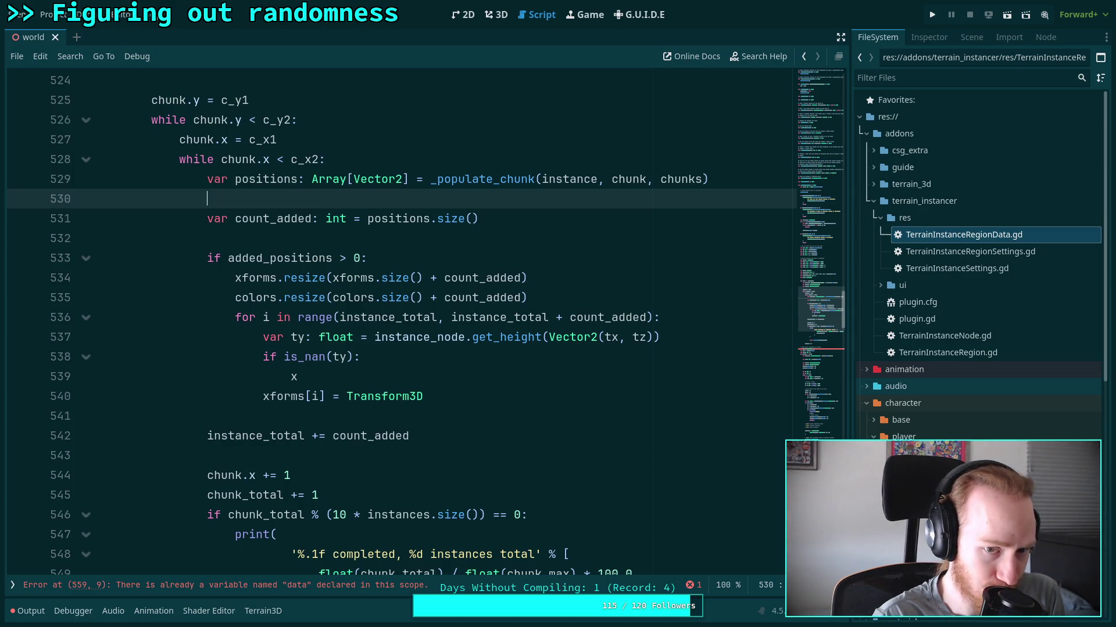
{"action": "key", "text": "BackSpace"}
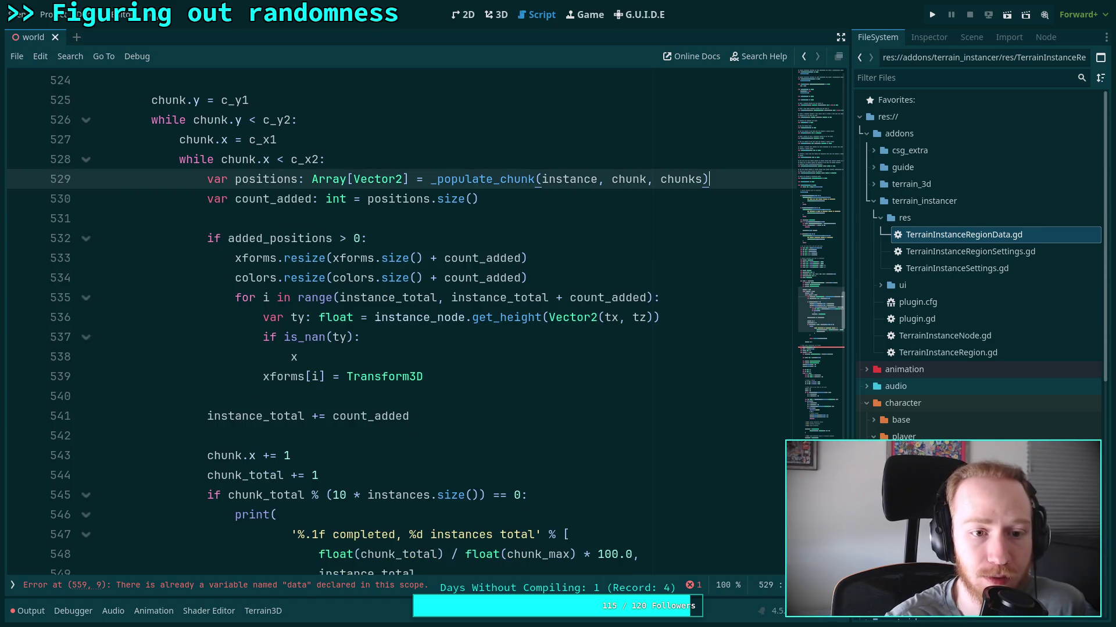
{"action": "left_click", "coordinate": [442, 357]}
{"action": "type", "text": "form"}
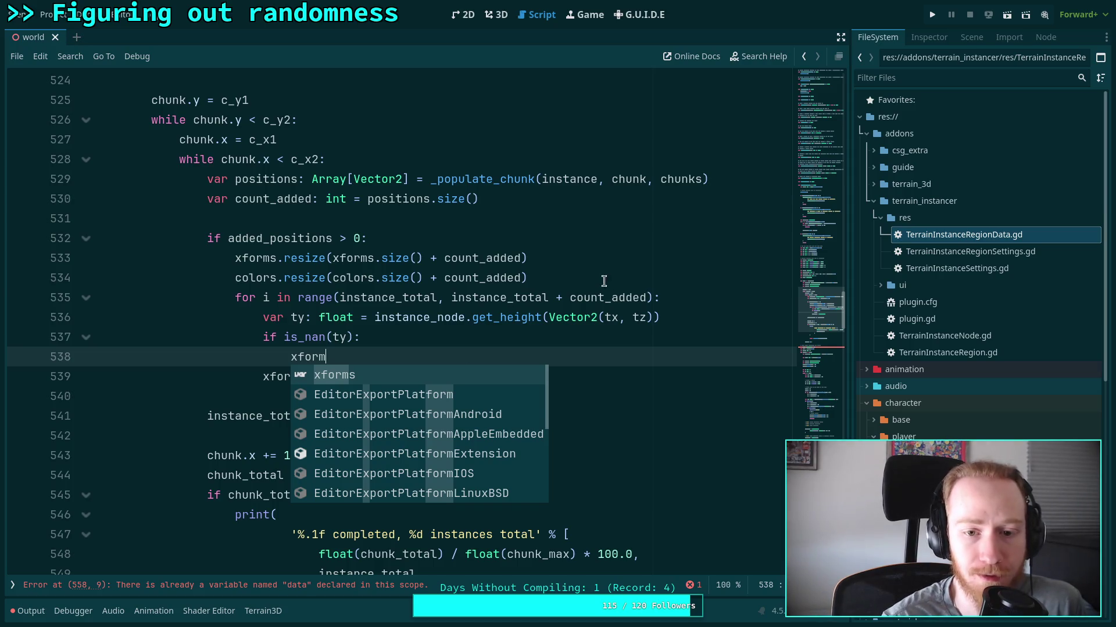
{"action": "left_click", "coordinate": [605, 281]}
{"action": "key", "text": "Return"}
Declare 'var i: int = instance_total' above the for loop.
{"action": "type", "text": "var i "}
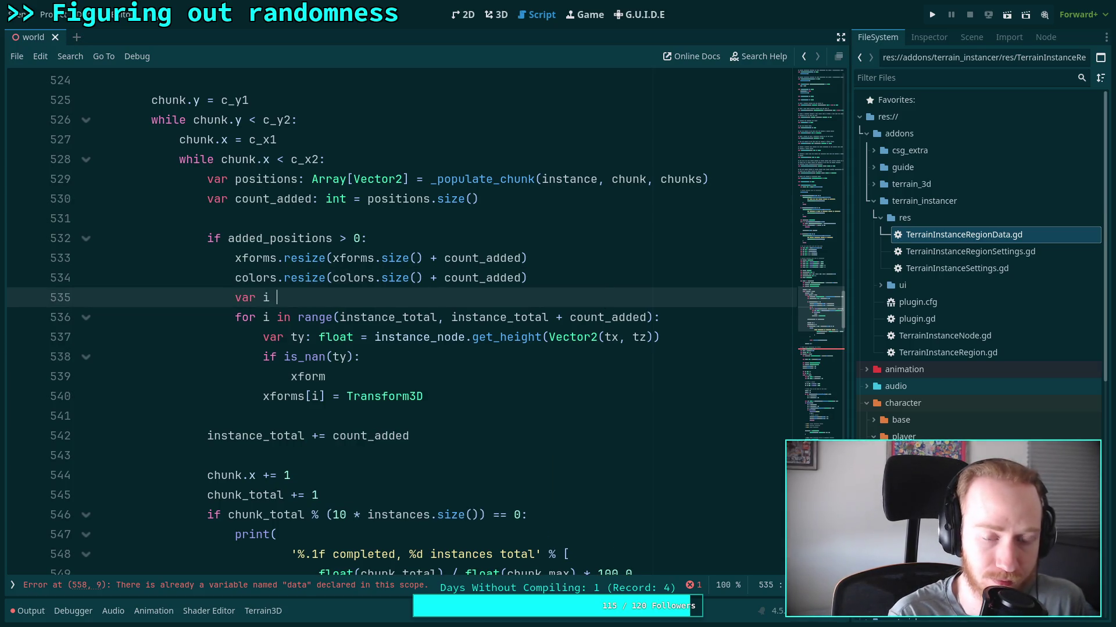
{"action": "type", "text": ": int = 0"}
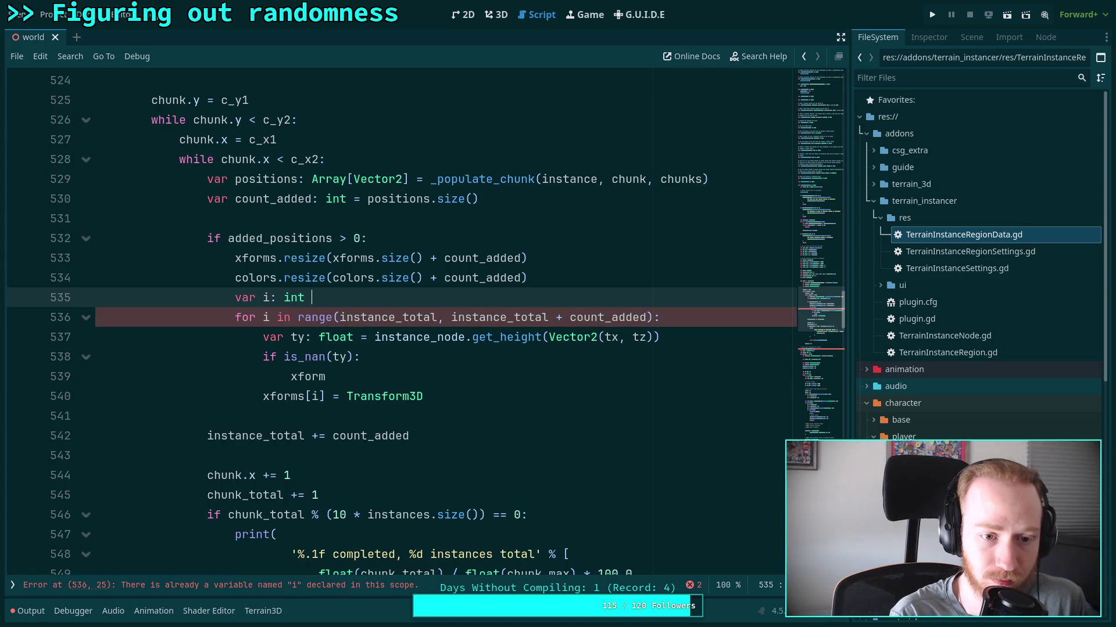
{"action": "key", "text": "BackSpace"}
{"action": "type", "text": "insta"}
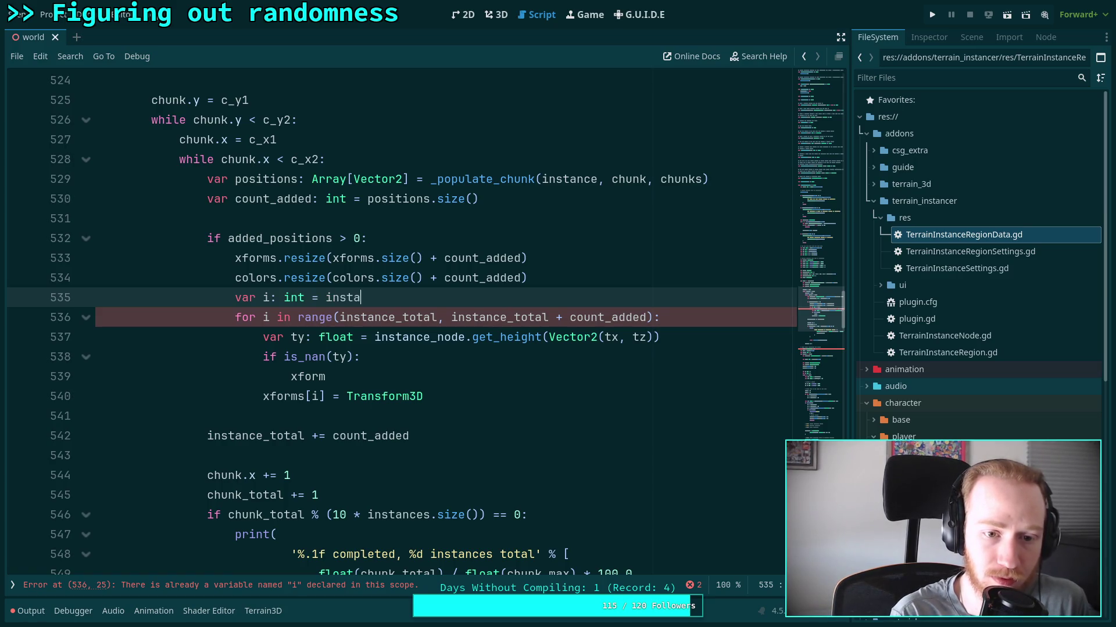
{"action": "type", "text": "nce_total"}
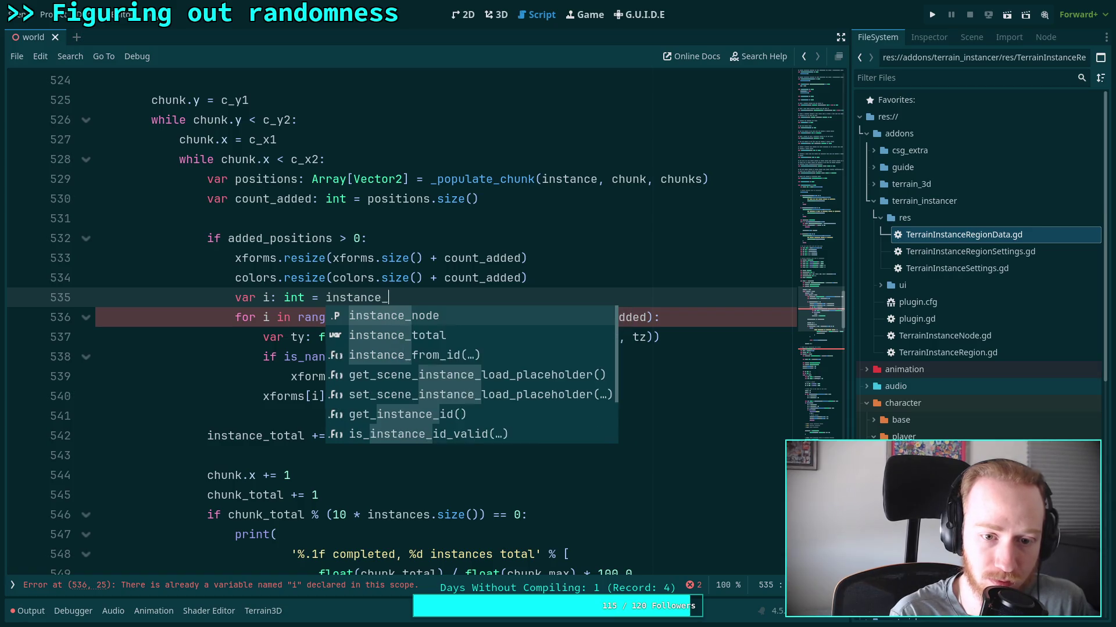
{"action": "key", "text": "Return"}
{"action": "type", "text": "var"}
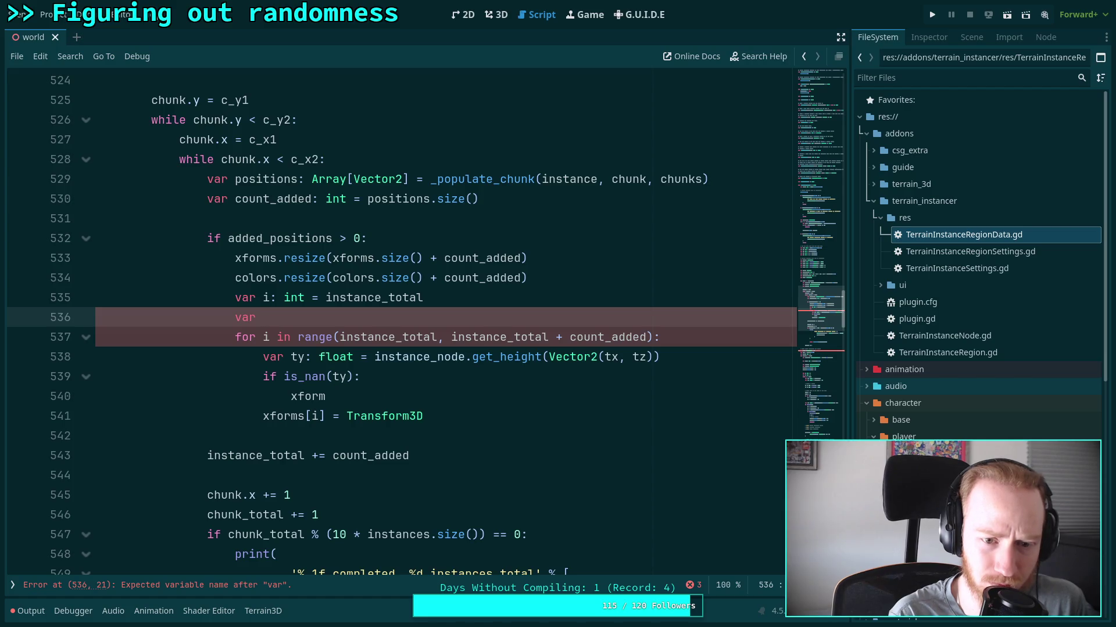
{"action": "triple_click", "coordinate": [257, 319]}
{"action": "key", "text": "BackSpace"}
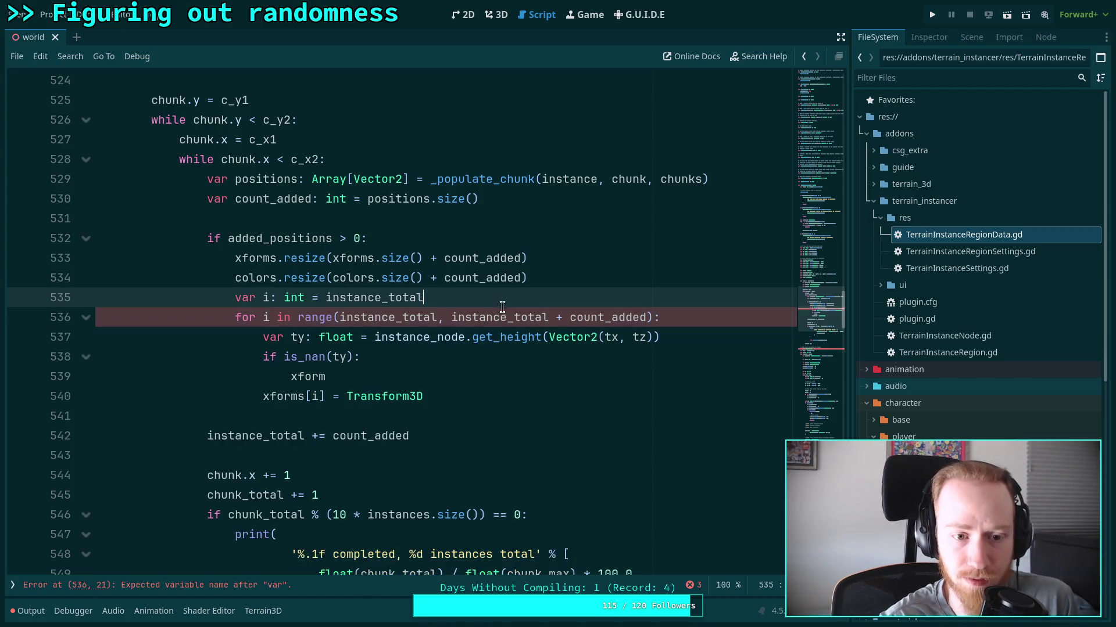
Add 'var k: int = i + count_added' below the i declaration.
{"action": "double_click", "coordinate": [255, 318]}
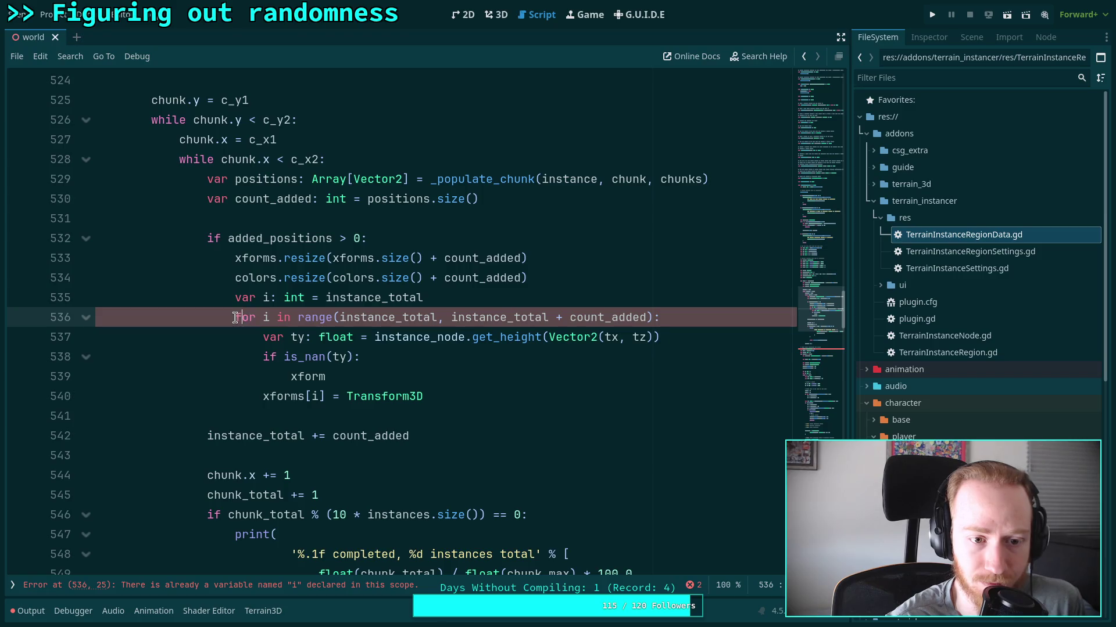
{"action": "left_click", "coordinate": [511, 301]}
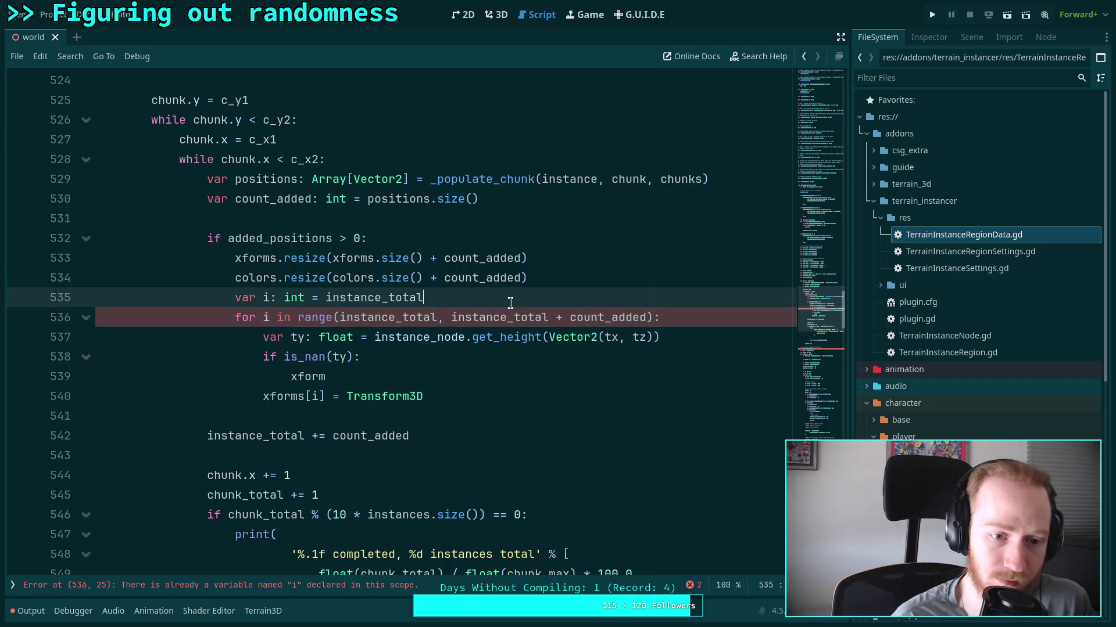
{"action": "key", "text": "Return"}
{"action": "type", "text": "var "}
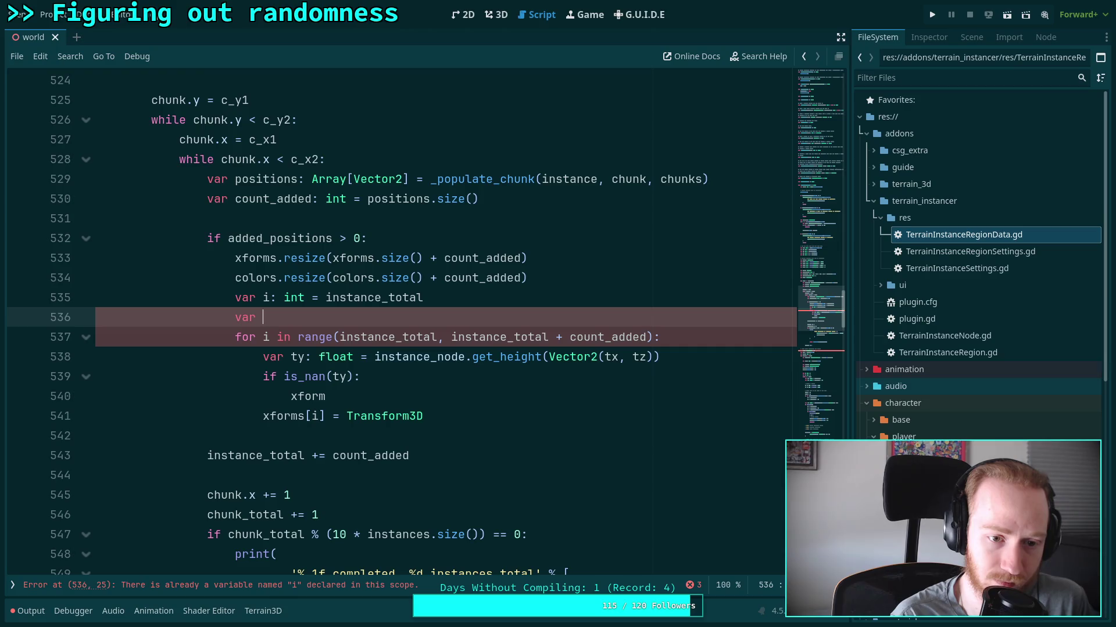
{"action": "type", "text": "b"}
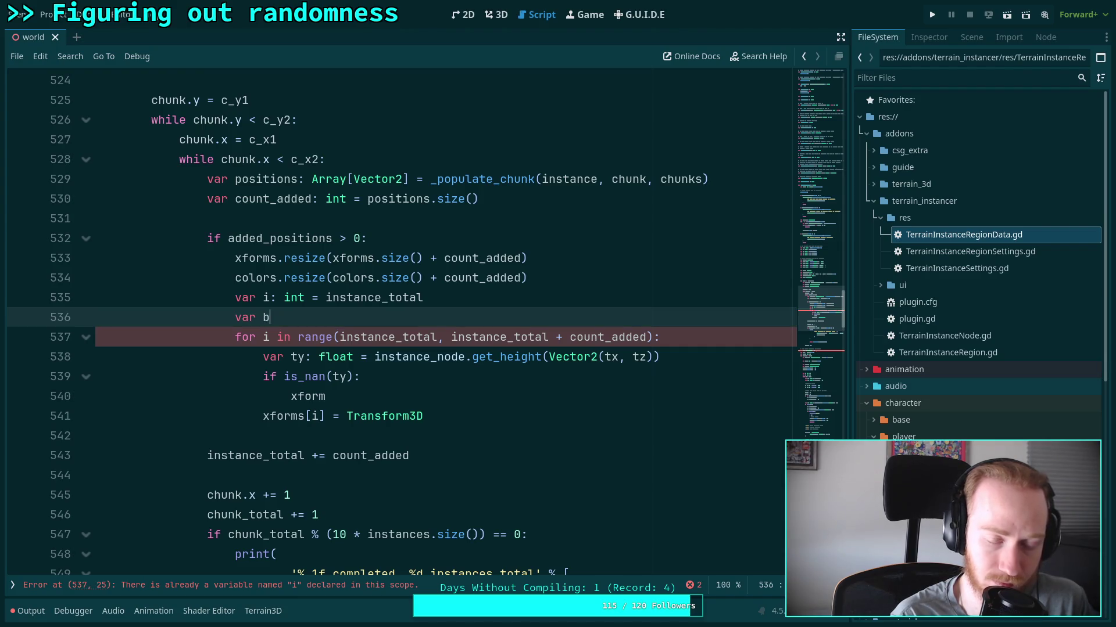
{"action": "key", "text": "BackSpace"}
{"action": "type", "text": "k: "}
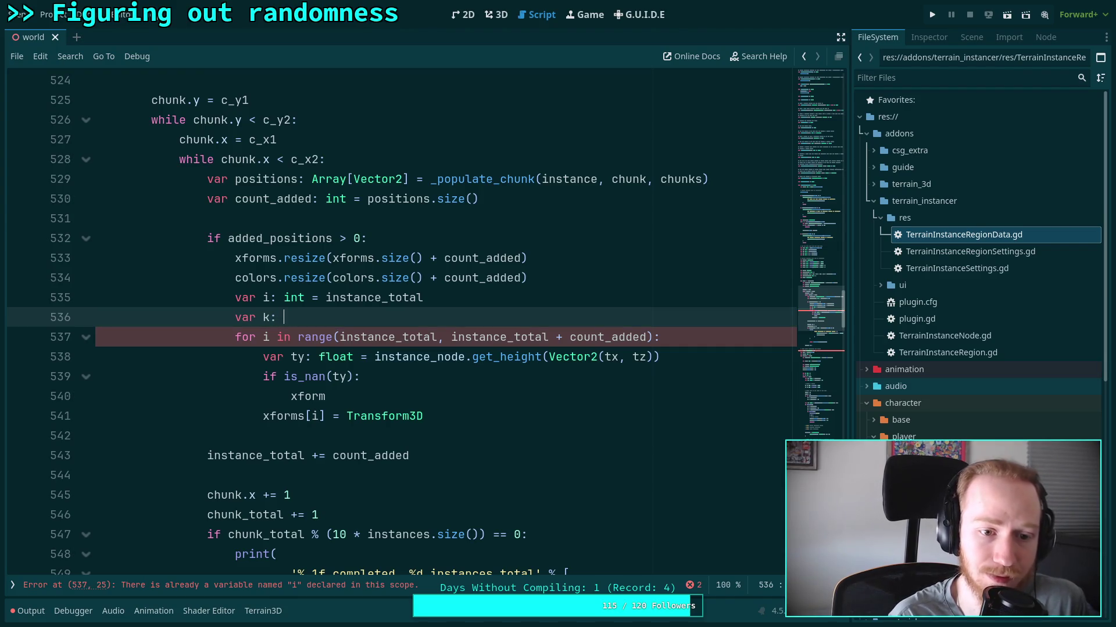
{"action": "type", "text": "int = i + ad"}
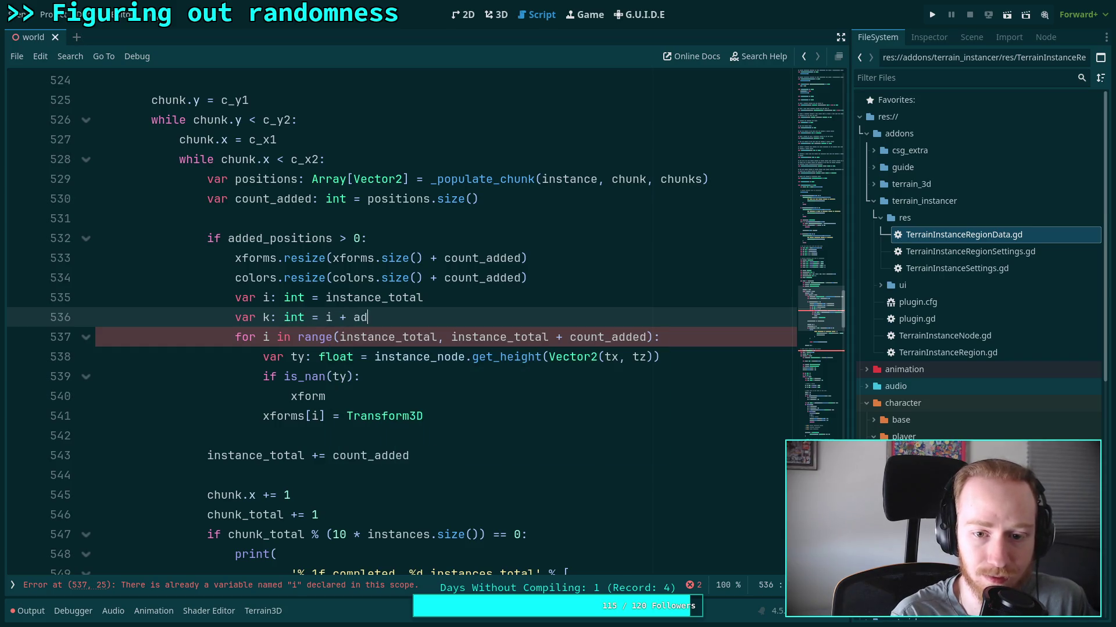
{"action": "key", "text": "BackSpace"}
{"action": "key", "text": "BackSpace"}
{"action": "type", "text": "count_"}
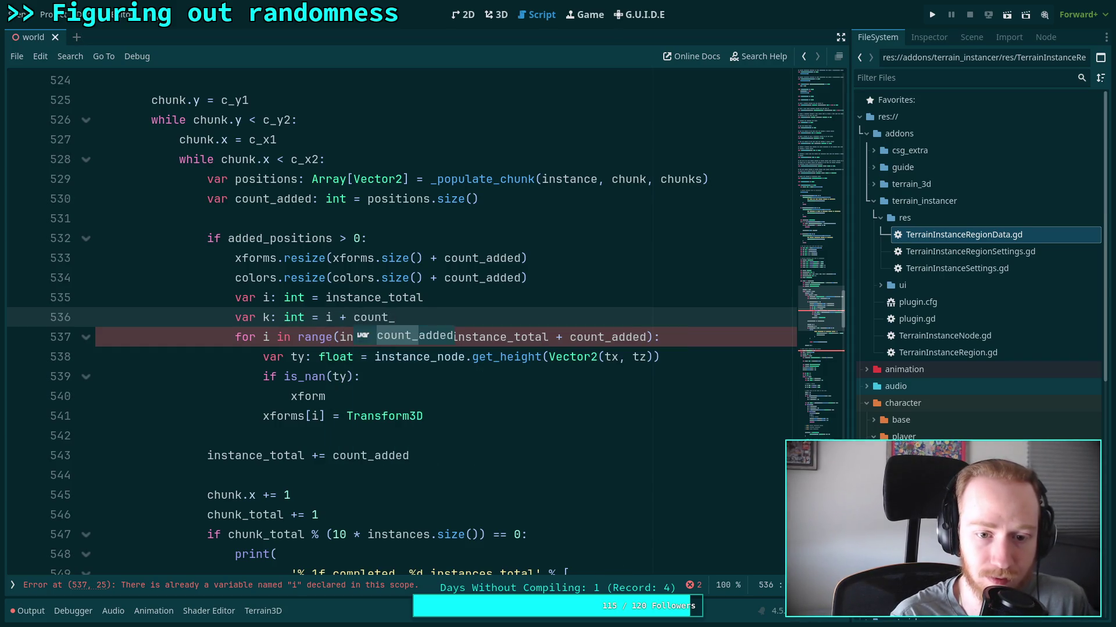
{"action": "key", "text": "Return"}
Replace the for-range header with 'while i < k:' and start the xforms resize line.
{"action": "left_click_drag", "start_coordinate": [236, 337], "coordinate": [654, 334]}
{"action": "type", "text": "while x"}
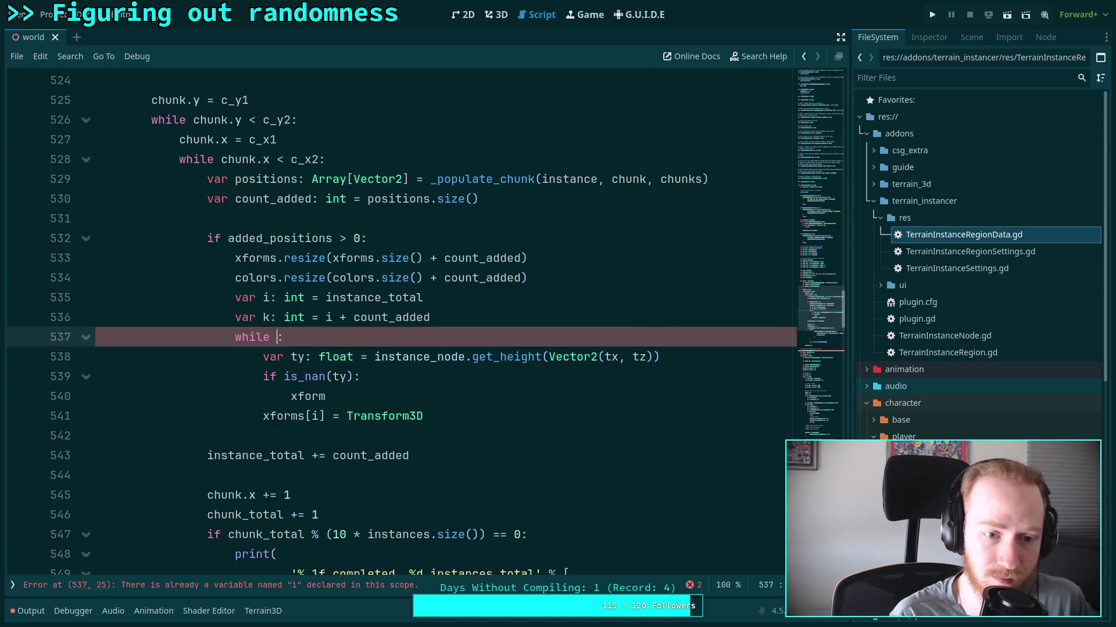
{"action": "key", "text": "BackSpace"}
{"action": "type", "text": "i "}
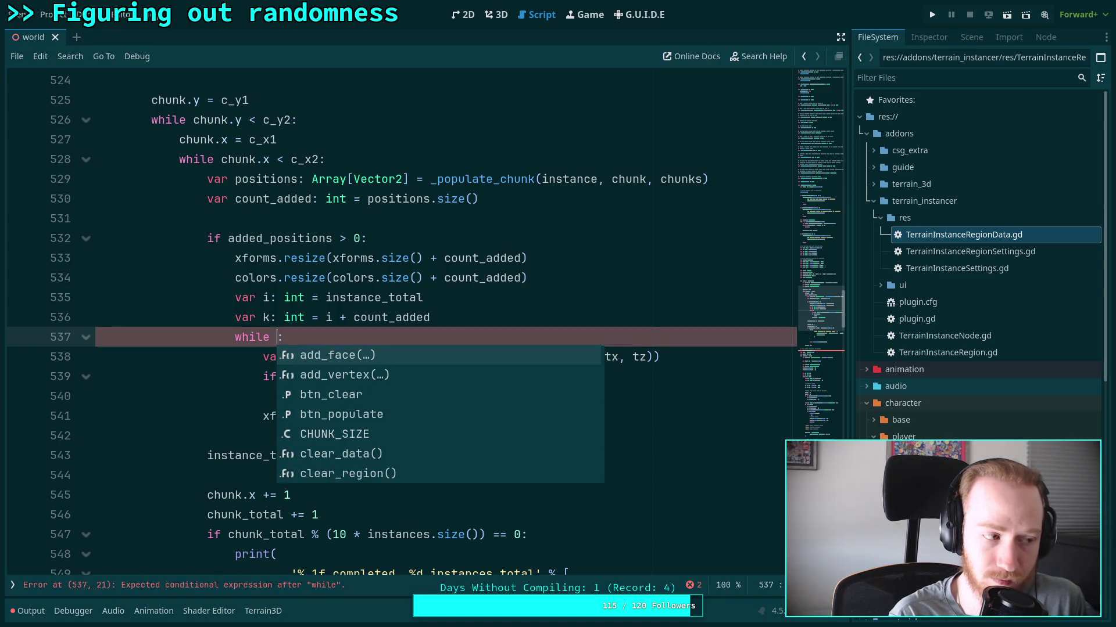
{"action": "type", "text": "< k"}
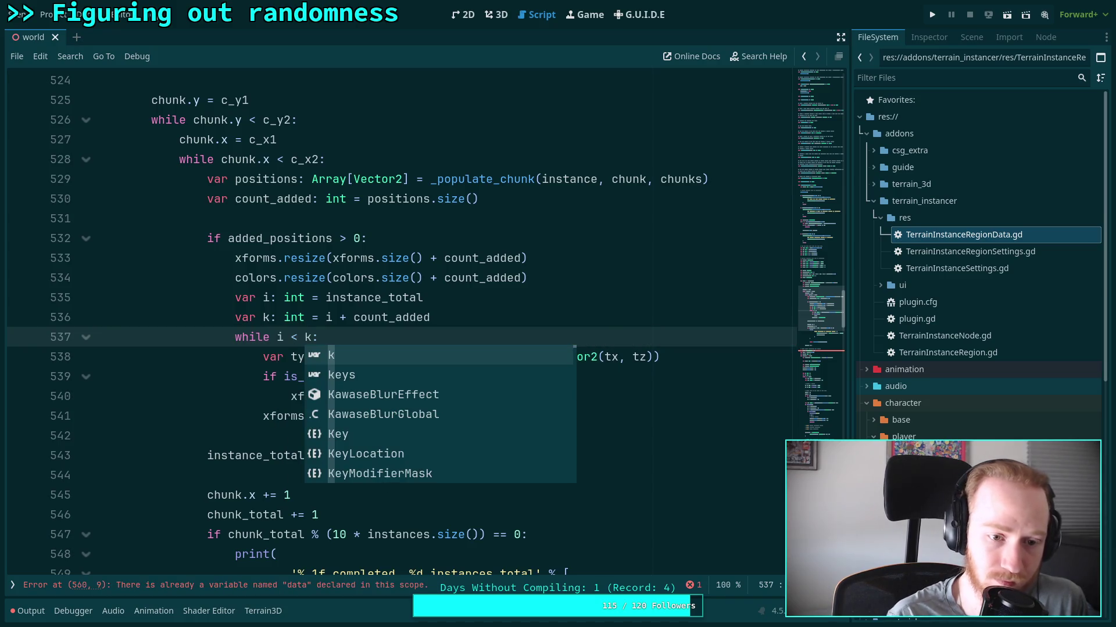
{"action": "key", "text": "Escape"}
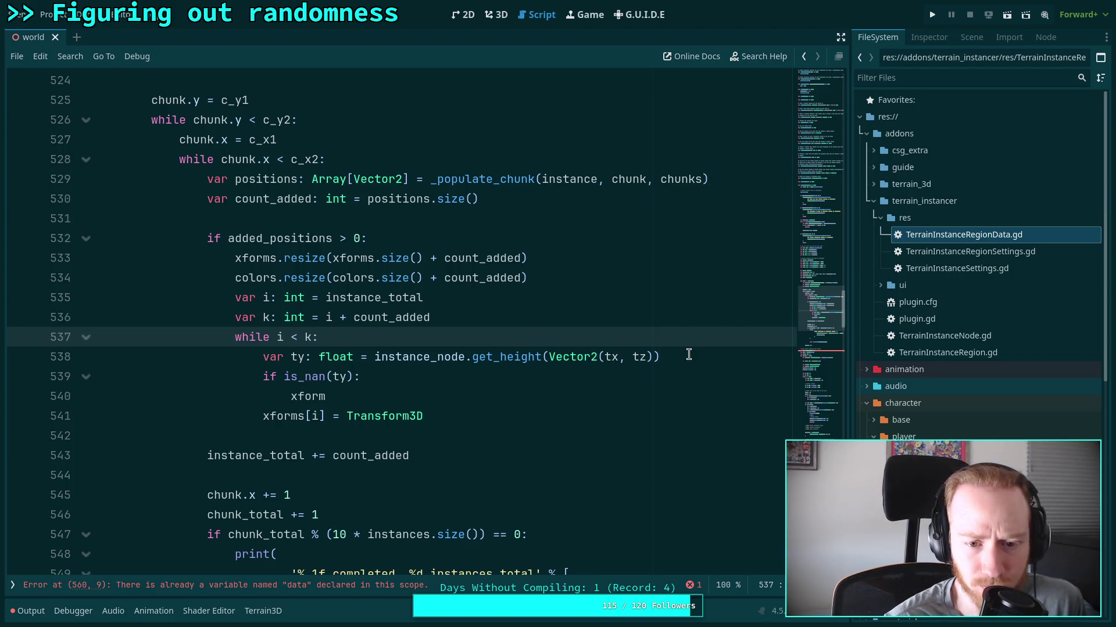
{"action": "left_click", "coordinate": [336, 399]}
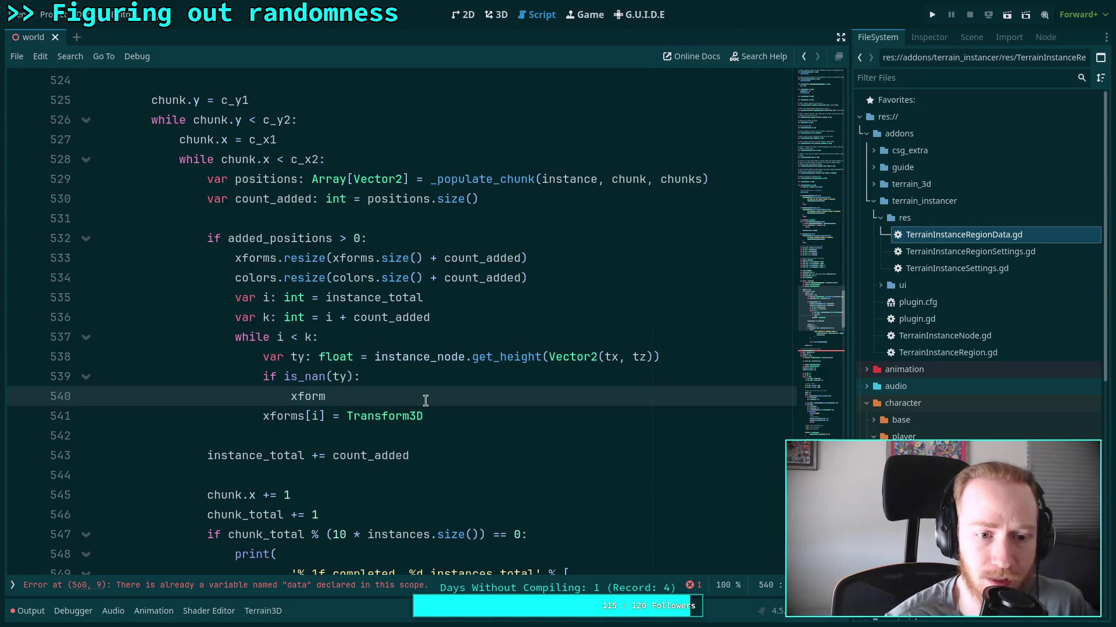
{"action": "type", "text": "s."}
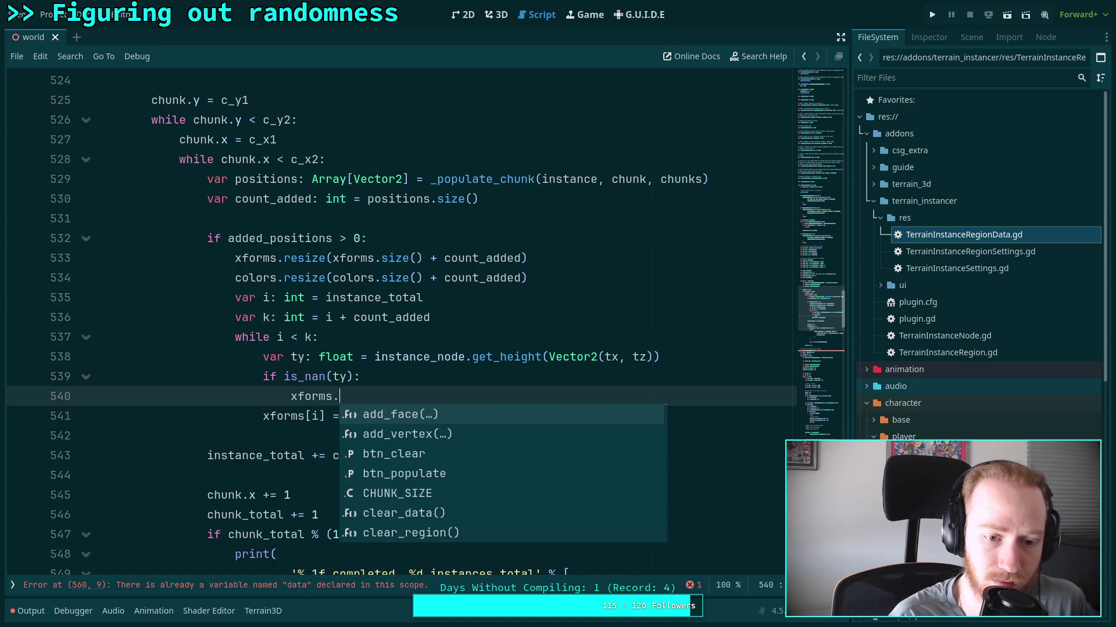
{"action": "type", "text": "res"}
In the NaN branch, shrink xforms and colors by one with size() - 1, decrement k, and continue.
{"action": "key", "text": "Return"}
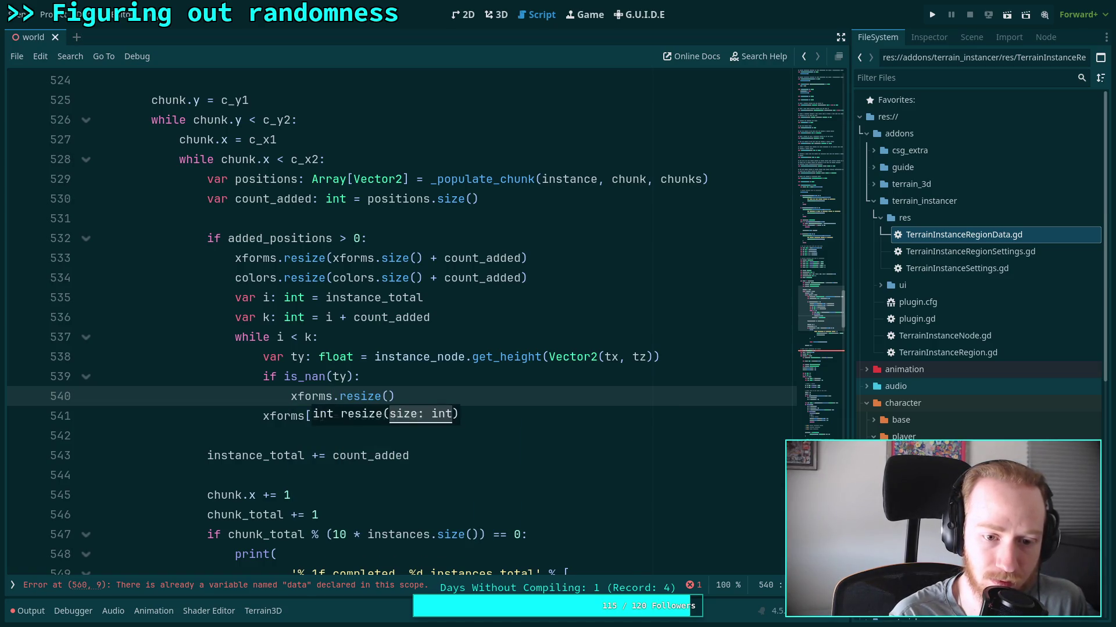
{"action": "type", "text": "xforms.size() - 1)"}
{"action": "key", "text": "Return"}
{"action": "type", "text": "colors.resize"}
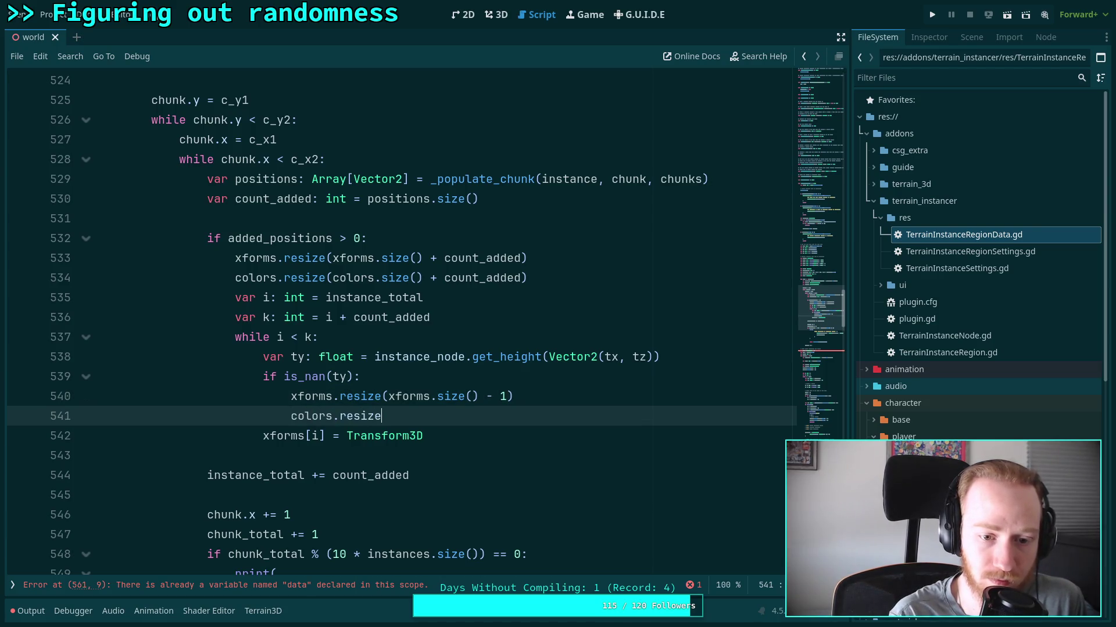
{"action": "type", "text": "(colors.s"}
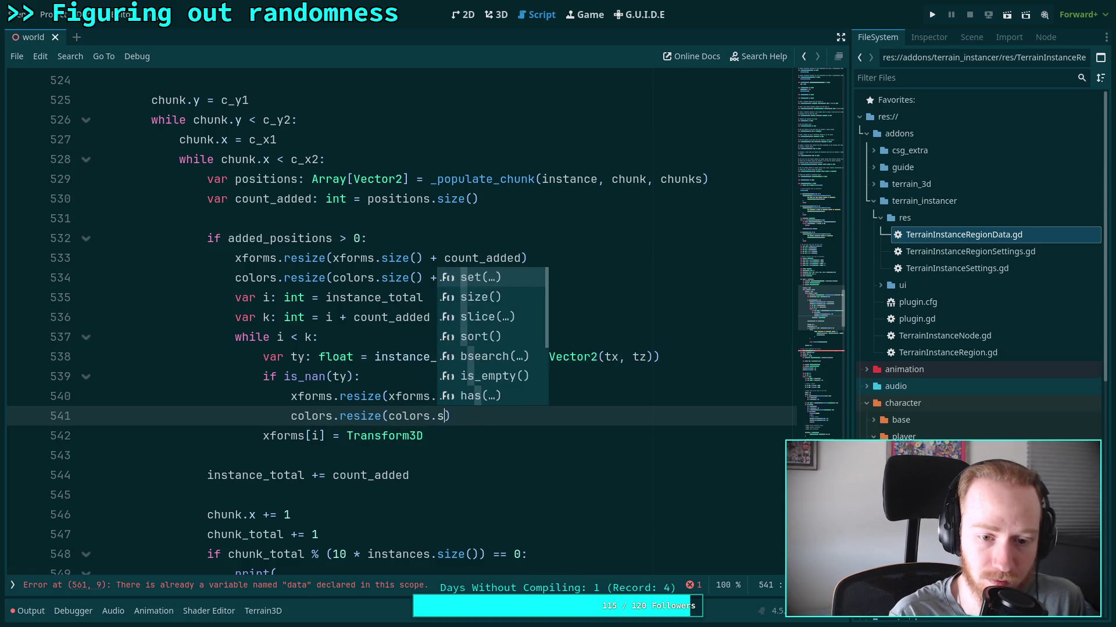
{"action": "type", "text": "ize() - 1"}
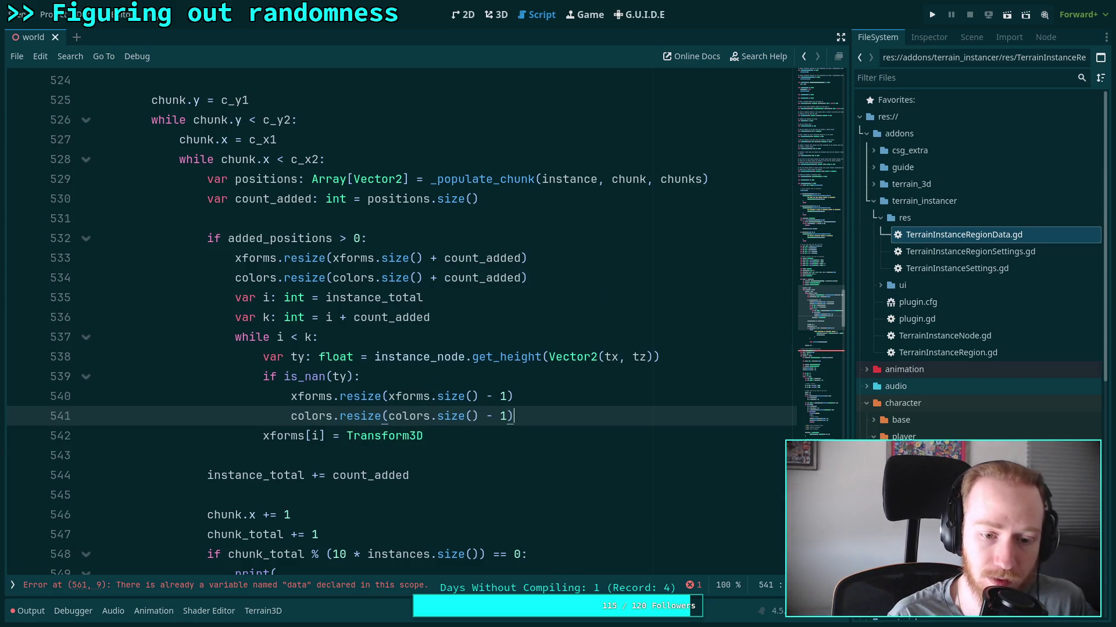
{"action": "key", "text": "Return"}
{"action": "type", "text": "x"}
{"action": "type", "text": " -= 1"}
{"action": "key", "text": "Return"}
{"action": "type", "text": "continue"}
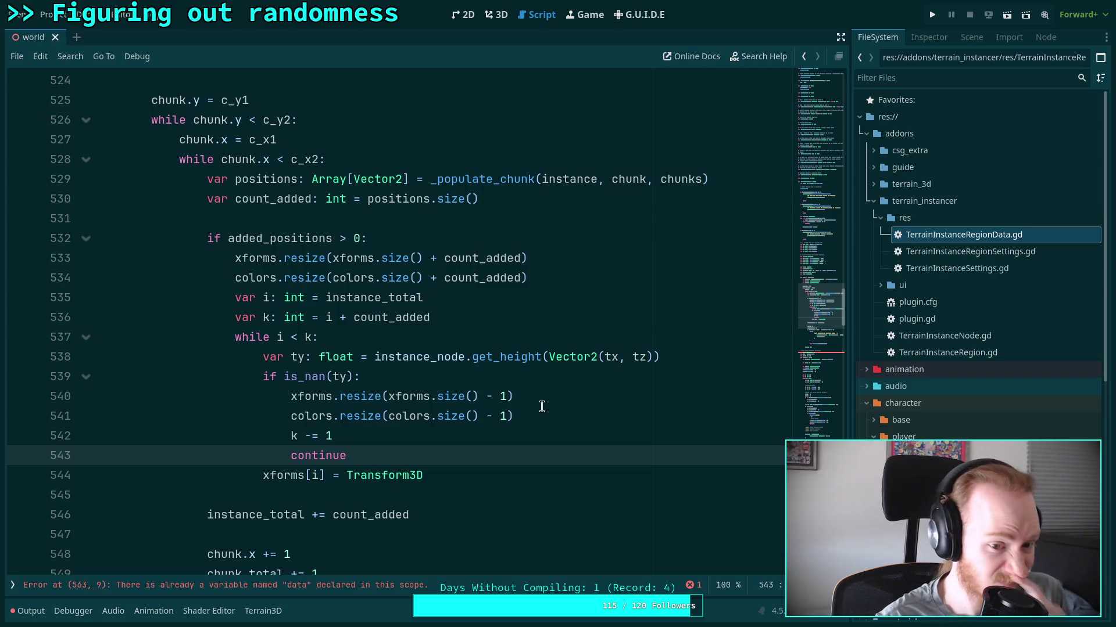
Rename ty to height on the get_height line and insert a blank line above it.
{"action": "left_click", "coordinate": [298, 357]}
{"action": "key", "text": "BackSpace"}
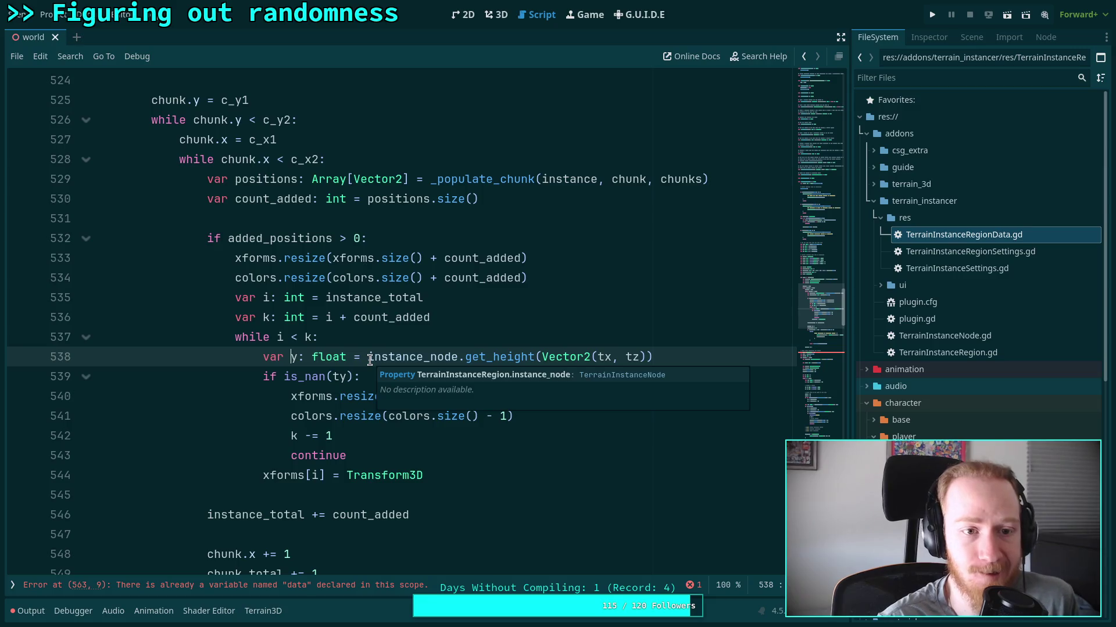
{"action": "scroll", "coordinate": [291, 332], "scroll_direction": "up", "scroll_amount": 7}
{"action": "scroll", "coordinate": [273, 356], "scroll_direction": "down", "scroll_amount": 7}
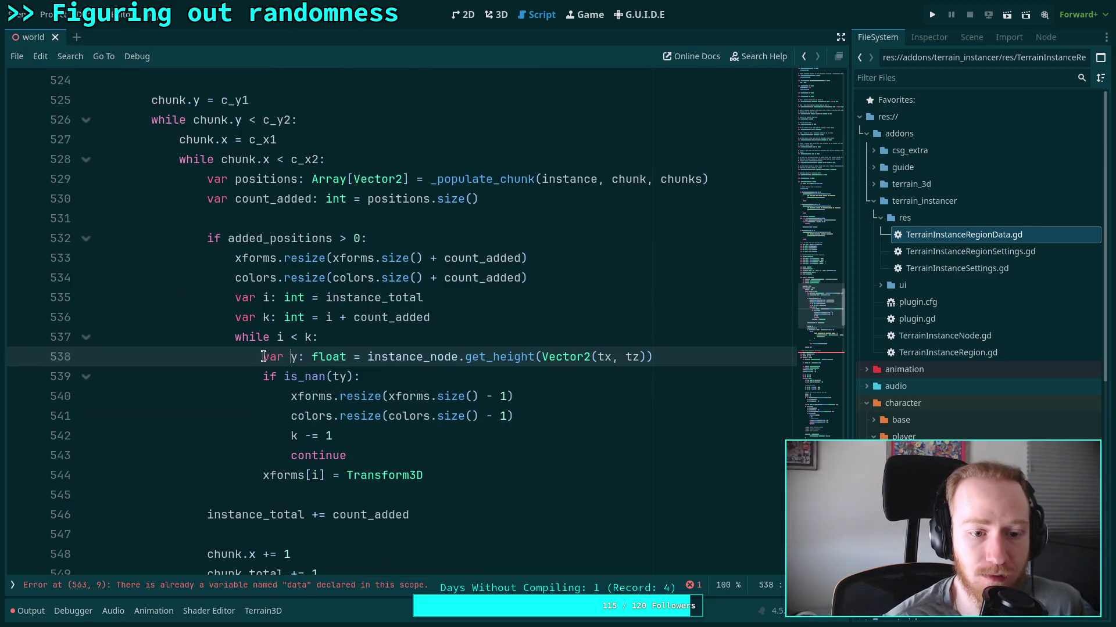
{"action": "key", "text": "Delete"}
{"action": "type", "text": "heig"}
{"action": "key", "text": "BackSpace"}
{"action": "key", "text": "BackSpace"}
{"action": "type", "text": "u"}
{"action": "key", "text": "BackSpace"}
{"action": "type", "text": "ight"}
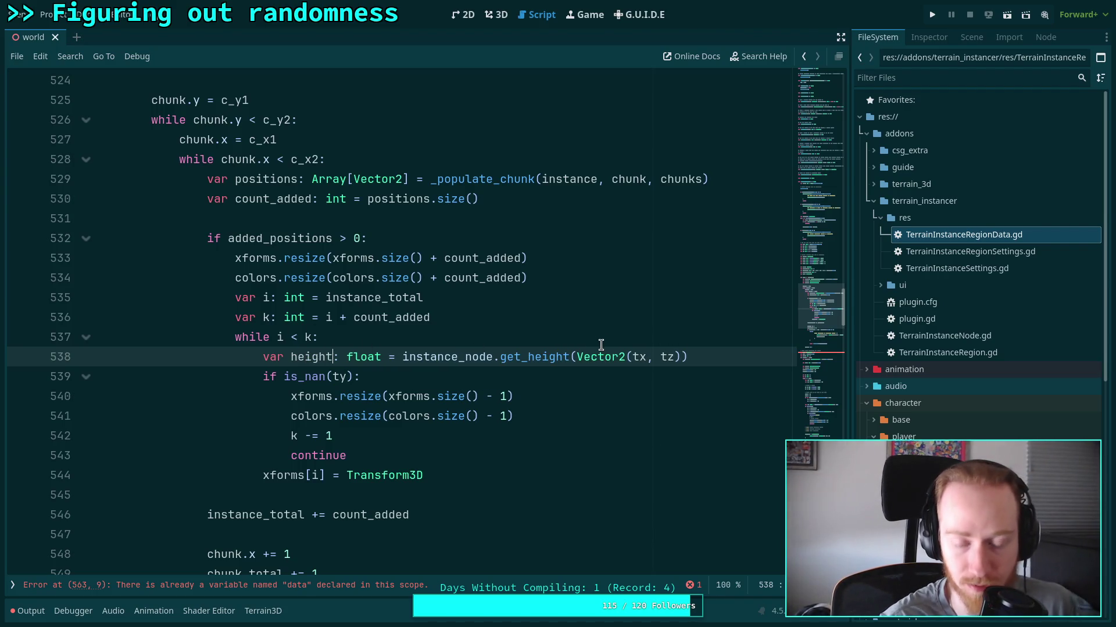
{"action": "left_click_drag", "start_coordinate": [577, 358], "coordinate": [686, 362]}
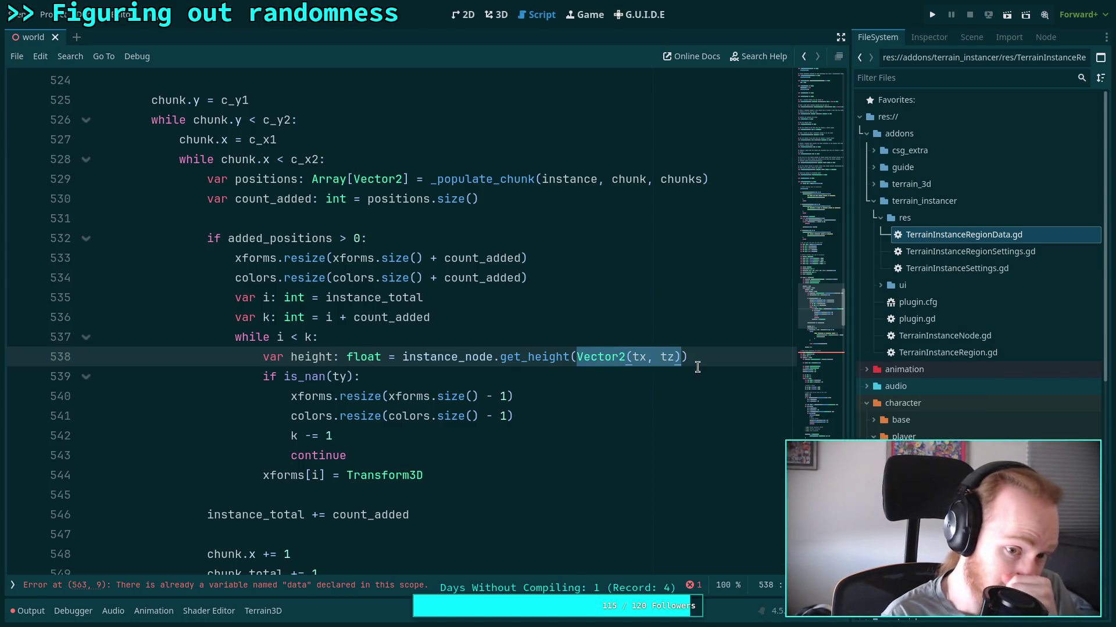
{"action": "key", "text": "ctrl+shift+Return"}
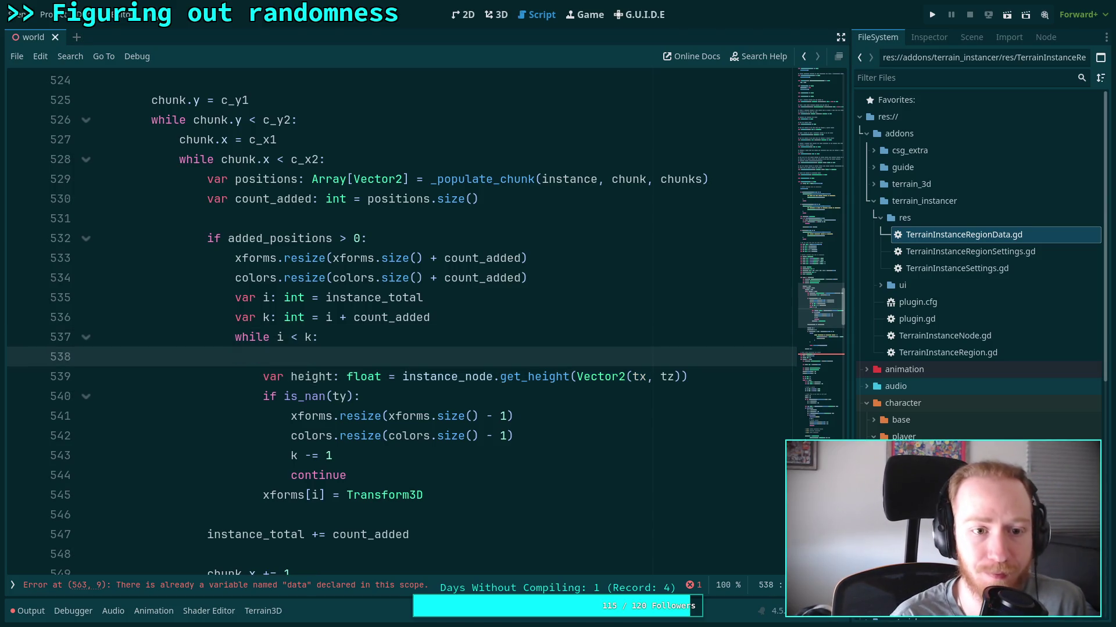
Add 'var pos: Vector2 = positions[]' above the height line; briefly rename i on line 535, then restore it.
{"action": "type", "text": "var pos"}
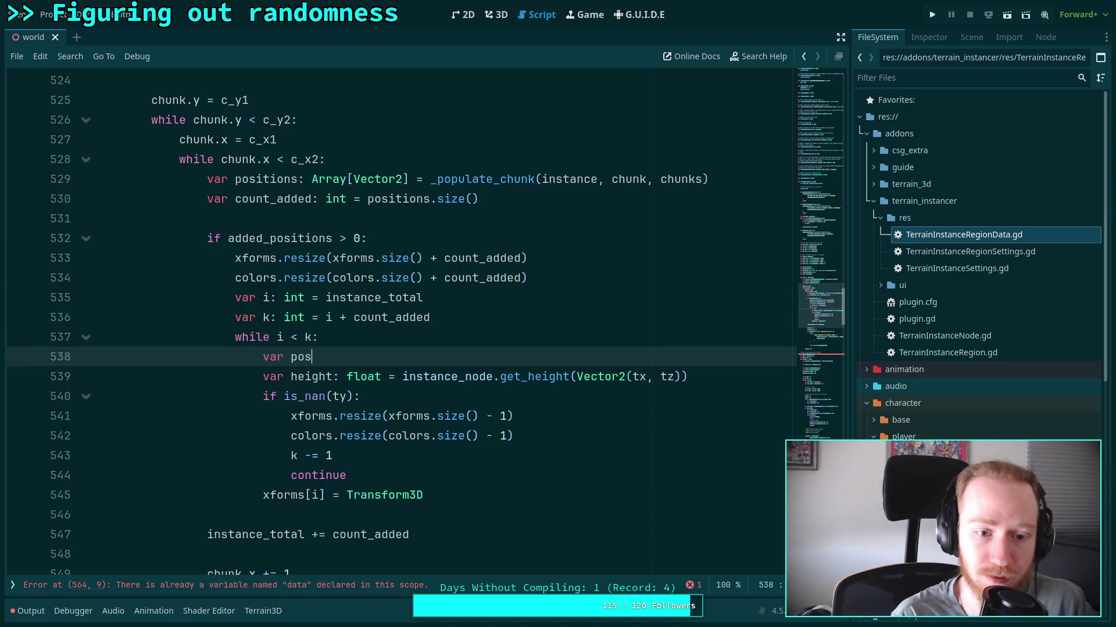
{"action": "type", "text": ": Vector2 "}
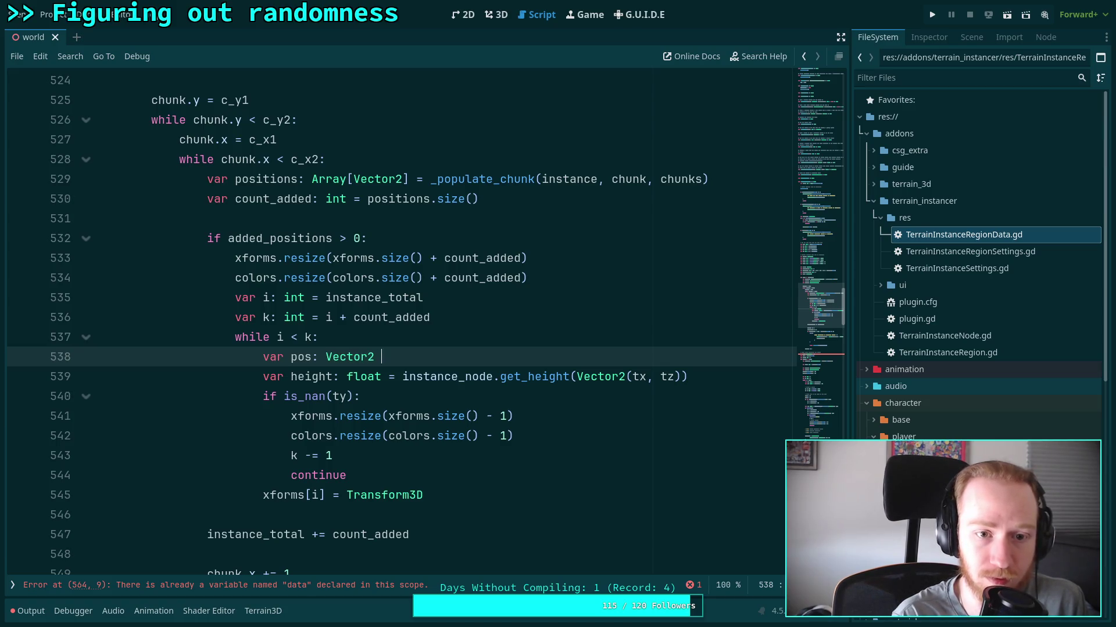
{"action": "type", "text": "= positions"}
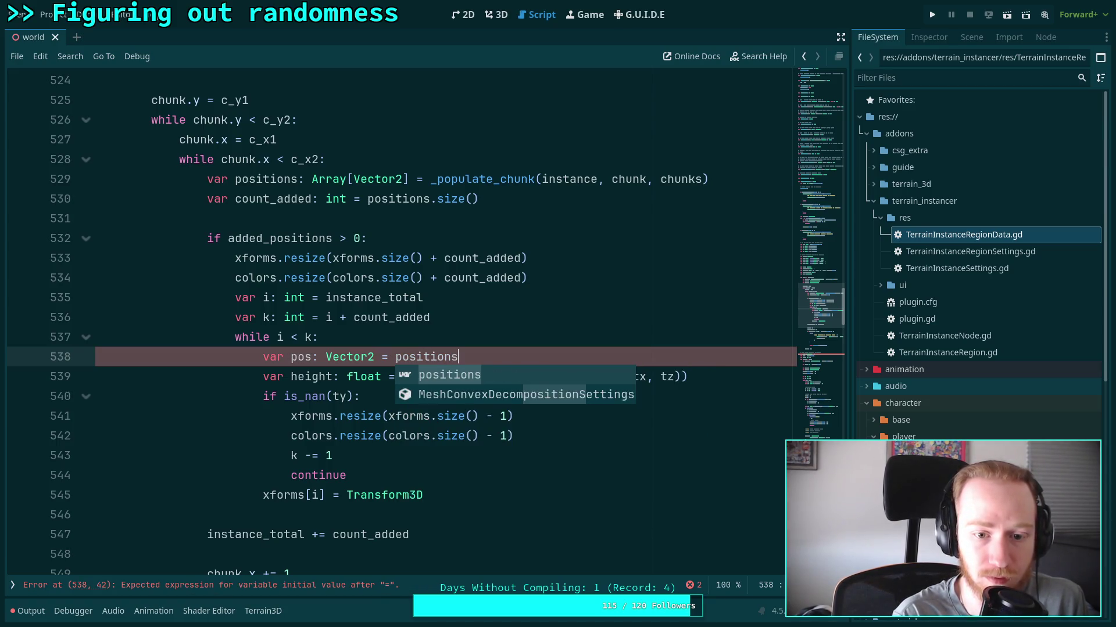
{"action": "type", "text": "[i]"}
{"action": "key", "text": "BackSpace"}
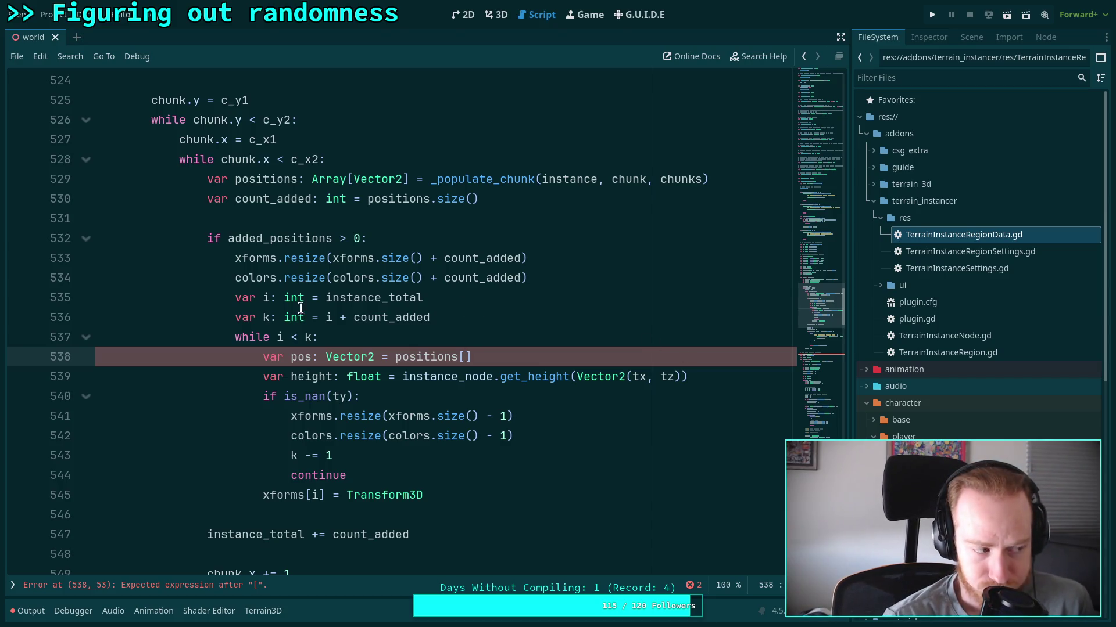
{"action": "left_click", "coordinate": [267, 299]}
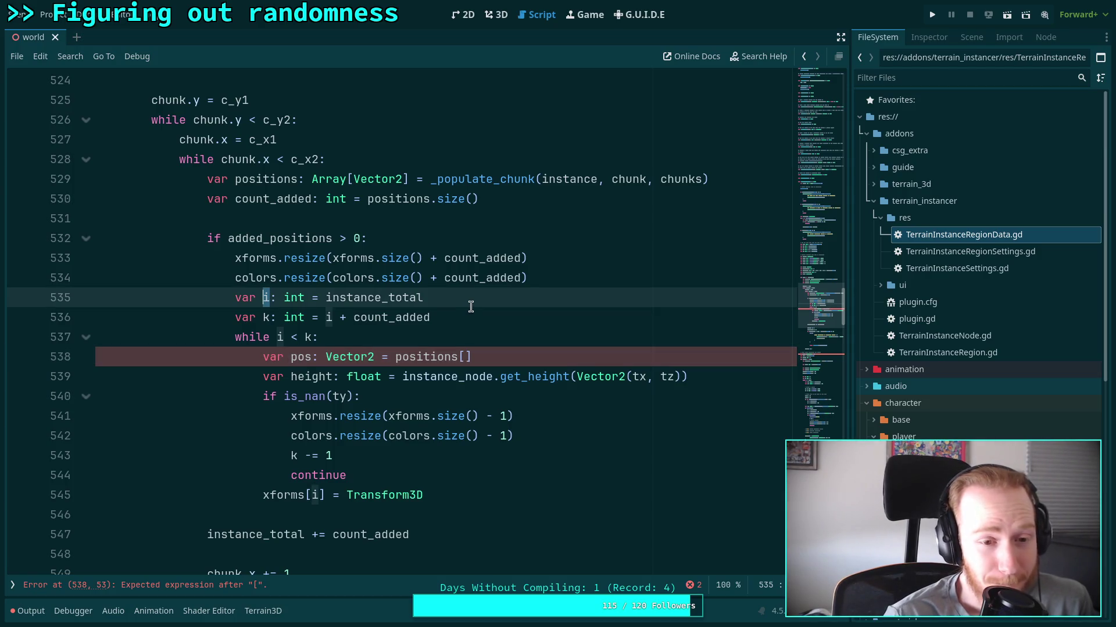
{"action": "type", "text": "j: "}
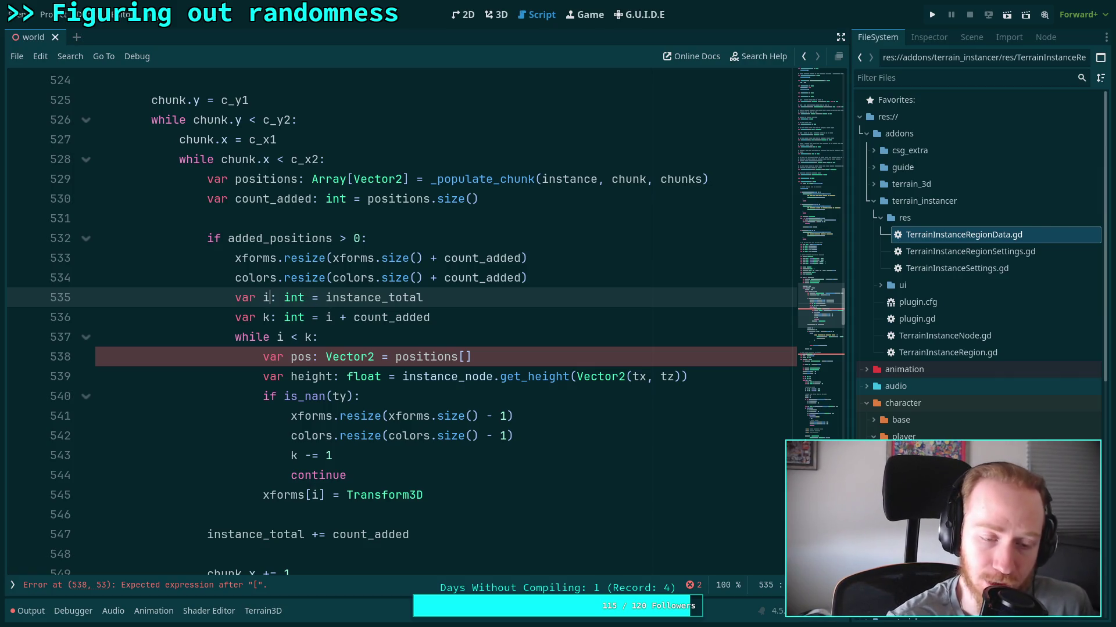
{"action": "type", "text": "i"}
{"action": "key", "text": "ctrl+z"}
{"action": "key", "text": "BackSpace"}
{"action": "type", "text": "d"}
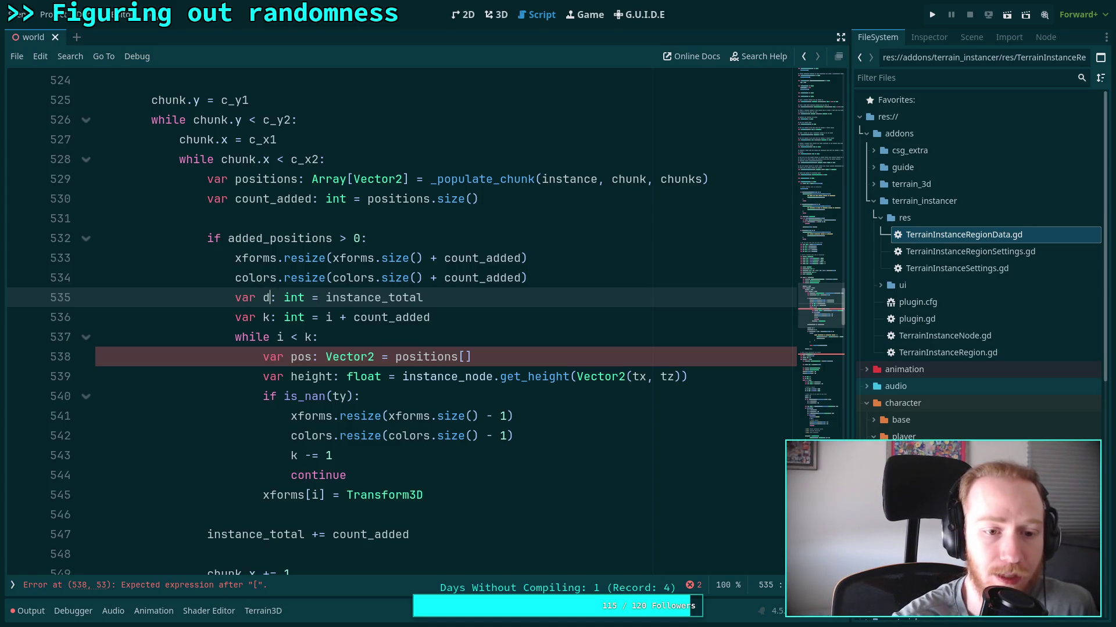
{"action": "key", "text": "BackSpace"}
{"action": "type", "text": "i"}
Try renaming the k variable on line 536, toggling it between k and h.
{"action": "left_click", "coordinate": [485, 305]}
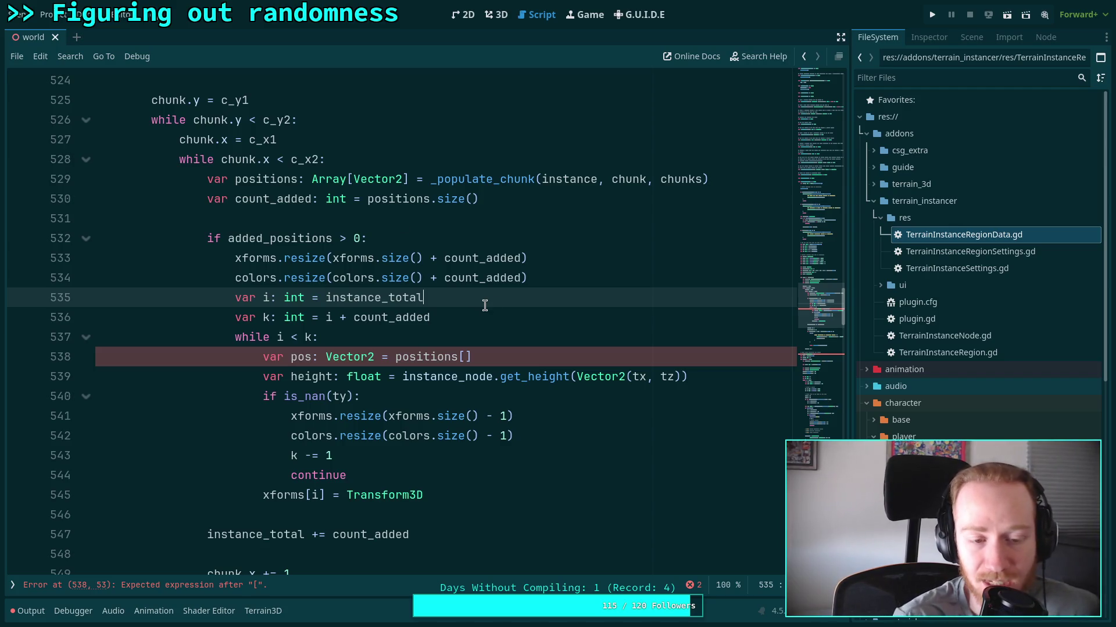
{"action": "left_click_drag", "start_coordinate": [263, 299], "coordinate": [267, 313]}
{"action": "left_click", "coordinate": [265, 296]}
{"action": "left_click", "coordinate": [267, 314]}
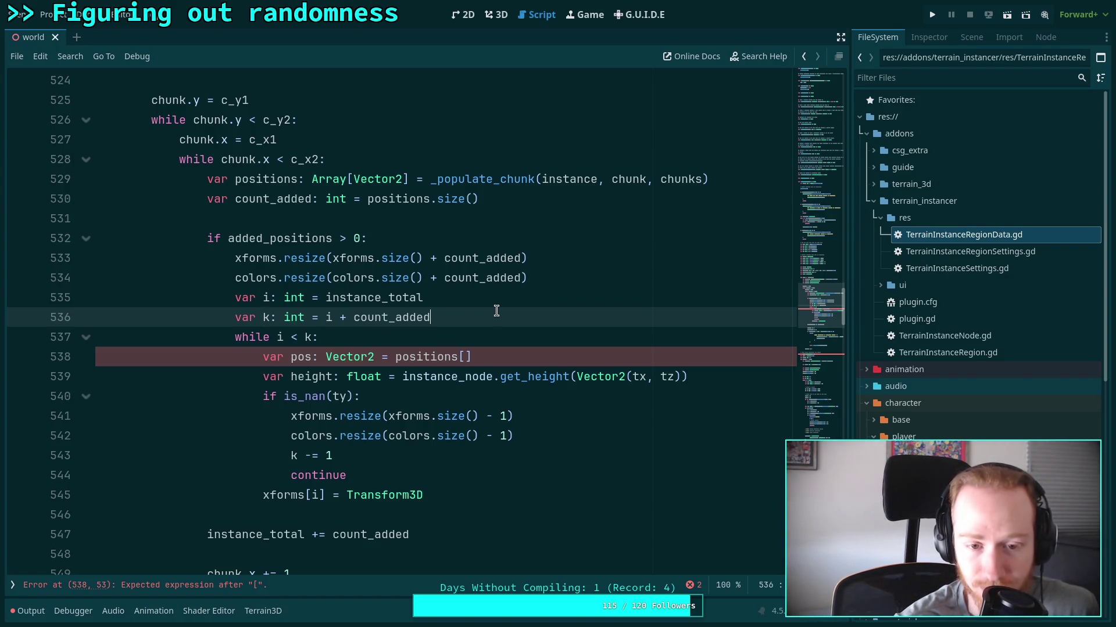
{"action": "left_click", "coordinate": [562, 278]}
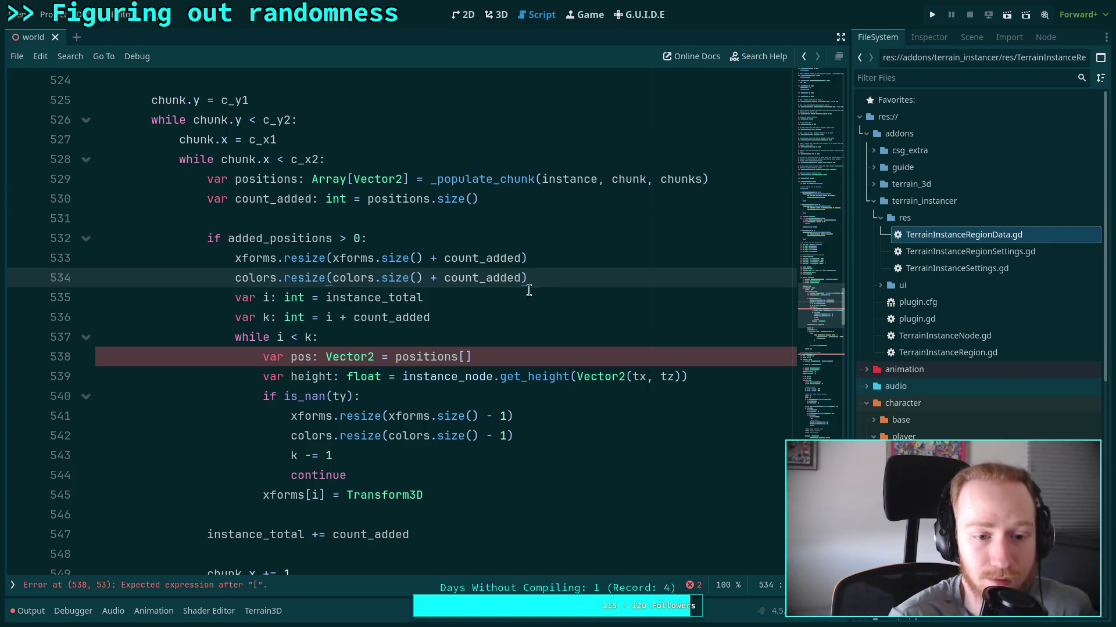
{"action": "left_click", "coordinate": [262, 318]}
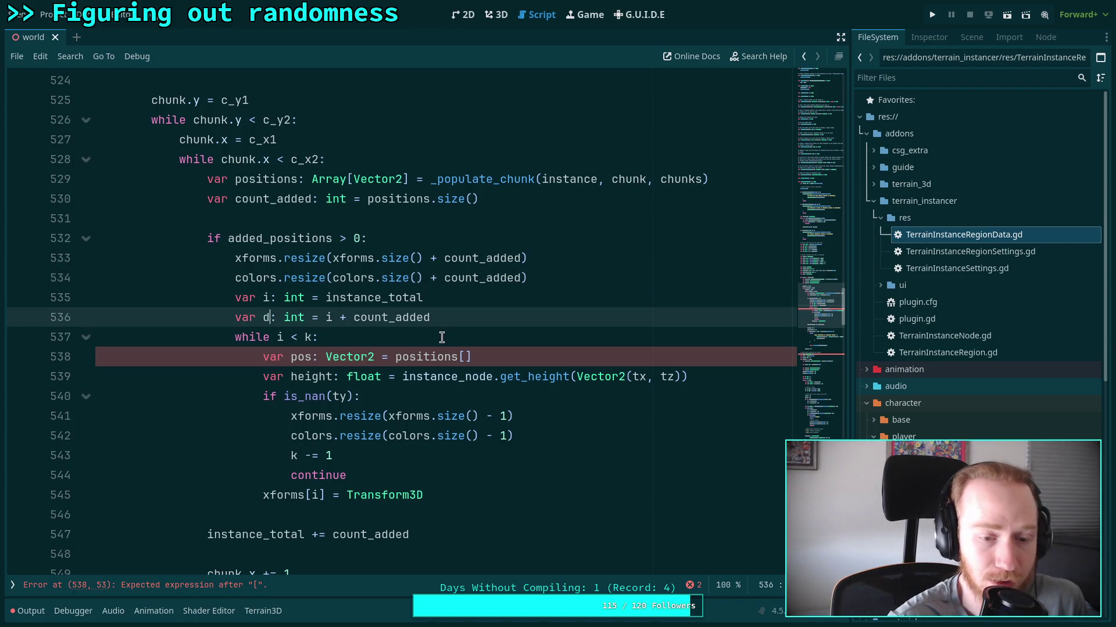
{"action": "key", "text": "Delete"}
{"action": "type", "text": "h"}
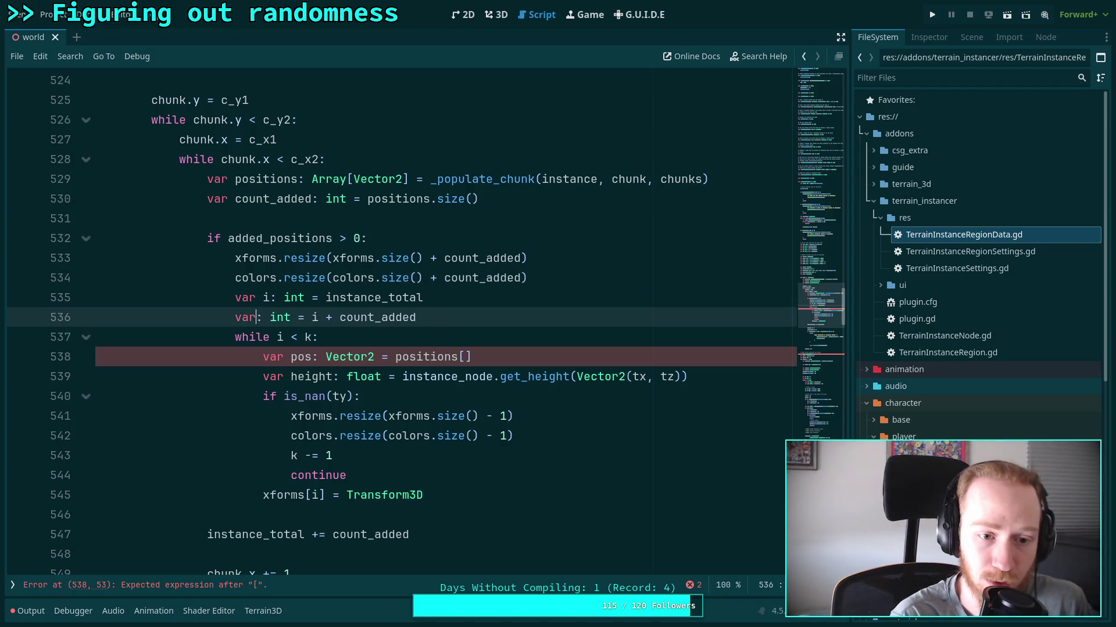
{"action": "key", "text": "BackSpace"}
{"action": "type", "text": "k"}
{"action": "key", "text": "shift+Left"}
{"action": "type", "text": "h"}
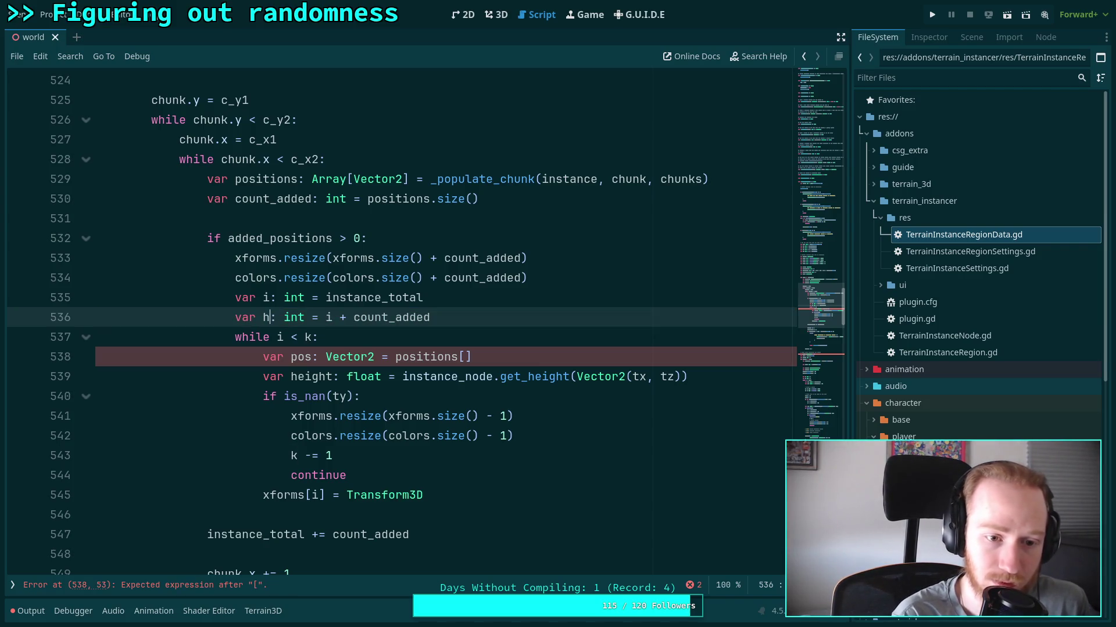
{"action": "key", "text": "BackSpace"}
{"action": "type", "text": "k"}
{"action": "key", "text": "shift+Left"}
{"action": "type", "text": "h"}
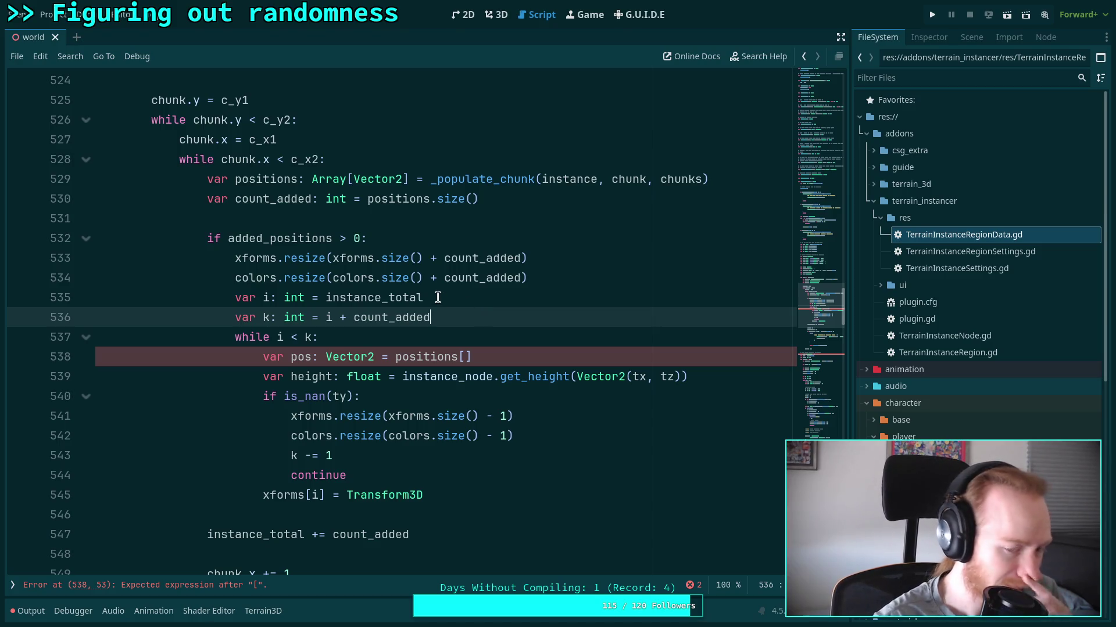
Review the positions[] and get_height lines, then add a blank line after the colors.resize call.
{"action": "left_click", "coordinate": [492, 306]}
{"action": "scroll", "coordinate": [478, 279], "scroll_direction": "up", "scroll_amount": 1}
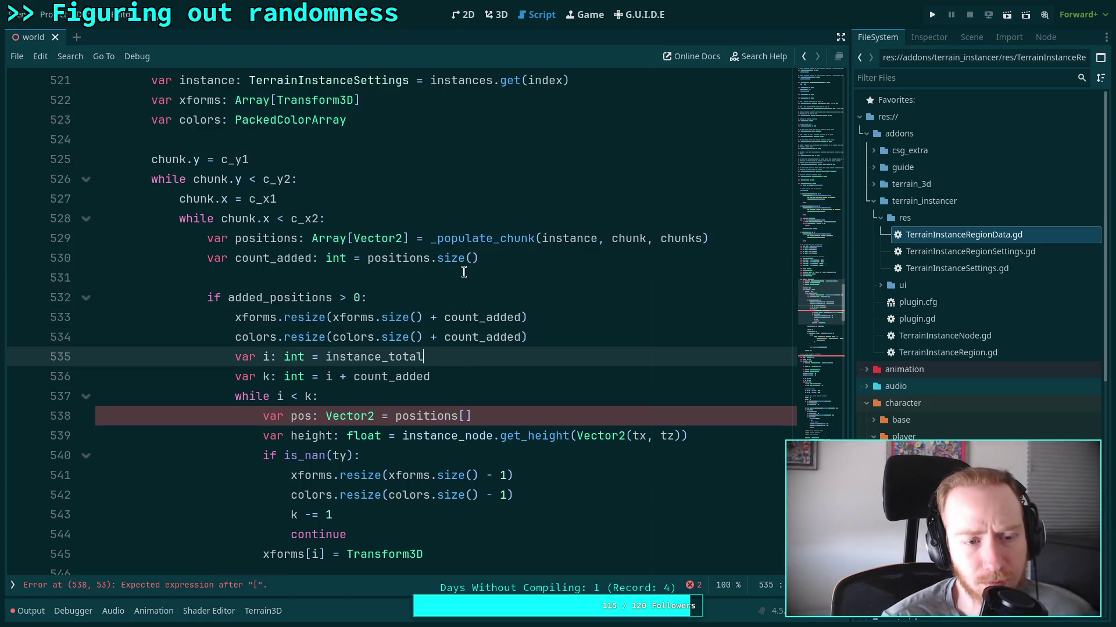
{"action": "left_click", "coordinate": [449, 283]}
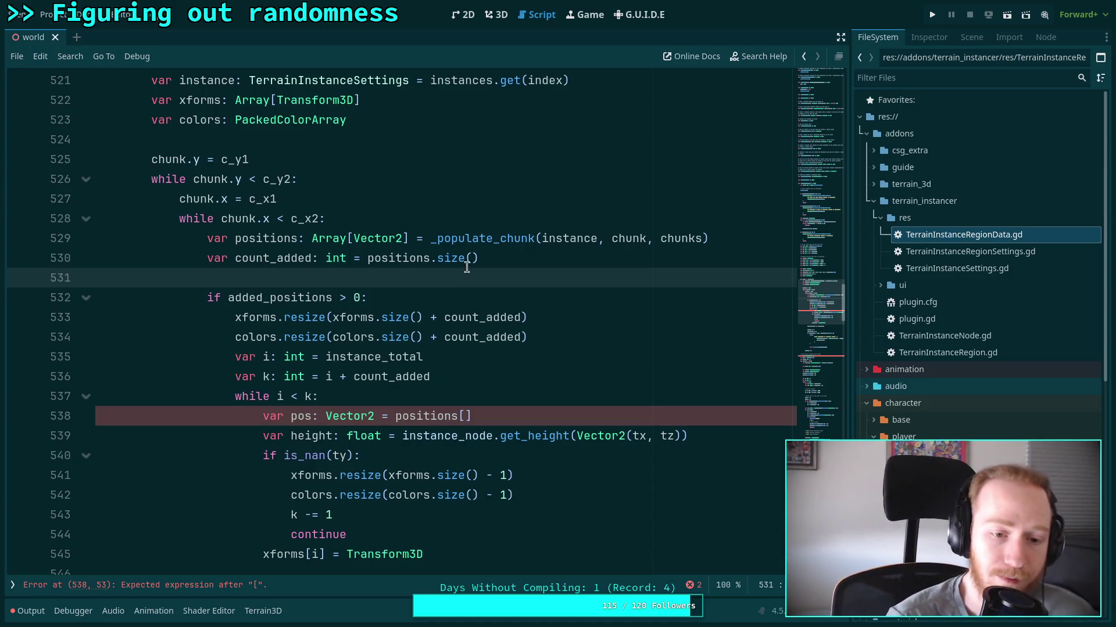
{"action": "scroll", "coordinate": [470, 318], "scroll_direction": "down", "scroll_amount": 2}
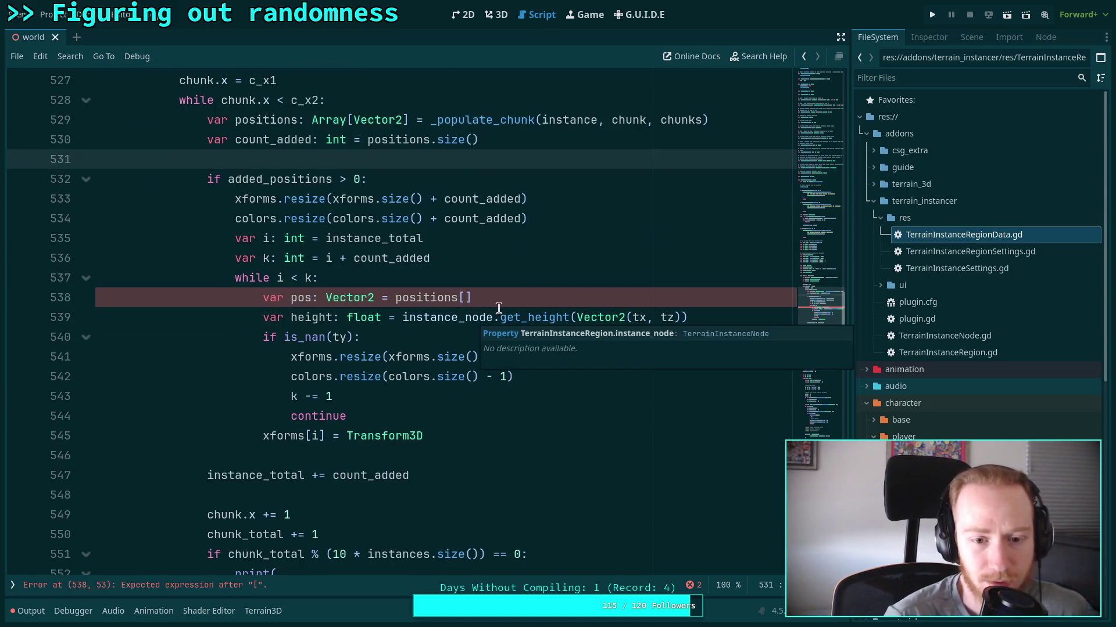
{"action": "left_click", "coordinate": [421, 342]}
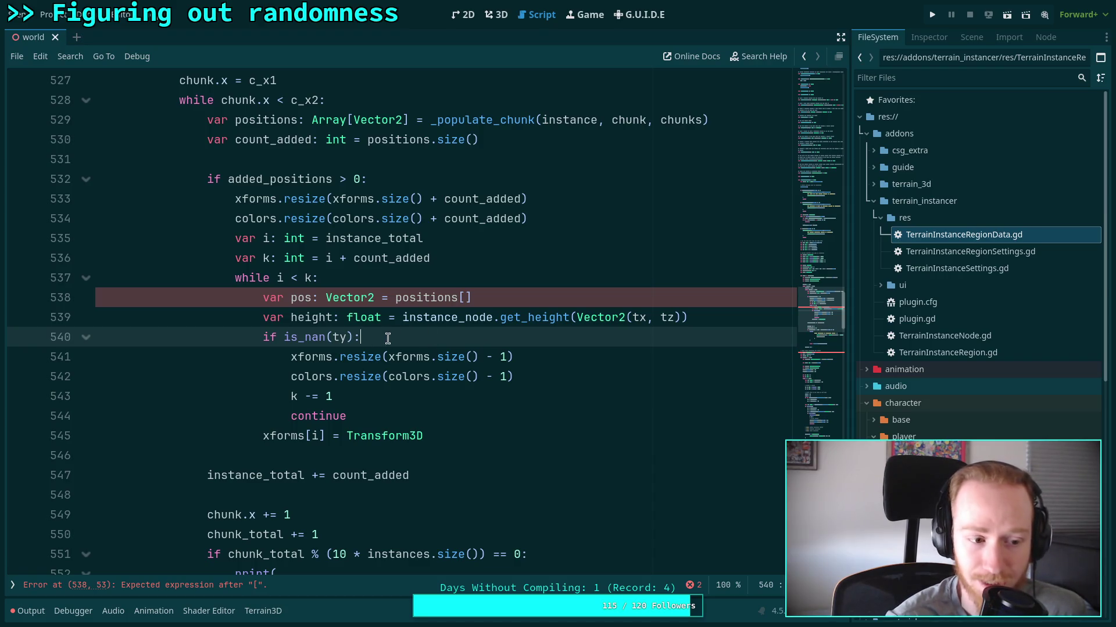
{"action": "left_click_drag", "start_coordinate": [403, 317], "coordinate": [674, 318]}
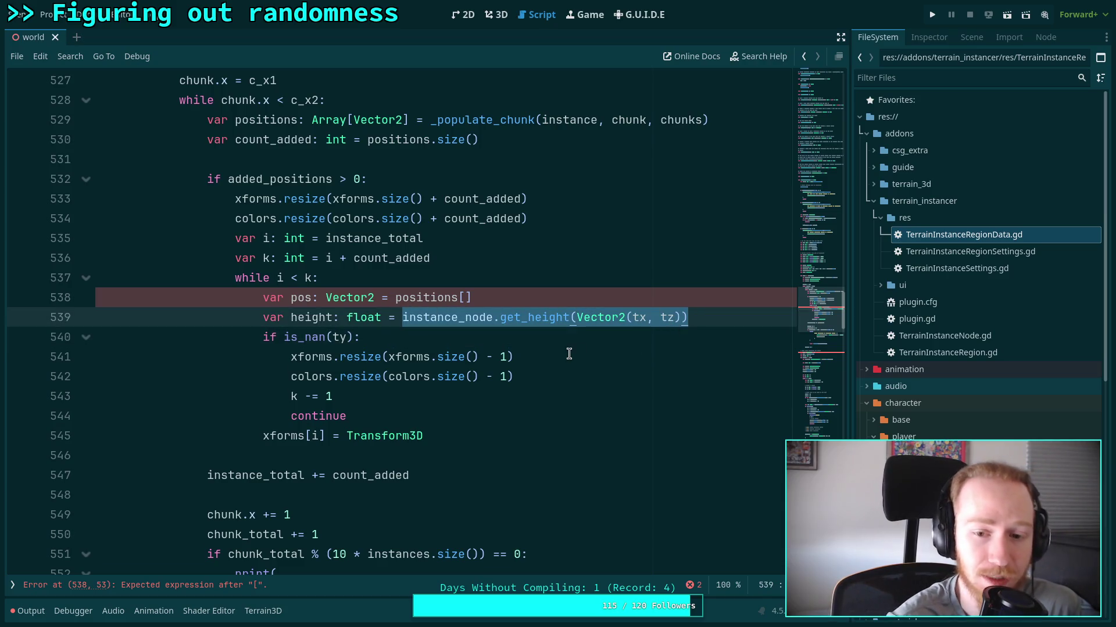
{"action": "left_click", "coordinate": [591, 330]}
{"action": "left_click_drag", "start_coordinate": [577, 319], "coordinate": [680, 323]}
{"action": "left_click", "coordinate": [465, 297]}
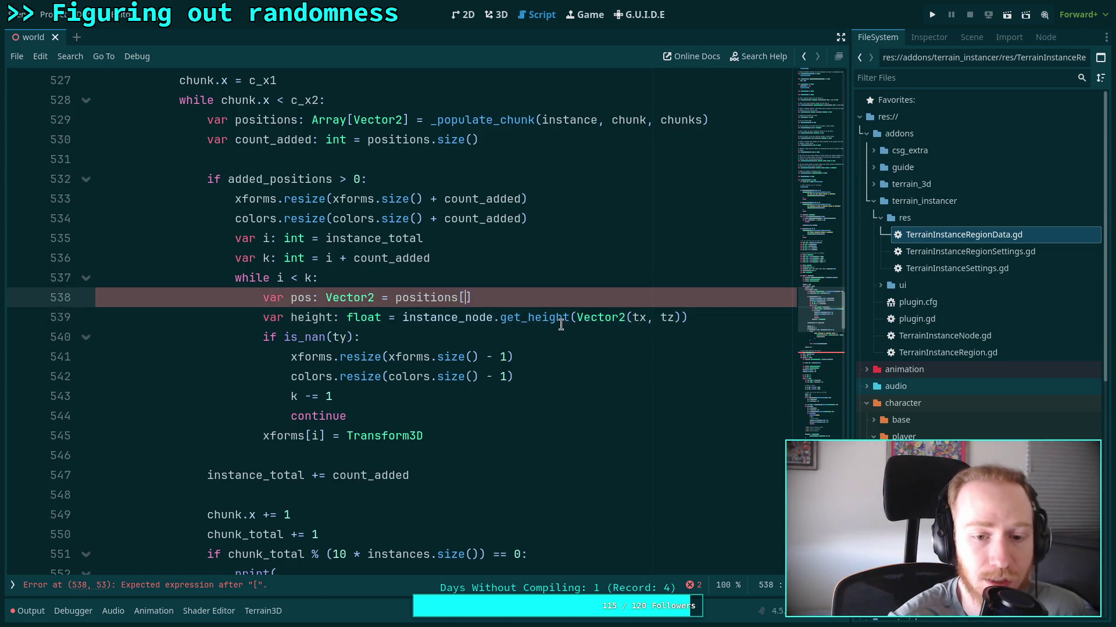
{"action": "scroll", "coordinate": [500, 373], "scroll_direction": "up", "scroll_amount": 2}
{"action": "left_click", "coordinate": [565, 341]}
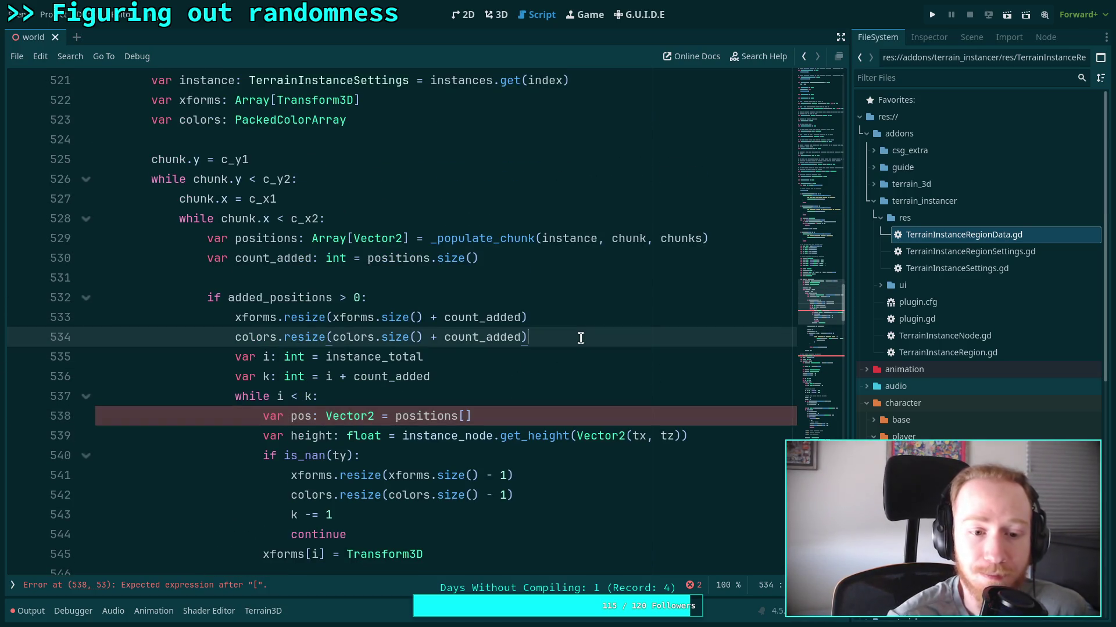
{"action": "key", "text": "Return"}
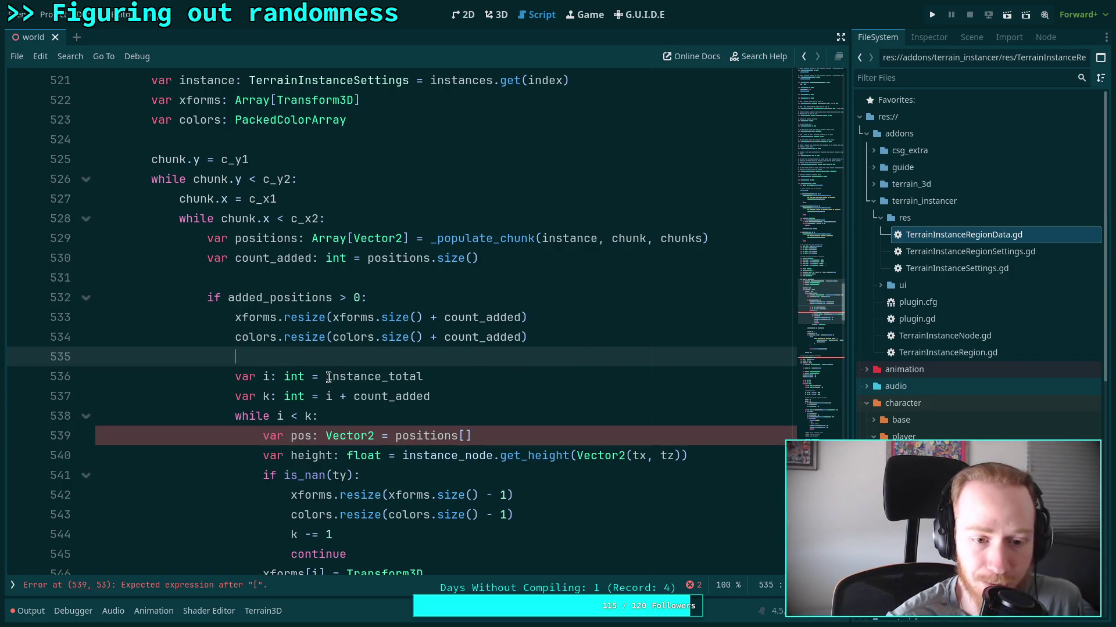
Initialize i to 0, delete the k declaration, and make the while loop run up to count_added.
{"action": "left_click_drag", "start_coordinate": [326, 378], "coordinate": [434, 377]}
{"action": "type", "text": "0"}
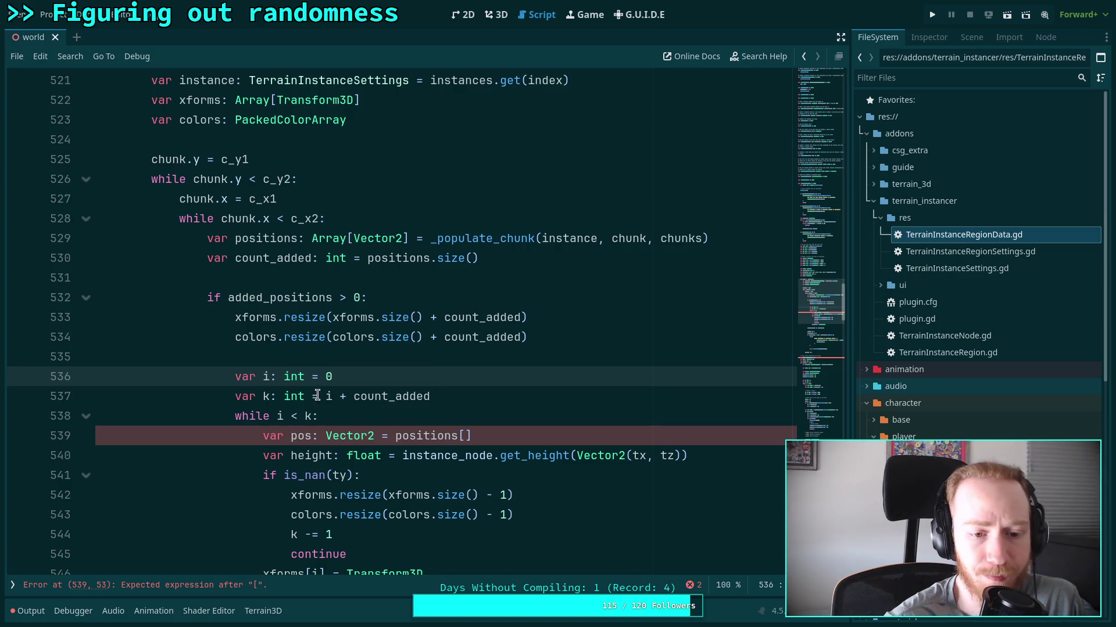
{"action": "double_click", "coordinate": [329, 397]}
{"action": "type", "text": "i"}
{"action": "left_click", "coordinate": [345, 390]}
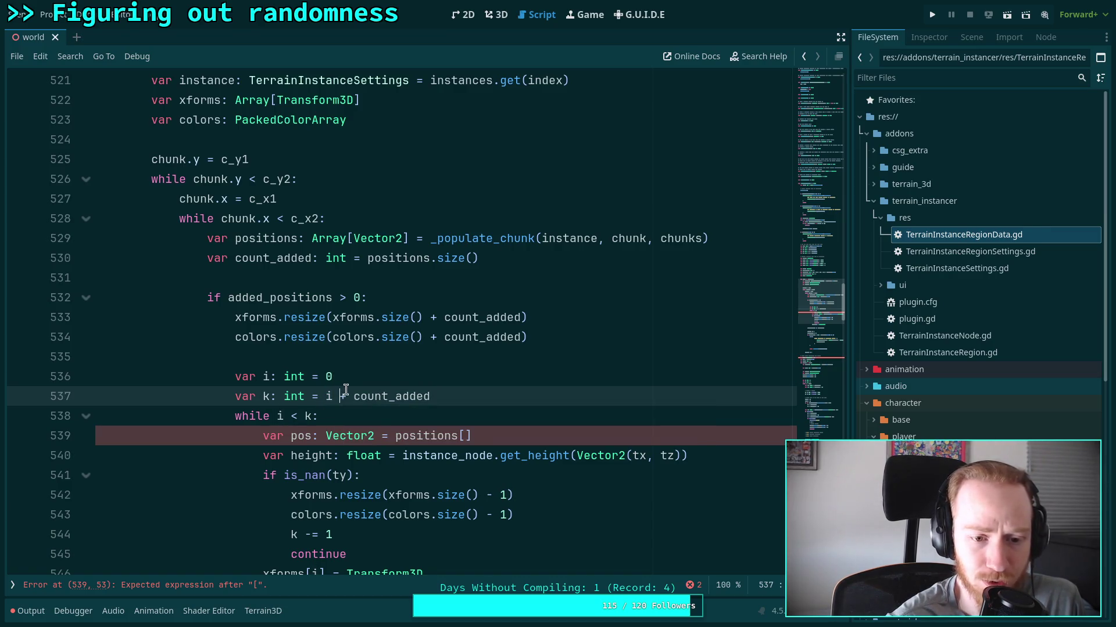
{"action": "left_click_drag", "start_coordinate": [462, 396], "coordinate": [463, 381]}
{"action": "key", "text": "BackSpace"}
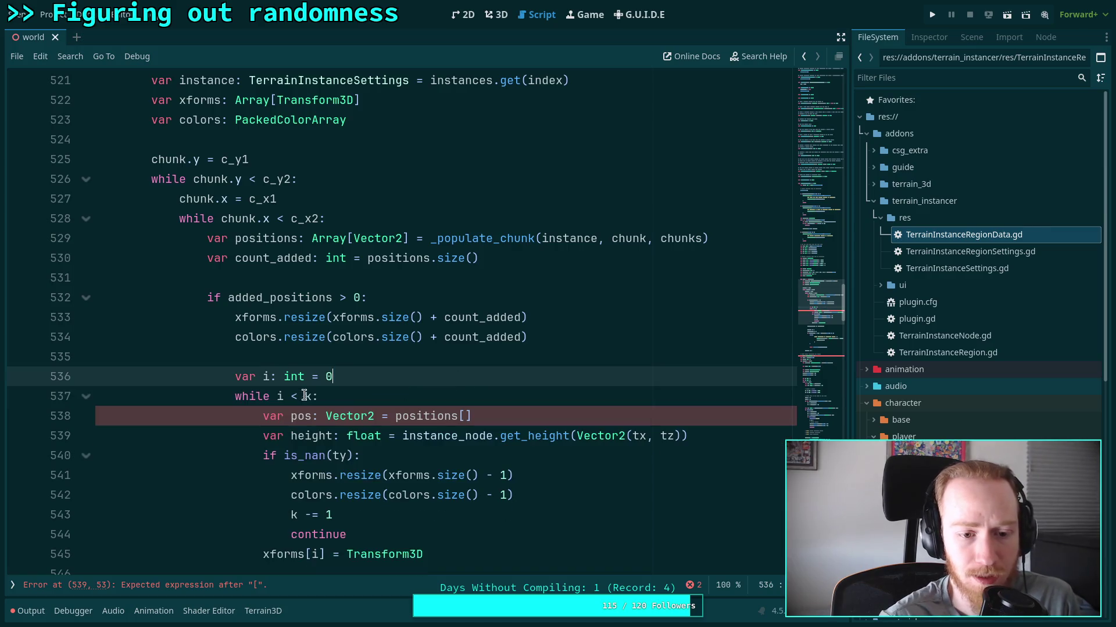
{"action": "left_click", "coordinate": [308, 395]}
{"action": "double_click", "coordinate": [309, 395]}
{"action": "type", "text": "count_"}
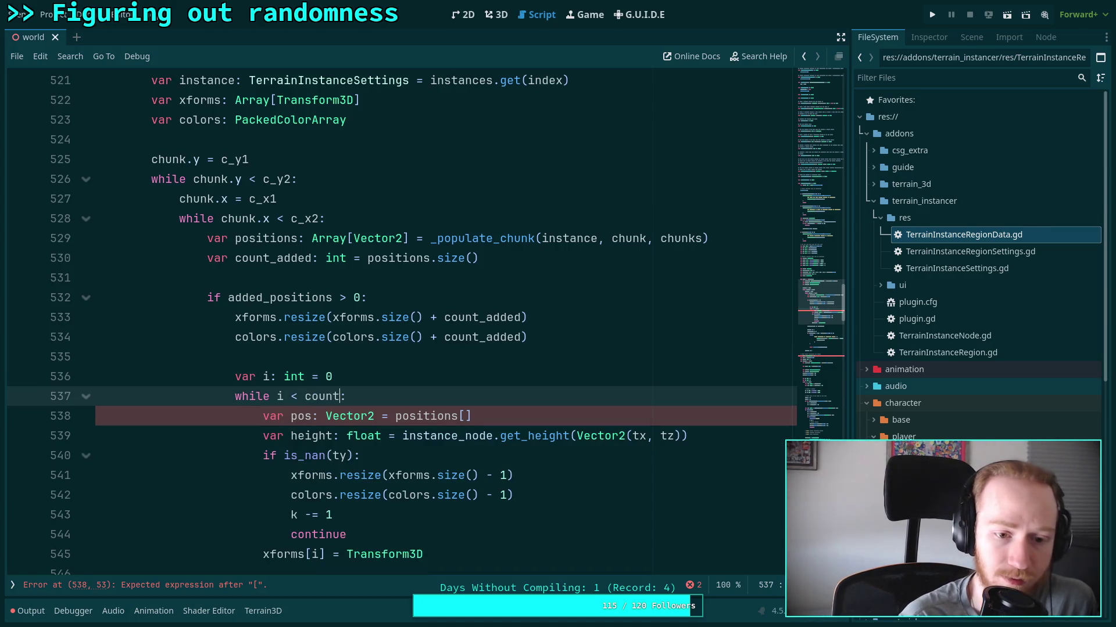
{"action": "type", "text": "added"}
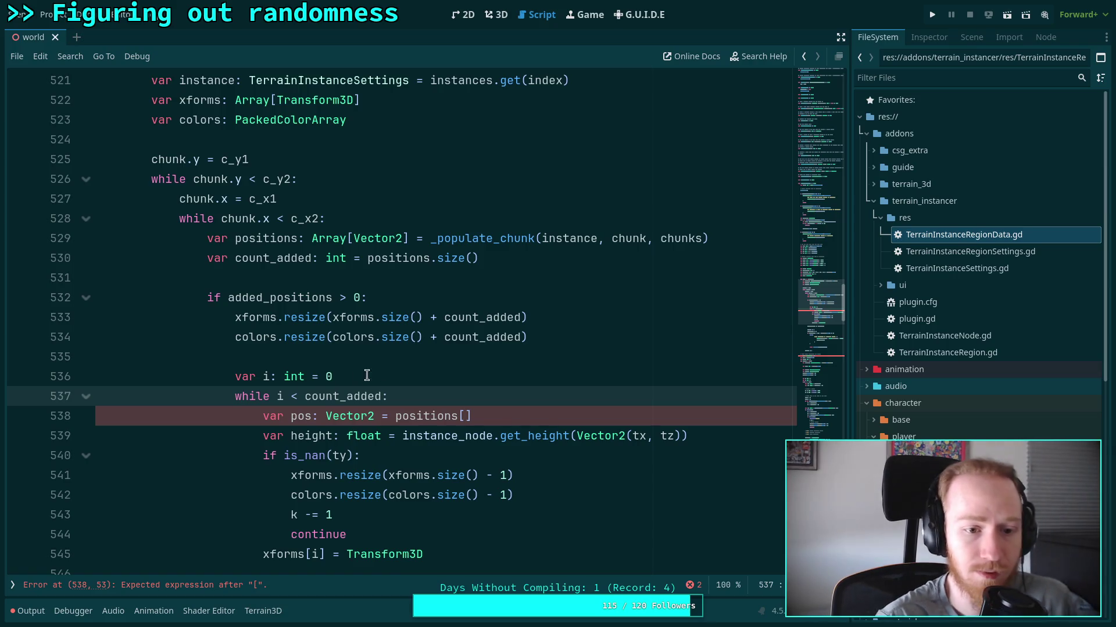
Index positions with i and replace the k in the k -= 1 line with count_added.
{"action": "left_click", "coordinate": [423, 365]}
{"action": "scroll", "coordinate": [444, 355], "scroll_direction": "down", "scroll_amount": 1}
{"action": "left_click", "coordinate": [465, 357]}
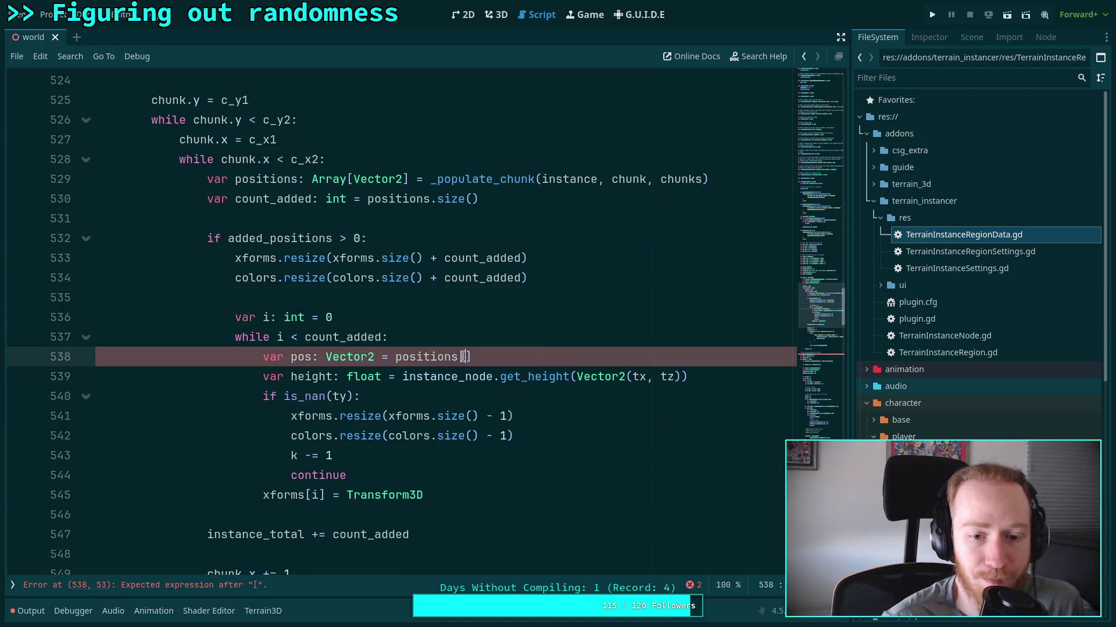
{"action": "type", "text": "d"}
{"action": "key", "text": "BackSpace"}
{"action": "type", "text": "i"}
{"action": "left_click", "coordinate": [502, 298]}
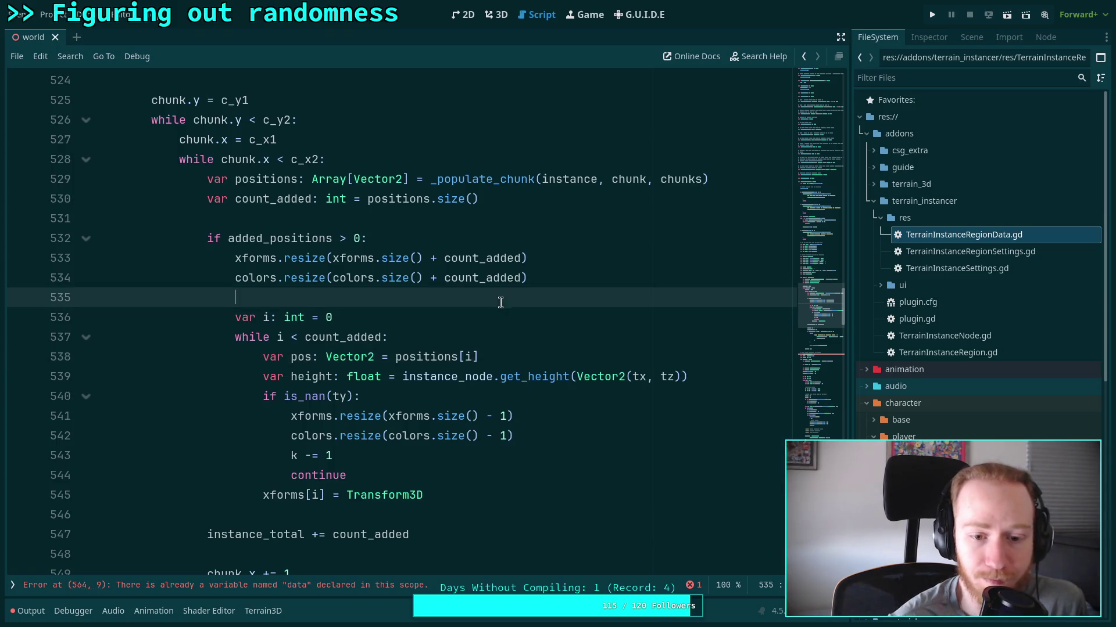
{"action": "double_click", "coordinate": [294, 456]}
{"action": "type", "text": "count_added"}
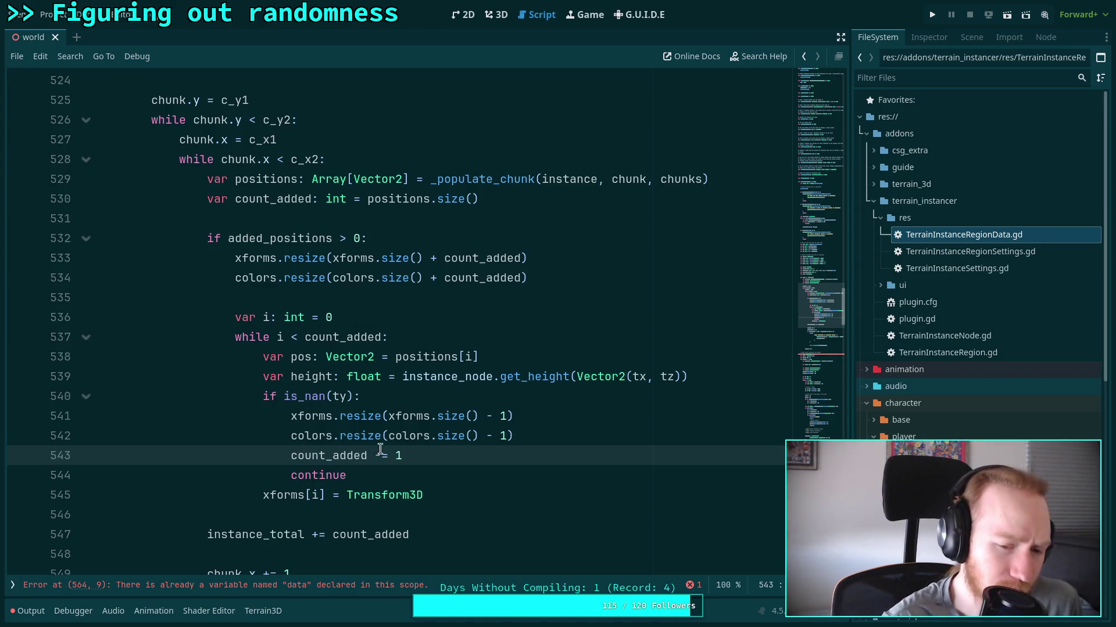
Index xforms at i + instance_count and add an i += increment line.
{"action": "left_click", "coordinate": [319, 495]}
{"action": "type", "text": "+ "}
{"action": "type", "text": "instane"}
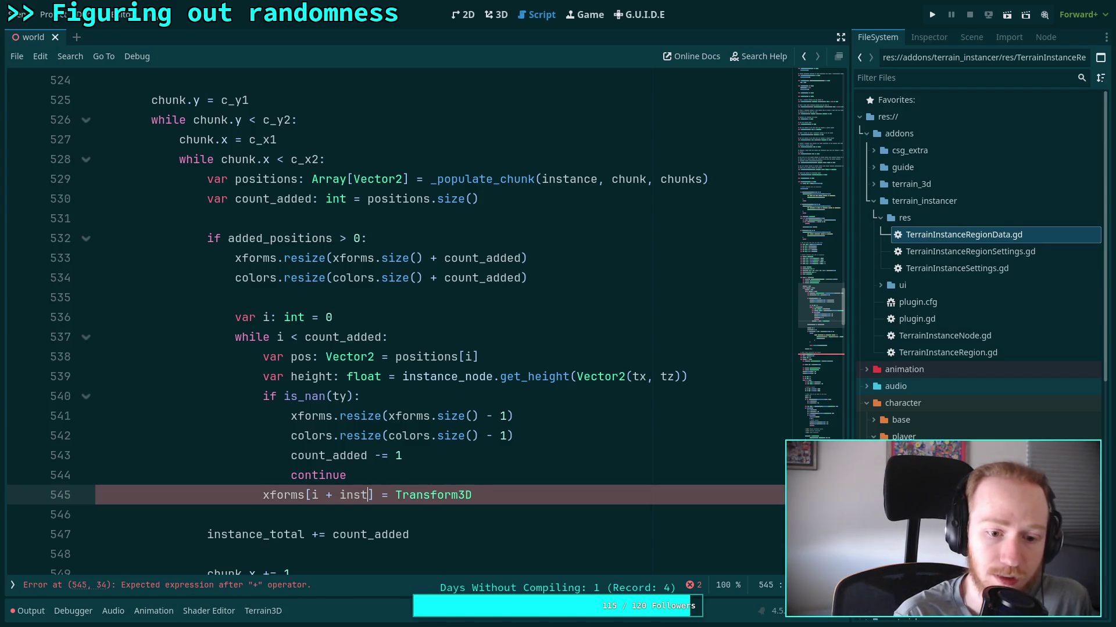
{"action": "key", "text": "BackSpace"}
{"action": "type", "text": "ce_count"}
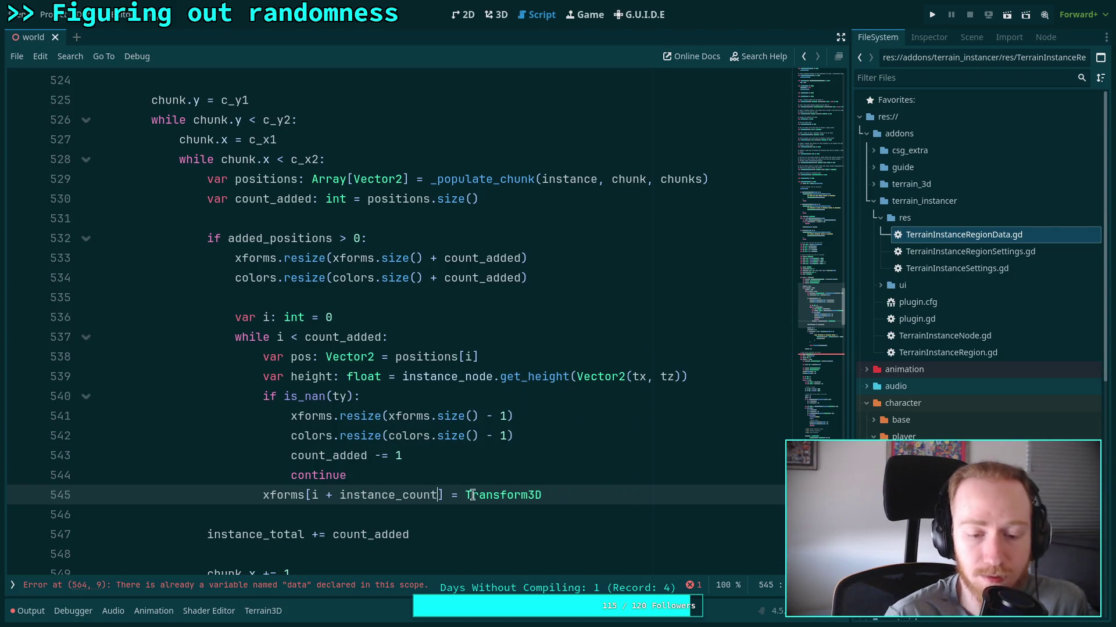
{"action": "key", "text": "Return"}
{"action": "type", "text": "i"}
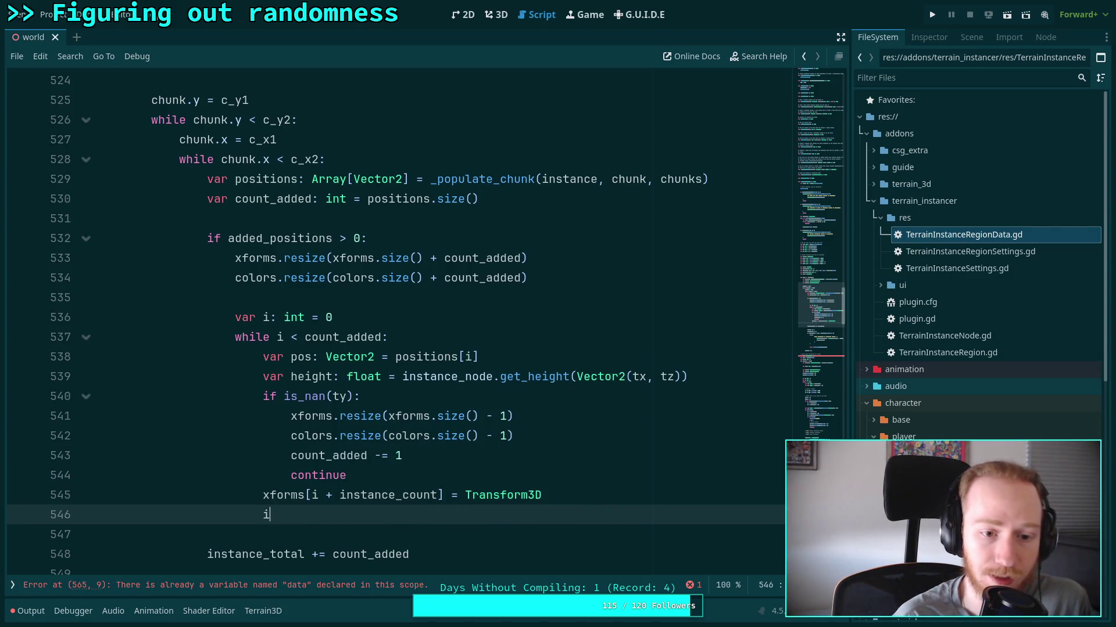
{"action": "type", "text": " += 1"}
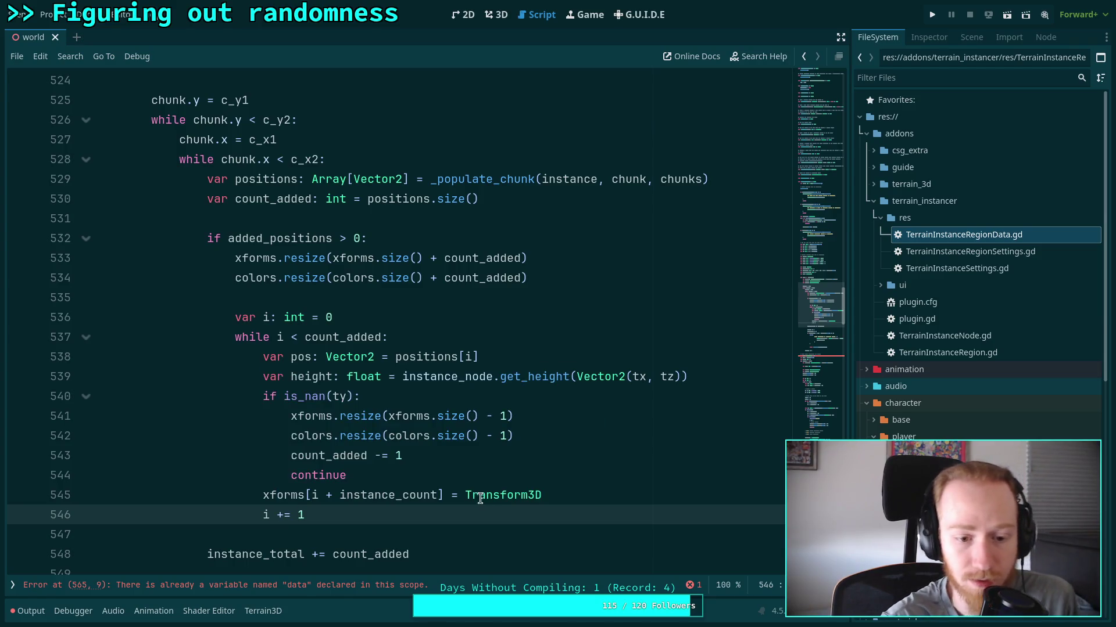
Add colors[i + instance_count] = Color.WHITE below the xforms assignment.
{"action": "left_click", "coordinate": [443, 472]}
{"action": "key", "text": "Return"}
{"action": "left_click", "coordinate": [607, 518]}
{"action": "key", "text": "Return"}
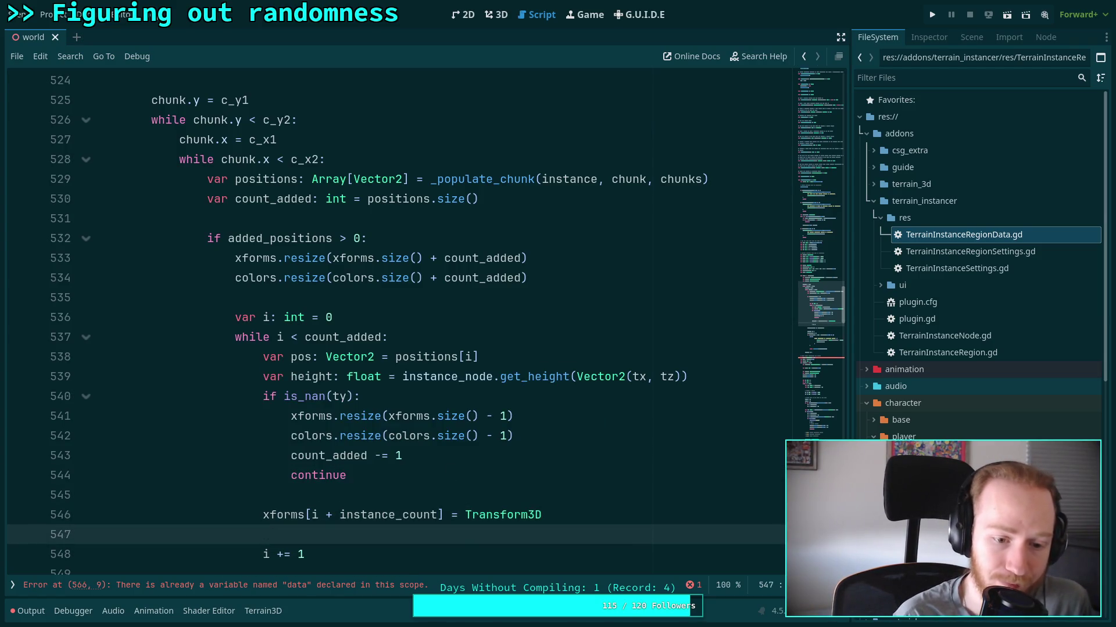
{"action": "type", "text": "colors[i + instance_count] = "}
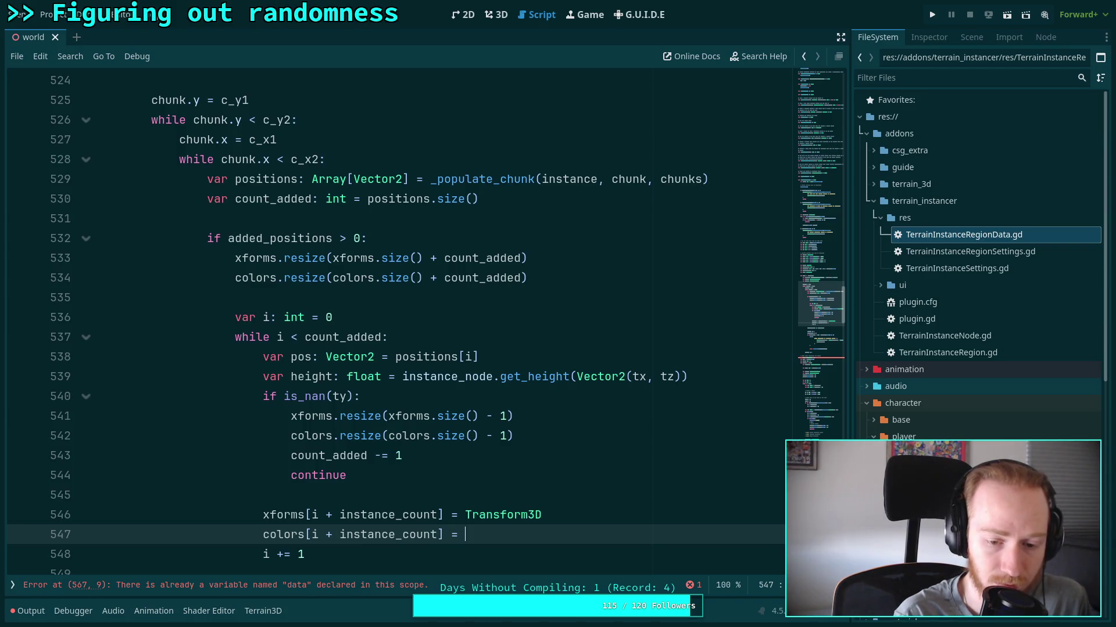
{"action": "type", "text": "Cole"}
{"action": "key", "text": "BackSpace"}
{"action": "type", "text": "r.WH"}
{"action": "key", "text": "Down"}
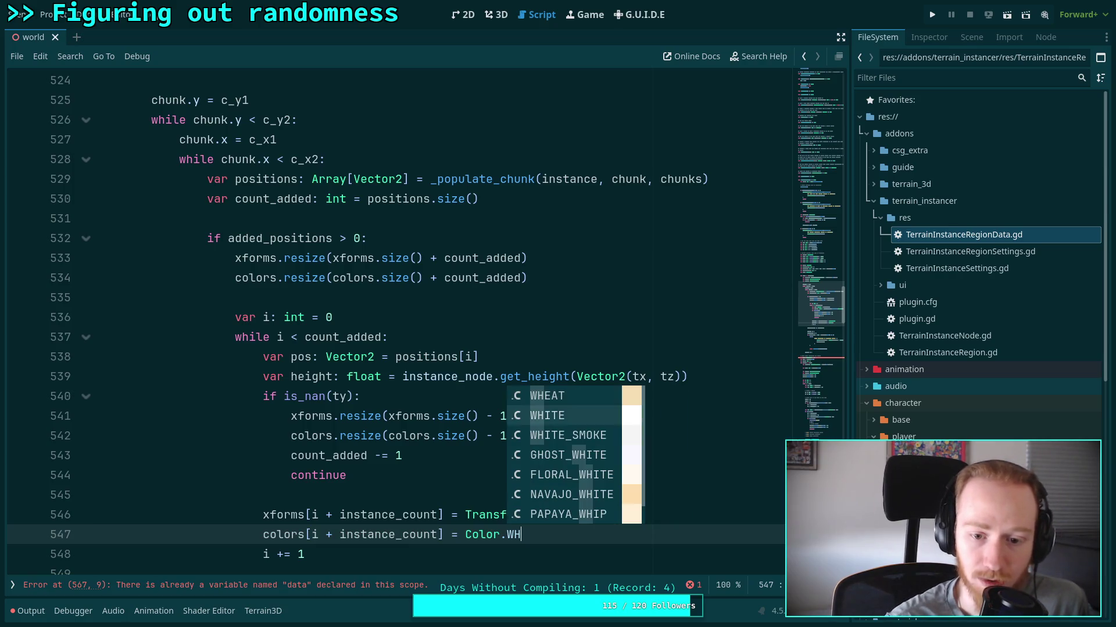
{"action": "key", "text": "Return"}
{"action": "scroll", "coordinate": [580, 391], "scroll_direction": "down", "scroll_amount": 2}
{"action": "scroll", "coordinate": [595, 400], "scroll_direction": "down", "scroll_amount": 2}
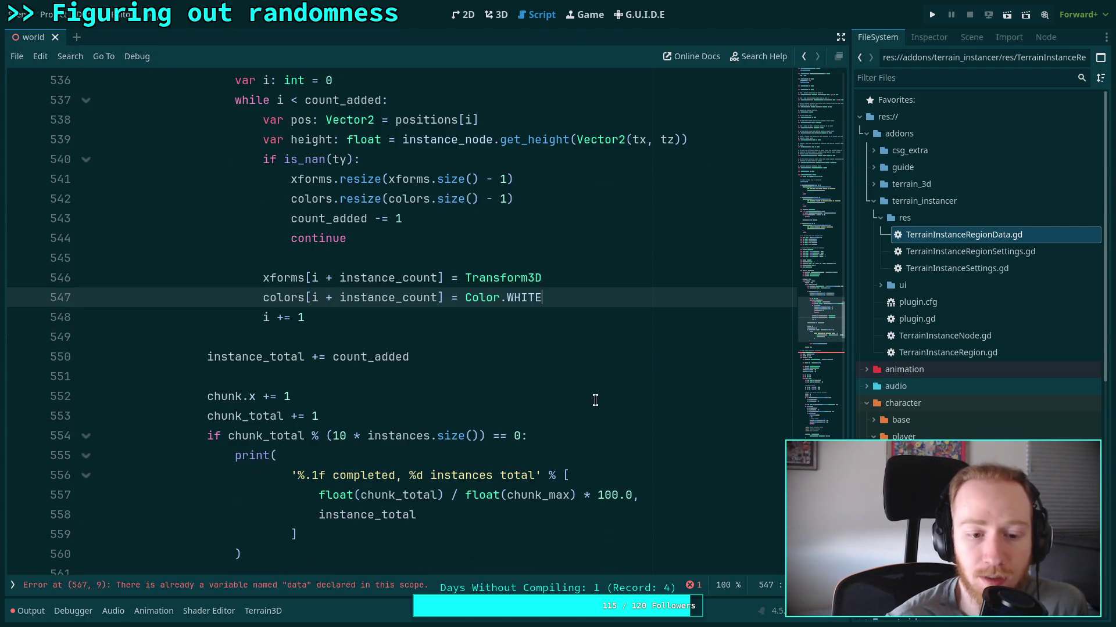
{"action": "scroll", "coordinate": [590, 398], "scroll_direction": "down", "scroll_amount": 8}
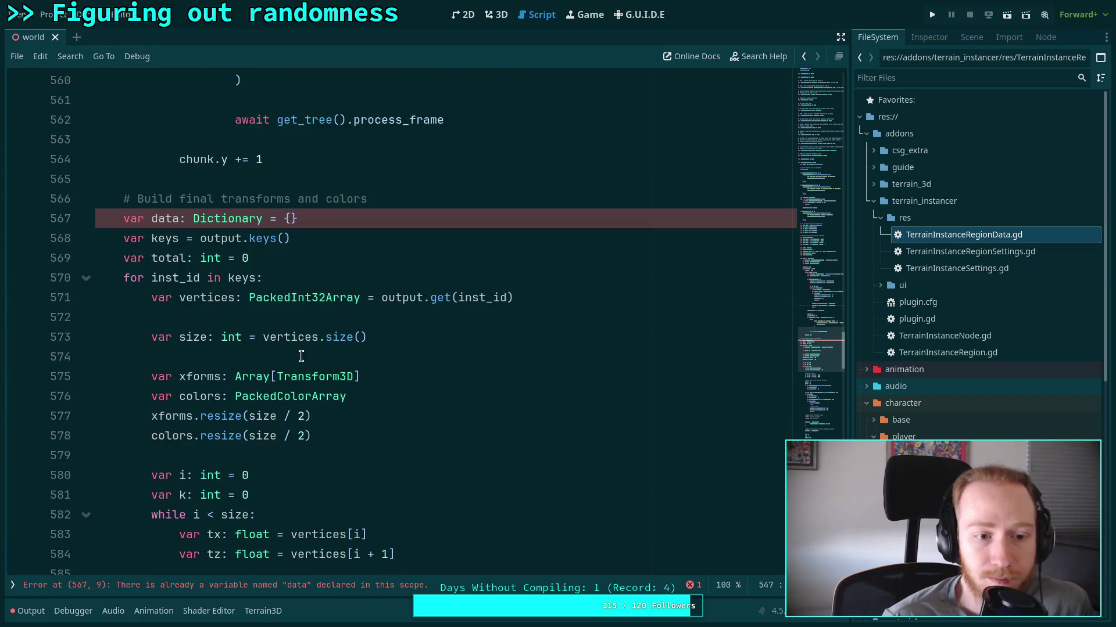
Delete the old final-transforms block and cut its three TODO variation comments.
{"action": "mouse_move", "coordinate": [125, 202]}
{"action": "left_mouse_down"}
{"action": "mouse_move", "coordinate": [301, 319]}
{"action": "mouse_move", "coordinate": [393, 311]}
{"action": "mouse_move", "coordinate": [463, 326]}
{"action": "mouse_move", "coordinate": [462, 395]}
{"action": "mouse_move", "coordinate": [457, 370]}
{"action": "left_mouse_up"}
{"action": "key", "text": "Delete"}
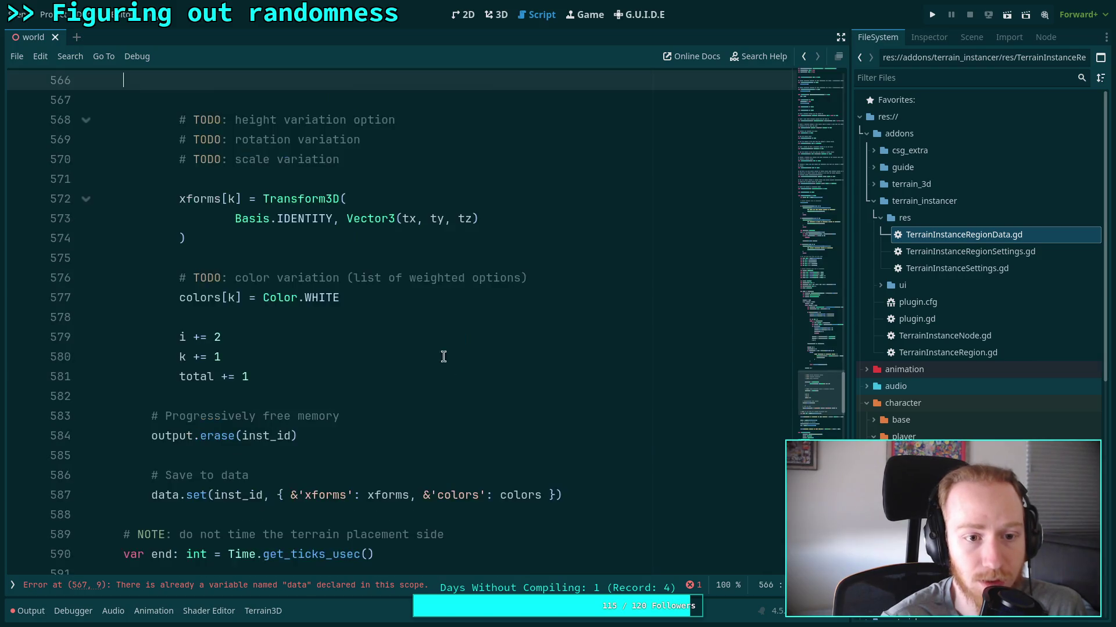
{"action": "scroll", "coordinate": [455, 366], "scroll_direction": "up", "scroll_amount": 3}
{"action": "mouse_move", "coordinate": [343, 337]}
{"action": "left_mouse_down"}
{"action": "mouse_move", "coordinate": [192, 317]}
{"action": "mouse_move", "coordinate": [177, 297]}
{"action": "left_mouse_up"}
{"action": "key", "text": "ctrl+c"}
{"action": "key", "text": "Delete"}
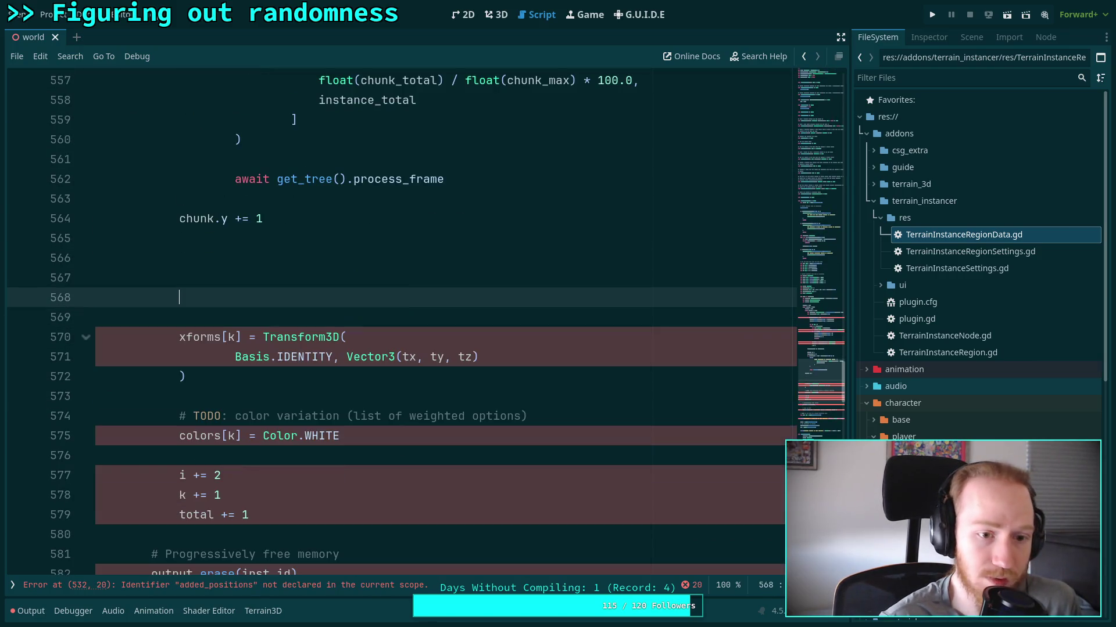
Paste the three TODO comments after continue and indent them to match the loop.
{"action": "scroll", "coordinate": [472, 365], "scroll_direction": "up", "scroll_amount": 12}
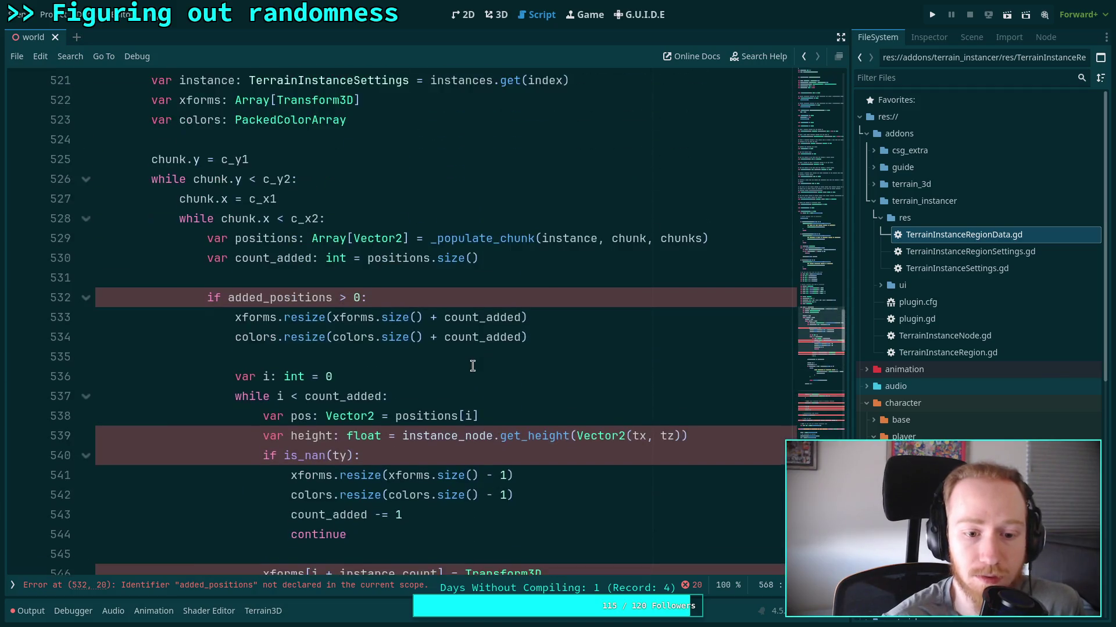
{"action": "scroll", "coordinate": [472, 365], "scroll_direction": "down", "scroll_amount": 3}
{"action": "left_click", "coordinate": [644, 359]}
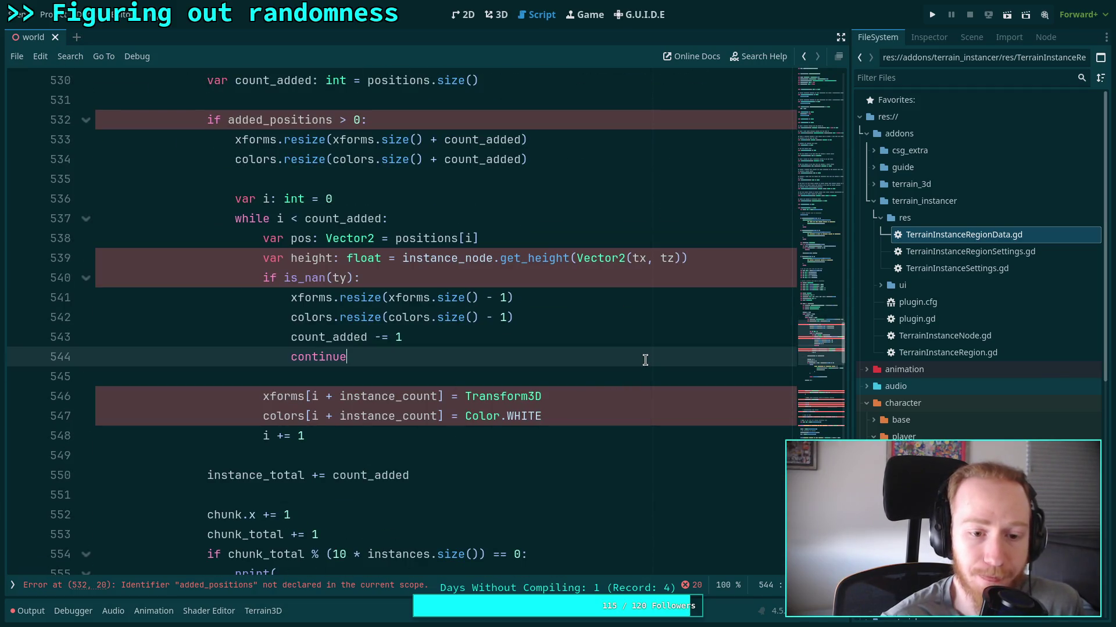
{"action": "key", "text": "Return"}
{"action": "key", "text": "Return"}
{"action": "key", "text": "ctrl+v"}
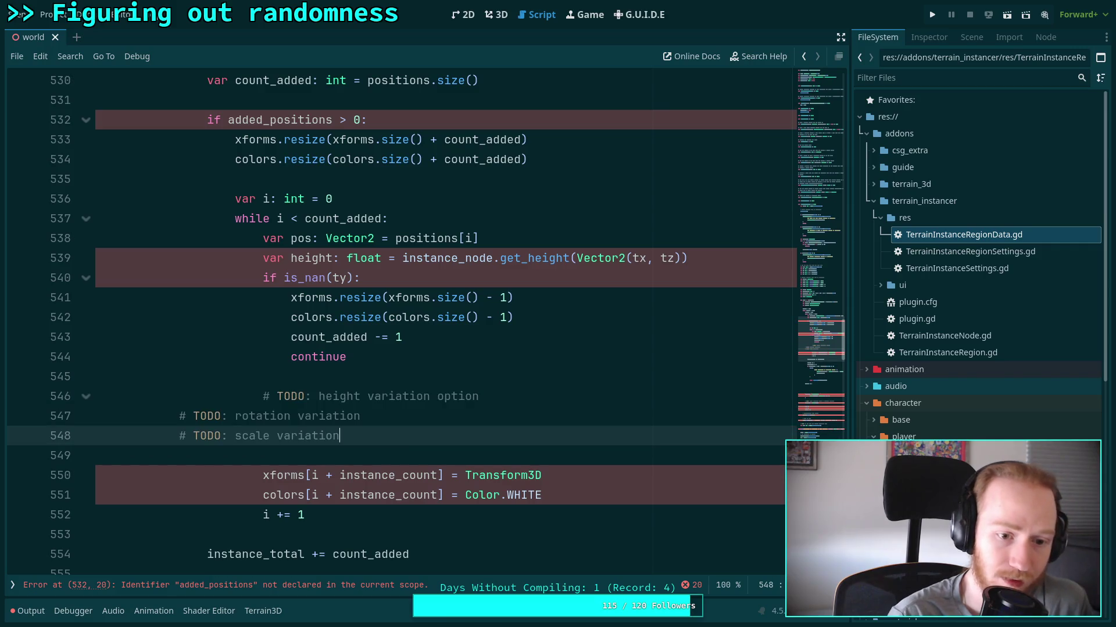
{"action": "left_click_drag", "start_coordinate": [320, 436], "coordinate": [129, 417]}
{"action": "key", "text": "Tab"}
{"action": "key", "text": "Tab"}
{"action": "key", "text": "Tab"}
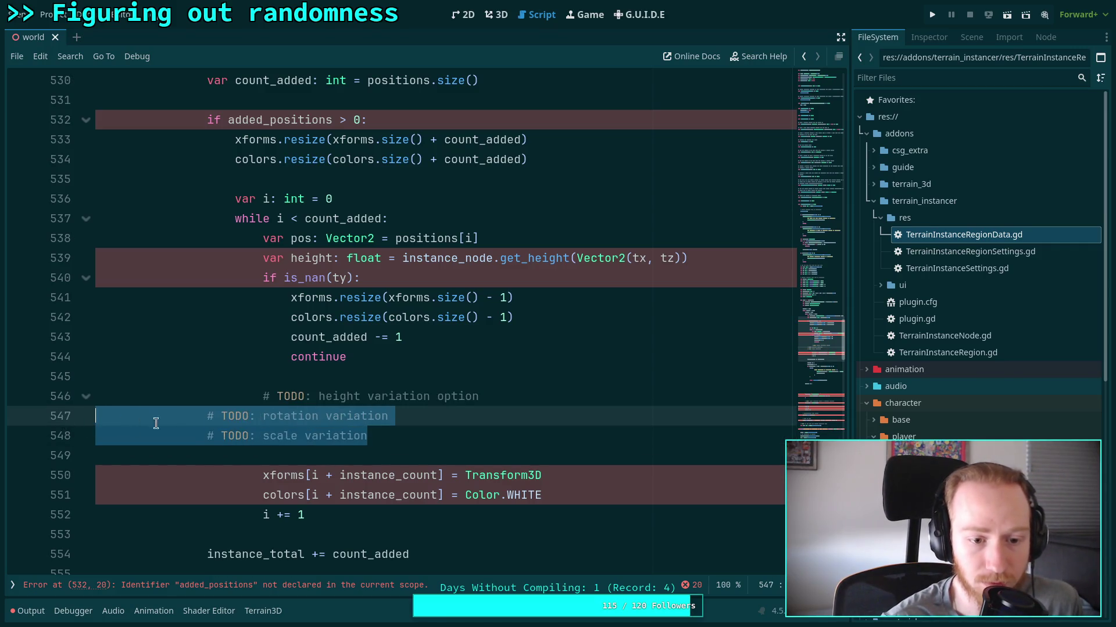
Start the declaration var xform: Transform3D = Transform3D.I above the TODO comments.
{"action": "left_click", "coordinate": [531, 393]}
{"action": "left_click", "coordinate": [539, 378]}
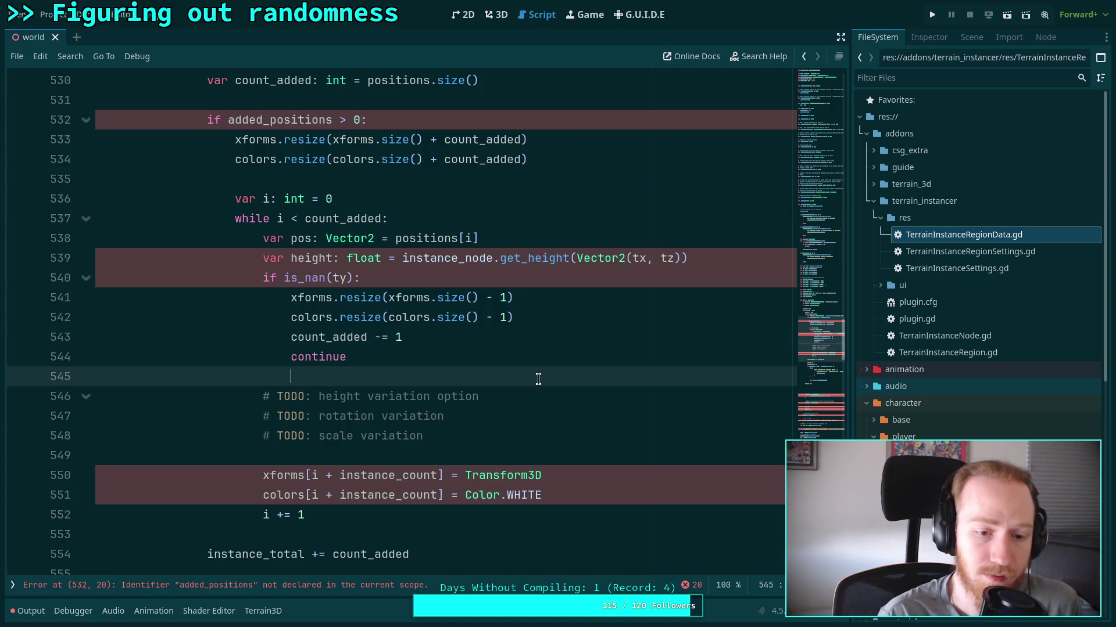
{"action": "key", "text": "Return"}
{"action": "type", "text": "var x"}
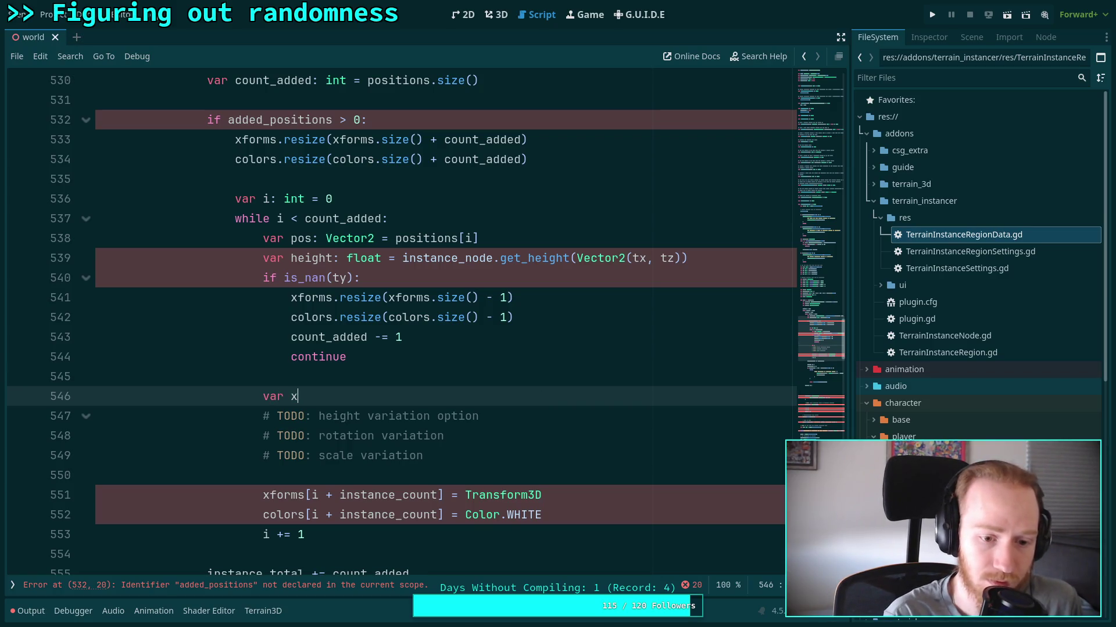
{"action": "type", "text": "form:"}
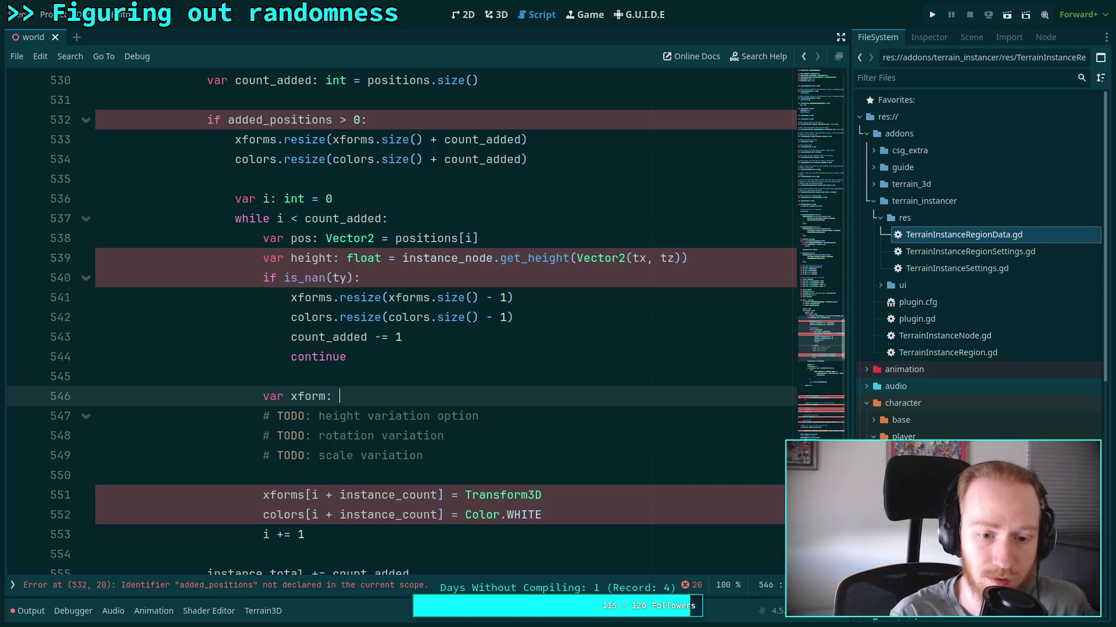
{"action": "type", "text": "3"}
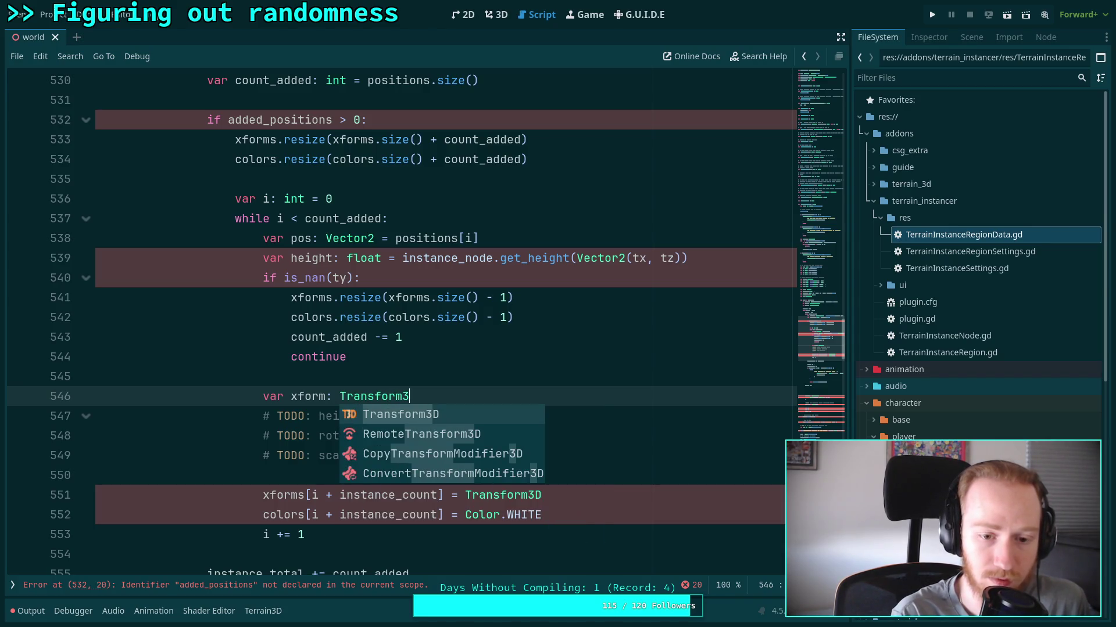
{"action": "type", "text": "D = Tr"}
{"action": "key", "text": "Return"}
{"action": "key", "text": "BackSpace"}
{"action": "key", "text": "BackSpace"}
{"action": "key", "text": "BackSpace"}
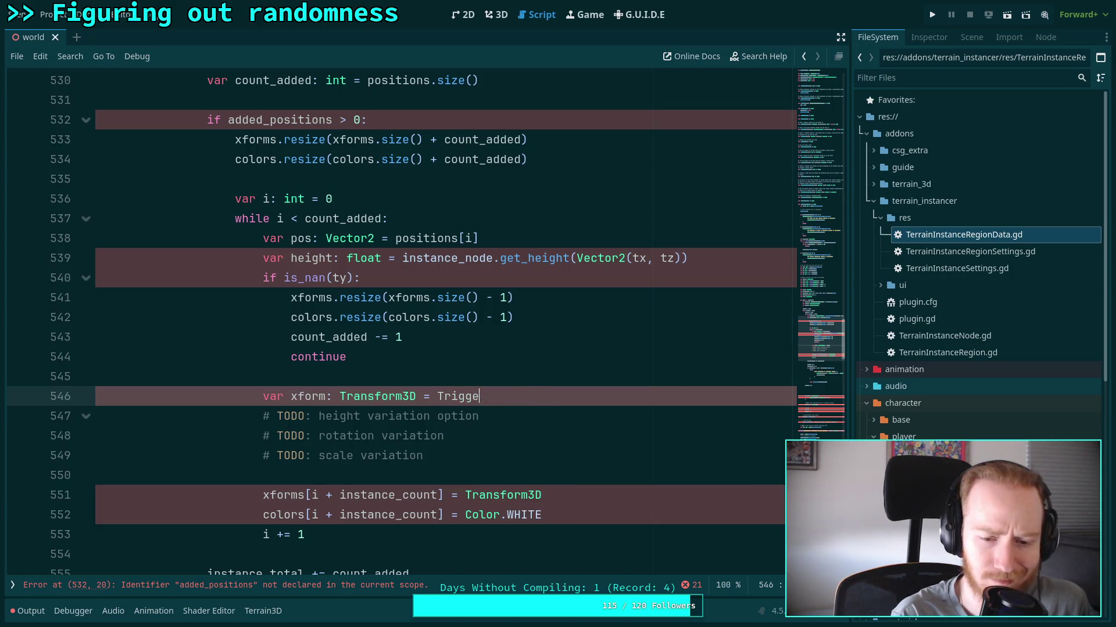
{"action": "key", "text": "BackSpace"}
{"action": "key", "text": "BackSpace"}
{"action": "key", "text": "BackSpace"}
{"action": "type", "text": "rans"}
{"action": "key", "text": "Return"}
{"action": "key", "text": "BackSpace"}
{"action": "key", "text": "BackSpace"}
{"action": "key", "text": "BackSpace"}
{"action": "type", "text": "3"}
{"action": "key", "text": "Return"}
{"action": "type", "text": ".I"}
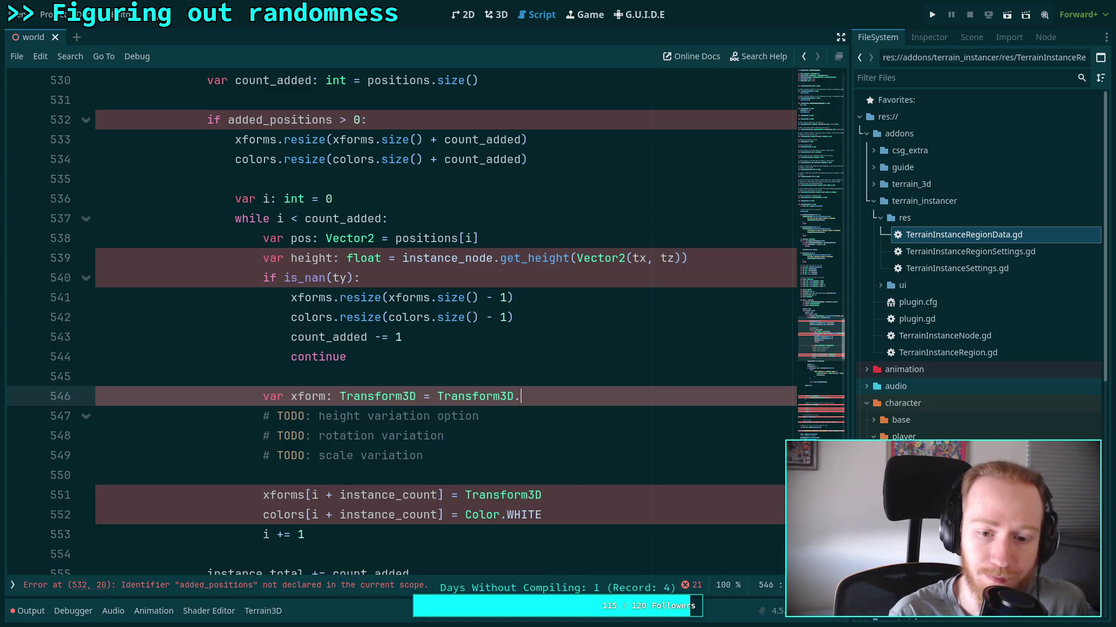